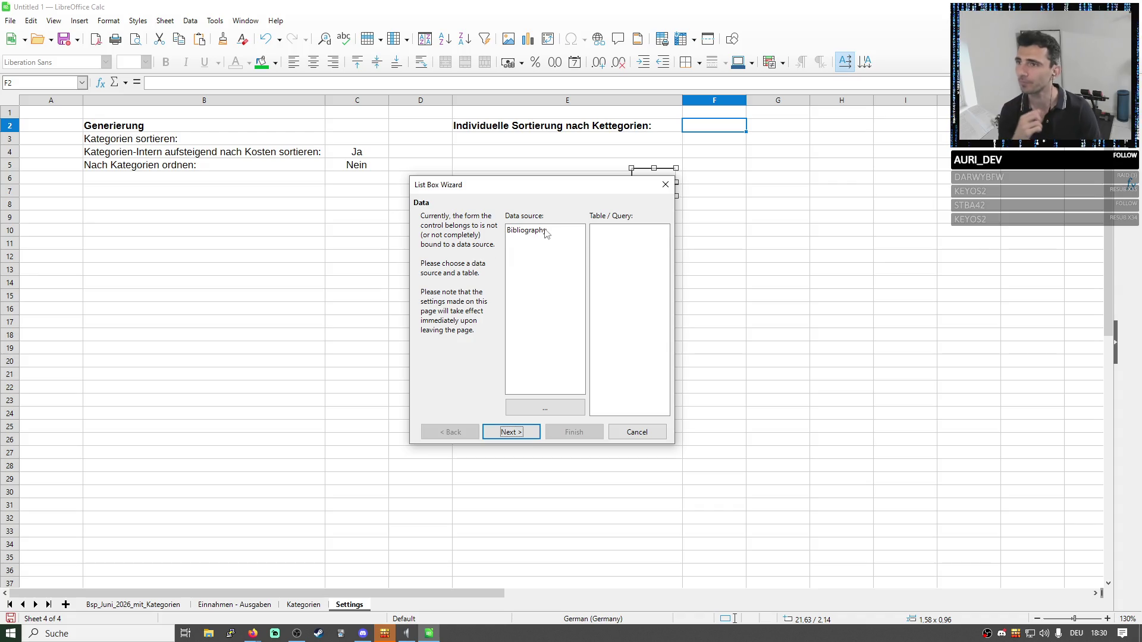
Cancel browsing for another database and choose the biblio table in the List Box Wizard.
click(538, 408)
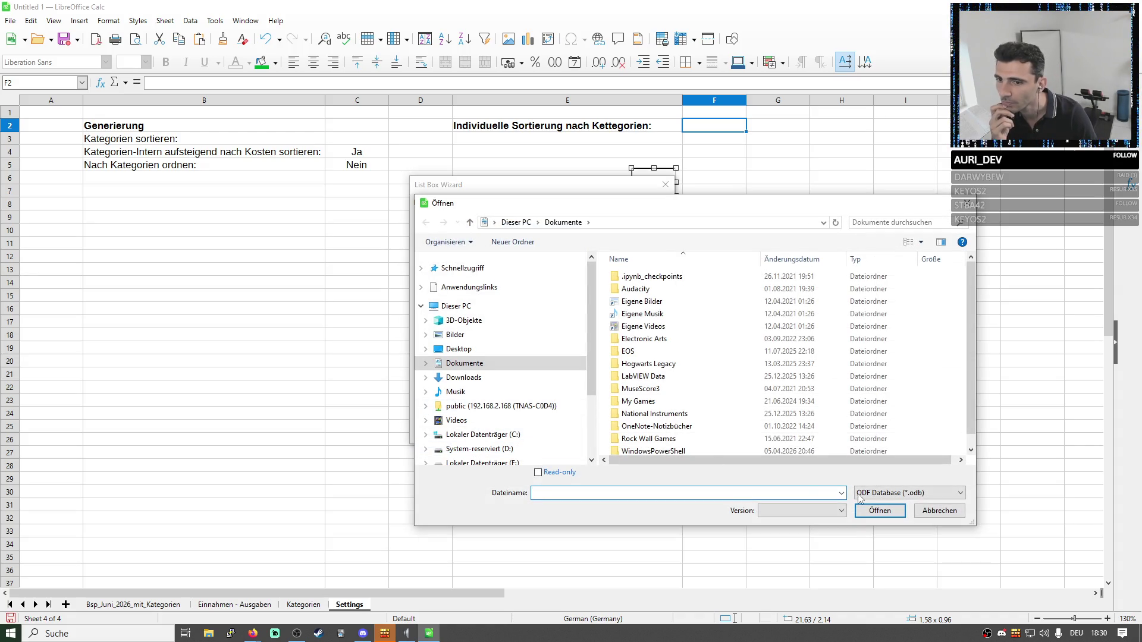
click(939, 510)
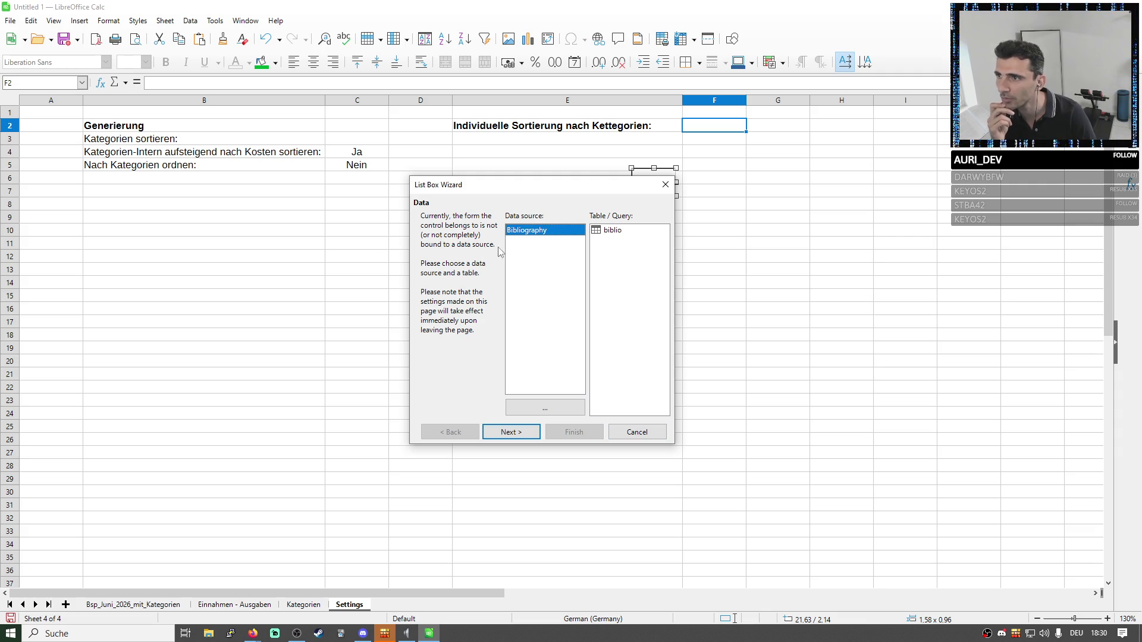
click(613, 231)
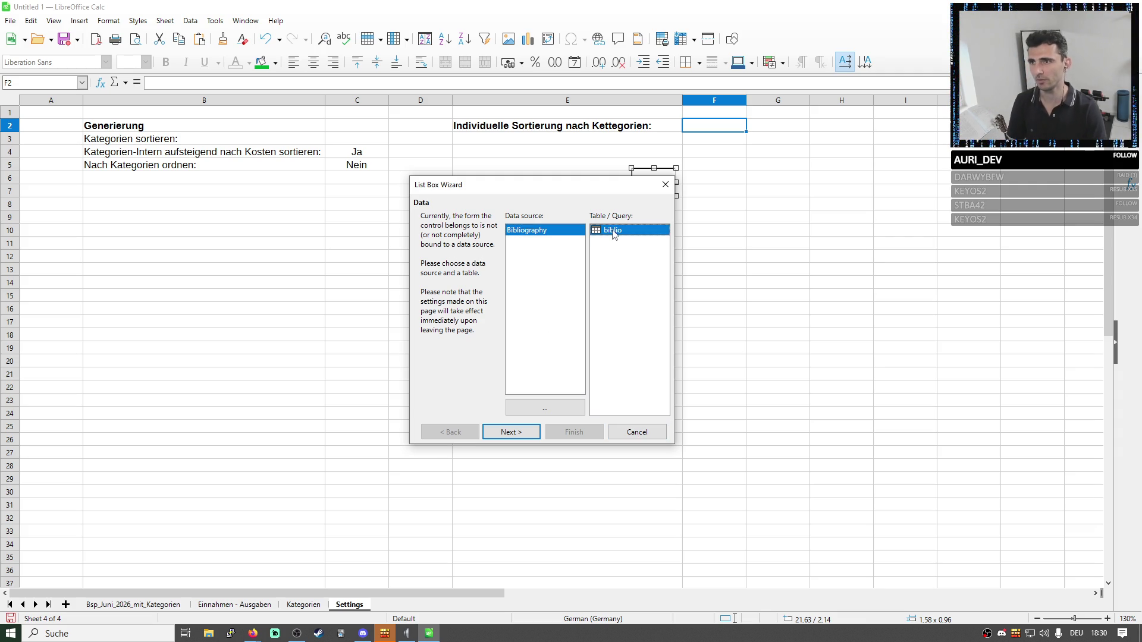
Close the wizard and delete the unwanted list box from the Settings sheet.
click(637, 432)
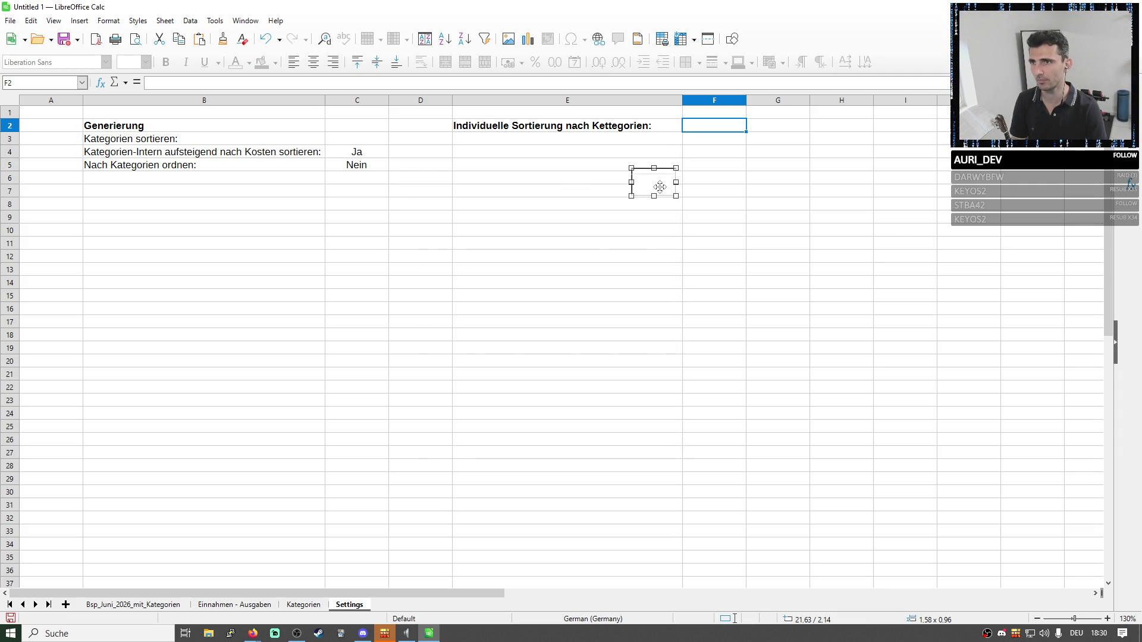
key(Delete)
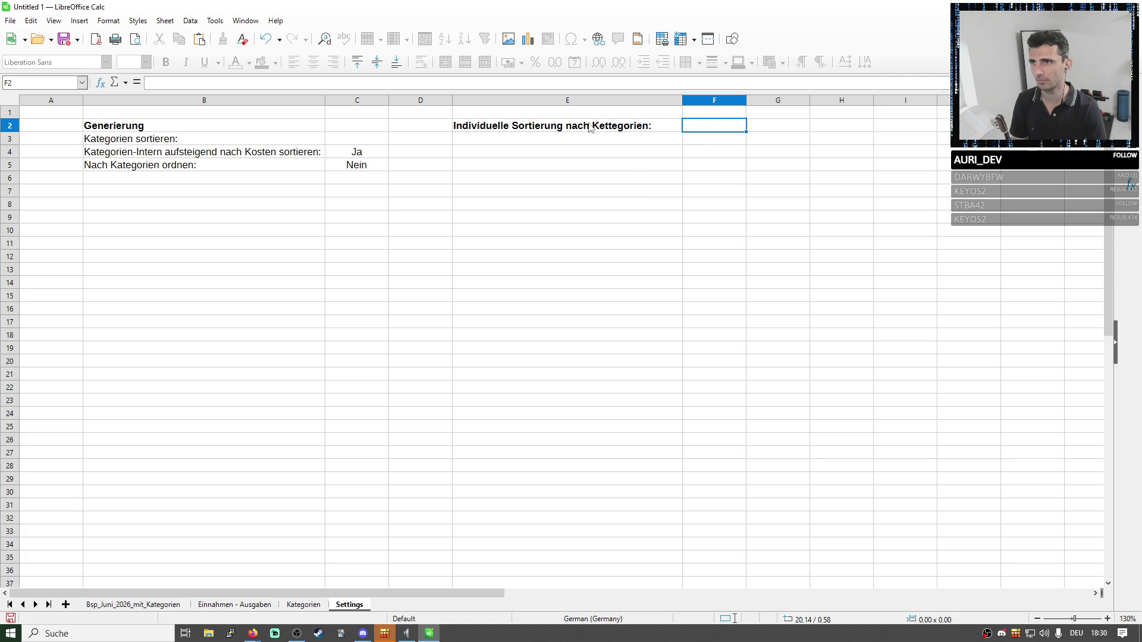
Correct the E2 heading spelling from Kettegorien to Kategorien.
double_click(606, 125)
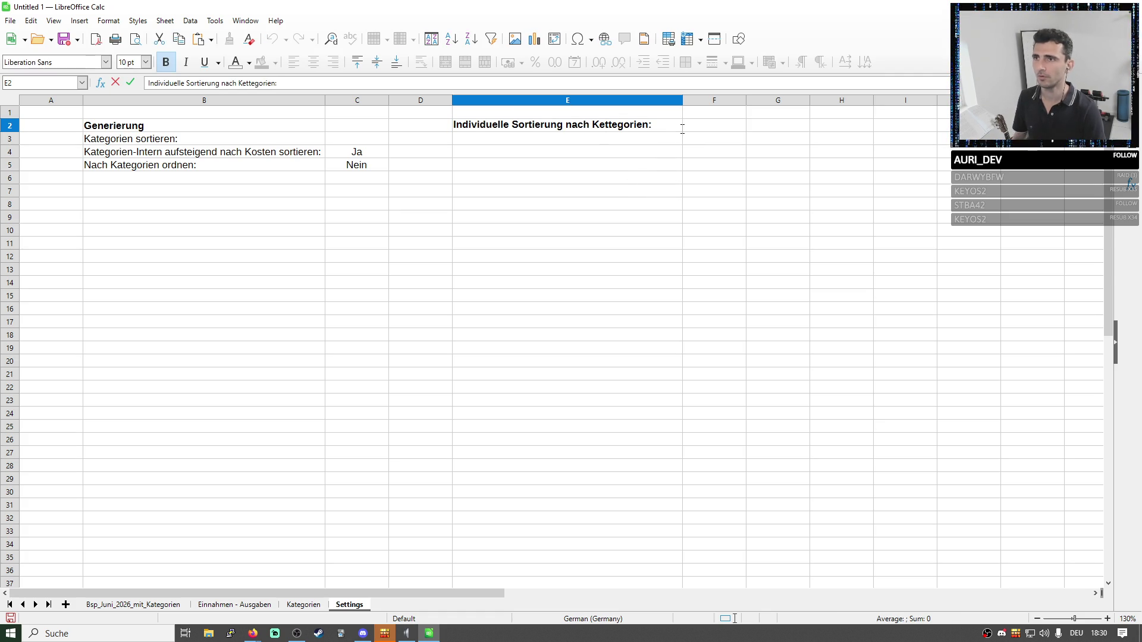
key(BackSpace)
key(Left)
key(Left)
text(a)
key(Delete)
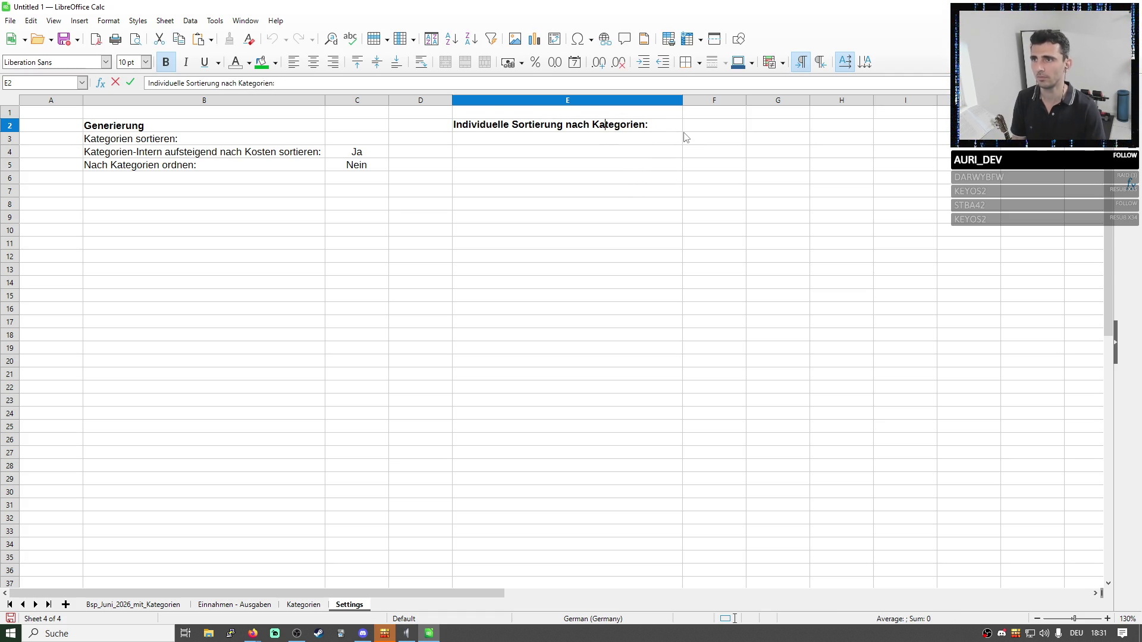
click(685, 132)
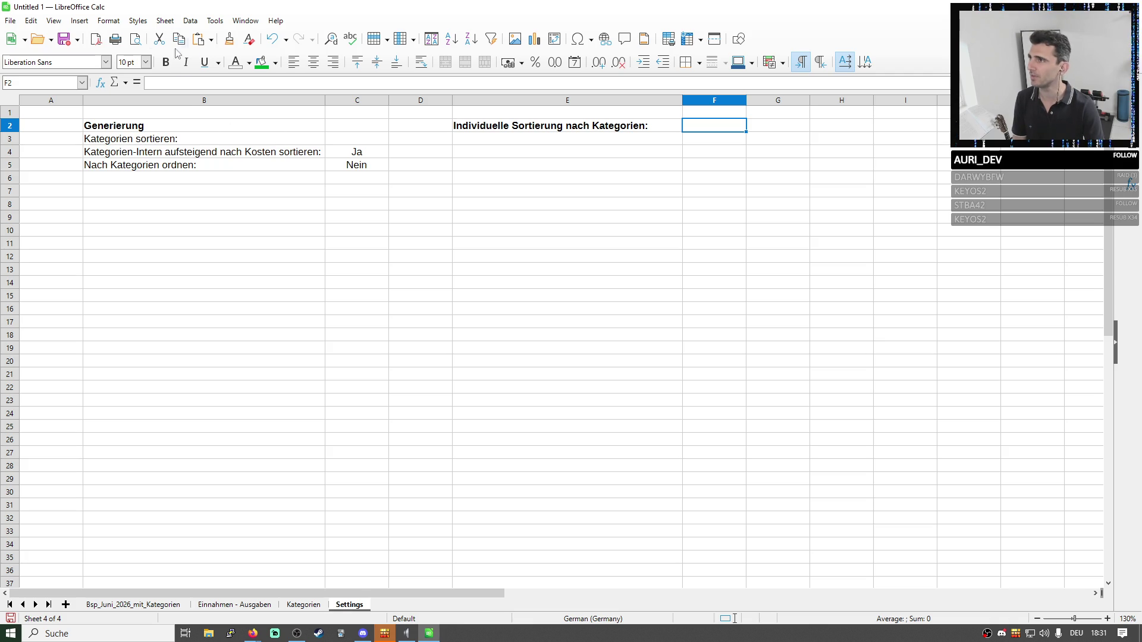
click(81, 21)
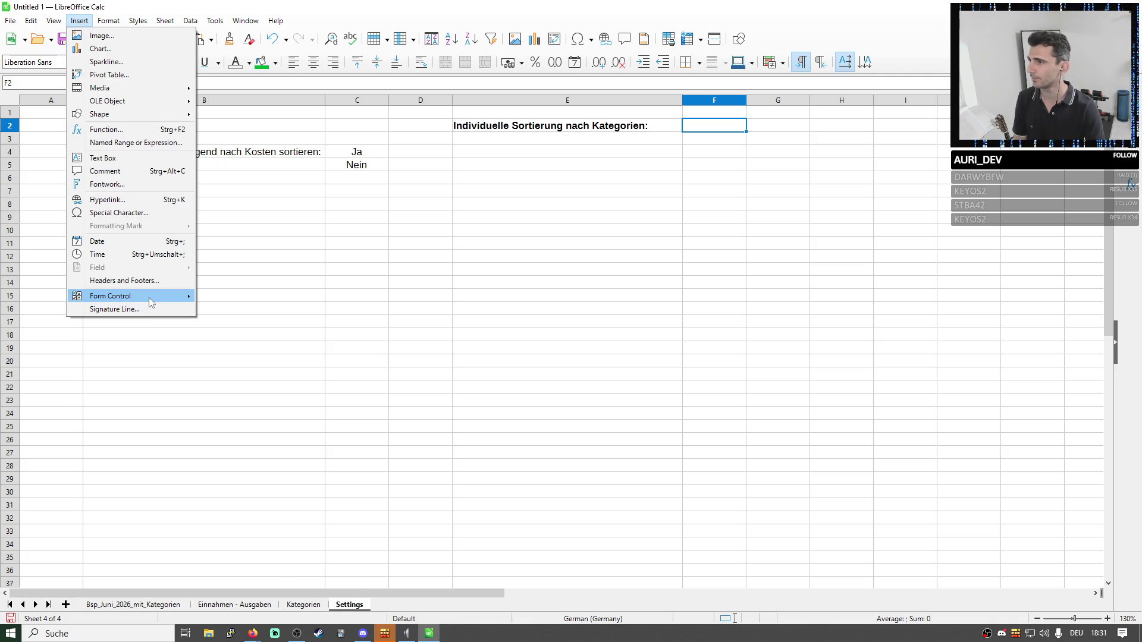
mouse_move(110, 295)
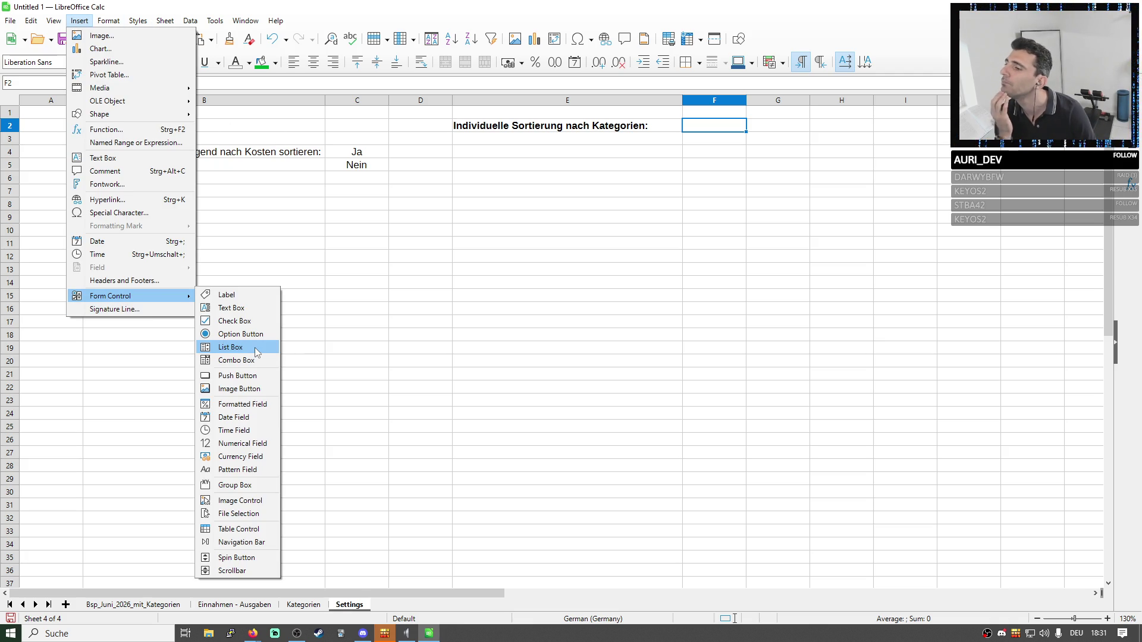
click(255, 348)
click(703, 134)
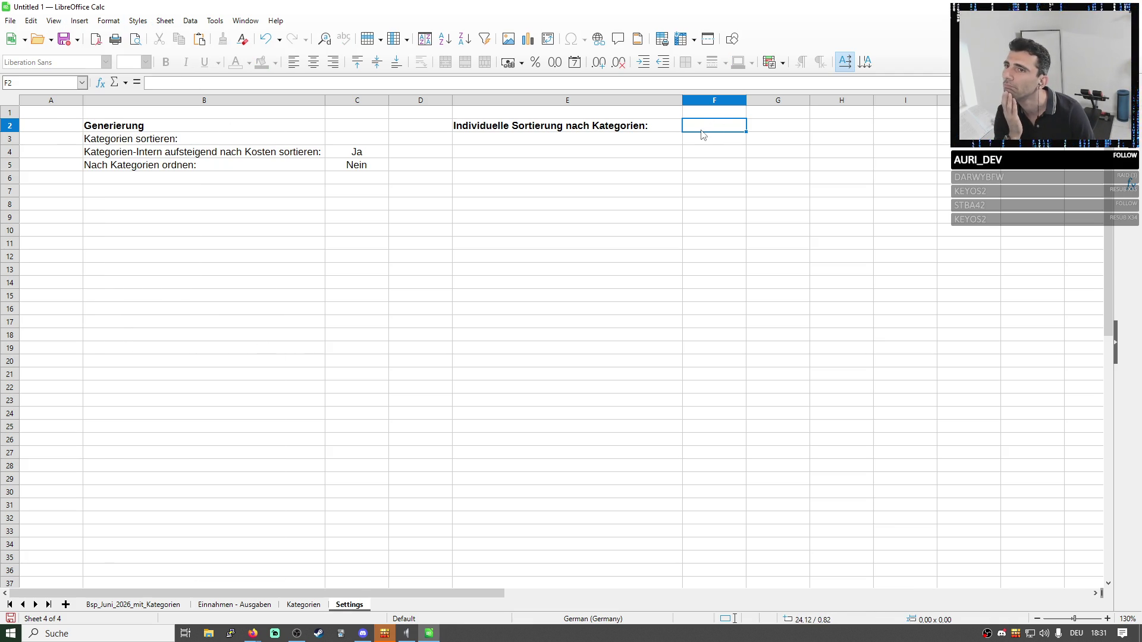
click(79, 19)
mouse_move(110, 295)
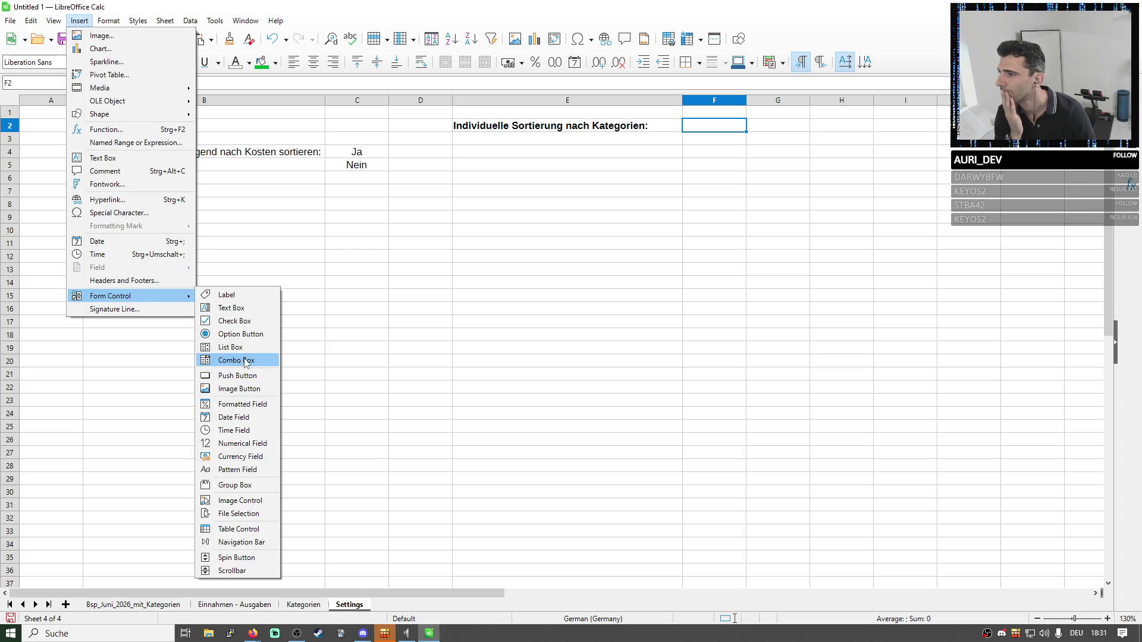
click(246, 346)
drag(685, 125, 705, 134)
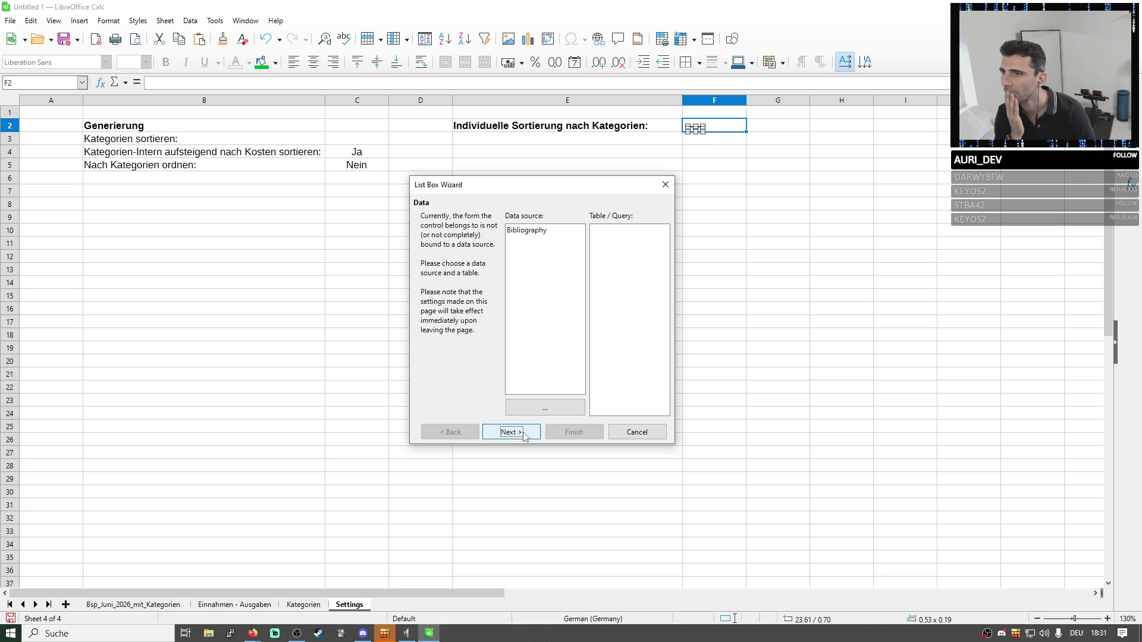
click(545, 408)
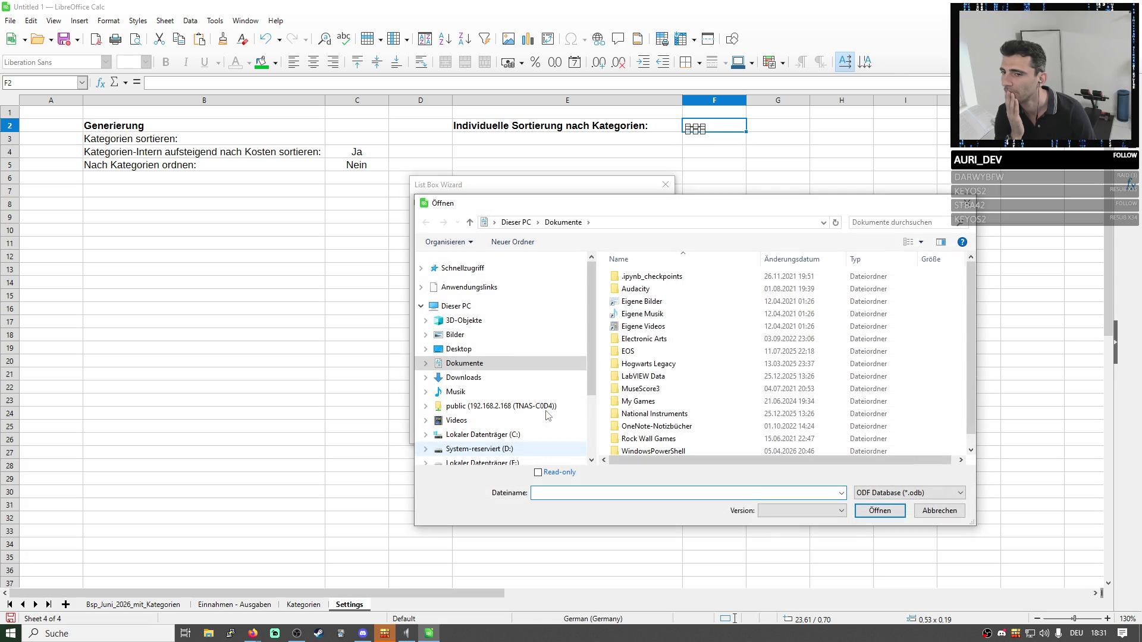
click(950, 492)
click(936, 522)
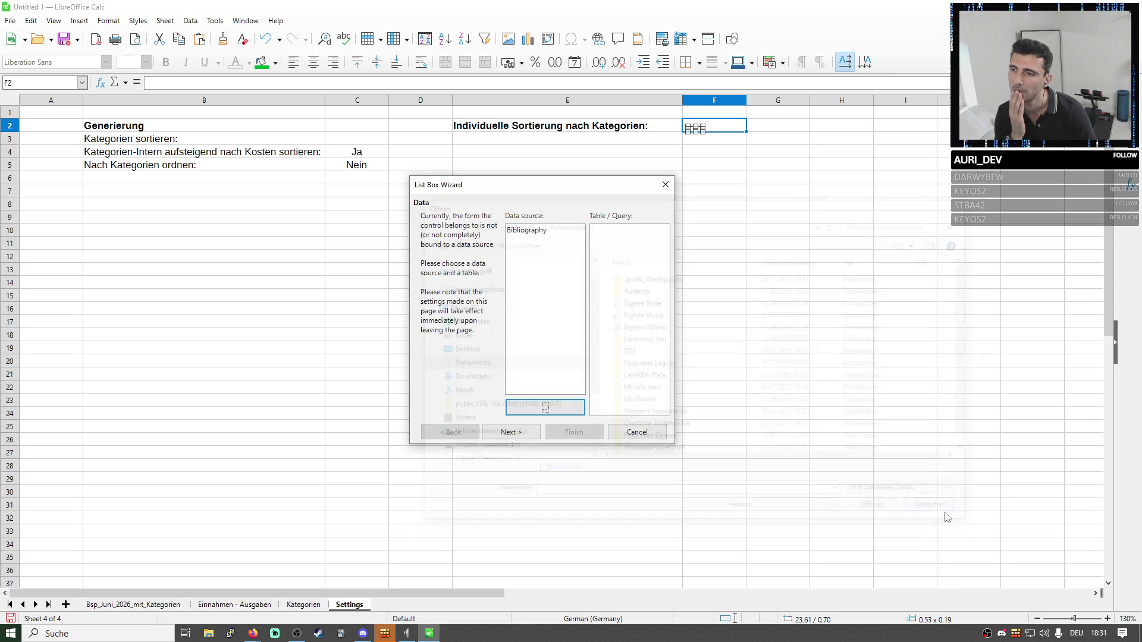
click(526, 230)
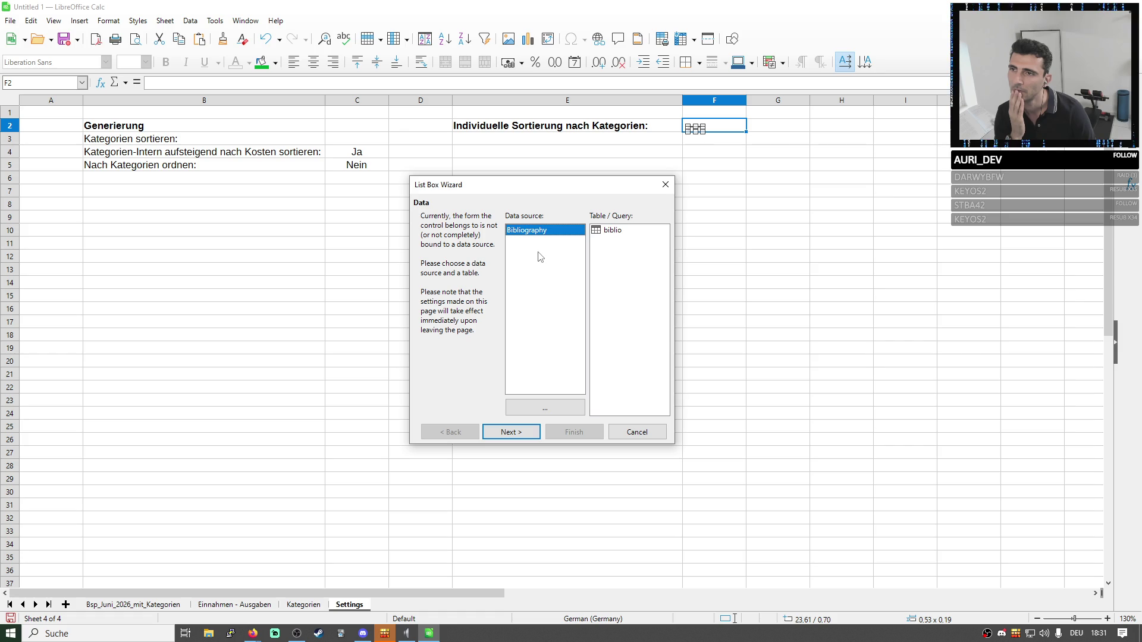
click(612, 234)
click(538, 431)
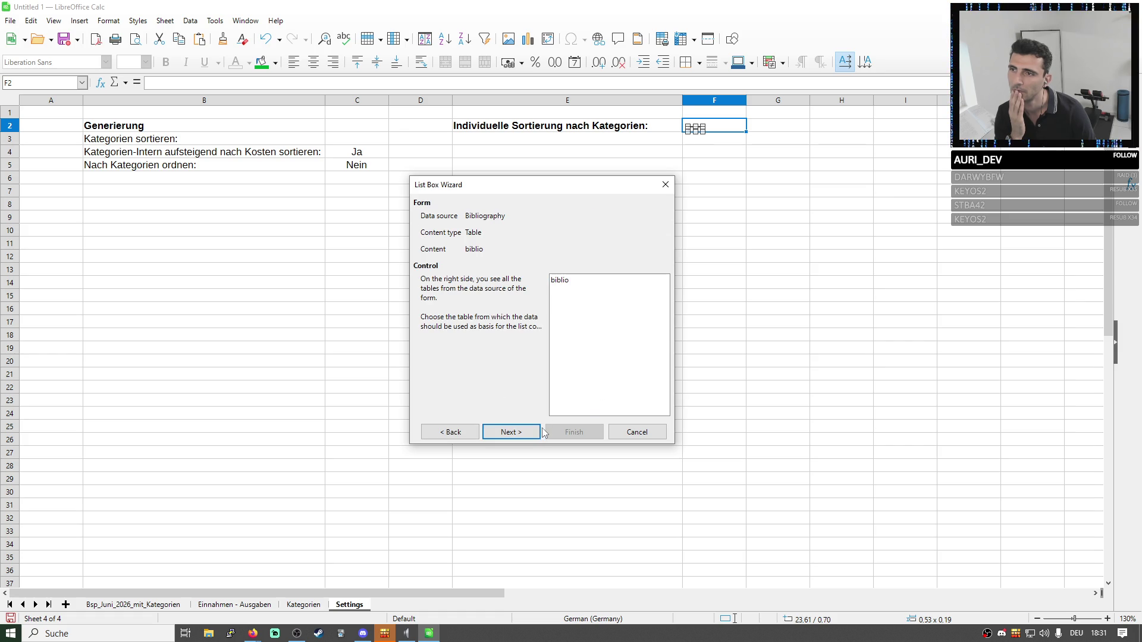
click(572, 280)
click(536, 434)
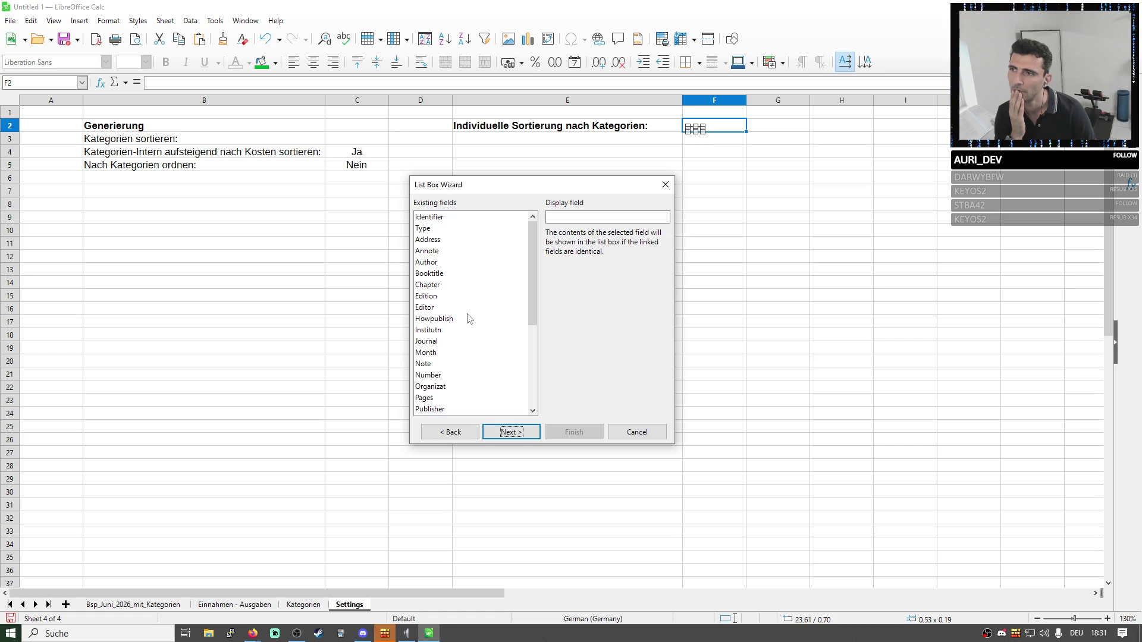
click(639, 434)
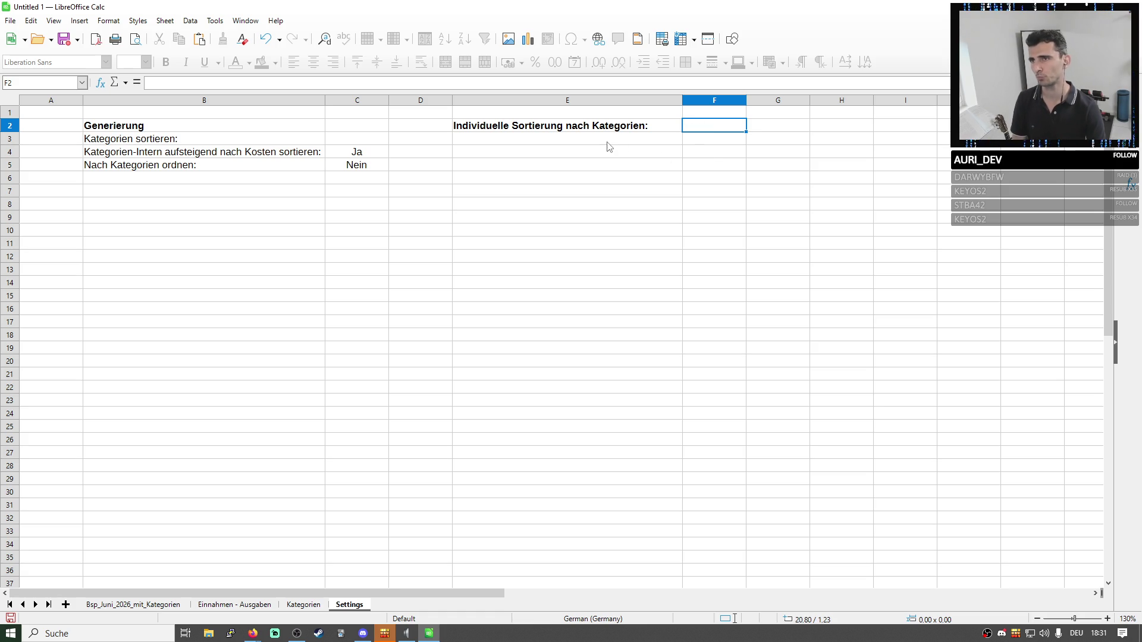
click(574, 142)
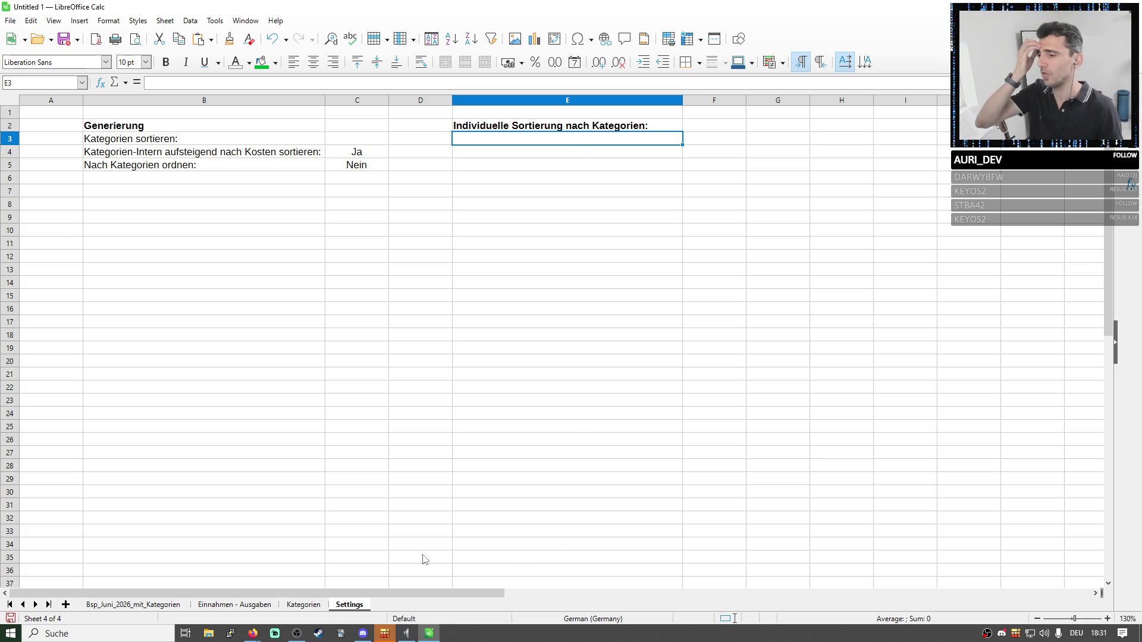
Review the expense categories in column B of the Kategorien sheet and return to Settings.
click(304, 605)
click(258, 294)
drag(228, 143, 207, 401)
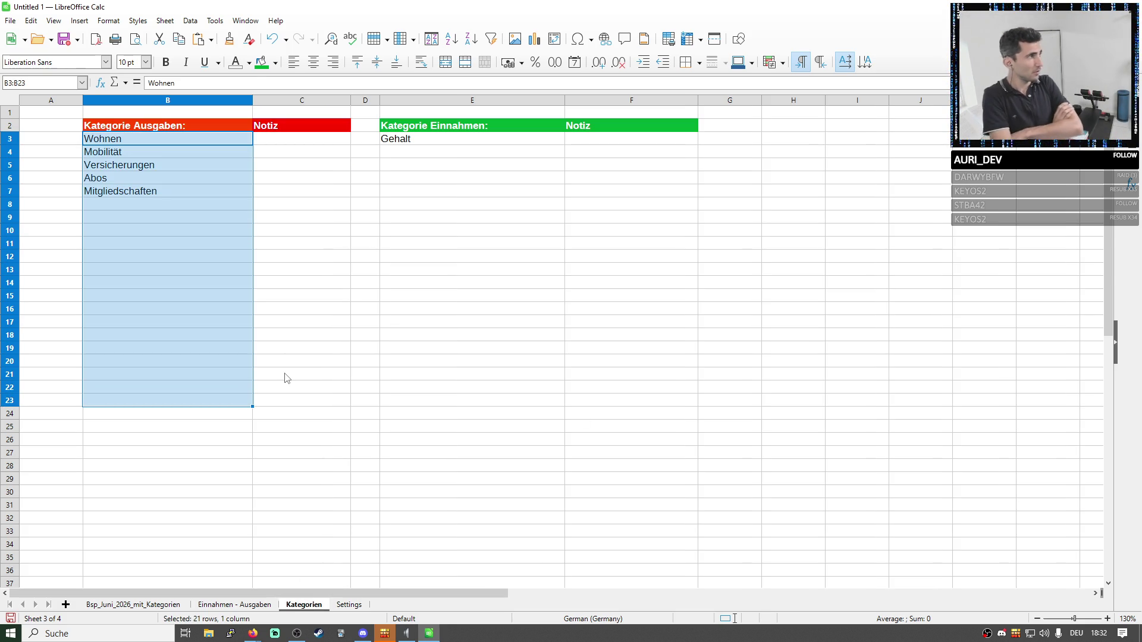
click(308, 321)
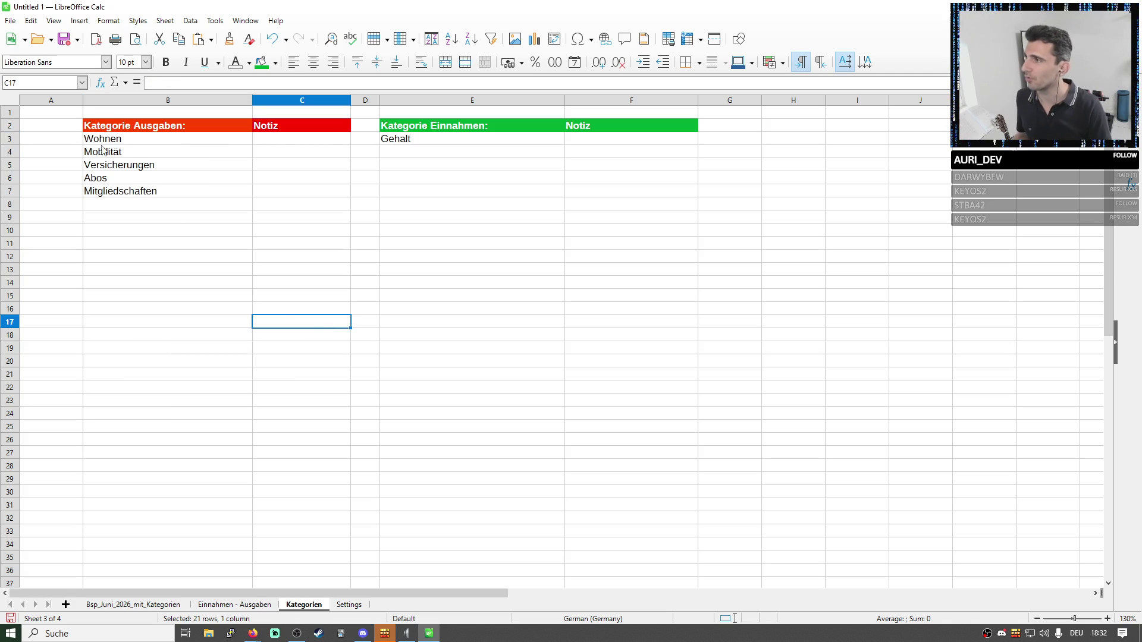
click(349, 605)
Delete the heading in E2 and review the sort choices list of C3.
click(495, 129)
key(Delete)
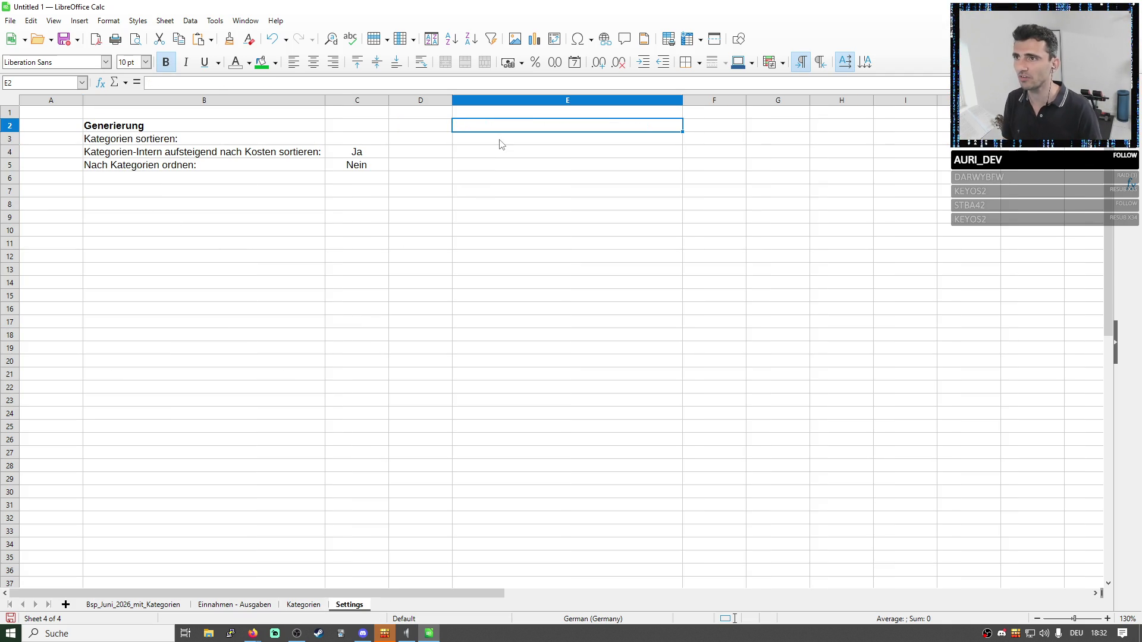
click(168, 140)
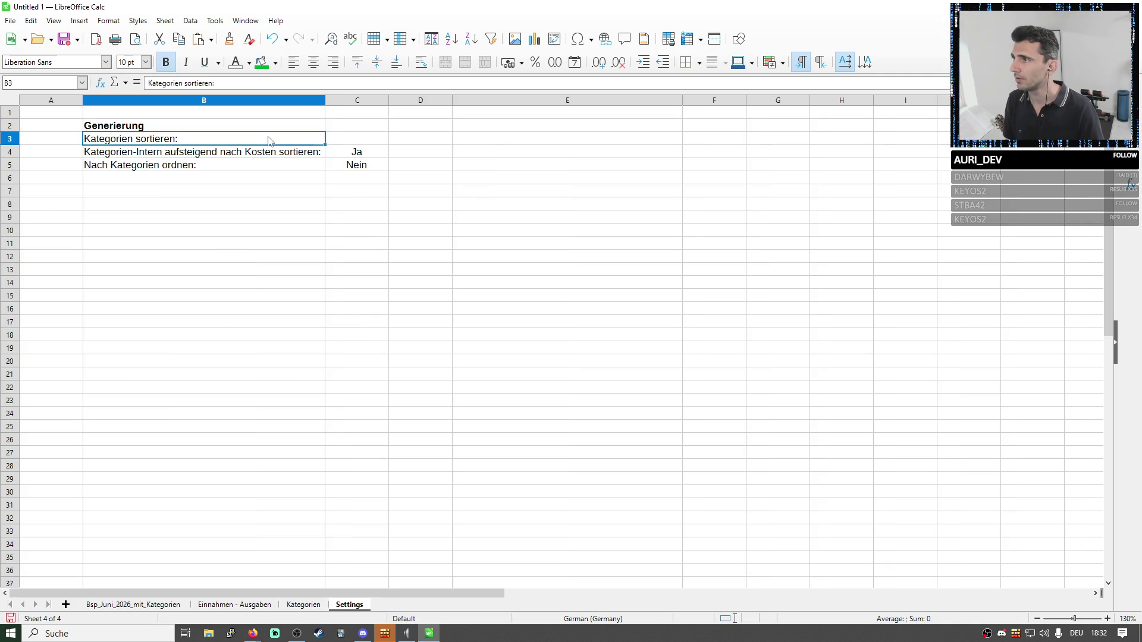
click(358, 138)
click(393, 138)
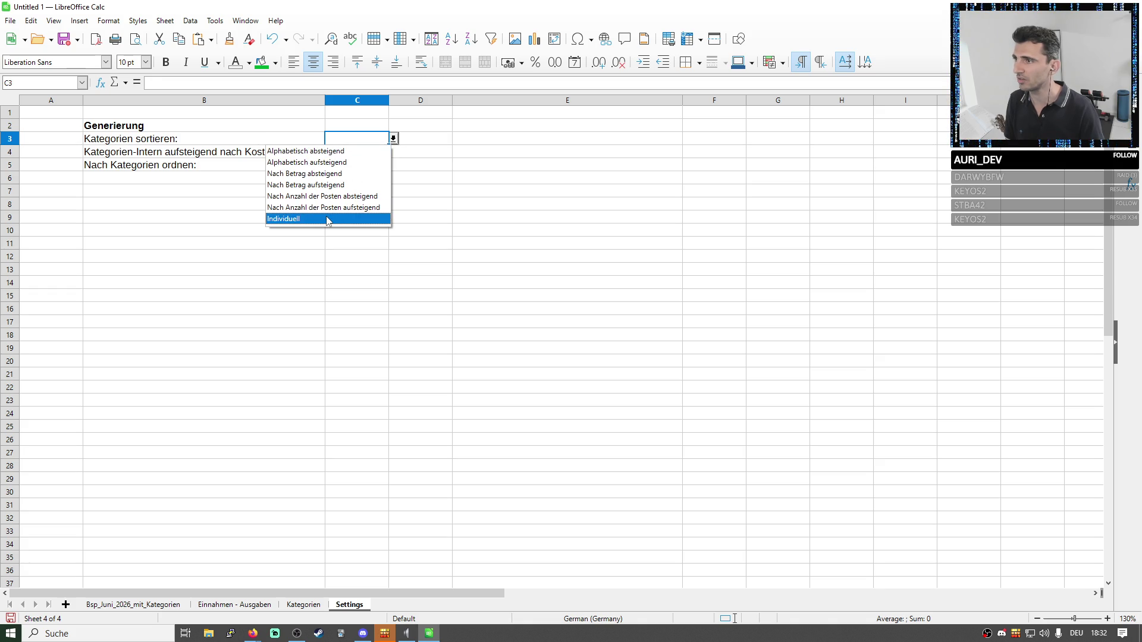
click(392, 139)
In C3's validity entries, replace Individuell with Nach Reihenfolge der Kategorie-Auflistung.
right_click(375, 140)
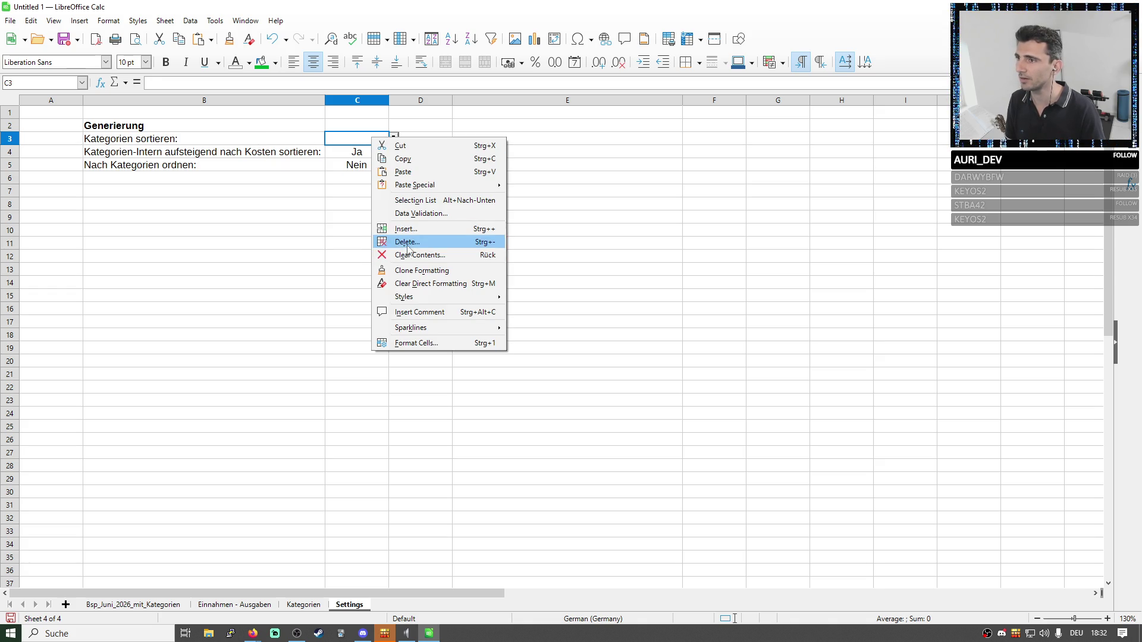
click(413, 213)
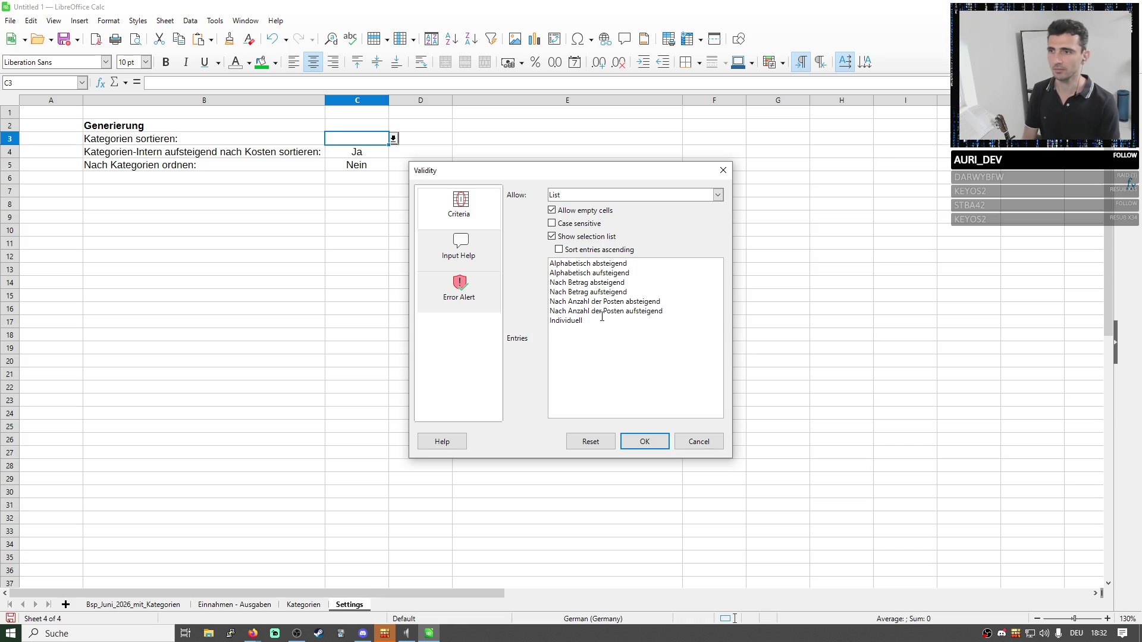
double_click(553, 320)
key(BackSpace)
text(Nach Reihenfolge der Kategorie-Auflistung)
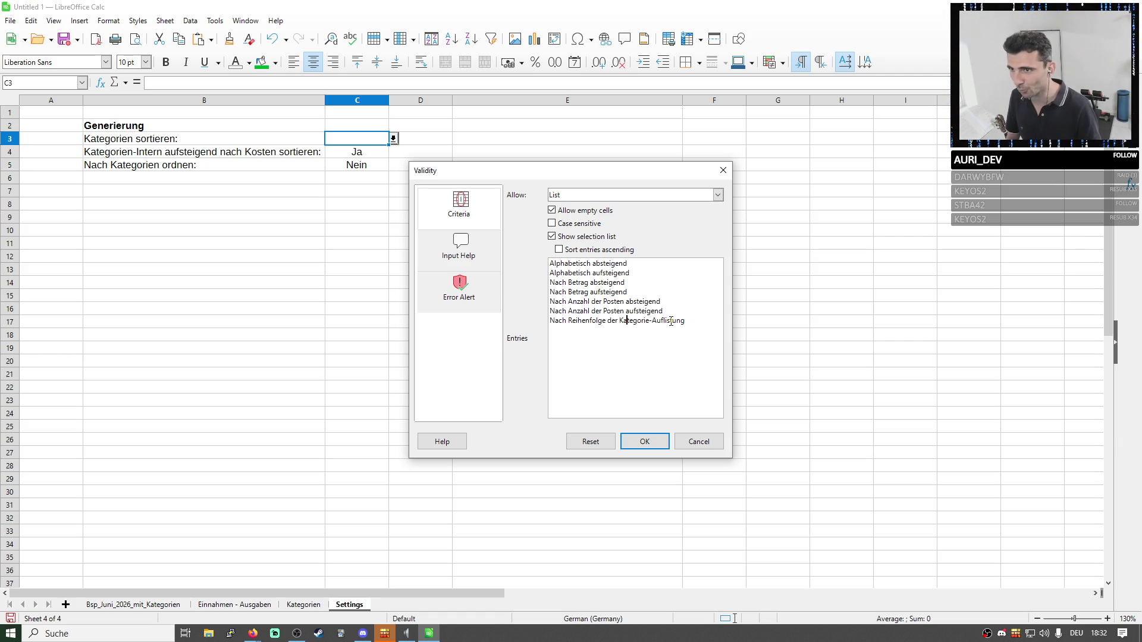
click(645, 443)
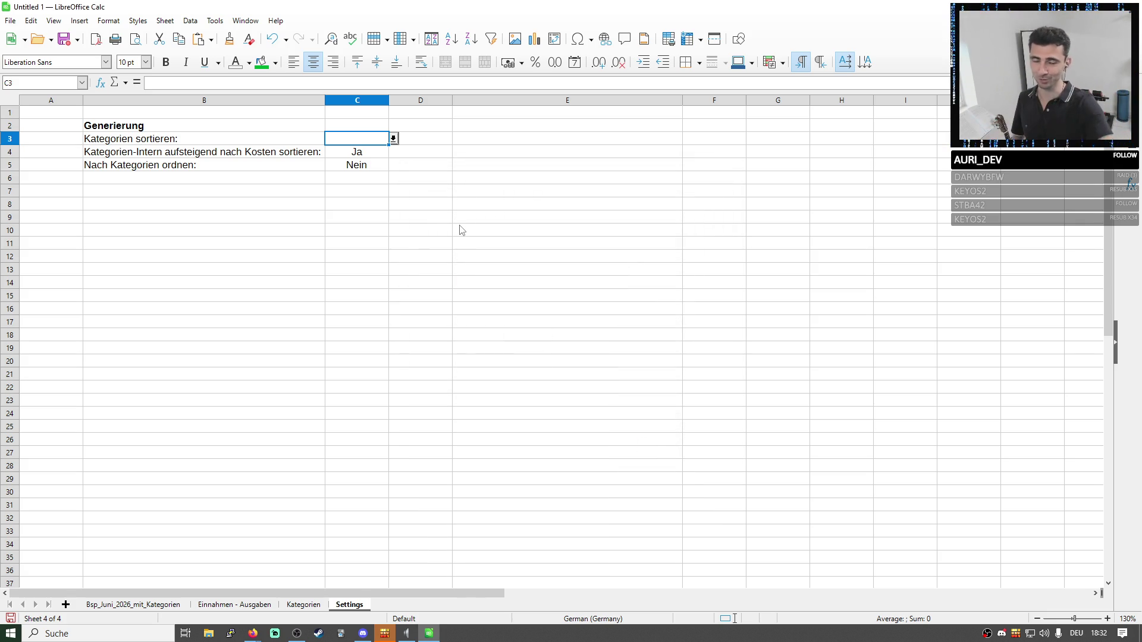
Set C3 to Nach Reihenfolge der Kategorie-Auflistung from its choice list.
drag(143, 143, 234, 158)
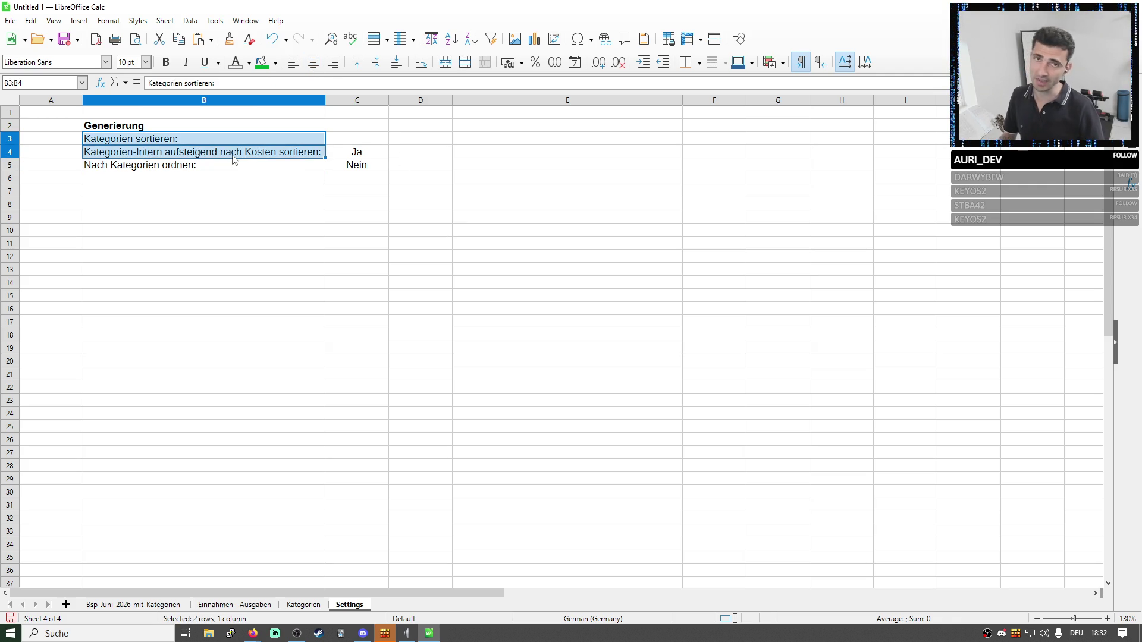
click(330, 219)
click(366, 138)
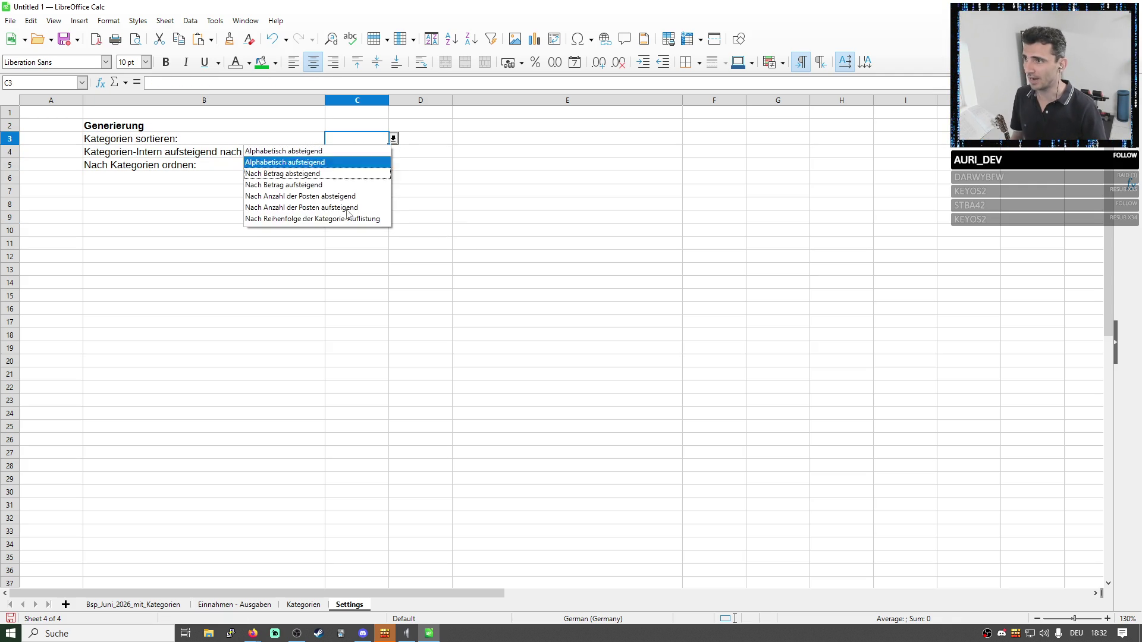
click(297, 220)
Widen column C so the new value fits, then go to the Kategorien sheet.
drag(387, 100, 566, 102)
click(511, 177)
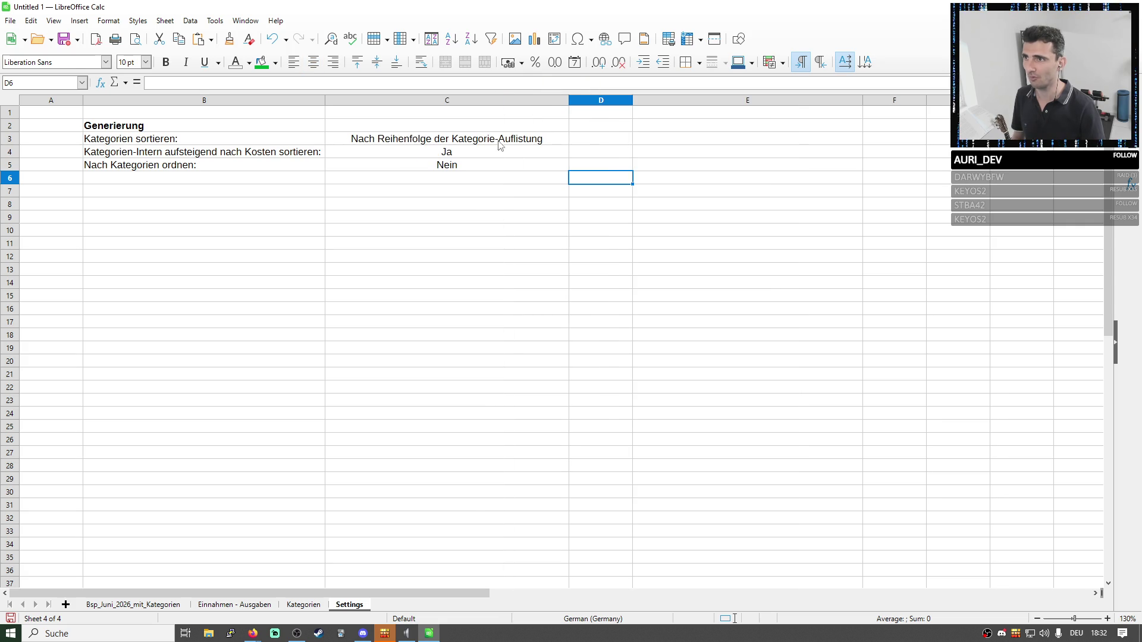
click(499, 141)
click(302, 606)
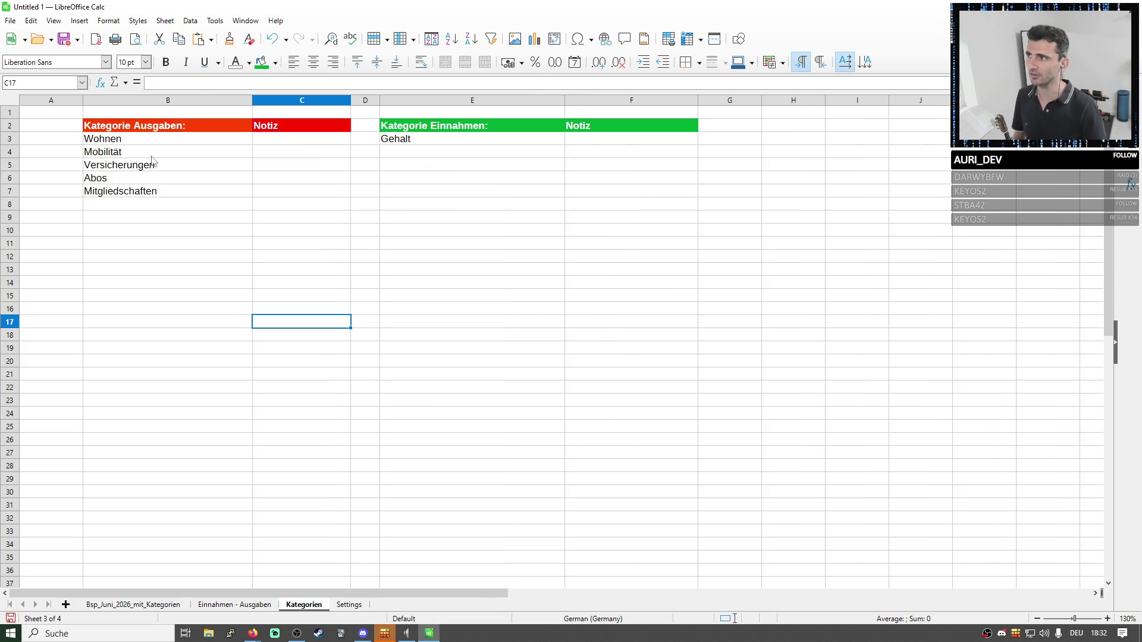
Inspect the category entries from Wohnen to Mitgliedschaften on the Kategorien sheet.
drag(152, 139, 169, 206)
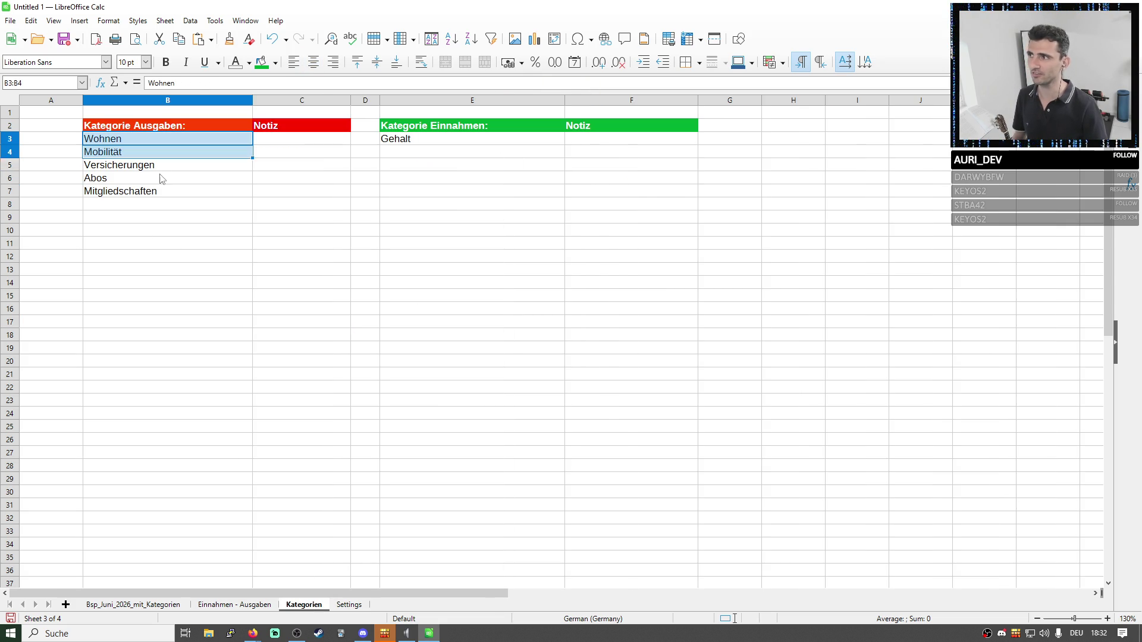
click(232, 334)
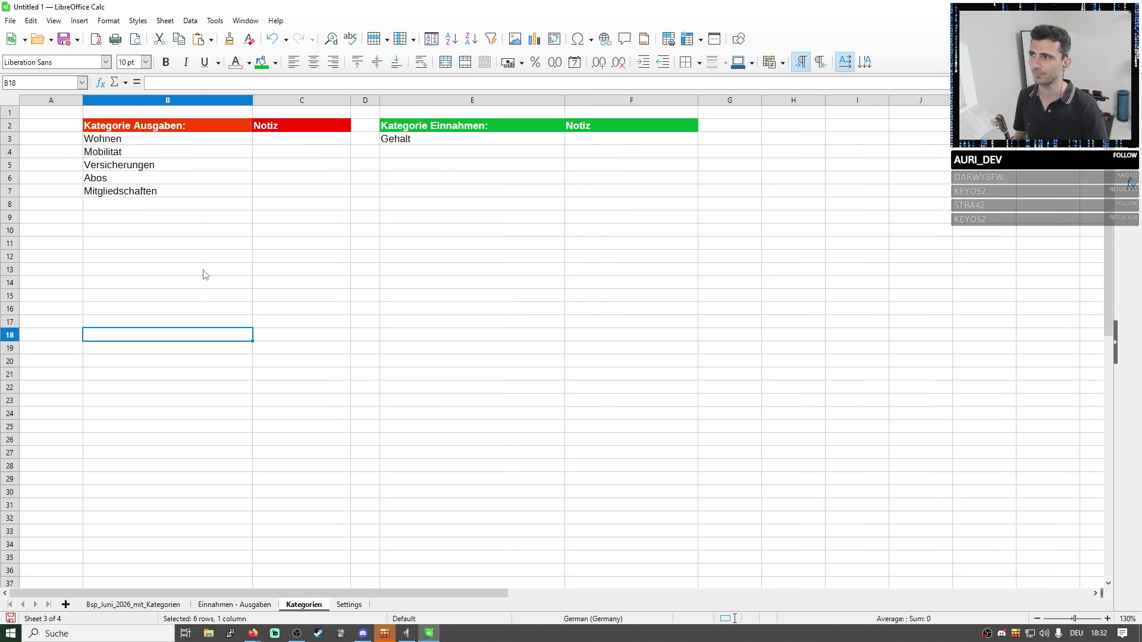
click(124, 143)
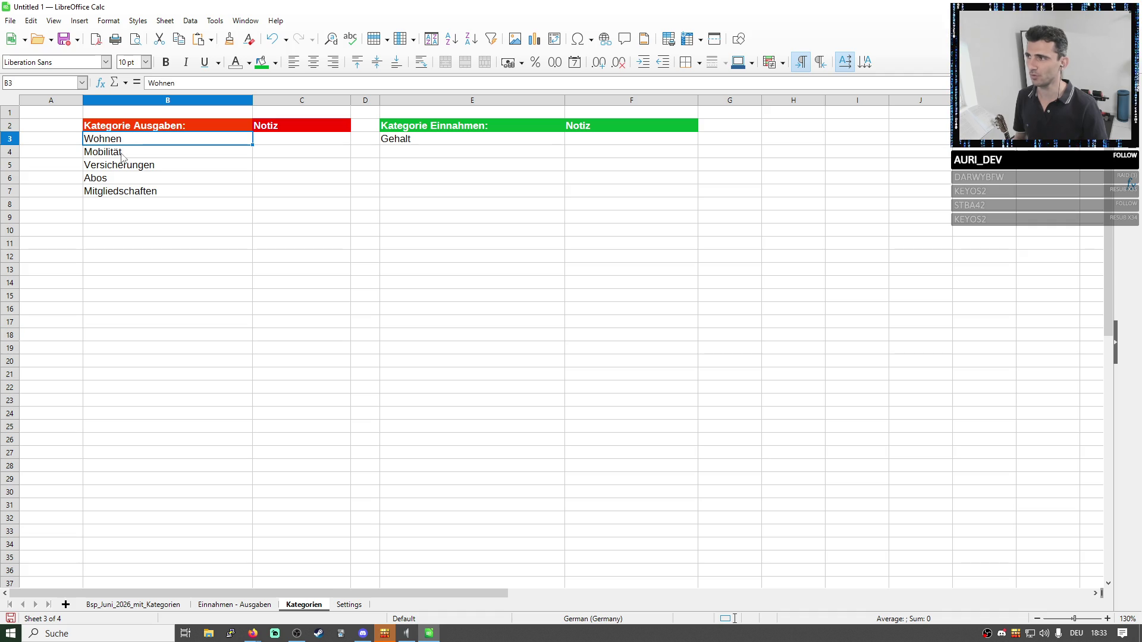
click(121, 156)
click(113, 170)
click(123, 195)
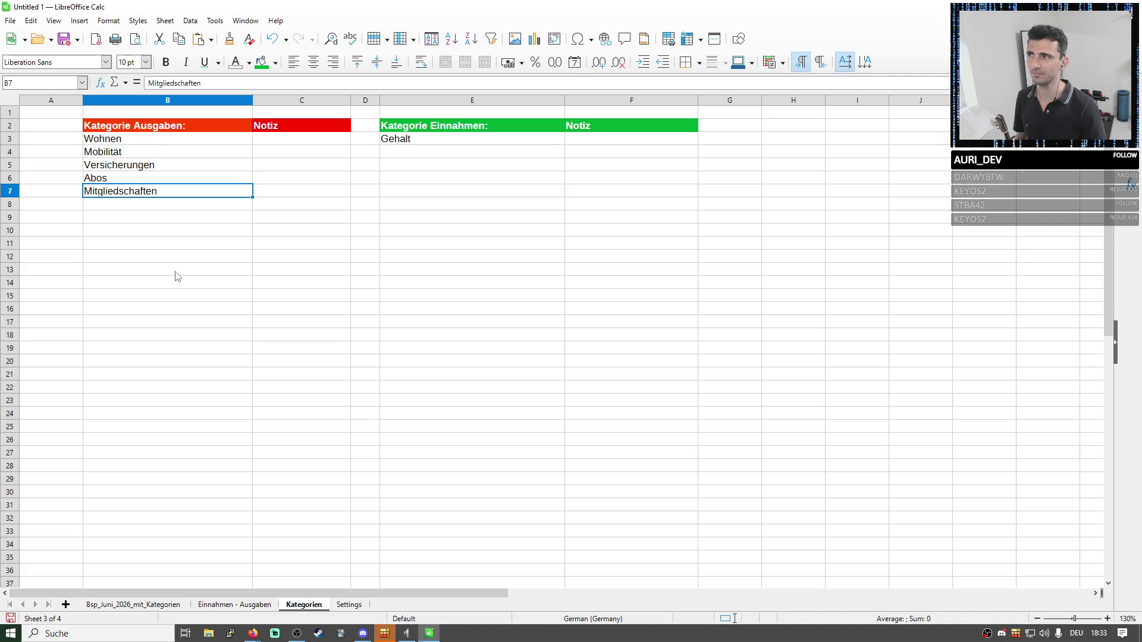
drag(134, 141, 141, 190)
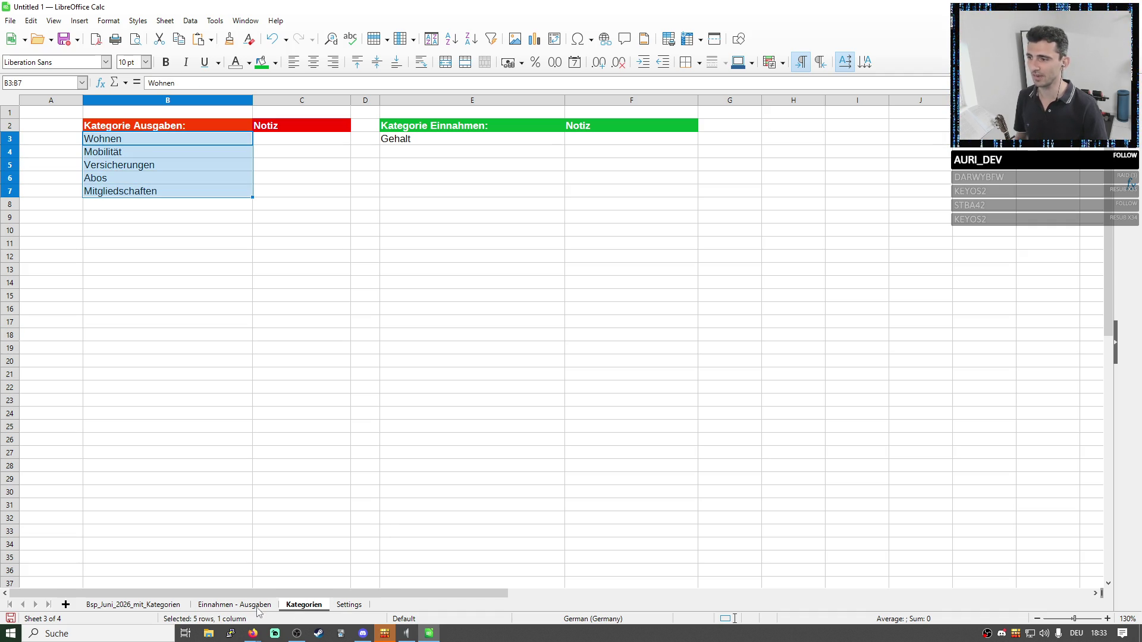
Review the Einnahmen - Ausgaben and Bsp_Juni sheets, then check the Settings sort options unchanged.
click(233, 606)
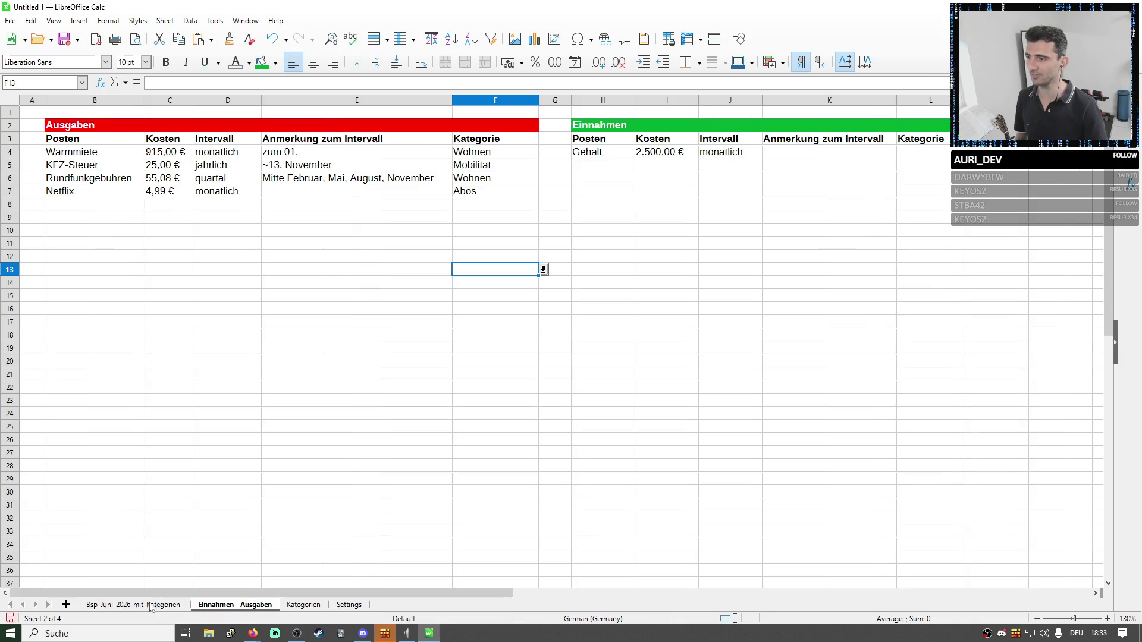
click(132, 604)
drag(88, 179, 121, 364)
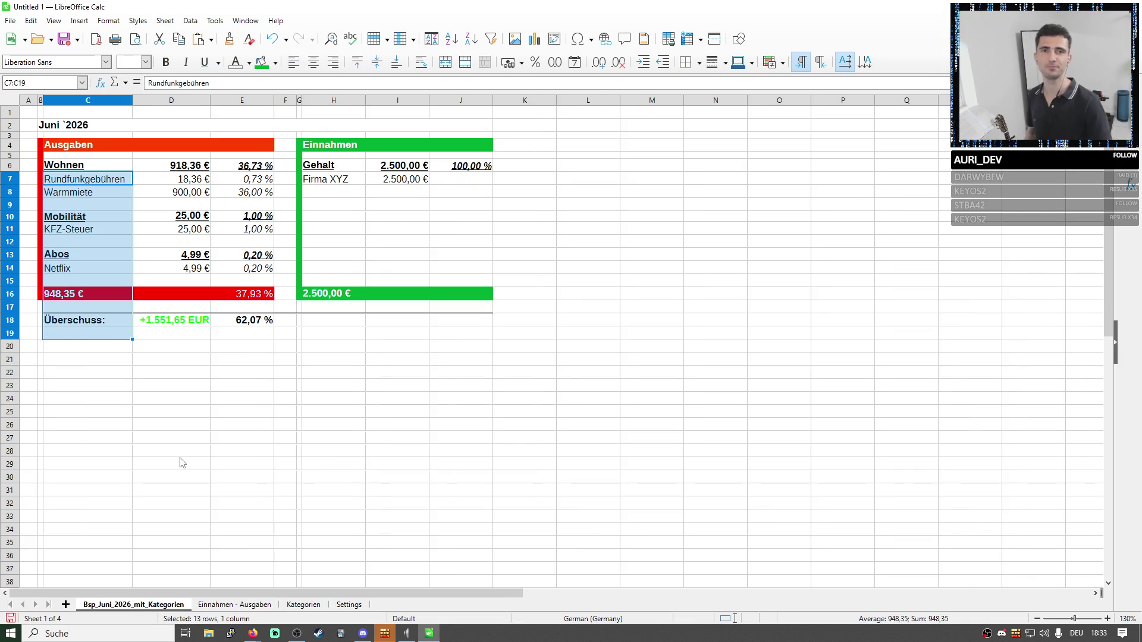
click(349, 605)
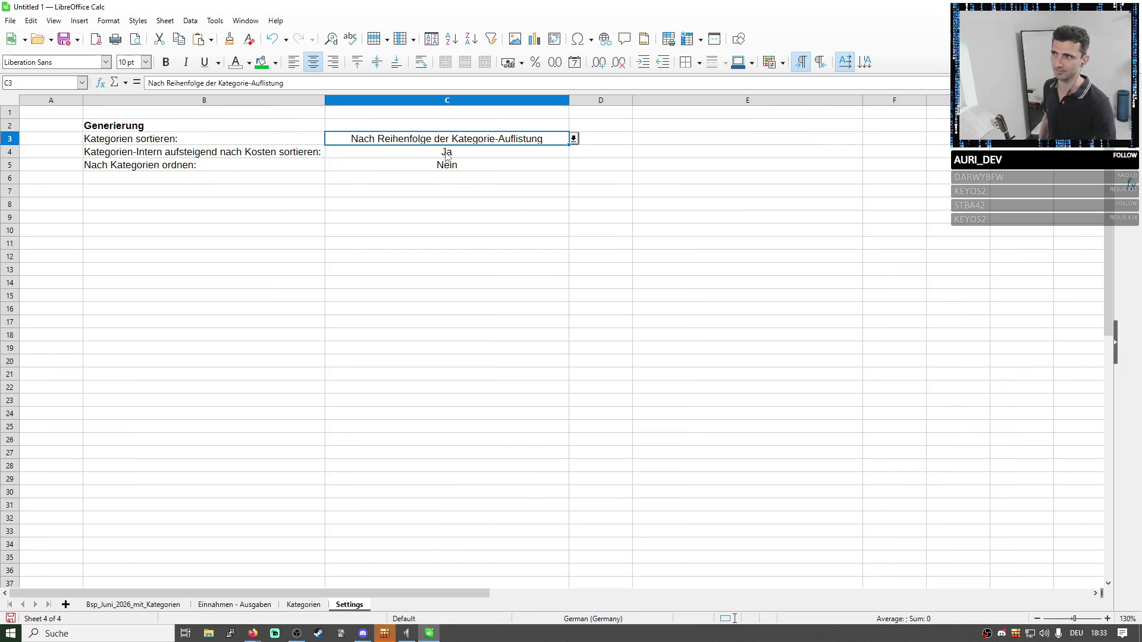
click(574, 140)
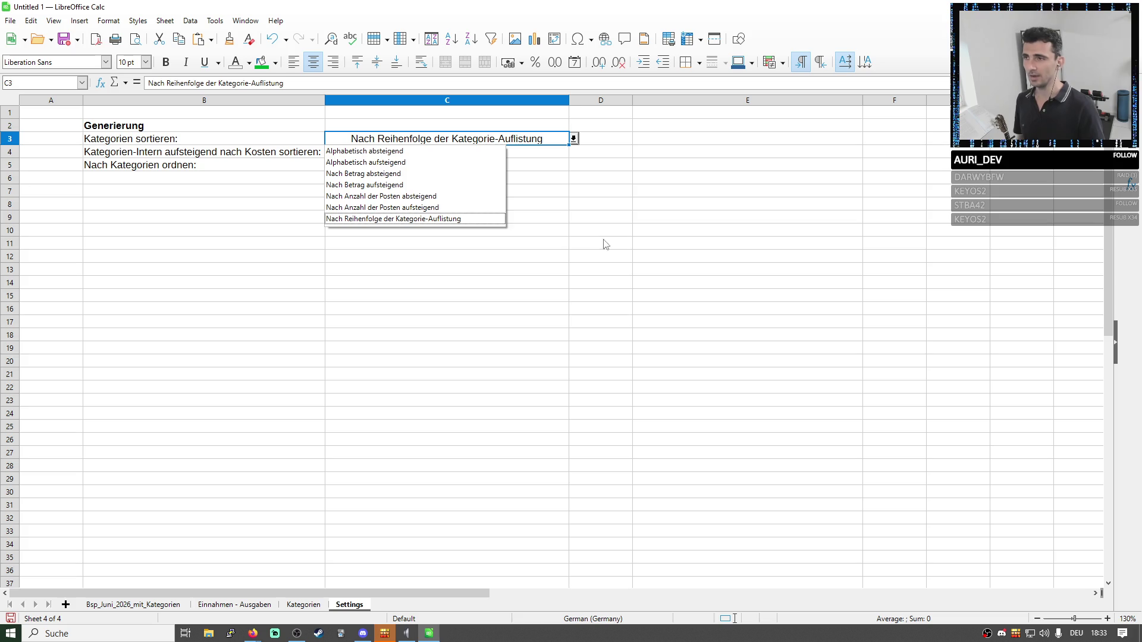
key(Escape)
click(420, 192)
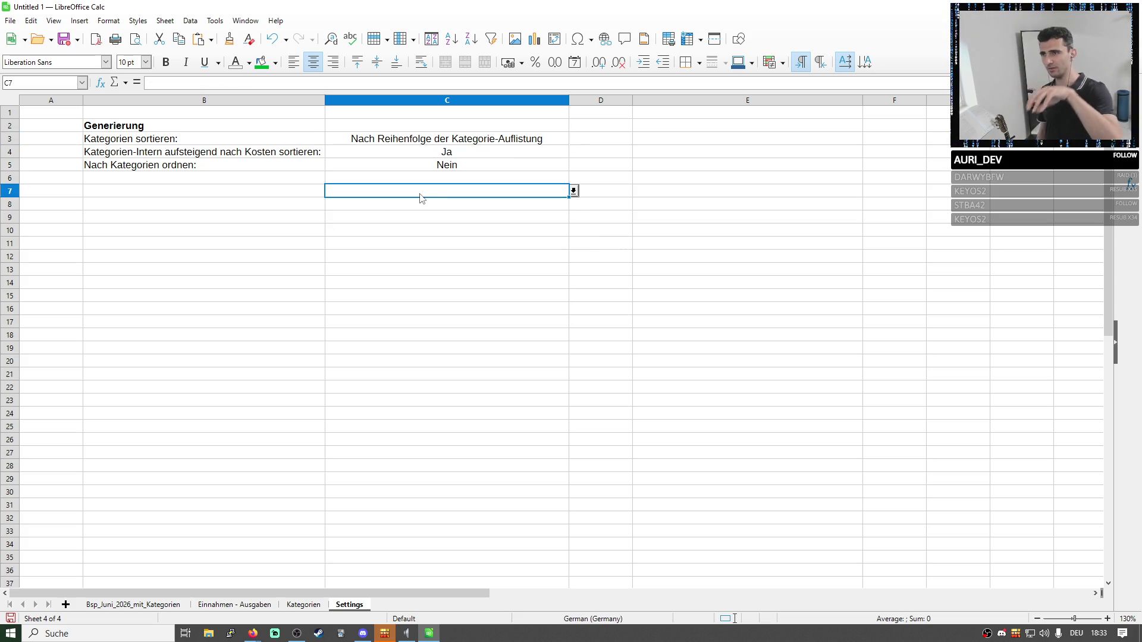
Insert a new sheet named Dashboard before the Kategorien sheet.
click(623, 340)
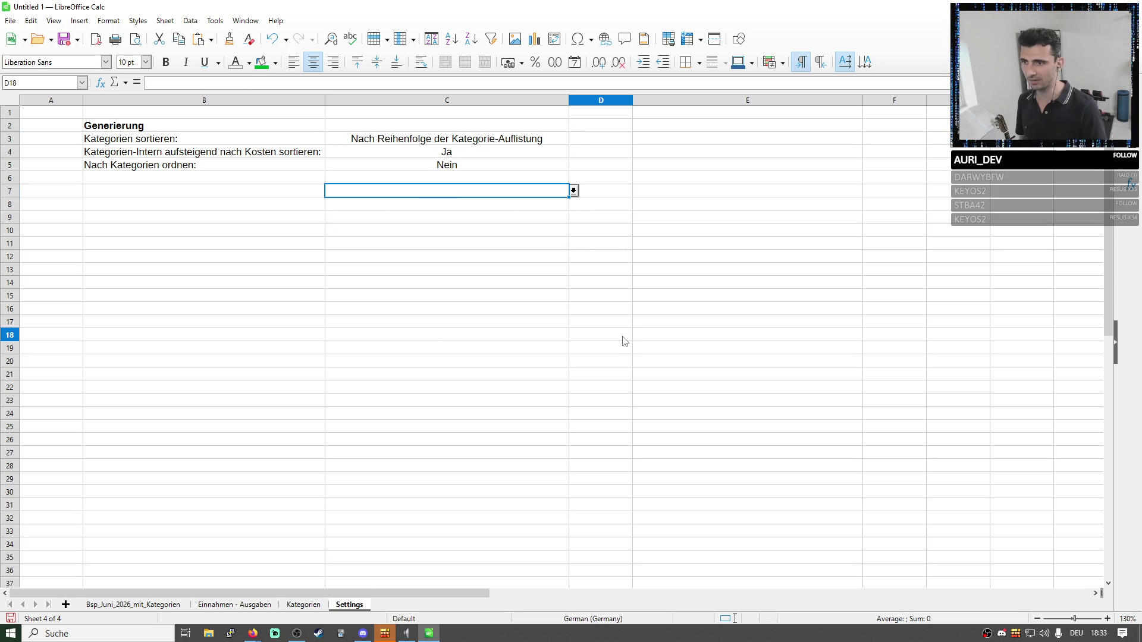
click(305, 607)
right_click(308, 608)
click(331, 455)
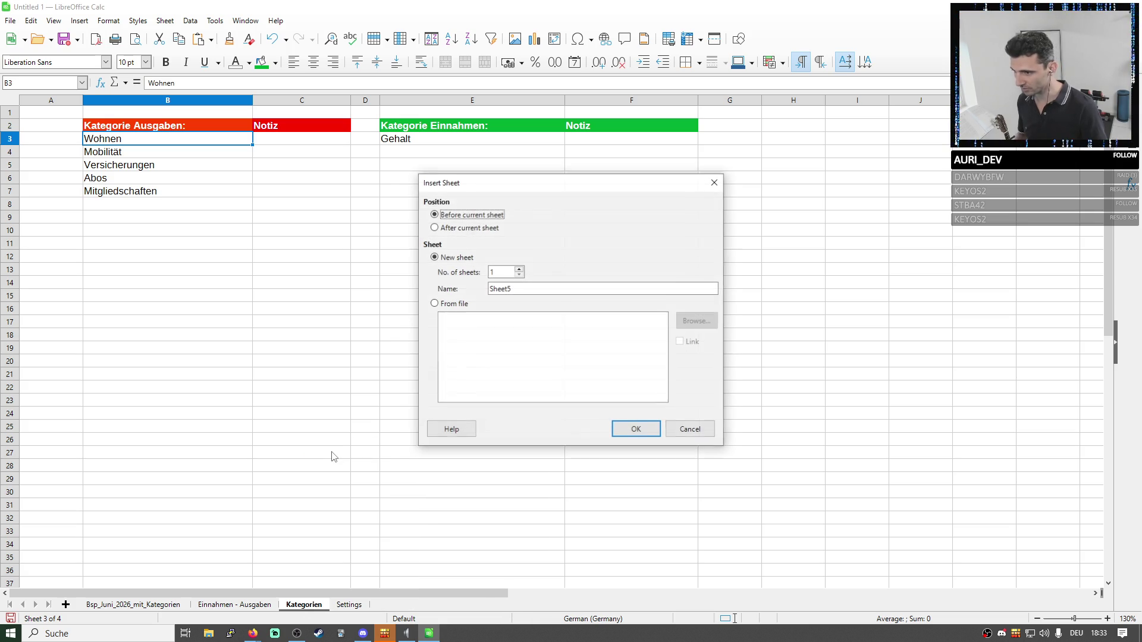
click(433, 291)
click(552, 292)
text(Dashboard)
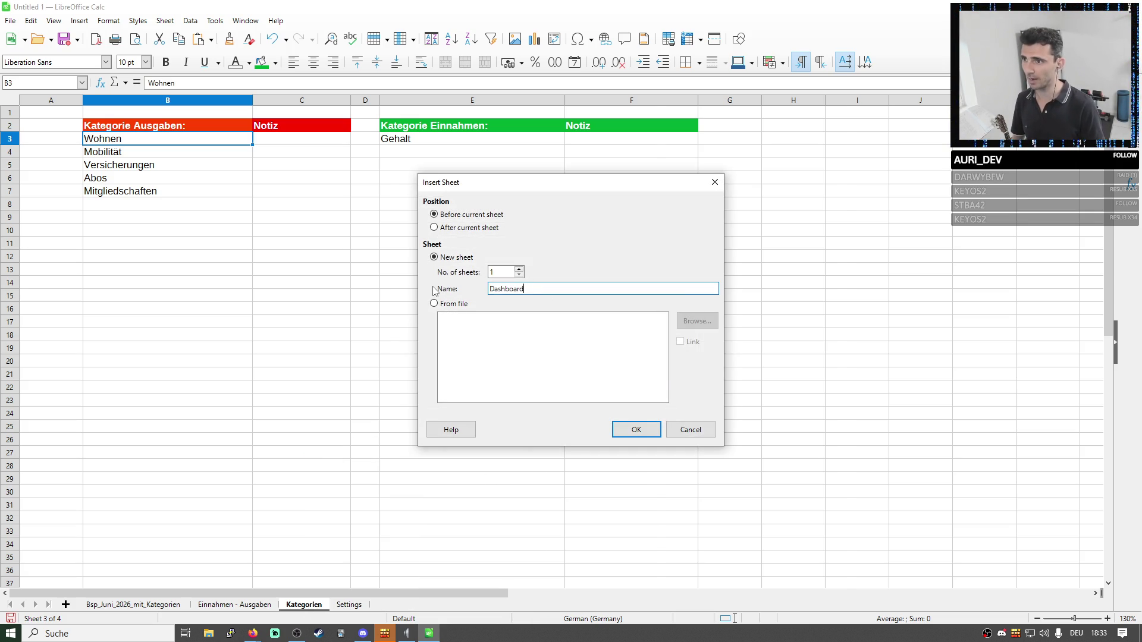
key(Return)
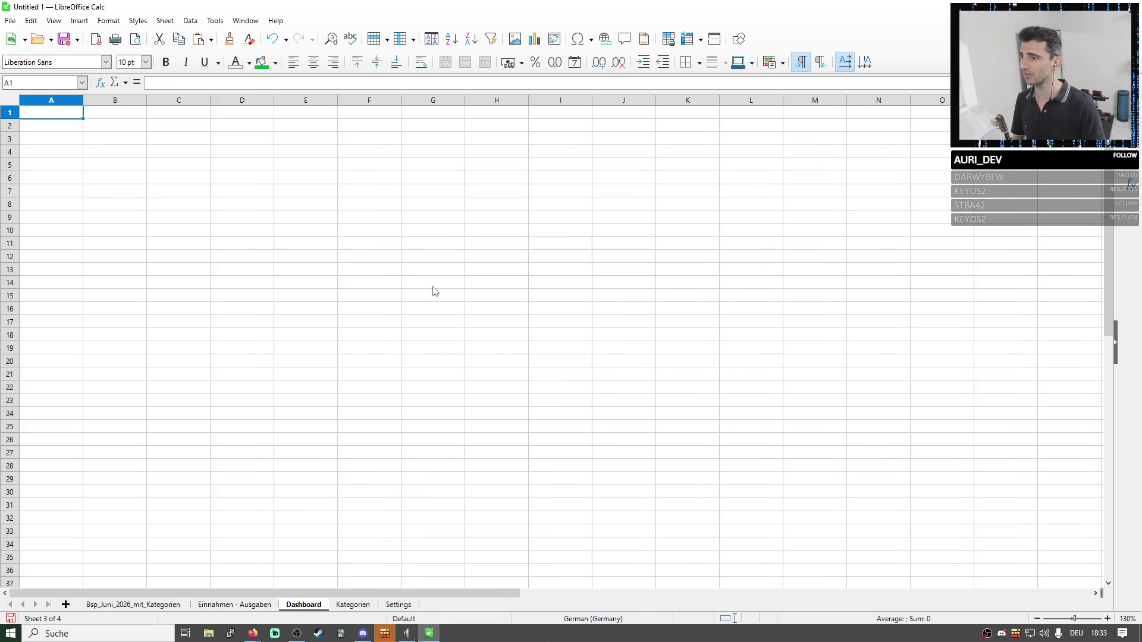
Draw a push button form control below B4 and move it up to the right.
click(117, 151)
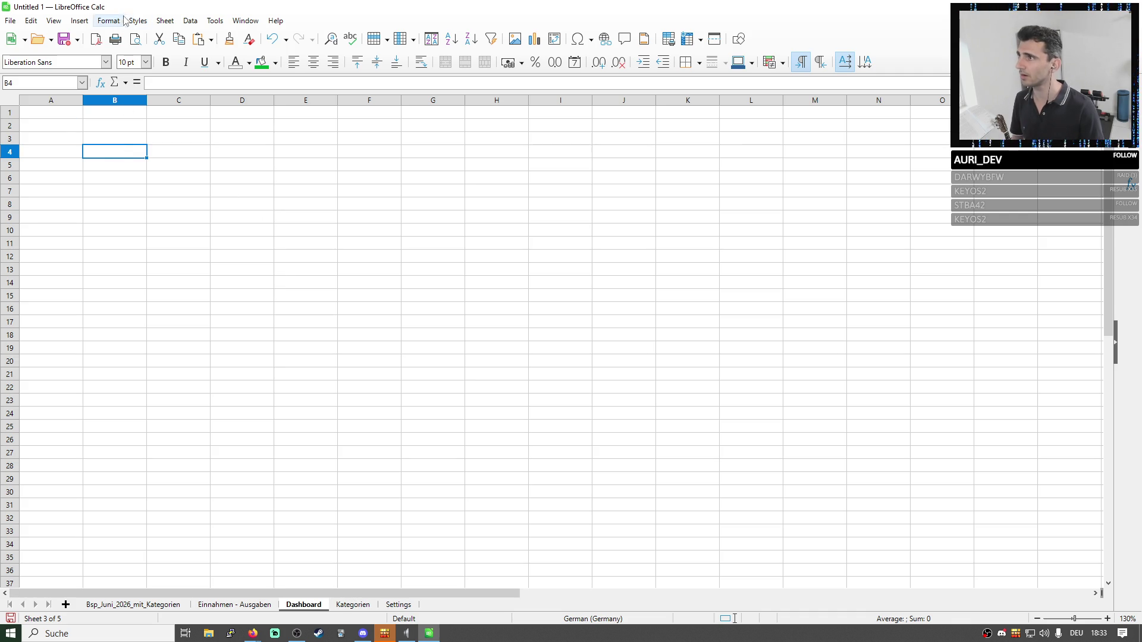
click(79, 20)
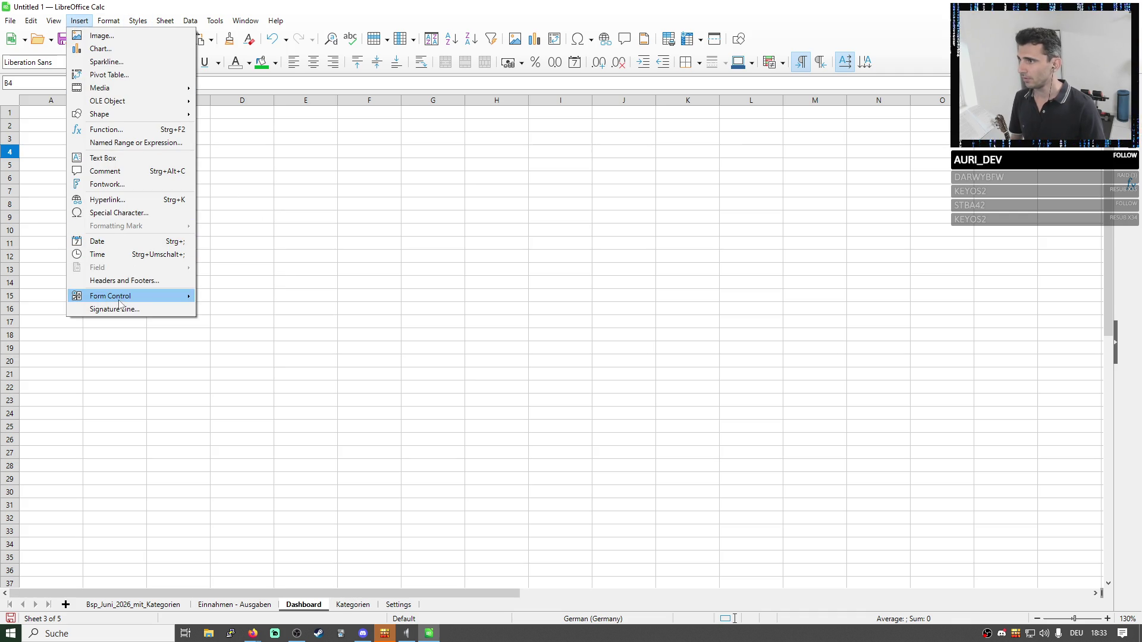
mouse_move(110, 295)
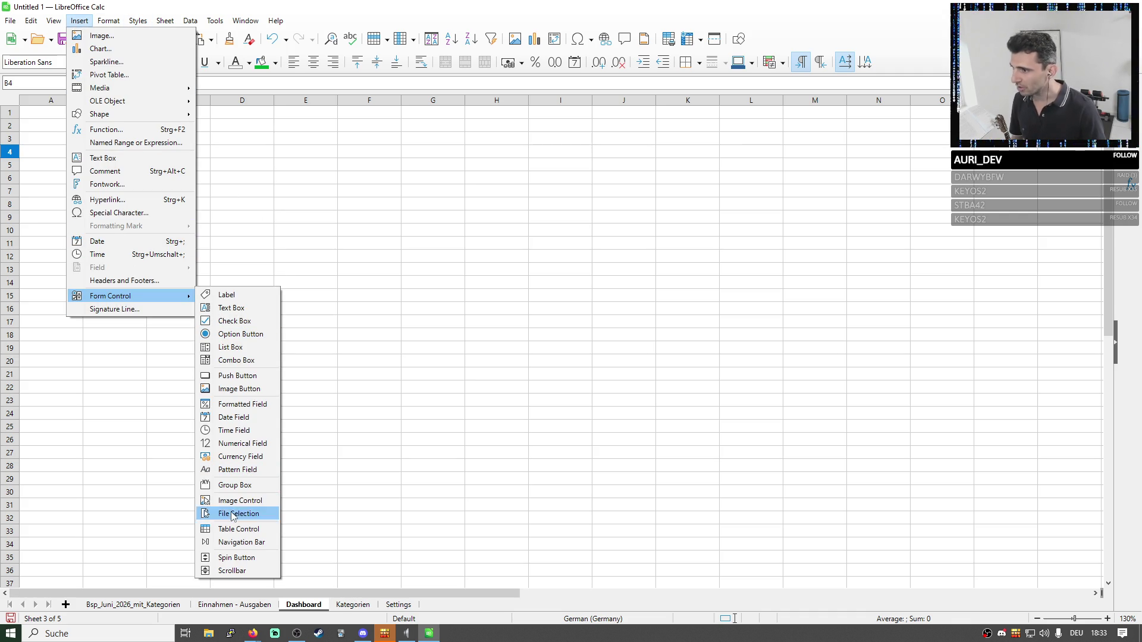
click(225, 376)
drag(127, 157, 357, 208)
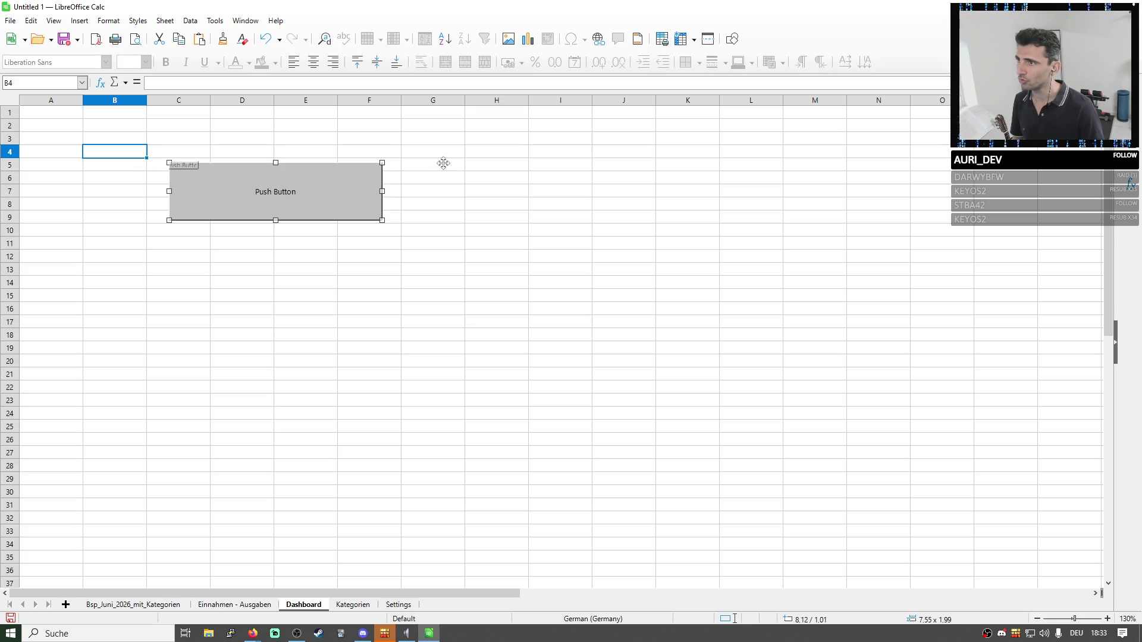
drag(272, 179, 388, 147)
Bring up the Name dialog for the push button.
right_click(390, 157)
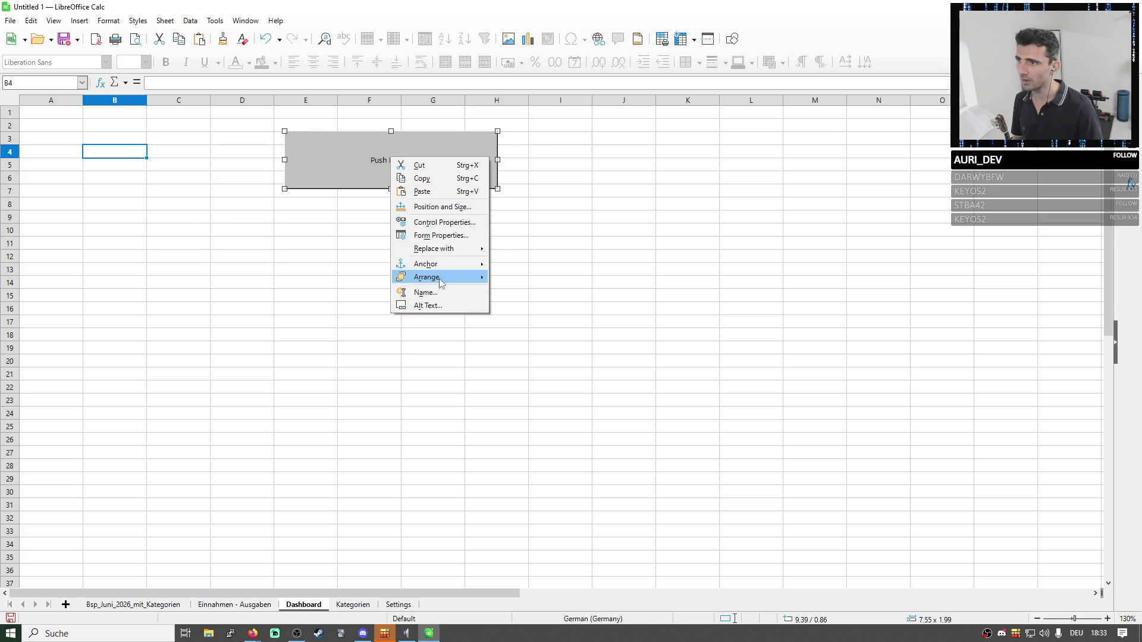
click(426, 293)
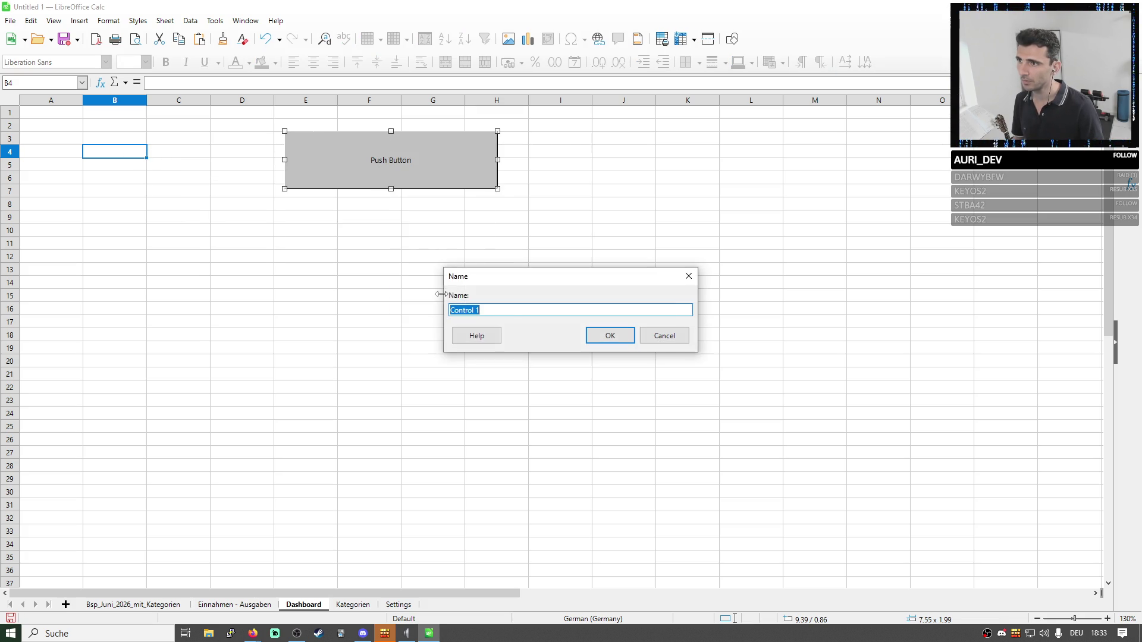
click(669, 340)
right_click(484, 178)
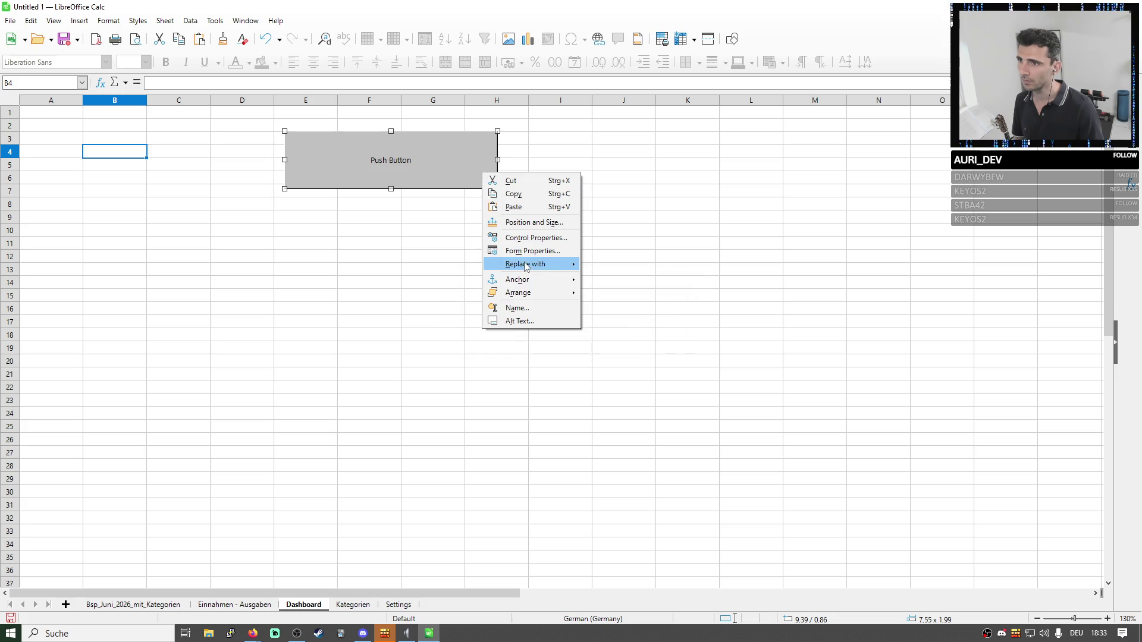
click(529, 313)
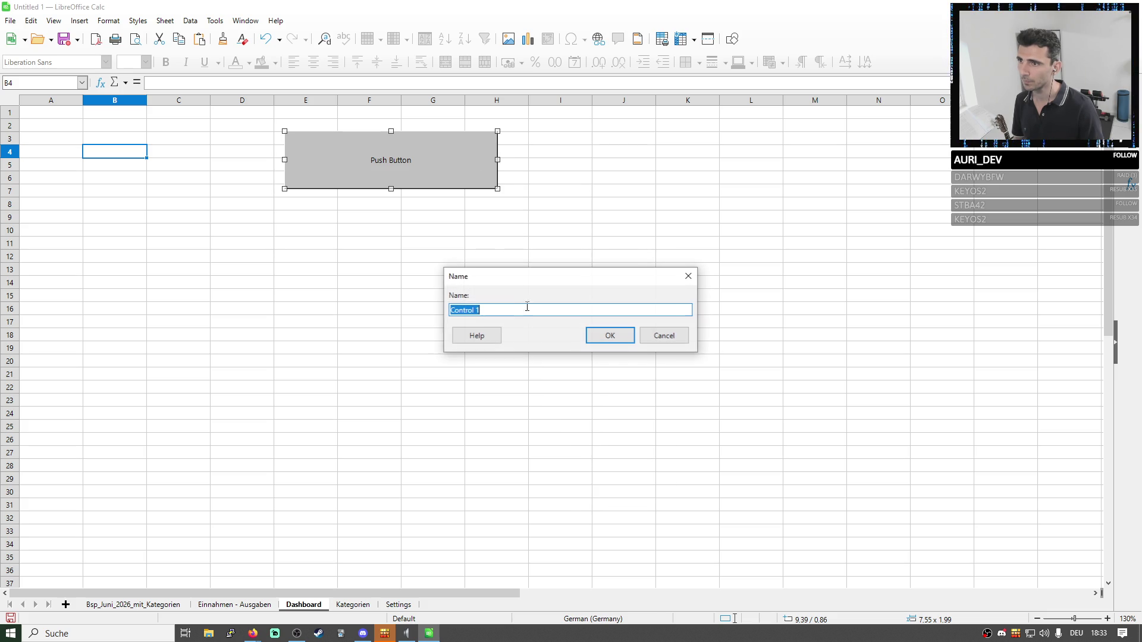
text(G)
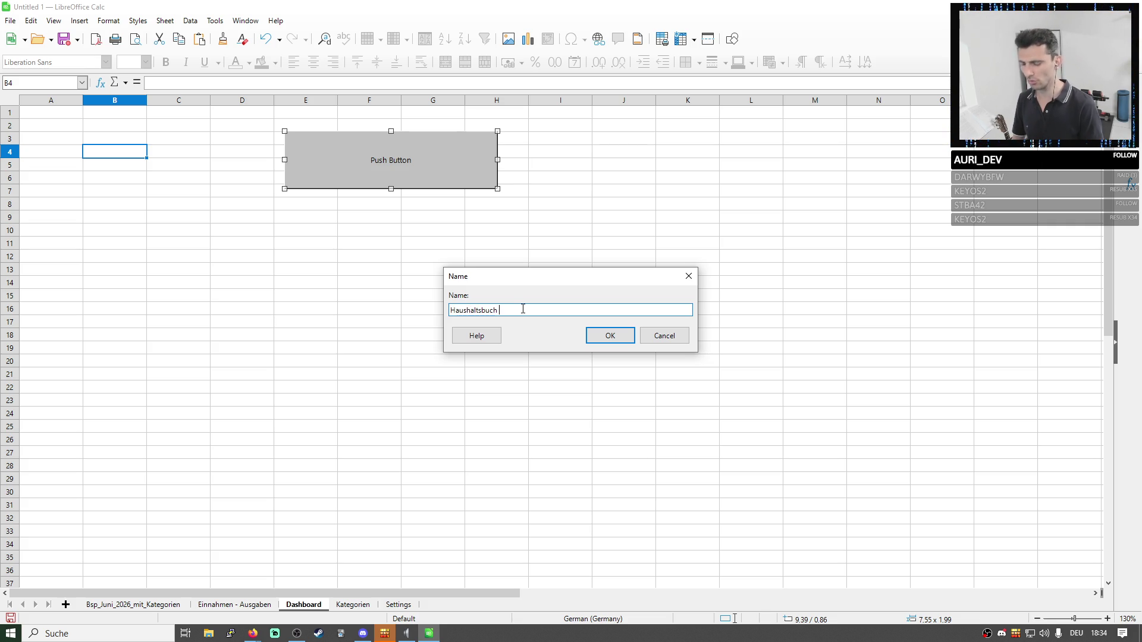
Name the button pushButton_generate_housekeeping_book, fixing a typo along the way.
key(shift+Left)
key(shift+Left)
key(shift+Left)
key(shift+Home)
key(BackSpace)
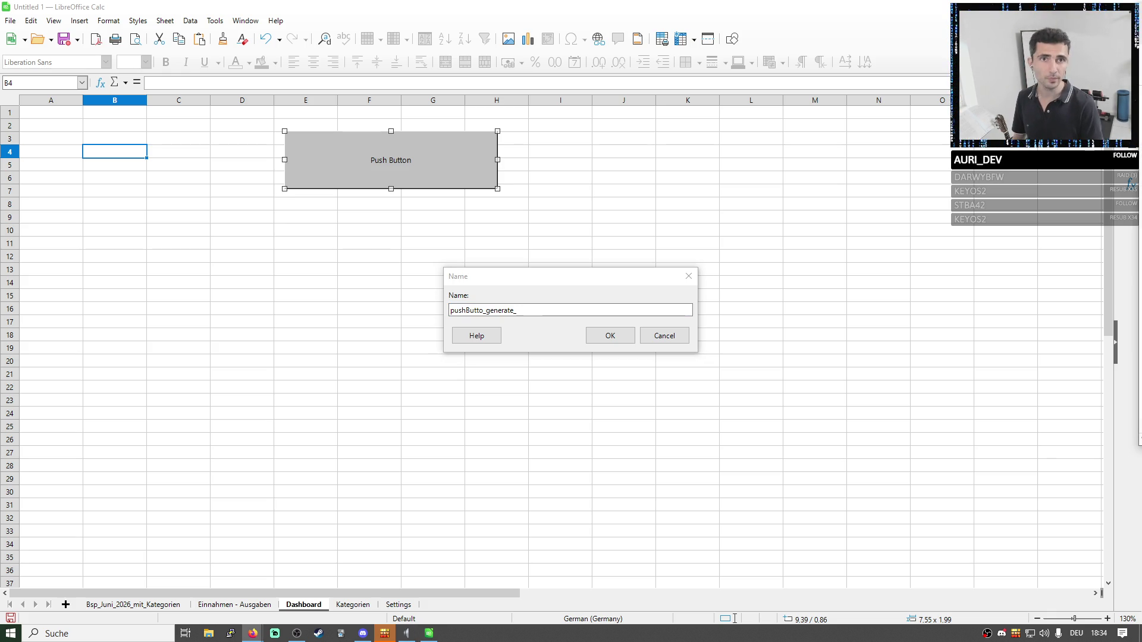
click(550, 307)
text(housekeeping_book)
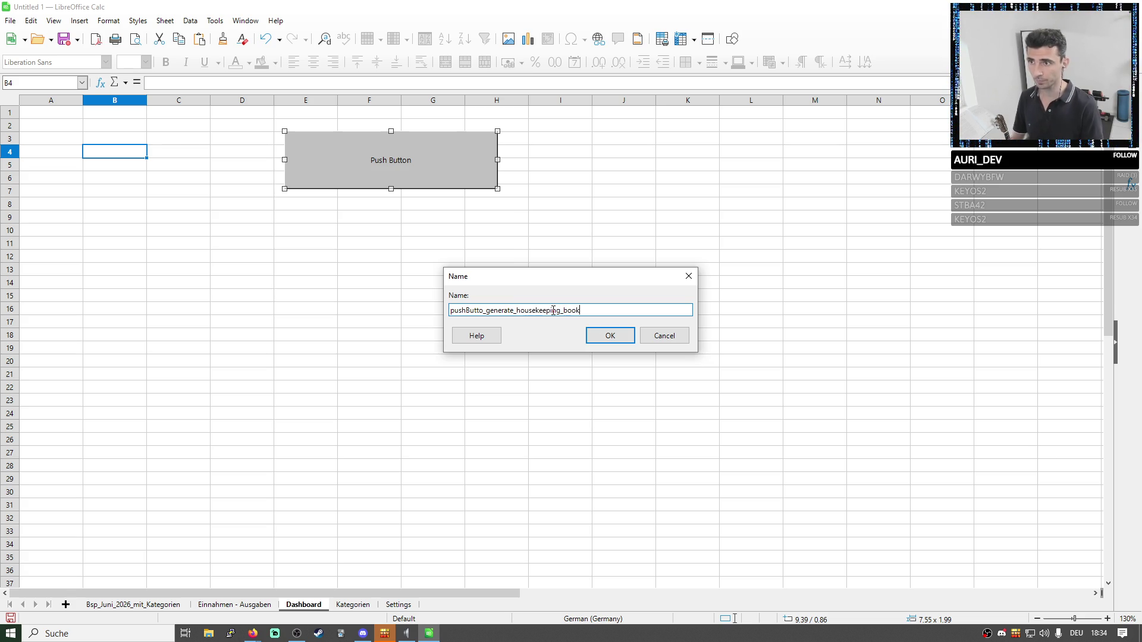
drag(588, 314, 450, 311)
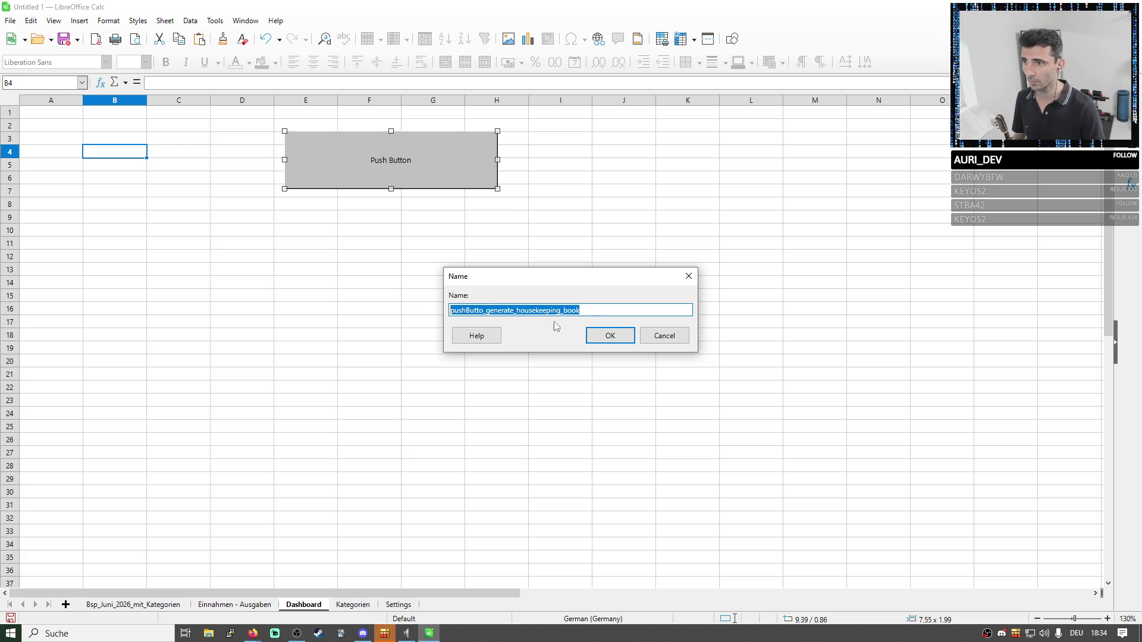
click(485, 310)
text(n)
drag(584, 311, 408, 327)
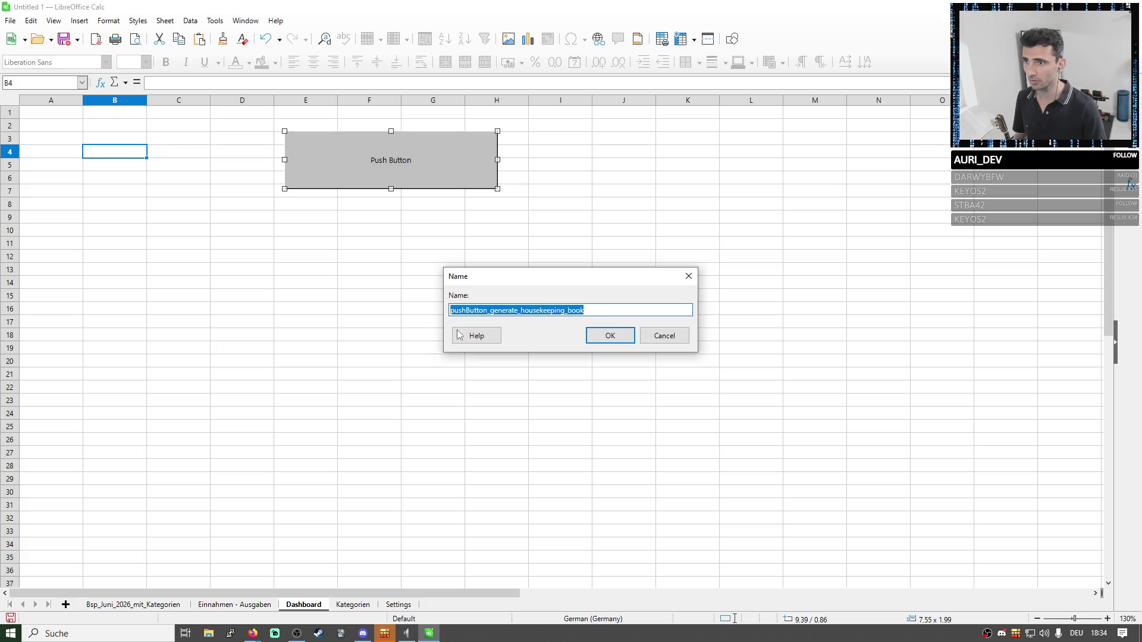
click(610, 337)
right_click(389, 172)
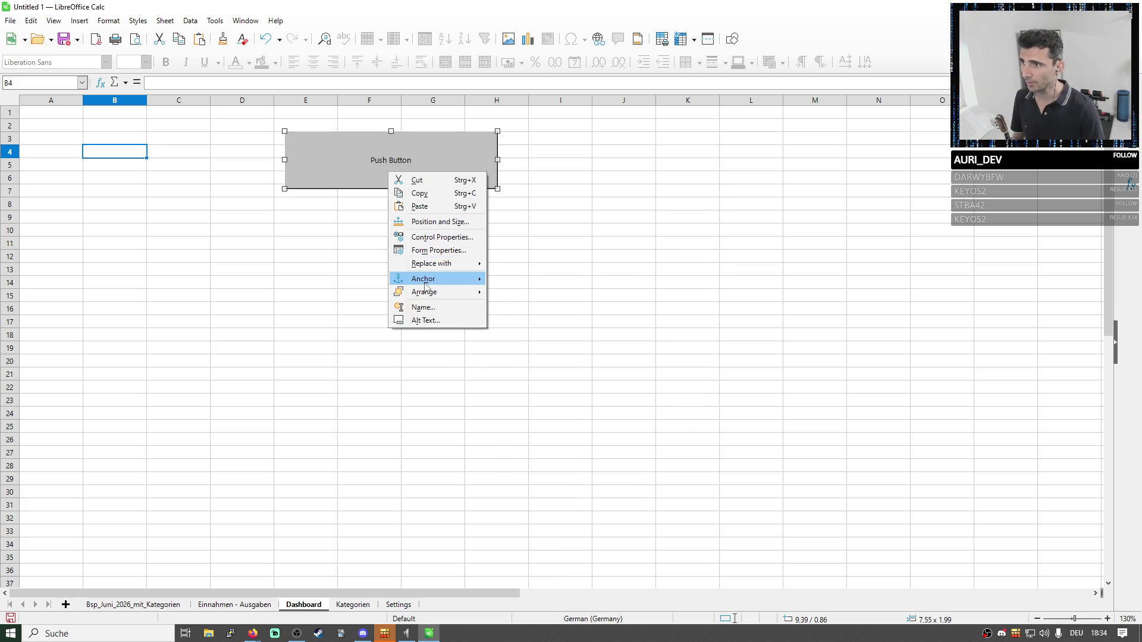
Set the button's label to Generiere Haushaltsbuch in its properties.
click(430, 243)
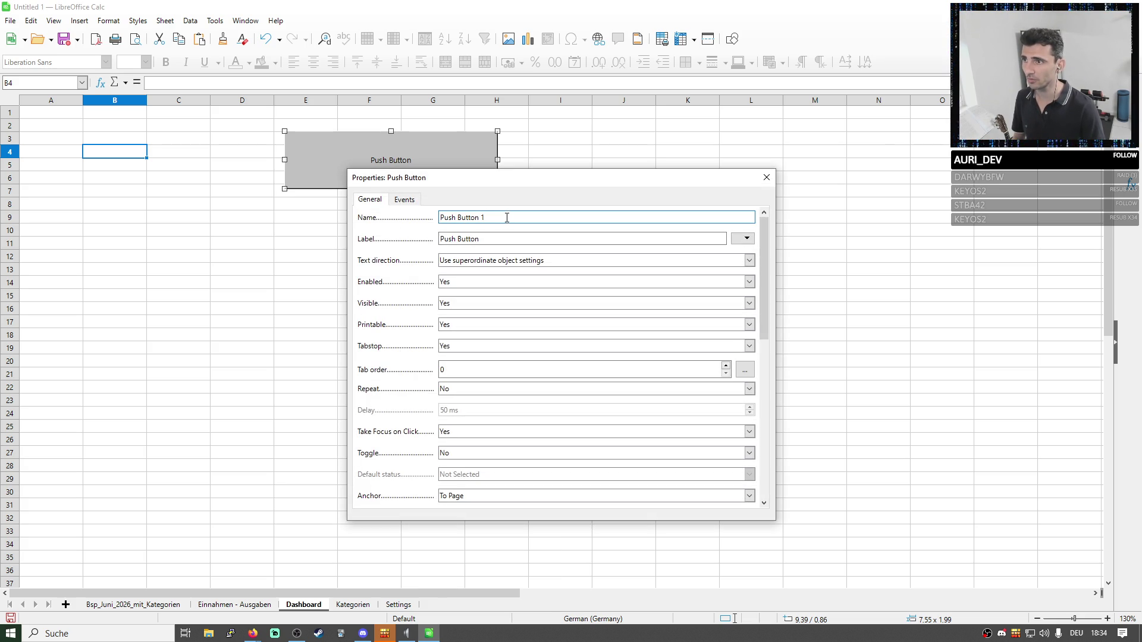
drag(506, 218, 377, 219)
key(Tab)
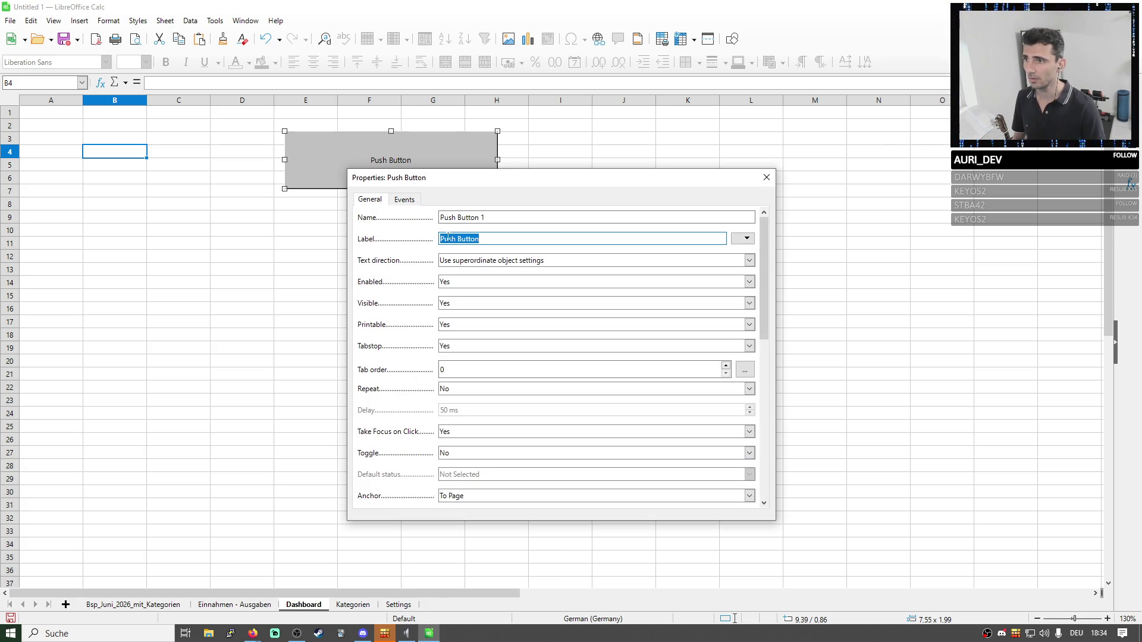
text(Geber)
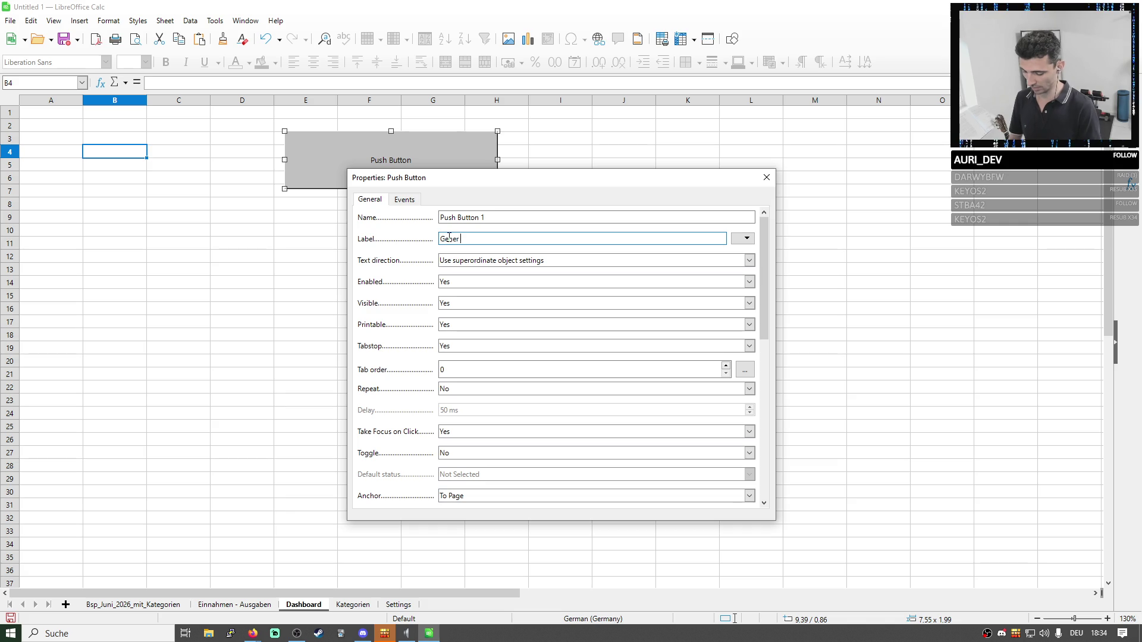
text( H)
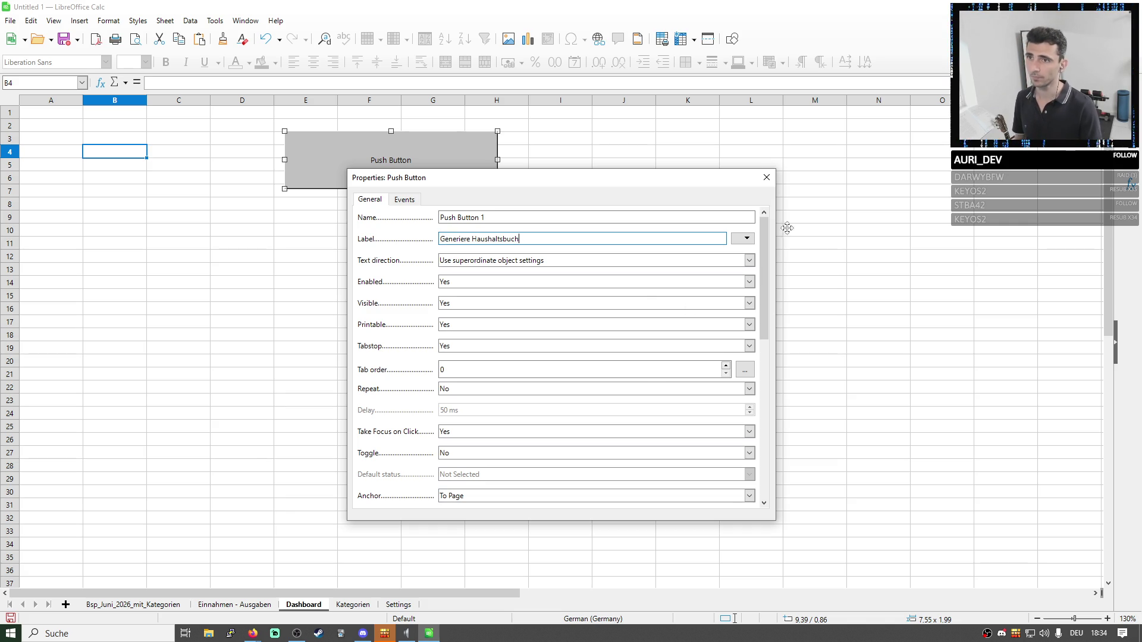
click(766, 177)
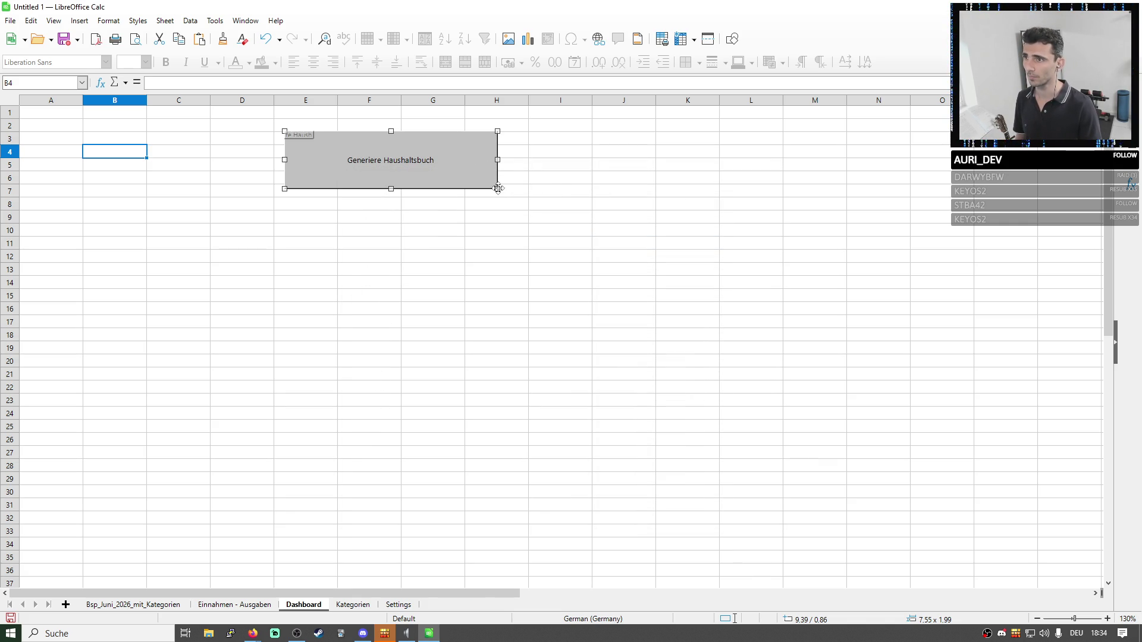
Shrink the button to a compact size that still shows its full label.
click(485, 211)
mouse_move(499, 188)
mouse_down()
mouse_move(369, 161)
mouse_move(419, 159)
mouse_up()
click(364, 157)
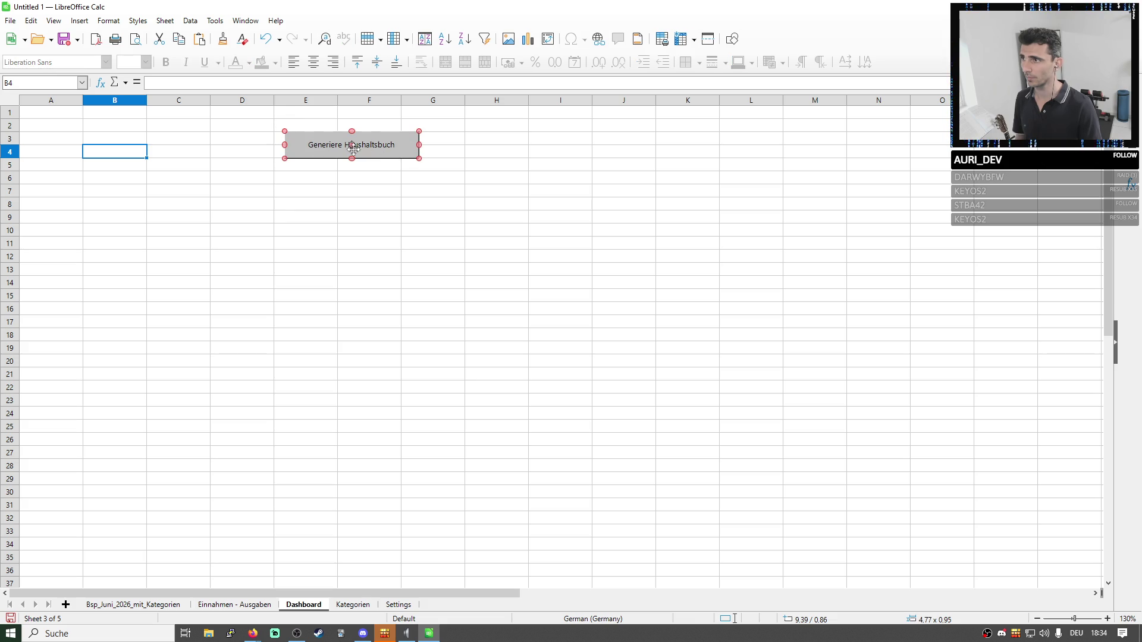
click(209, 191)
click(323, 144)
Review the Settings generation table, then highlight the Ausgaben and Einnahmen blocks on the June overview.
click(390, 603)
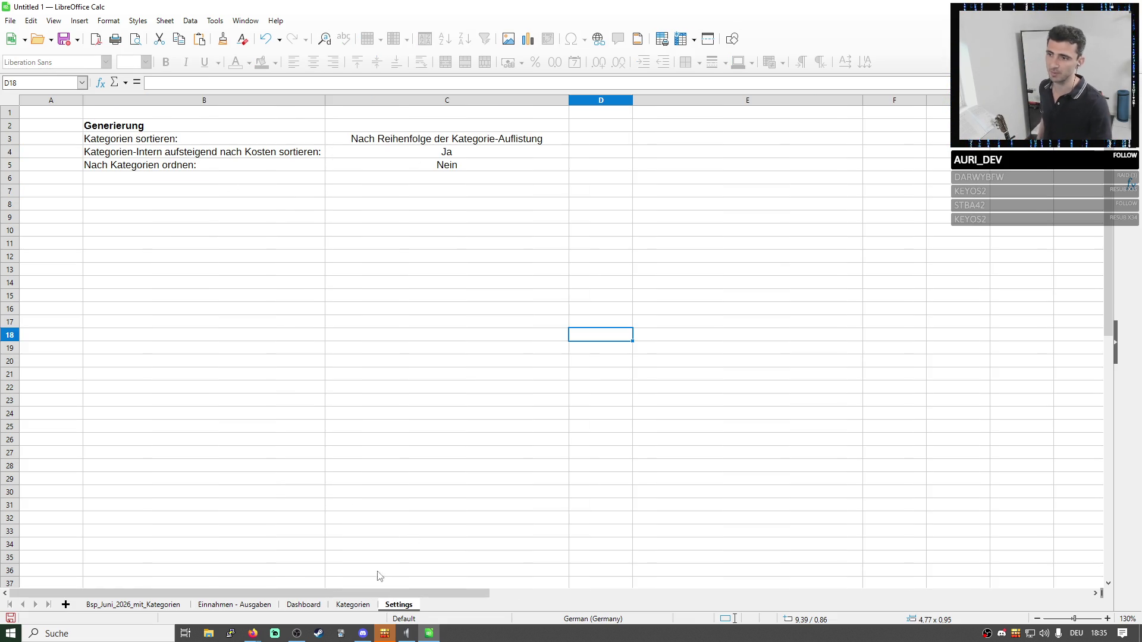
drag(179, 139, 459, 193)
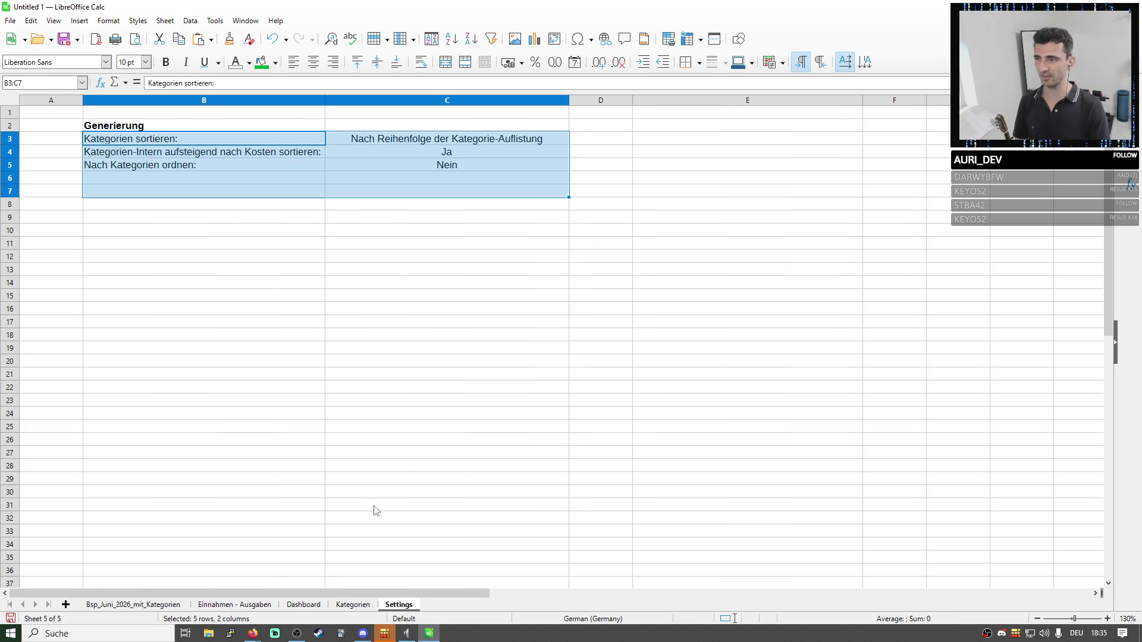
click(159, 606)
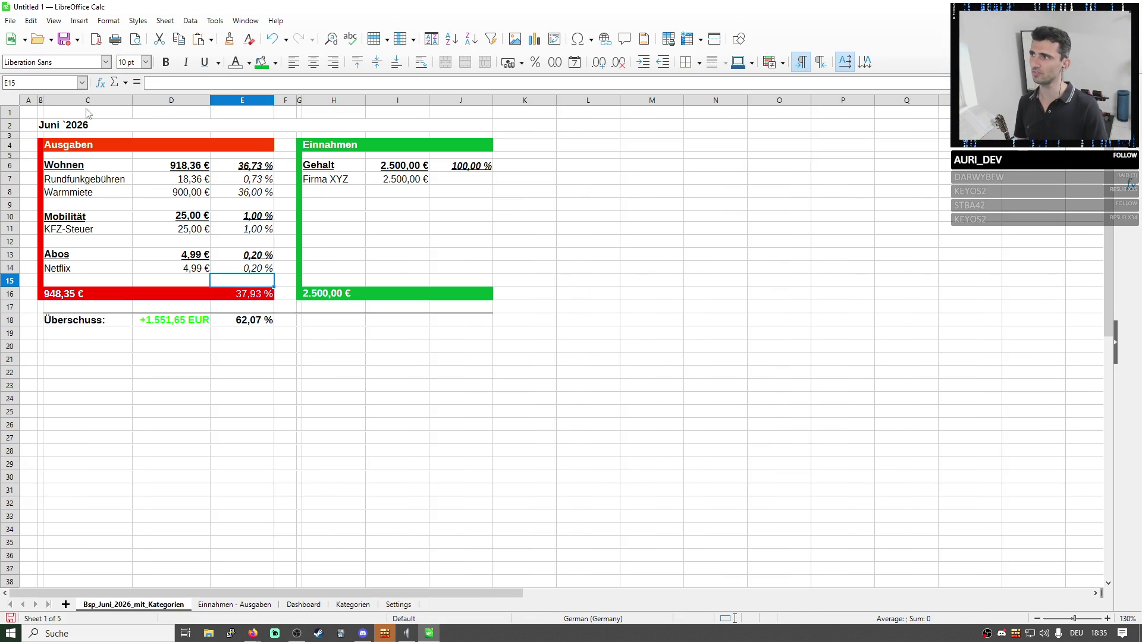
click(68, 126)
drag(75, 148, 152, 290)
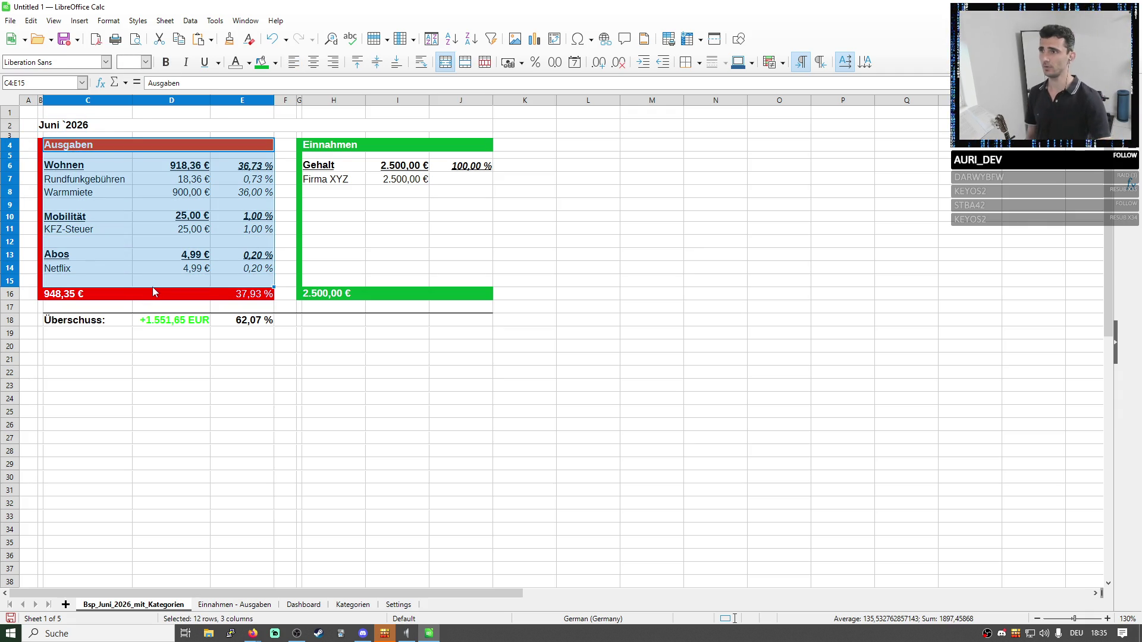
drag(346, 148, 423, 284)
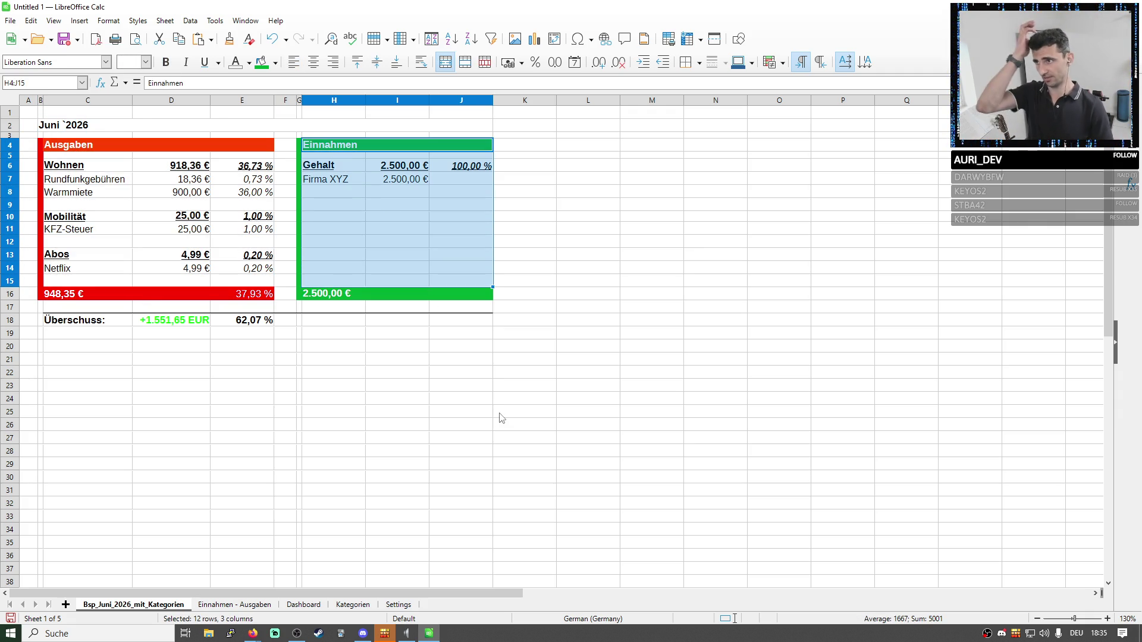
click(333, 170)
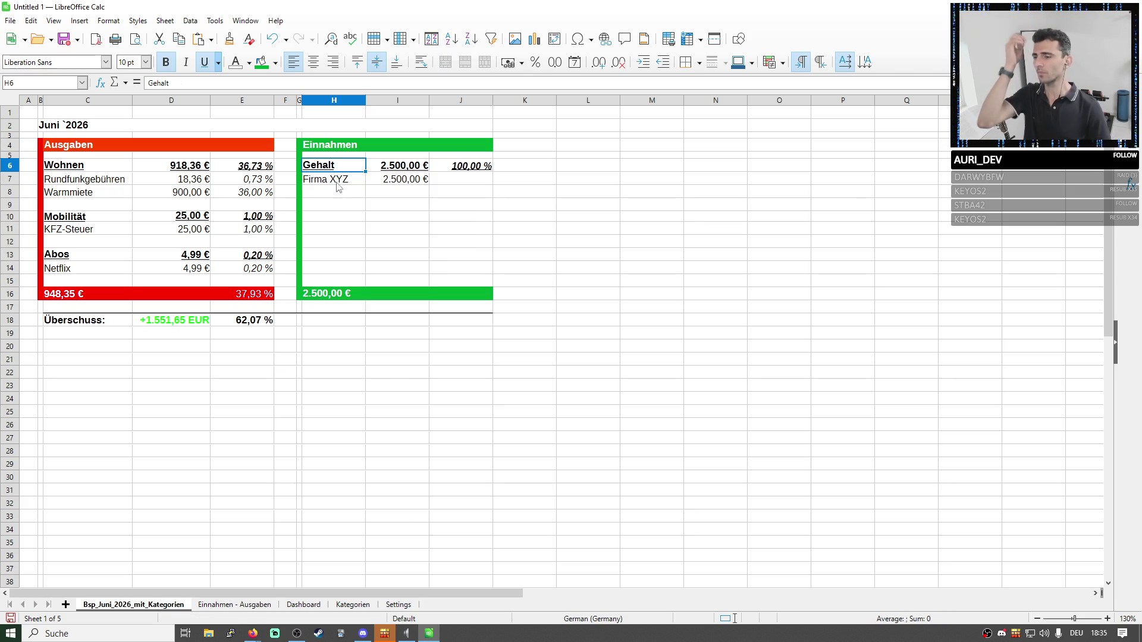
On the Kategorien sheet, highlight both category lists and the expense categories Wohnen to Mitgliedschaften.
click(353, 605)
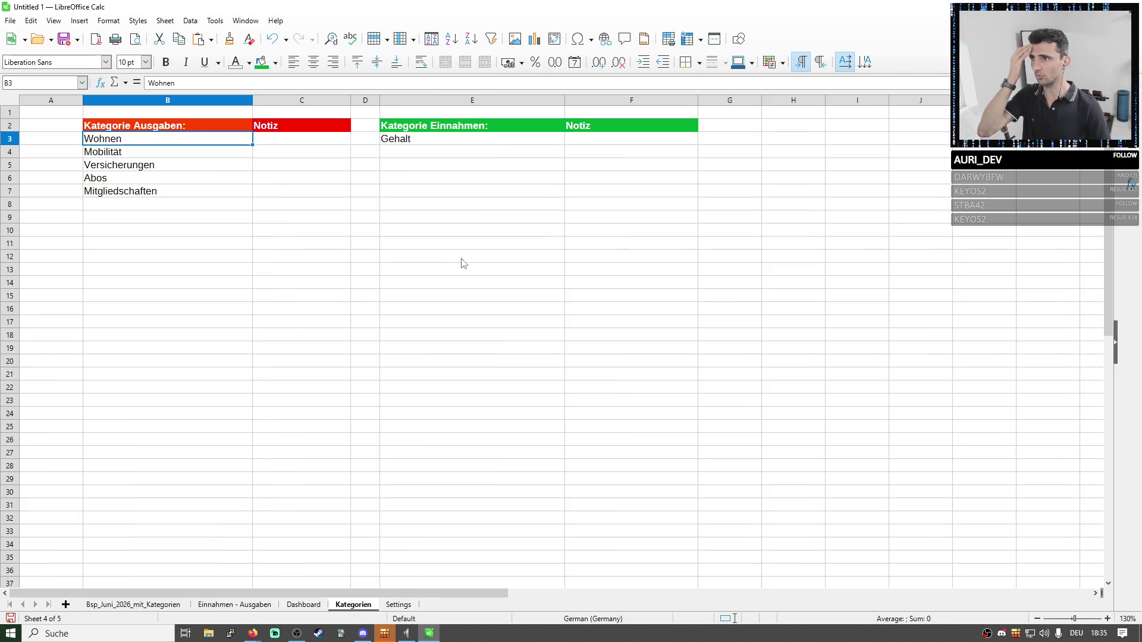
drag(421, 129, 457, 155)
click(421, 147)
drag(153, 143, 459, 220)
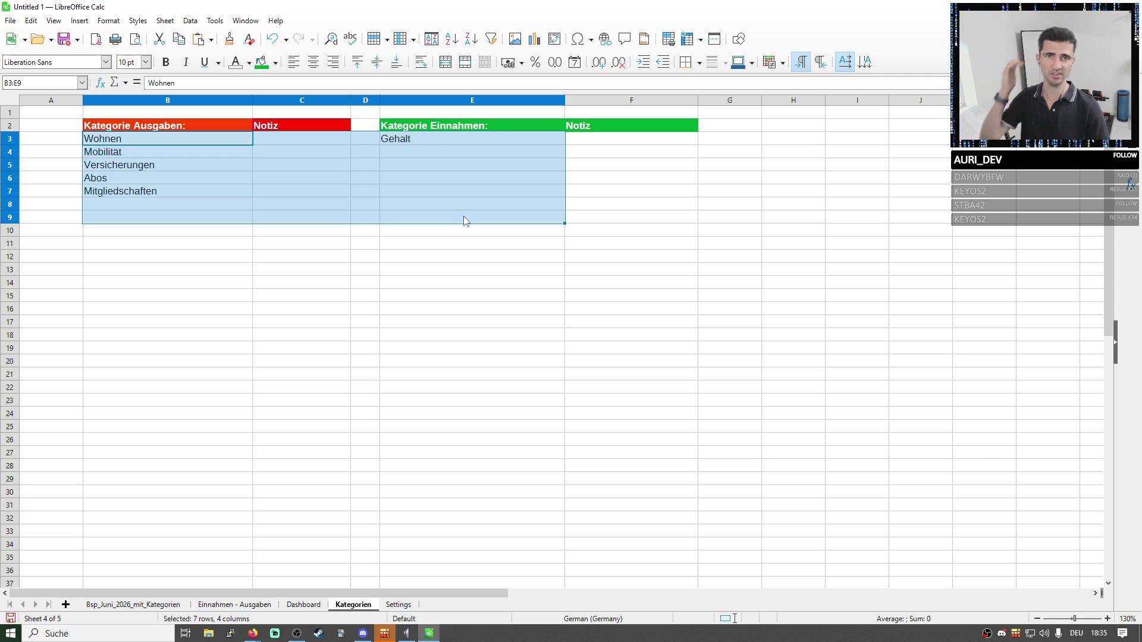
click(459, 217)
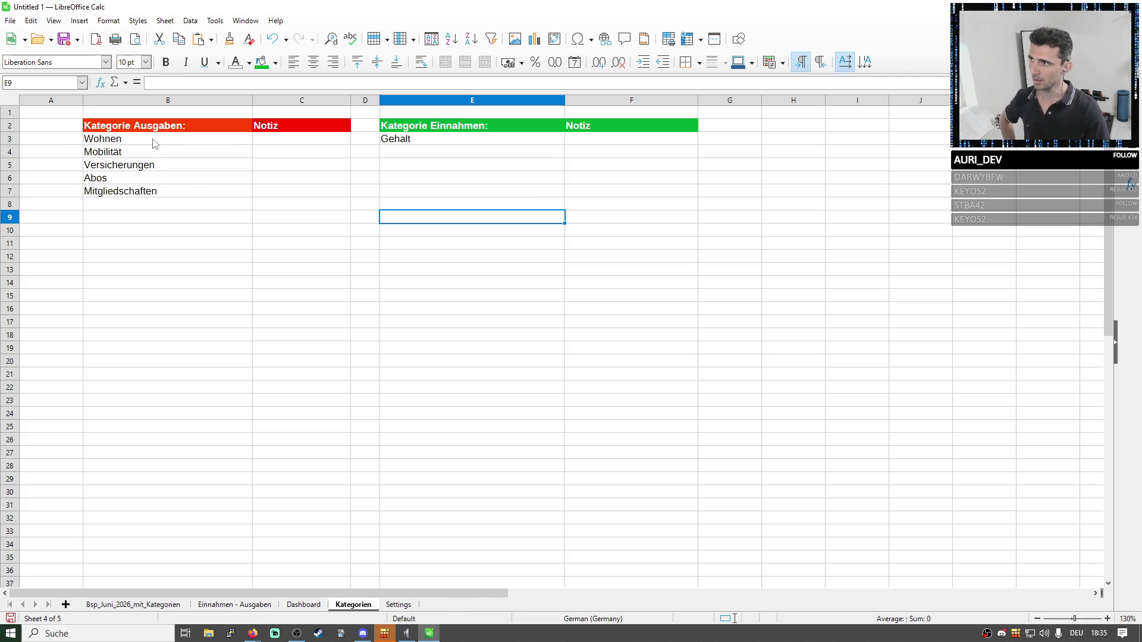
drag(158, 143, 143, 196)
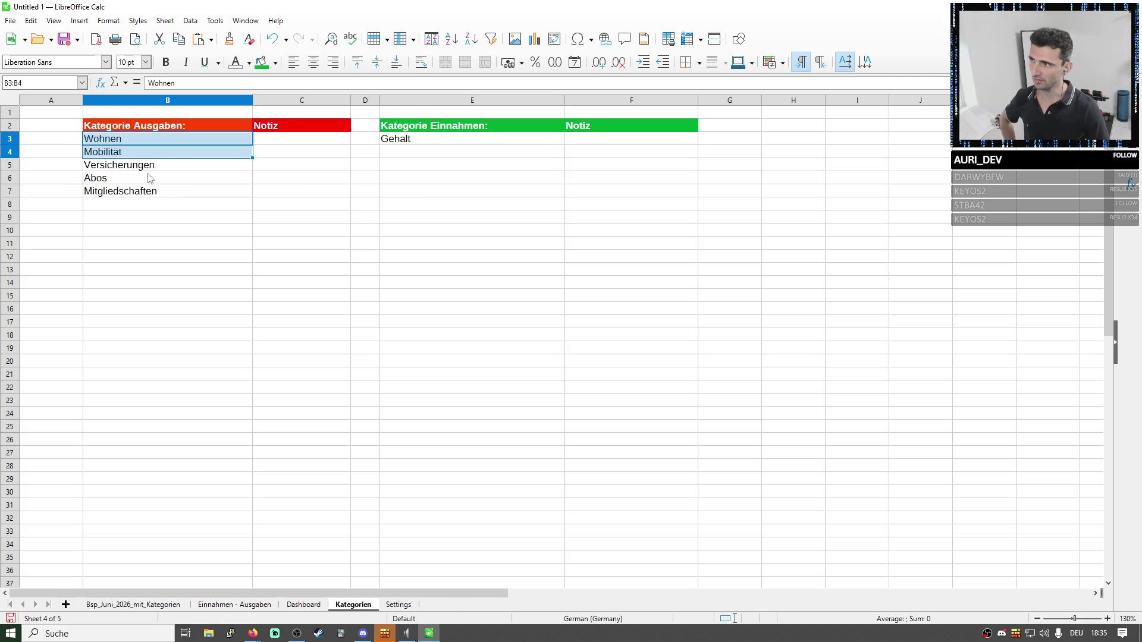
click(420, 145)
Highlight the Kategorie Ausgaben and Kategorie Einnahmen headings with their first entries such as Gehalt.
click(169, 129)
drag(166, 138, 161, 191)
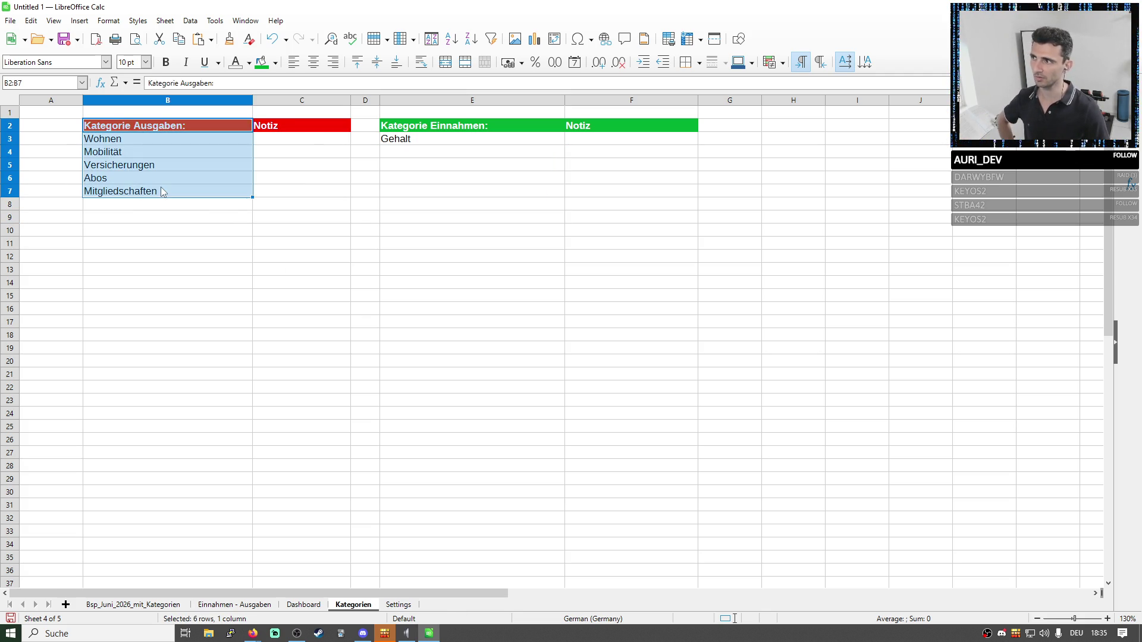
drag(444, 148, 510, 140)
click(201, 129)
click(453, 131)
click(210, 130)
click(420, 127)
drag(205, 129, 216, 176)
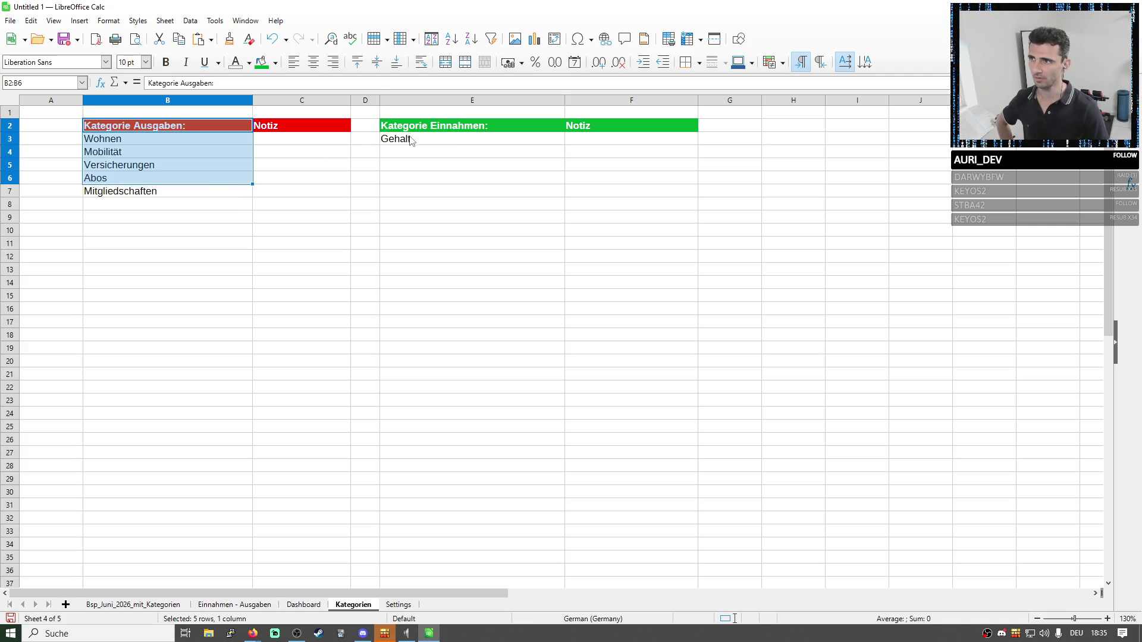
drag(415, 129, 438, 174)
Check the category sorting setting and the Einnahmen - Ausgaben sheet, then return to the June overview.
click(399, 606)
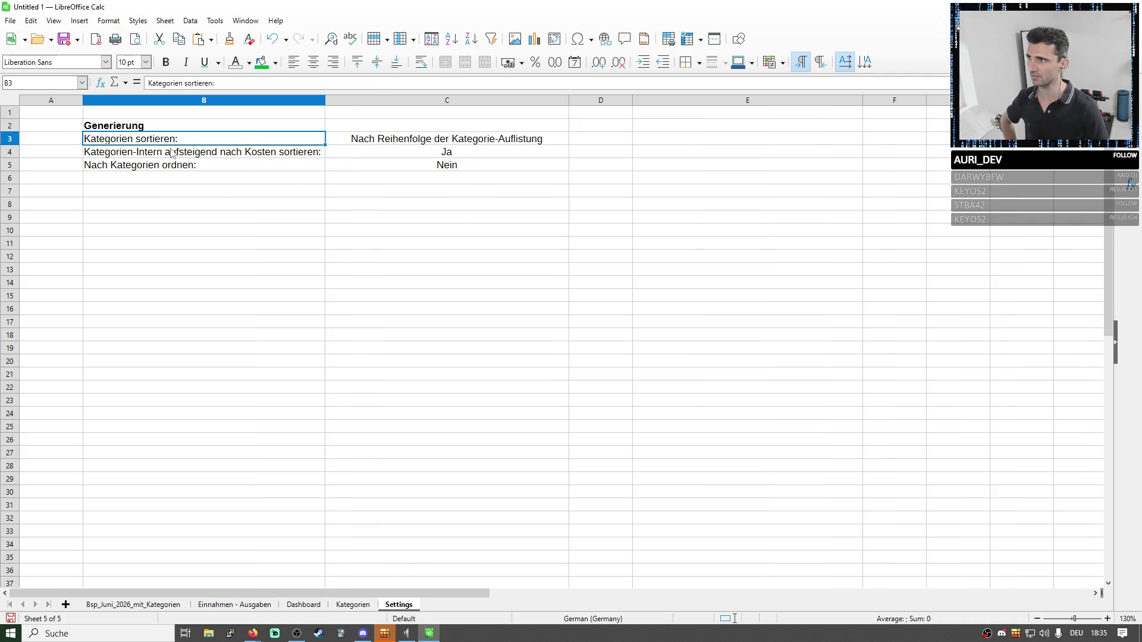
click(381, 143)
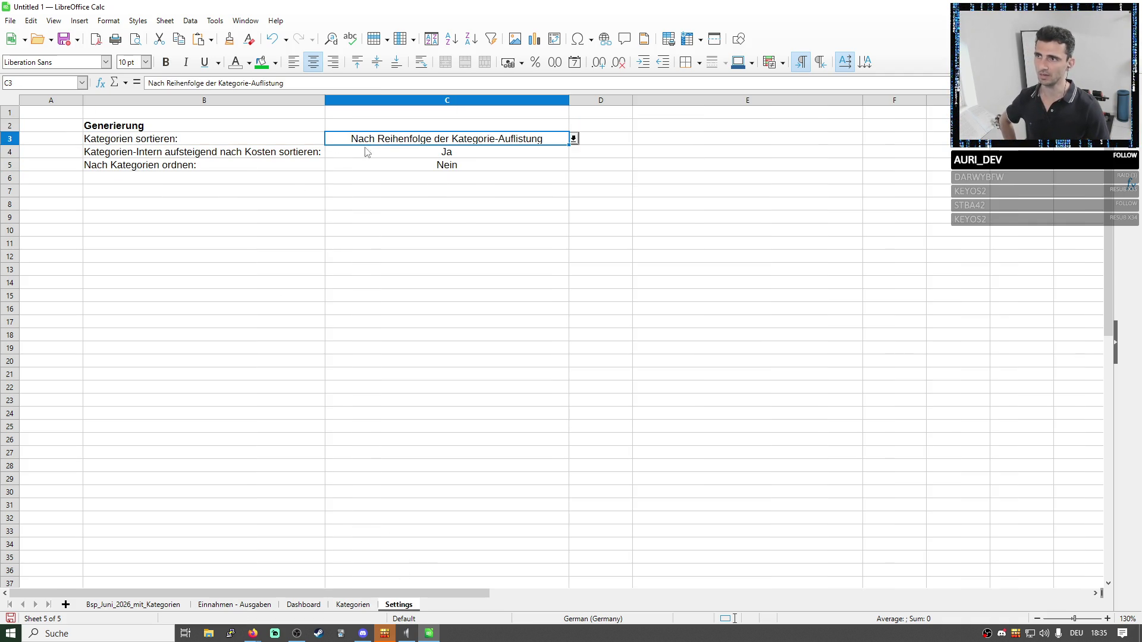
click(219, 606)
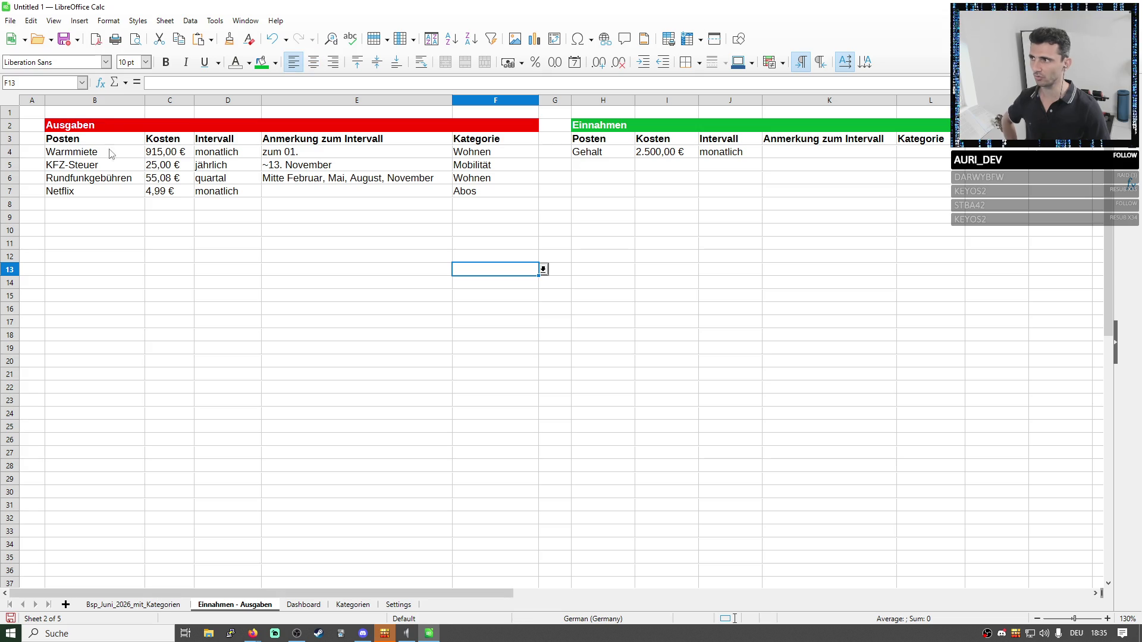
click(134, 605)
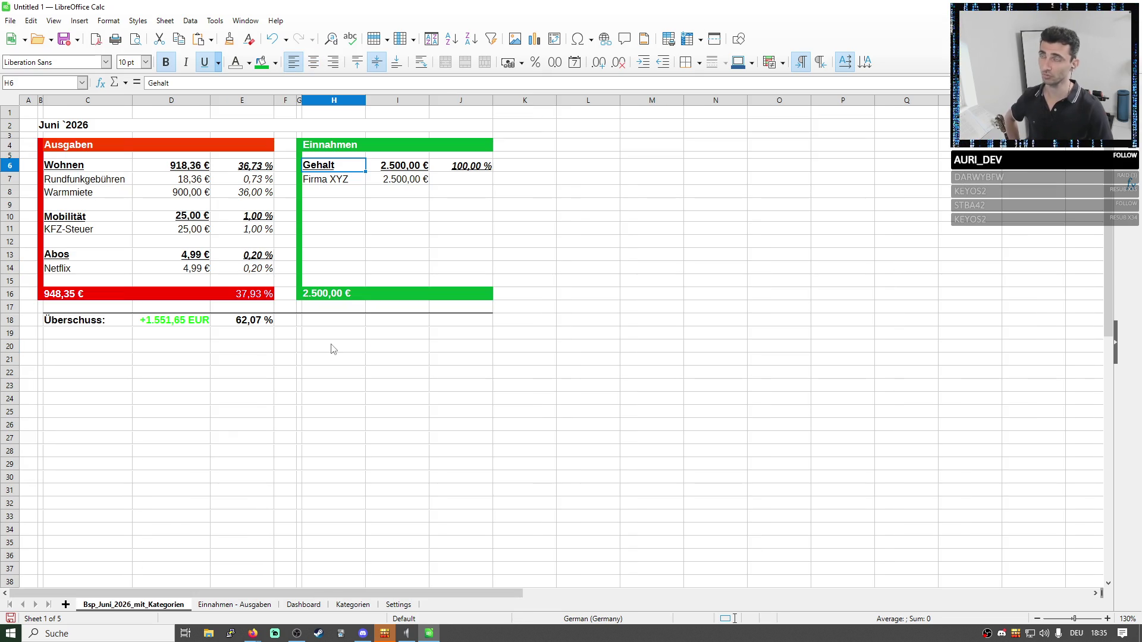
click(331, 346)
click(114, 146)
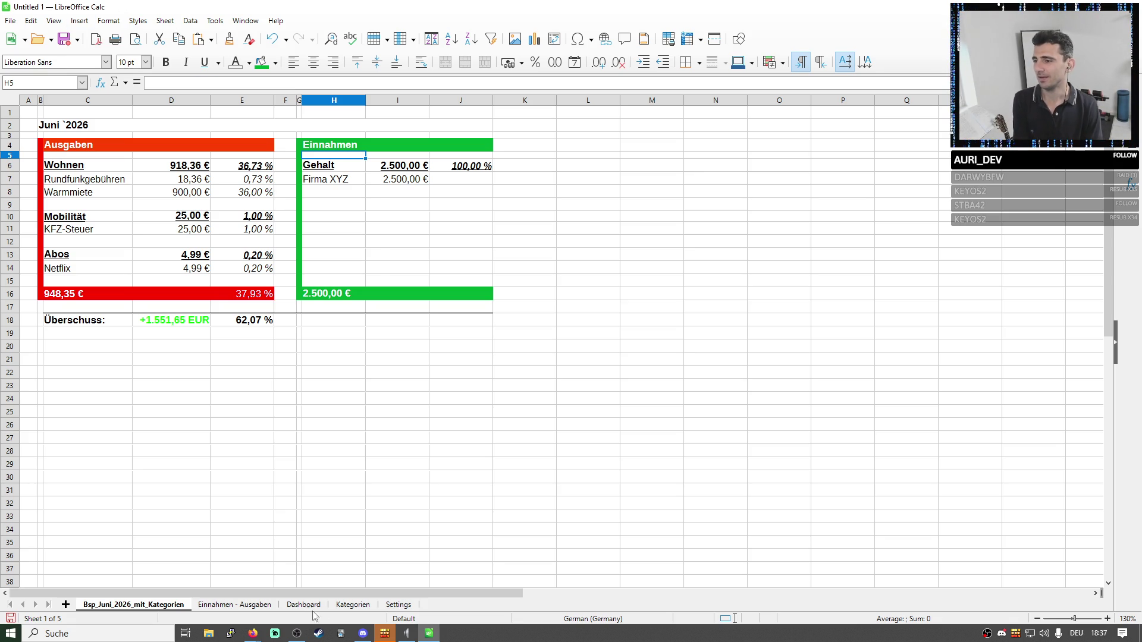
Flip through the Kategorien, Dashboard and Settings sheets, ending on the Dashboard's Generiere Haushaltsbuch button.
click(345, 607)
click(301, 607)
click(337, 606)
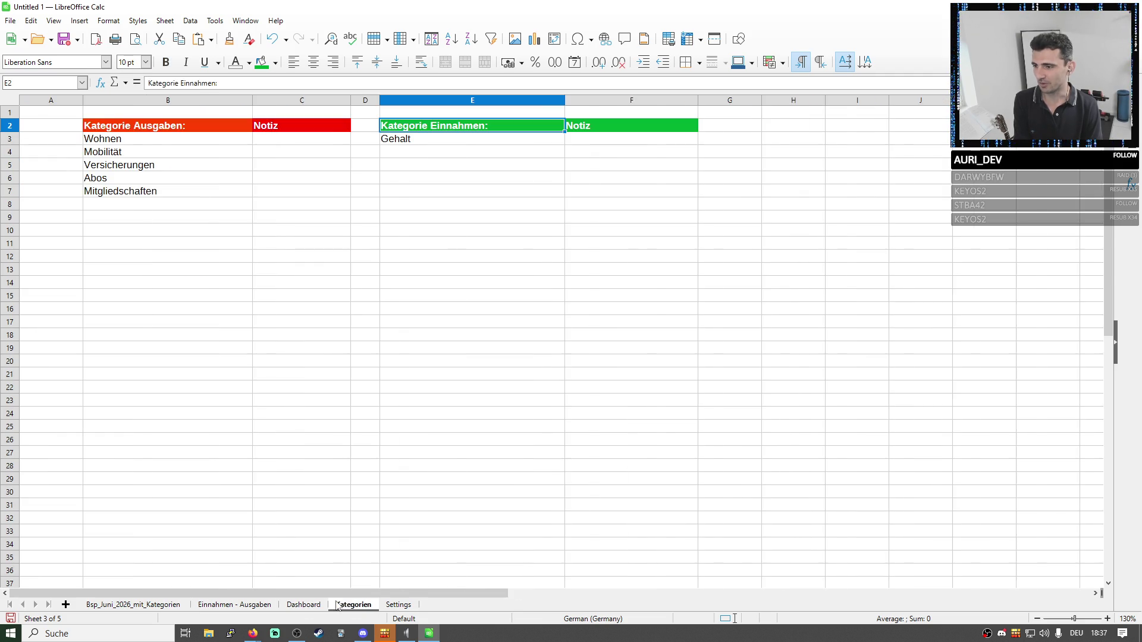
click(397, 605)
click(354, 605)
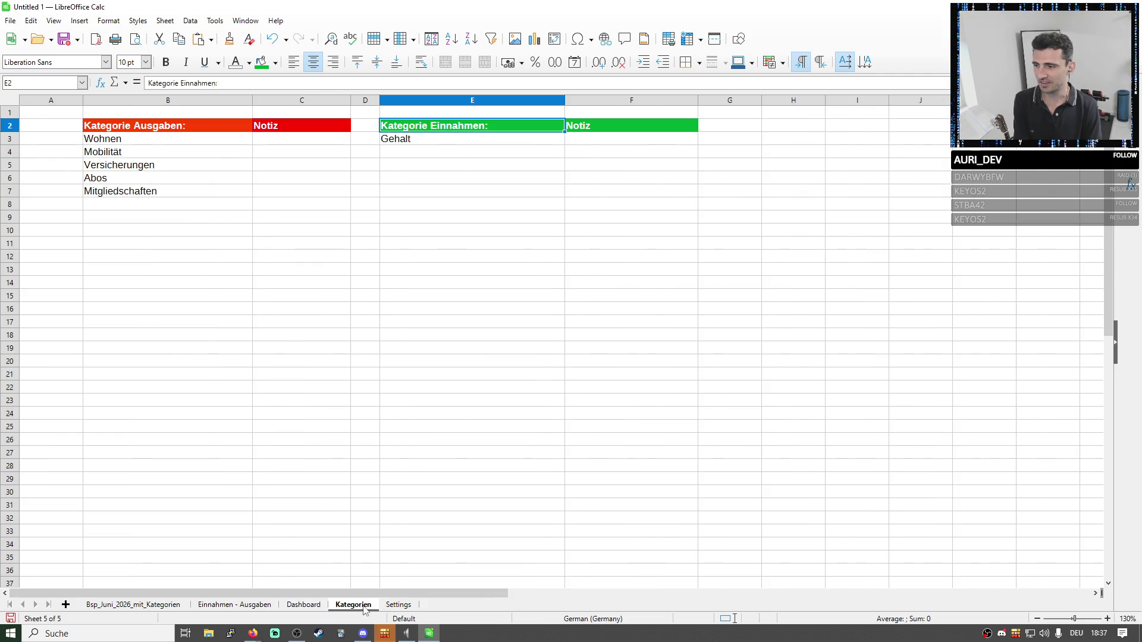
click(303, 605)
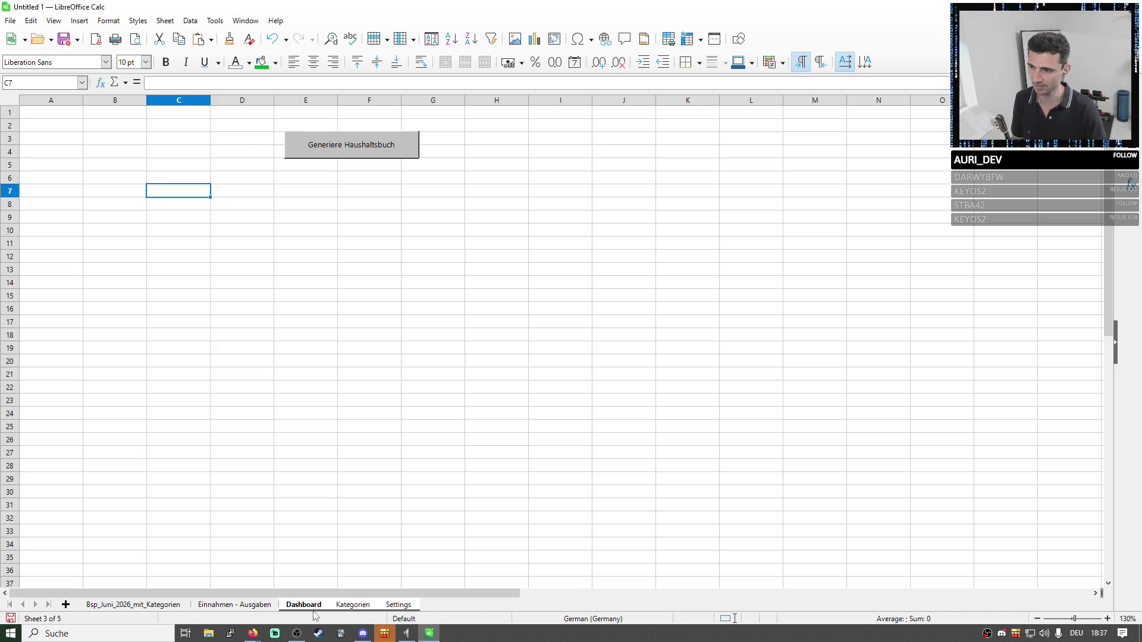
click(308, 492)
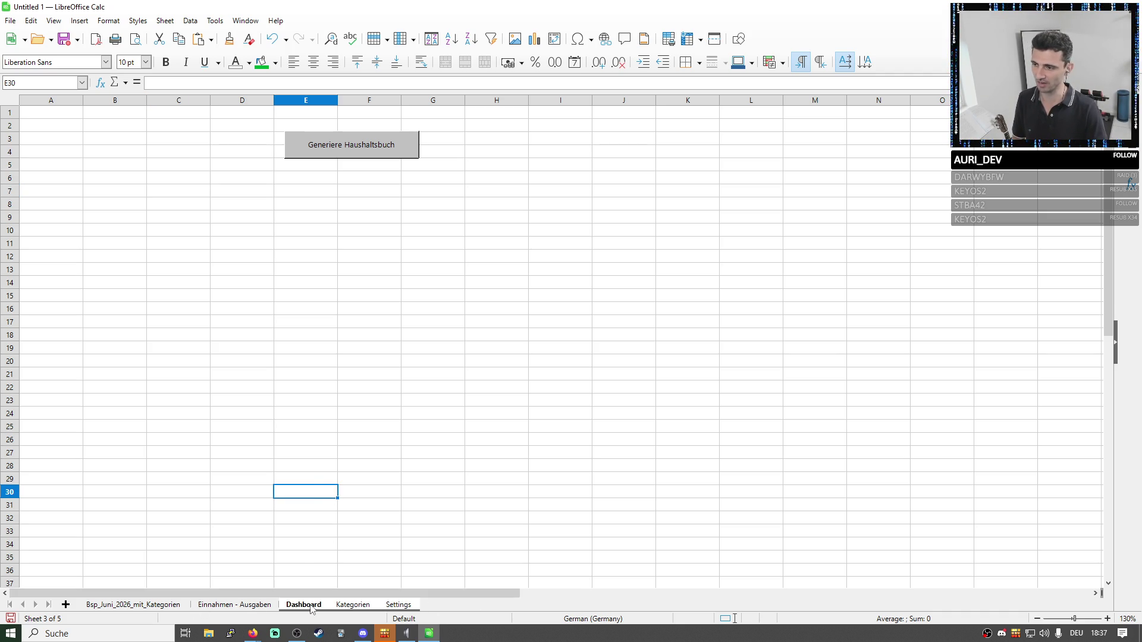
click(277, 312)
click(363, 143)
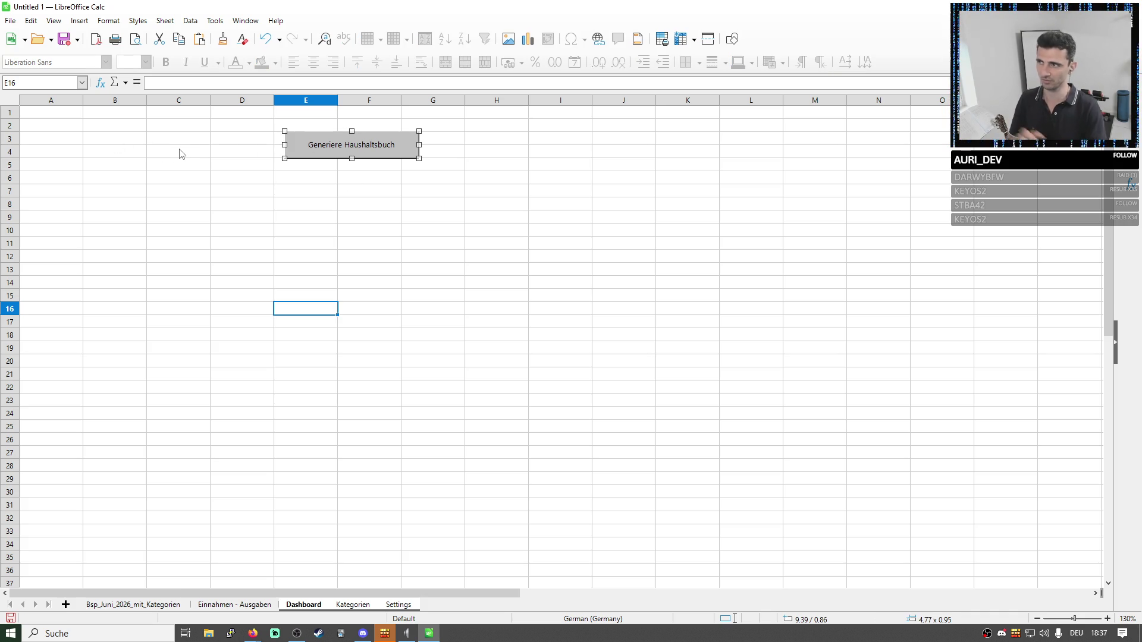
Highlight the expense categories Wohnen to Mitgliedschaften and Gehalt, then bring up the Einnahmen - Ausgaben sheet.
click(353, 605)
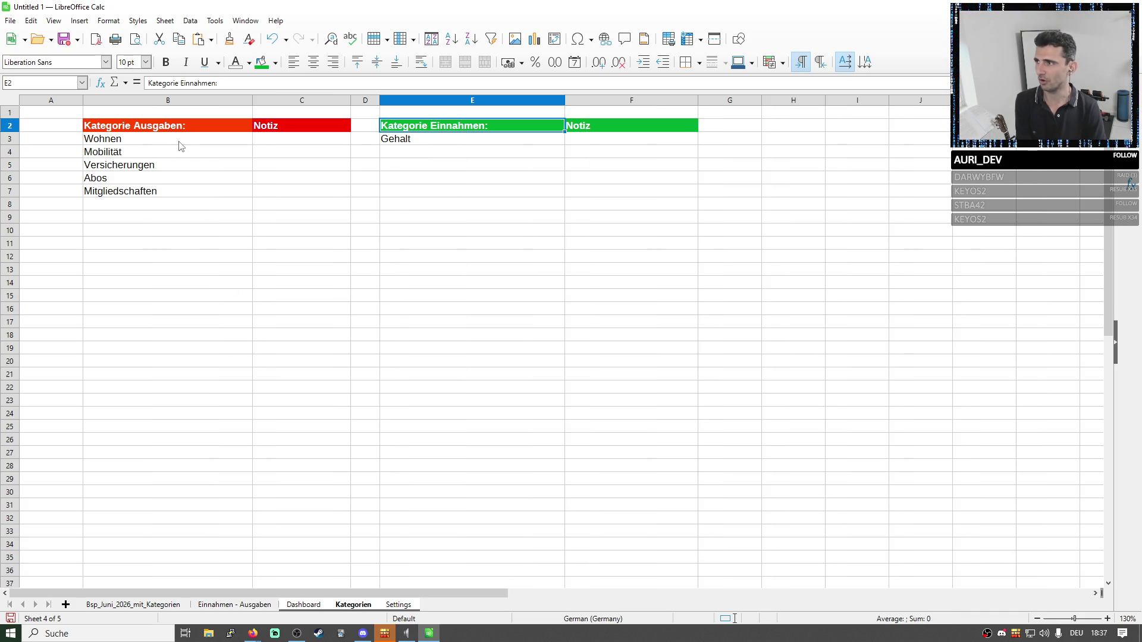
drag(179, 142, 176, 198)
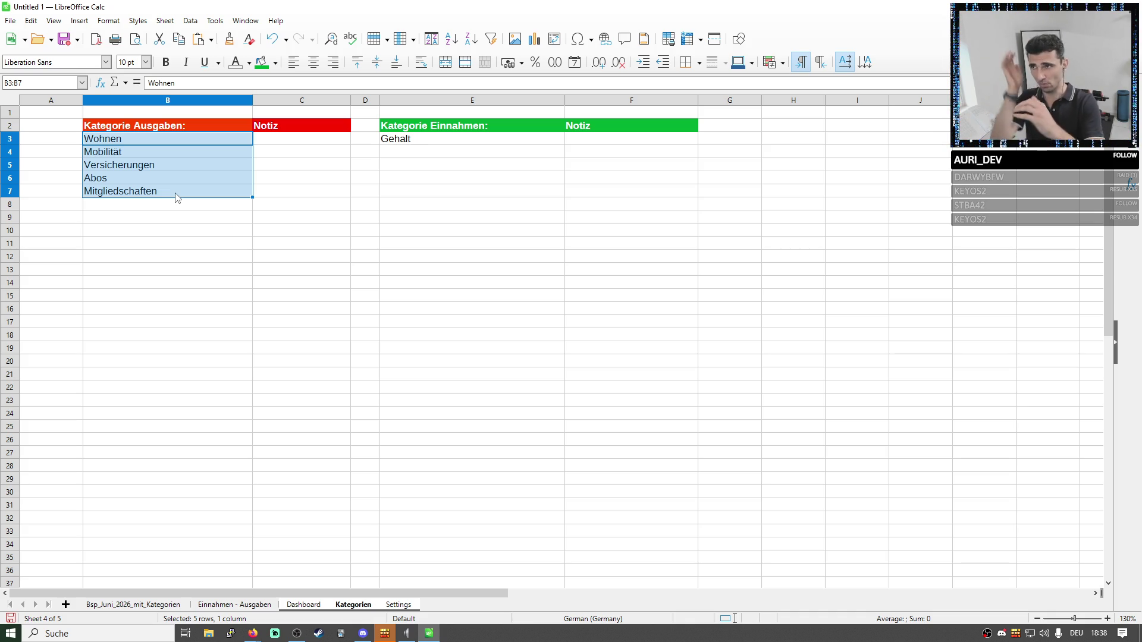
click(170, 194)
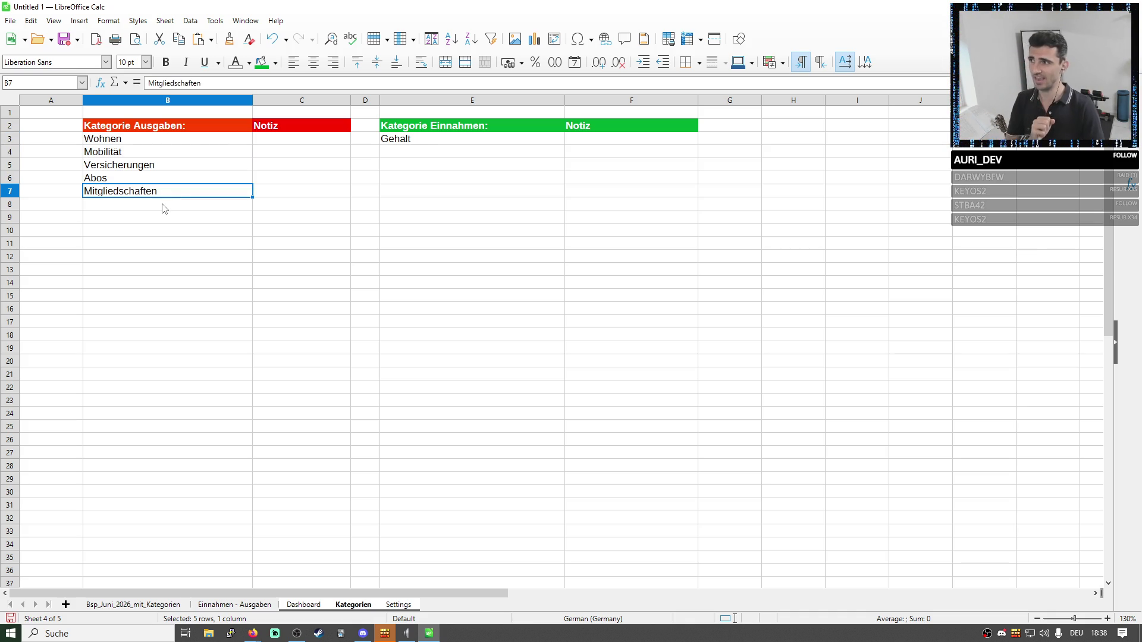
click(321, 205)
click(393, 208)
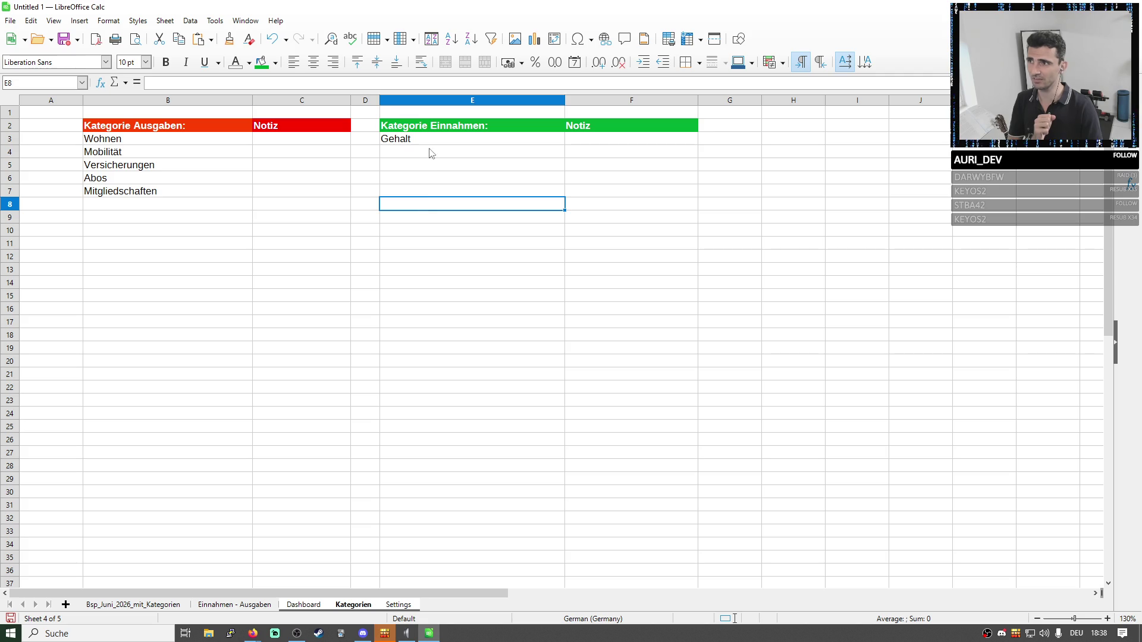
click(428, 143)
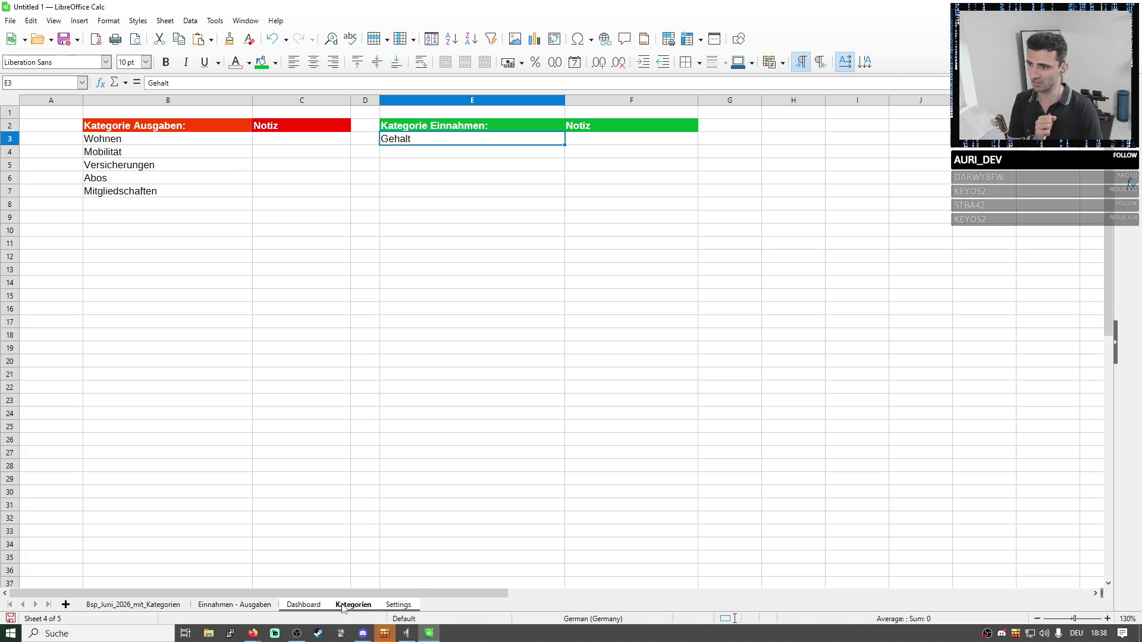
click(243, 607)
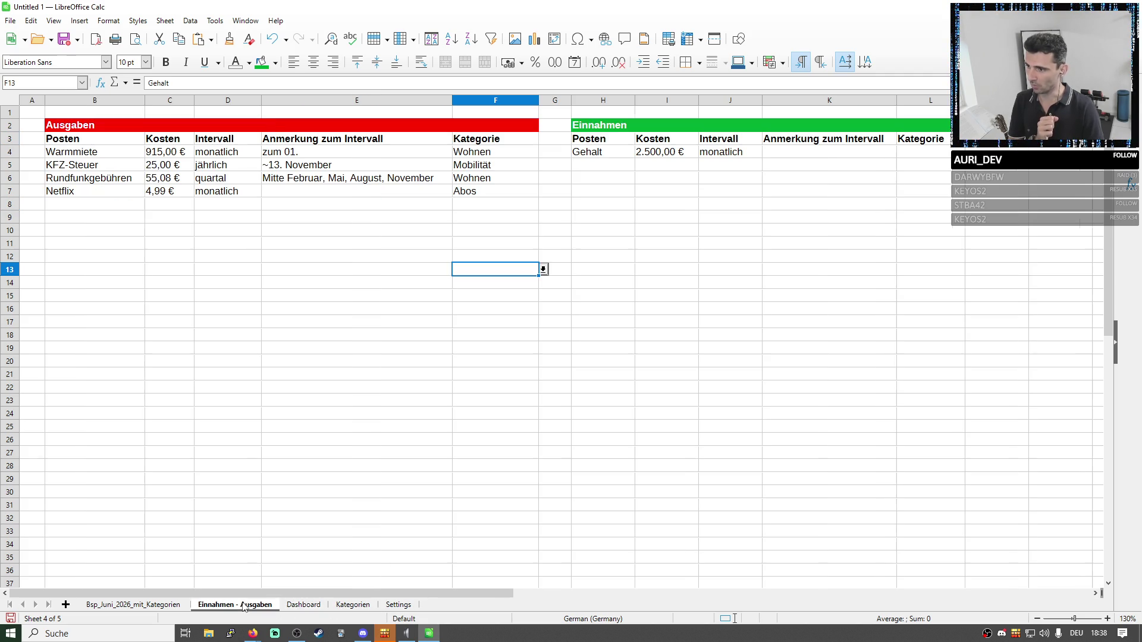
Inspect the Einnahmen - Ausgaben entries and the Netflix category choices, leaving Abos unchanged.
click(219, 182)
click(93, 203)
click(102, 234)
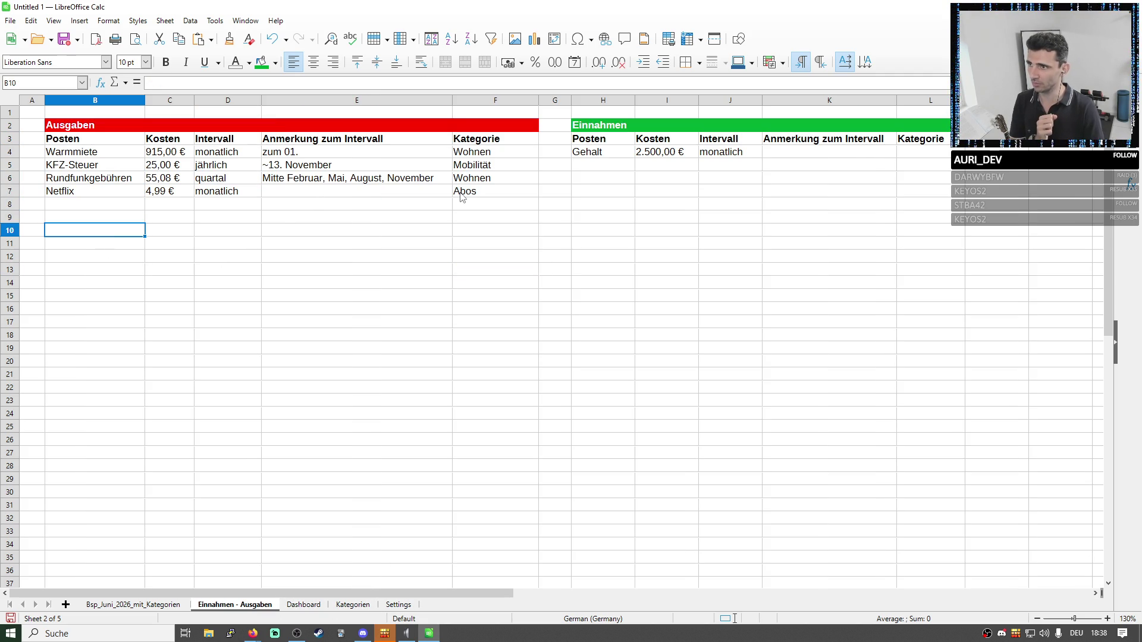
click(523, 193)
click(534, 192)
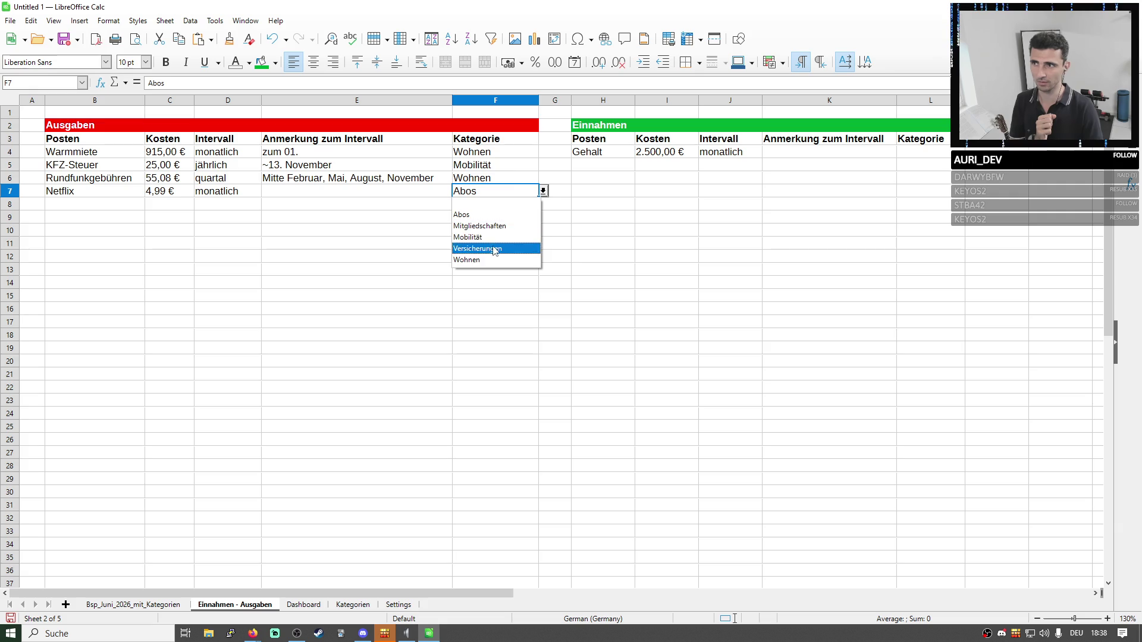
click(668, 278)
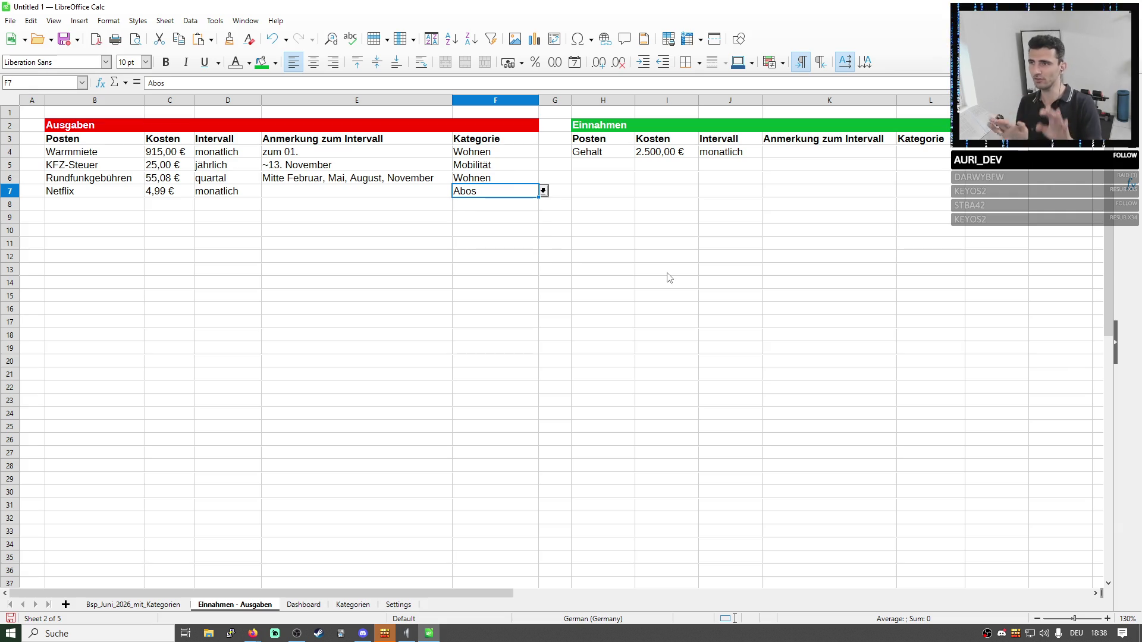
click(640, 284)
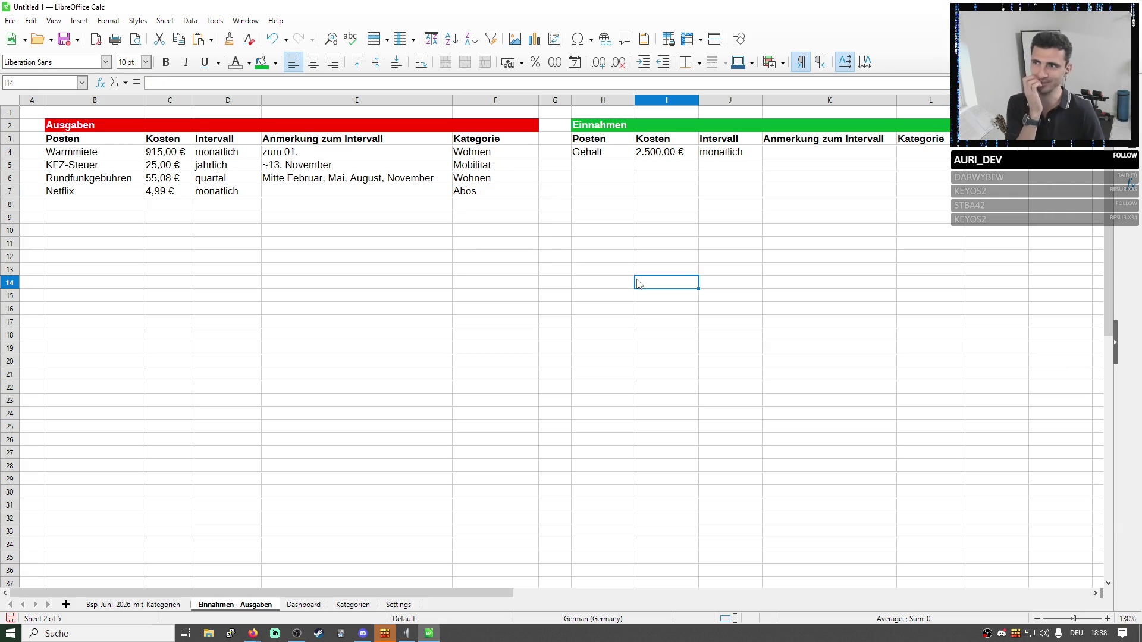
click(503, 197)
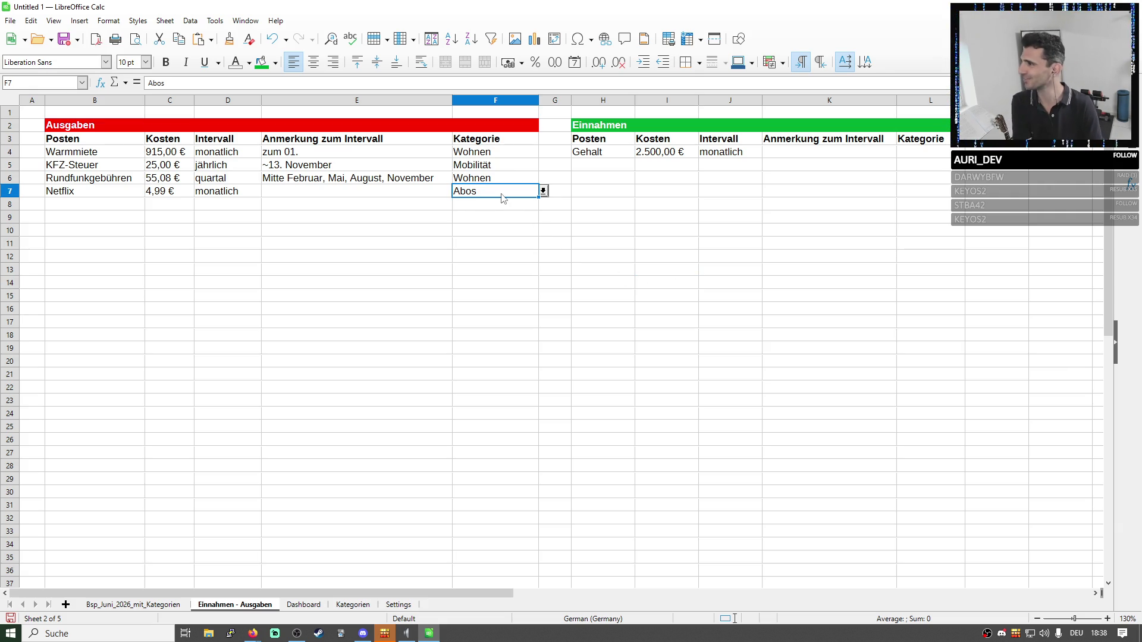
click(446, 260)
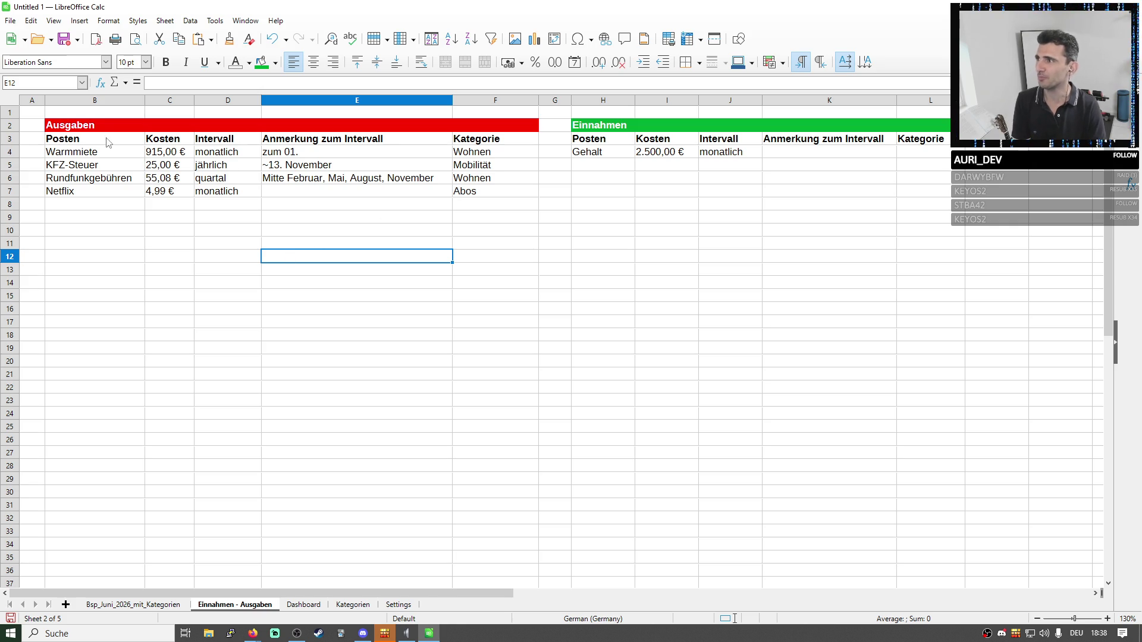
Select the Ausgaben table B3:F8, then move to the Settings sheet's Generierung heading.
drag(107, 143, 536, 204)
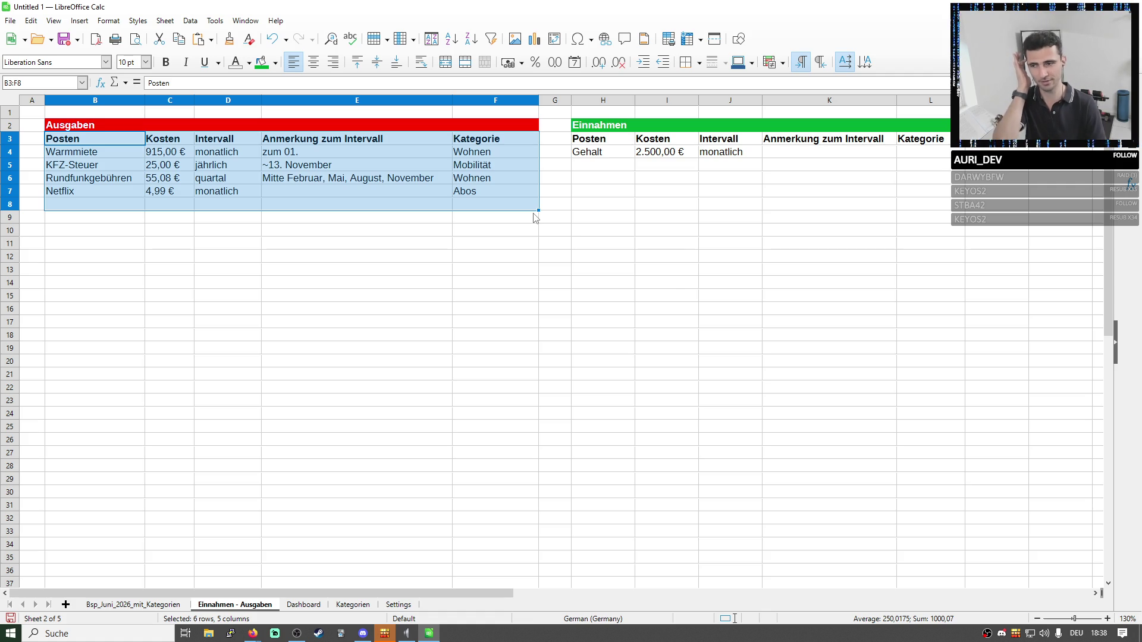
click(670, 282)
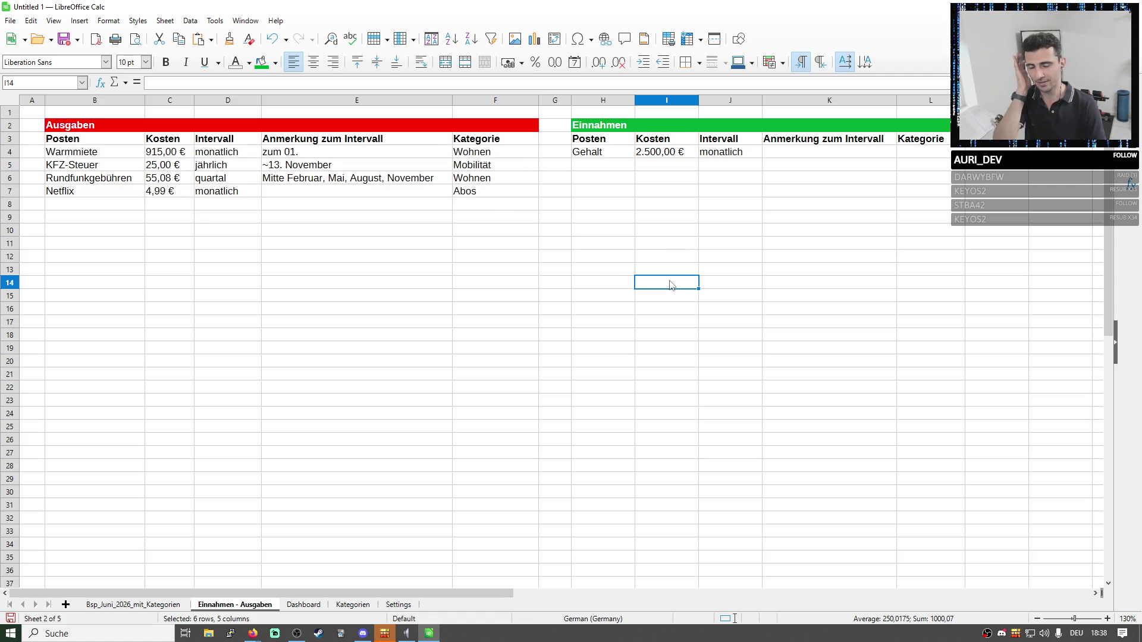
click(398, 607)
click(159, 126)
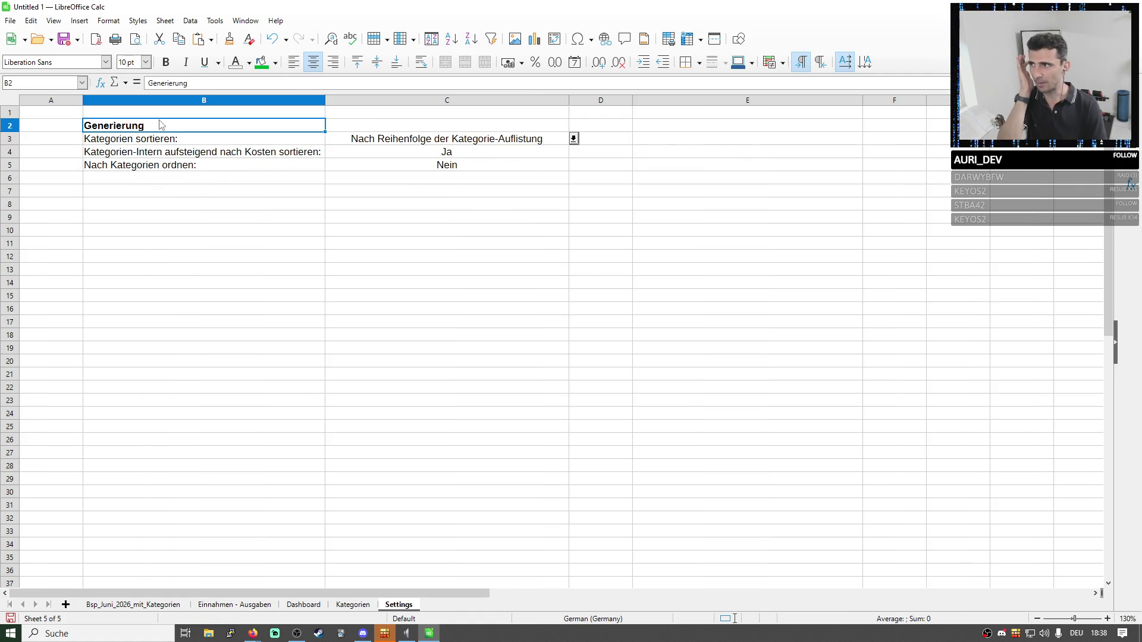
Step through the Settings labels, including Kategorien sortieren and sorting within categories by cost.
click(70, 130)
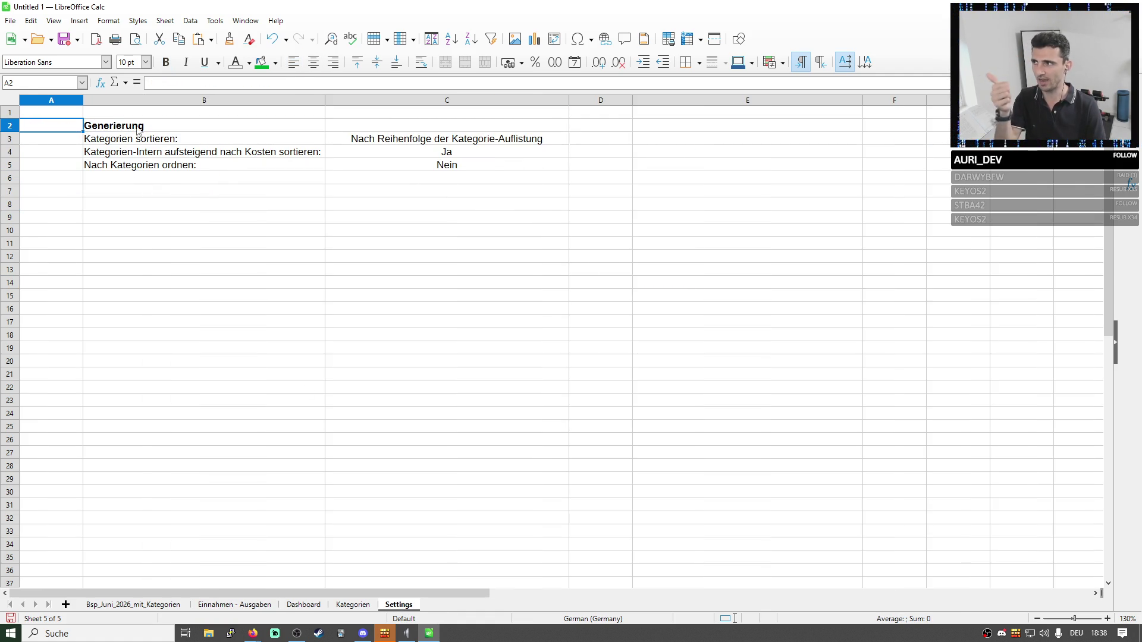
key(Right)
click(65, 137)
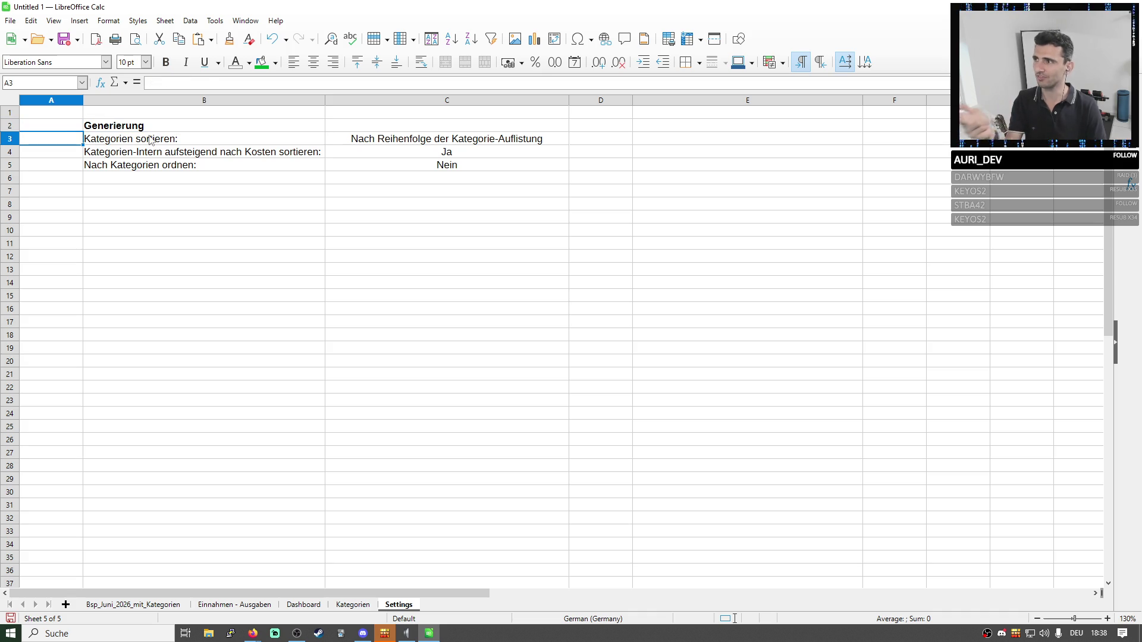
key(Right)
click(51, 156)
click(134, 157)
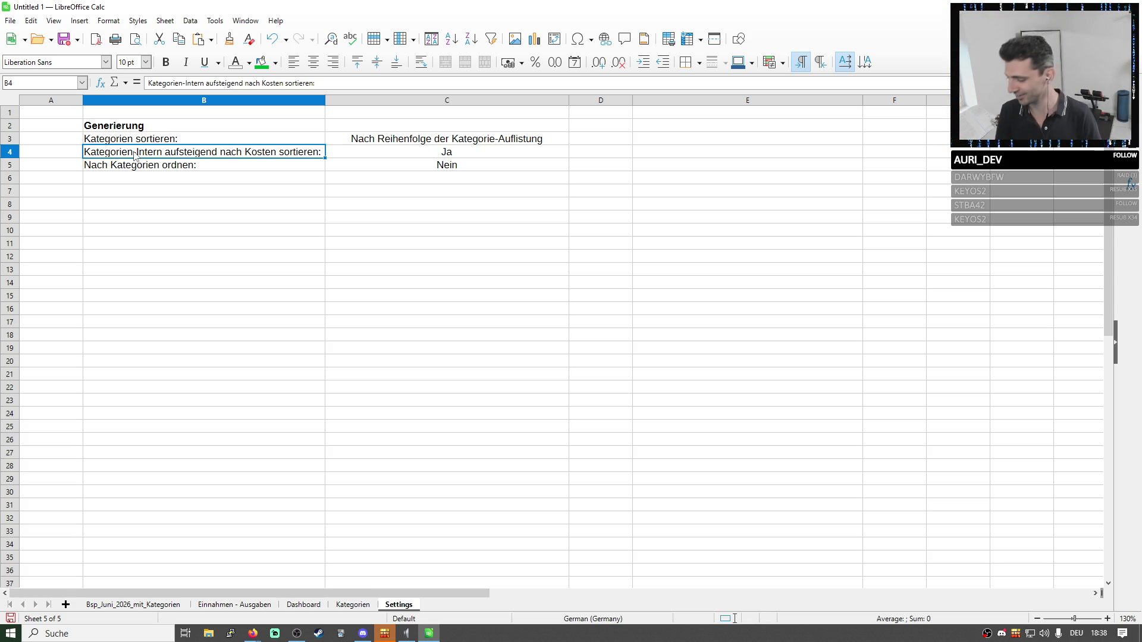
click(235, 205)
Visit the Dashboard and Kategorien sheets, return to Settings, then switch to the June overview.
click(314, 608)
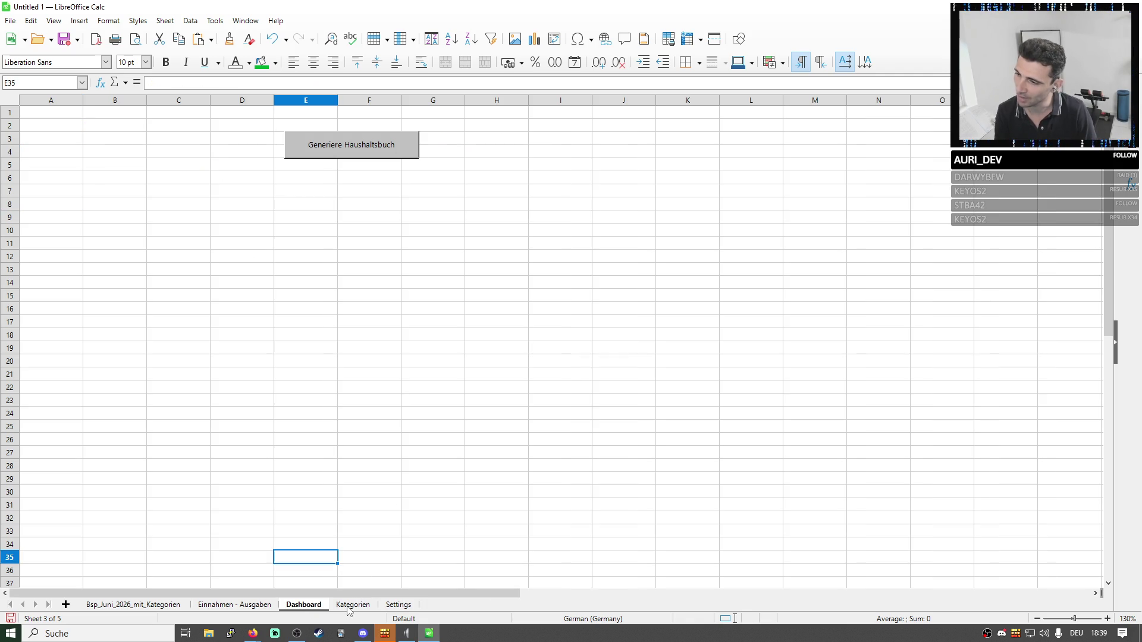
click(352, 605)
click(400, 605)
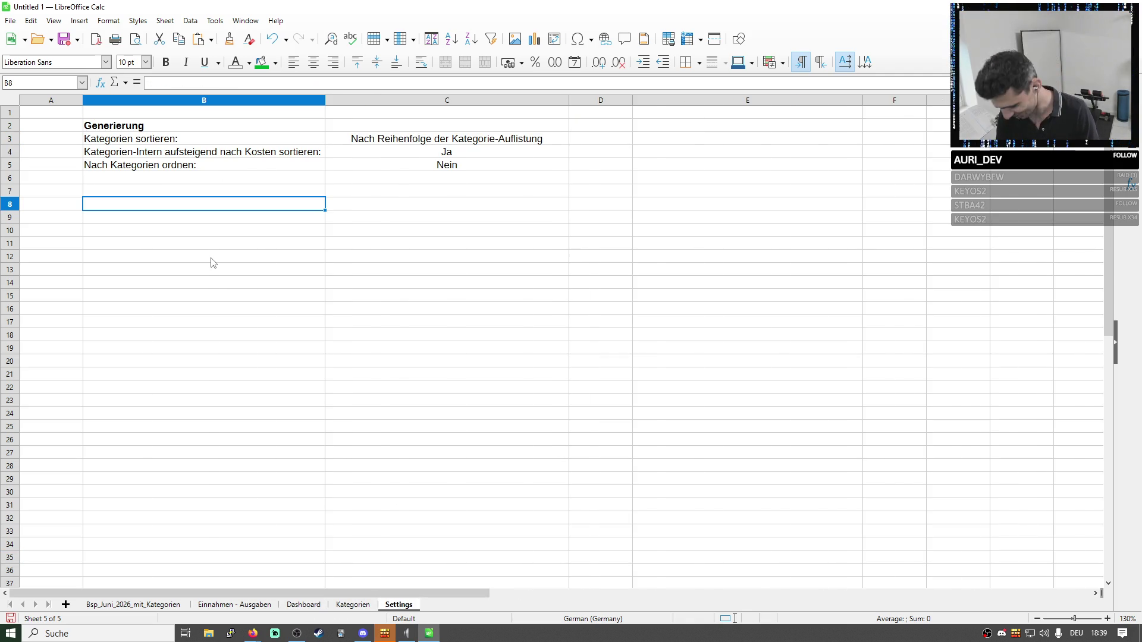
click(276, 286)
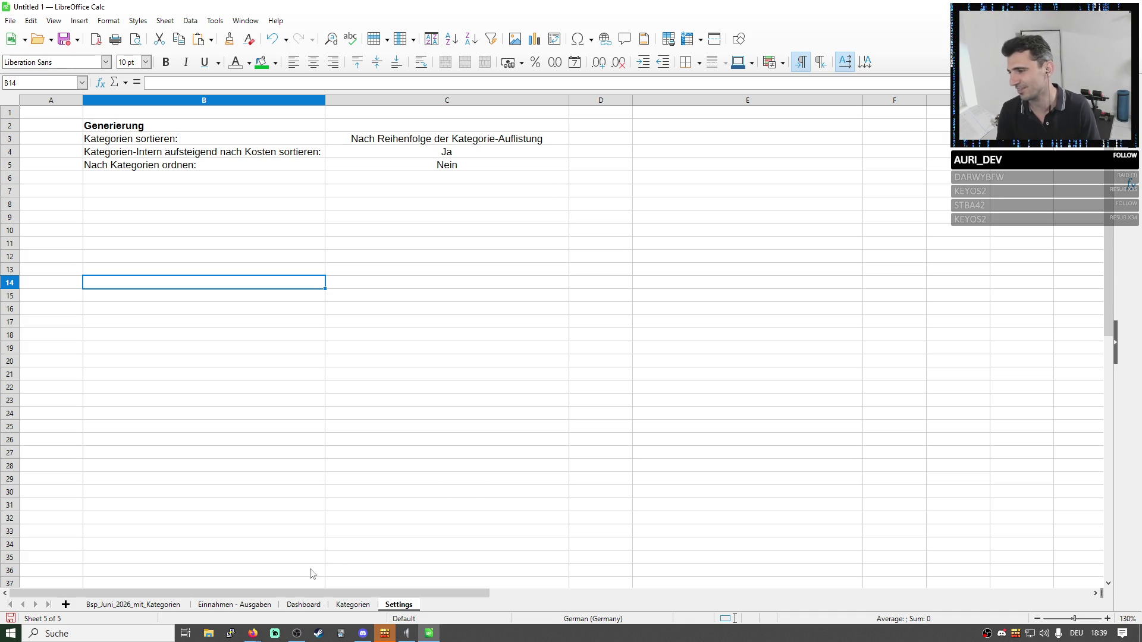
click(158, 607)
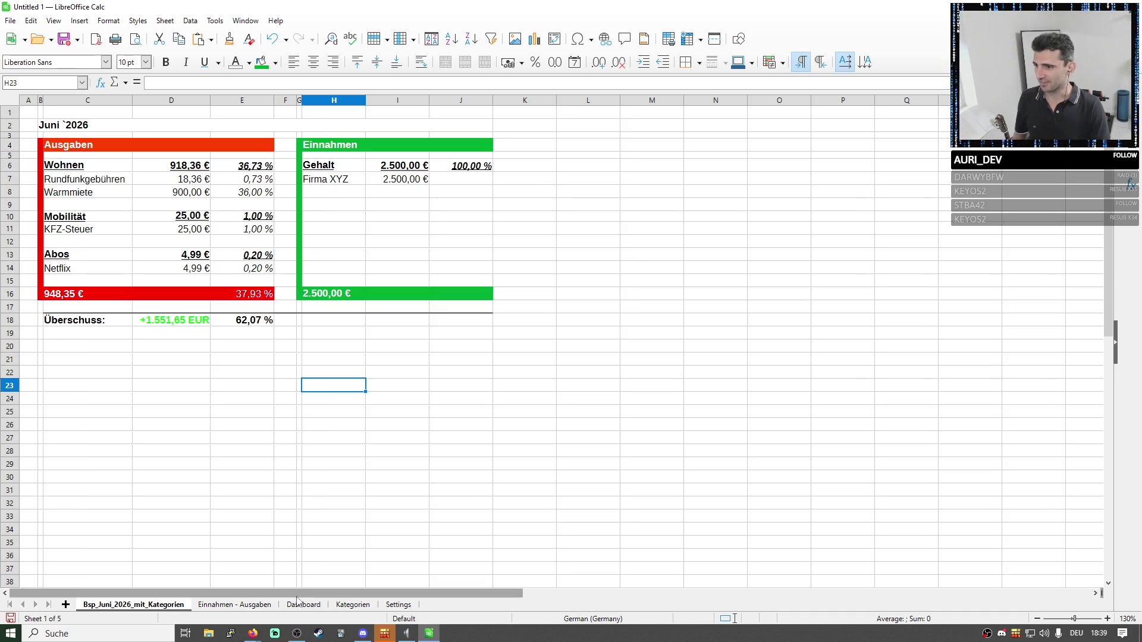
click(307, 439)
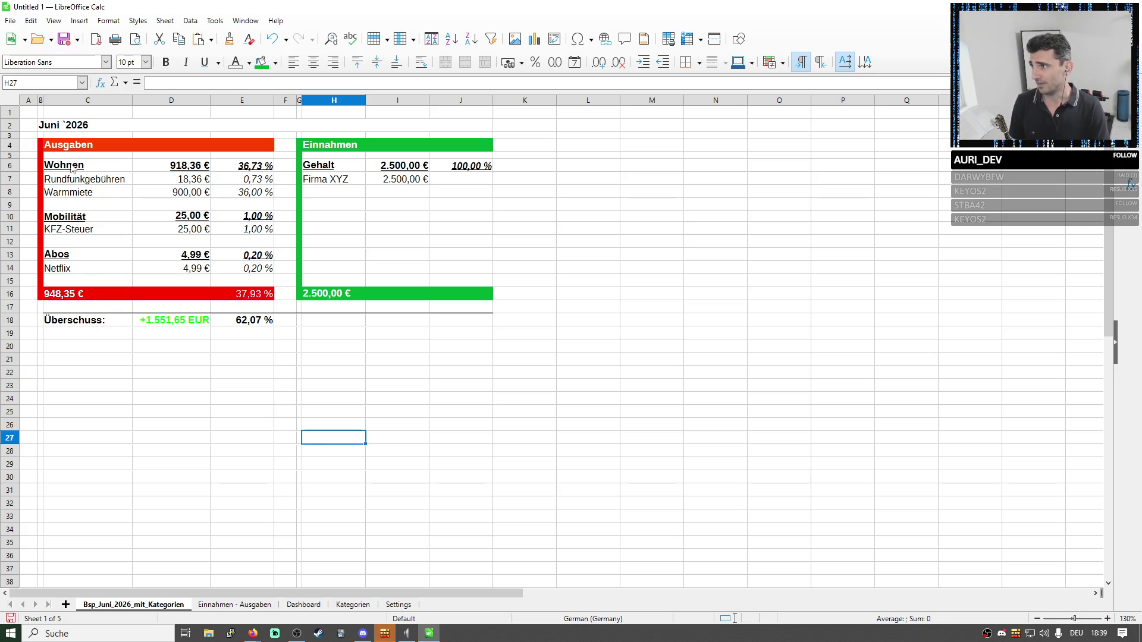
drag(53, 147, 541, 371)
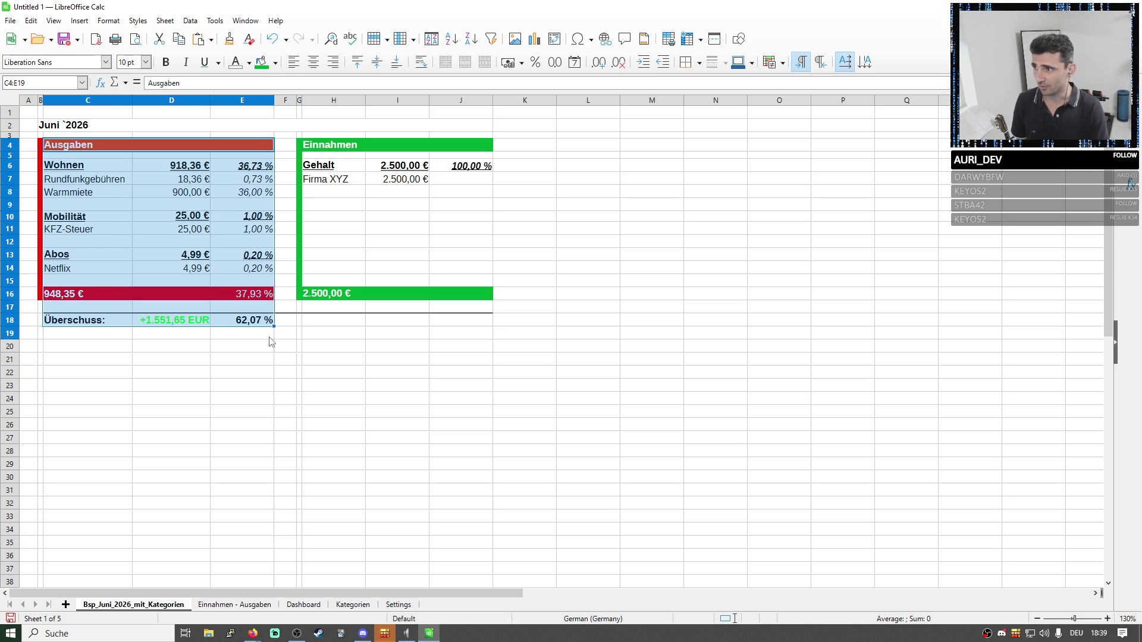
click(542, 372)
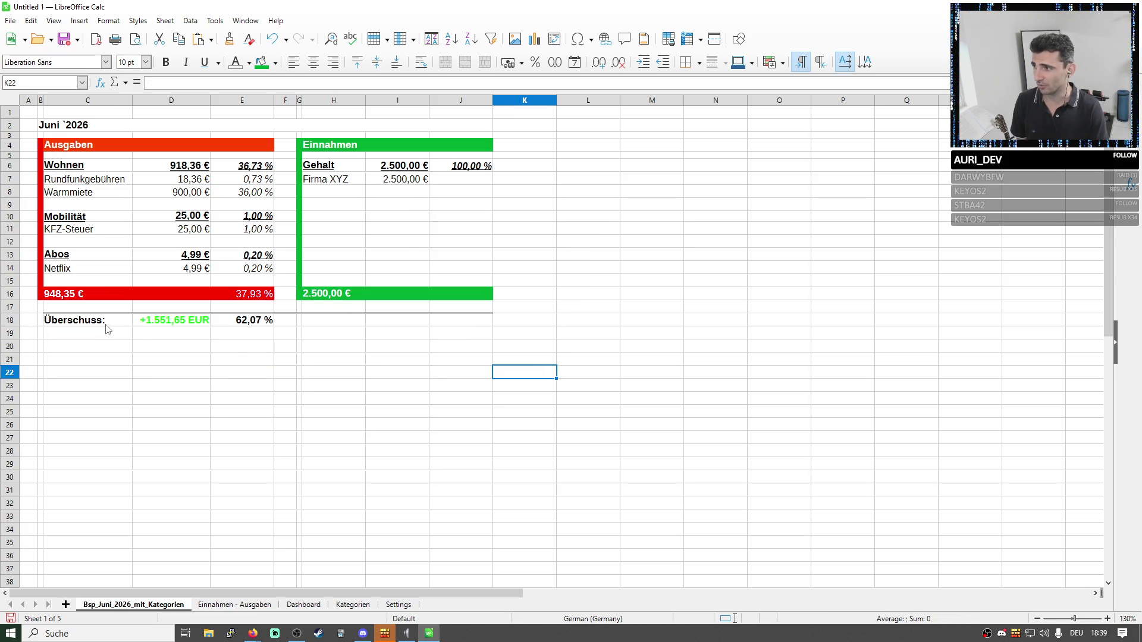
click(150, 326)
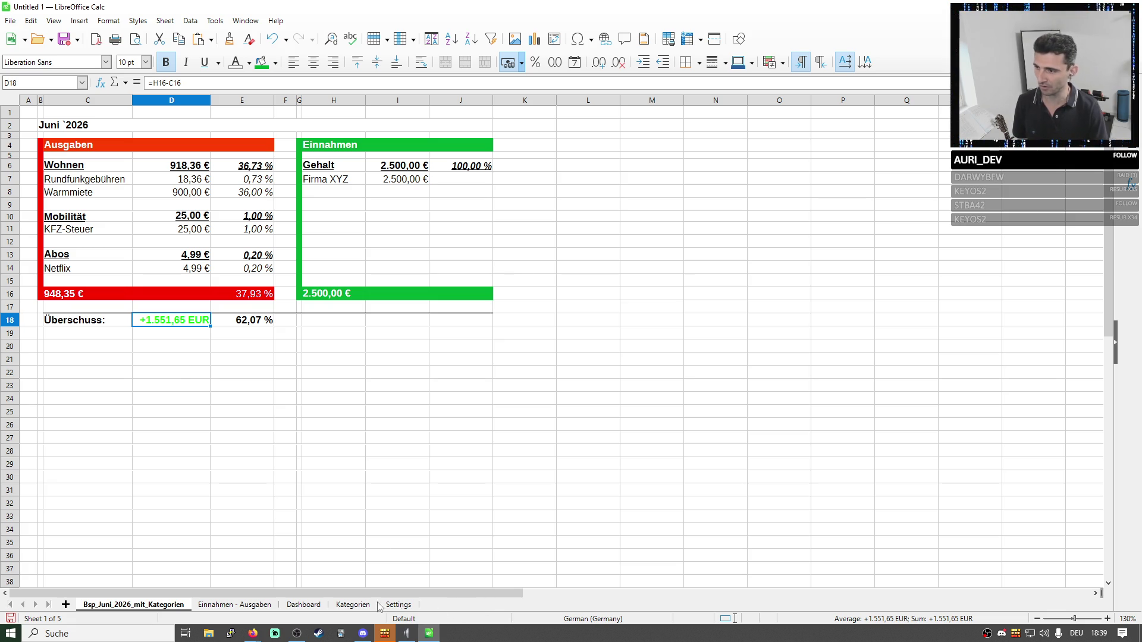
right_click(459, 605)
click(65, 604)
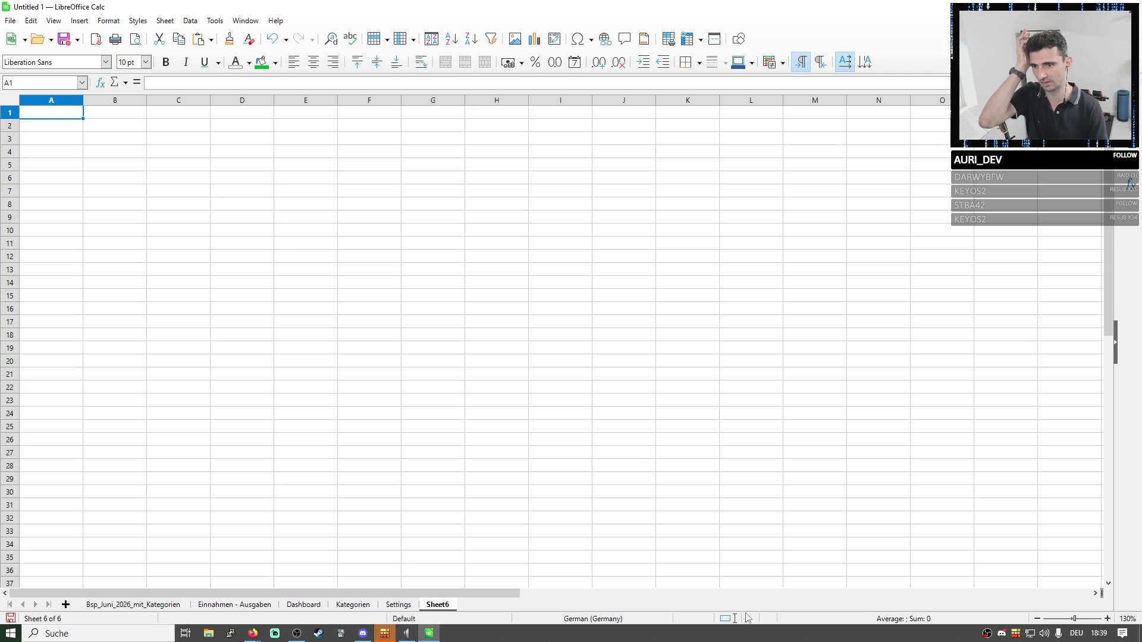
Rename the new Sheet6 tab to 'Aufteilung Sparbeträge' and select B2 to start entering content.
double_click(443, 606)
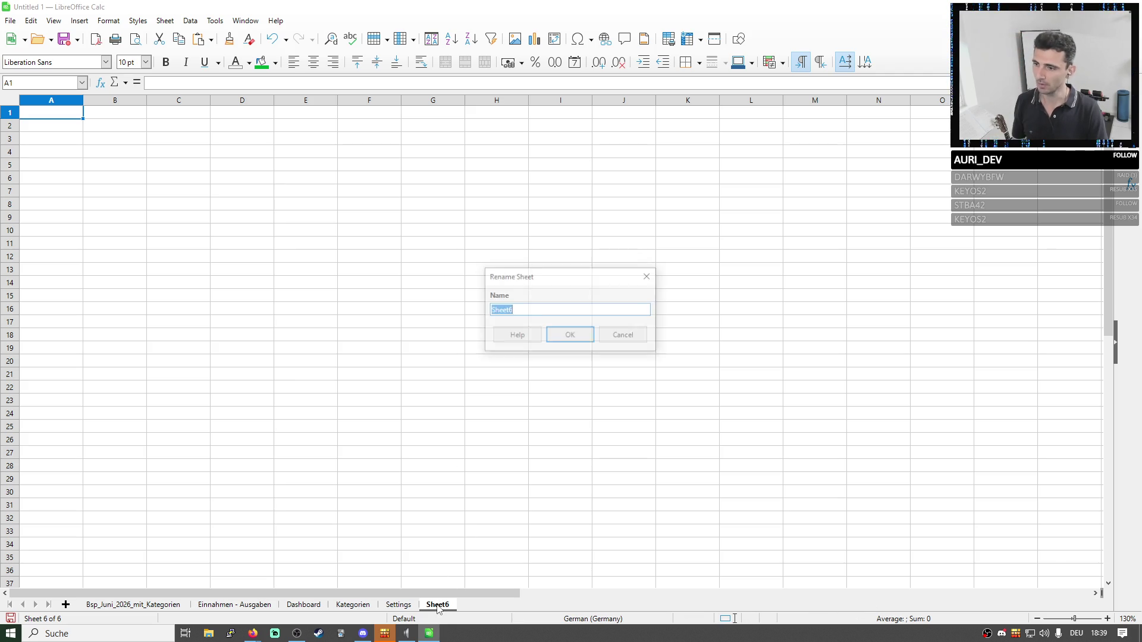
text(Au )
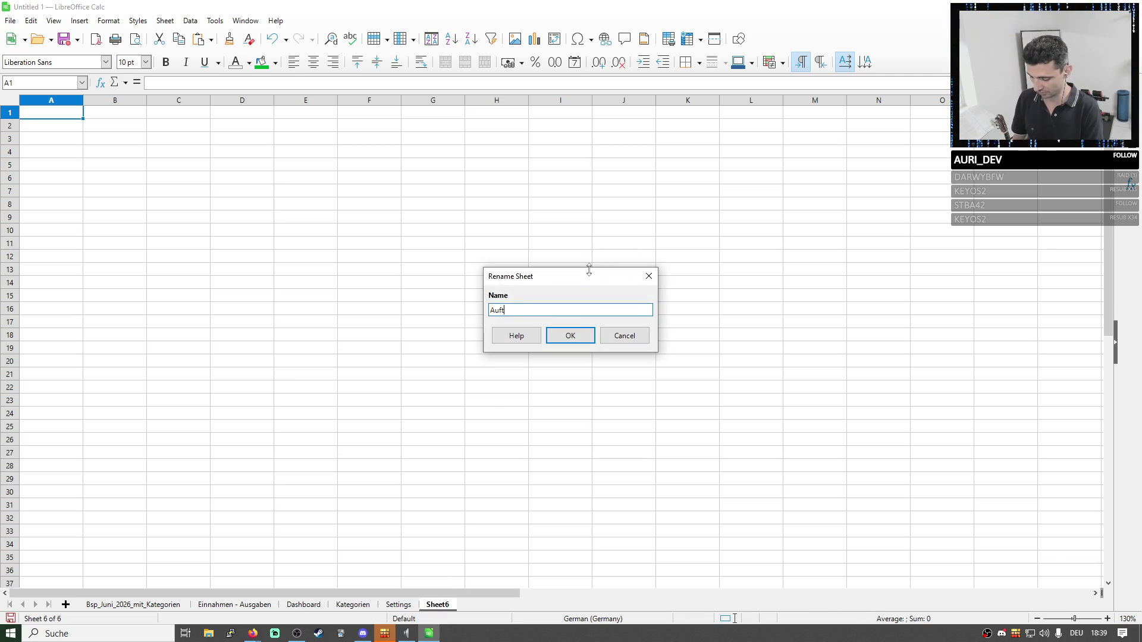
text(ung)
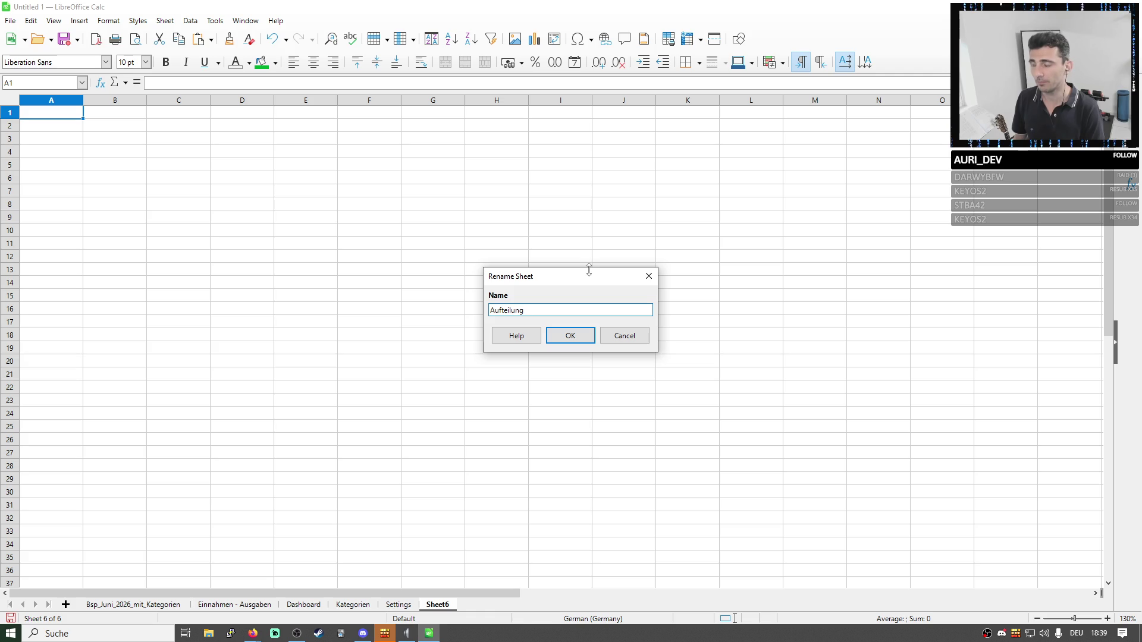
text(Spa)
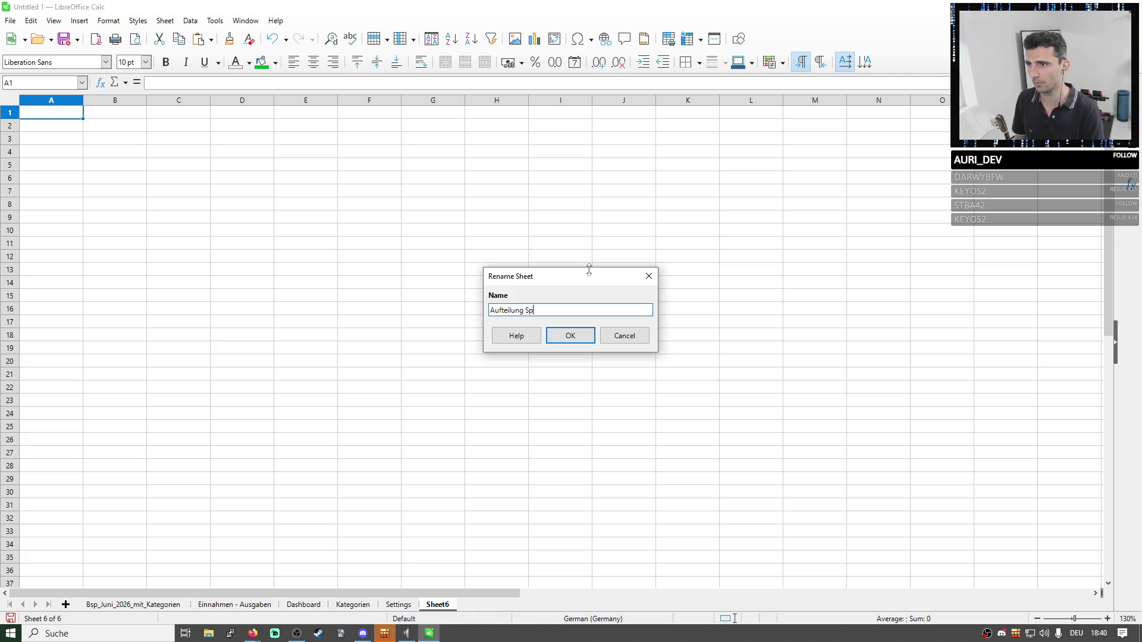
text(Sparbeträge)
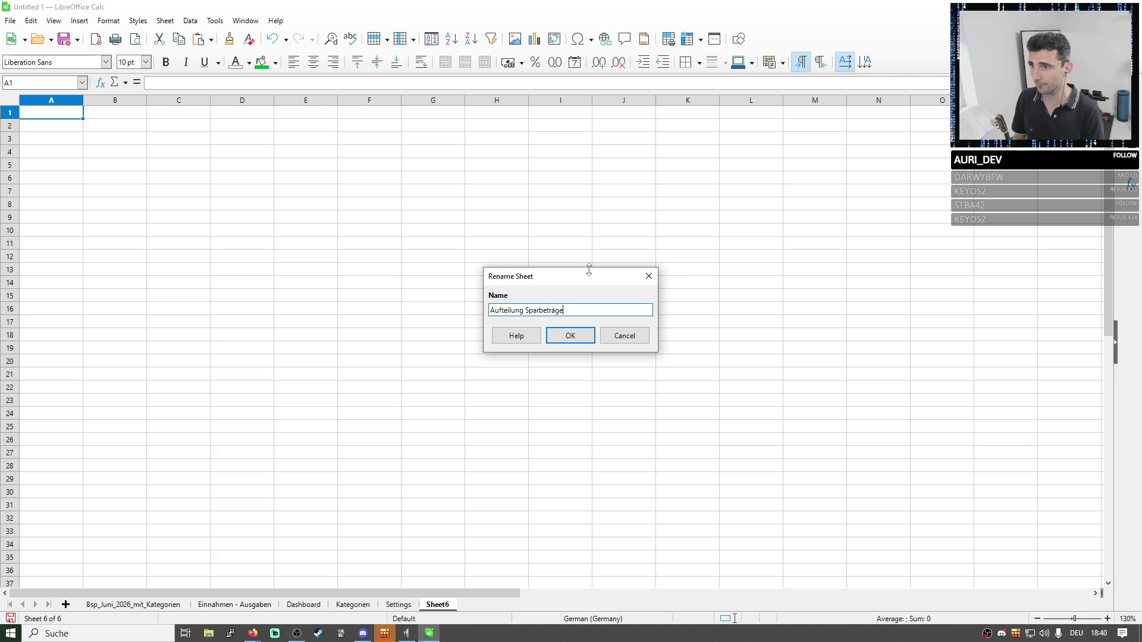
key(Return)
click(128, 123)
click(172, 83)
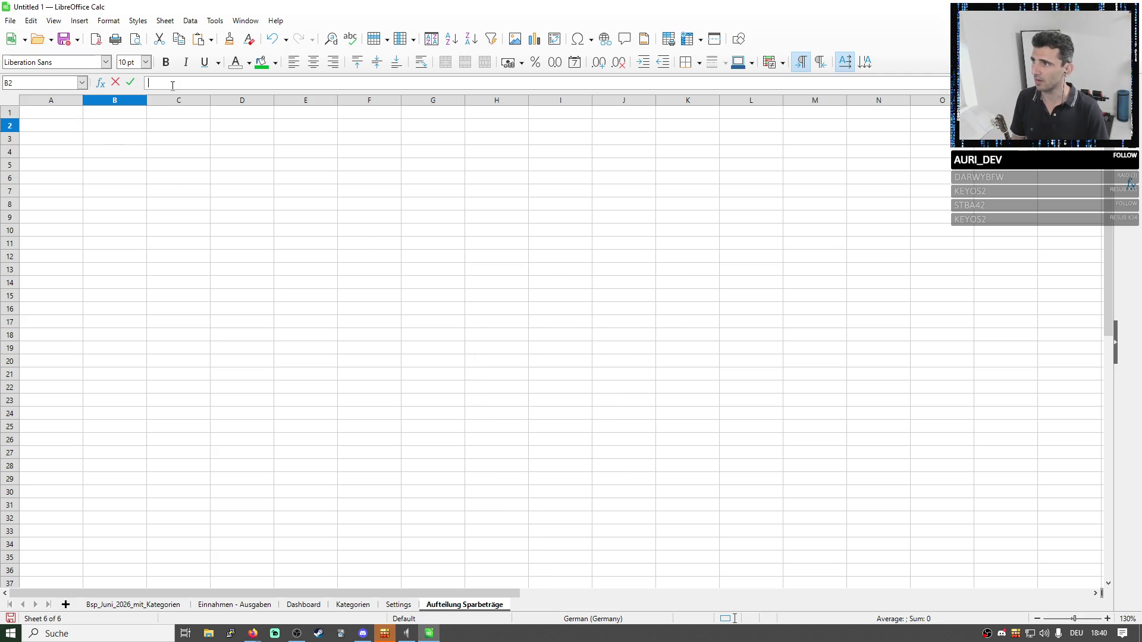
text(=)
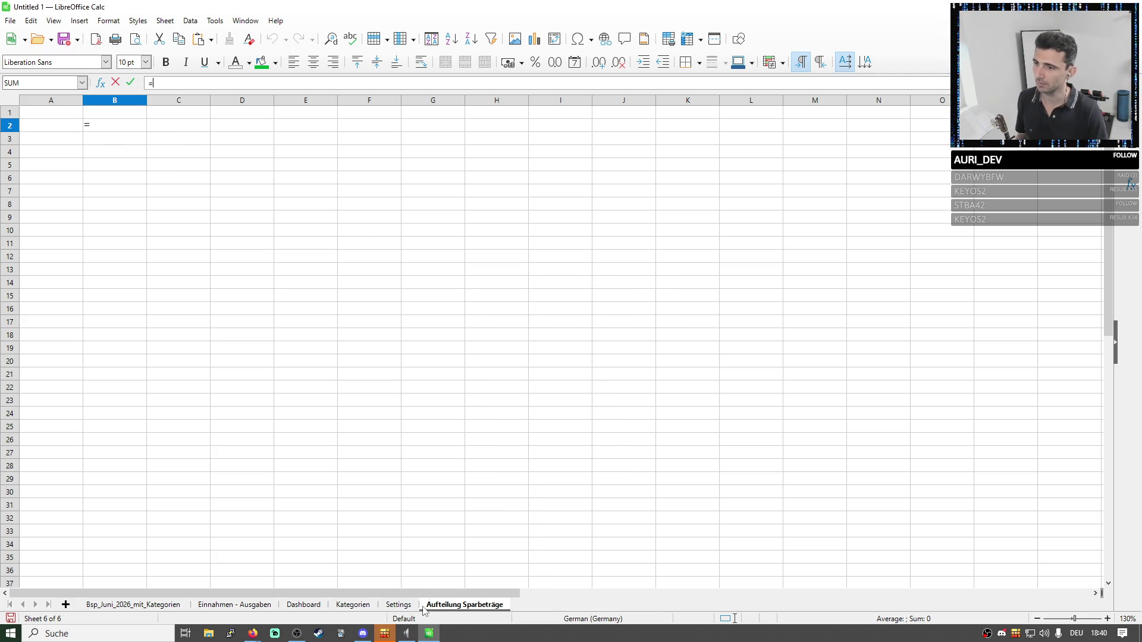
Link B2 to the Überschuss amount on the June overview sheet.
click(134, 606)
click(166, 321)
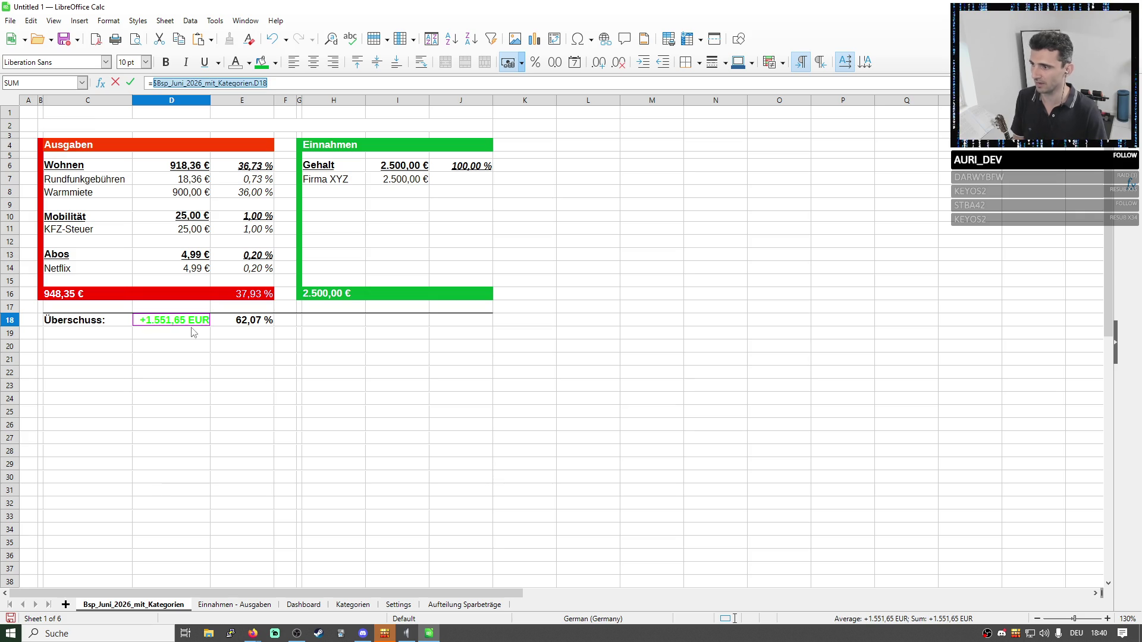
key(Return)
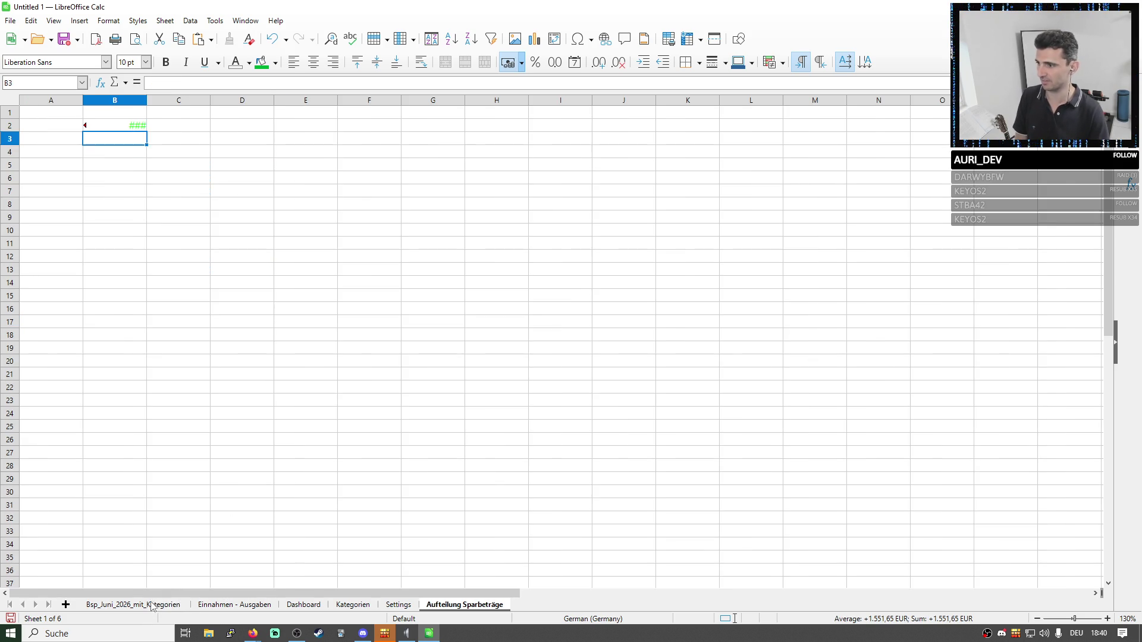
Rename the June overview sheet to Bsp_Juni_2026 by removing the _mit_Kategorien suffix.
right_click(150, 604)
click(193, 472)
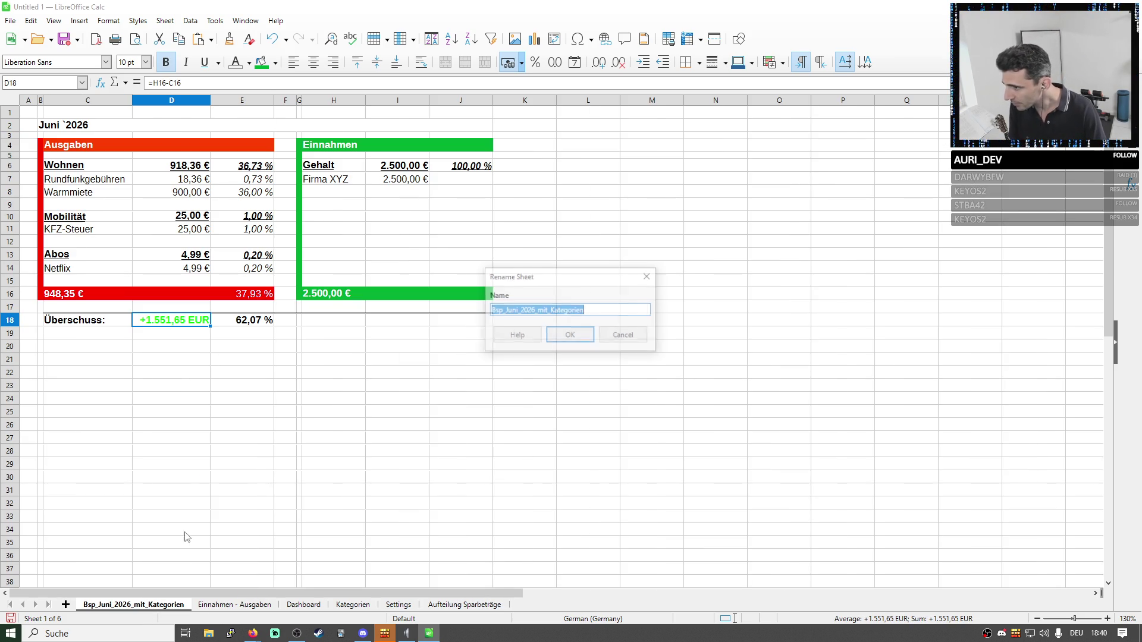
click(546, 311)
drag(535, 311, 604, 324)
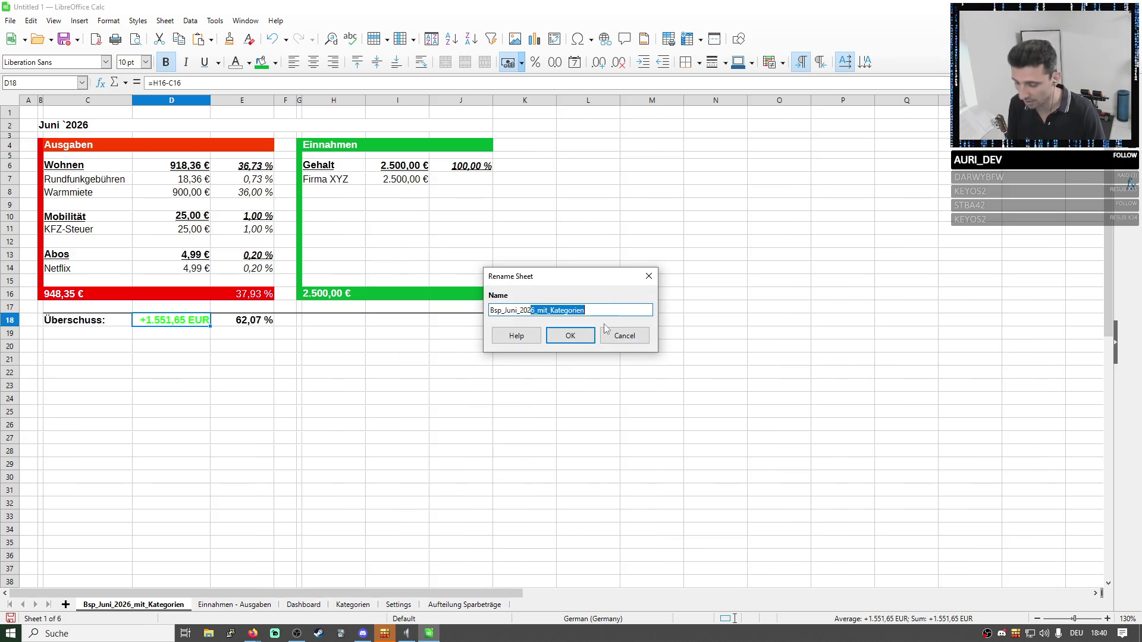
key(BackSpace)
click(570, 337)
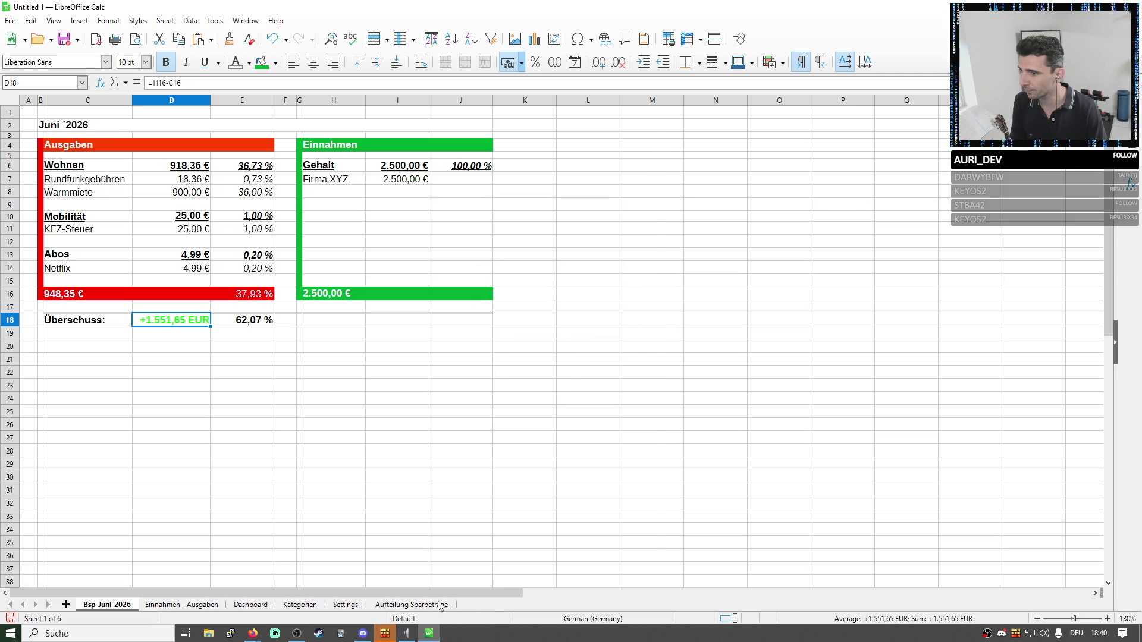
Add a bold Sparpotential heading in B1 and widen column B to fit the surplus amount.
click(446, 605)
double_click(147, 101)
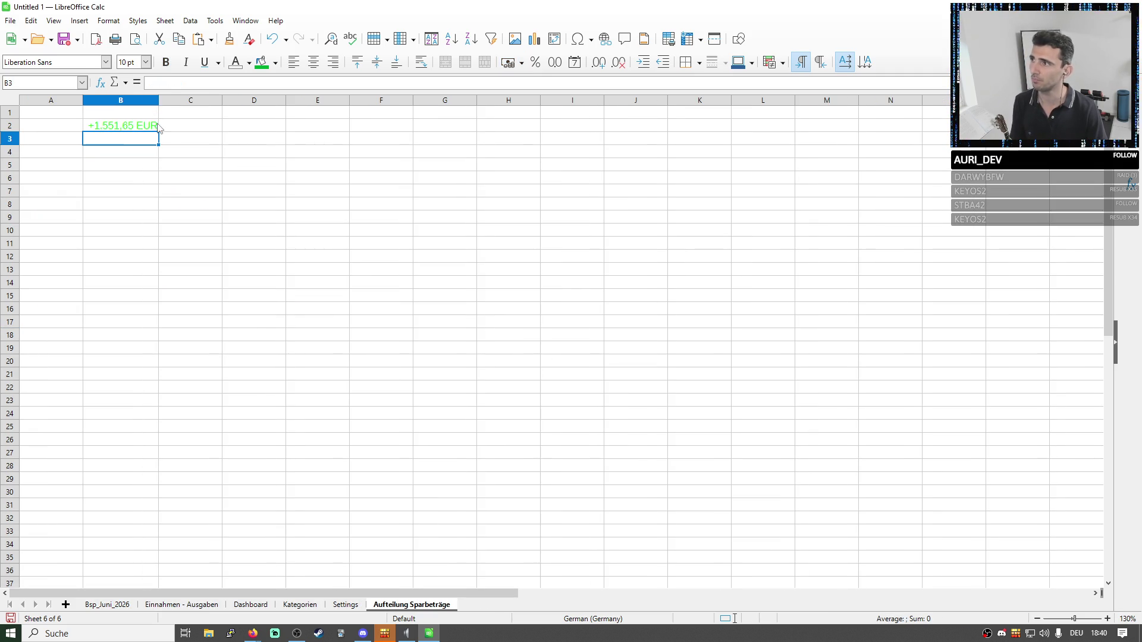
click(156, 125)
click(142, 116)
text(Sparpotential)
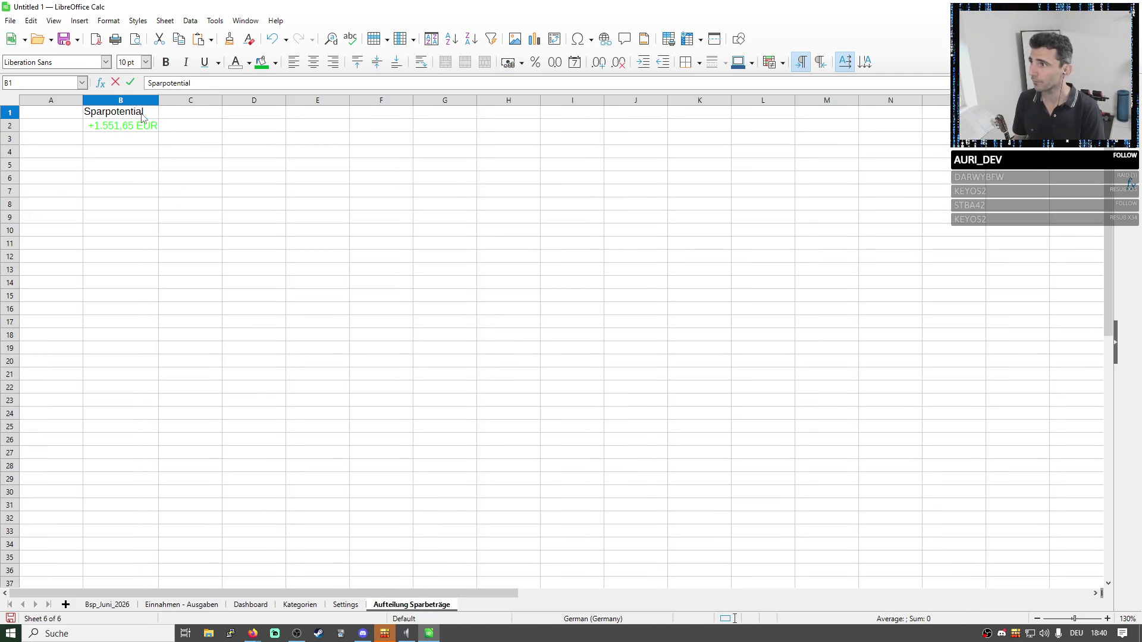
key(Return)
click(153, 113)
click(165, 61)
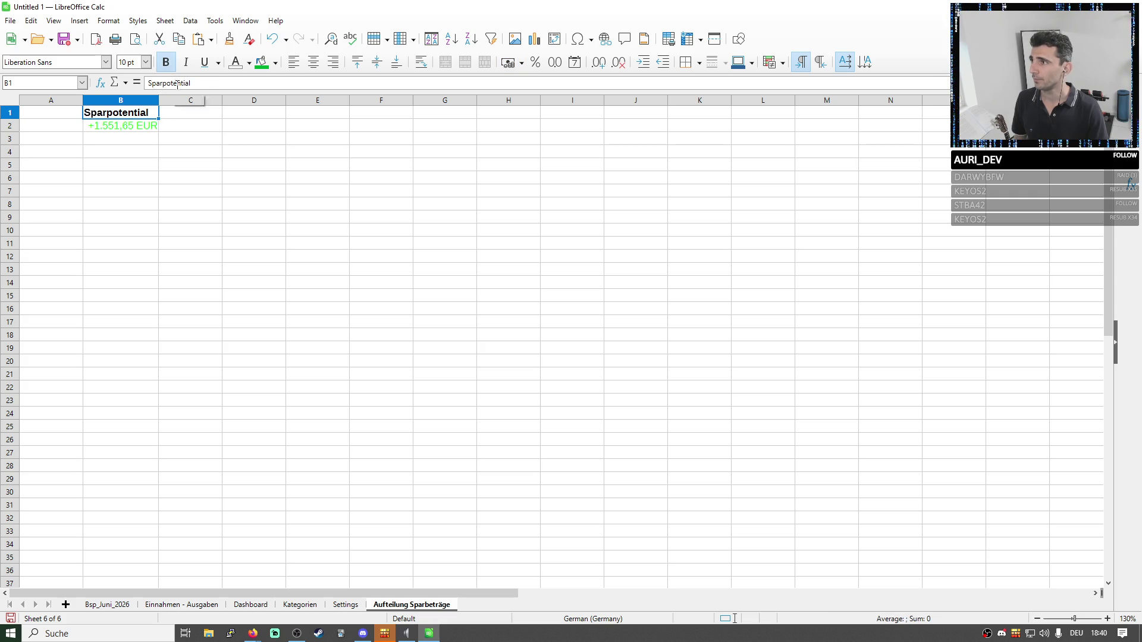
drag(159, 101, 194, 101)
Edit the B2 link to Bsp_Juni_2026.D18 showing +1.551,65 EUR, then move to B4 for the first share.
click(170, 126)
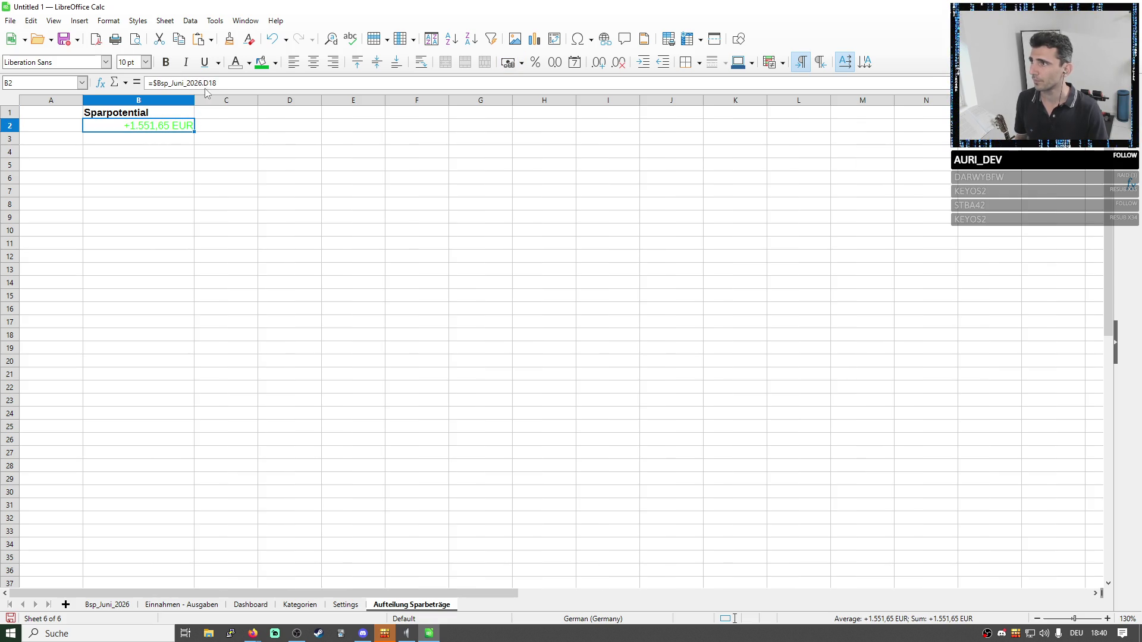
drag(218, 83, 149, 83)
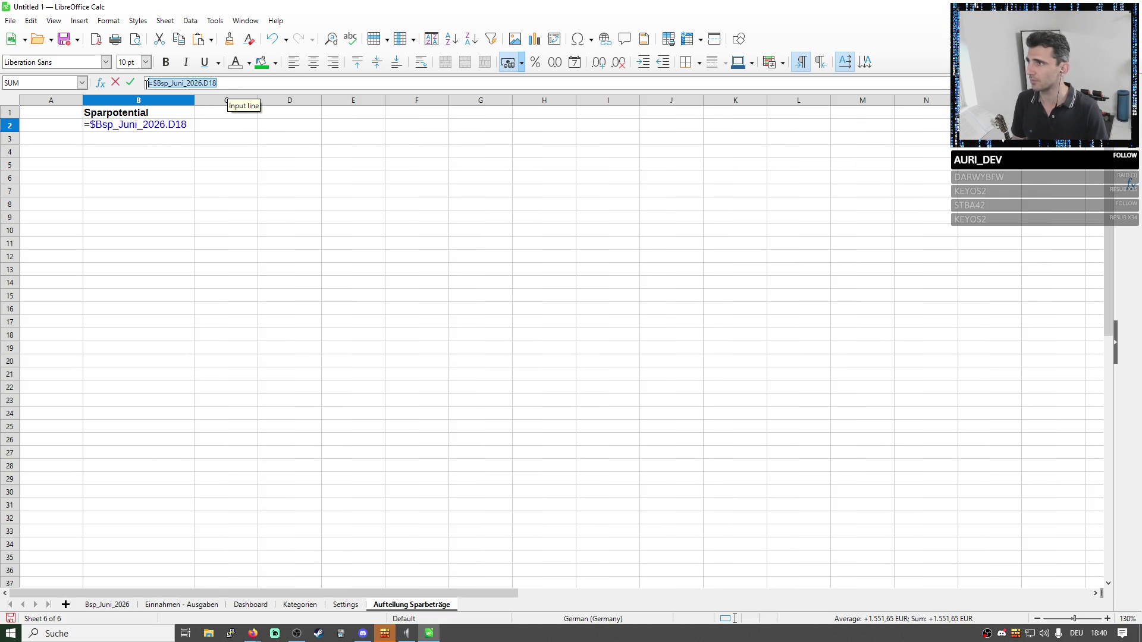
text(=1555)
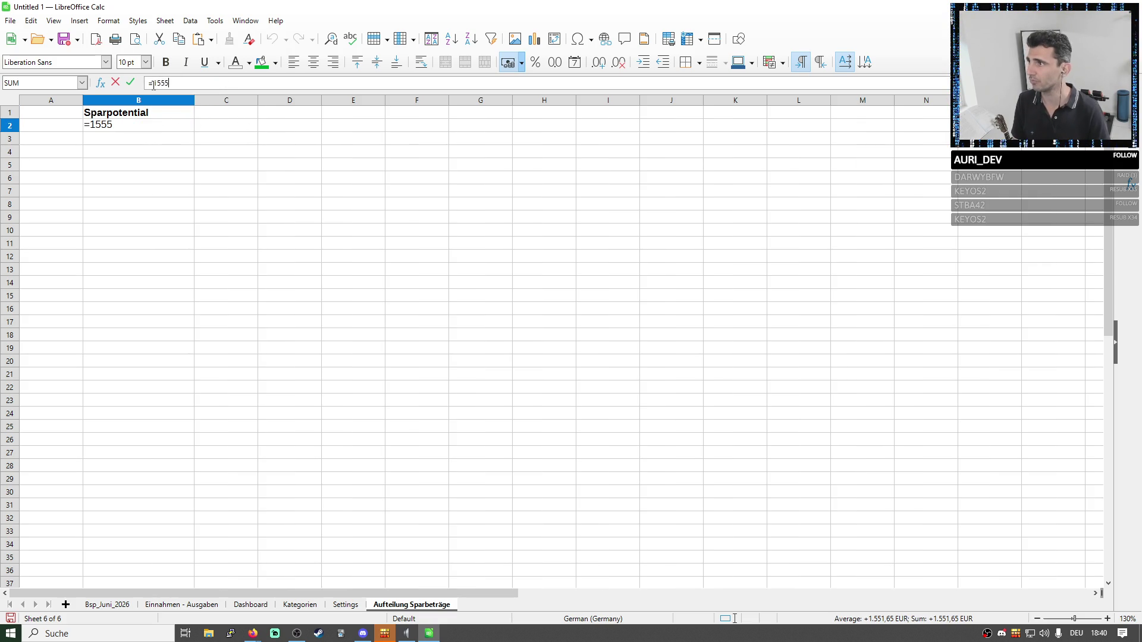
text(1)
click(108, 605)
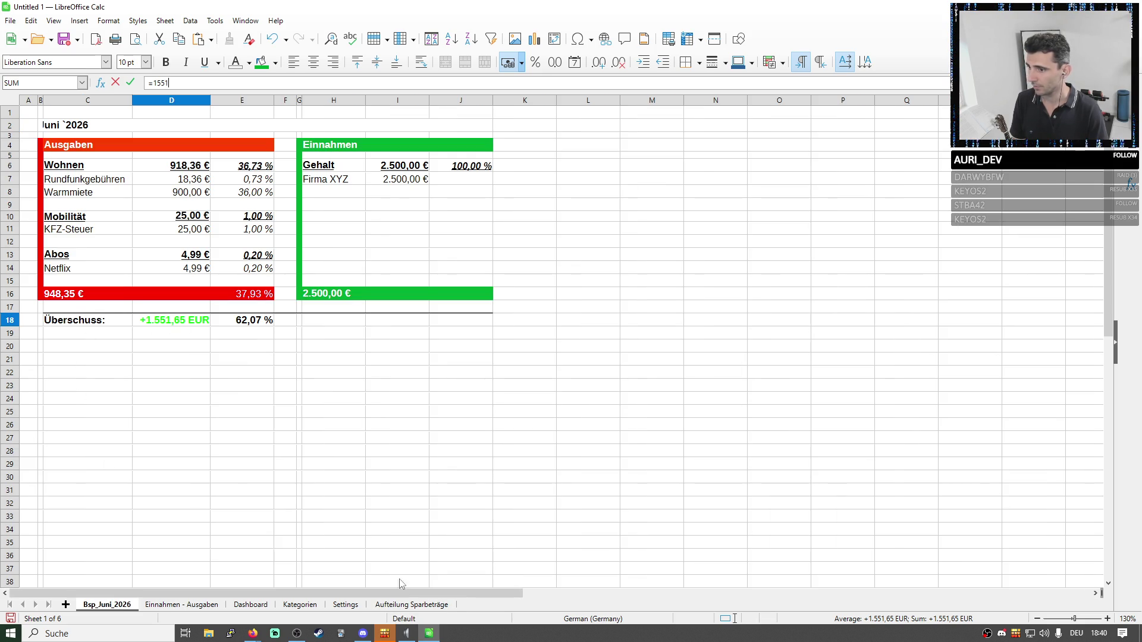
click(411, 605)
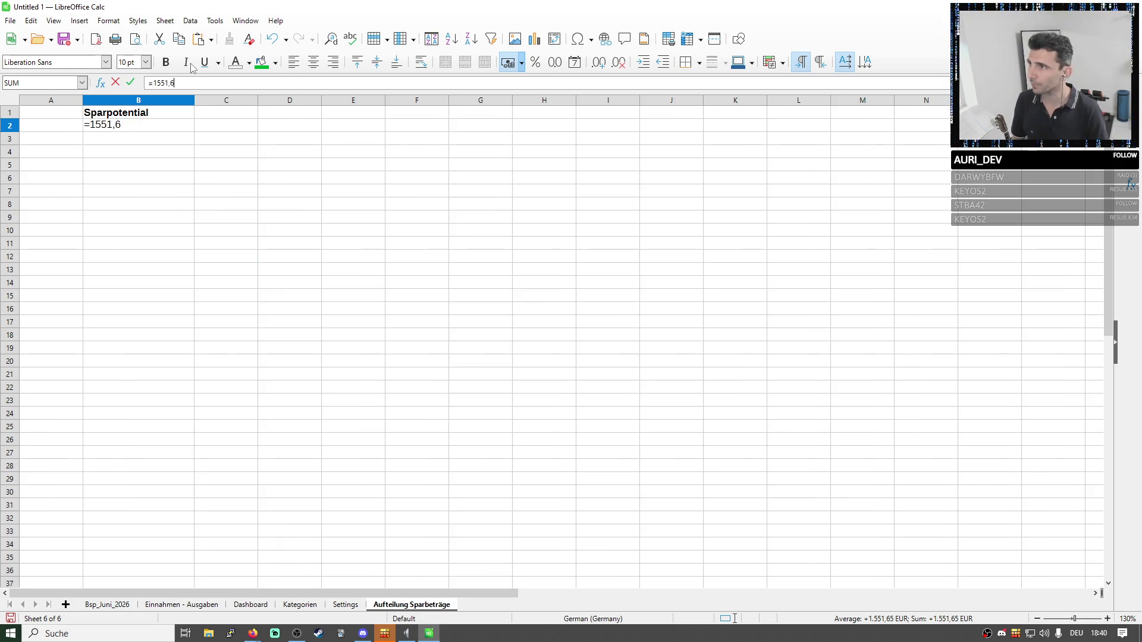
key(Return)
key(Down)
key(Down)
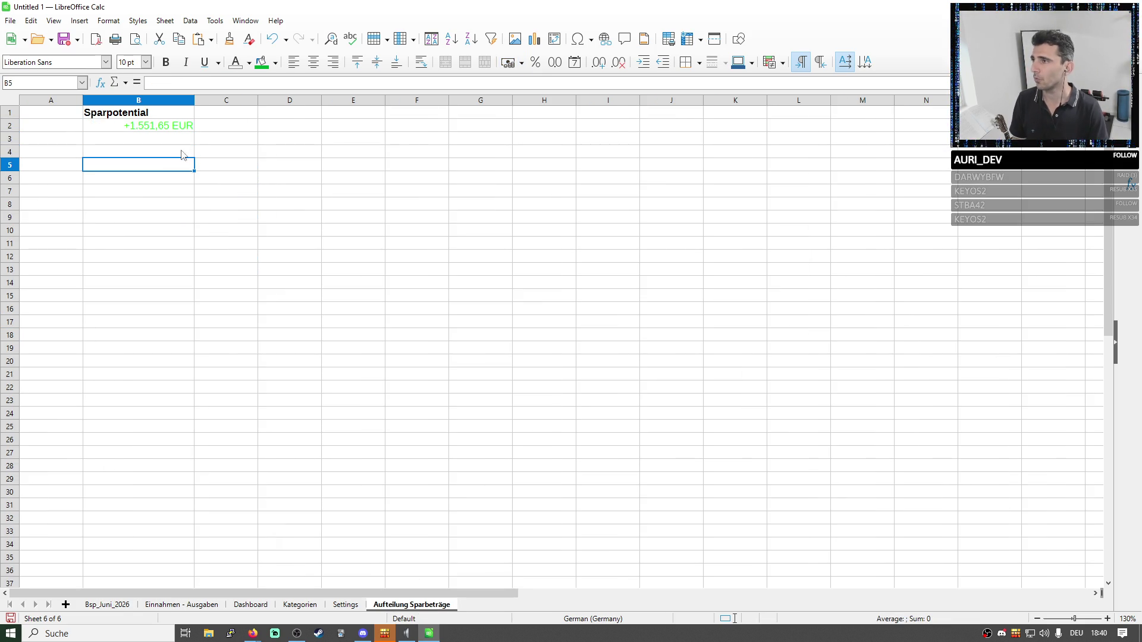
click(168, 156)
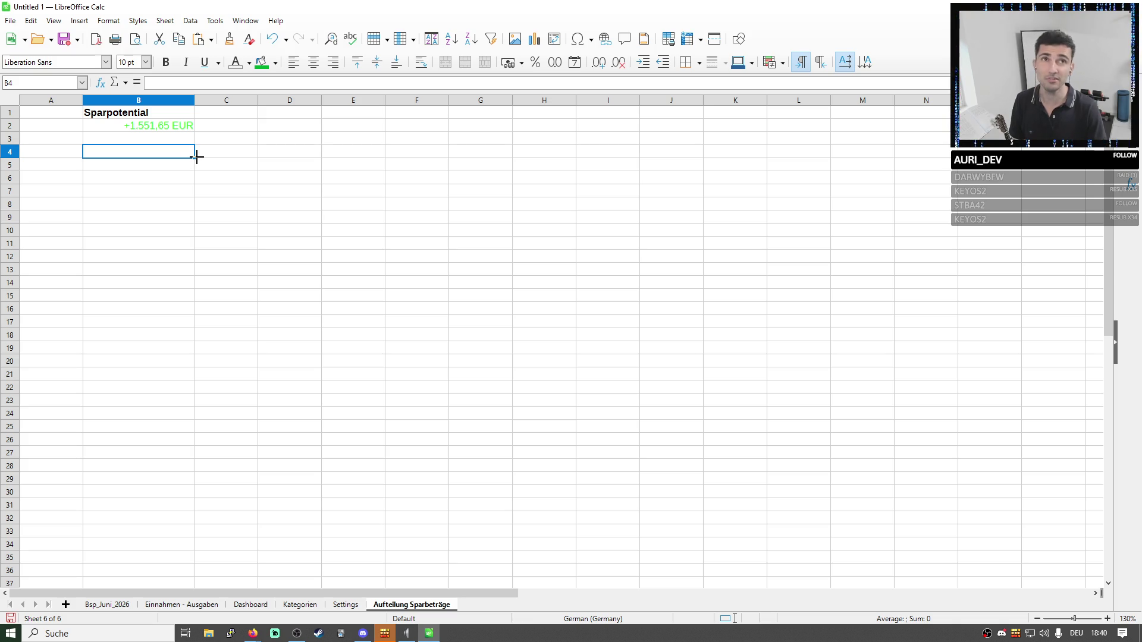
Enter 50 % Budgetierung in B4:C4 and 30 % Altersvorsorge in B5:C5.
double_click(144, 156)
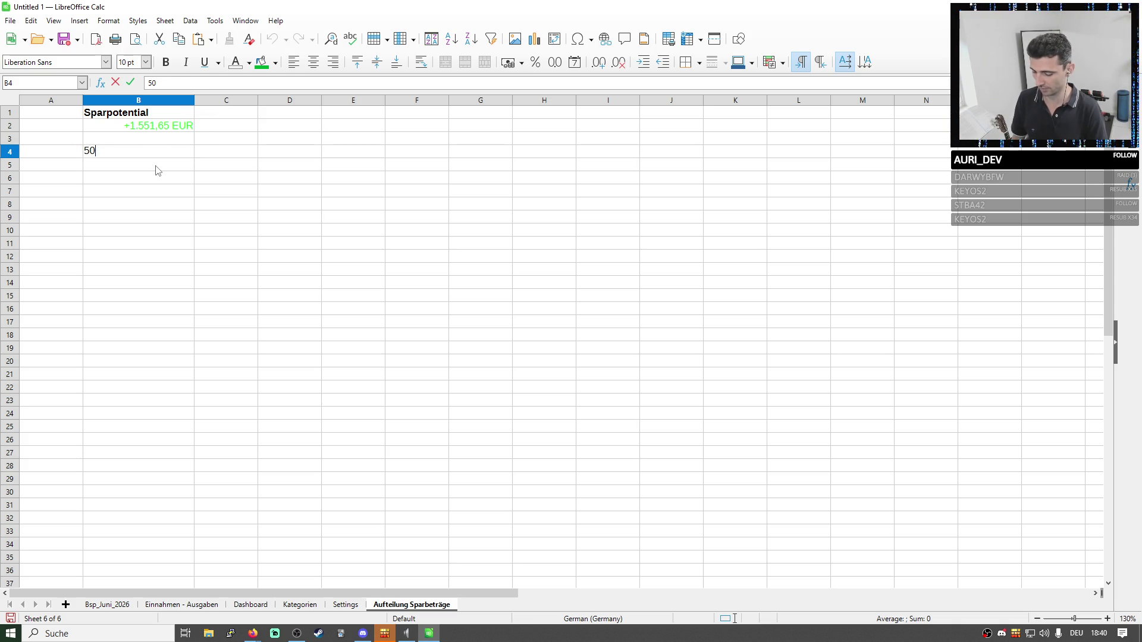
text(%)
key(Return)
key(Right)
text(Budgetierung)
key(Return)
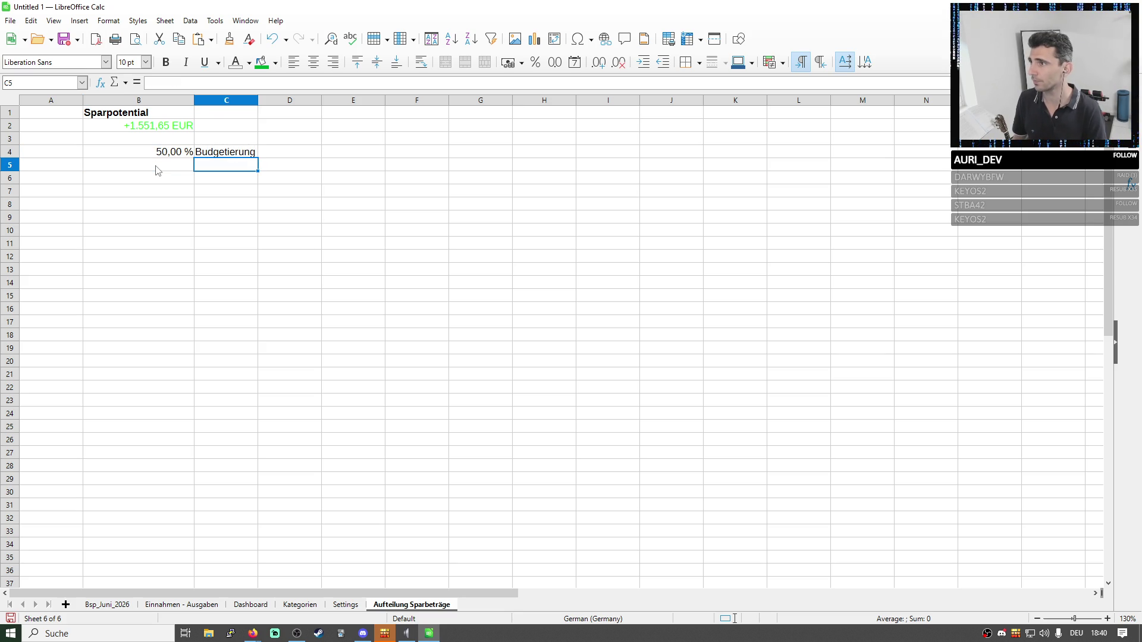
click(155, 170)
text(30%)
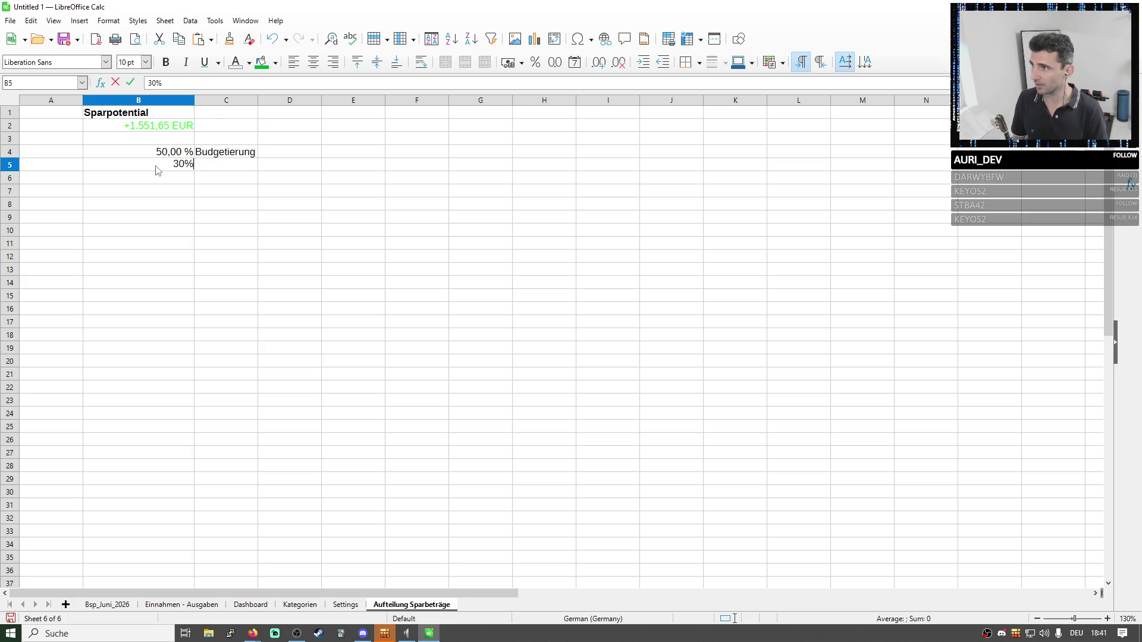
key(Right)
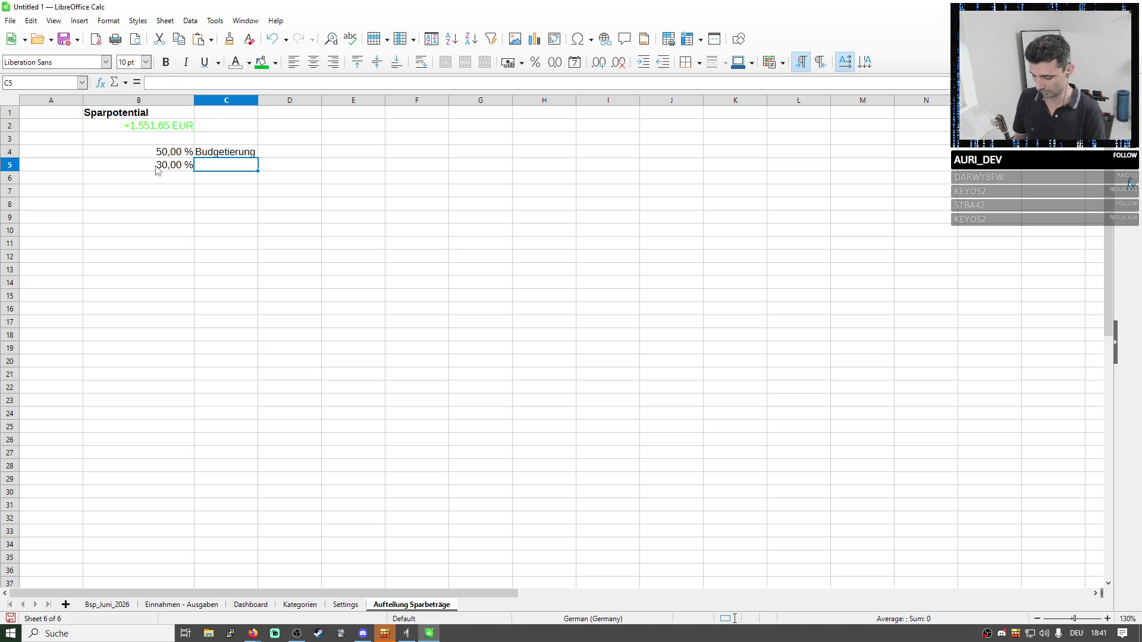
text(Alter)
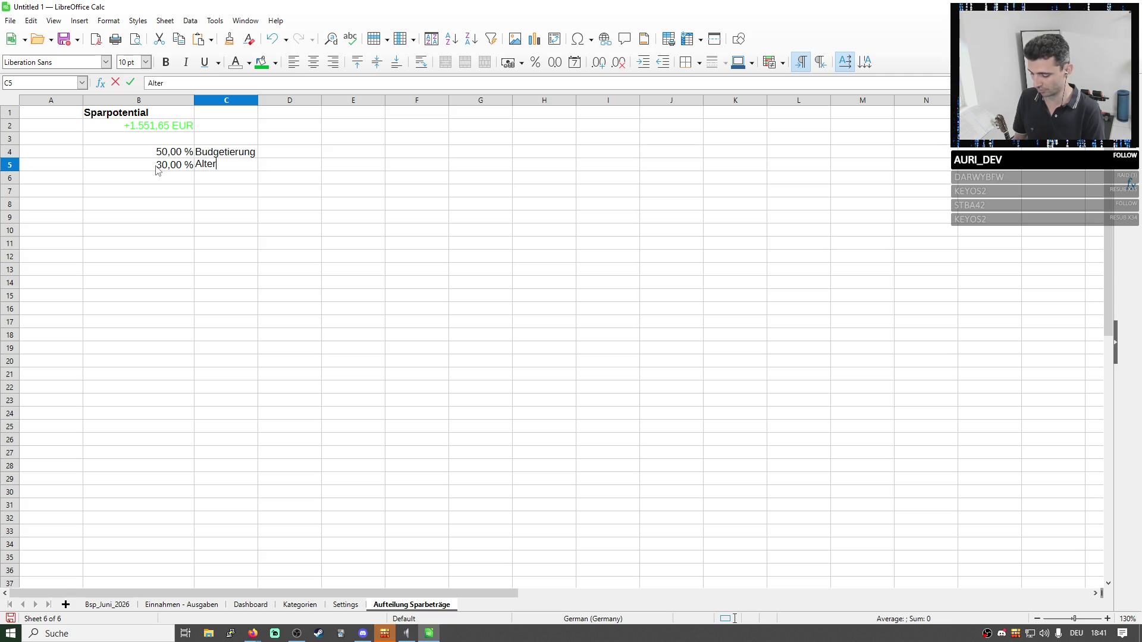
text(svorsorge)
key(Return)
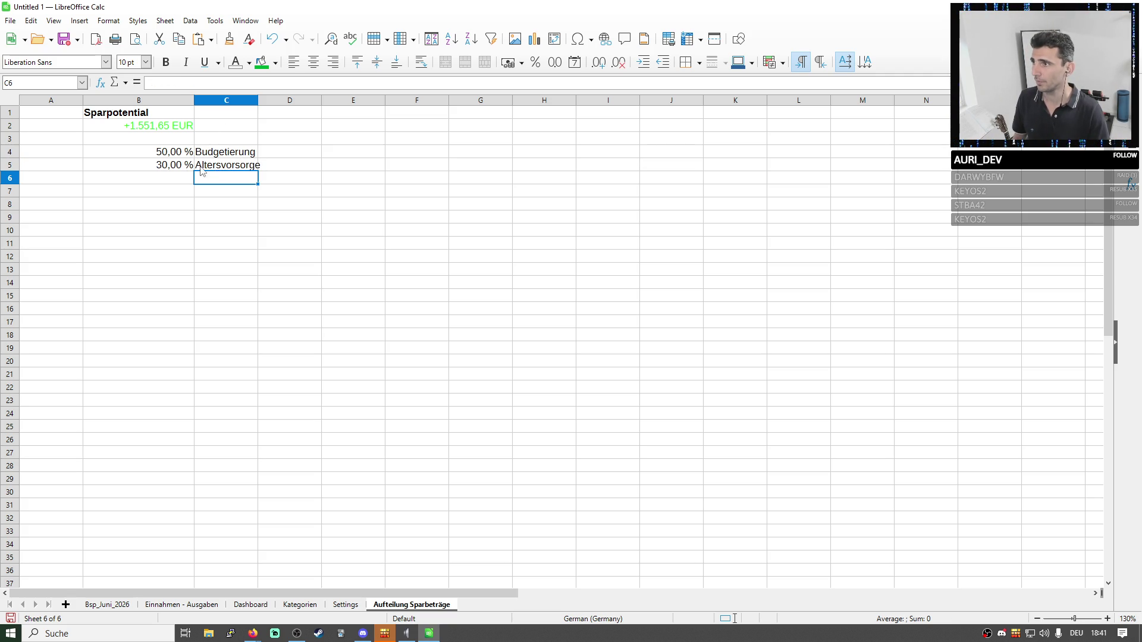
Enter 20 % Sparen Tagesgeld in B6:C6 and widen column C to fit the labels.
click(184, 181)
text(20)
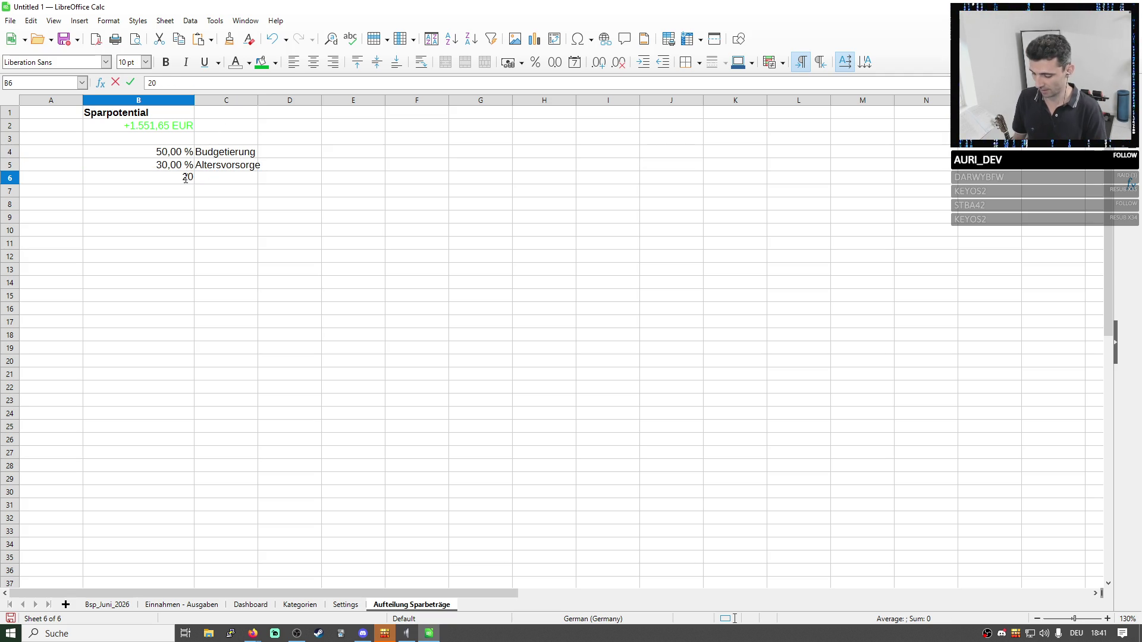
key(Return)
drag(225, 151, 142, 152)
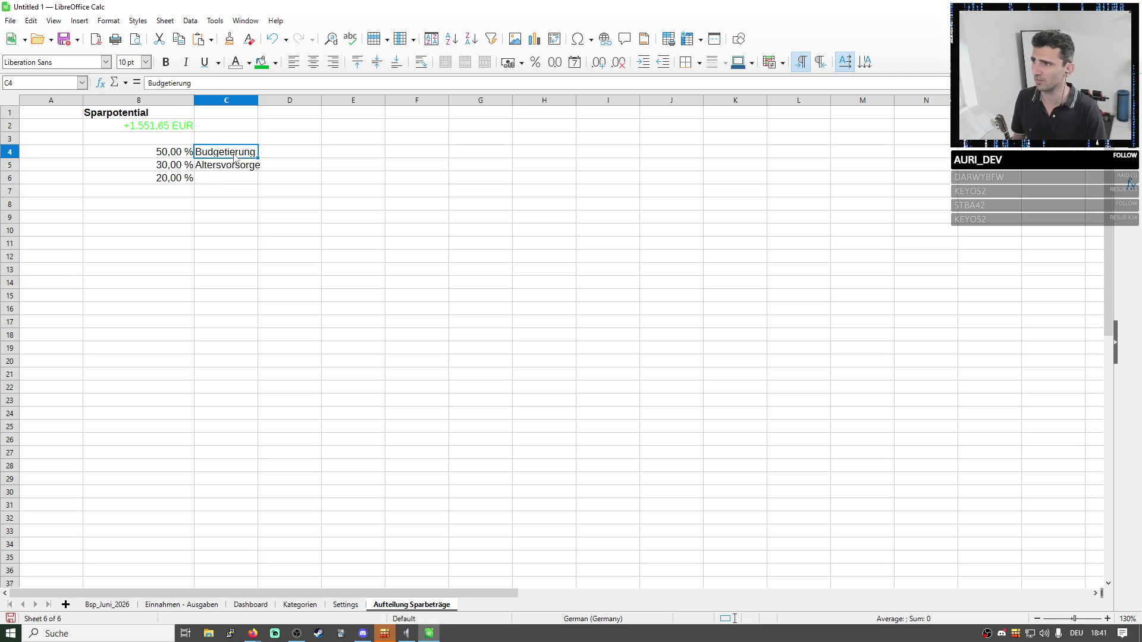
click(229, 39)
click(184, 177)
double_click(258, 101)
double_click(242, 182)
text(paren Ta)
text(ge )
text(el)
key(BackSpace)
key(BackSpace)
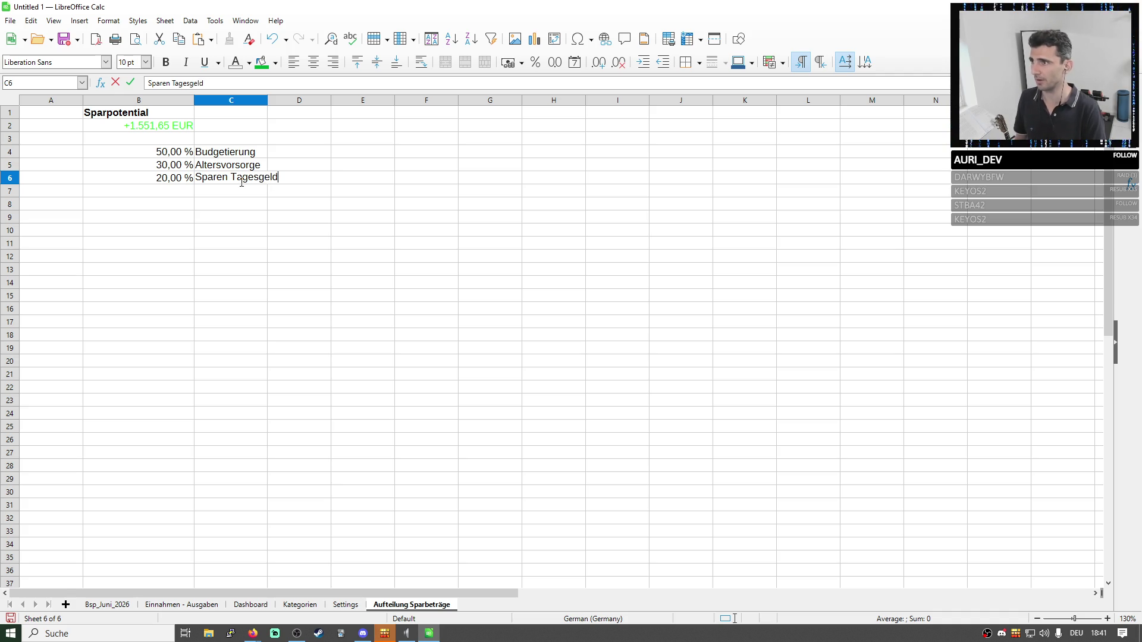
key(Return)
drag(265, 104, 294, 105)
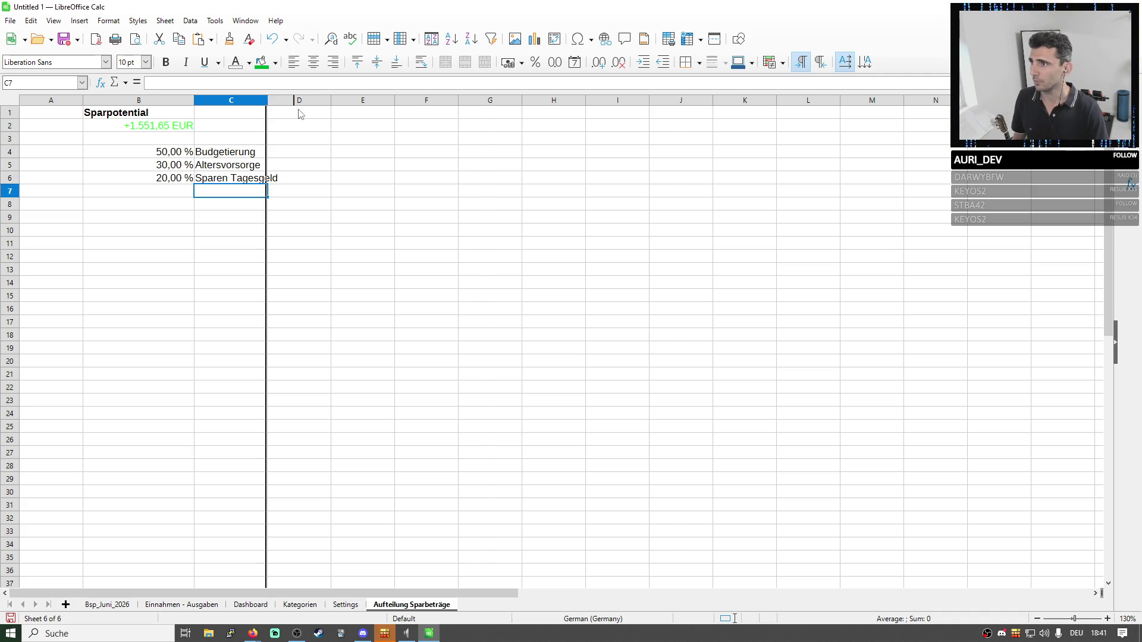
In D4 compute the Budgetierung amount as =$B$2*B4 with the Sparpotential reference made absolute.
click(320, 158)
click(286, 82)
text(=)
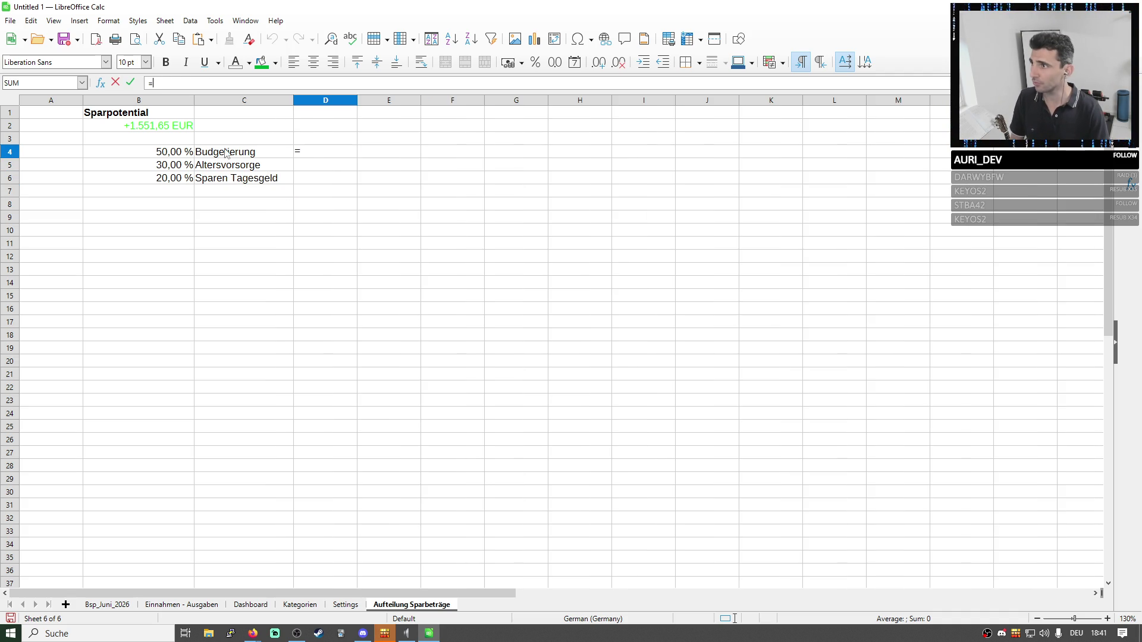
click(161, 126)
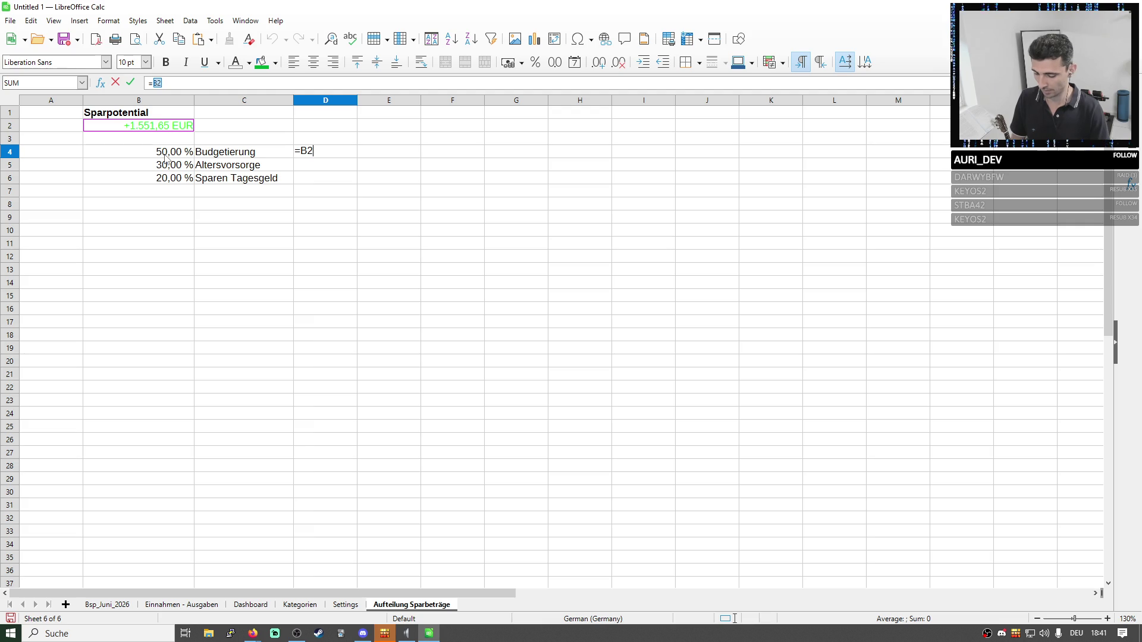
text(*)
click(166, 156)
key(Return)
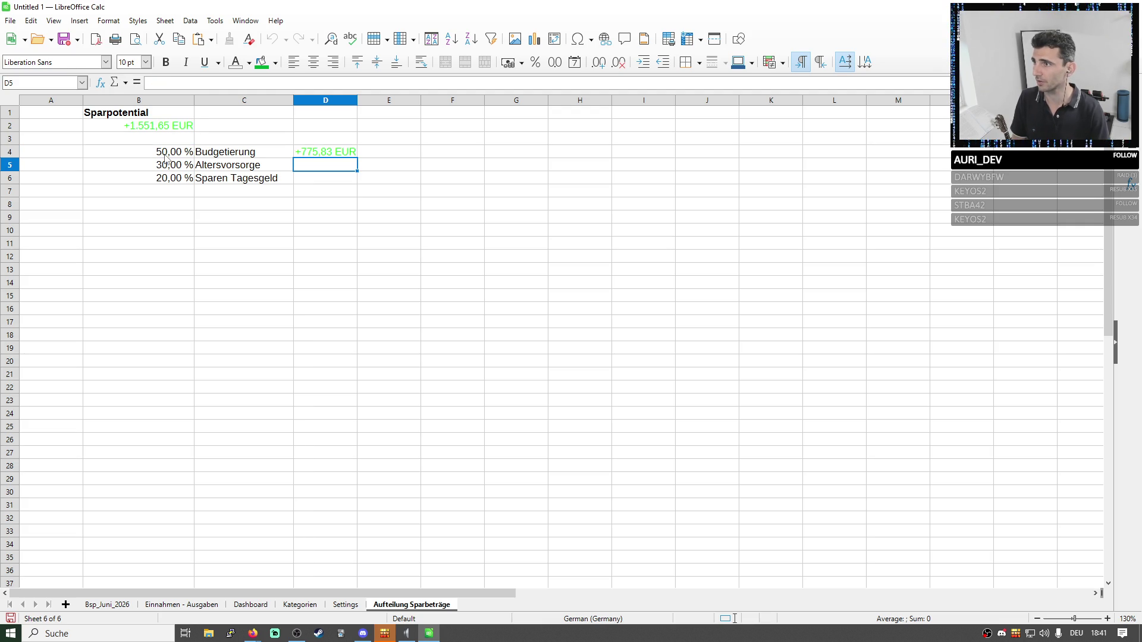
key(Up)
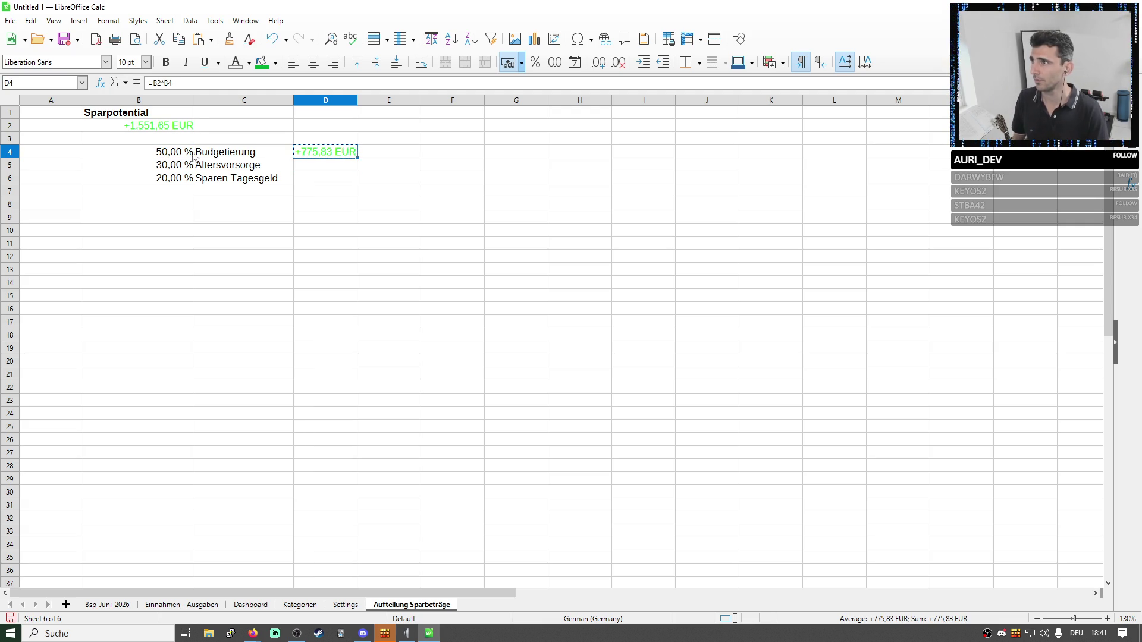
click(203, 83)
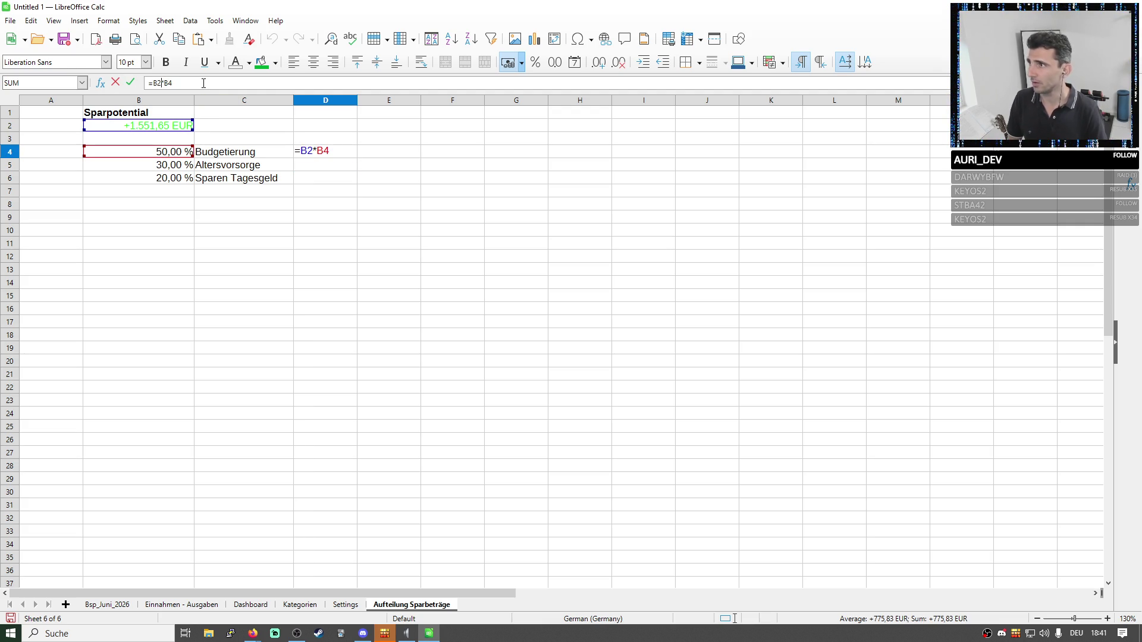
key(shift+F4)
key(Return)
key(Up)
Fill the amount formula down into D5:D6 for Altersvorsorge and Sparen Tagesgeld.
key(shift+Down)
key(ctrl+d)
key(shift+Down)
key(ctrl+d)
Total the three amounts in D7 with =SUM(D4:D6) giving +1.551,65 EUR and autofit column D.
key(Down)
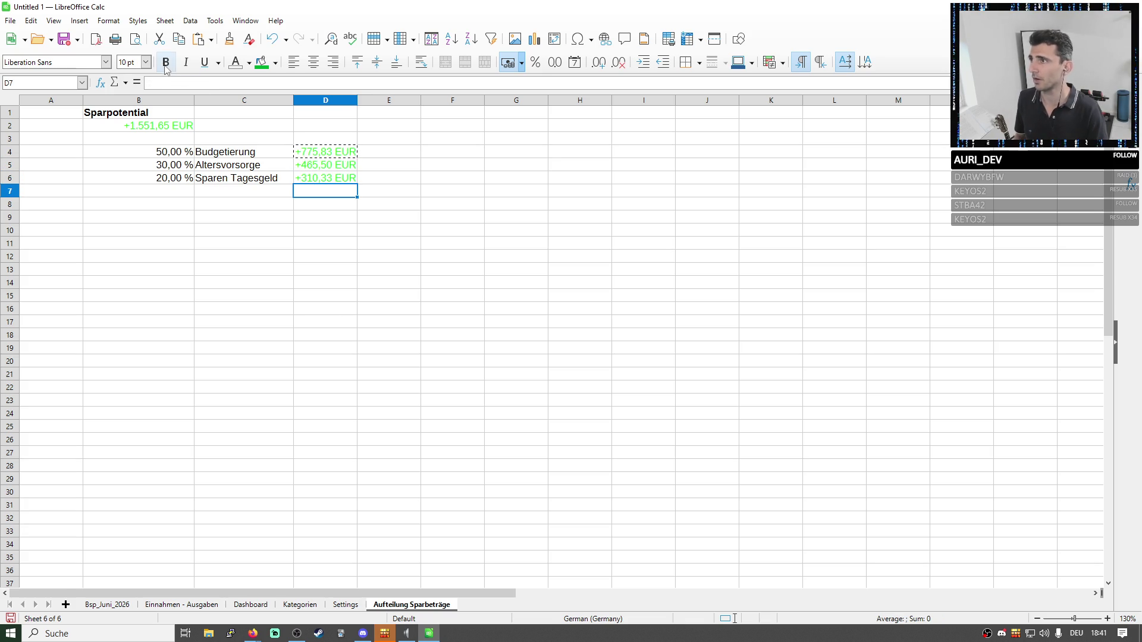
click(173, 82)
text(=sum()
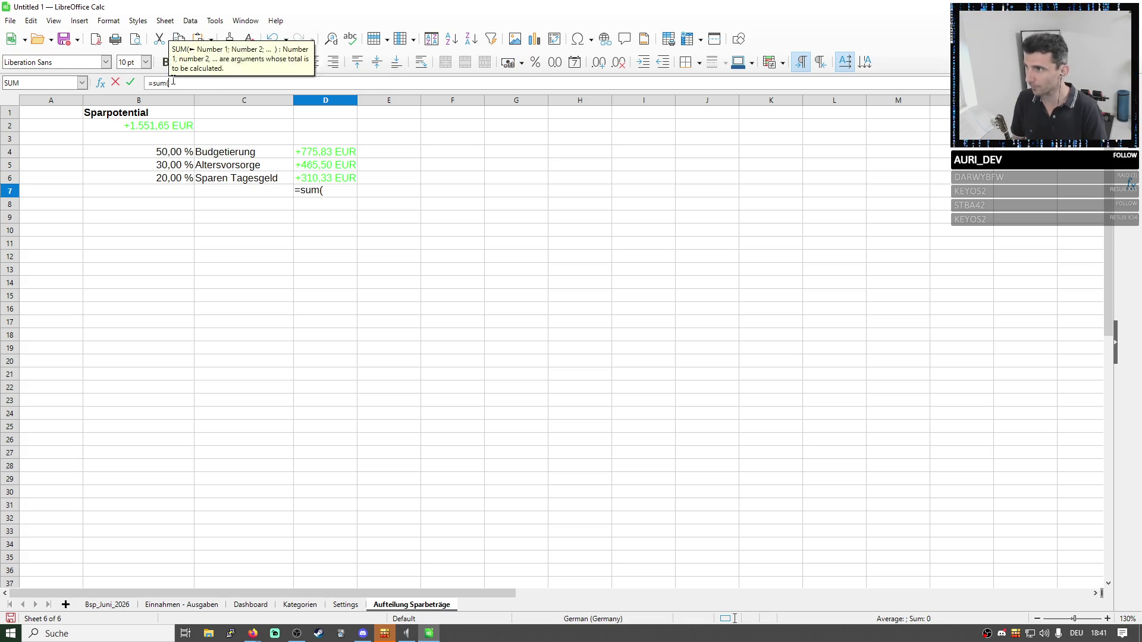
drag(326, 152, 337, 178)
key(Return)
click(344, 191)
double_click(358, 100)
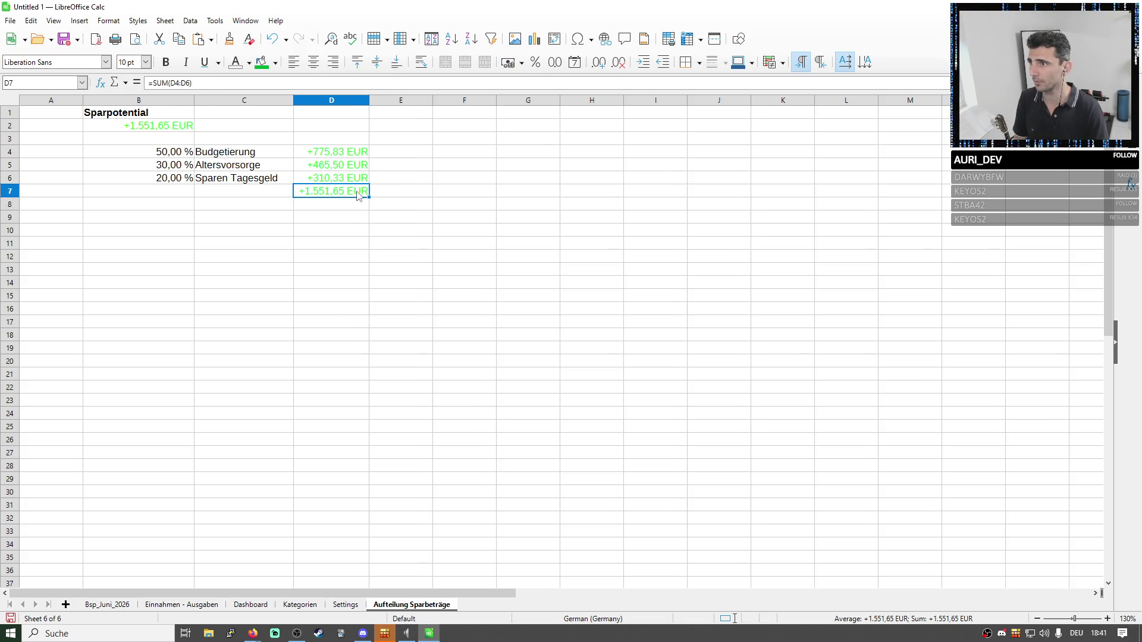
Browse background colour, font colour and cell-style choices for the total without applying any.
click(274, 64)
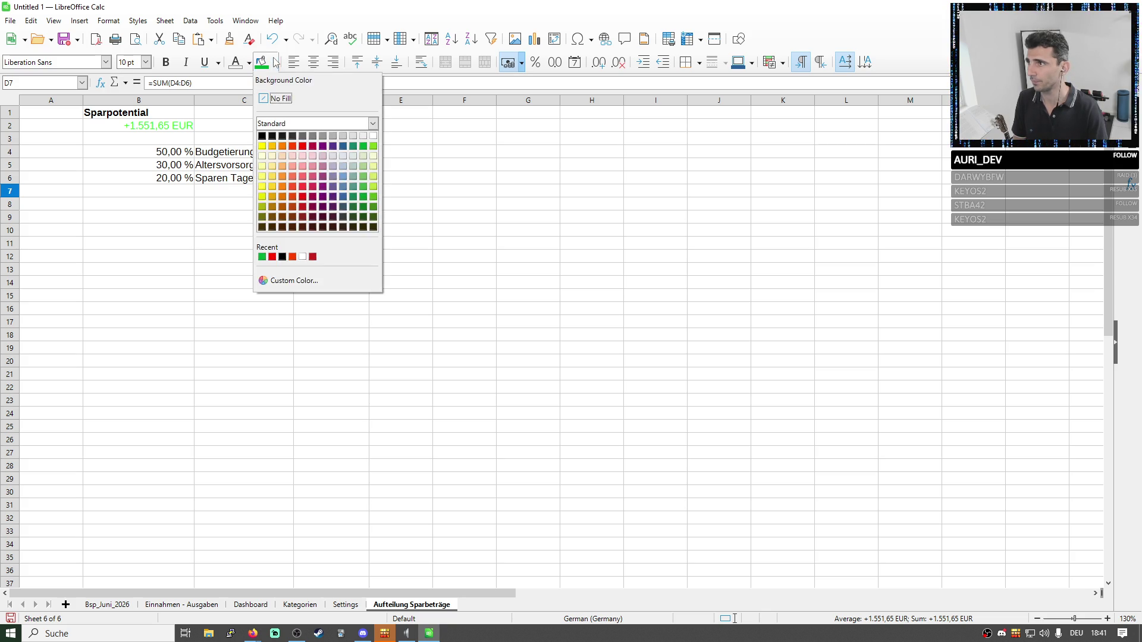
click(138, 21)
click(356, 195)
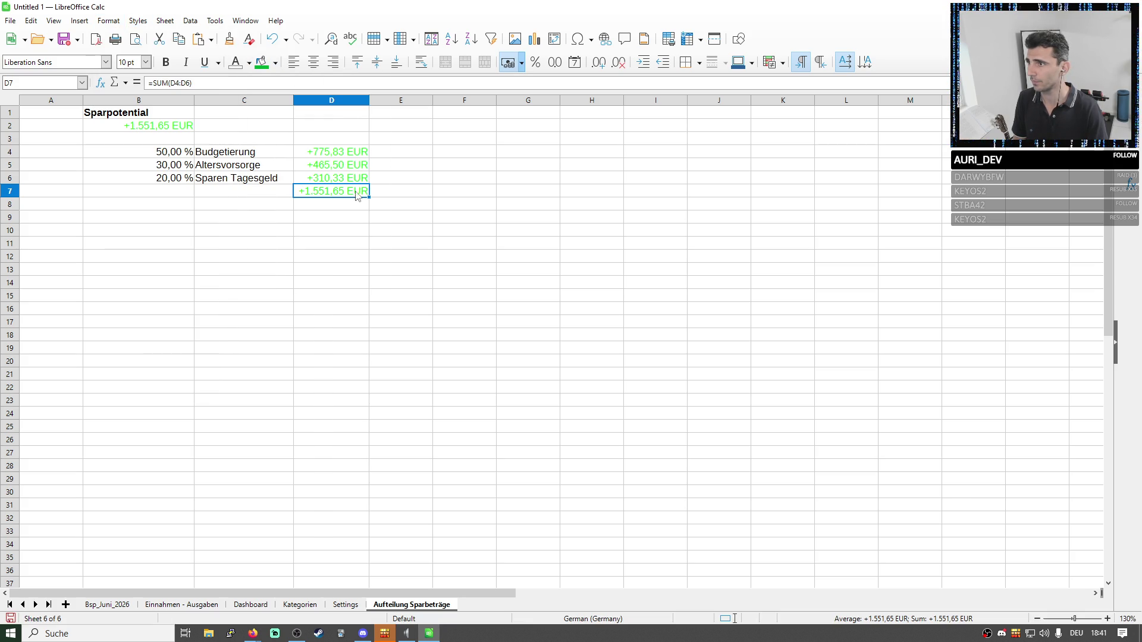
click(248, 62)
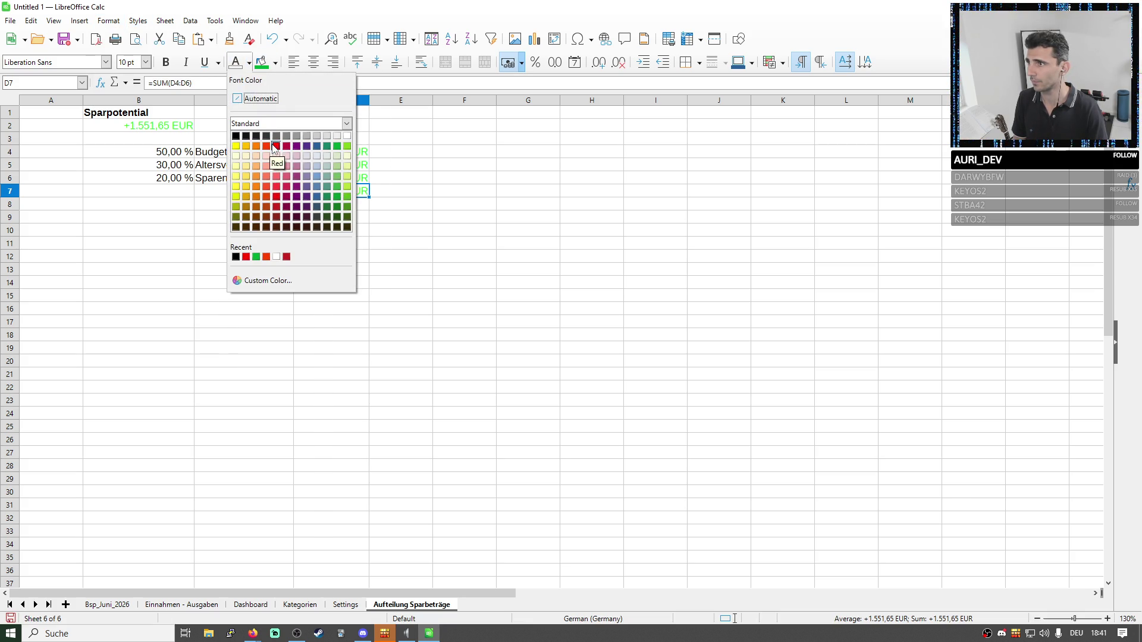
key(Escape)
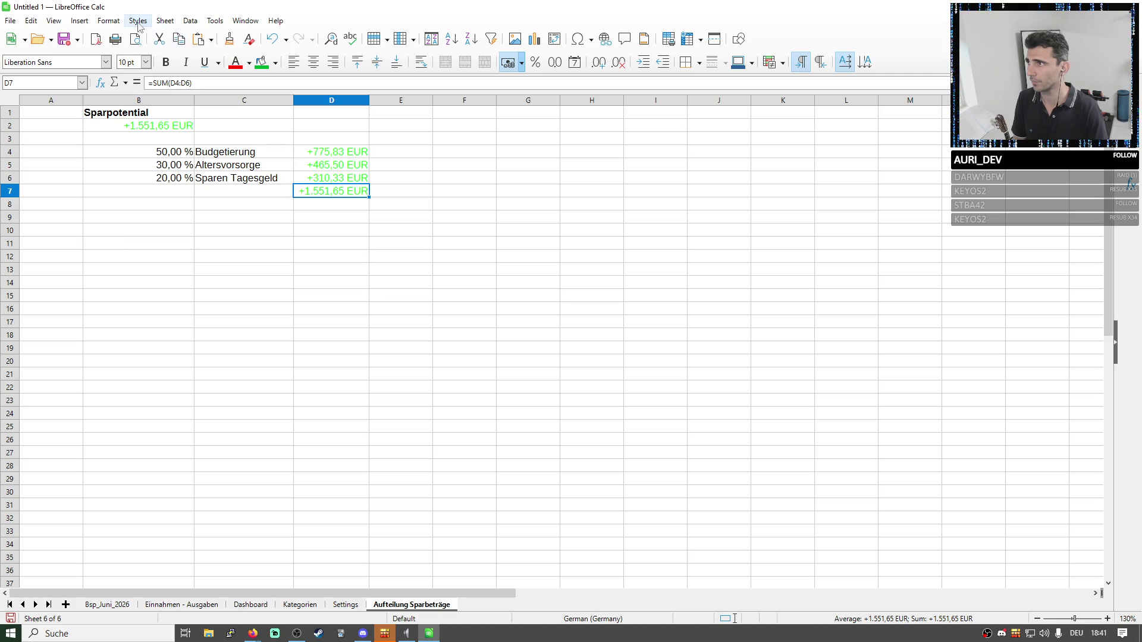
click(137, 21)
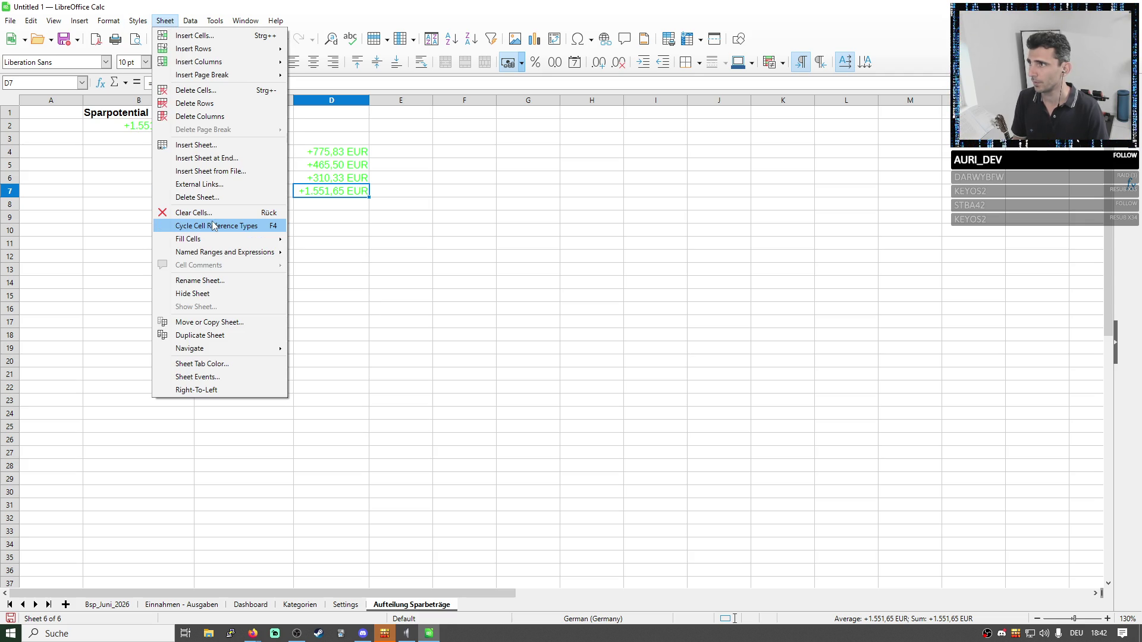
key(Escape)
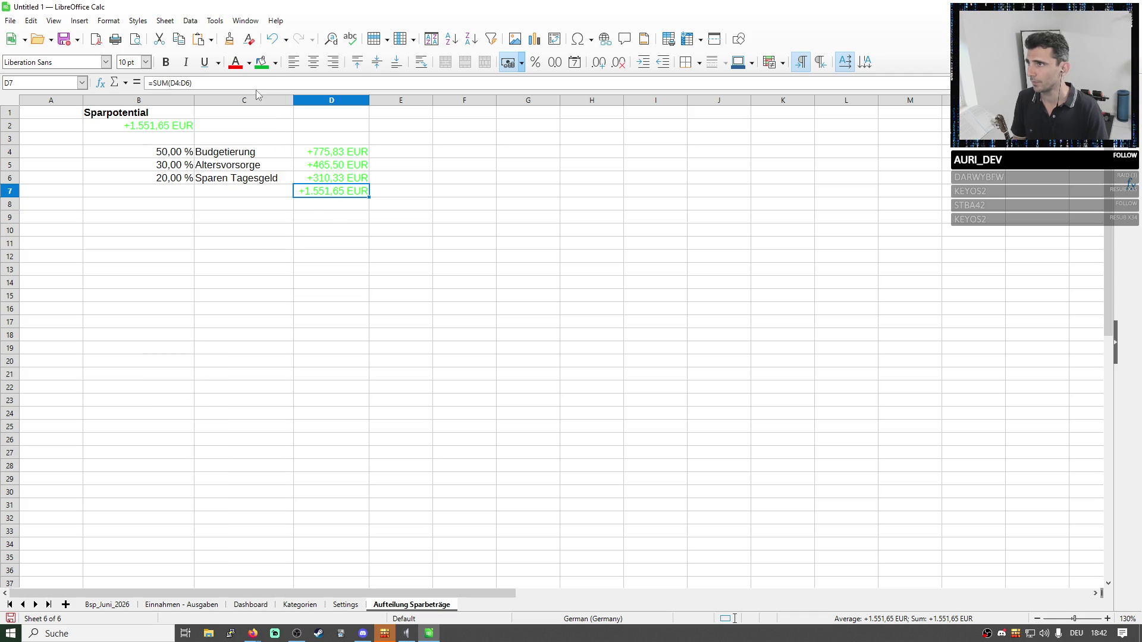
click(165, 19)
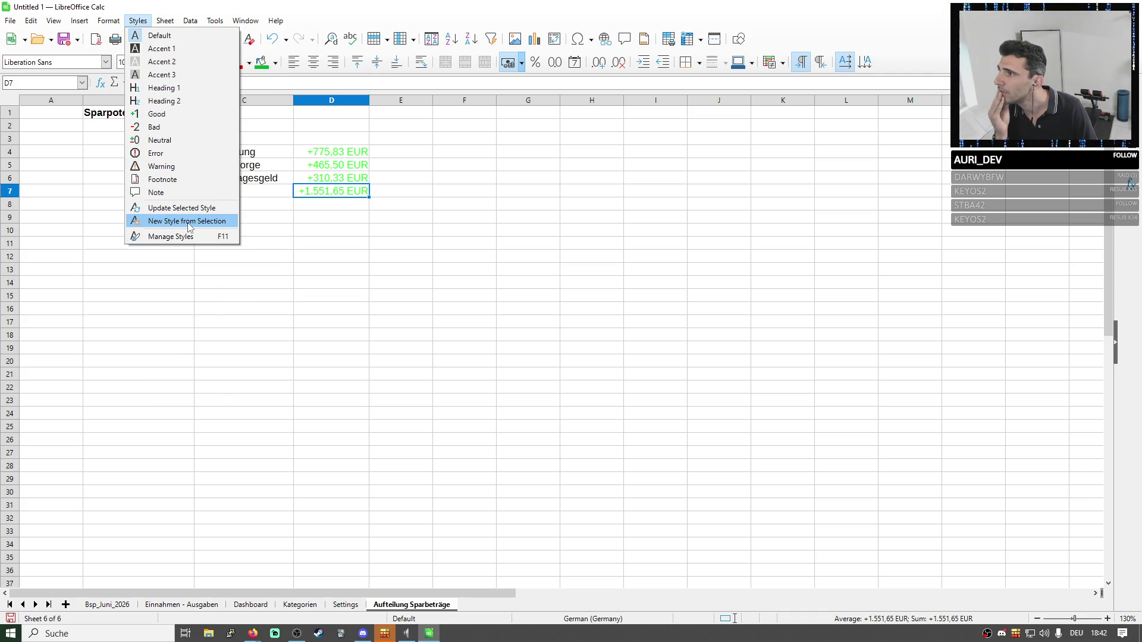
key(Escape)
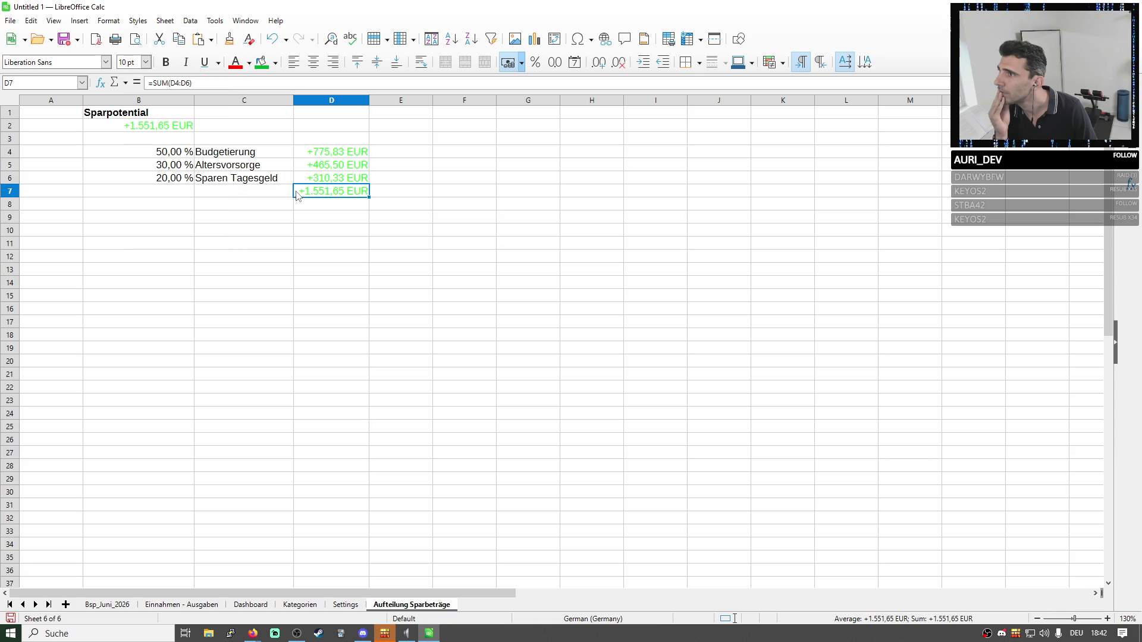
click(323, 204)
Clear D7's direct formatting, then show the total as an italic euro currency amount.
right_click(325, 192)
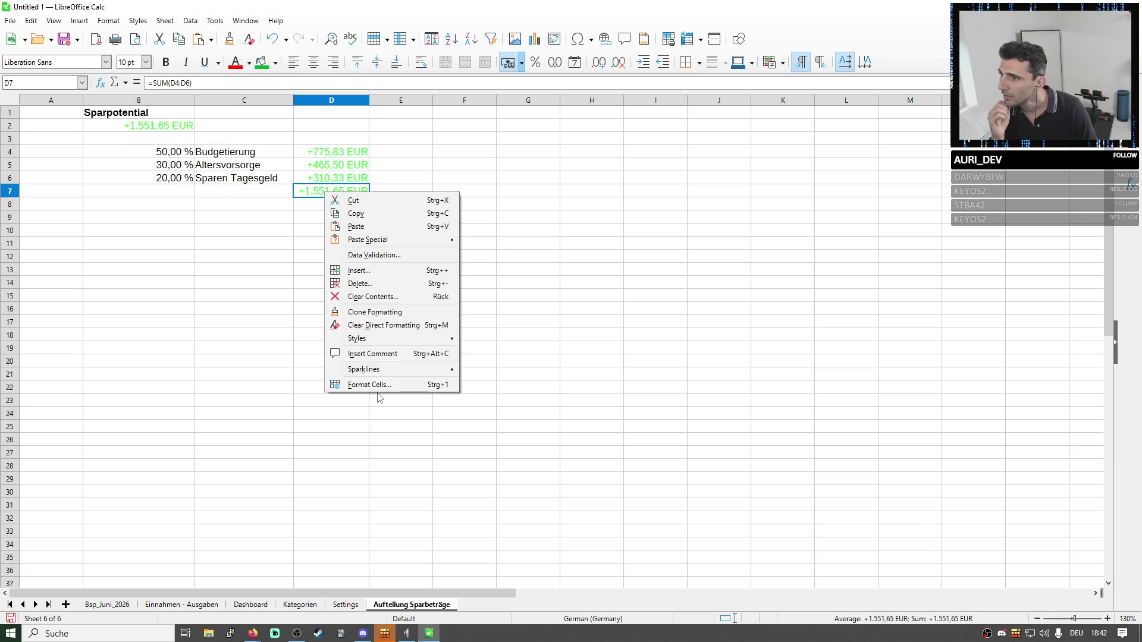
mouse_move(356, 339)
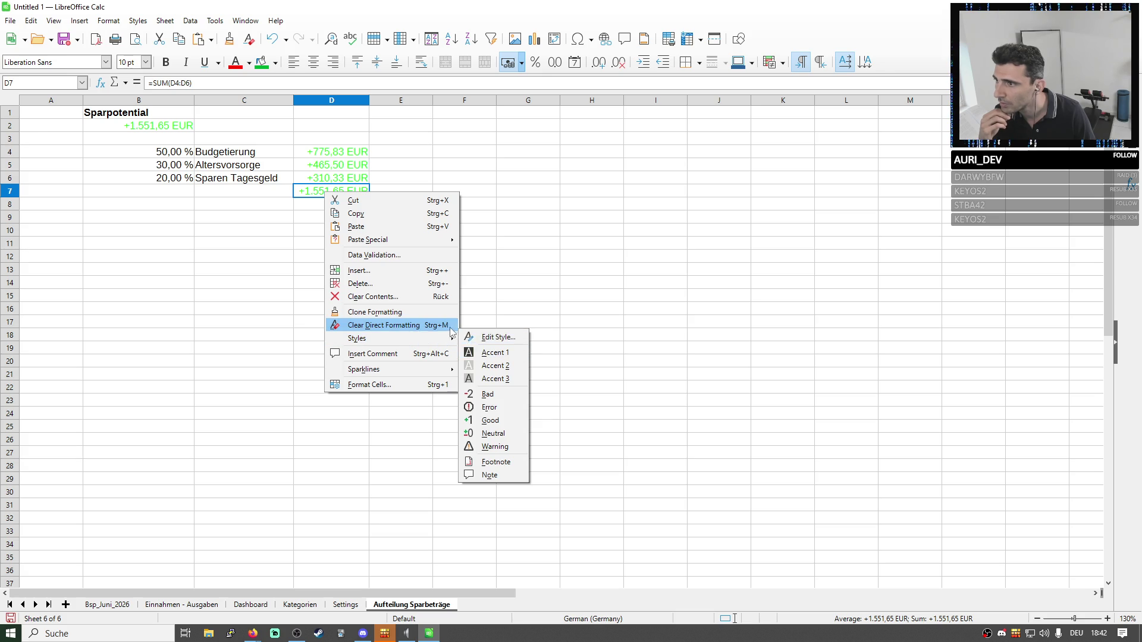
click(429, 328)
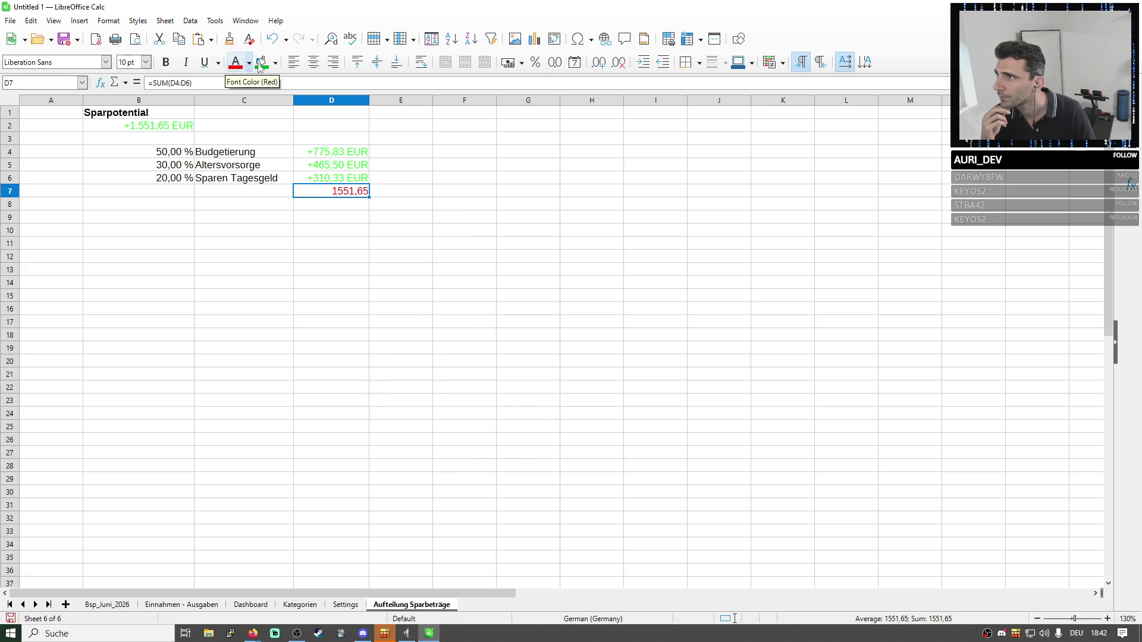
click(506, 65)
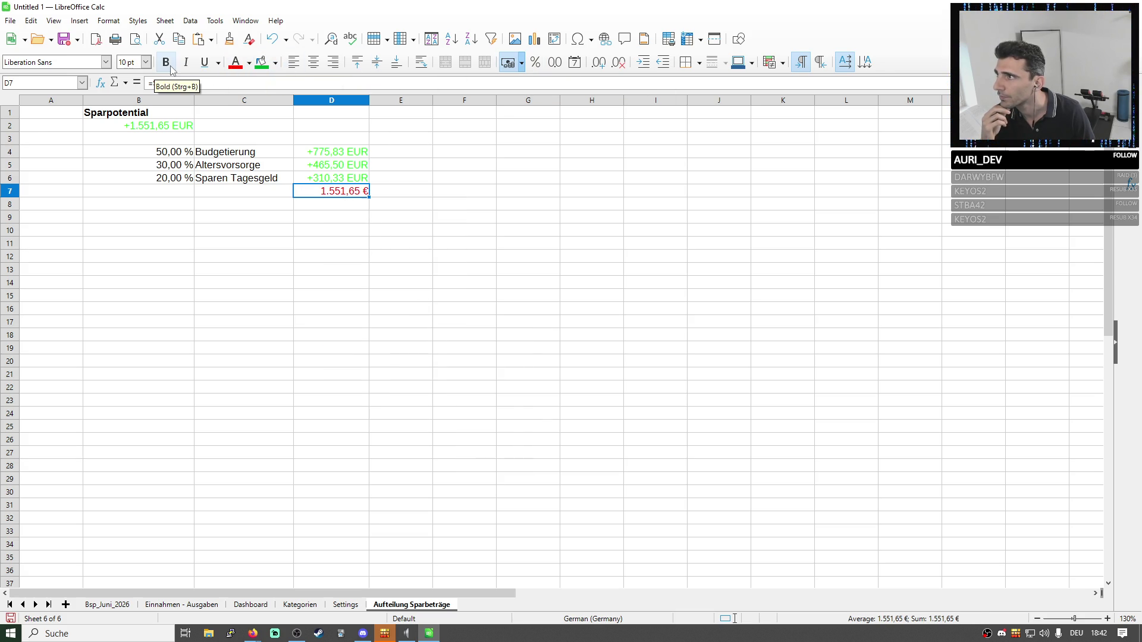
click(186, 62)
click(325, 219)
click(321, 193)
Select the three savings shares D4:D6 and bring up their cell options.
click(173, 126)
click(295, 187)
drag(329, 178, 329, 152)
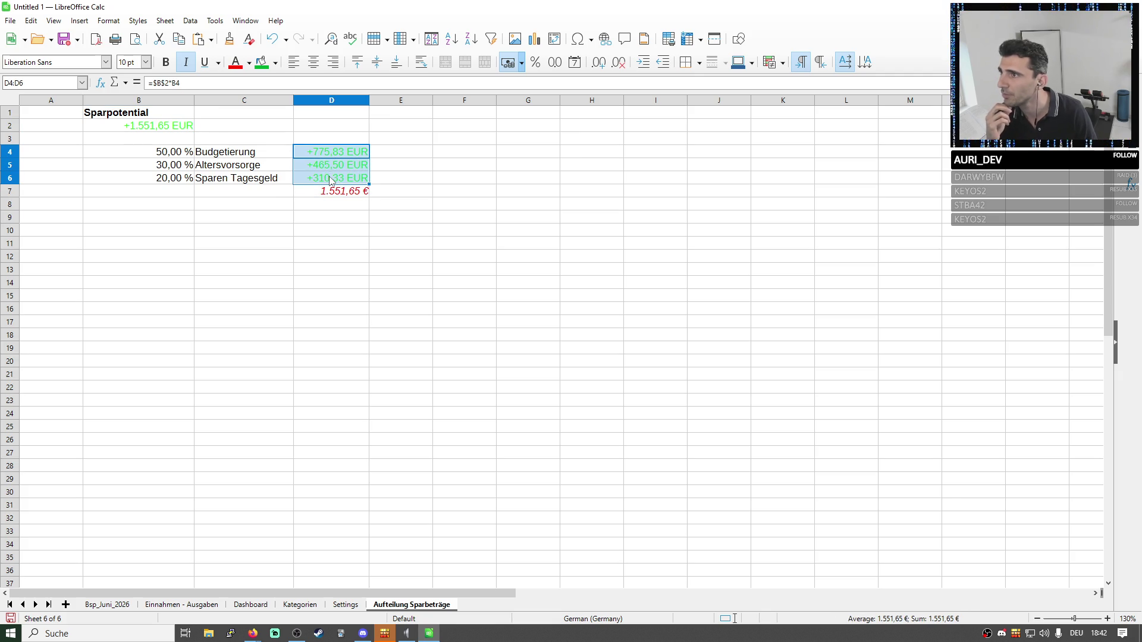
right_click(340, 149)
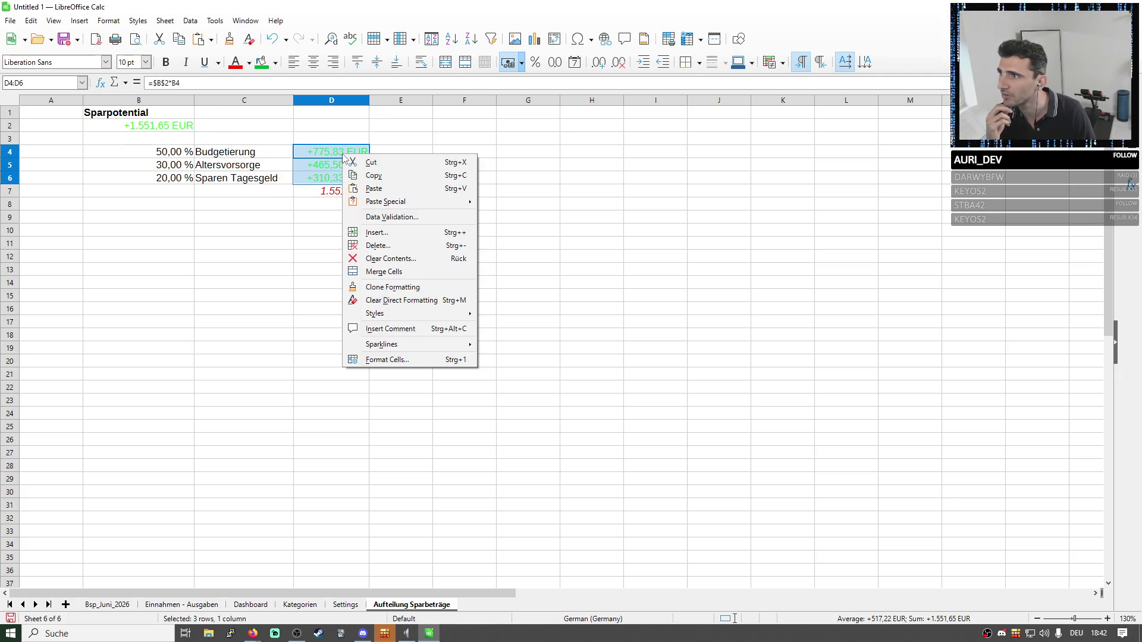
Format D4:D6 as plain EUR currency with negative numbers no longer shown in red.
click(387, 360)
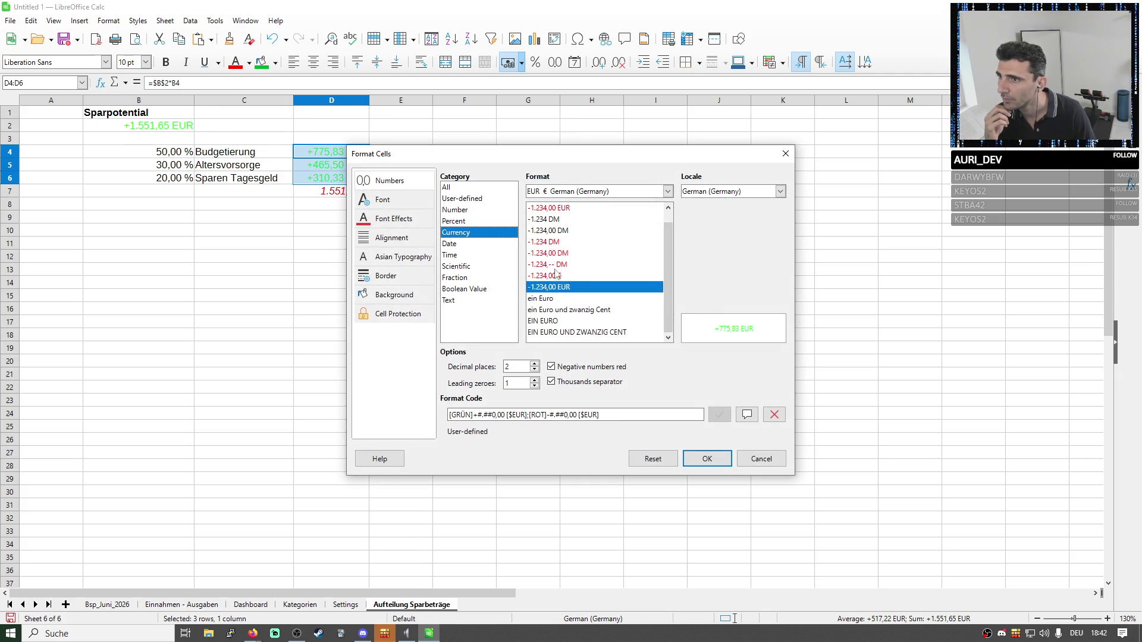
click(554, 208)
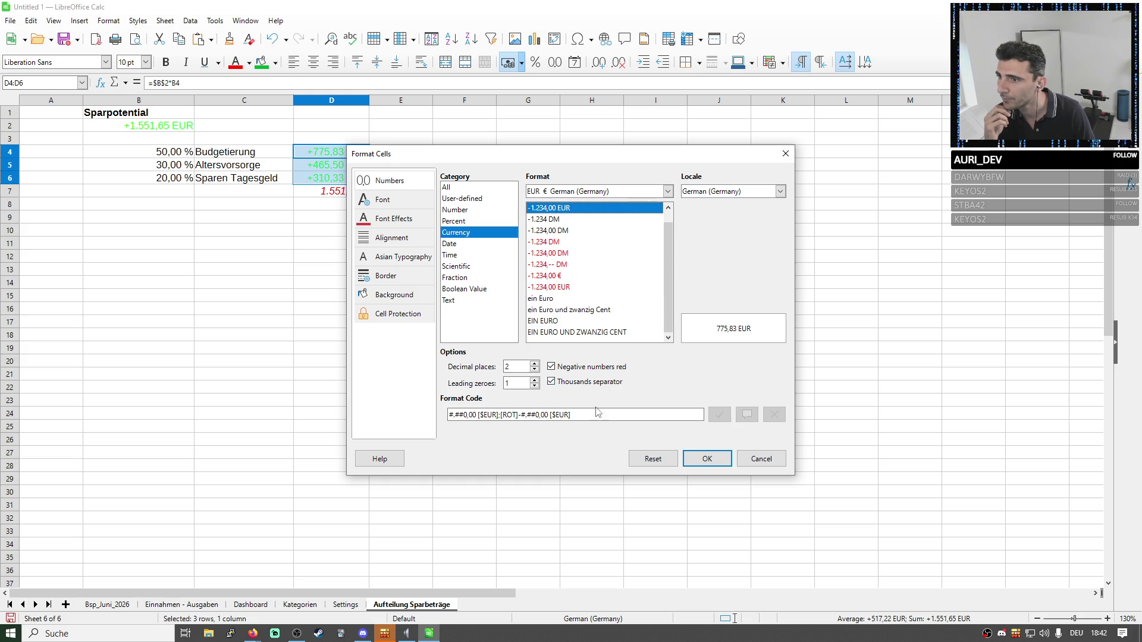
click(551, 366)
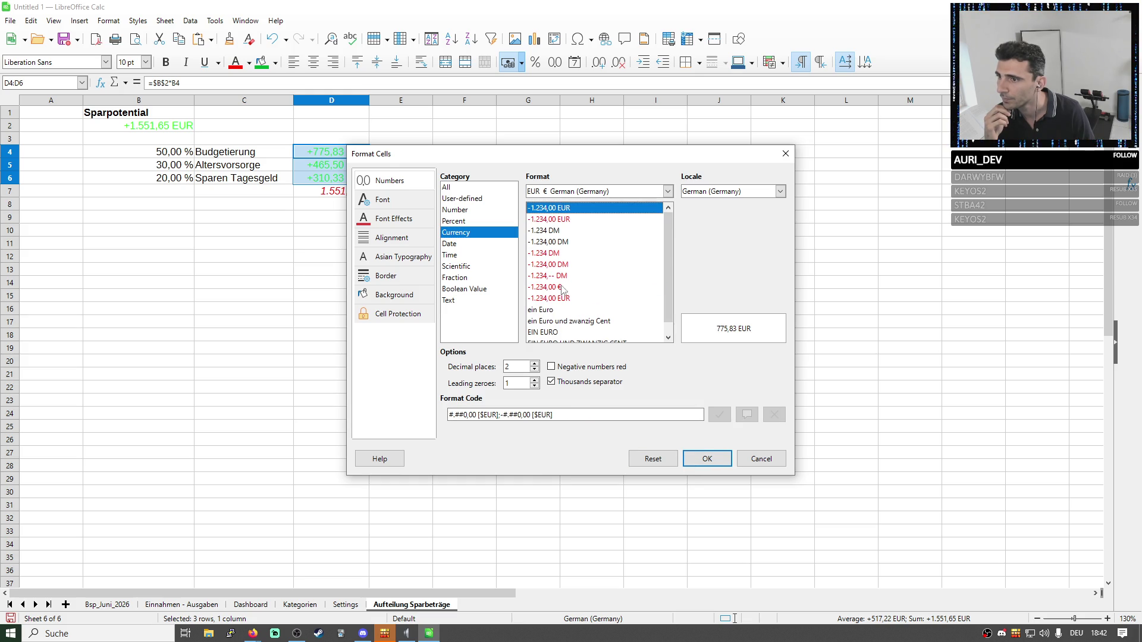
click(707, 458)
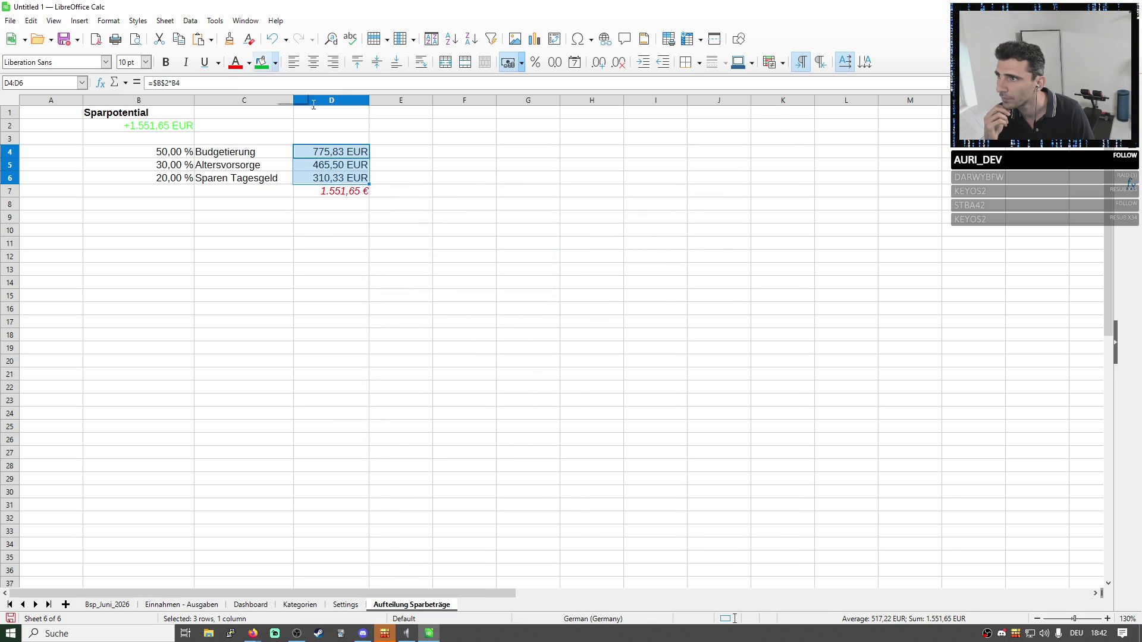
click(469, 192)
click(362, 193)
click(346, 216)
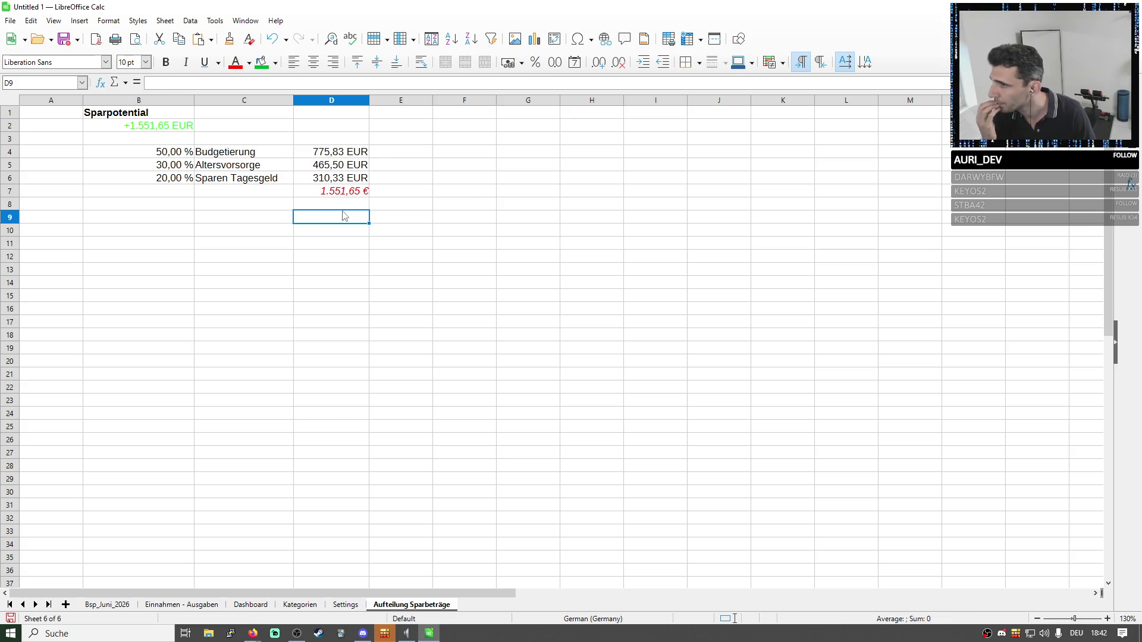
Check the Budgetierung share formula and B2, then switch to the Einnahmen - Ausgaben sheet.
click(350, 154)
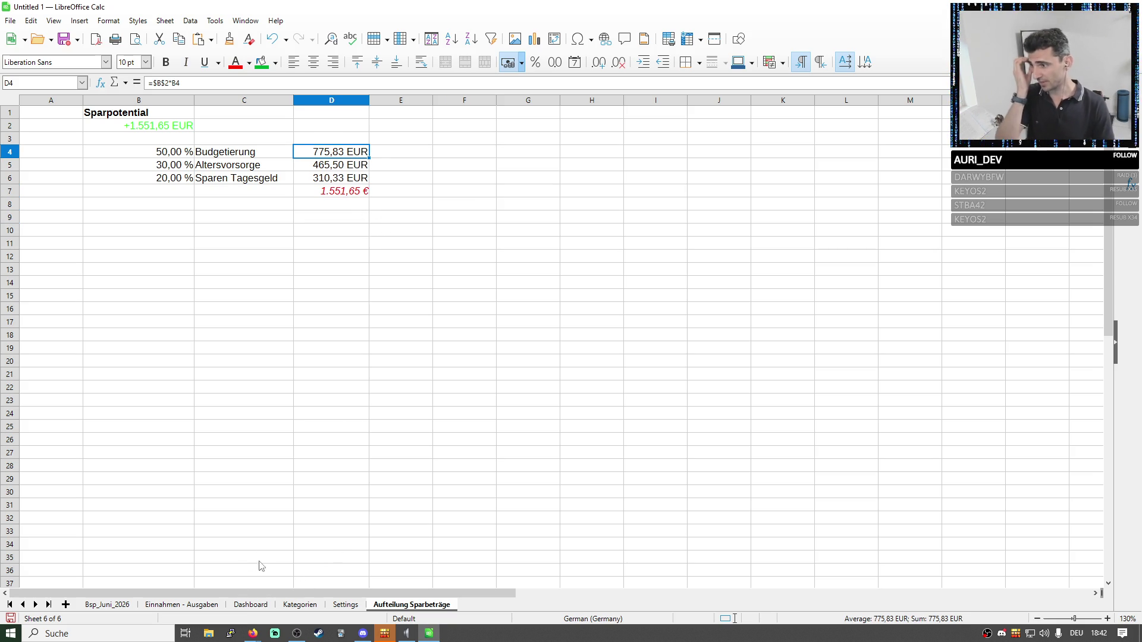
click(194, 607)
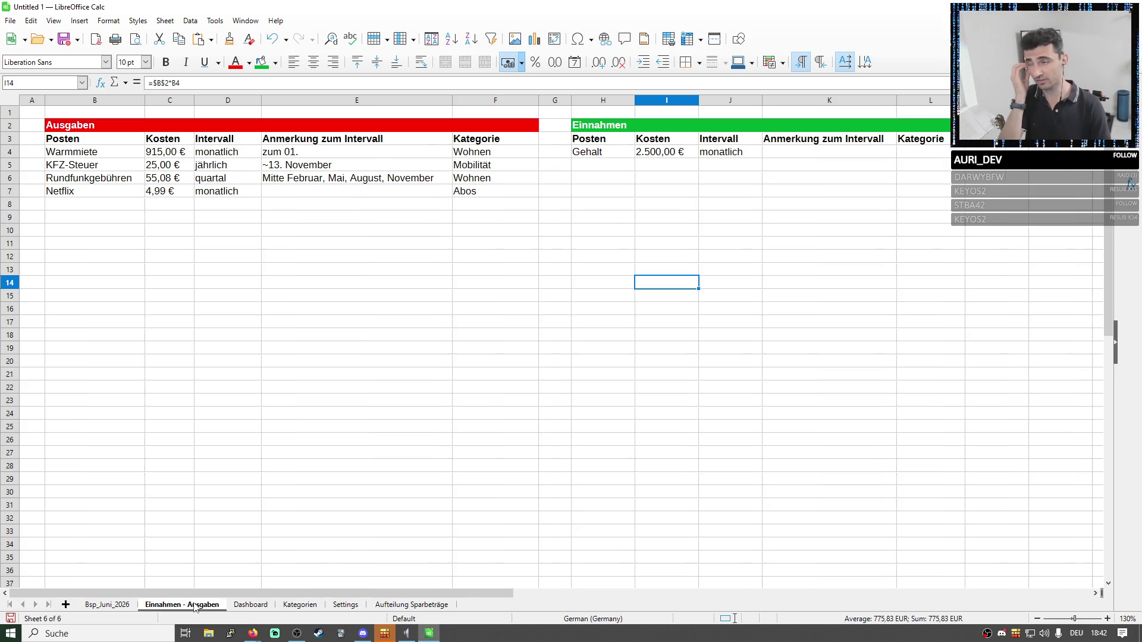
click(401, 605)
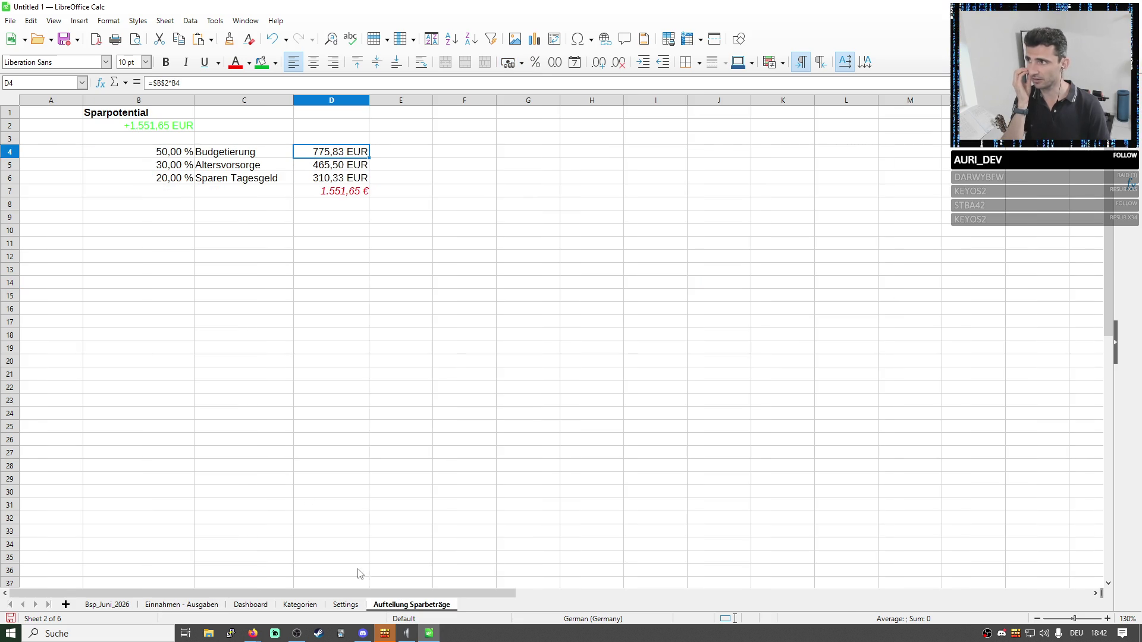
click(156, 128)
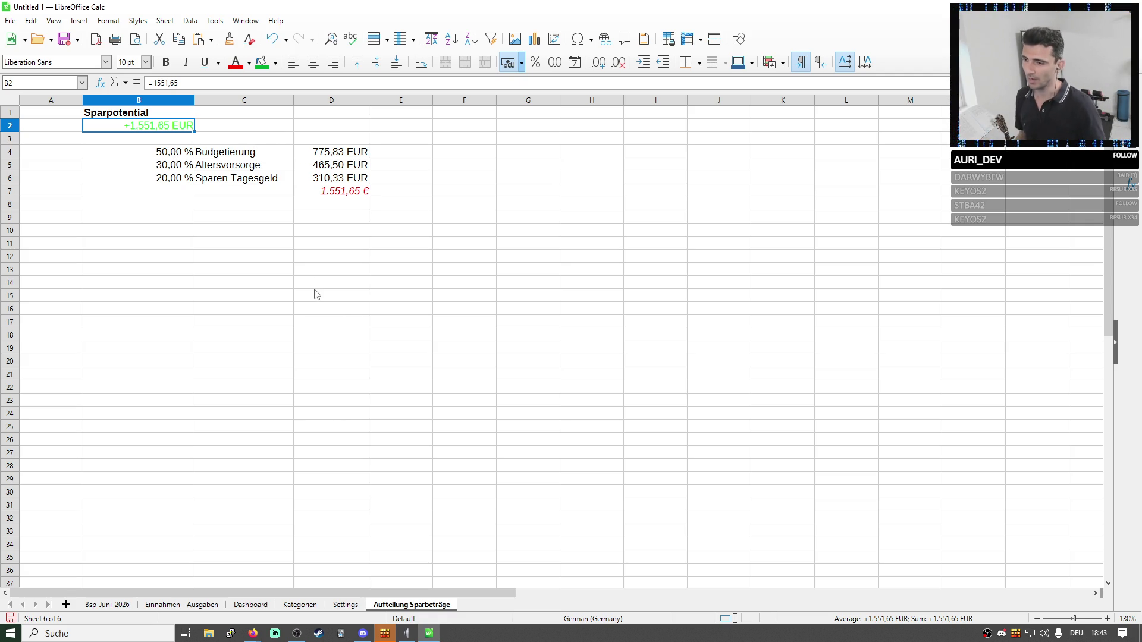
click(162, 605)
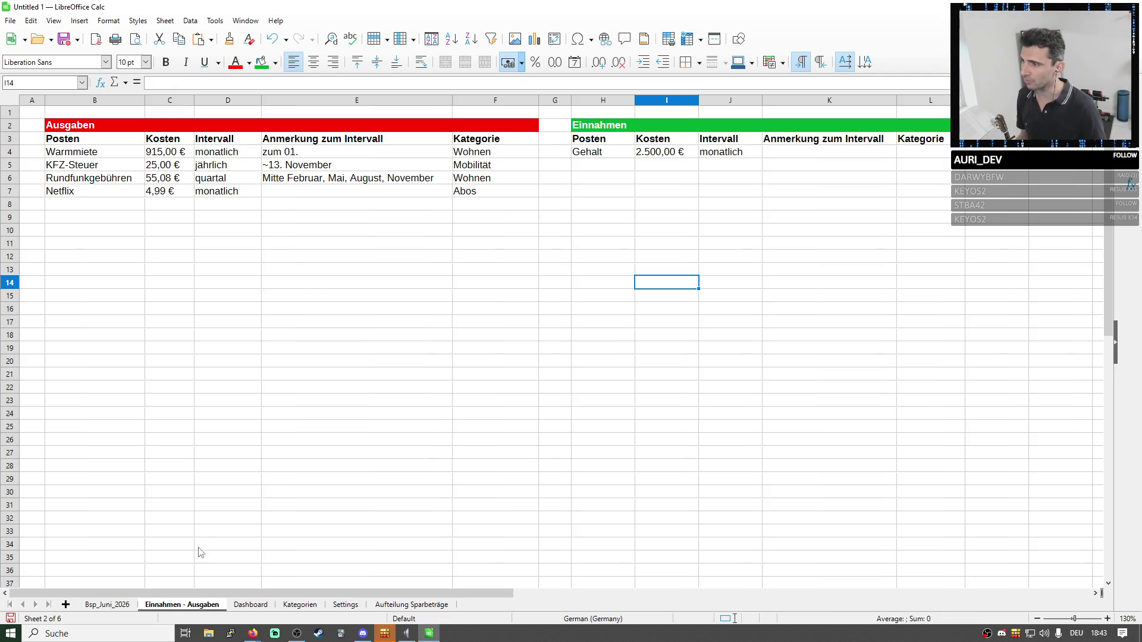
Enter a row-8 expense Monatsbedarf costing =13,5*31 with monatlich copied as its interval.
click(97, 205)
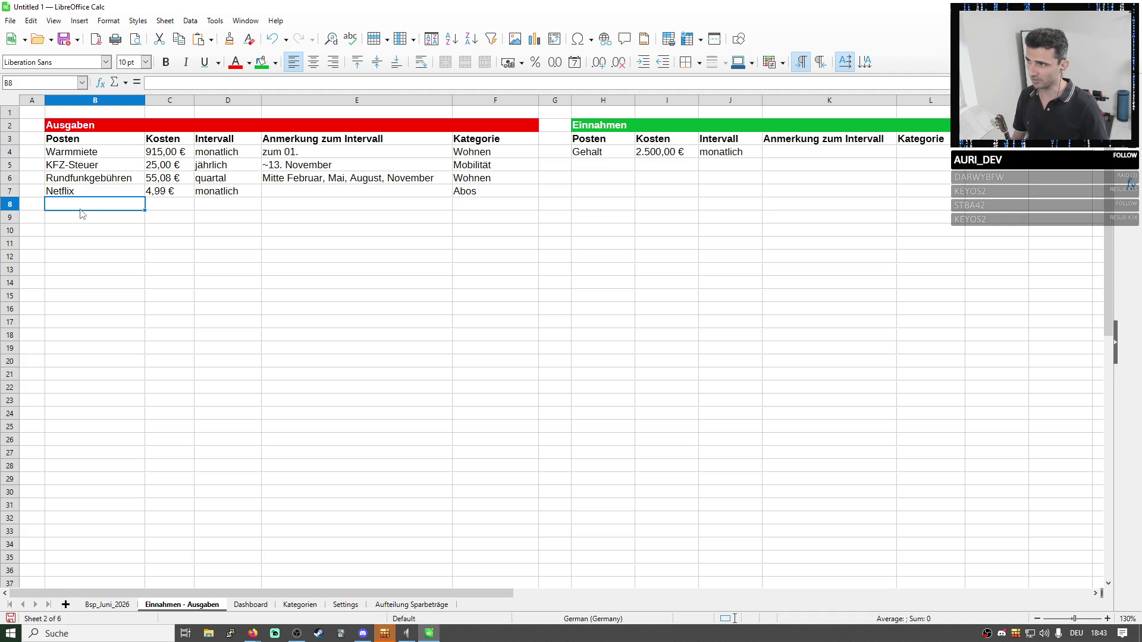
text(Haush)
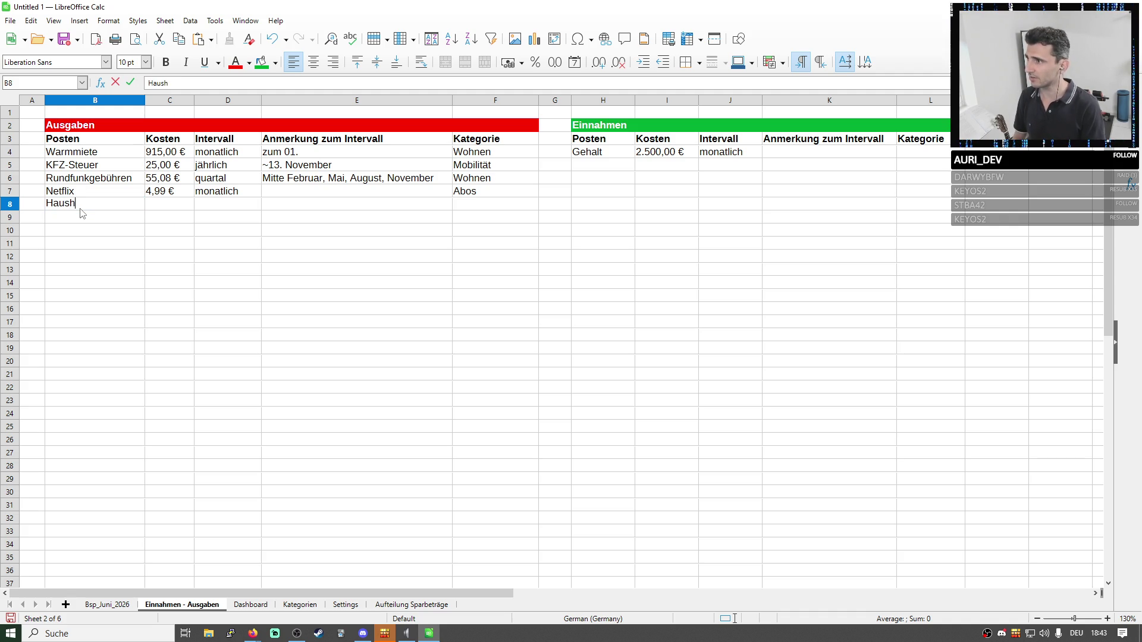
key(BackSpace)
key(BackSpace)
key(BackSpace)
key(BackSpace)
key(BackSpace)
text(Monatsbedarf)
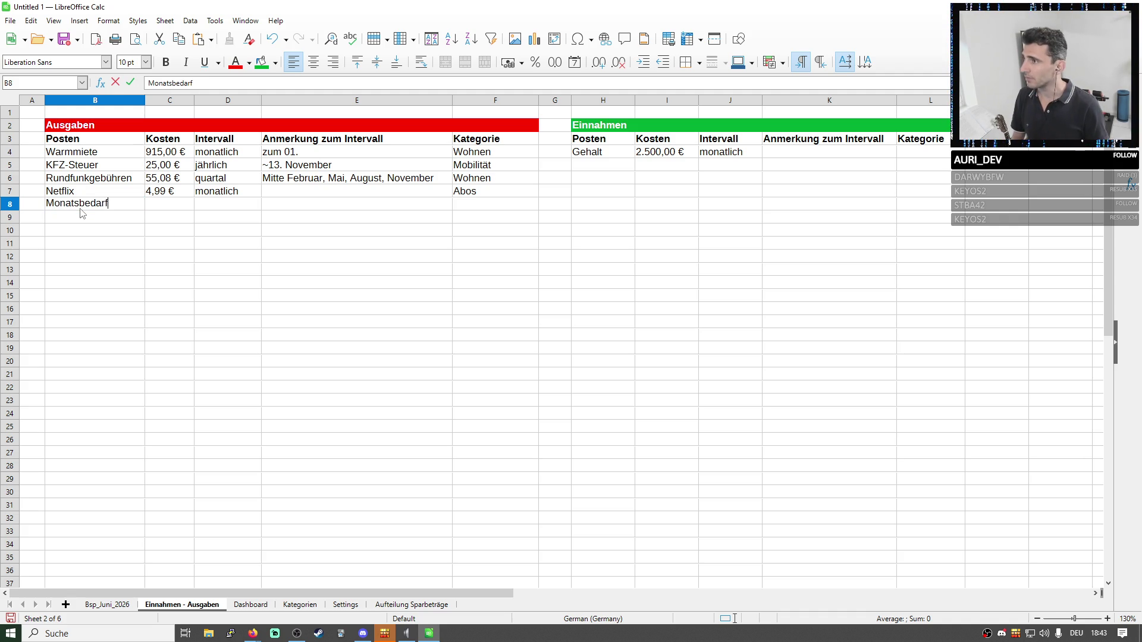
key(Tab)
click(216, 83)
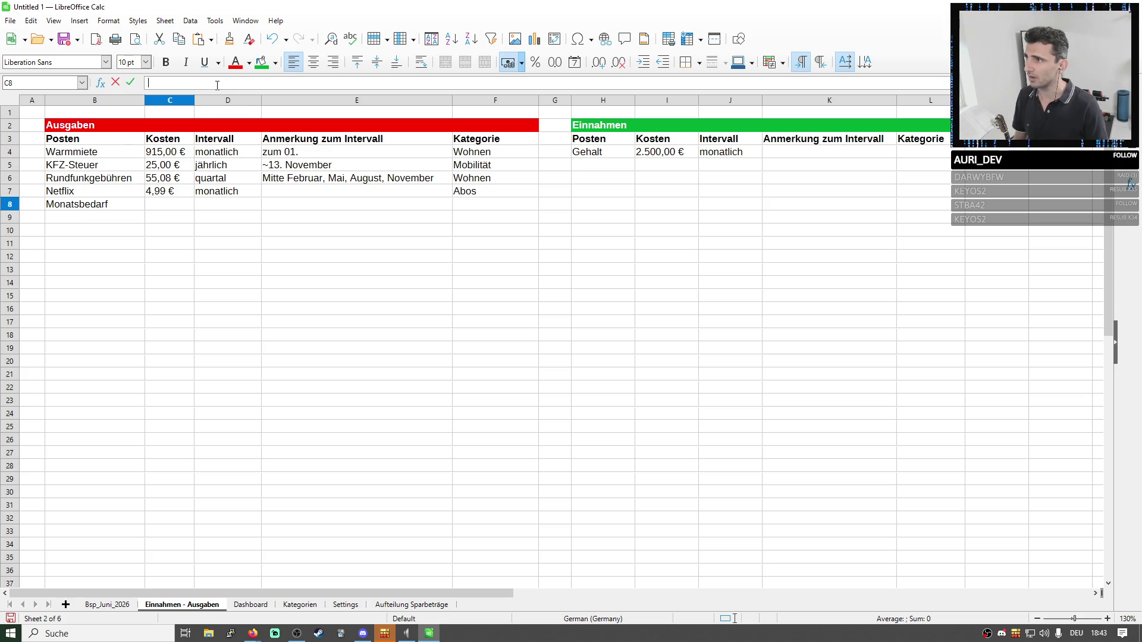
text(=13,5*31)
key(Return)
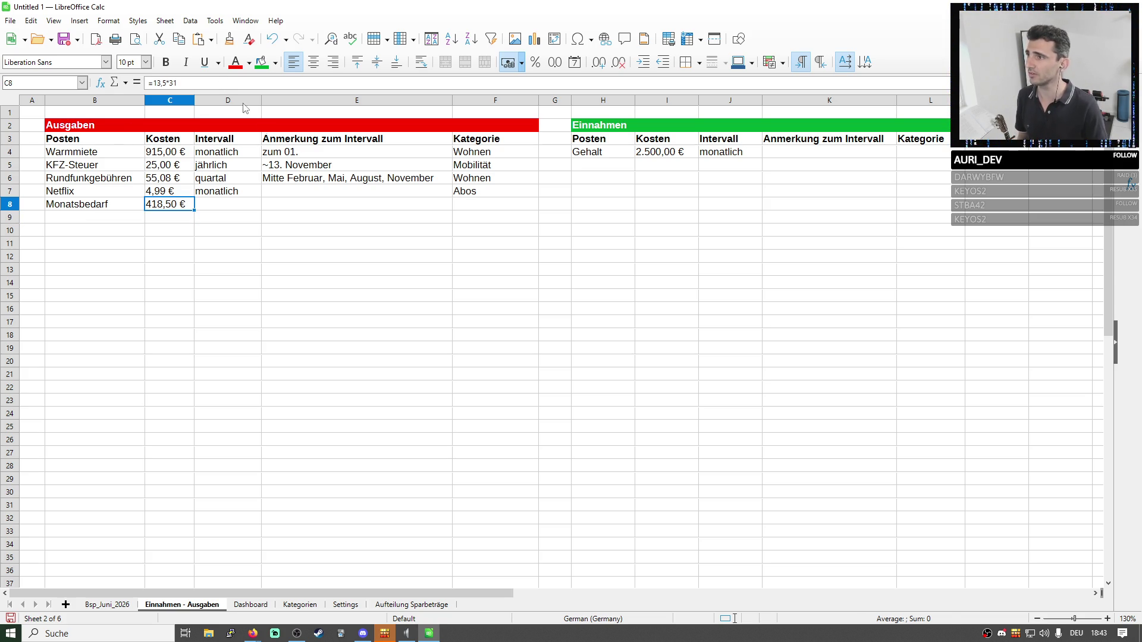
click(223, 191)
key(ctrl+c)
key(ctrl+v)
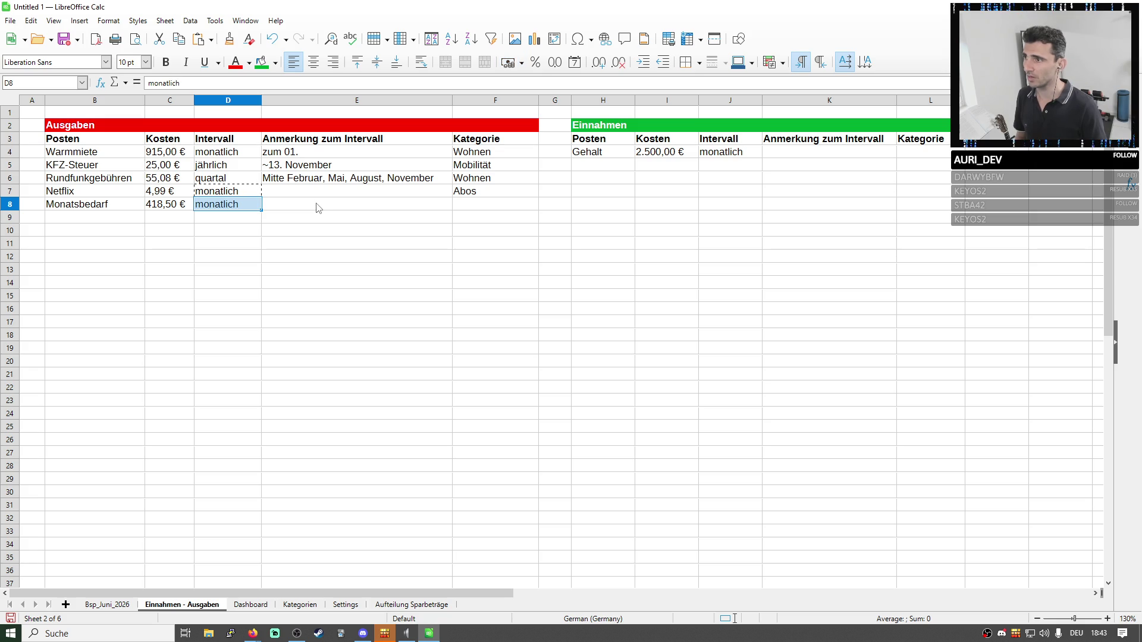
Leave the remark and category of row 8 empty and return to the Bsp_Juni_2026 overview.
double_click(299, 203)
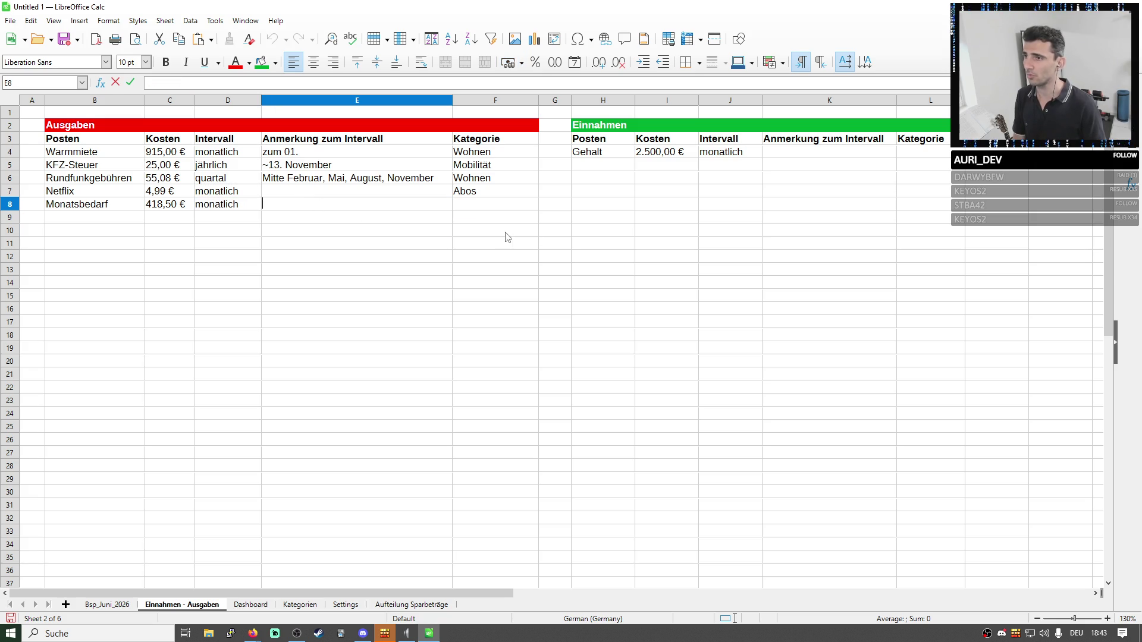
key(Tab)
click(543, 204)
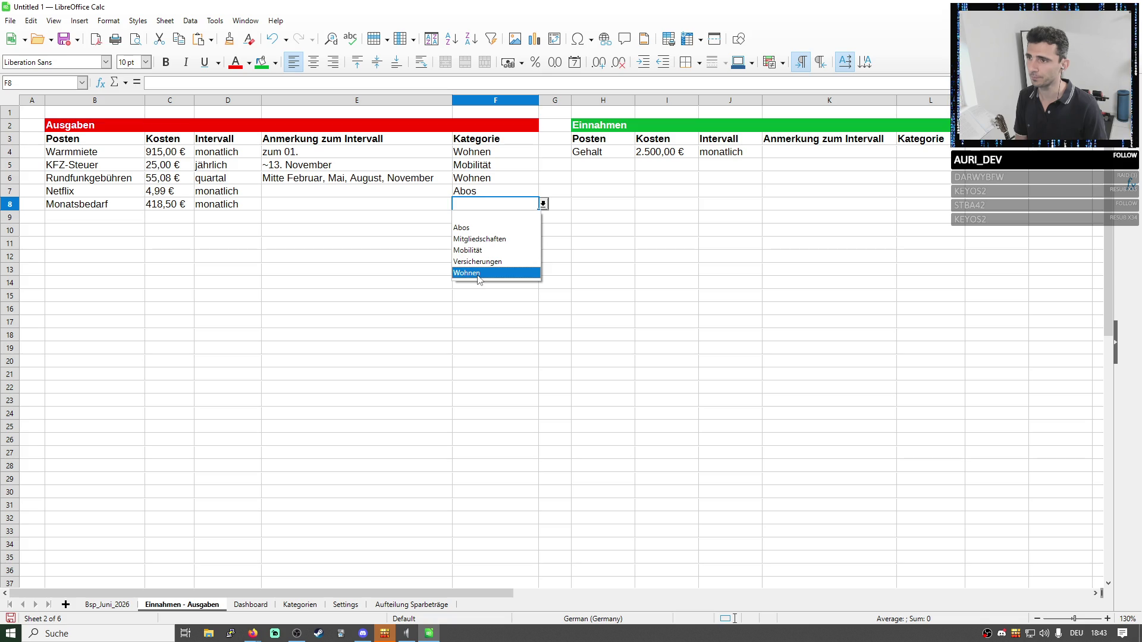
click(362, 229)
click(112, 211)
click(517, 207)
click(114, 607)
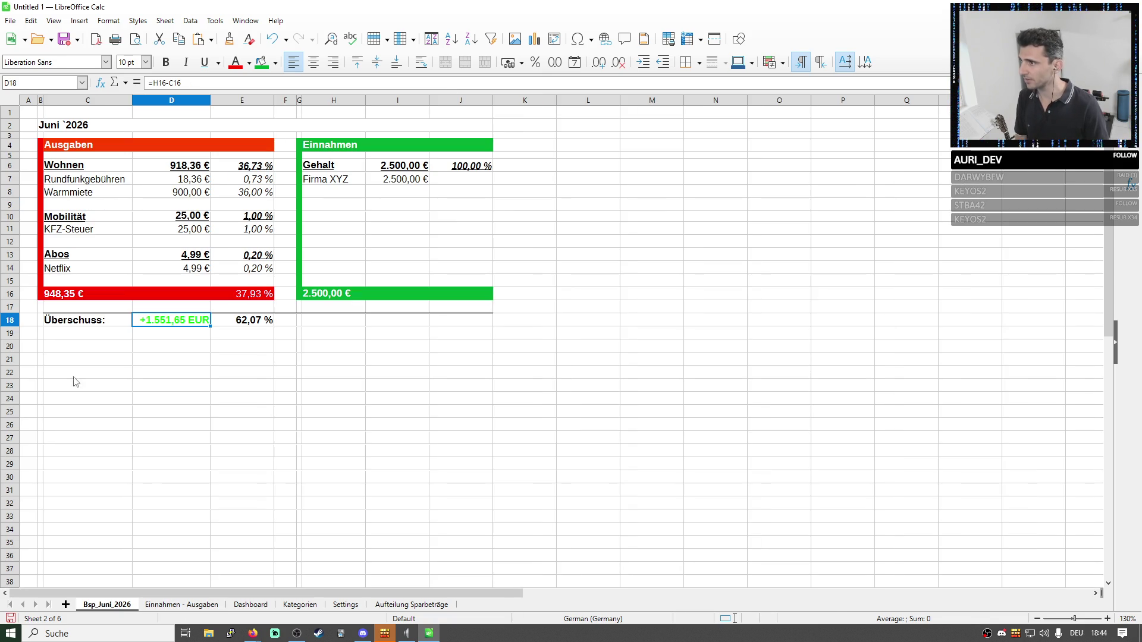
Insert two rows below Netflix and paste a copy of the Abos block into them.
right_click(11, 269)
click(63, 346)
right_click(11, 269)
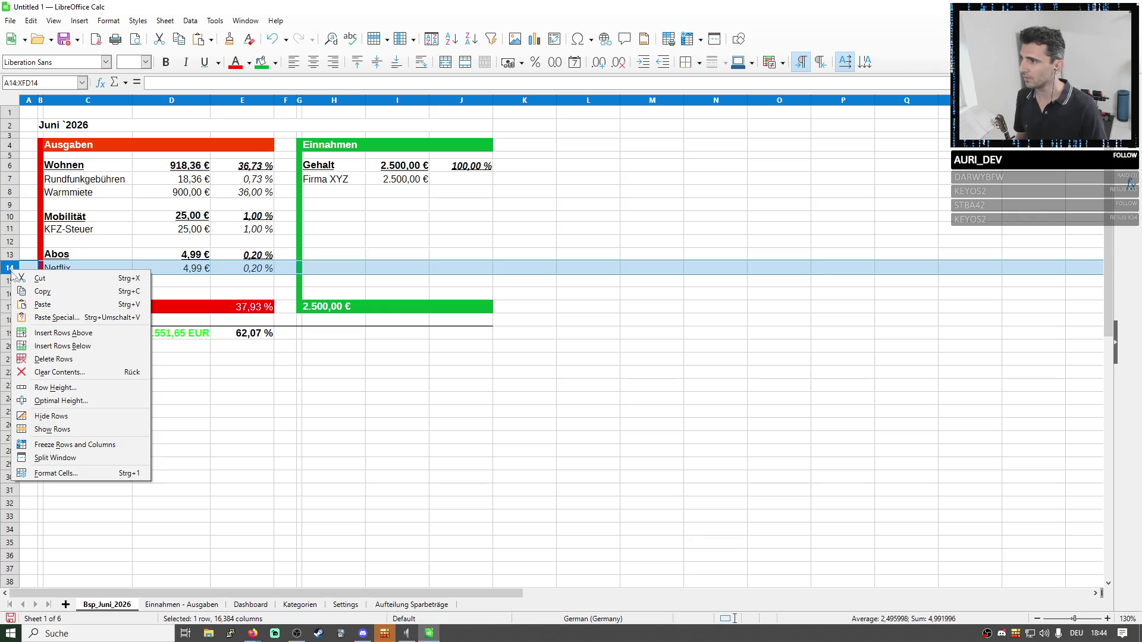
click(46, 348)
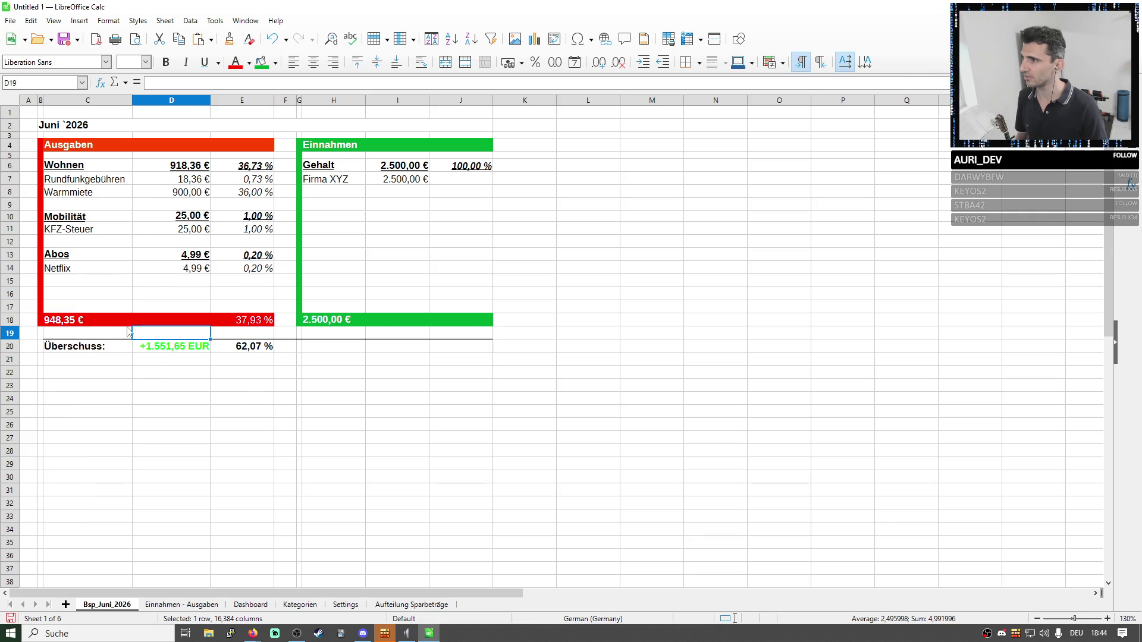
click(13, 254)
click(216, 271)
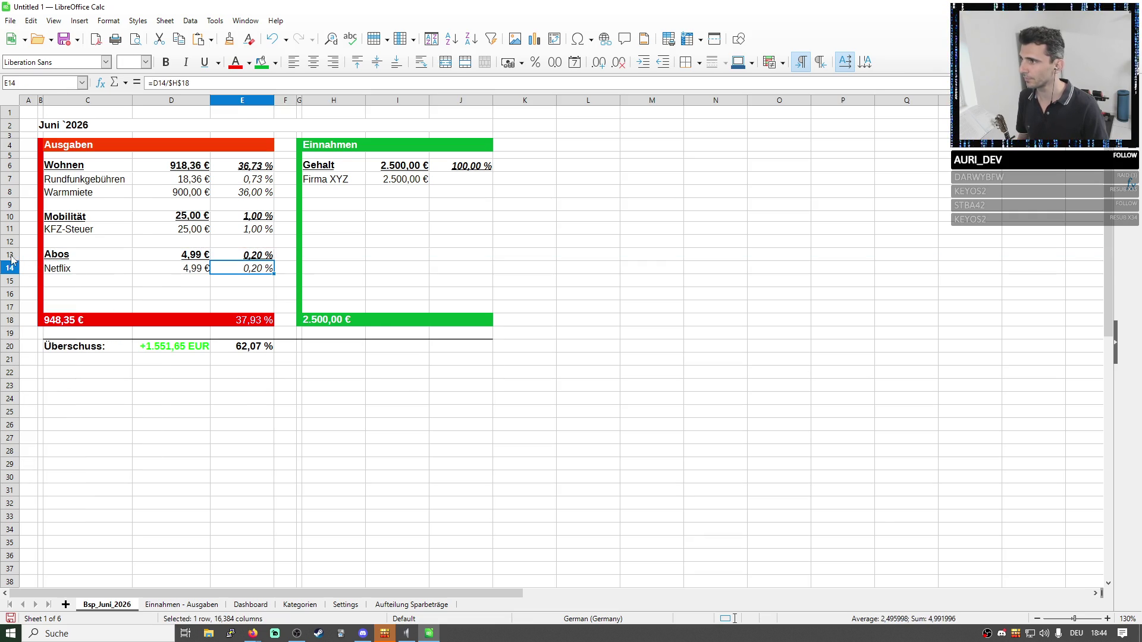
drag(11, 256, 23, 272)
click(12, 294)
key(ctrl+v)
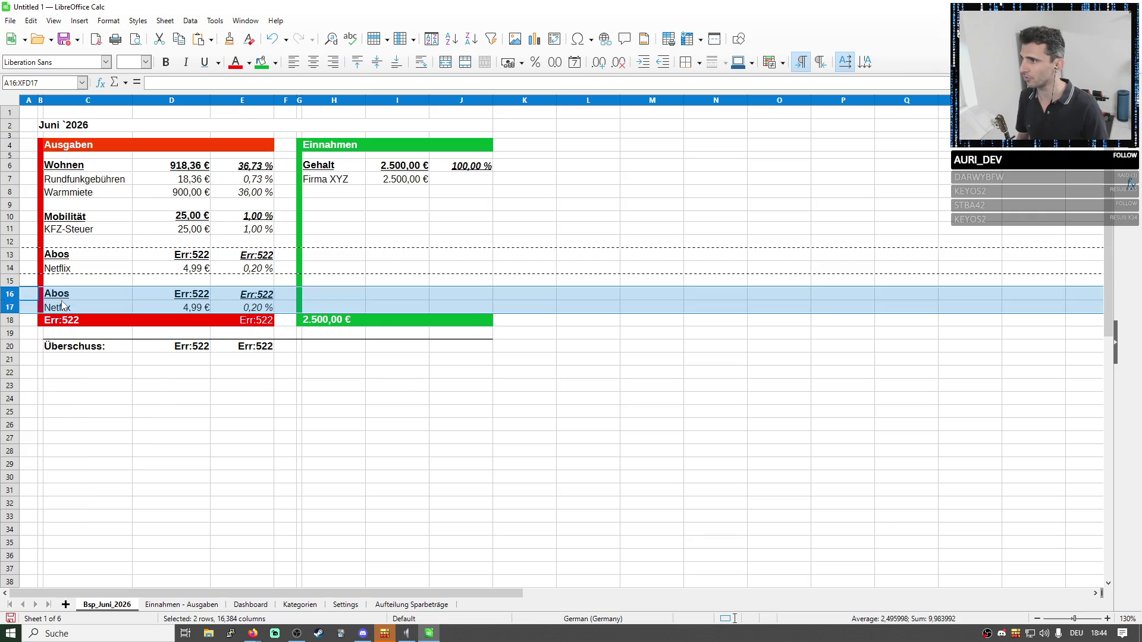
Rename the copied heading to Sonstiges and insert an empty row below row 17.
double_click(56, 293)
text(Sonstiges)
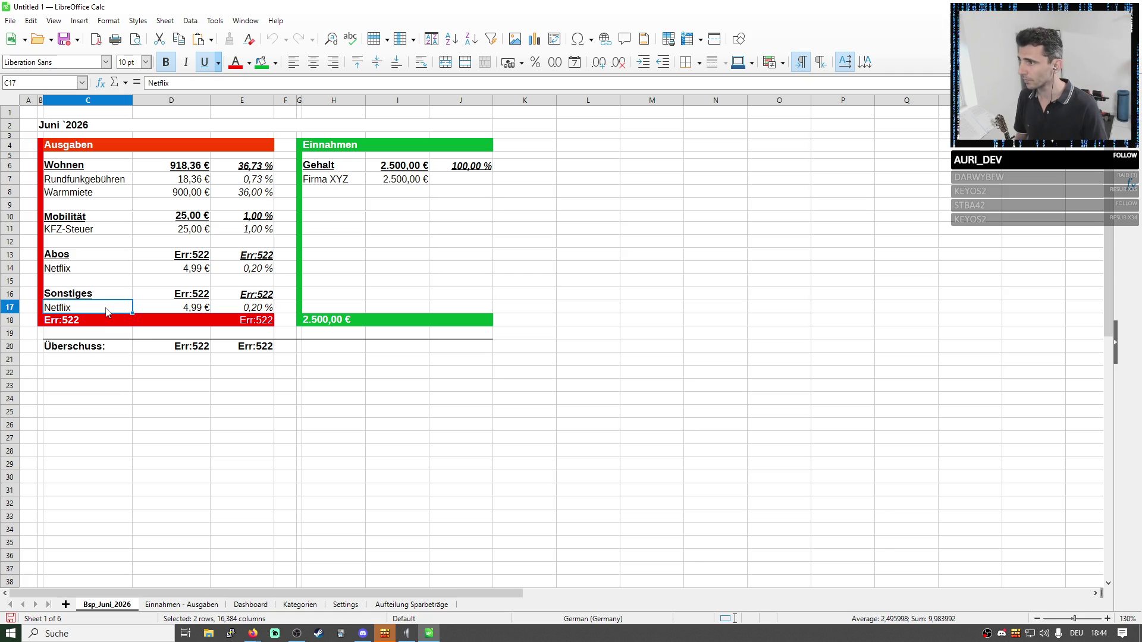
click(170, 305)
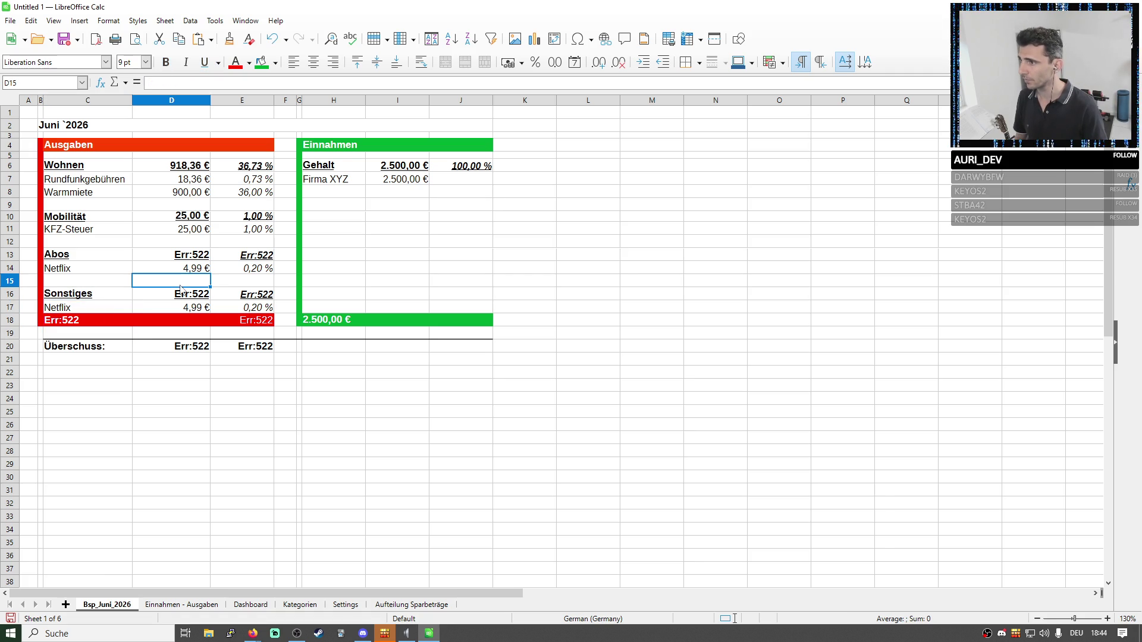
click(16, 312)
right_click(13, 308)
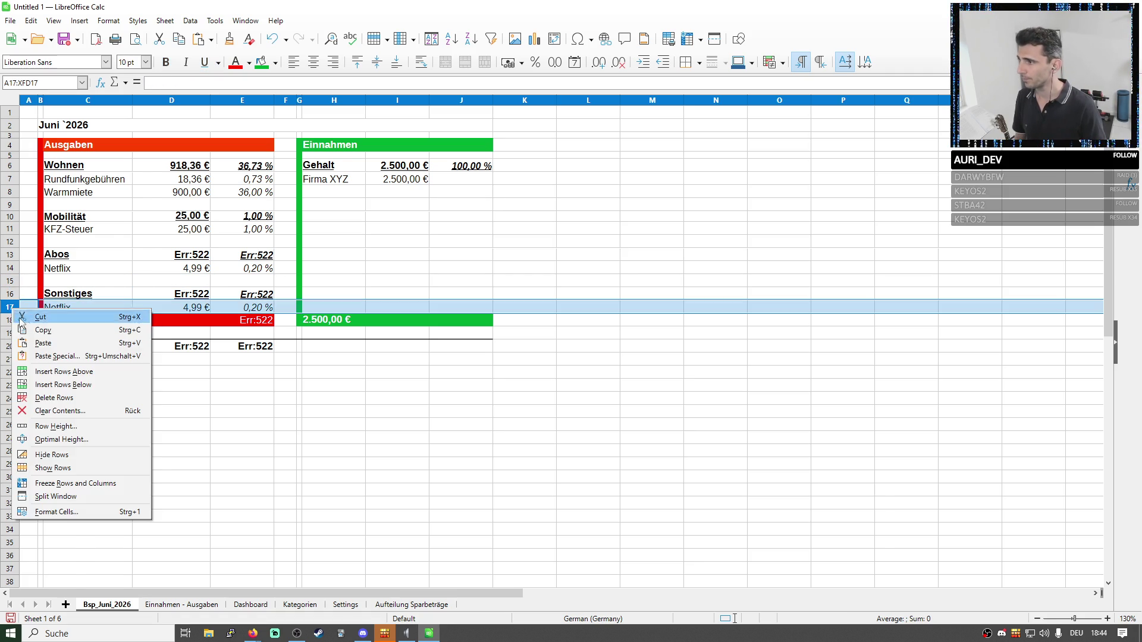
click(57, 384)
click(161, 370)
Change the copied entry to Monatsbedarf at 418,50 in C17:D17.
click(188, 308)
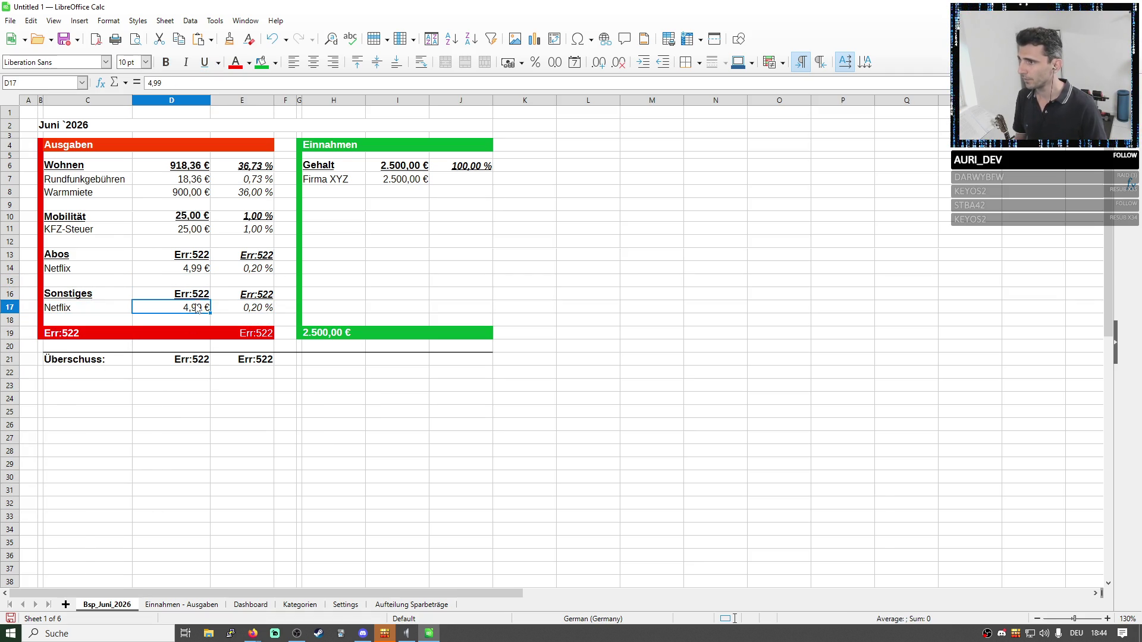
double_click(179, 308)
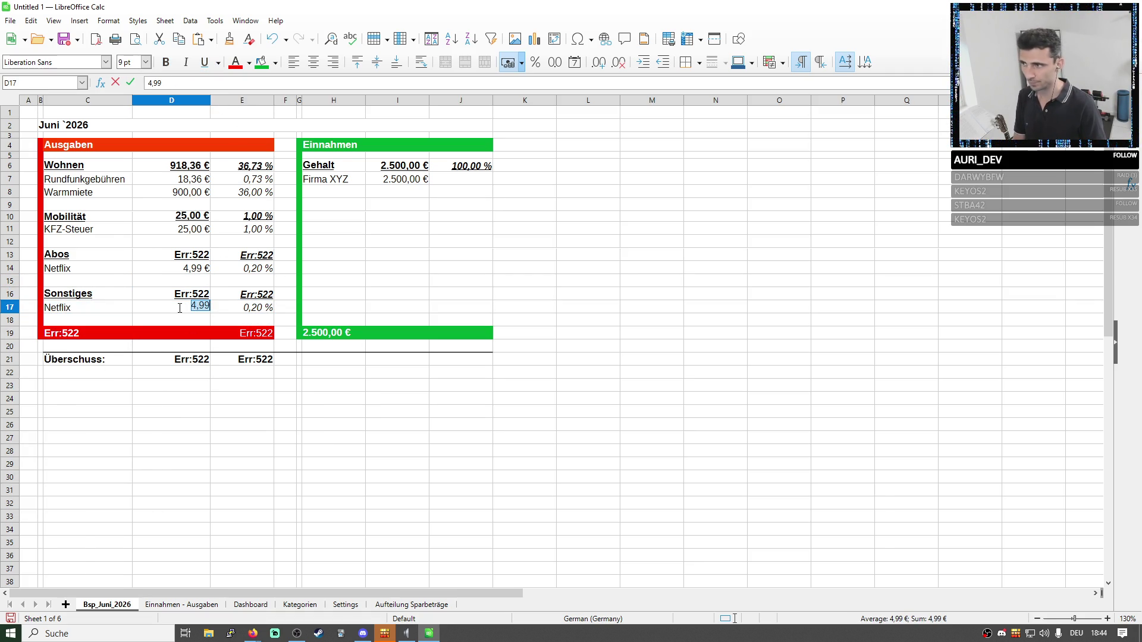
text(41)
key(Return)
key(Up)
key(Left)
text(Mon)
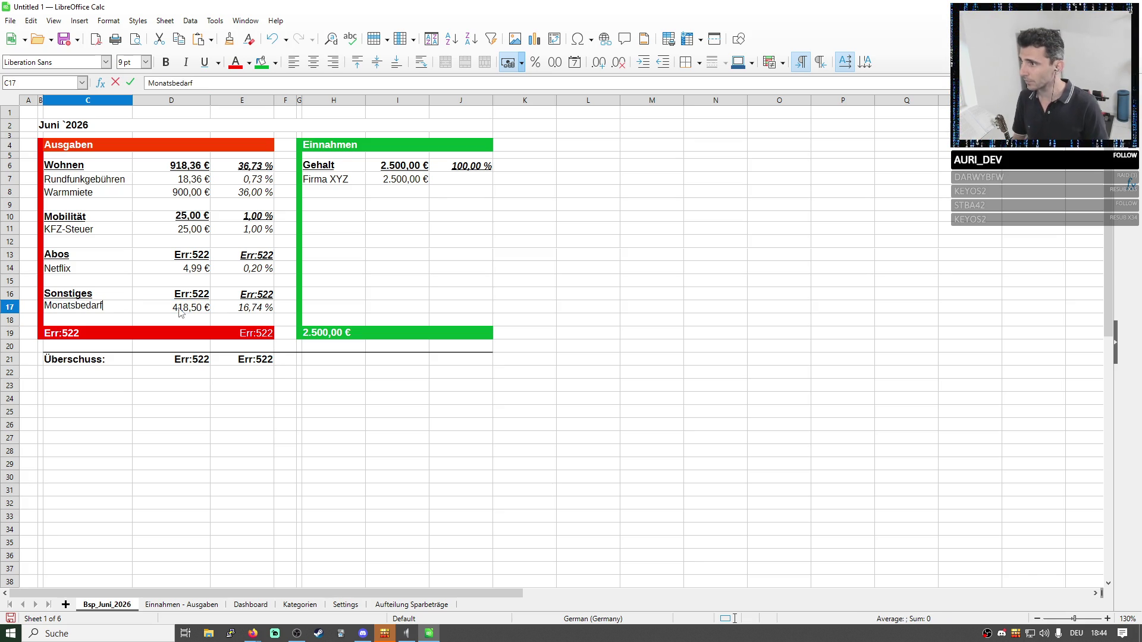
key(Return)
click(254, 307)
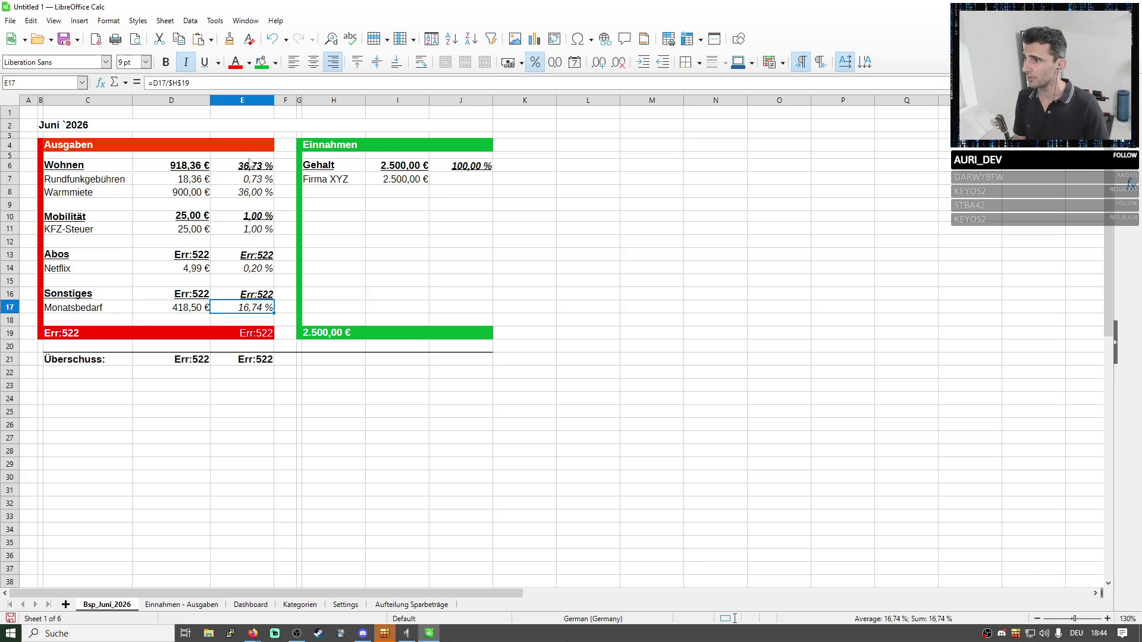
Shrink the Sonstiges subtotal in D16 to sum only D17, check the surplus, and go to Aufteilung Sparbeträge.
click(198, 296)
double_click(198, 296)
key(Escape)
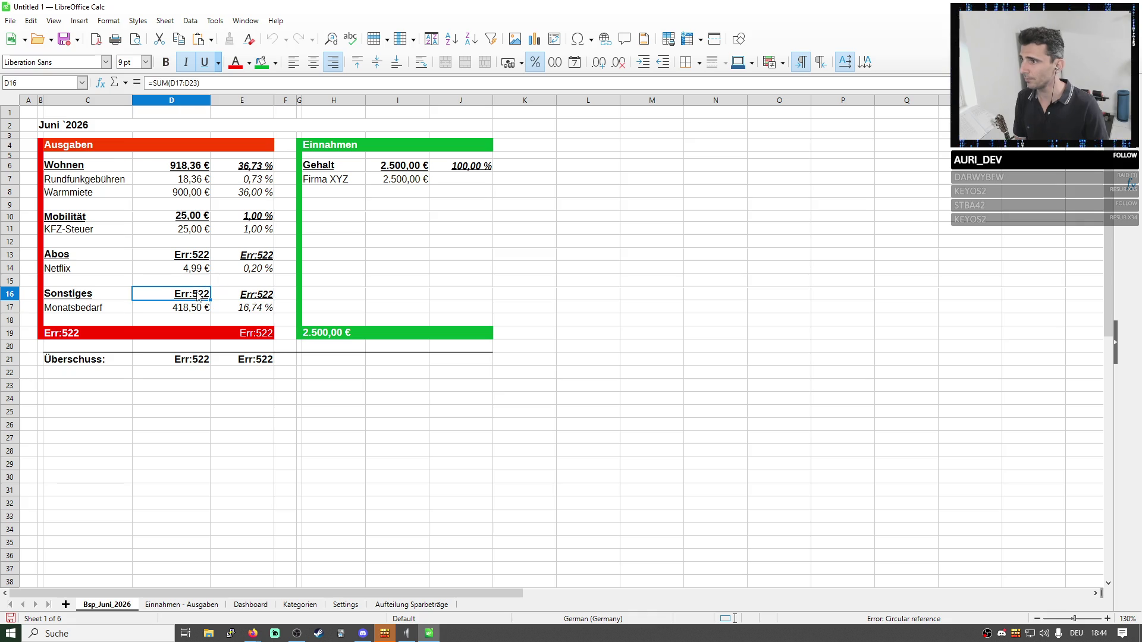
click(229, 83)
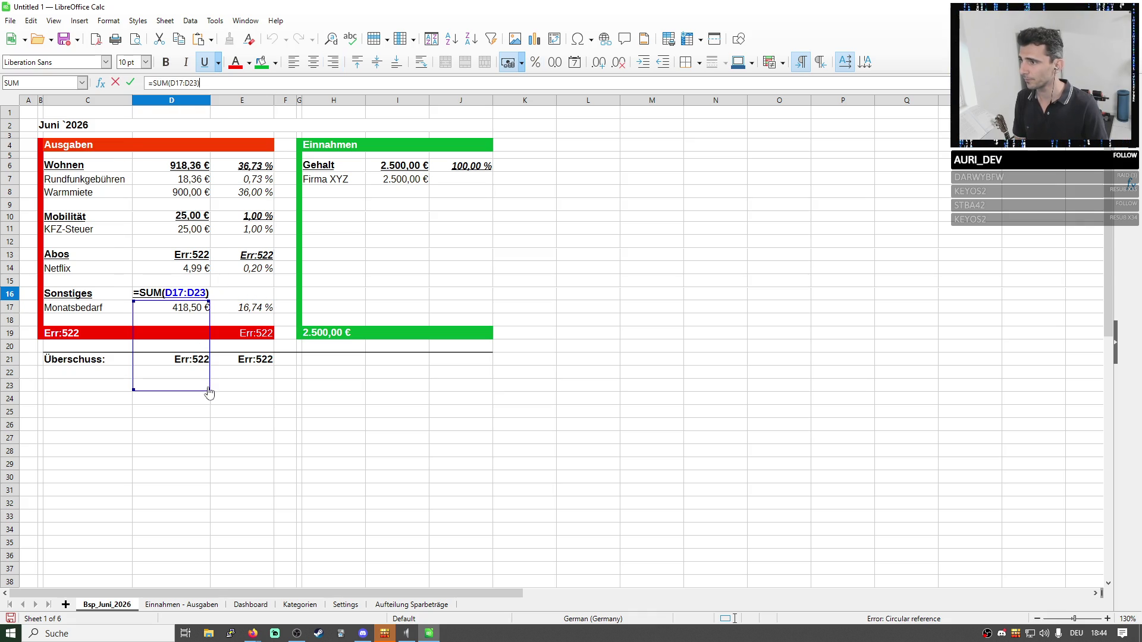
drag(205, 376, 210, 315)
key(Return)
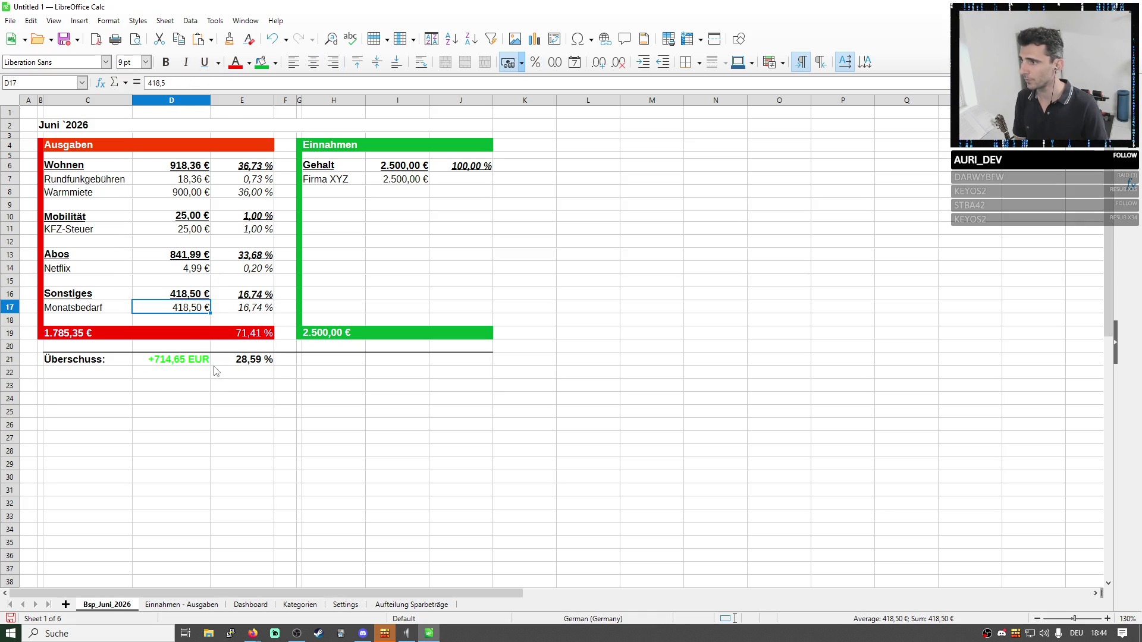
click(191, 361)
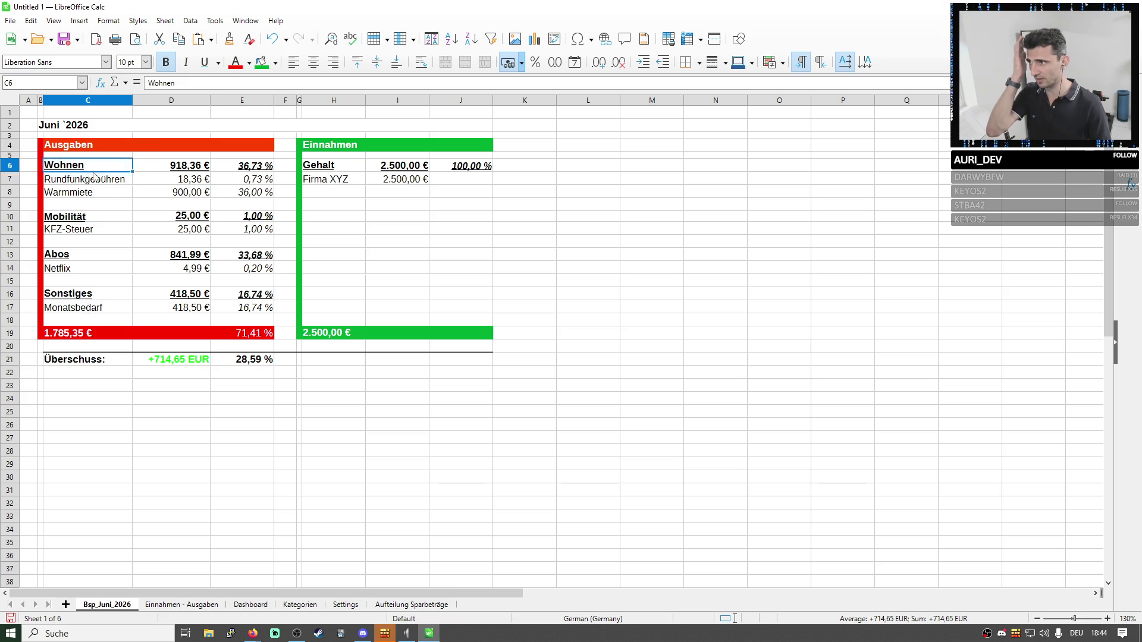
drag(90, 167, 259, 329)
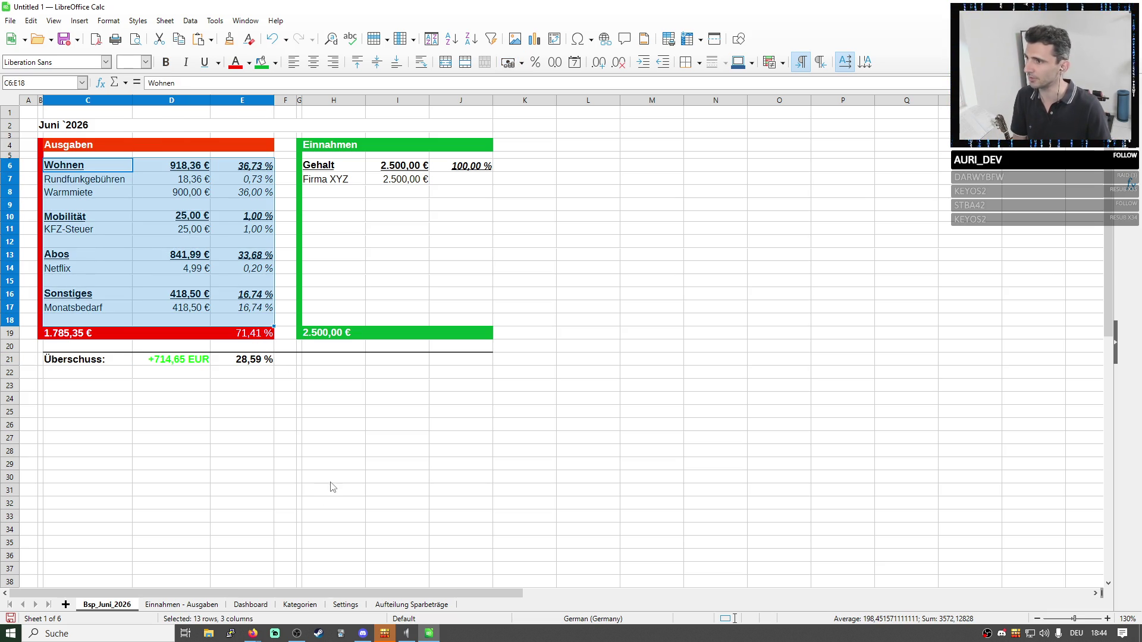
click(391, 605)
Replace the Sparpotential 1551 in B2 with 714 and review the recalculated shares.
click(166, 82)
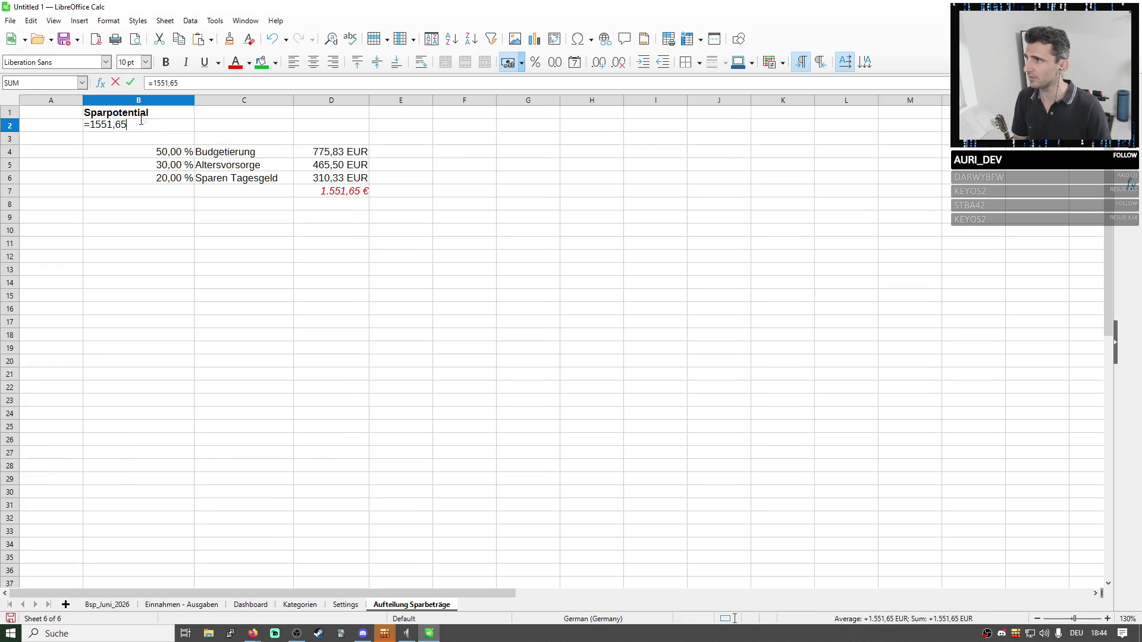
double_click(159, 84)
text(714)
key(Return)
drag(298, 152, 303, 179)
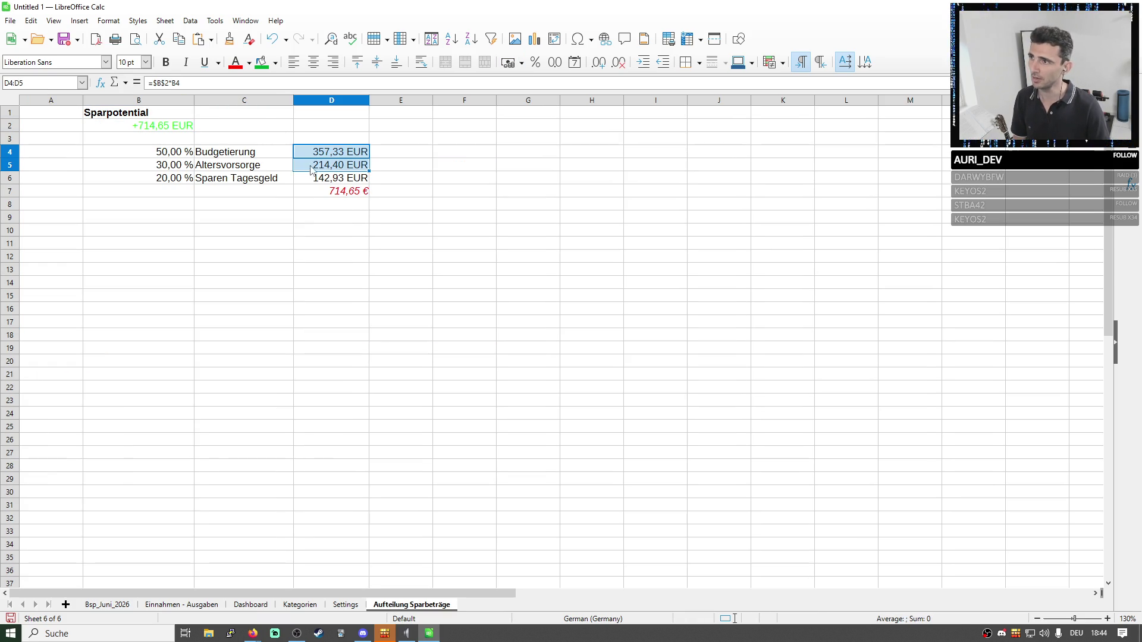
click(239, 153)
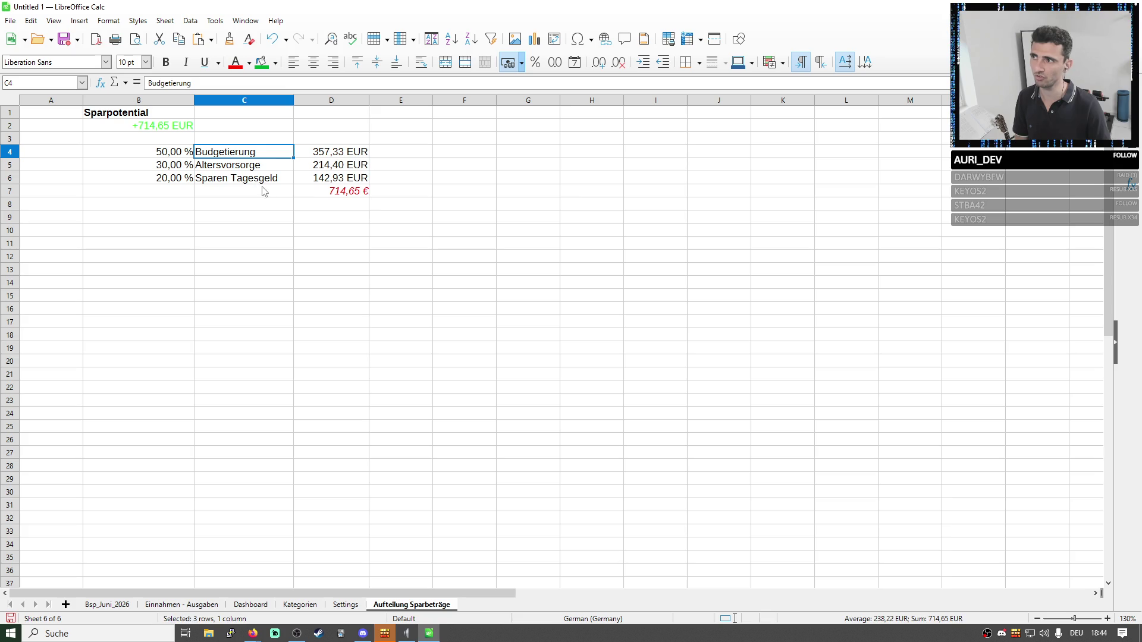
key(Right)
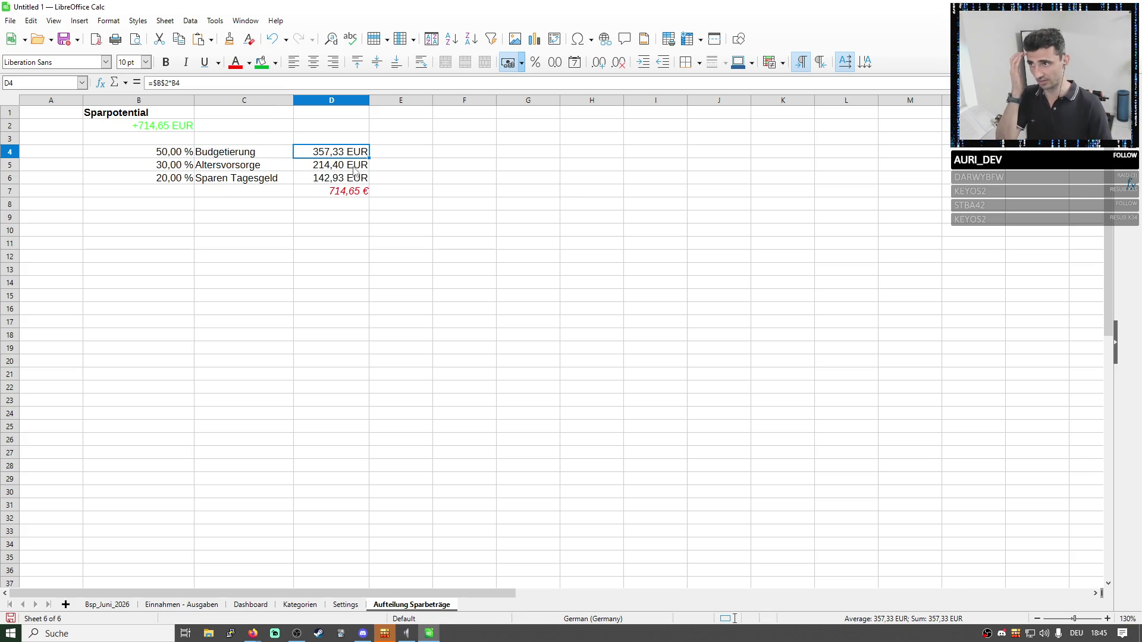
Visit the Bsp_Juni_2026 and Kategorien sheets, then return to Aufteilung Sparbeträge.
click(106, 605)
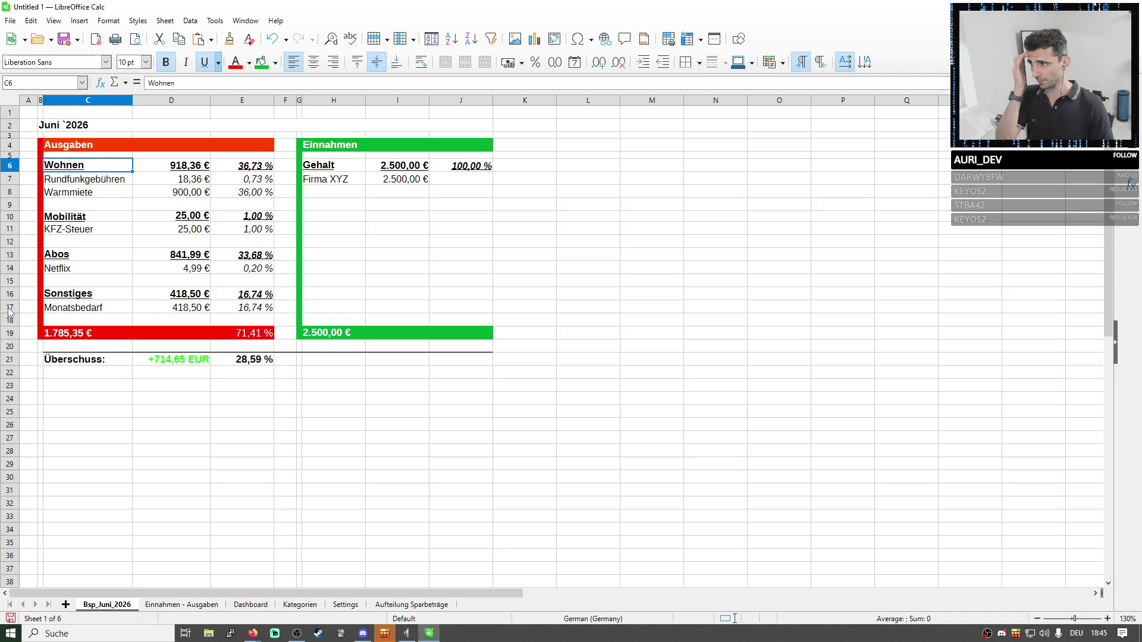
right_click(9, 308)
click(427, 439)
click(302, 606)
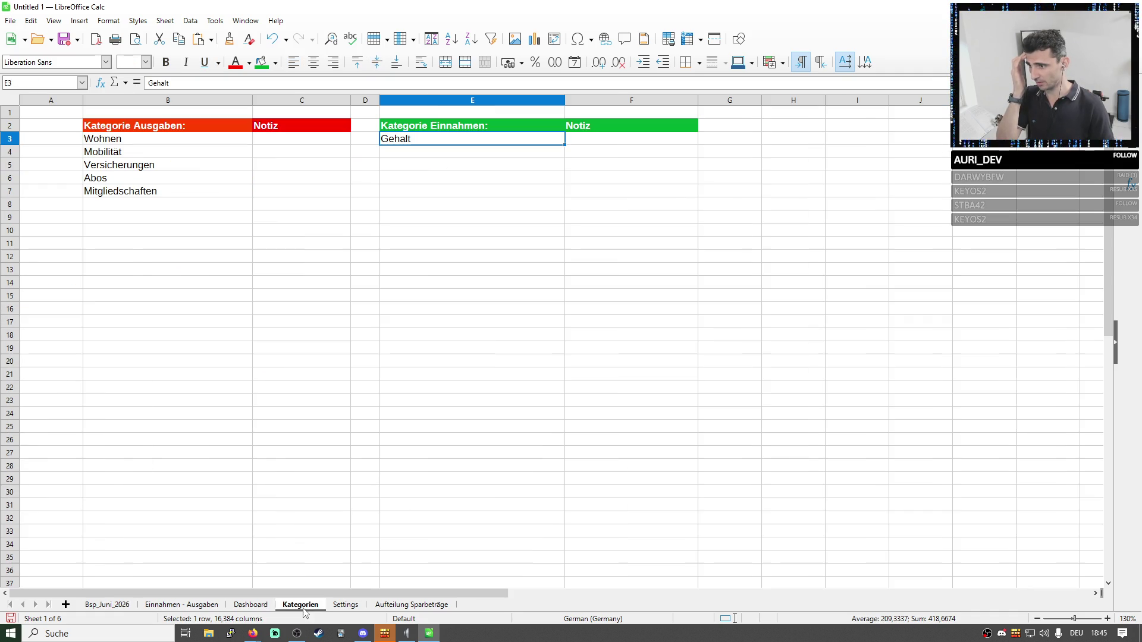
click(392, 605)
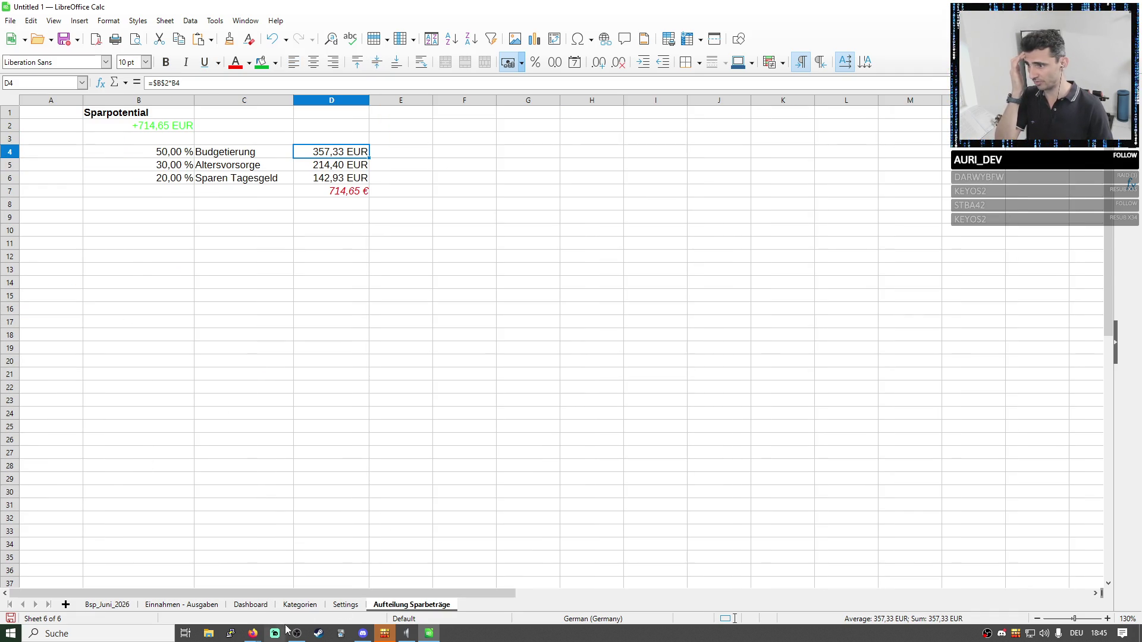
On the Einnahmen - Ausgaben sheet enter a cost of 357 in C9.
click(223, 607)
click(102, 224)
click(148, 223)
text(357)
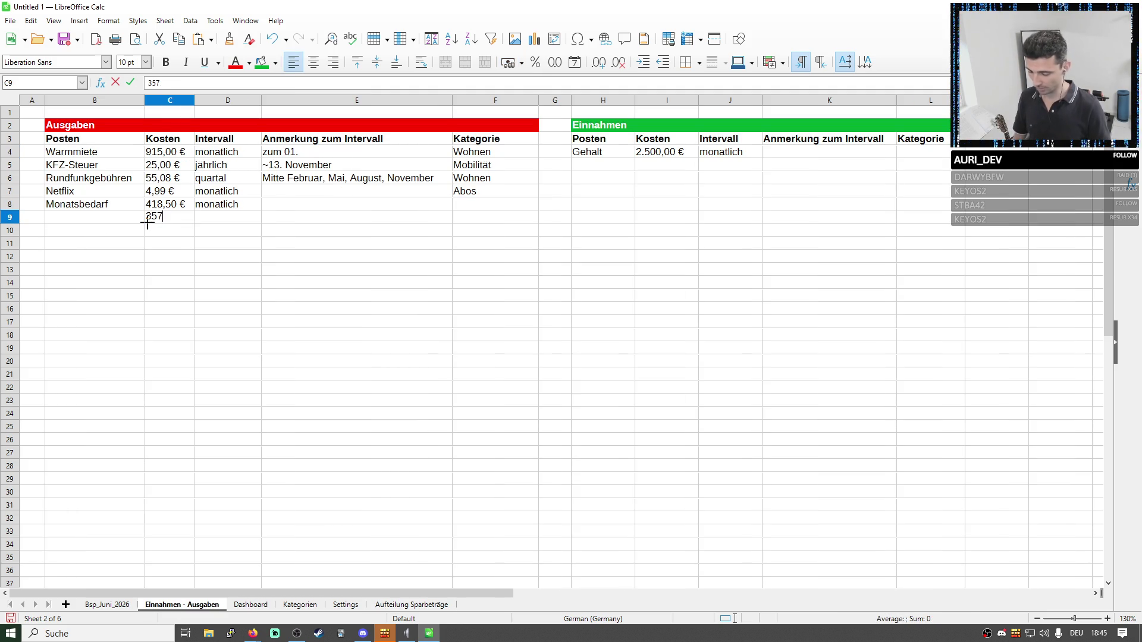
key(Return)
Copy monatlich from D8 into D9 and name the new expense Budgetierung.
key(Up)
key(Right)
key(Up)
key(ctrl+c)
key(Down)
key(ctrl+v)
key(Left)
key(Left)
text(Budgetierung)
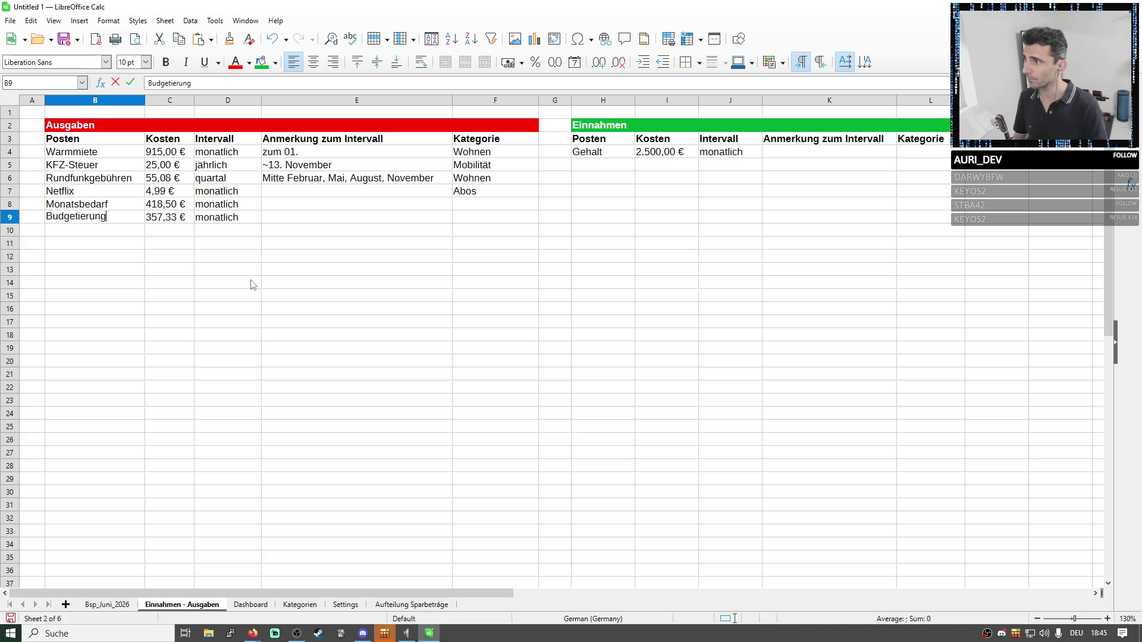
key(Return)
Leave F9's category unchosen, open the Kategorien sheet and select the cell below Mitgliedschaften.
click(365, 217)
click(492, 217)
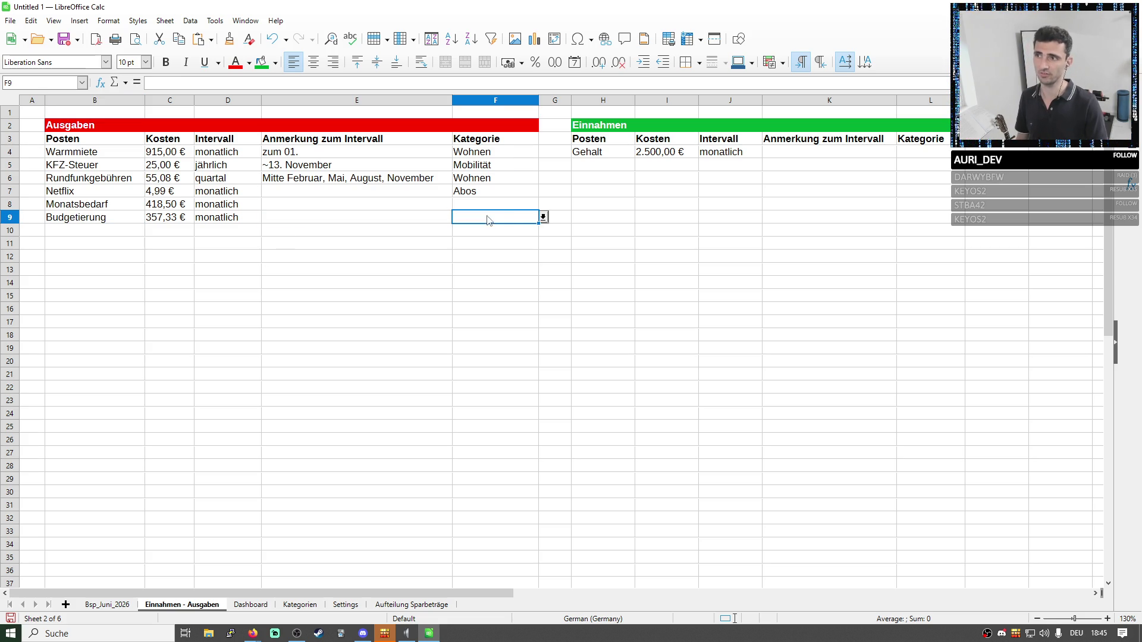
click(542, 216)
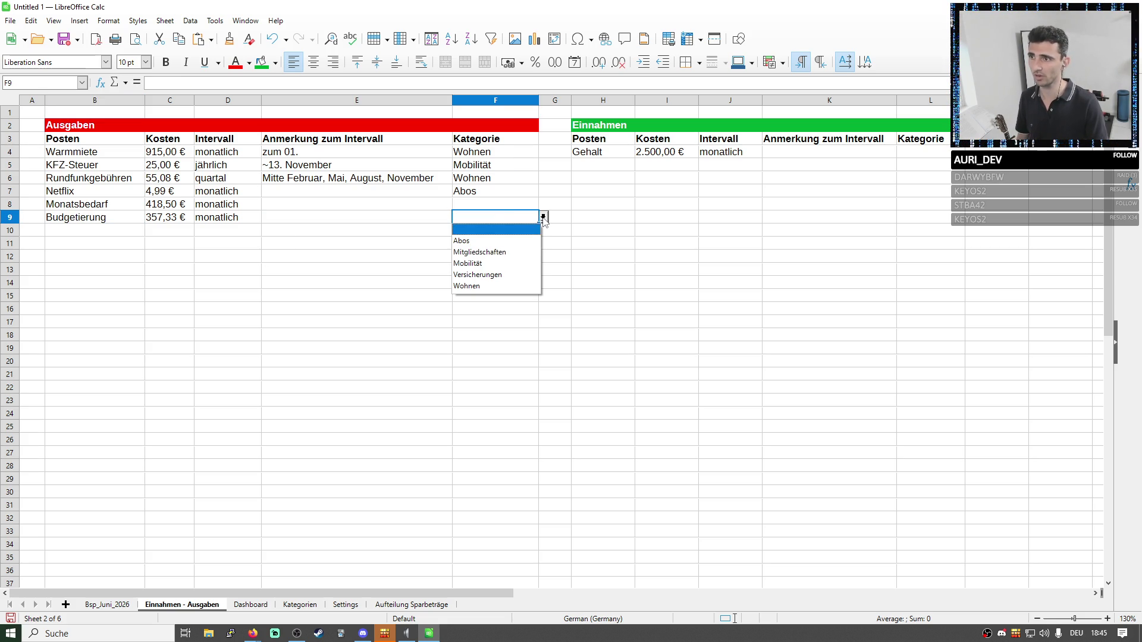
click(520, 224)
click(391, 606)
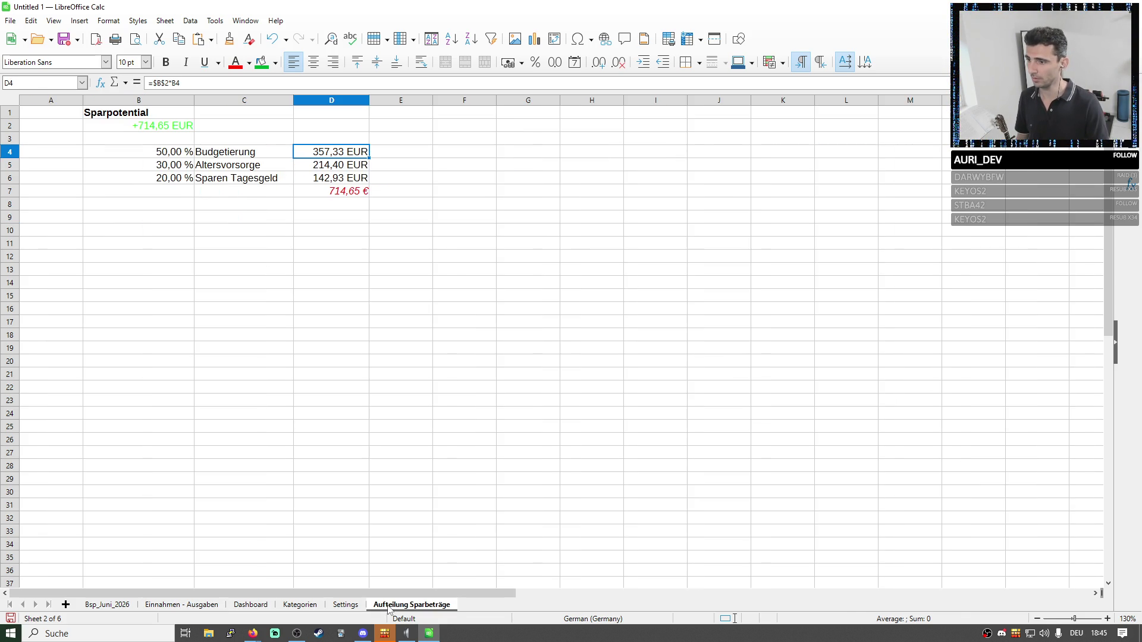
click(300, 605)
click(153, 208)
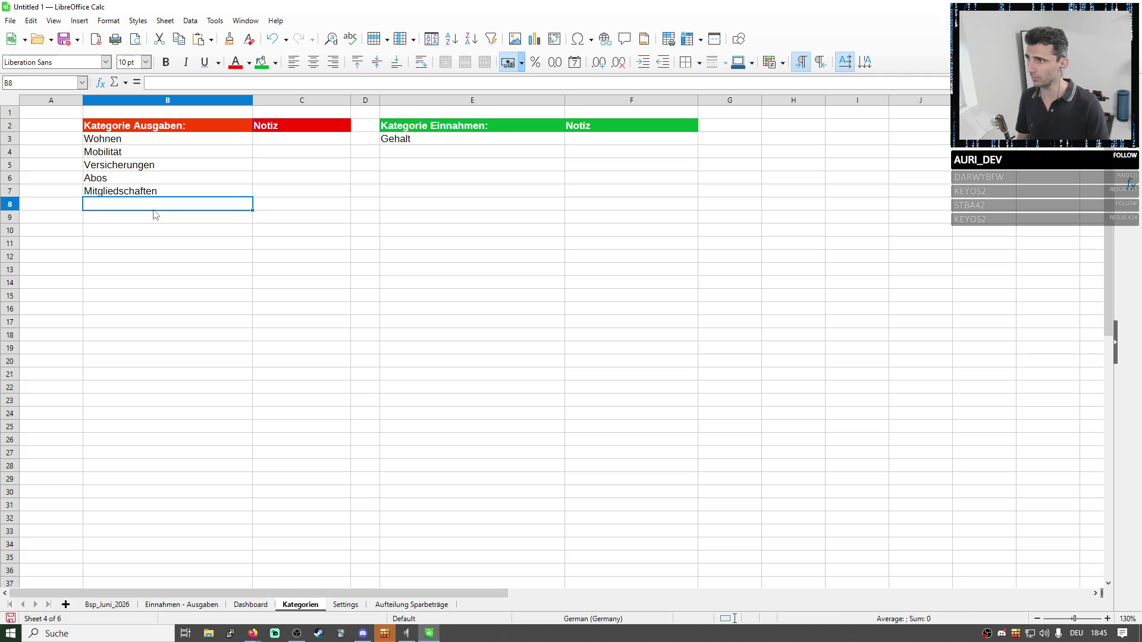
text(Spa)
Confirm Sparen as a new category and navigate back to the Einnahmen - Ausgaben sheet.
key(Return)
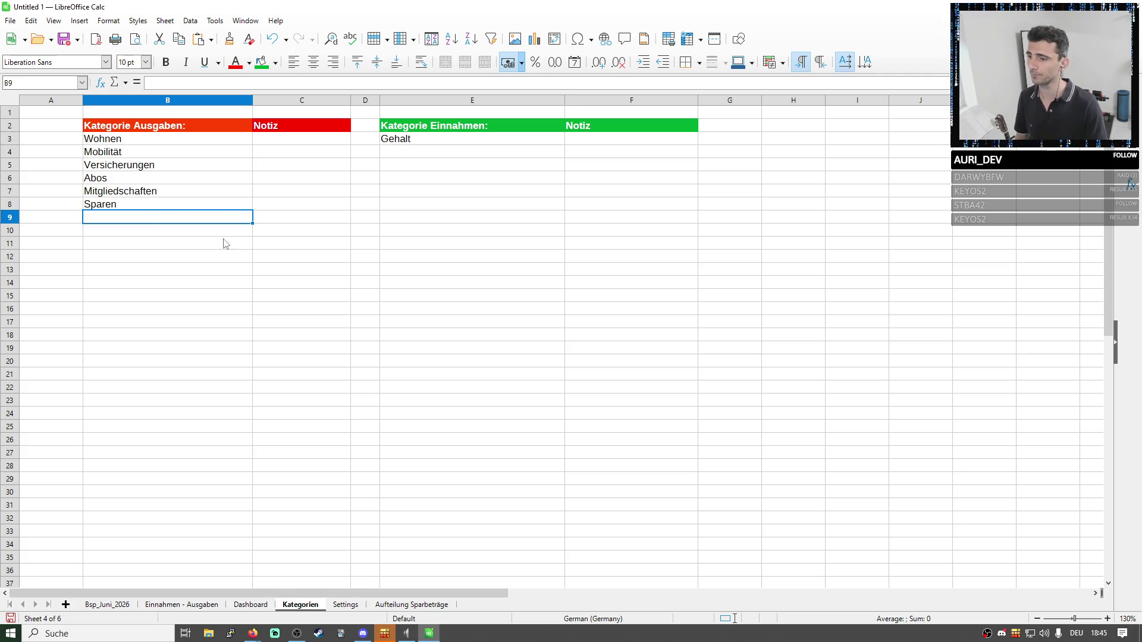
click(346, 604)
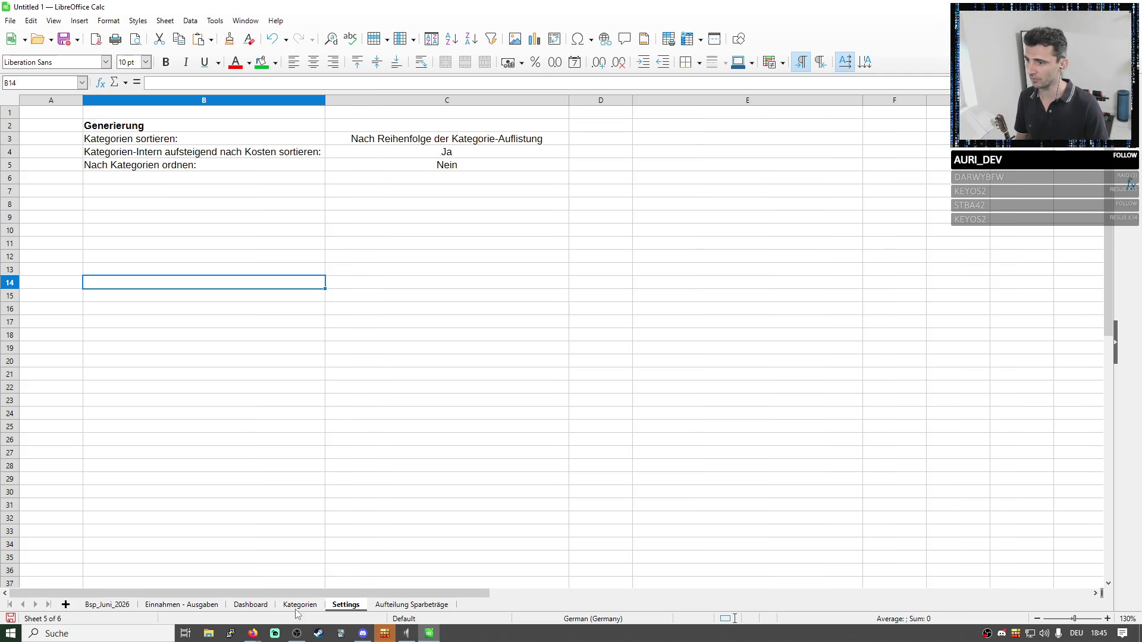
key(ctrl+Page_Up)
click(247, 605)
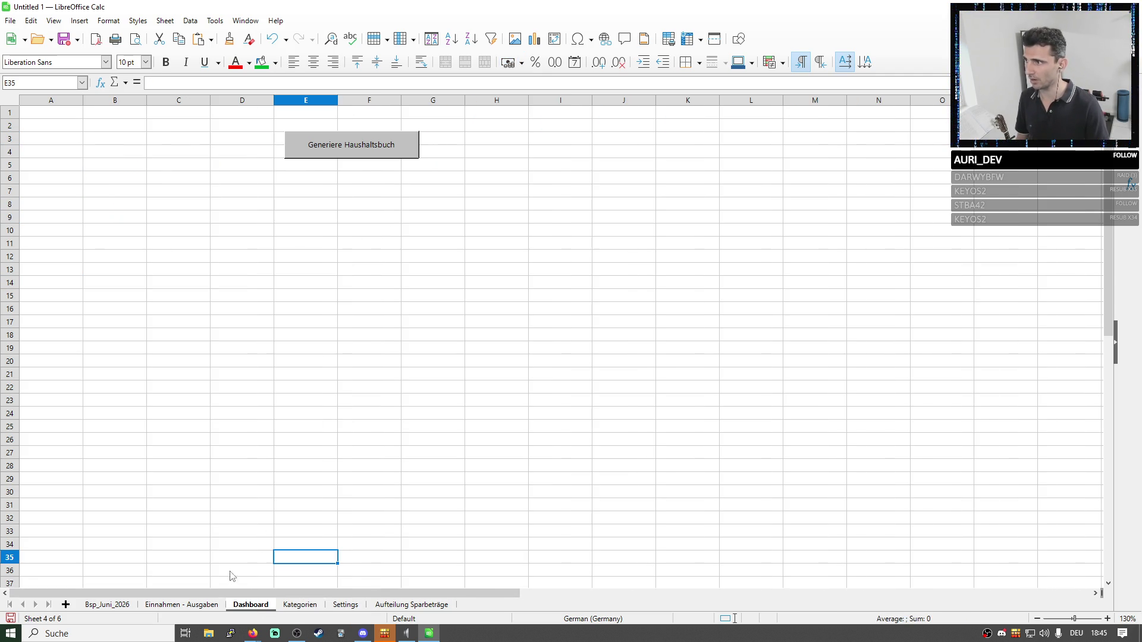
click(203, 605)
Assign Sparen to the Budgetierung expense in F9 and return to the Bsp_Juni_2026 overview.
click(312, 220)
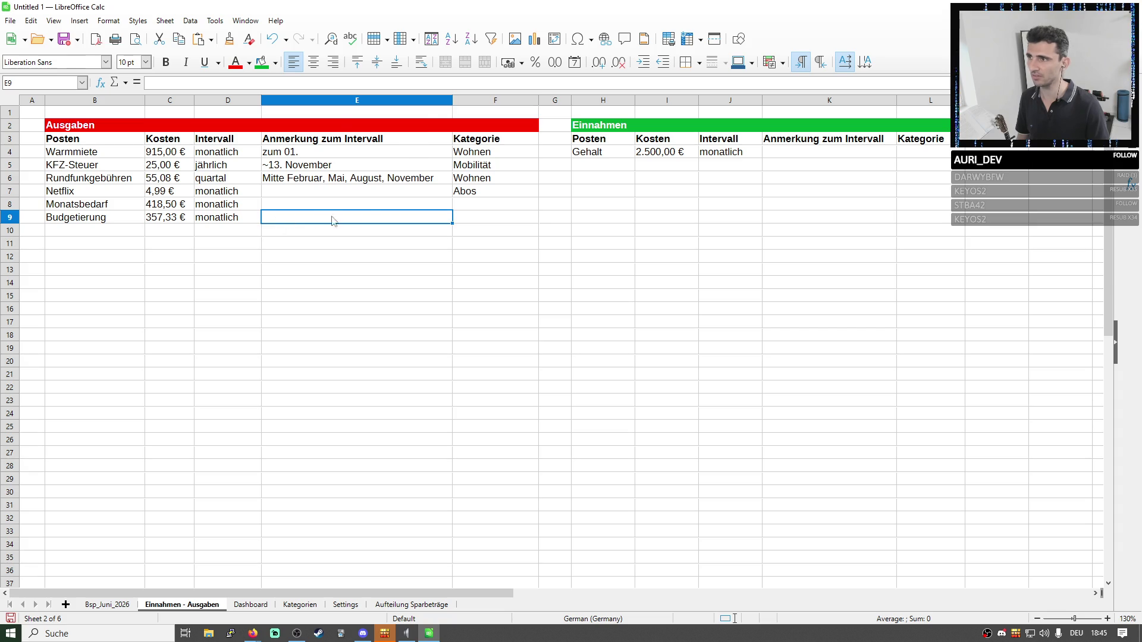
click(507, 222)
click(543, 217)
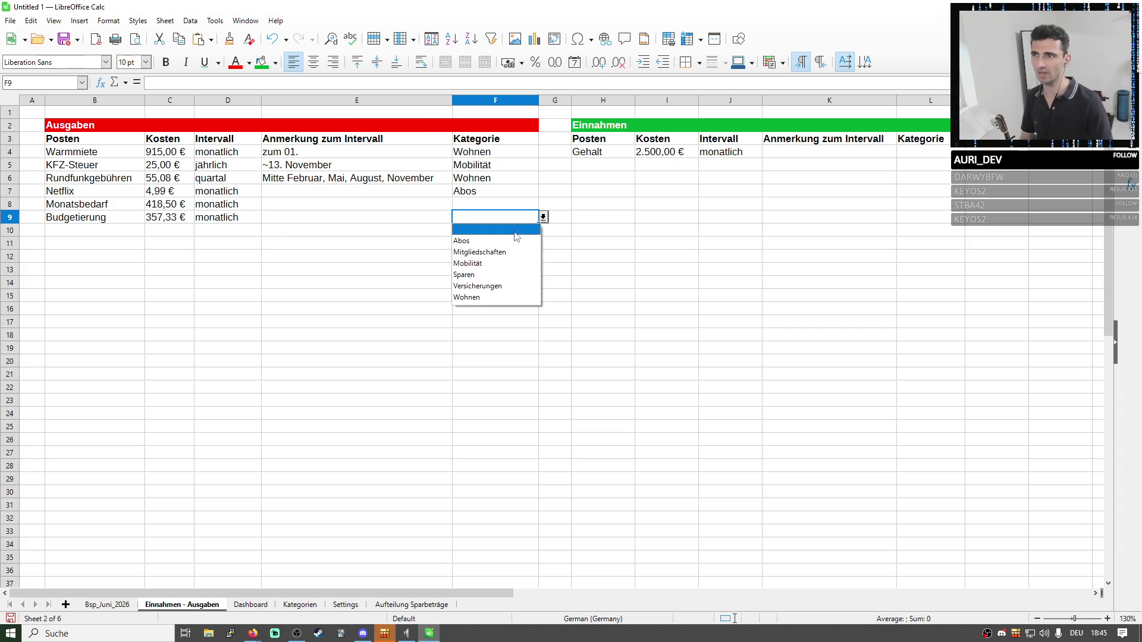
click(483, 275)
click(101, 223)
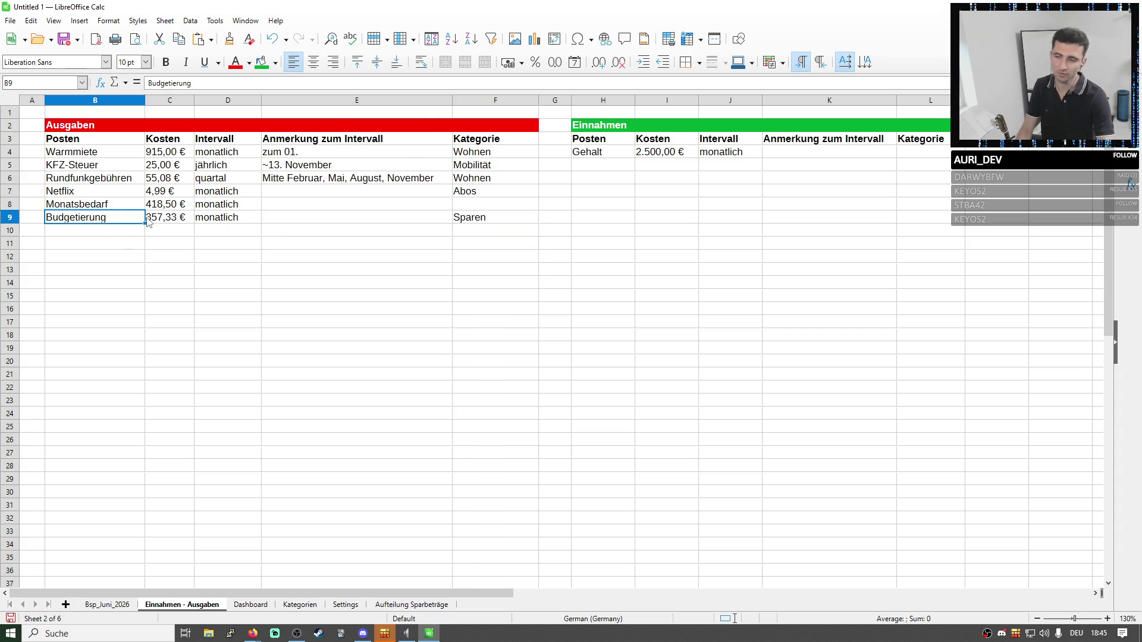
click(102, 605)
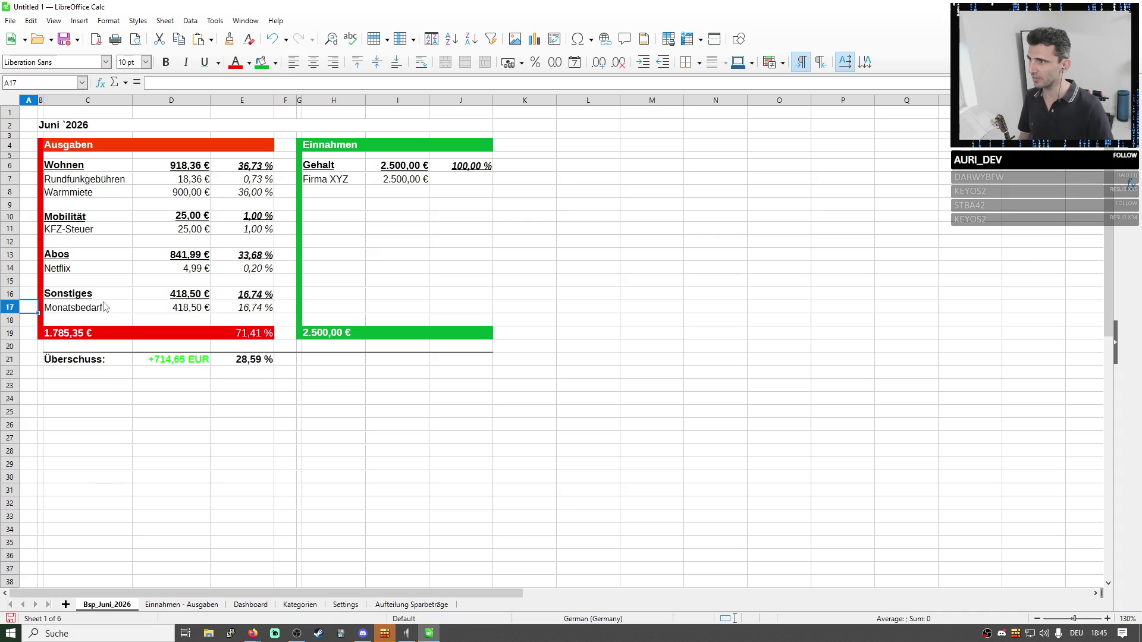
click(85, 296)
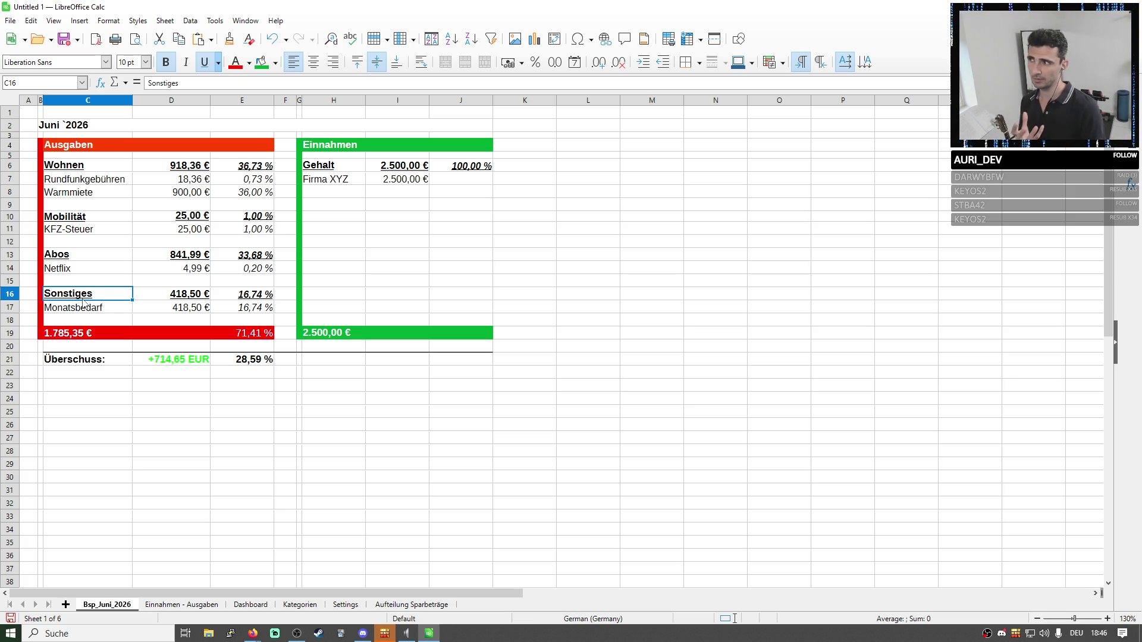
click(72, 146)
drag(81, 167, 92, 191)
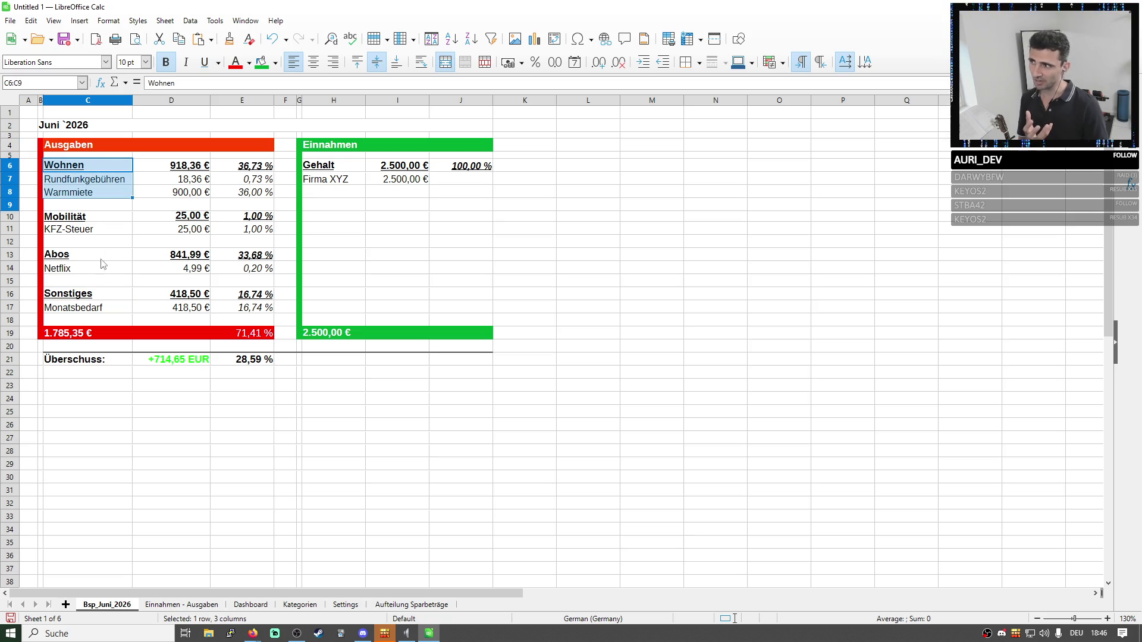
drag(96, 247, 180, 314)
drag(384, 154, 376, 265)
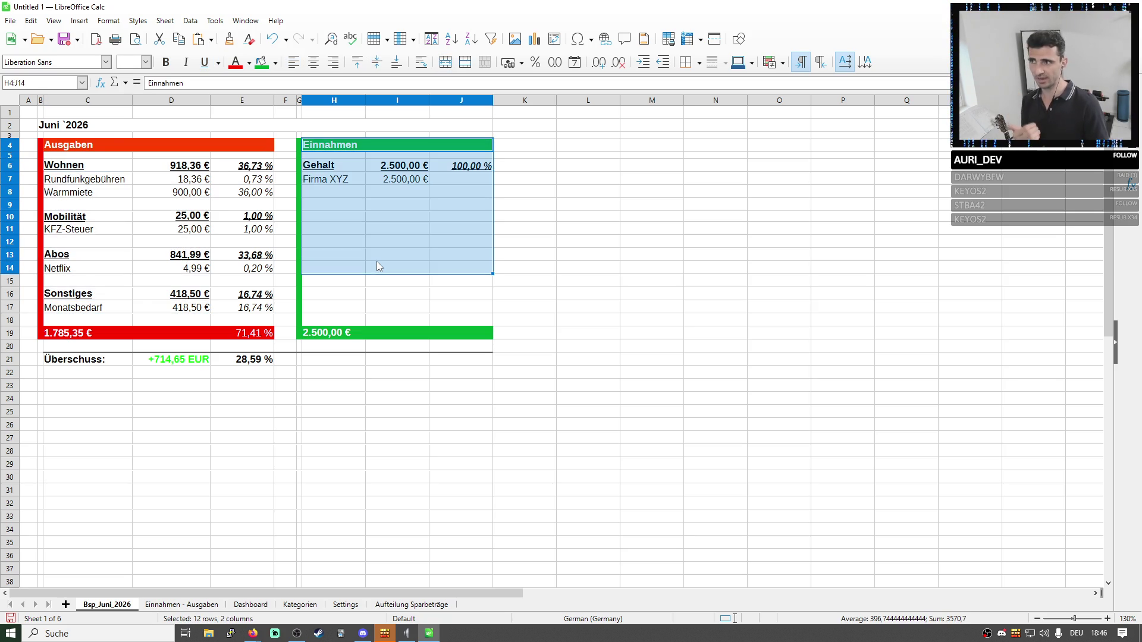
drag(106, 337, 295, 346)
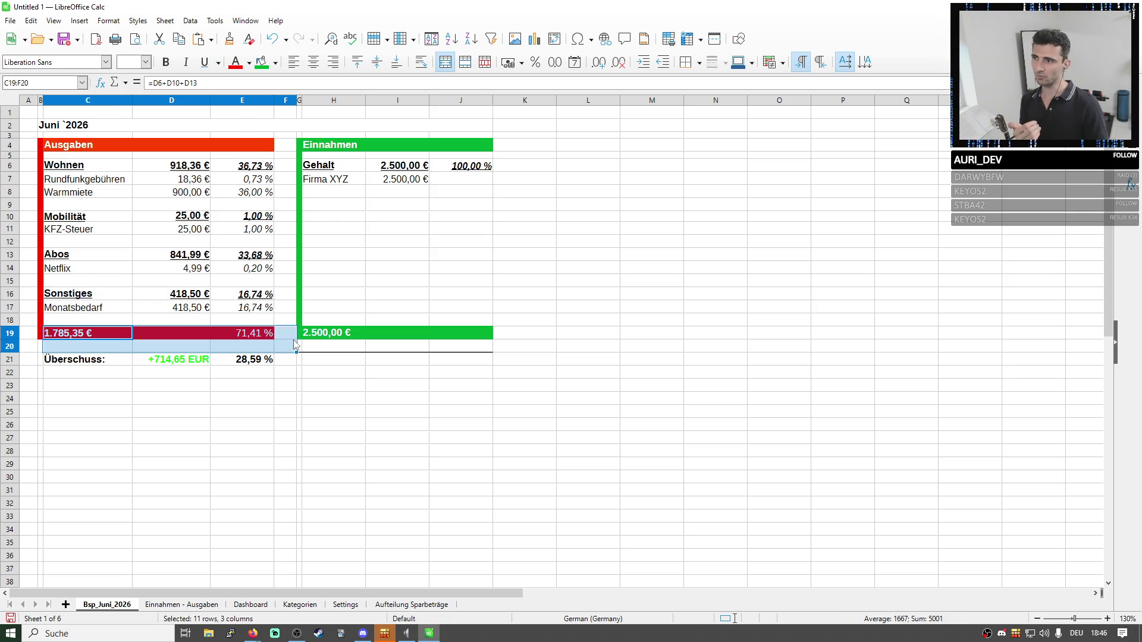
click(108, 307)
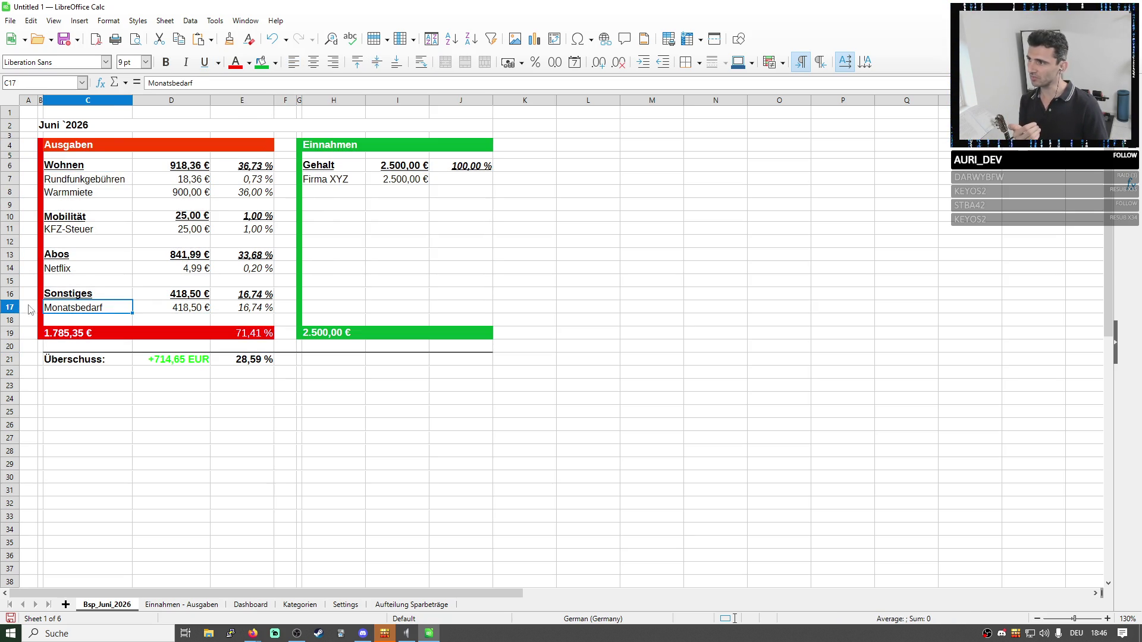
right_click(10, 293)
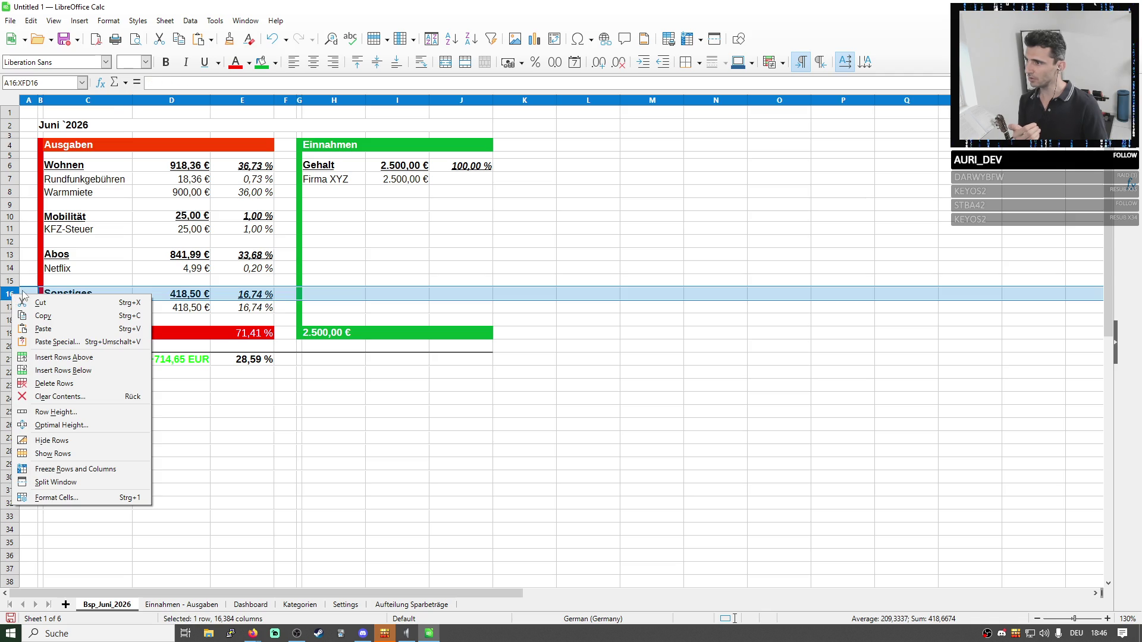
click(353, 607)
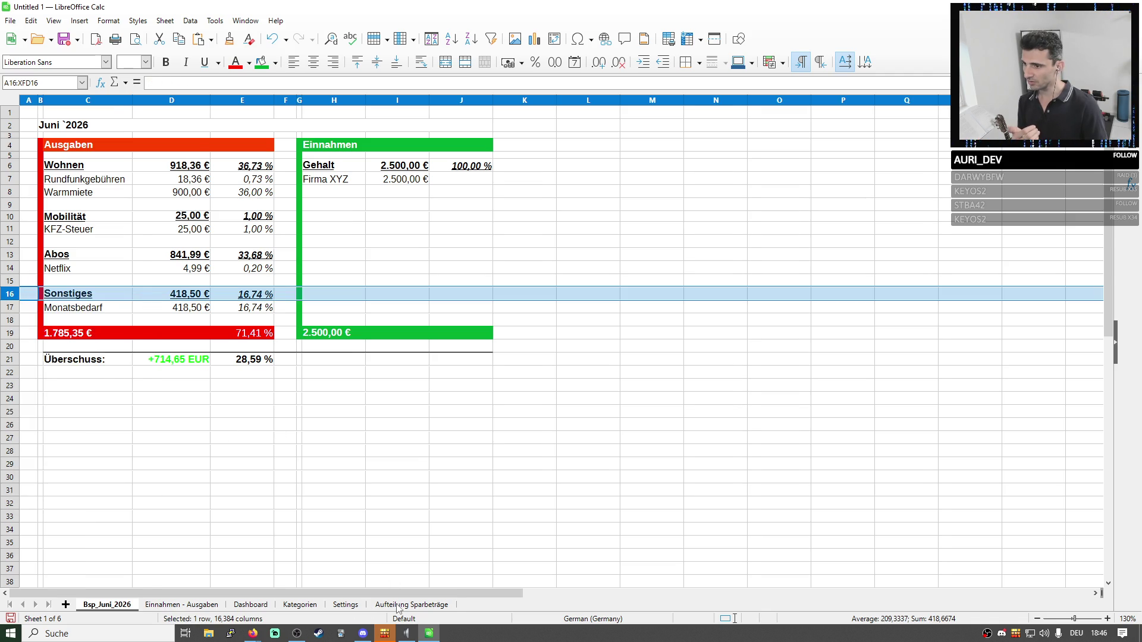
click(400, 605)
click(345, 605)
click(302, 606)
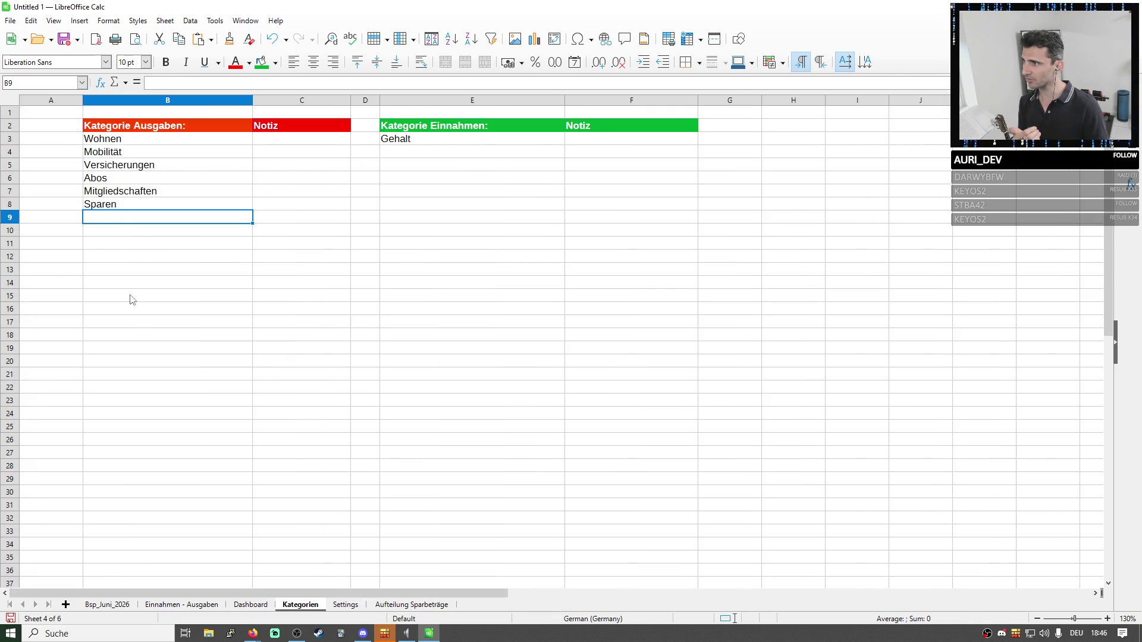
click(257, 605)
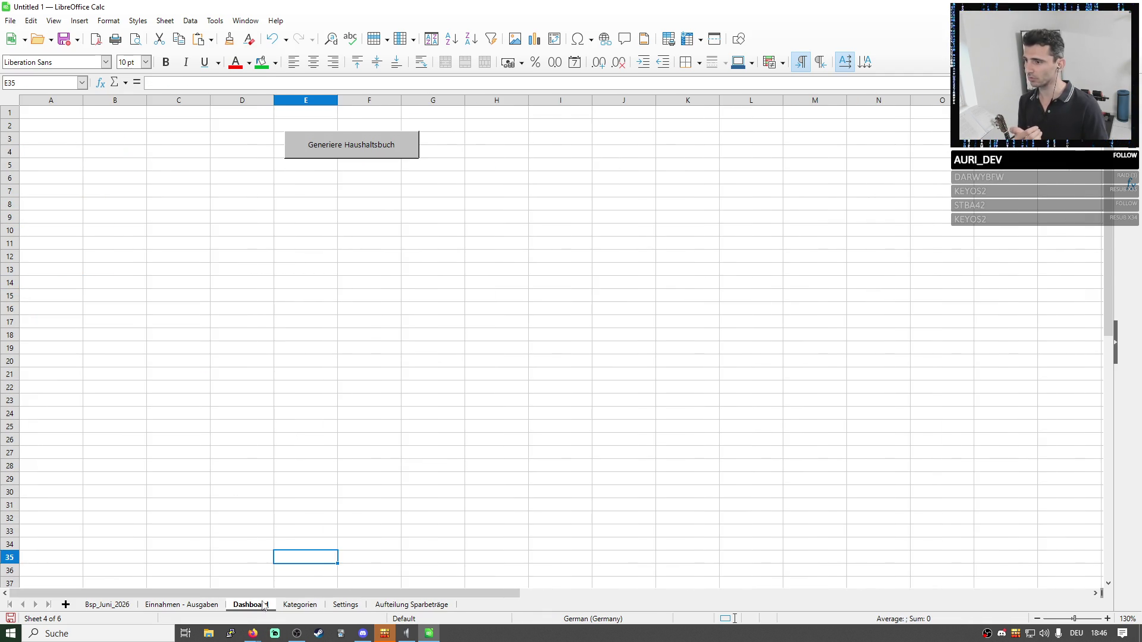
click(345, 606)
click(411, 605)
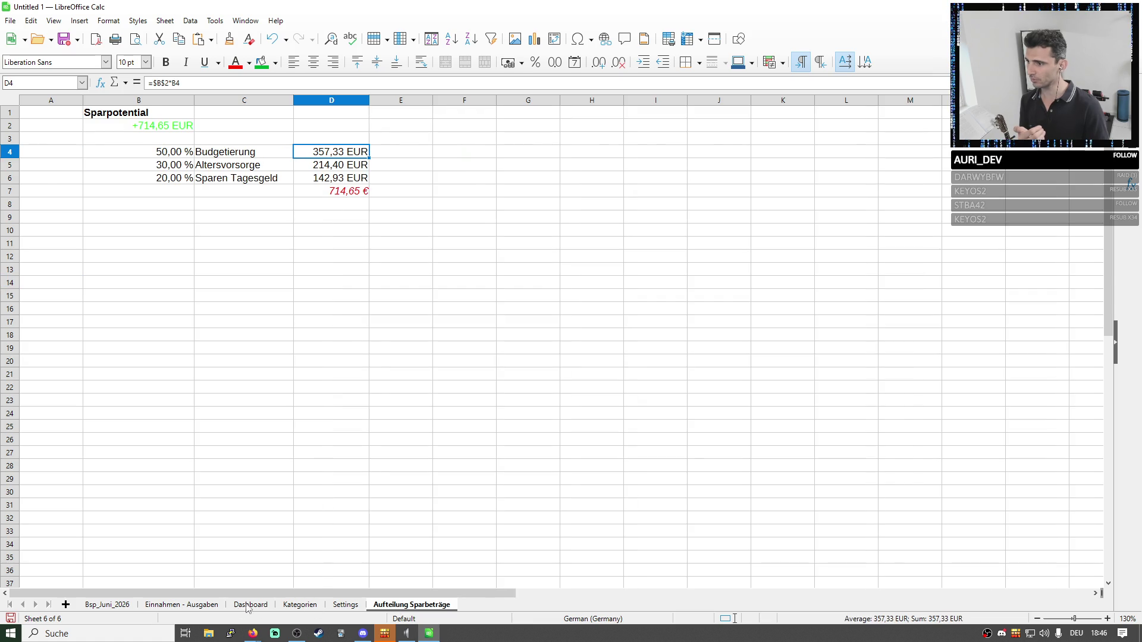
click(182, 606)
click(107, 606)
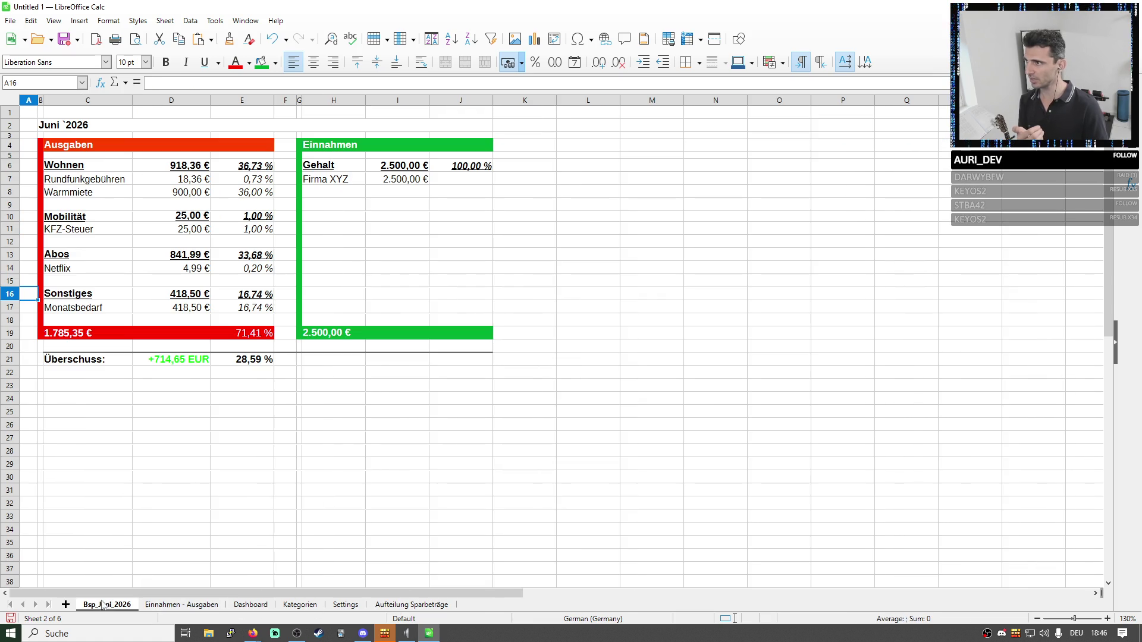
Insert two empty rows above the Sonstiges block.
right_click(13, 295)
click(63, 357)
right_click(19, 302)
click(66, 360)
Copy the Abos block C13:E15 into row 16 and insert rows below the pasted block.
click(81, 334)
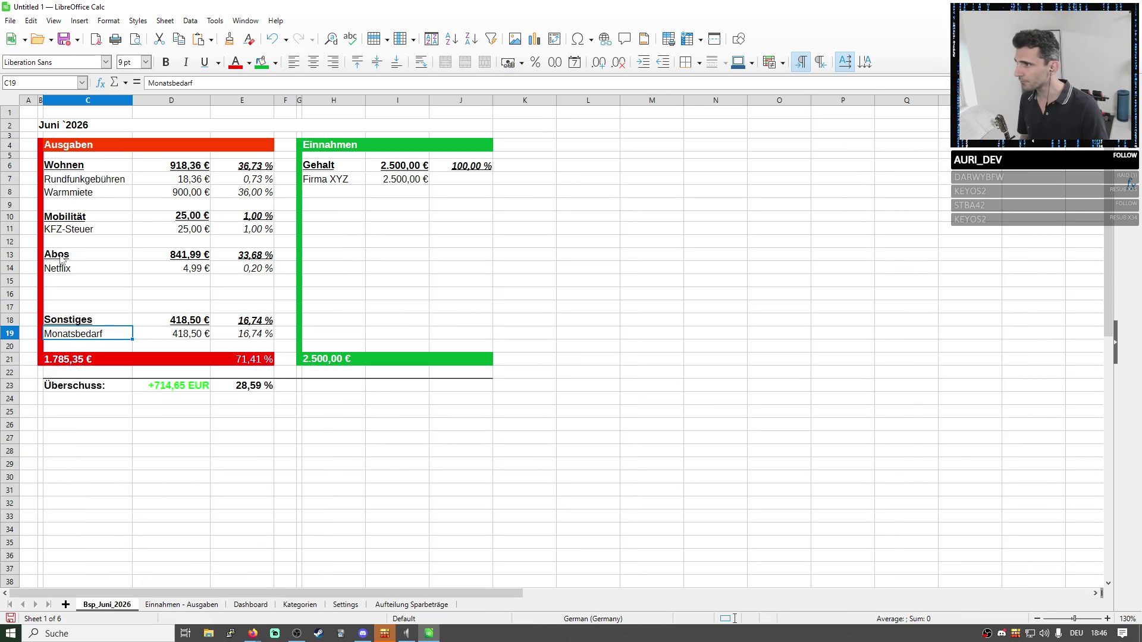
drag(72, 254, 229, 282)
drag(80, 256, 263, 267)
key(ctrl+c)
click(90, 292)
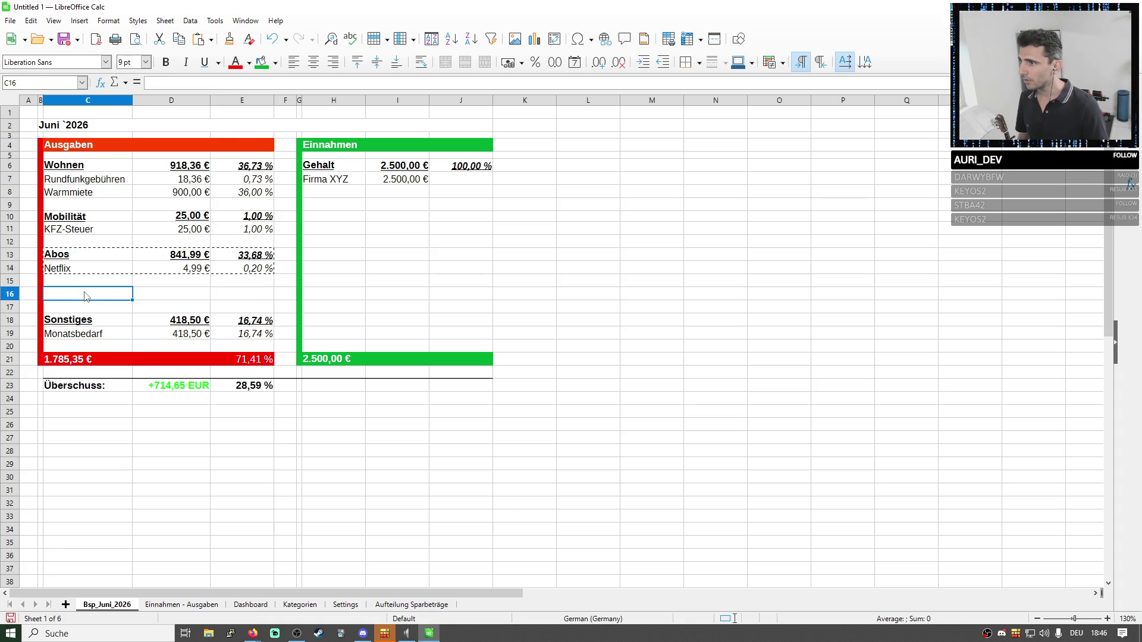
key(ctrl+v)
right_click(10, 307)
click(54, 385)
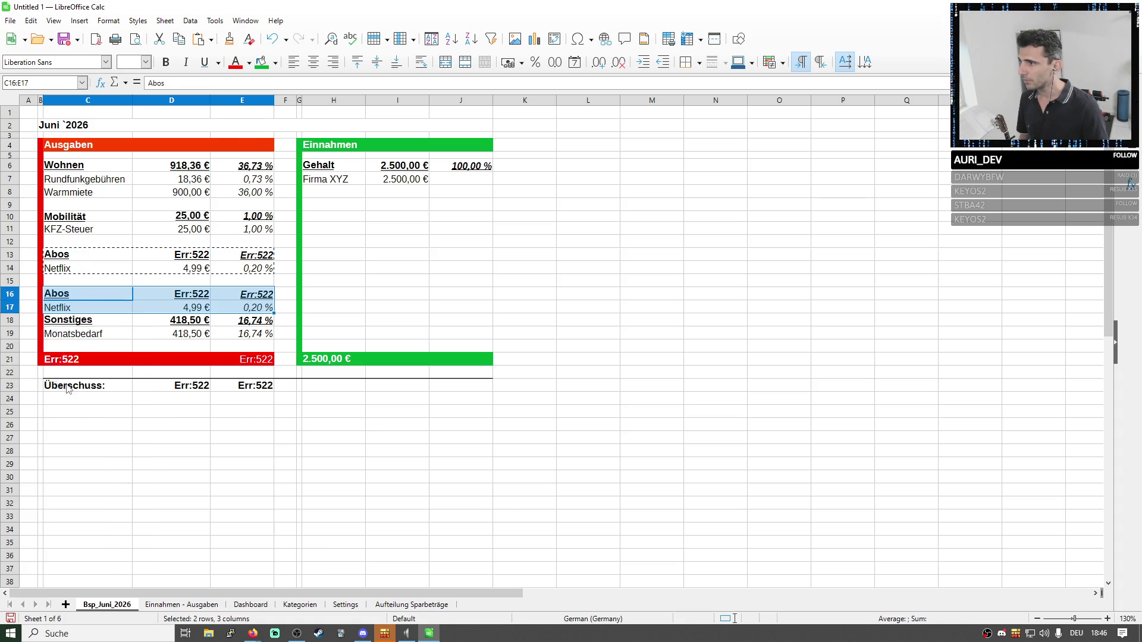
Rename the copied heading to Sparen and select its subtotal cell.
click(117, 296)
double_click(119, 296)
text(Sparen)
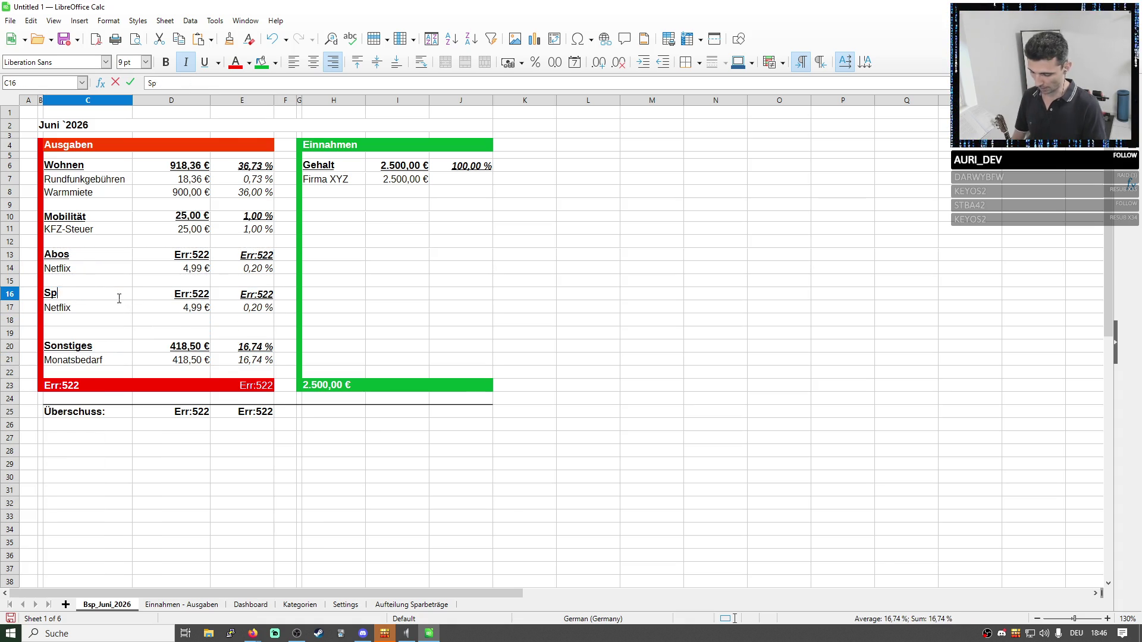
key(Return)
click(201, 294)
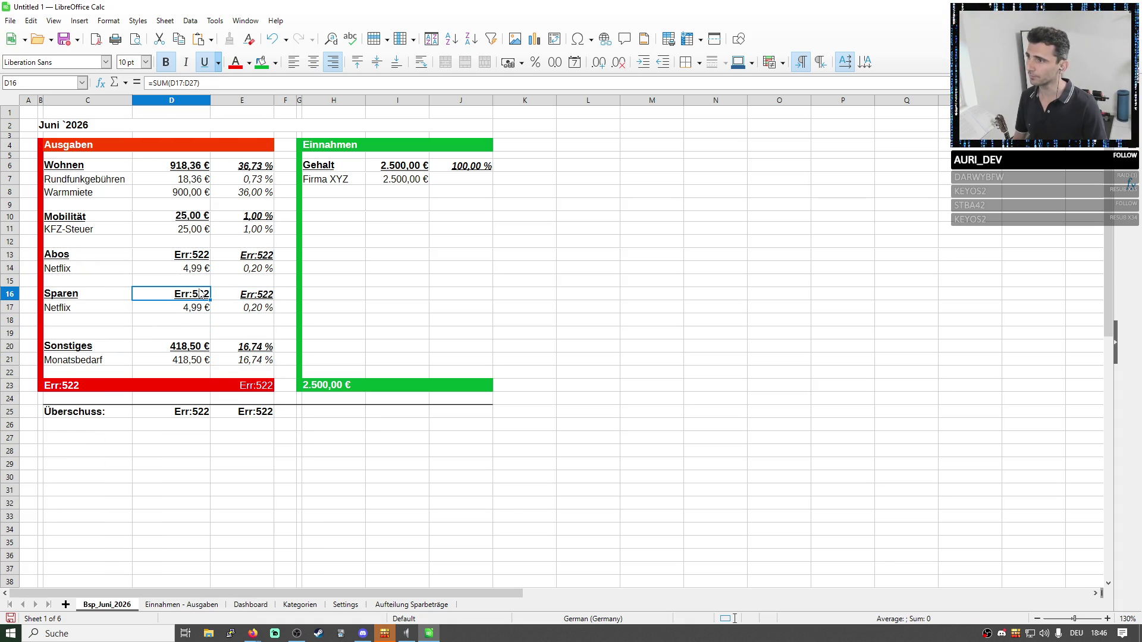
Correct the Abos subtotal in D13 to =SUM(D14) covering only the Netflix amount.
click(211, 253)
key(F2)
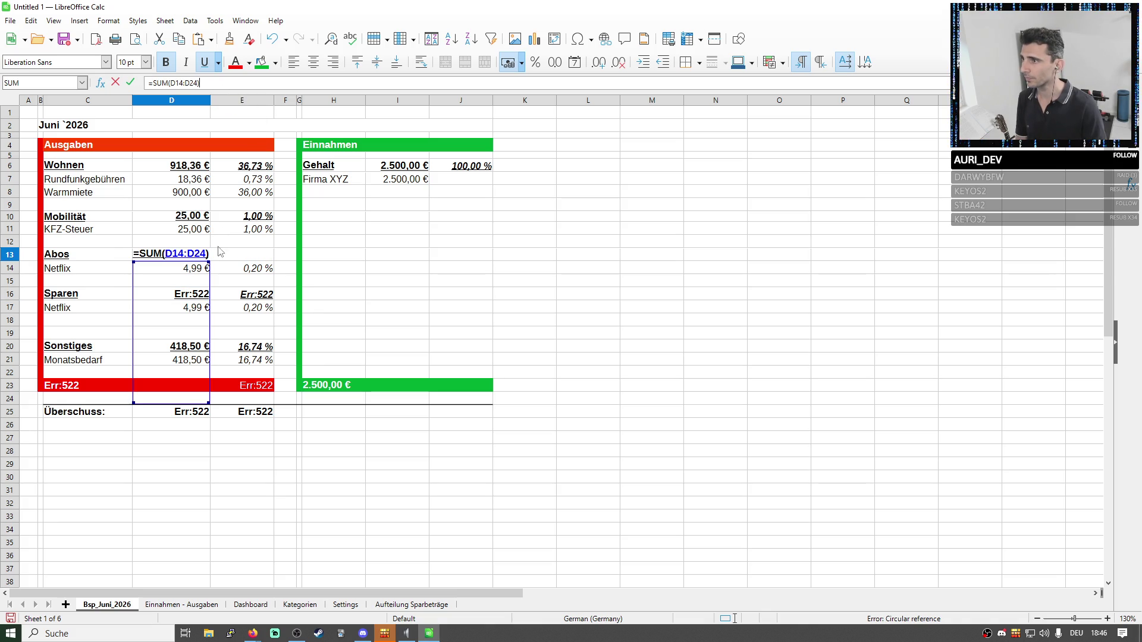
drag(208, 401, 207, 274)
key(Return)
Rewrite the Sparen subtotal in D16 as =SUM(D17:D19).
click(201, 295)
key(F2)
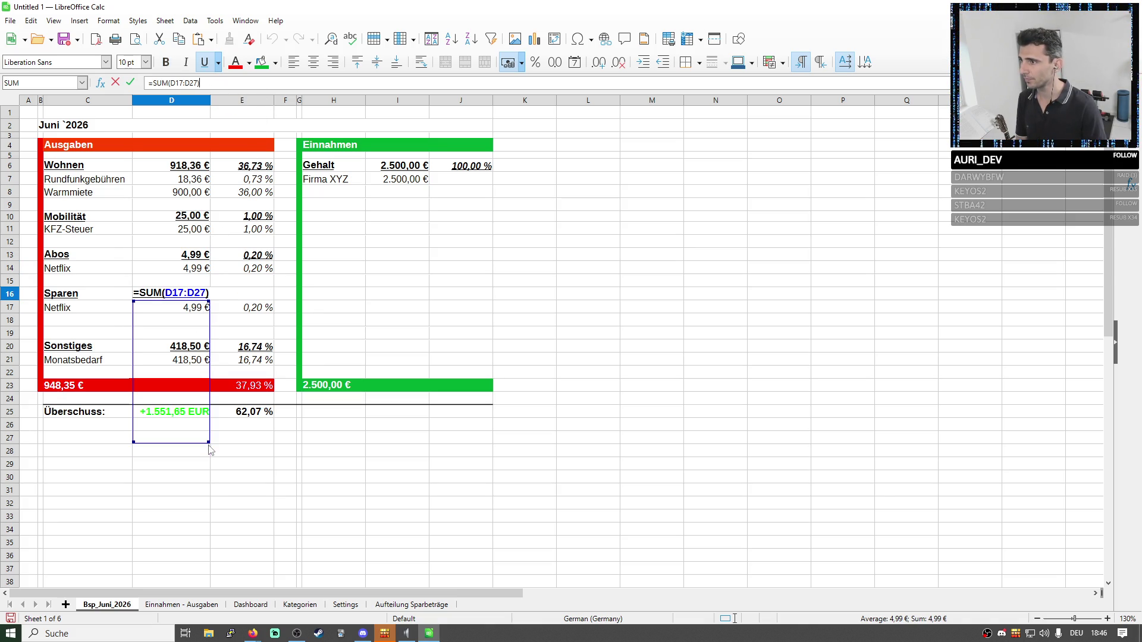
drag(209, 454, 196, 299)
key(BackSpace)
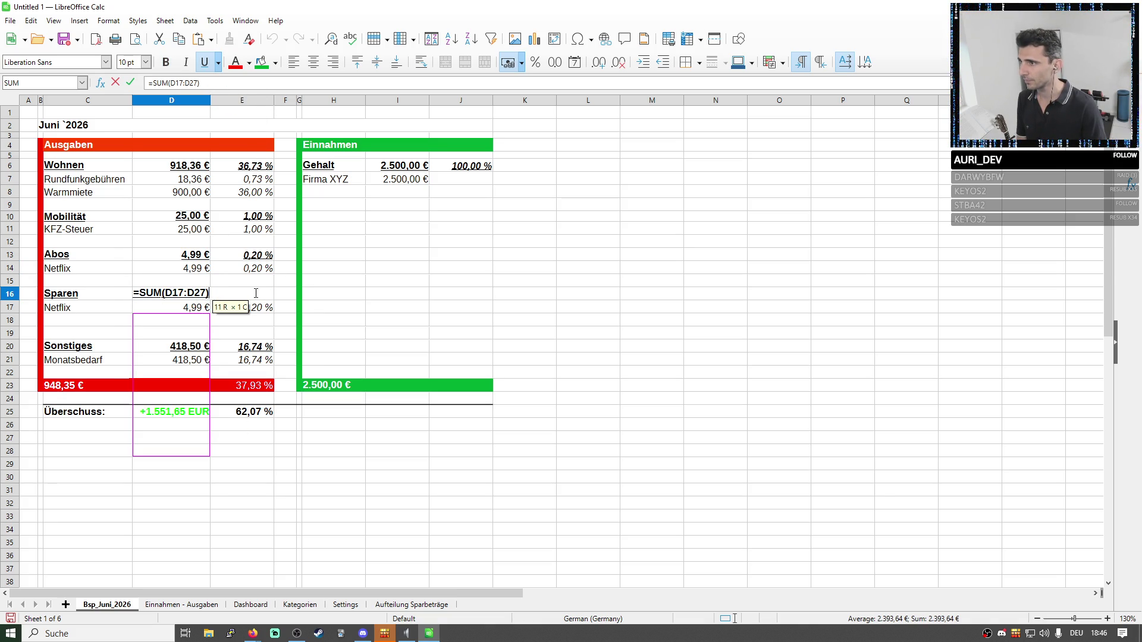
key(BackSpace)
key(BackSpace)
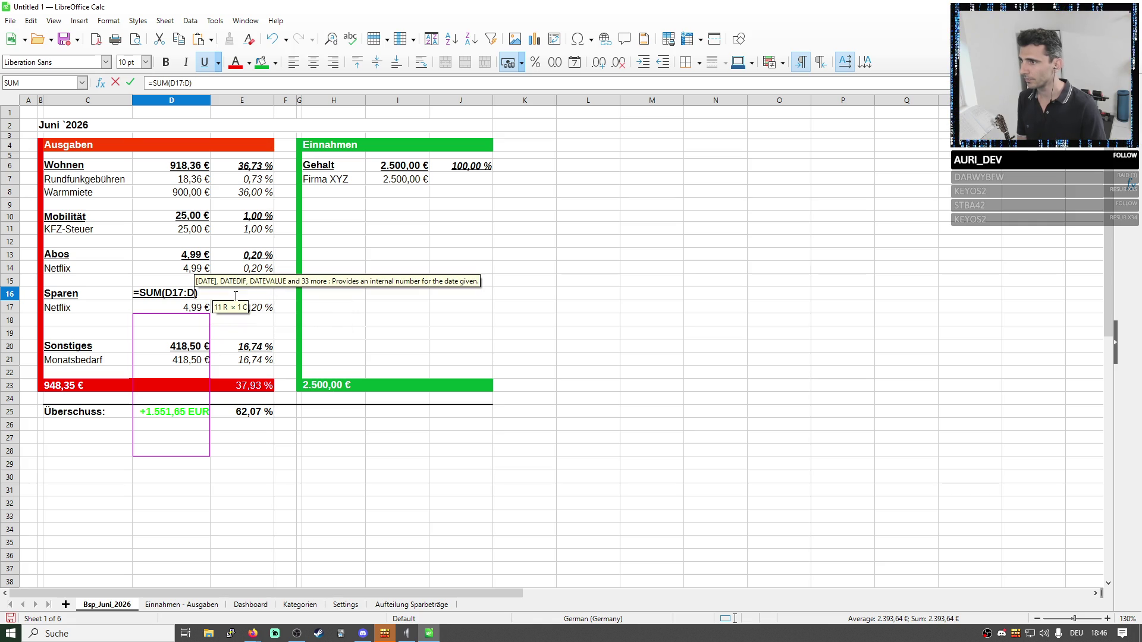
key(BackSpace)
key(BackSpace)
key(BackSpace)
key(BackSpace)
key(BackSpace)
drag(153, 314, 155, 333)
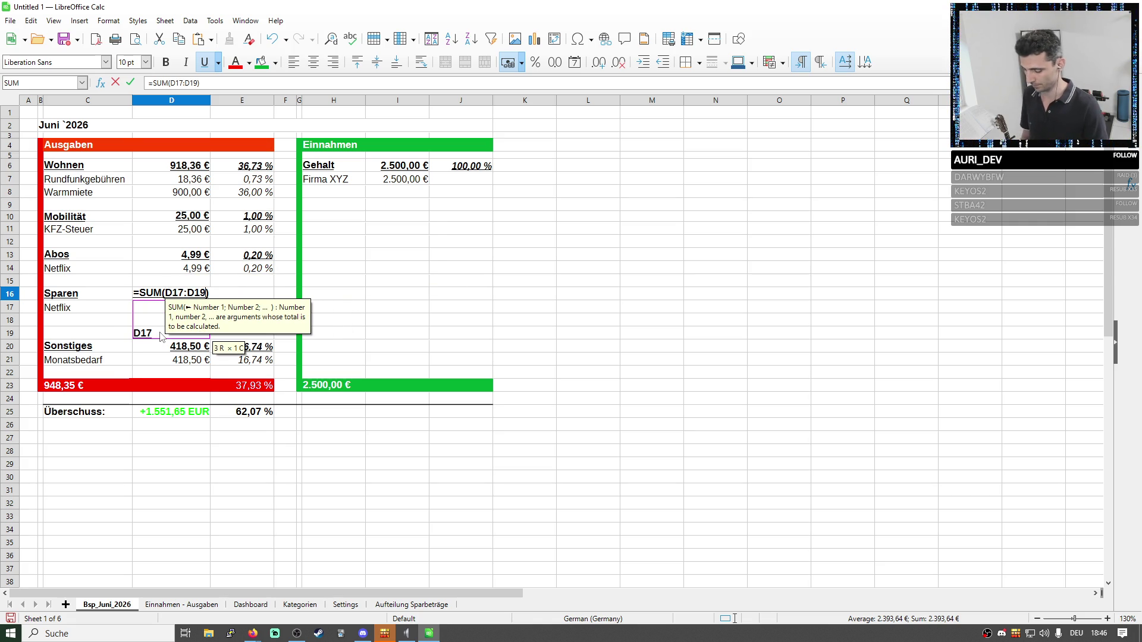
key(Return)
Undo stray entries and re-enter the Sparen sum over D17:D19 so the errors clear.
key(Up)
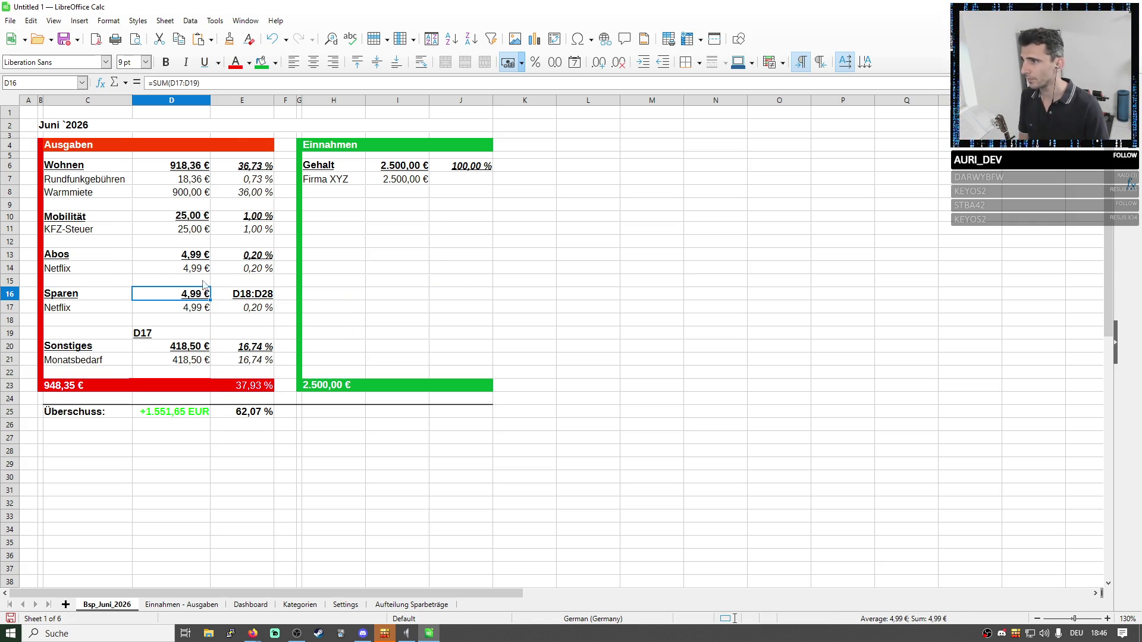
click(322, 257)
key(ctrl+z)
key(ctrl+z)
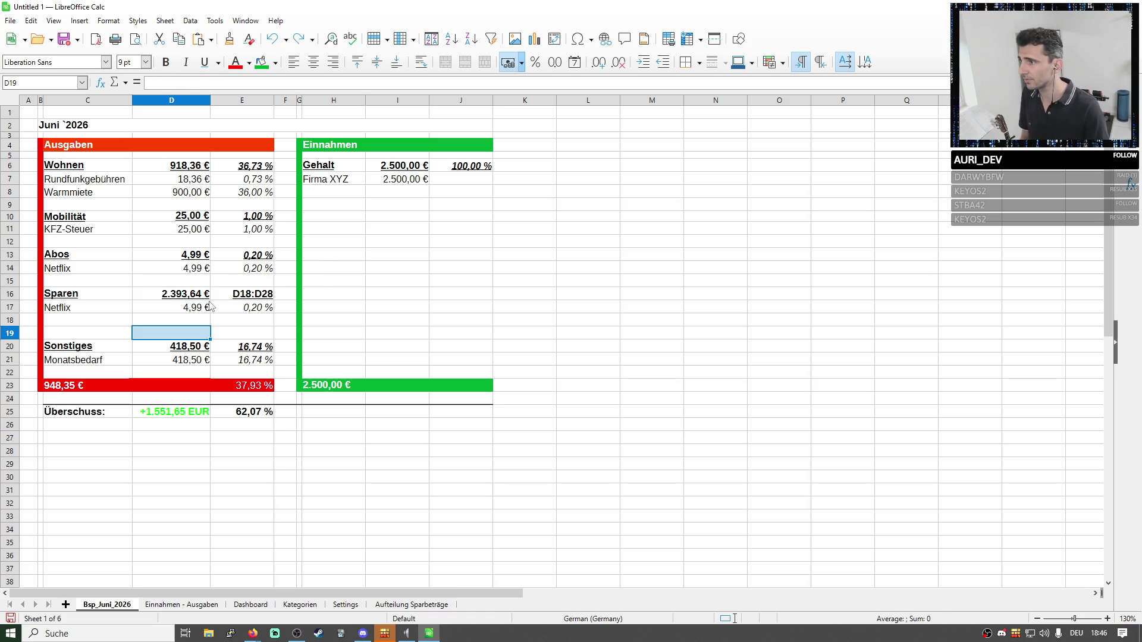
key(Up)
key(Up)
key(Up)
click(243, 81)
drag(208, 450, 199, 335)
key(Return)
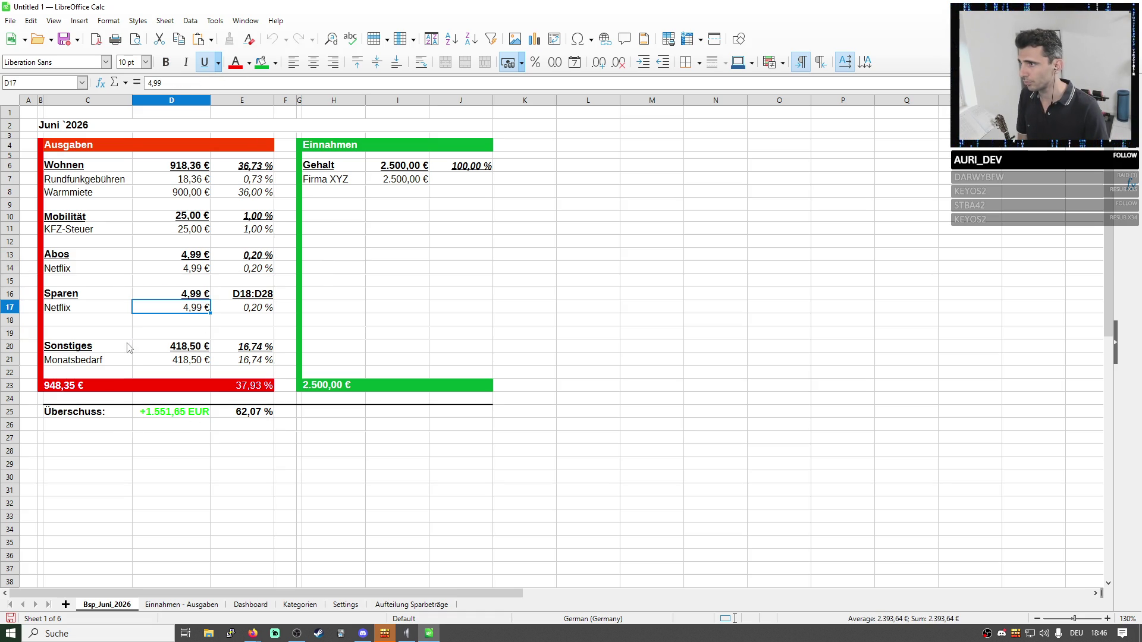
right_click(11, 333)
click(373, 361)
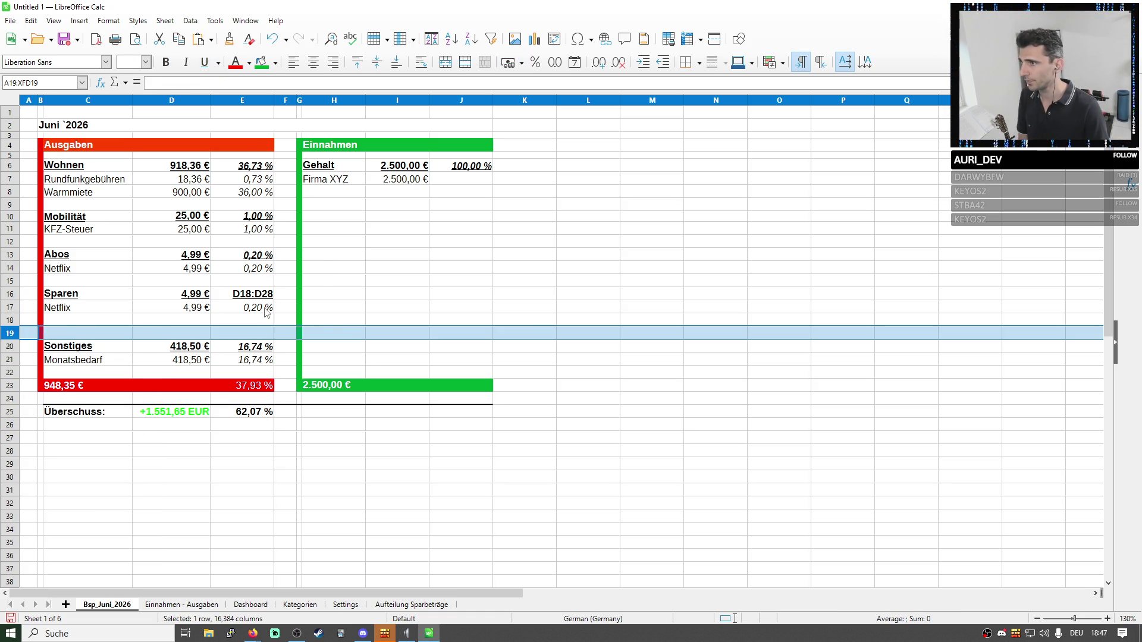
Relabel the first Sparen item in C17 from Netflix to Budgetierung.
click(207, 309)
click(80, 310)
double_click(80, 309)
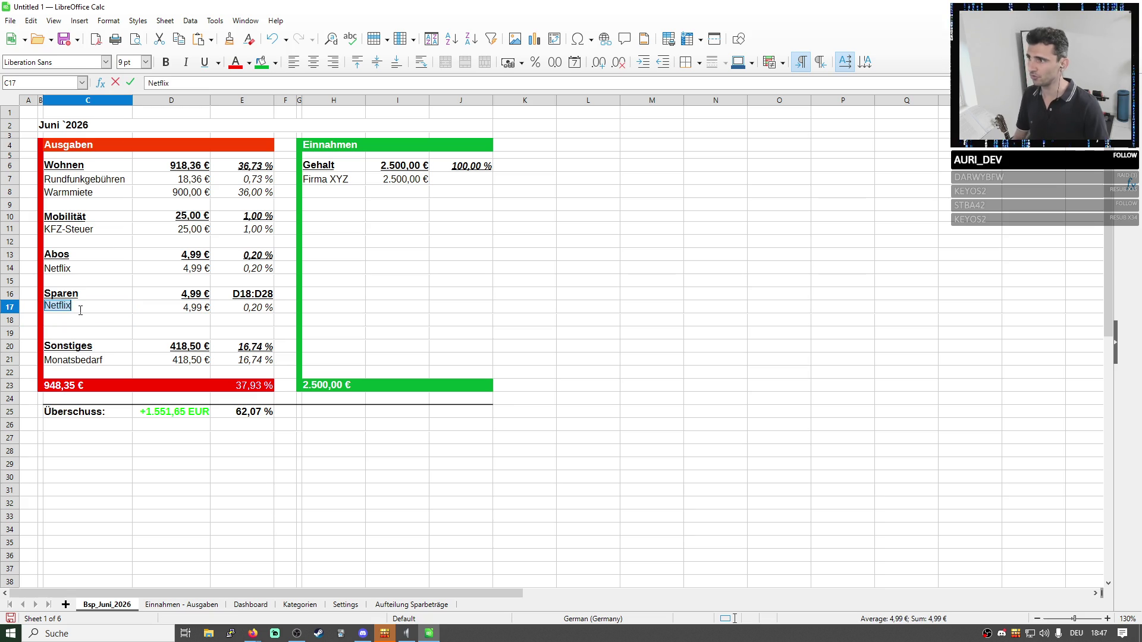
text(Budgetierung)
key(Tab)
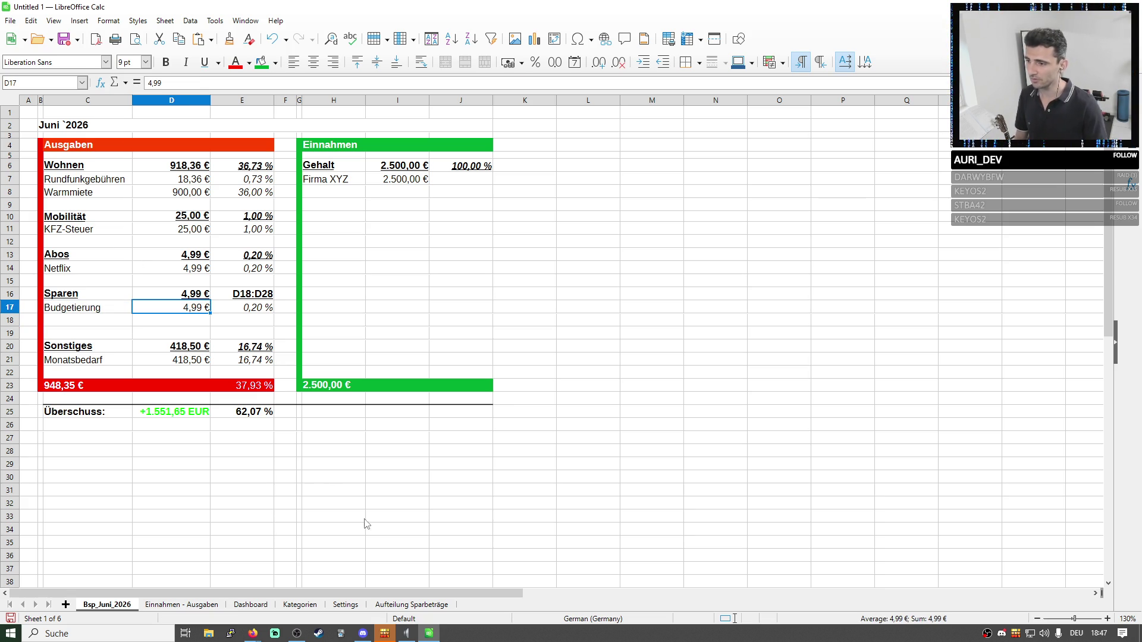
Look up the savings amount on the other sheets and enter 357,33 in D17.
click(292, 607)
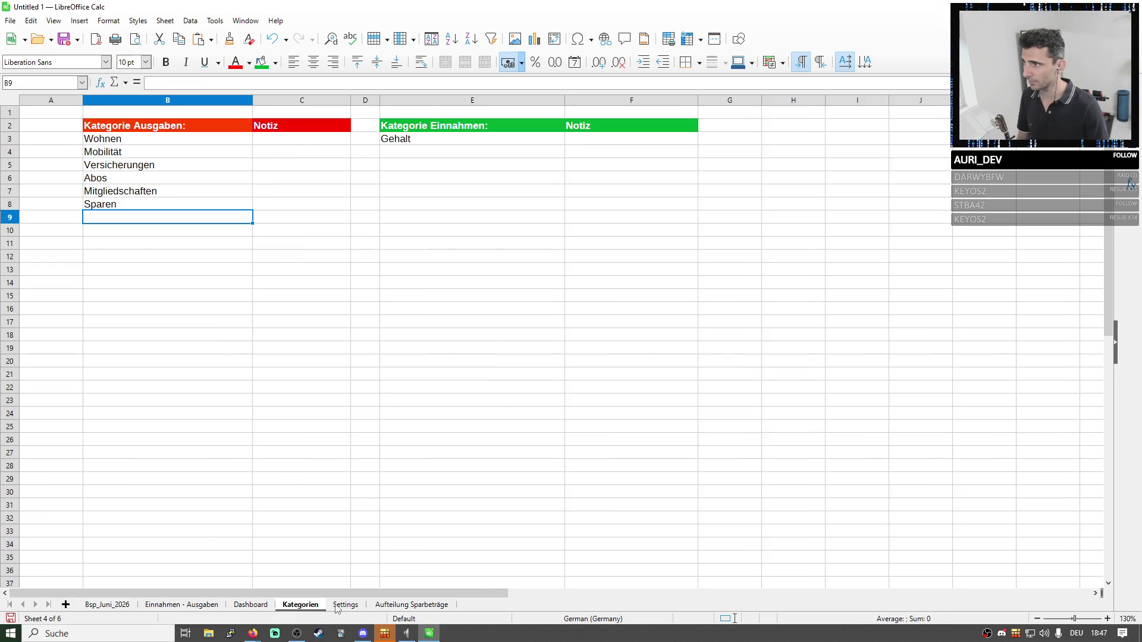
click(345, 606)
click(410, 605)
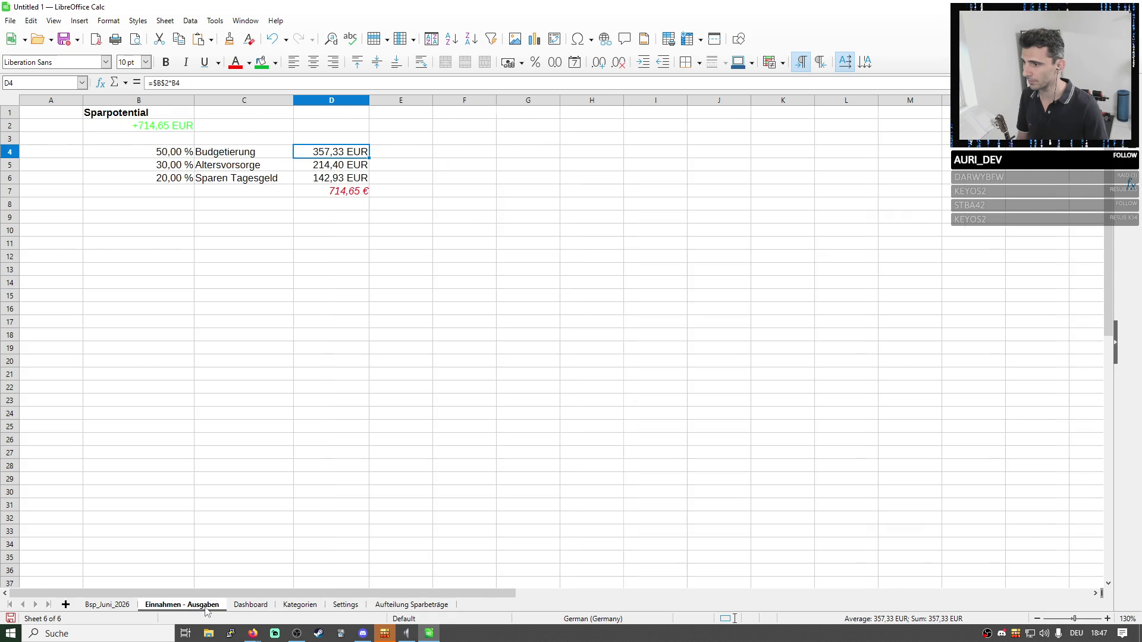
click(181, 605)
click(105, 606)
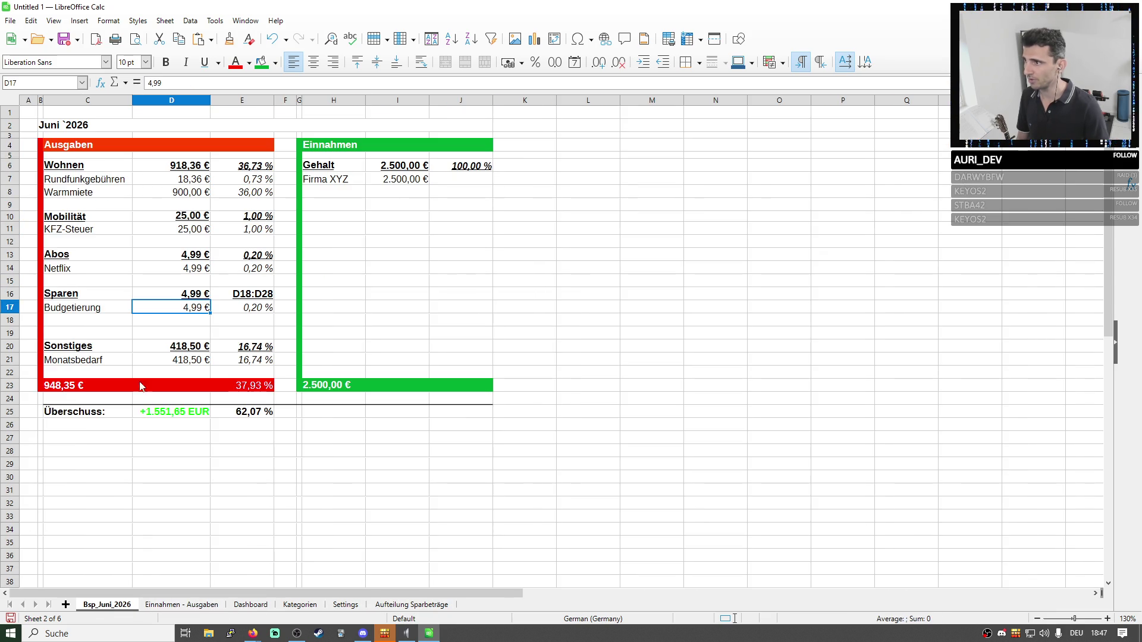
key(F2)
text(3)
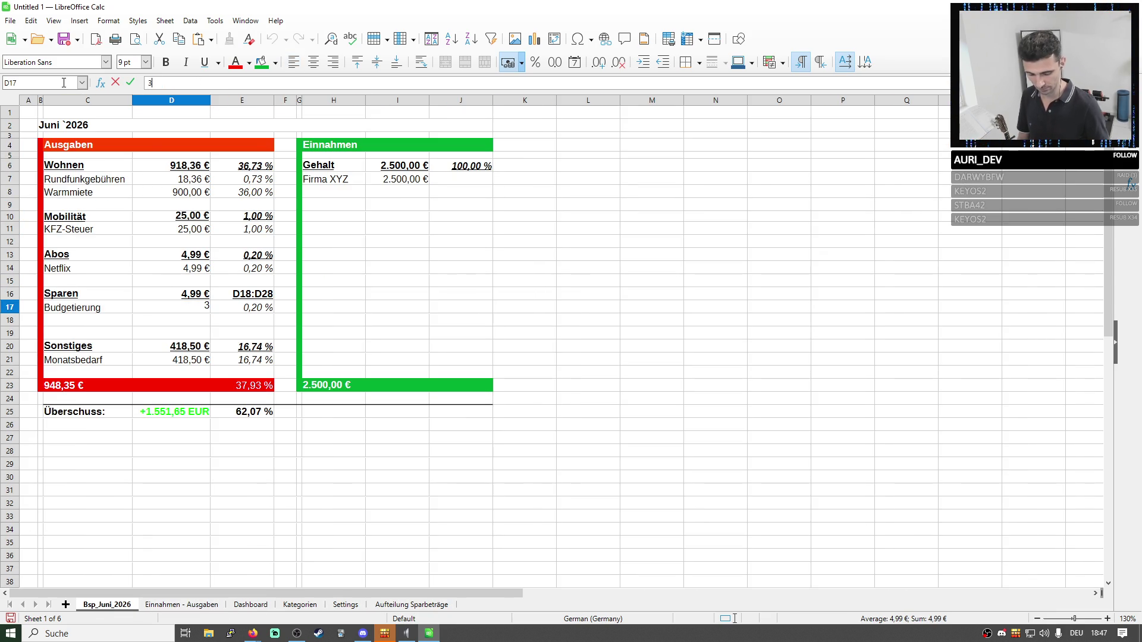
text(57,33)
key(Return)
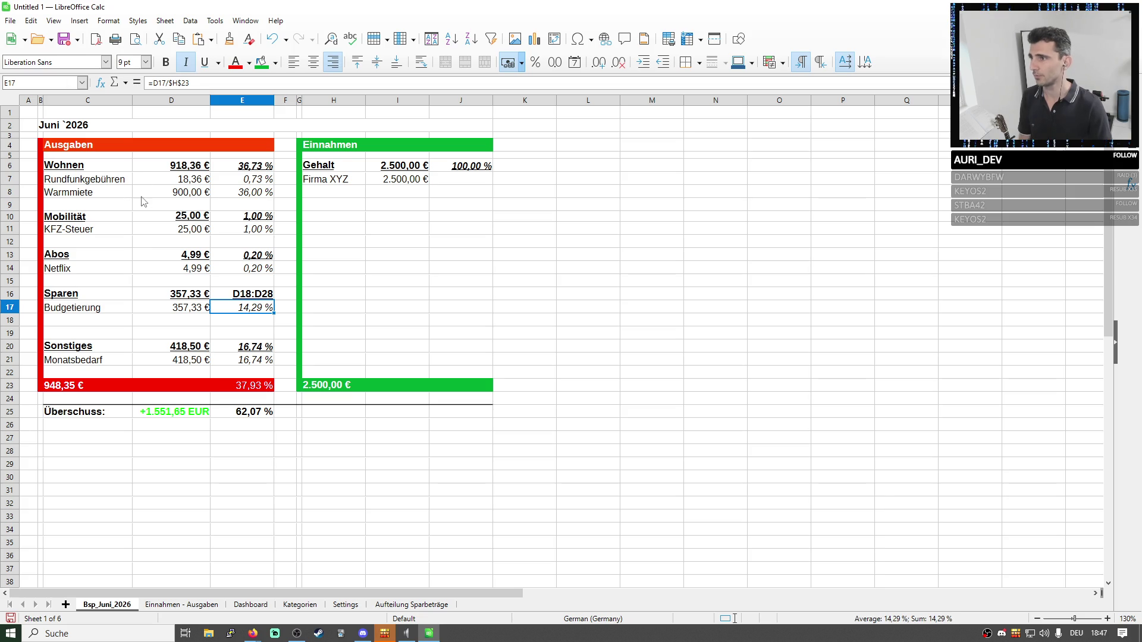
Copy the Abos percentage formula into E16 so Sparen shows its 14,29 % share.
click(253, 256)
key(ctrl+c)
click(251, 295)
key(ctrl+v)
key(Return)
click(265, 310)
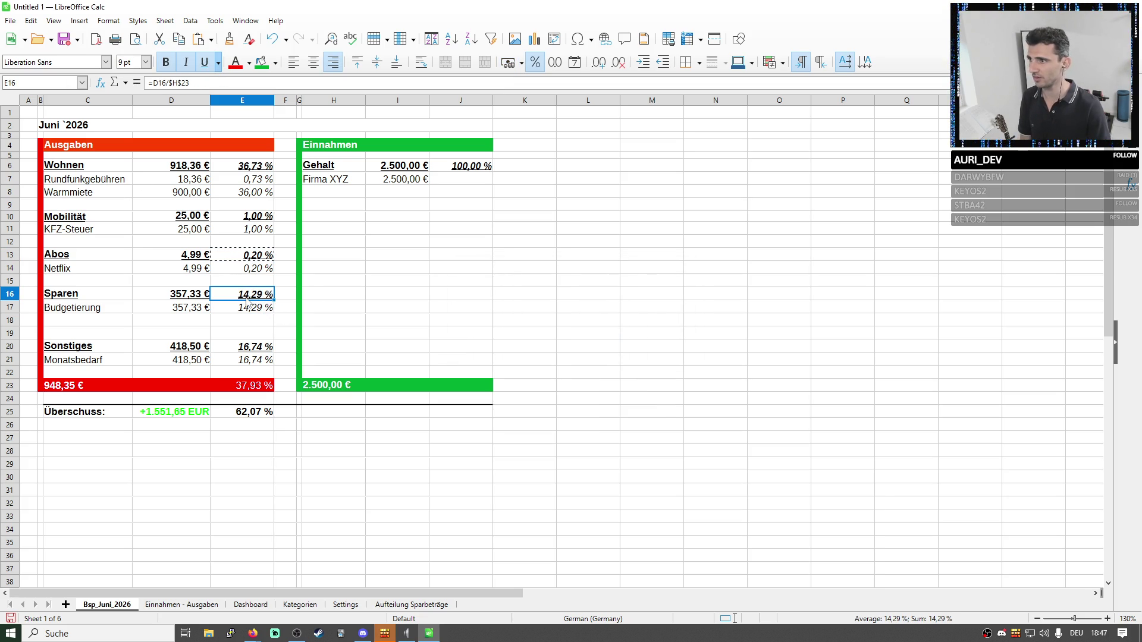
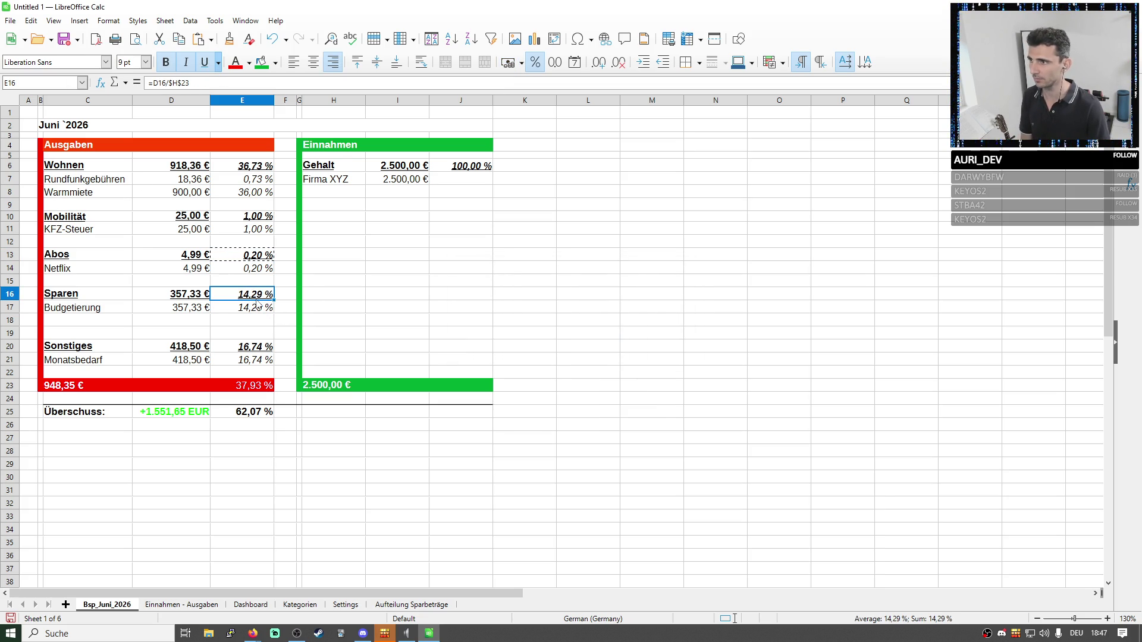
Add Altersvorsorge as a new expense label below Budgetierung, copied from Aufteilung Sparbeträge.
drag(345, 144, 349, 385)
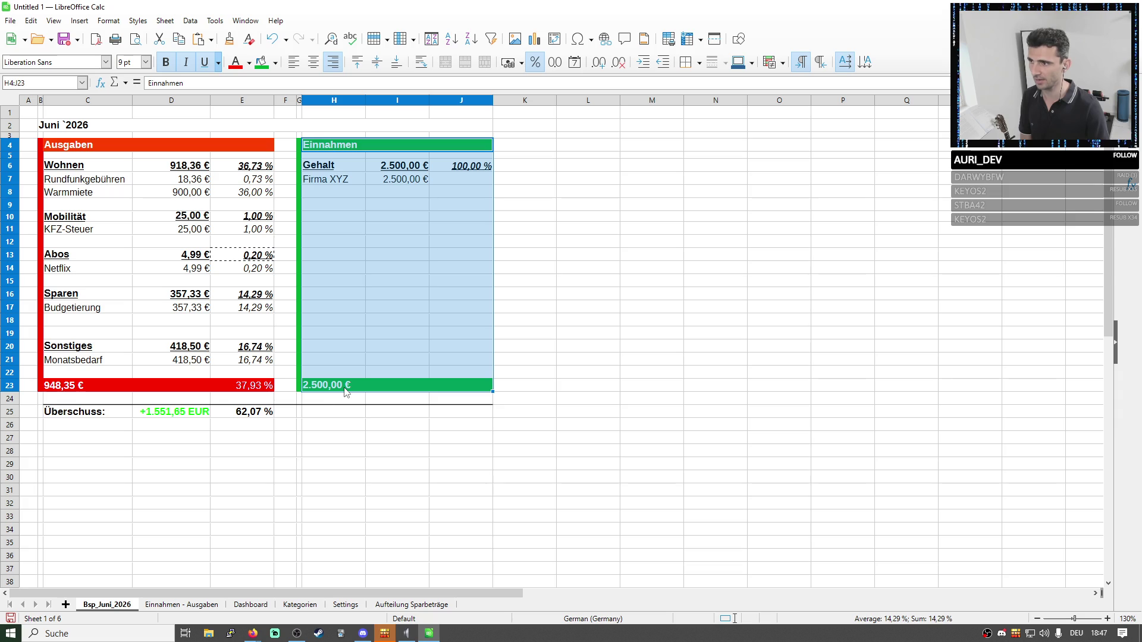
click(252, 313)
key(Left)
key(Left)
key(Down)
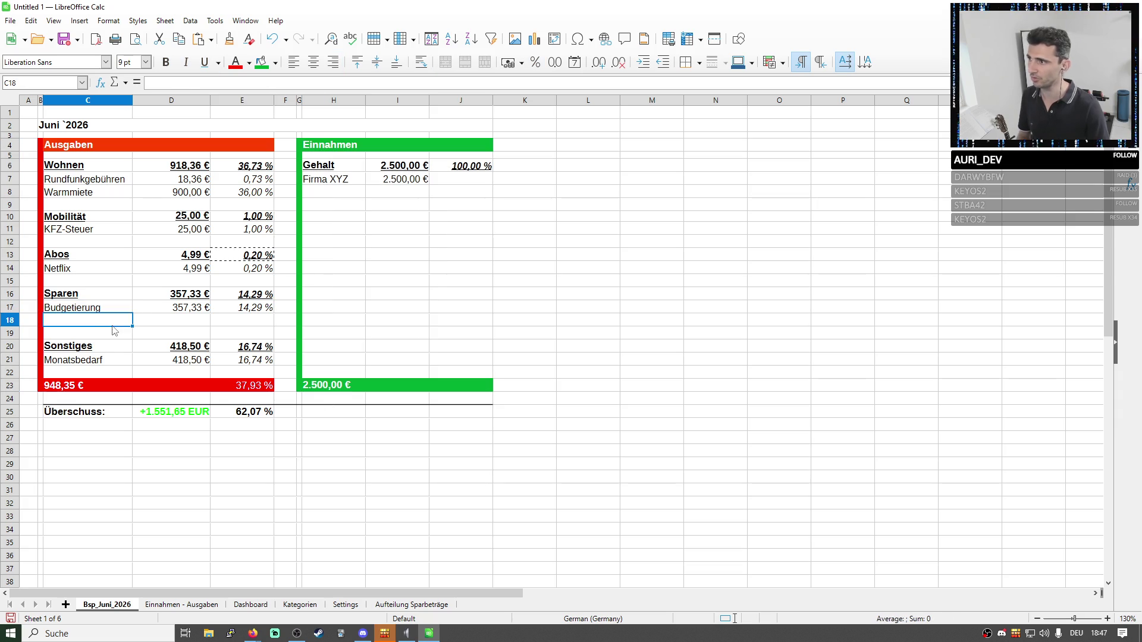
click(177, 83)
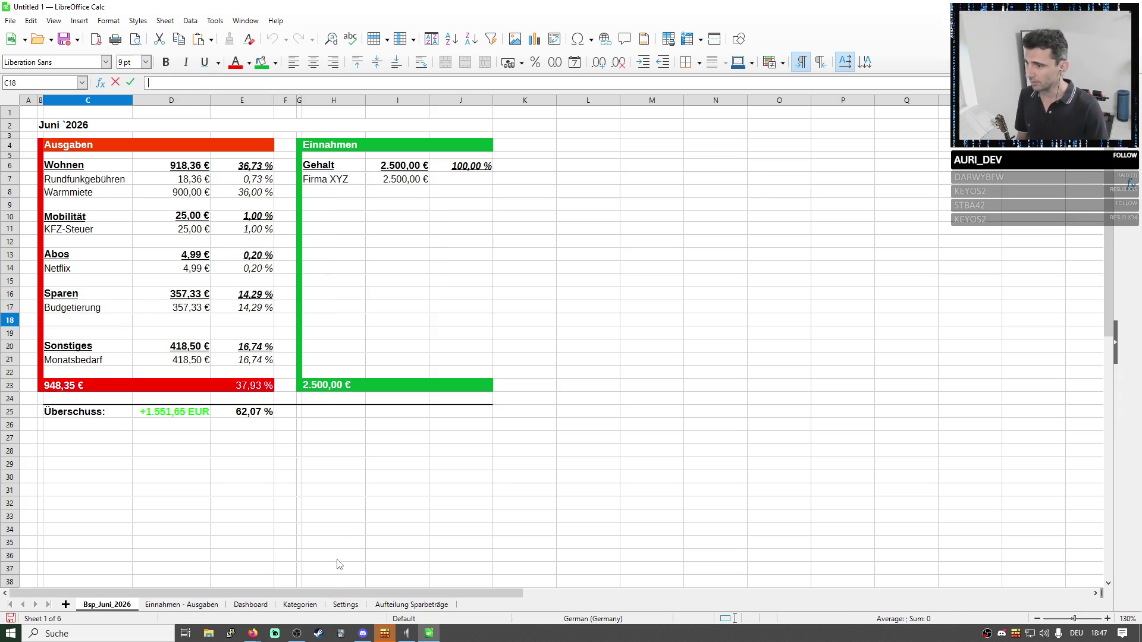
click(380, 606)
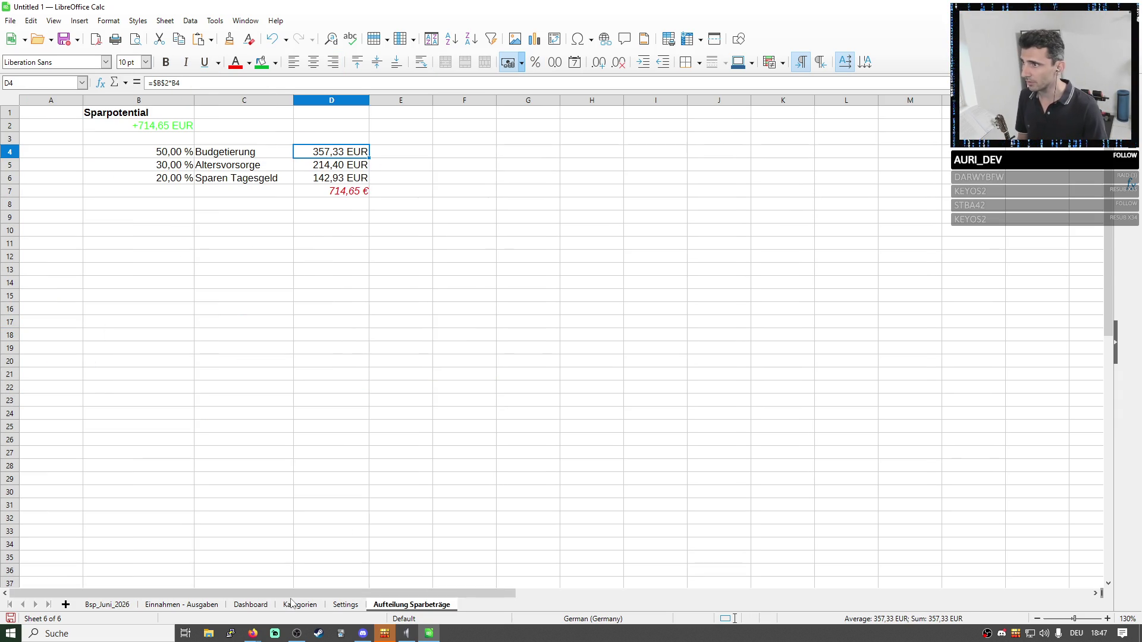
click(226, 169)
double_click(225, 169)
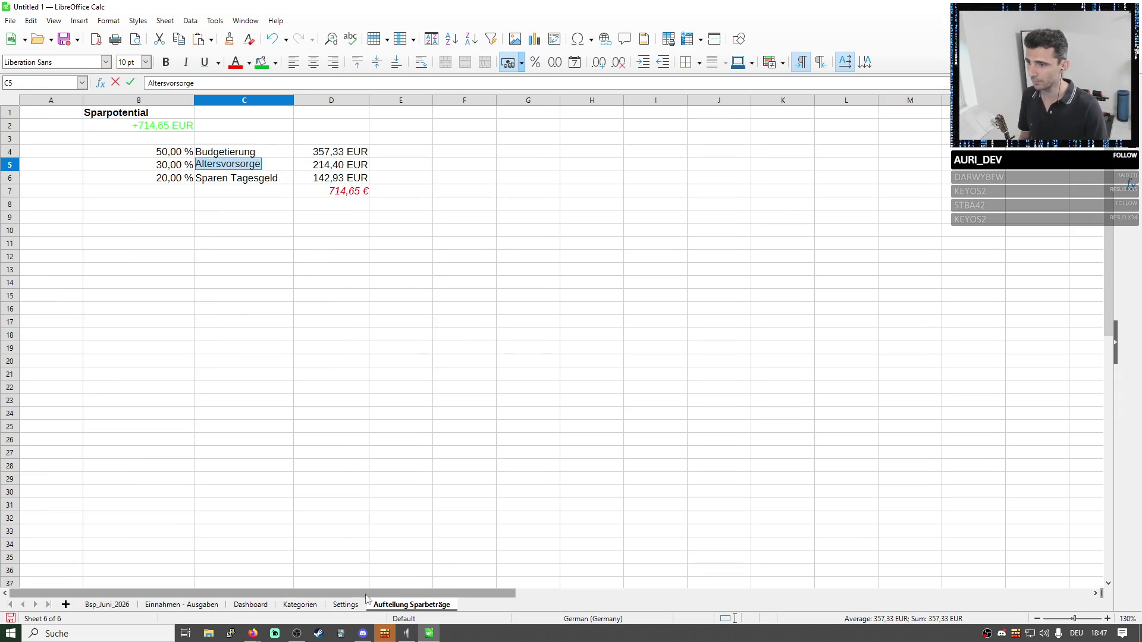
click(188, 605)
double_click(104, 220)
key(Return)
key(ctrl+v)
Enter 214,40 € as the Altersvorsorge cost with a monatlich interval.
click(412, 606)
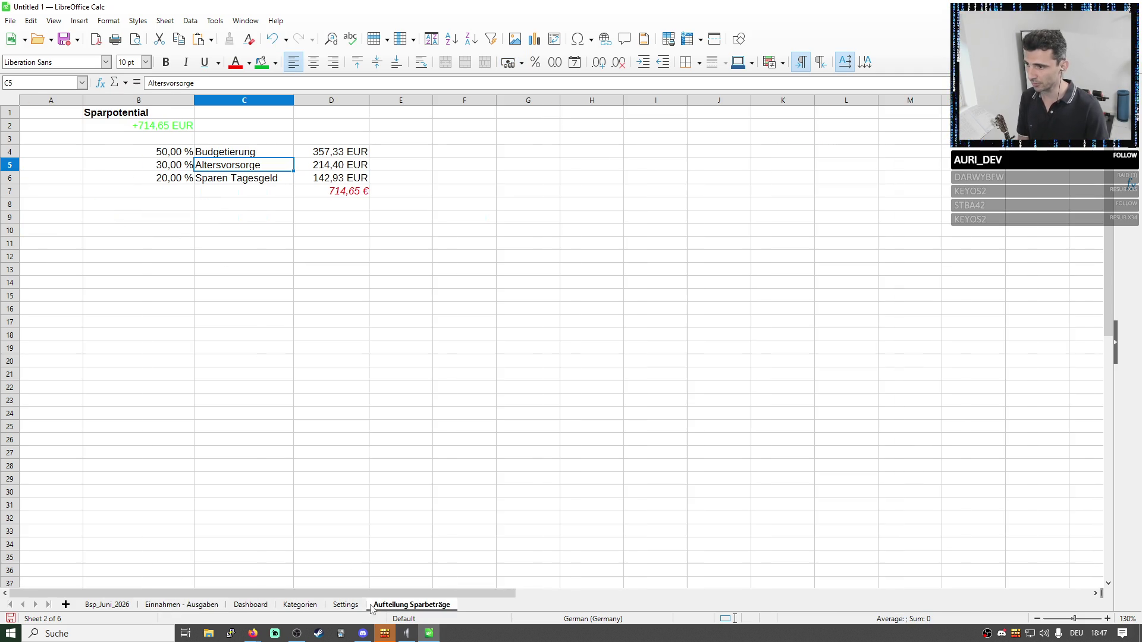
click(188, 606)
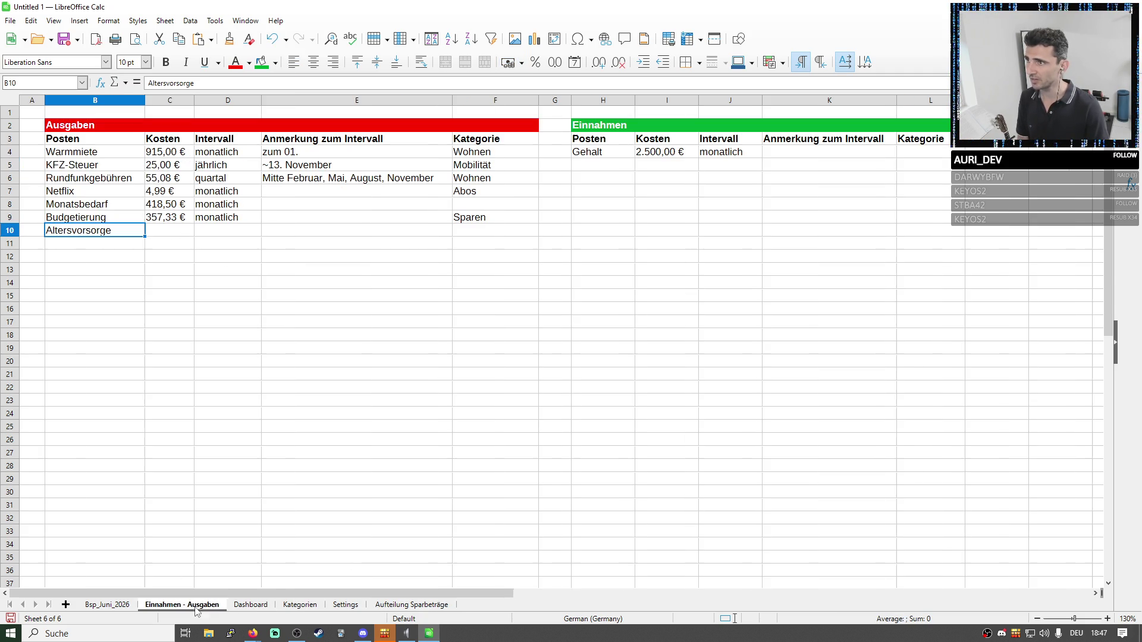
click(169, 234)
text(2)
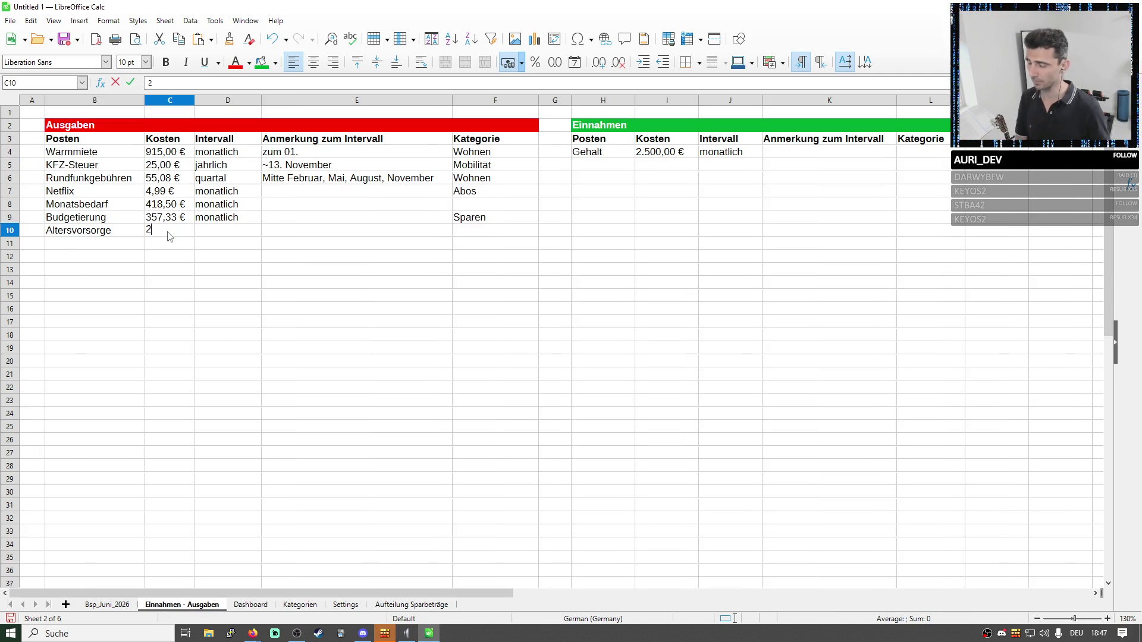
key(Return)
key(Up)
key(Right)
key(Up)
key(Down)
key(ctrl+Right)
key(Left)
key(Left)
key(Left)
key(Left)
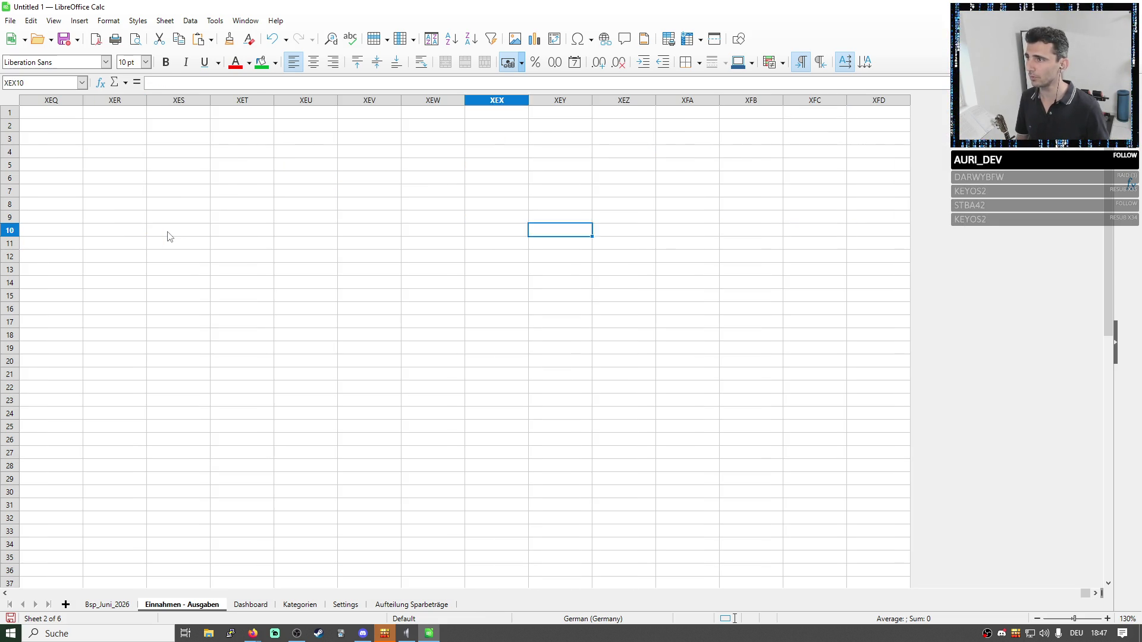
key(Left)
key(Left)
key(Left)
key(Left)
key(Left)
key(Left)
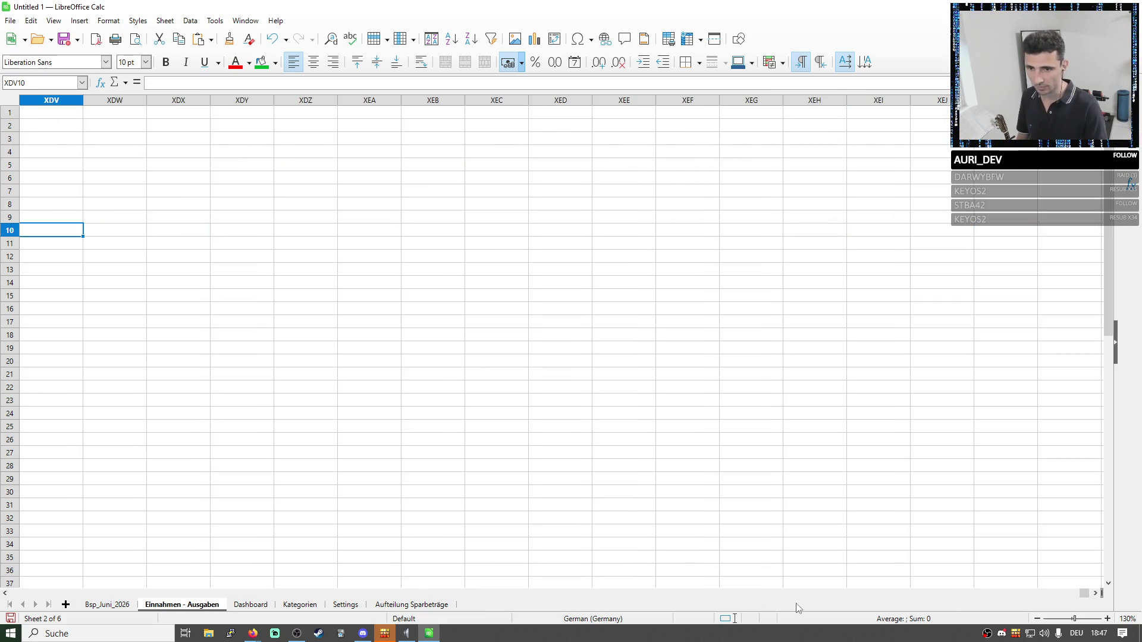
Set the Altersvorsorge category to Sparen.
drag(1085, 593, 18, 594)
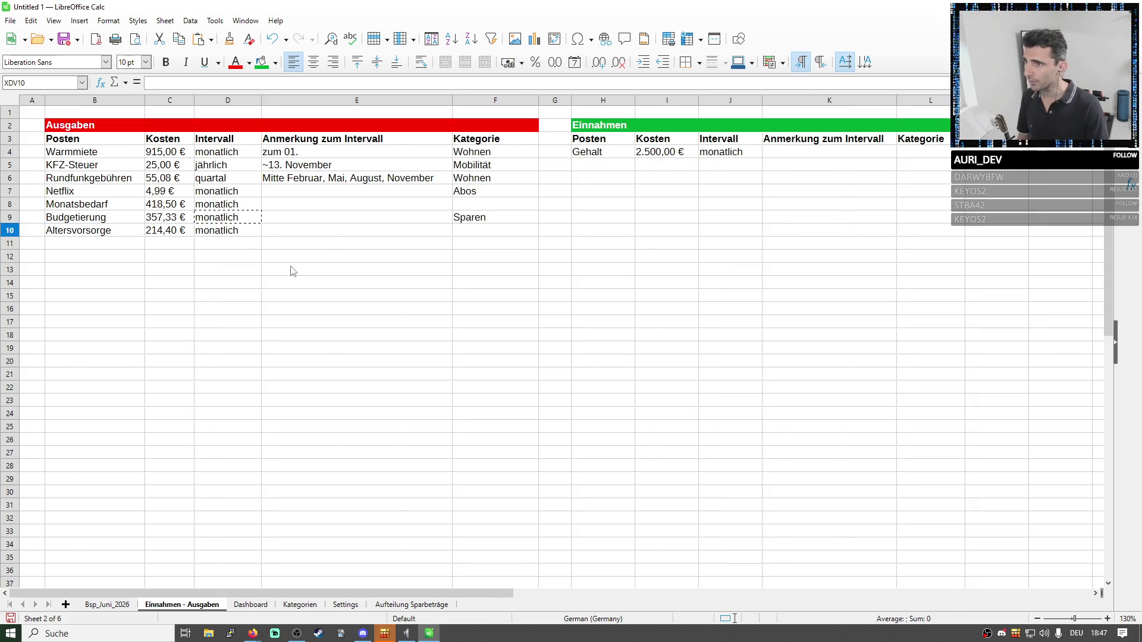
click(496, 230)
click(542, 230)
click(482, 290)
click(295, 491)
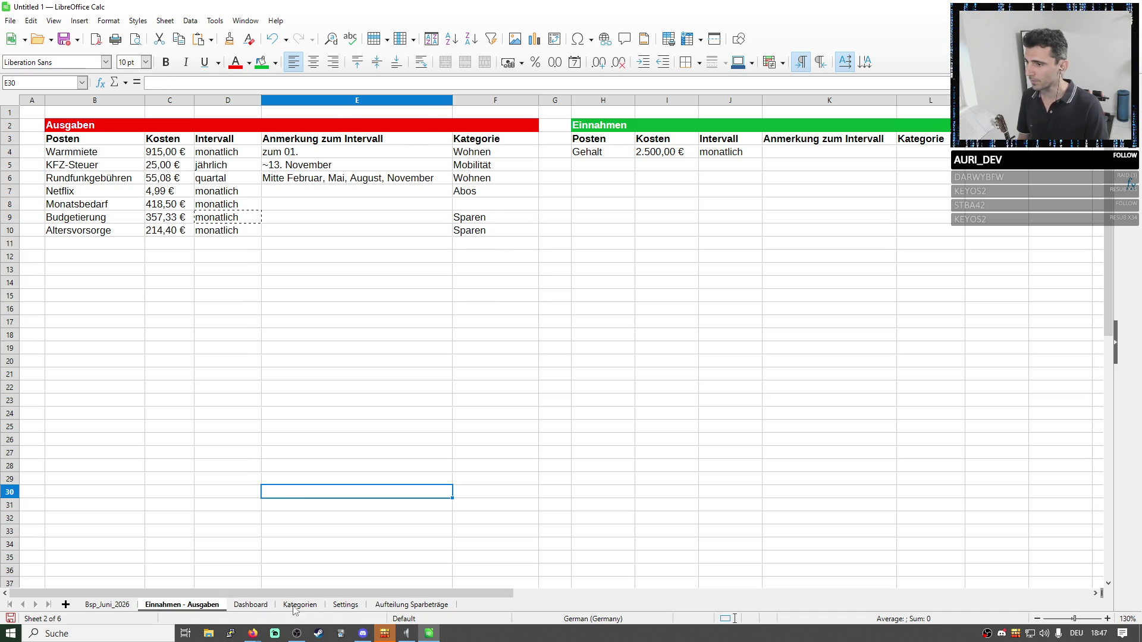
Rename the savings item on Aufteilung Sparbeträge to Tagesgeld and start the Tagesgeld expense row.
click(412, 604)
key(Down)
text(Tagesgeld)
click(214, 607)
double_click(404, 617)
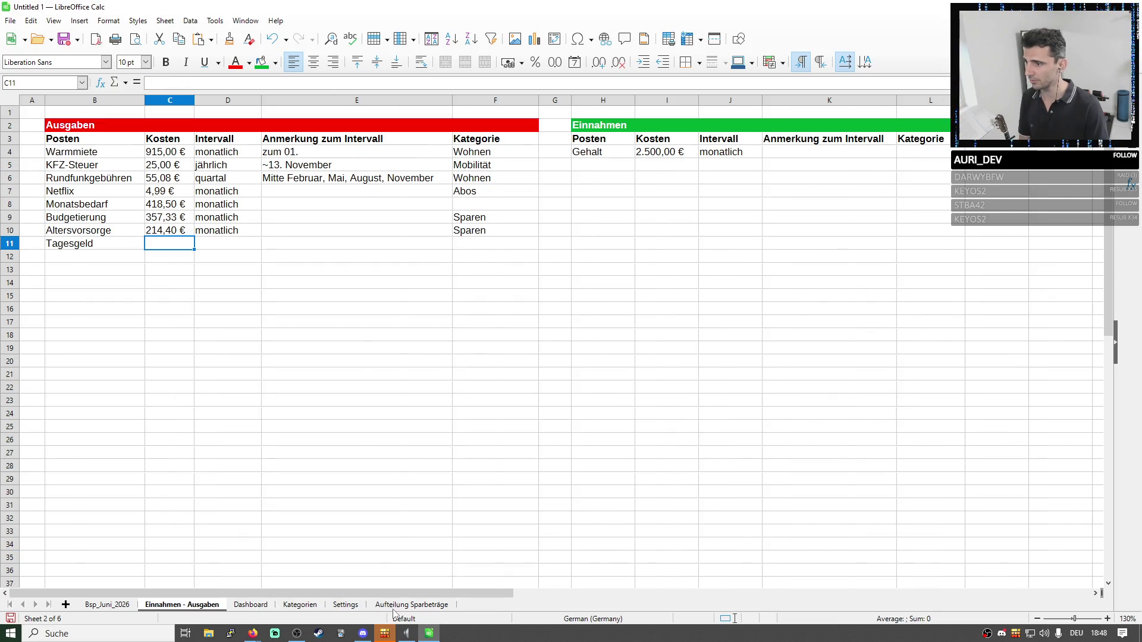
click(760, 445)
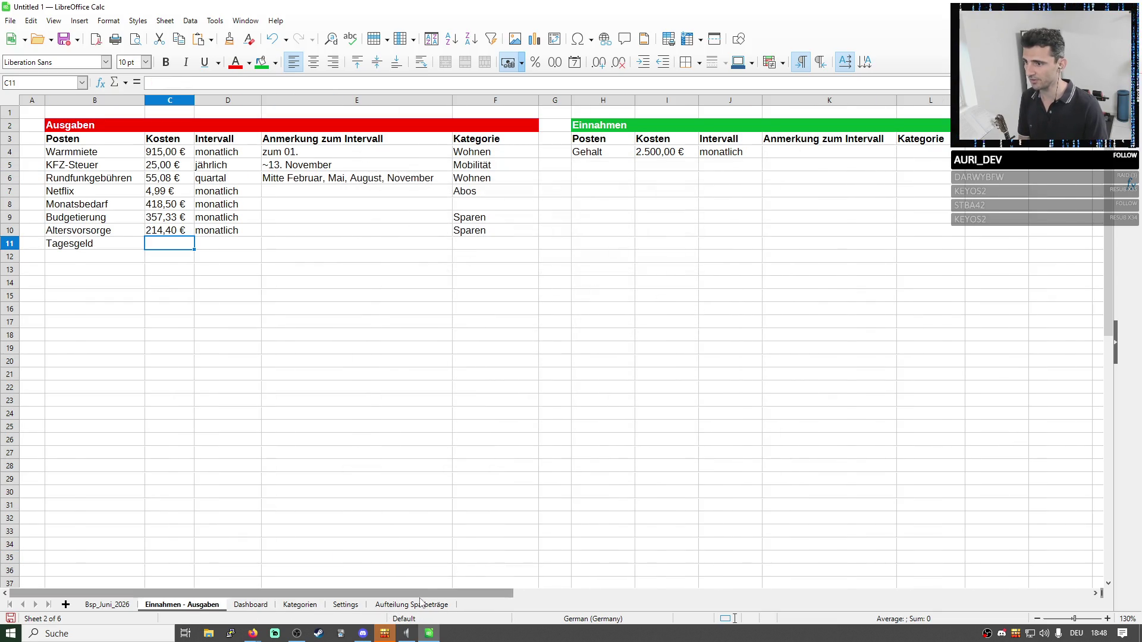
click(407, 606)
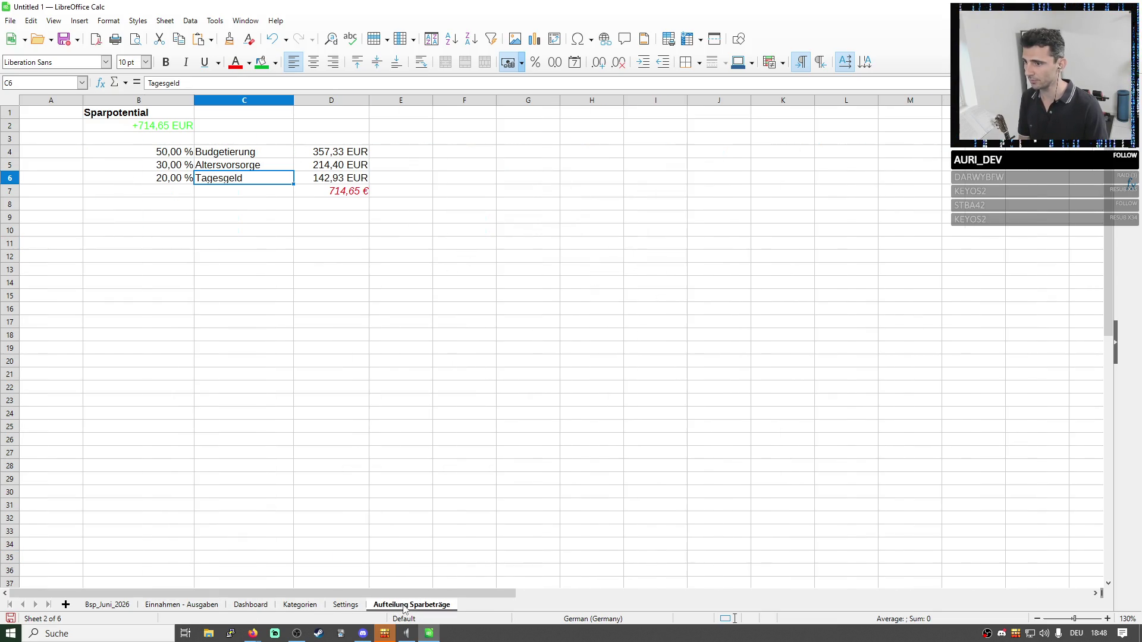
click(206, 606)
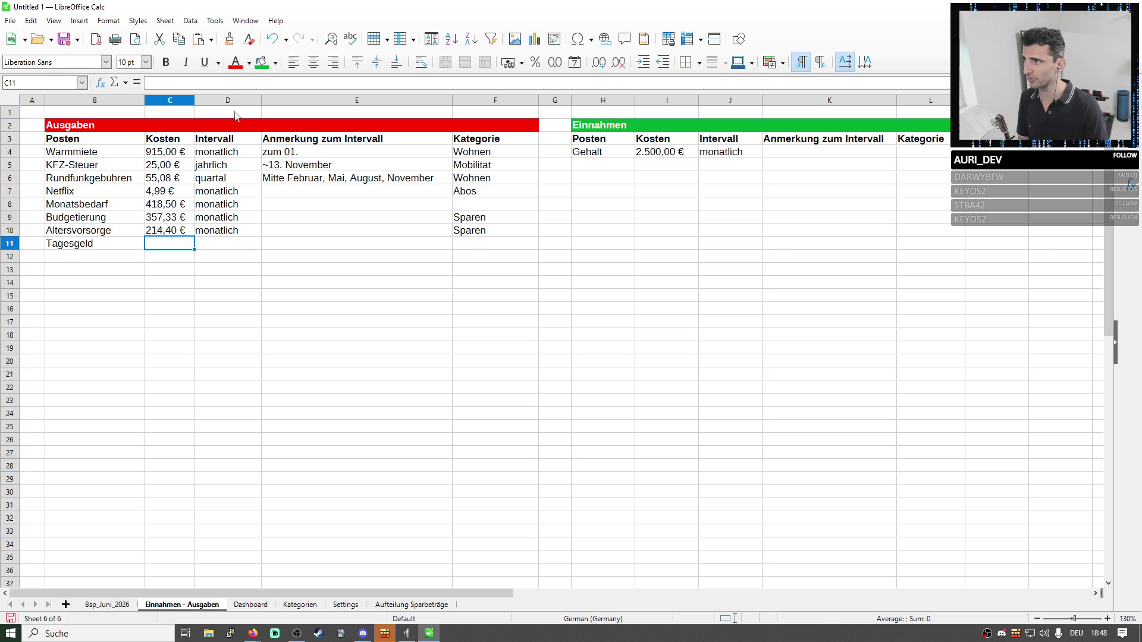
text(1)
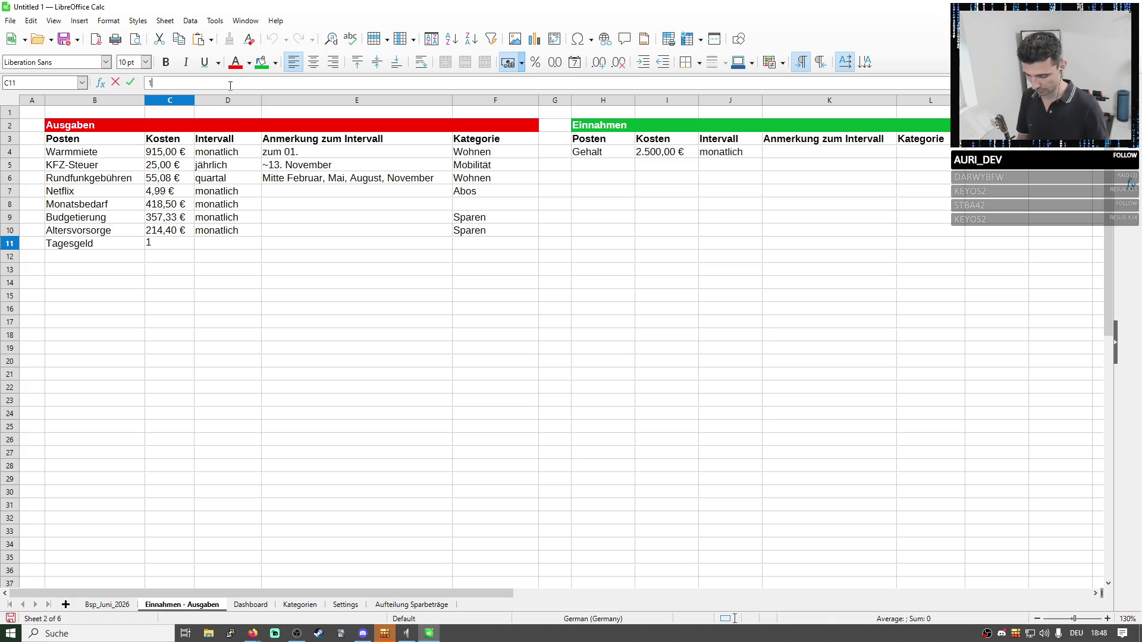
Fill the Tagesgeld row with 142,93 €, monatlich and category Sparen.
click(411, 605)
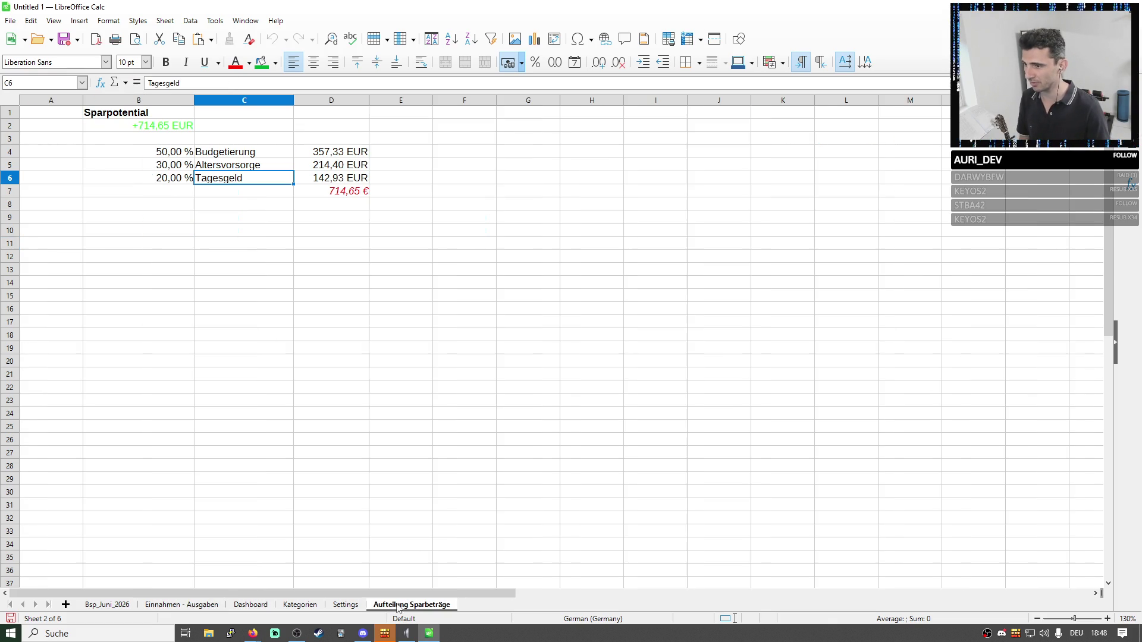
click(187, 607)
click(211, 82)
text(42)
key(Return)
key(Up)
key(Right)
key(Up)
key(ctrl+c)
key(Down)
key(ctrl+v)
key(Right)
key(Right)
key(Right)
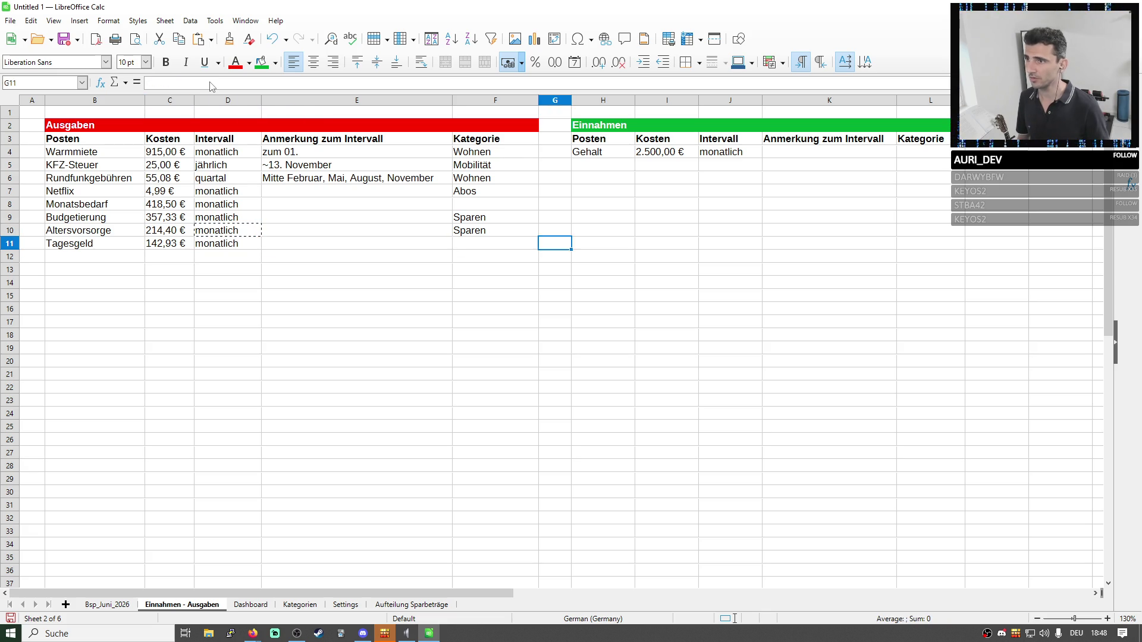
key(Left)
text(Sparen)
key(Return)
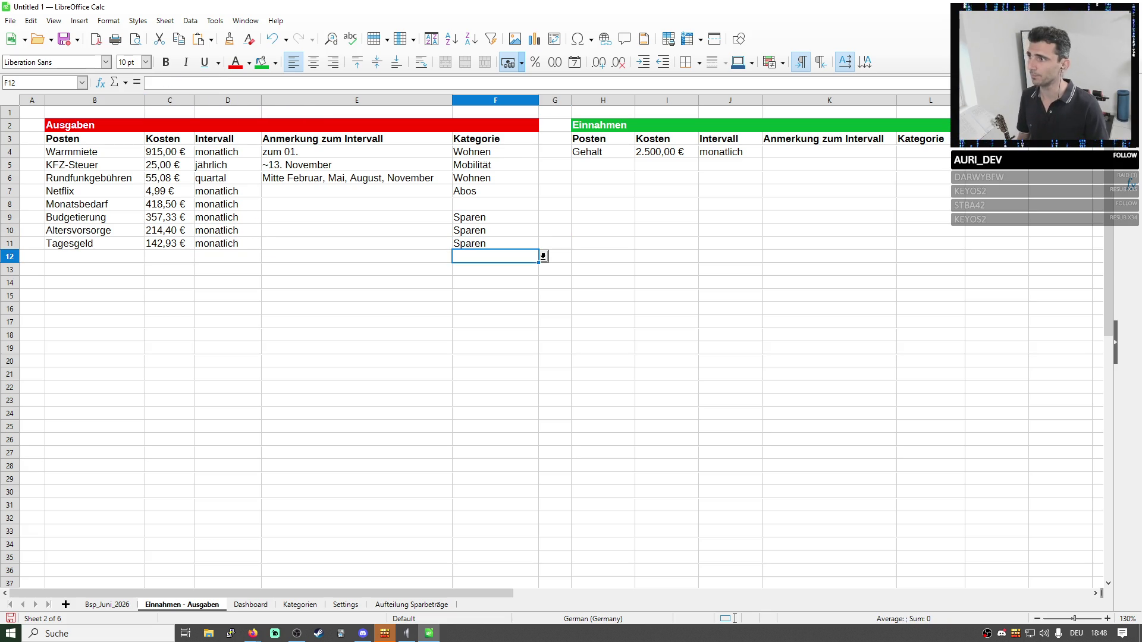
Return to the Bsp_Juni_2026 sheet.
key(ctrl+Page_Down)
key(ctrl+Page_Up)
key(ctrl+Page_Up)
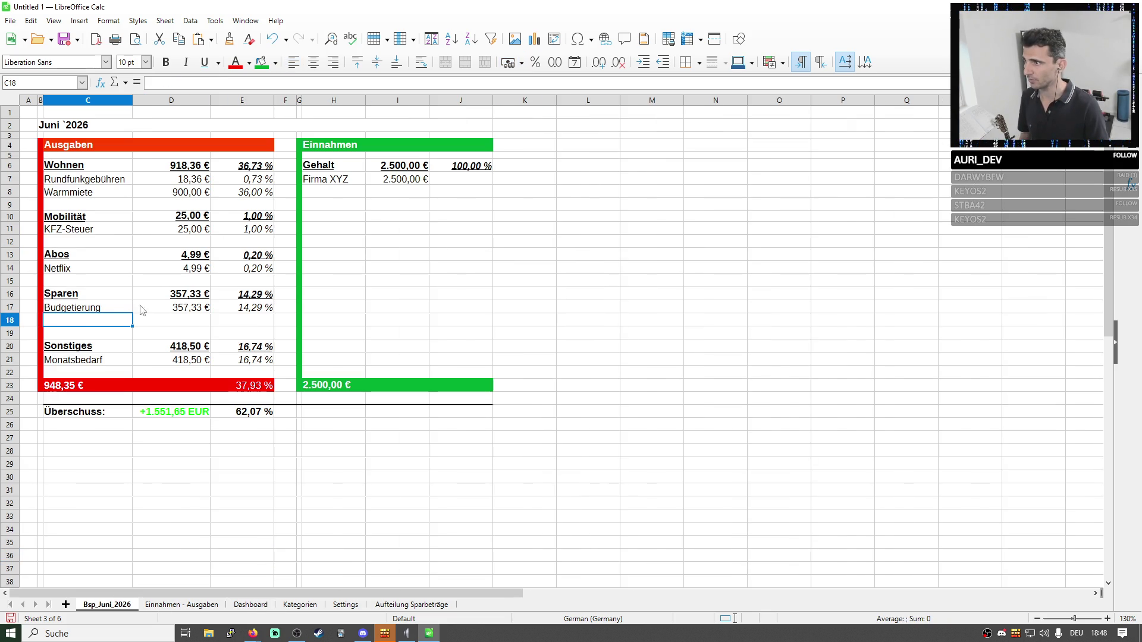
Insert a row in the Sparen group and copy the Budgetierung line into the two rows below.
right_click(7, 321)
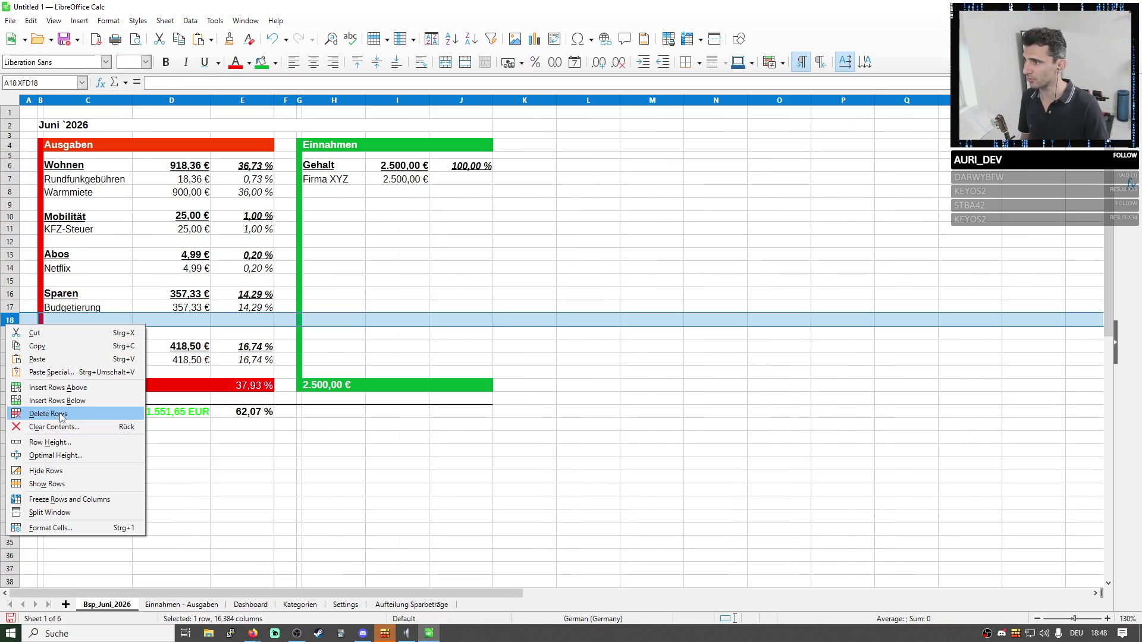
click(63, 401)
drag(80, 307, 241, 307)
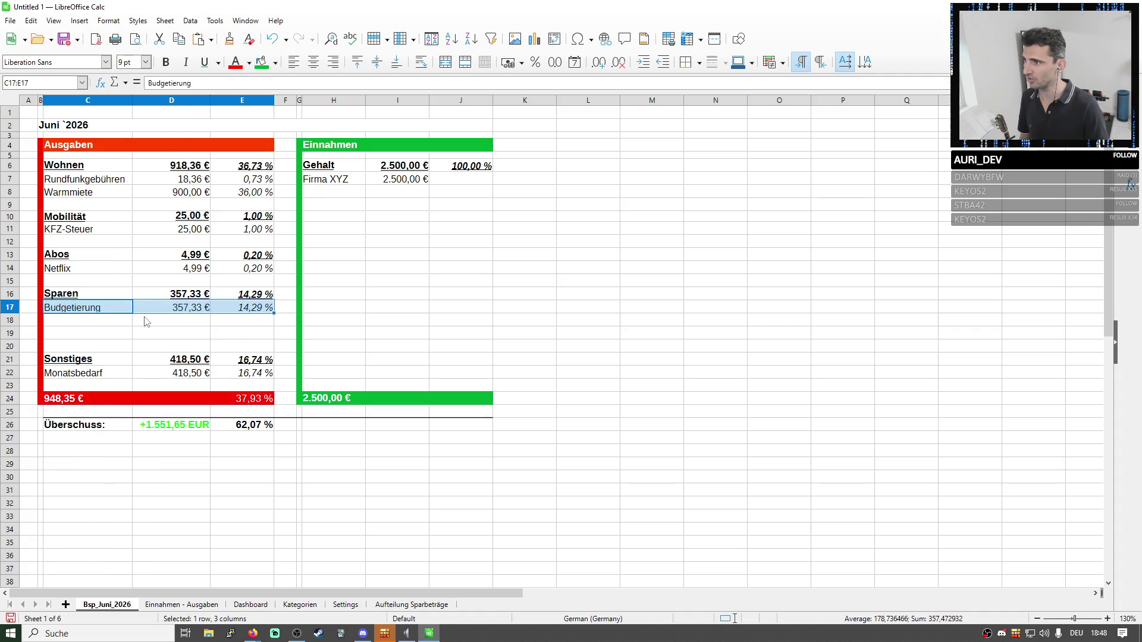
key(ctrl+c)
click(90, 320)
key(ctrl+v)
key(ctrl+v)
Change the second savings amount to 214,40 € after checking Aufteilung Sparbeträge.
click(179, 322)
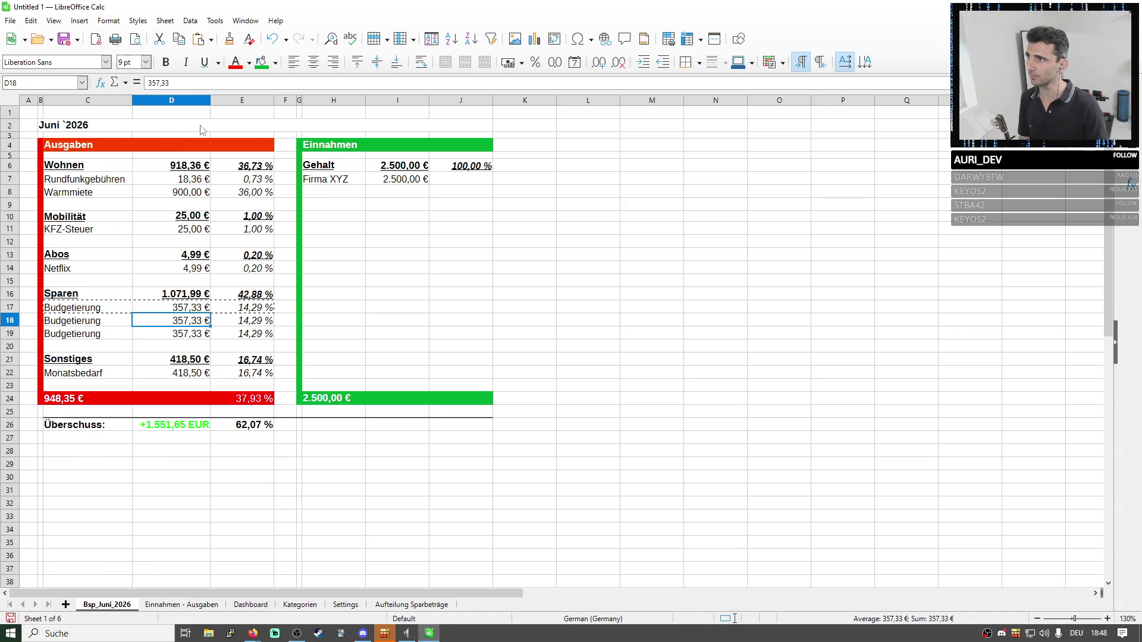
click(399, 605)
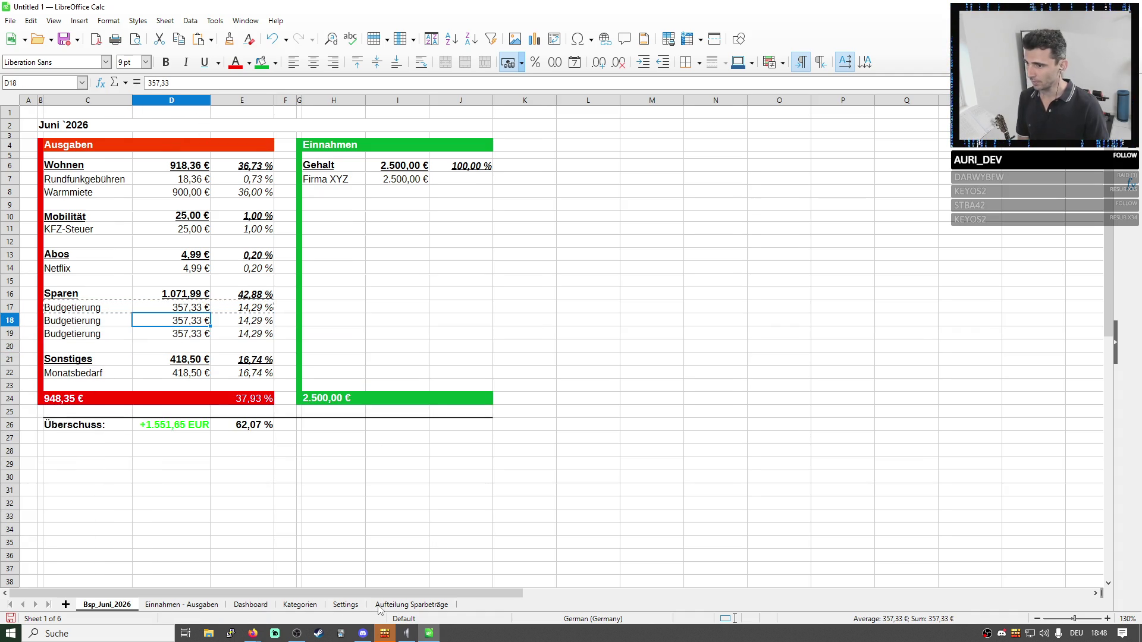
click(107, 605)
click(185, 318)
key(BackSpace)
text(2)
key(BackSpace)
text(4)
key(Return)
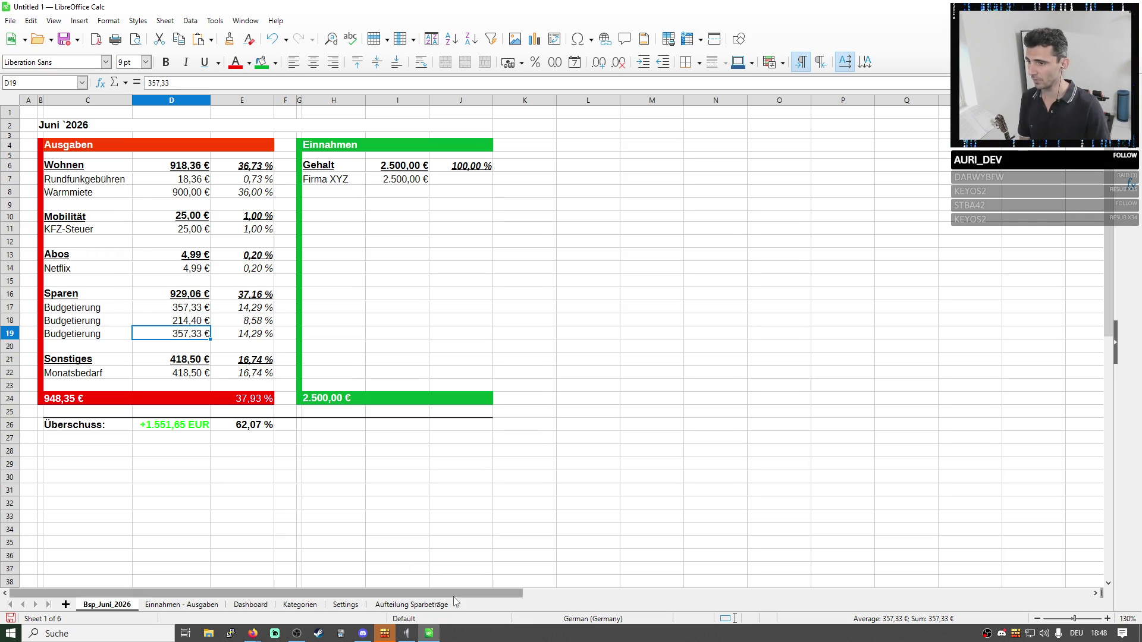
Change the third savings amount to 142,93 €.
click(433, 607)
click(164, 606)
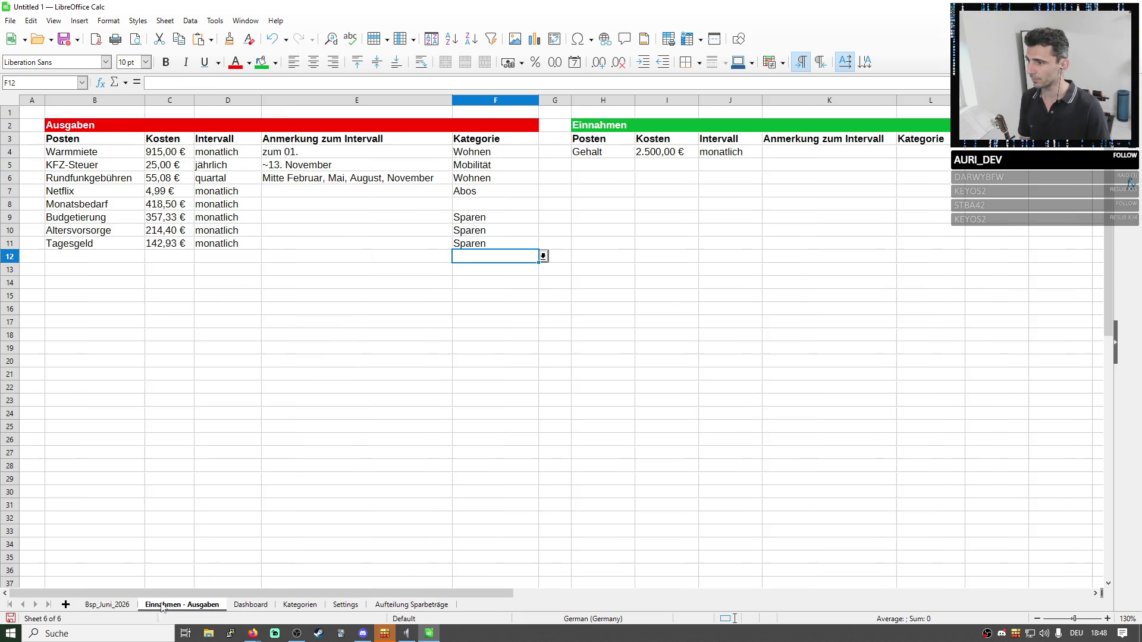
click(106, 606)
key(F2)
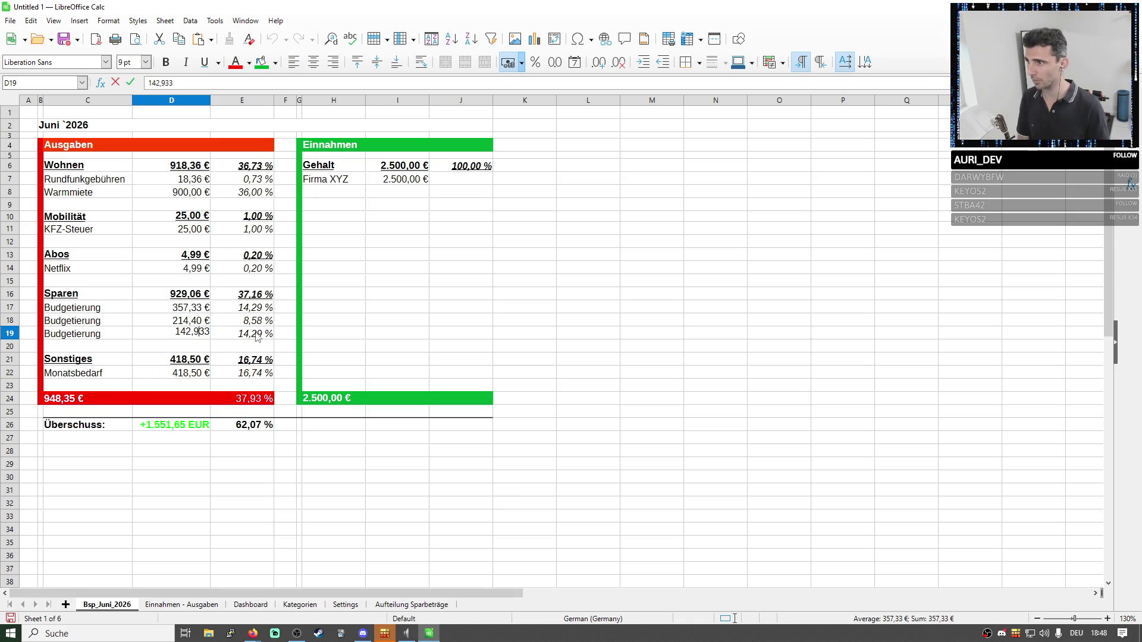
key(Return)
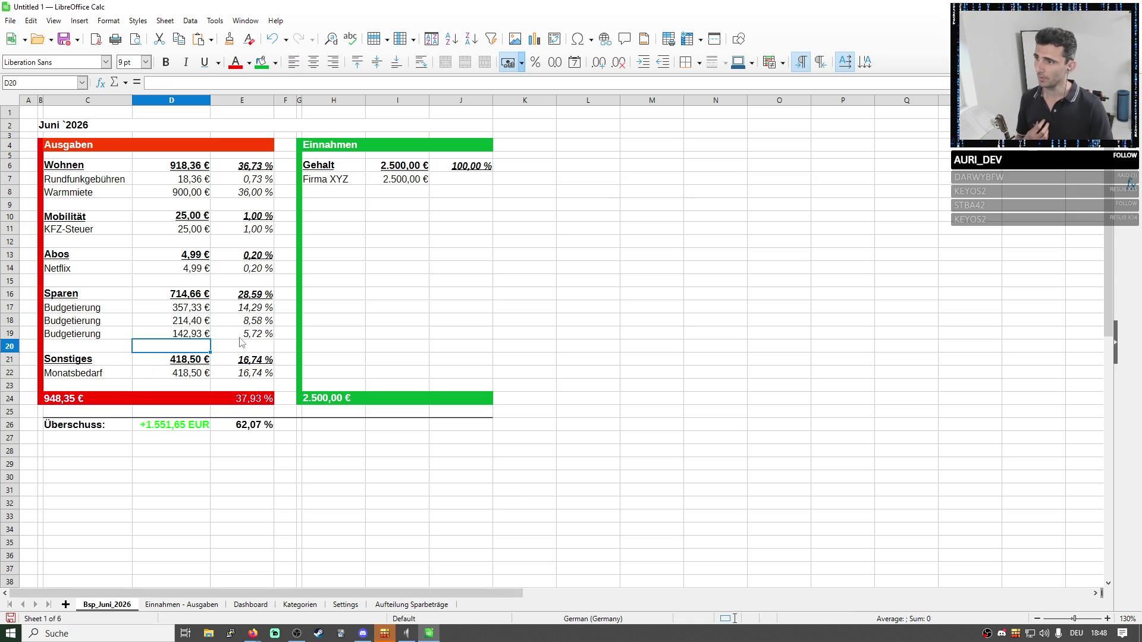
Extend the share total in E24 to =E6+E10+E13+E16+E21, including Sparen and Sonstiges.
click(243, 398)
click(254, 82)
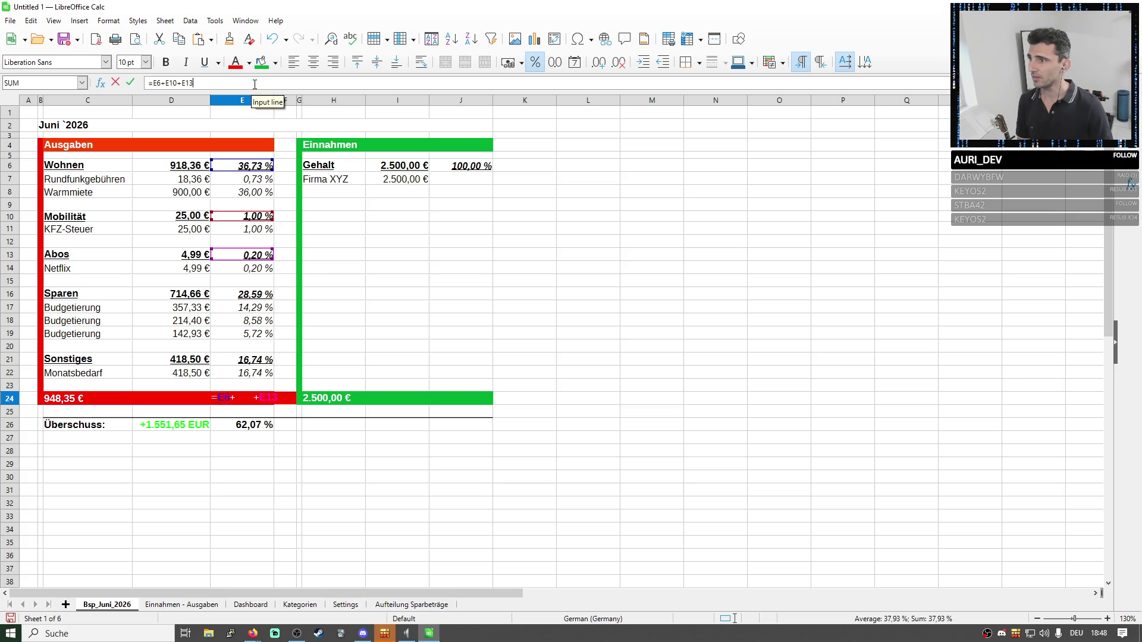
text(+)
click(243, 297)
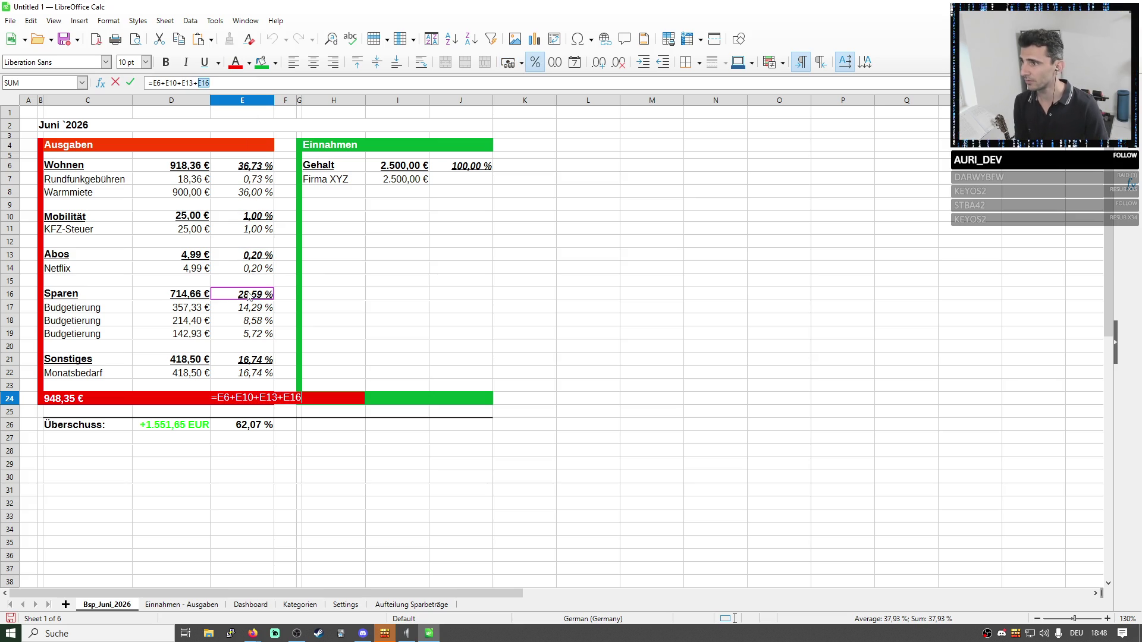
click(257, 85)
text(+)
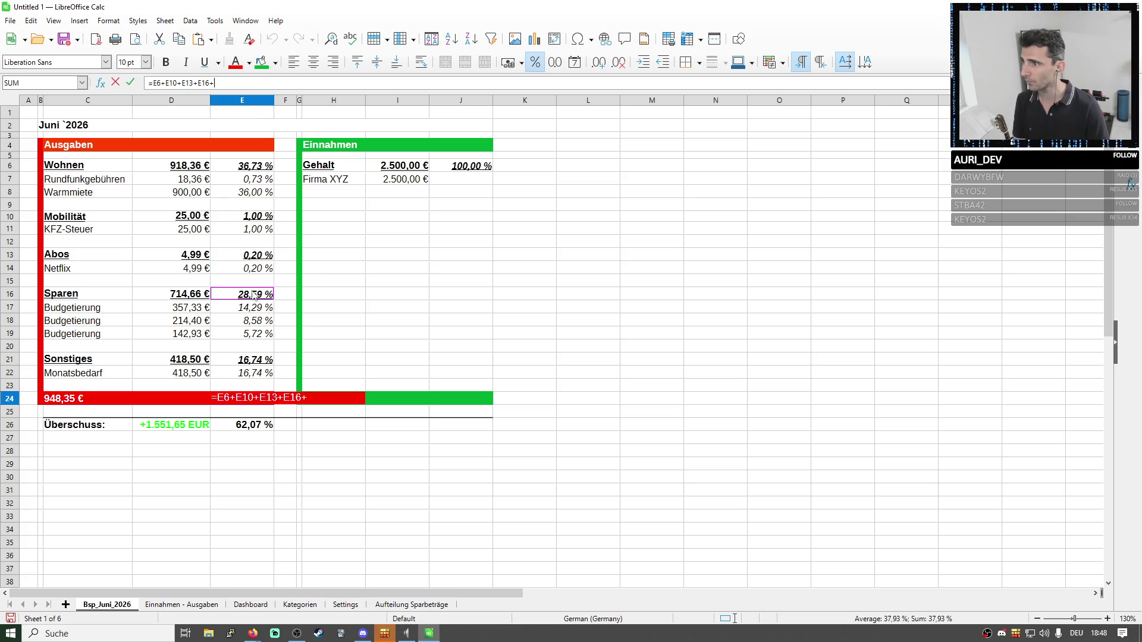
click(250, 361)
key(Return)
key(Up)
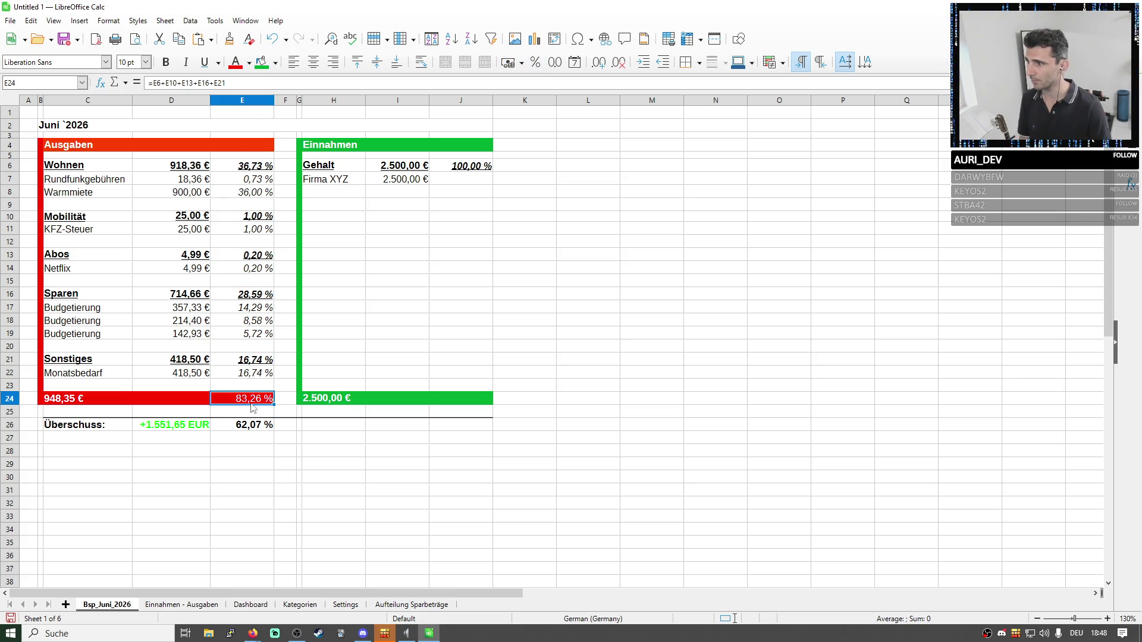
click(253, 81)
key(Return)
Review the Sparen share and Sparen sum formulas without changes.
double_click(247, 293)
key(Return)
click(187, 294)
key(alt+equal)
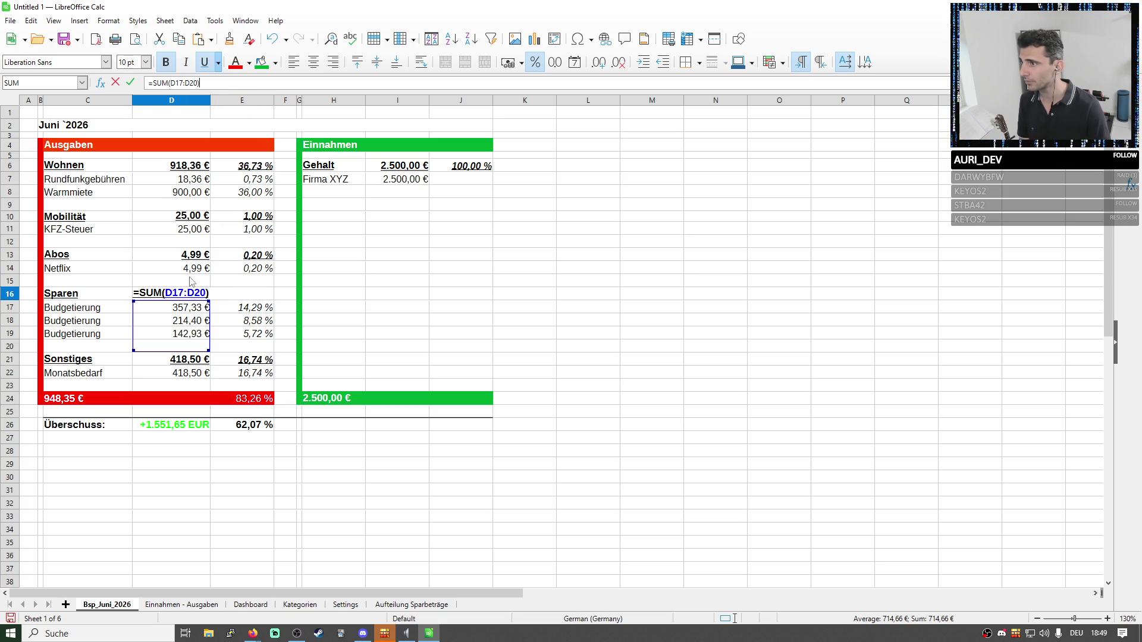
key(Return)
click(195, 255)
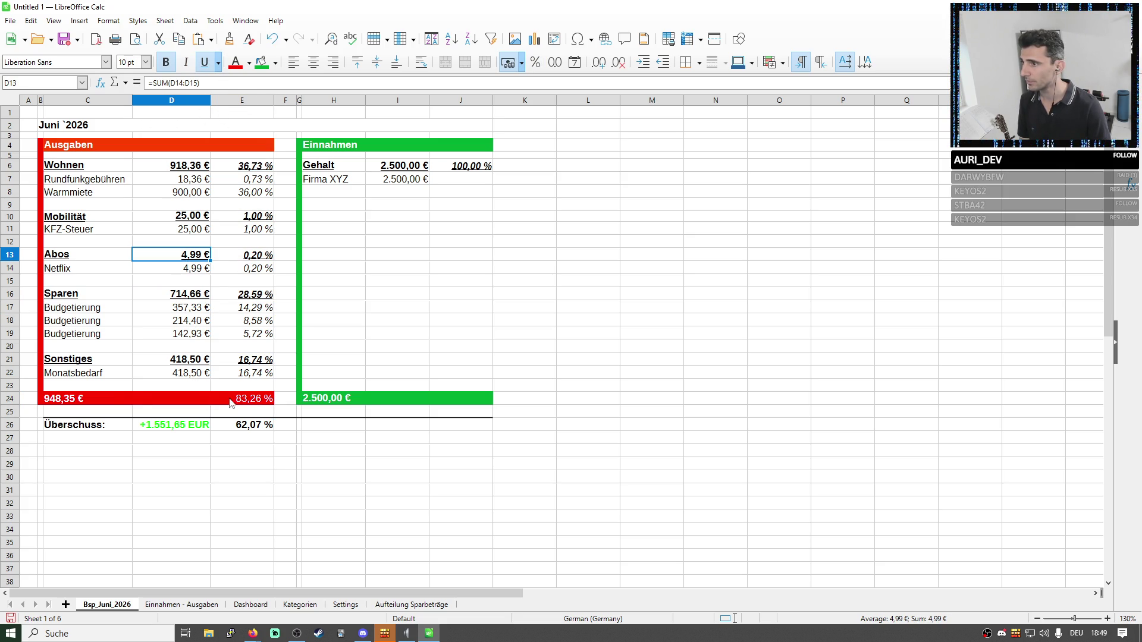
Extend the Ausgaben amount total in C24 to =D6+D10+D13+D16+D21, giving 2.081,51 €.
click(107, 399)
text(=D6+D10+D13)
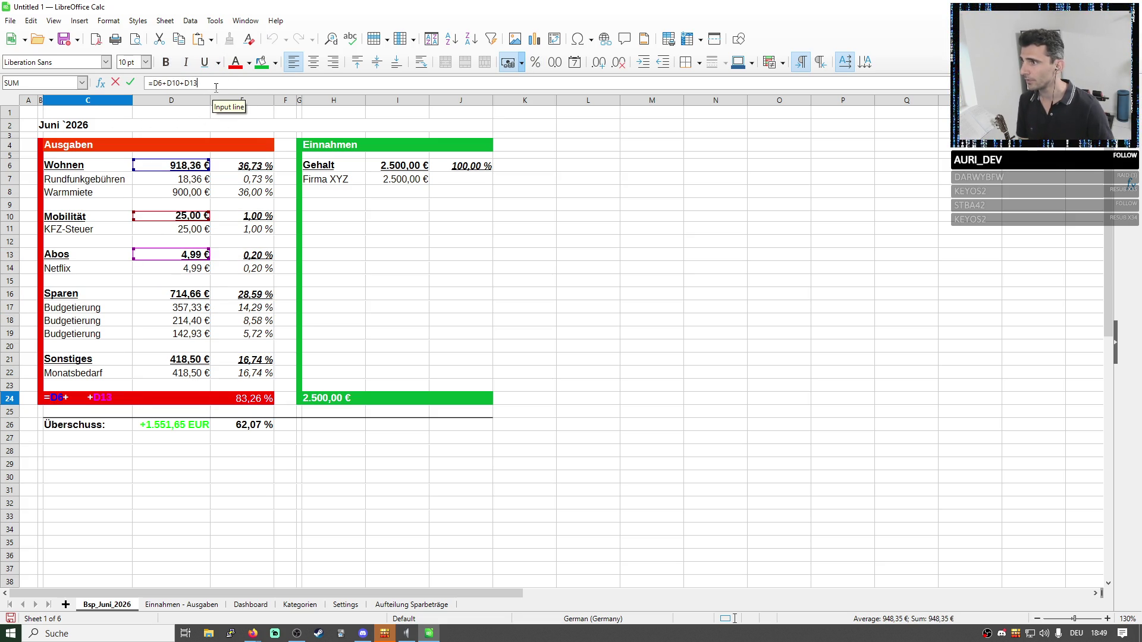
text(+)
click(201, 295)
text(+)
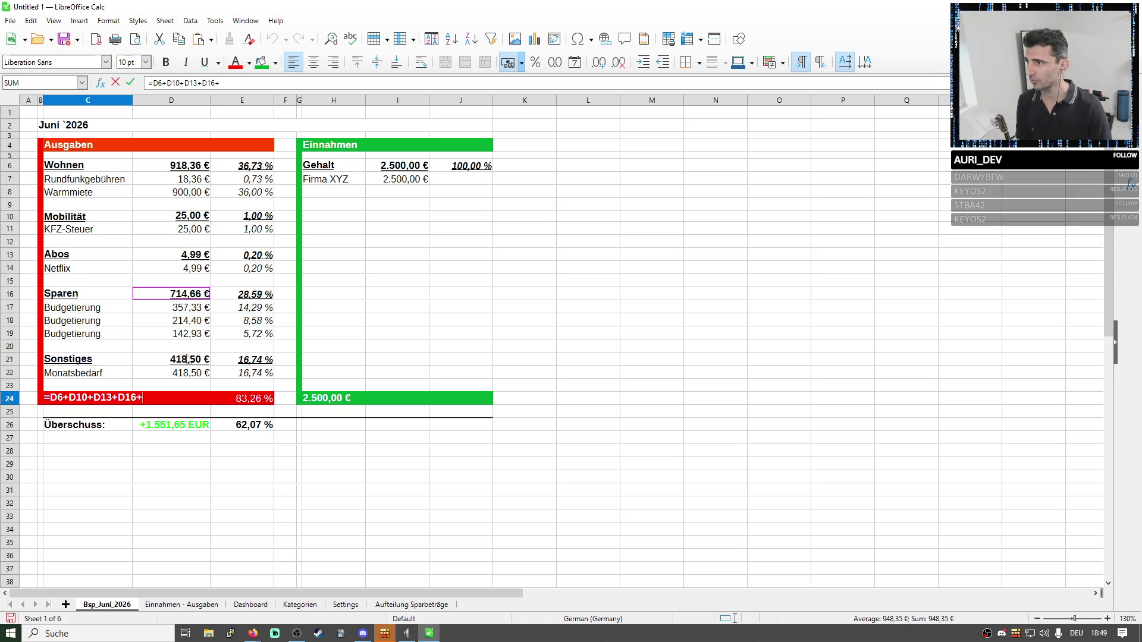
click(192, 358)
key(Return)
click(173, 425)
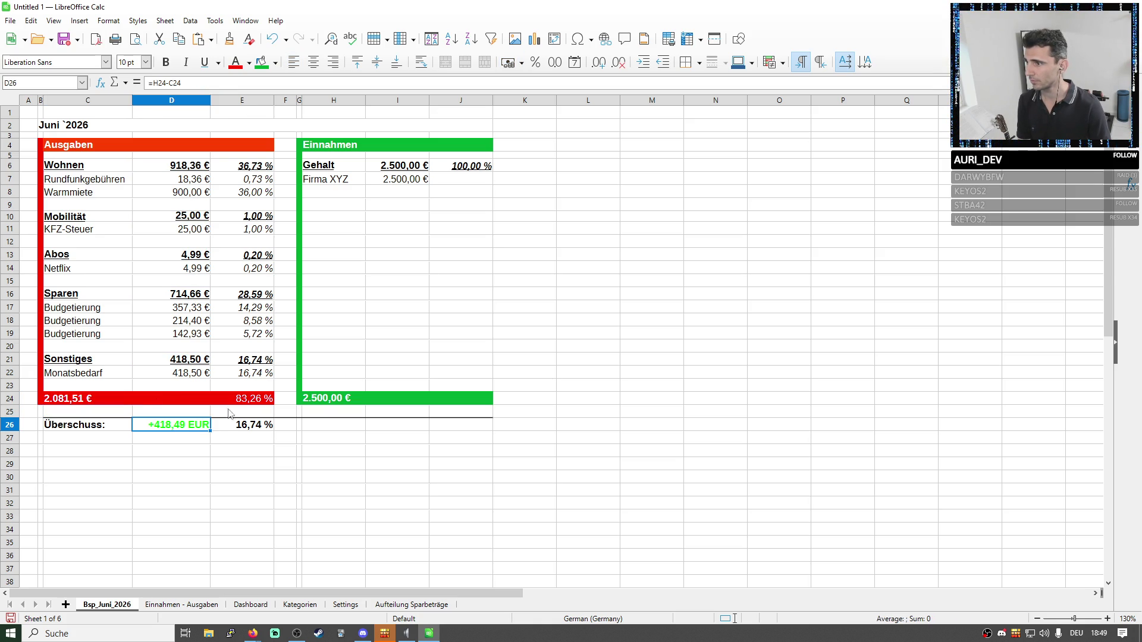
click(109, 402)
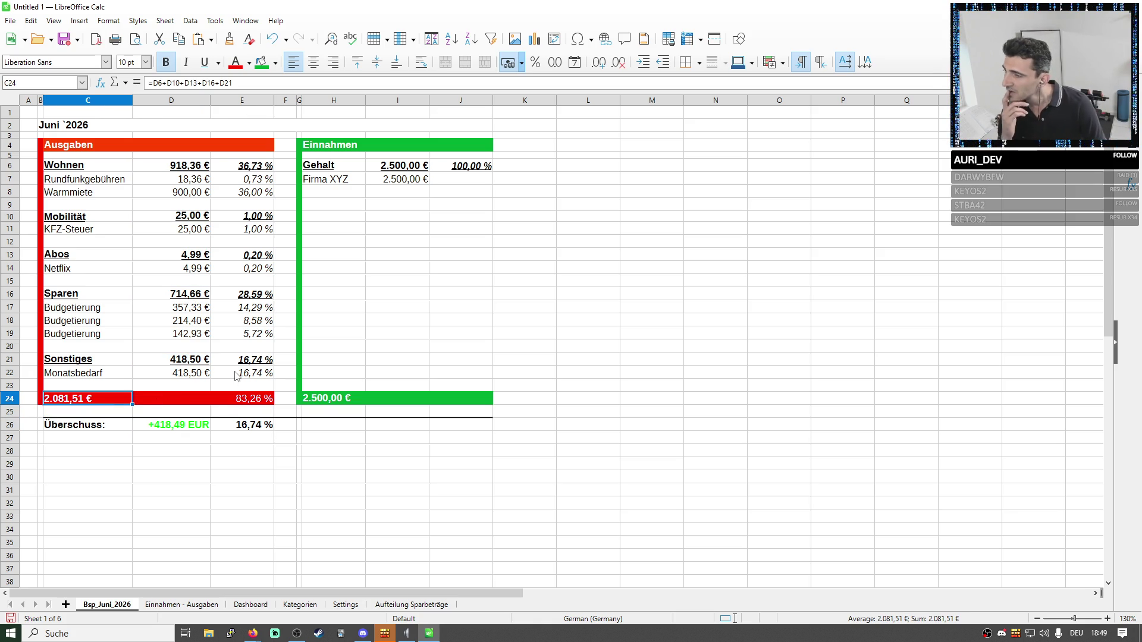
Review the Sonstiges share, Sparen sum, Sparen share and Überschuss formulas unchanged.
click(212, 374)
click(189, 297)
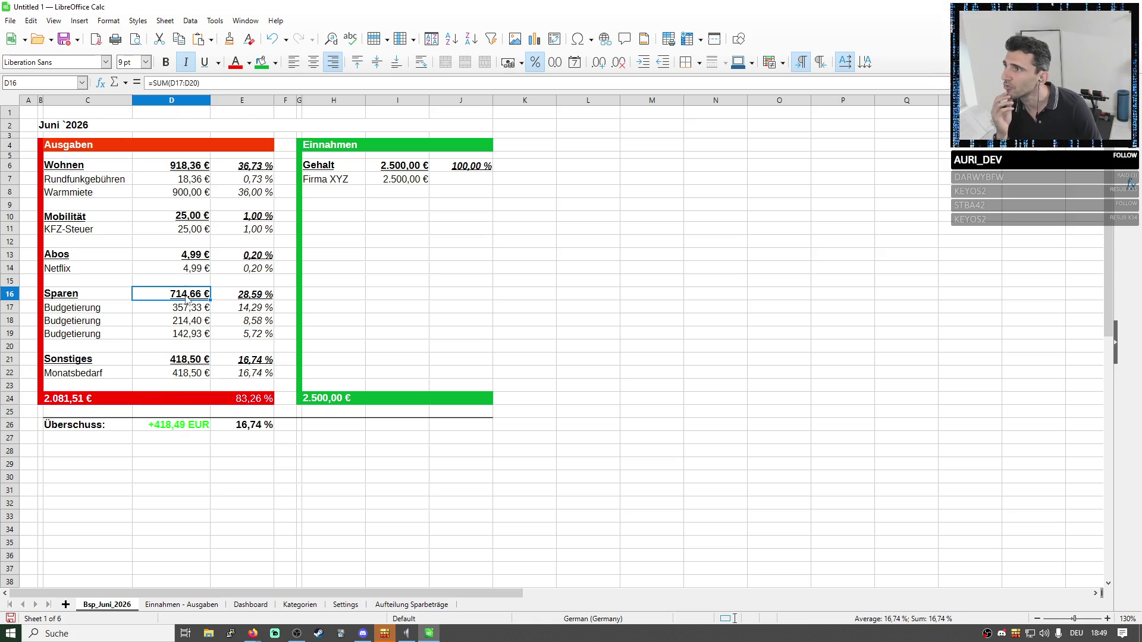
click(216, 85)
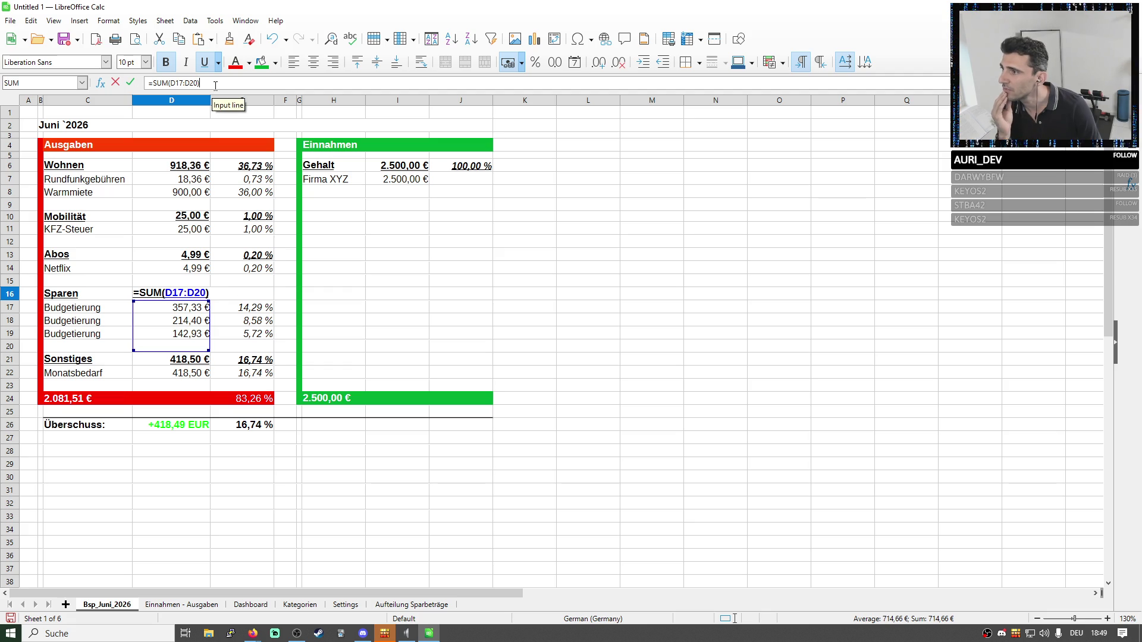
key(Return)
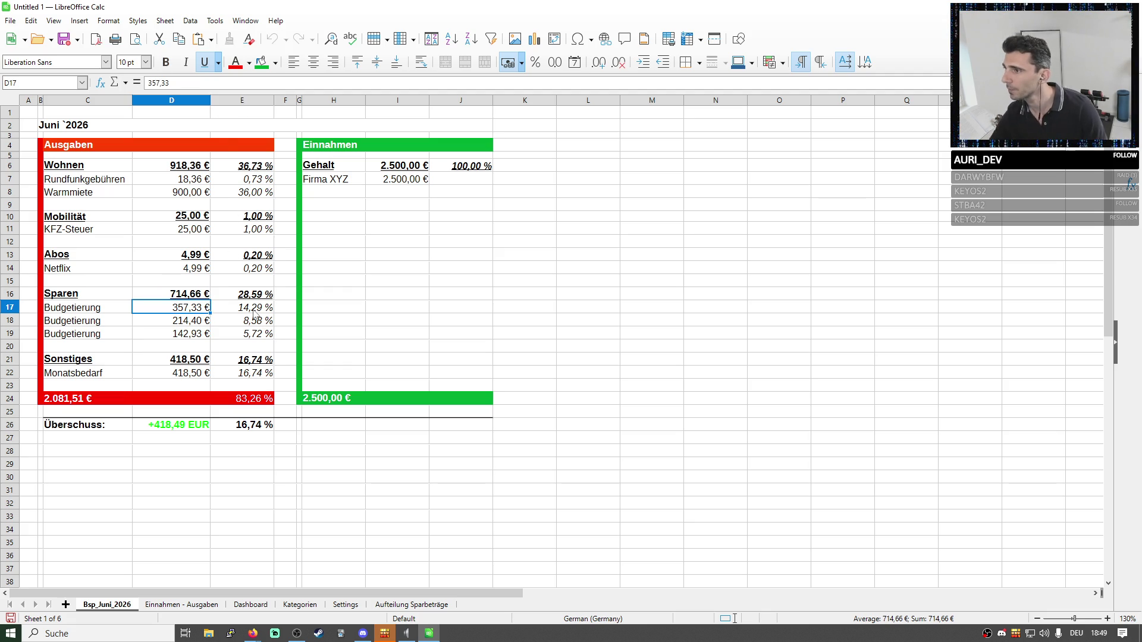
key(Right)
key(Up)
click(269, 87)
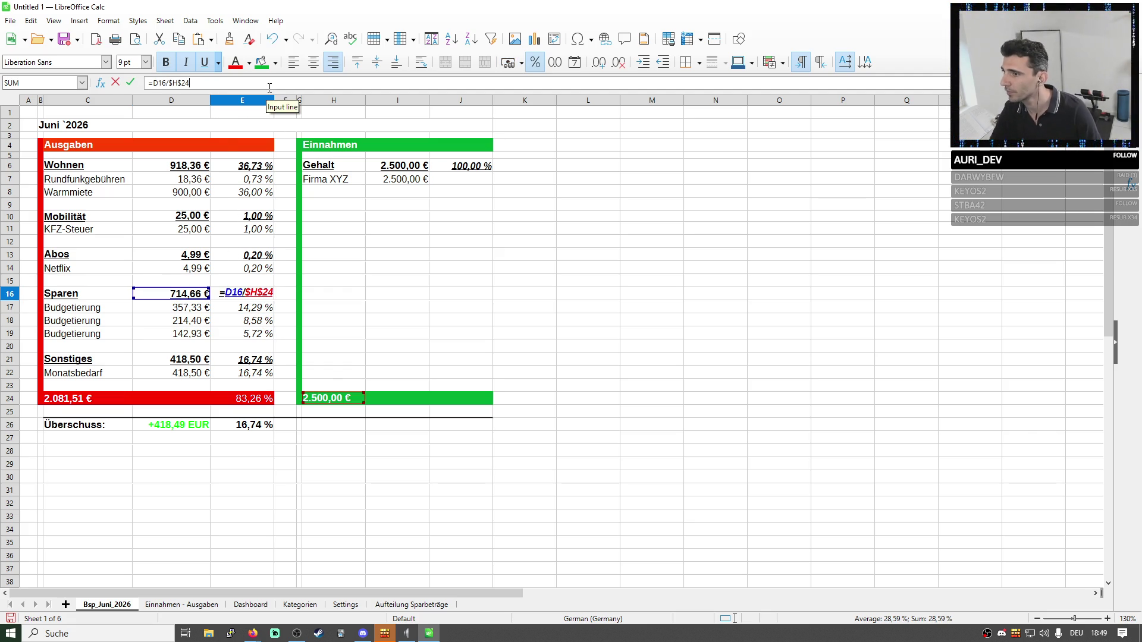
key(Return)
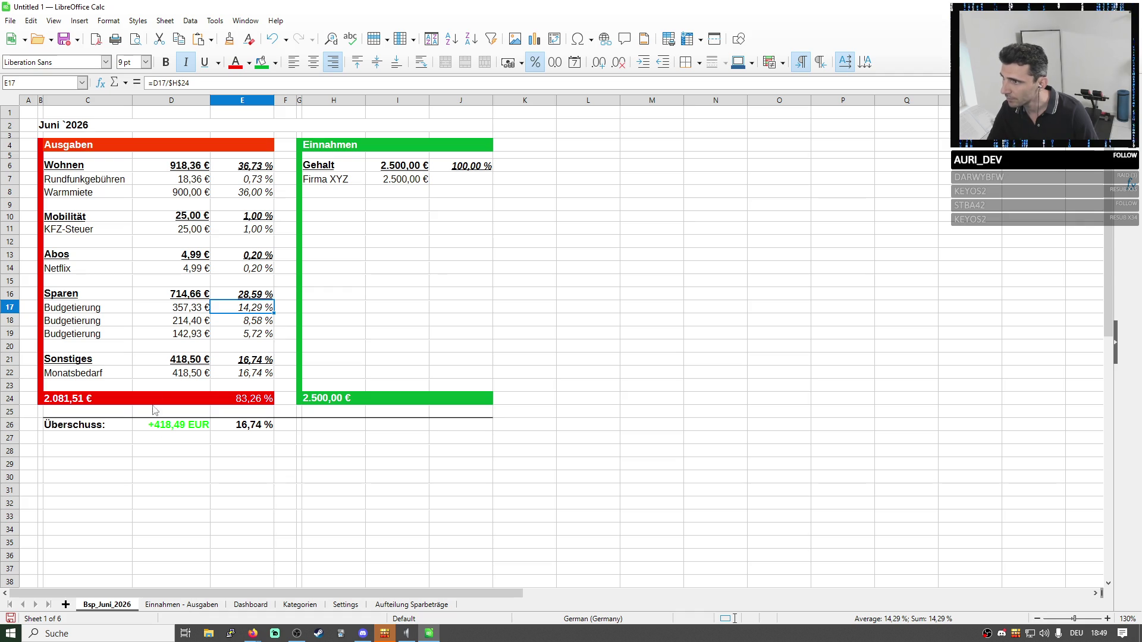
click(175, 425)
double_click(174, 426)
key(Return)
Review the Ausgaben total and Sparen sum formulas, then switch to Aufteilung Sparbeträge.
click(81, 398)
double_click(81, 399)
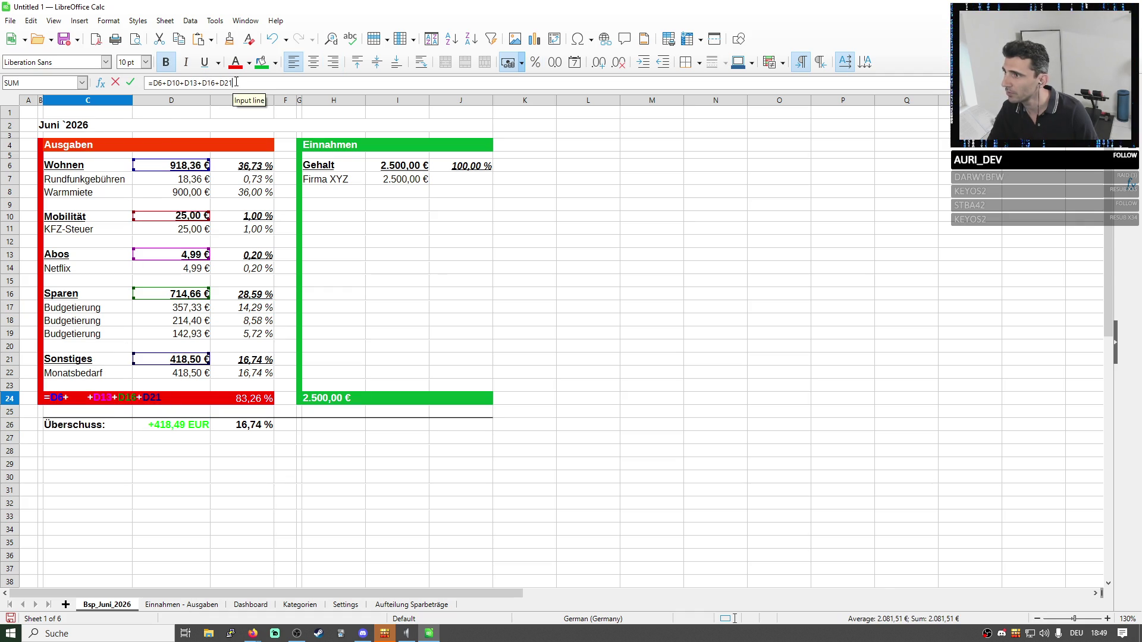
key(Return)
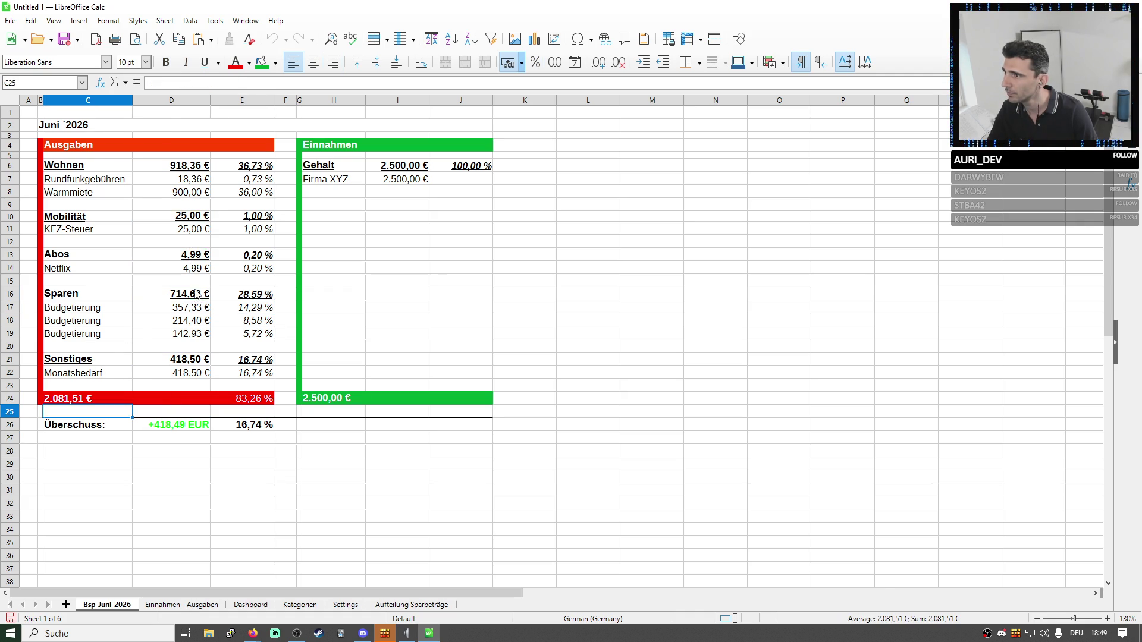
click(196, 299)
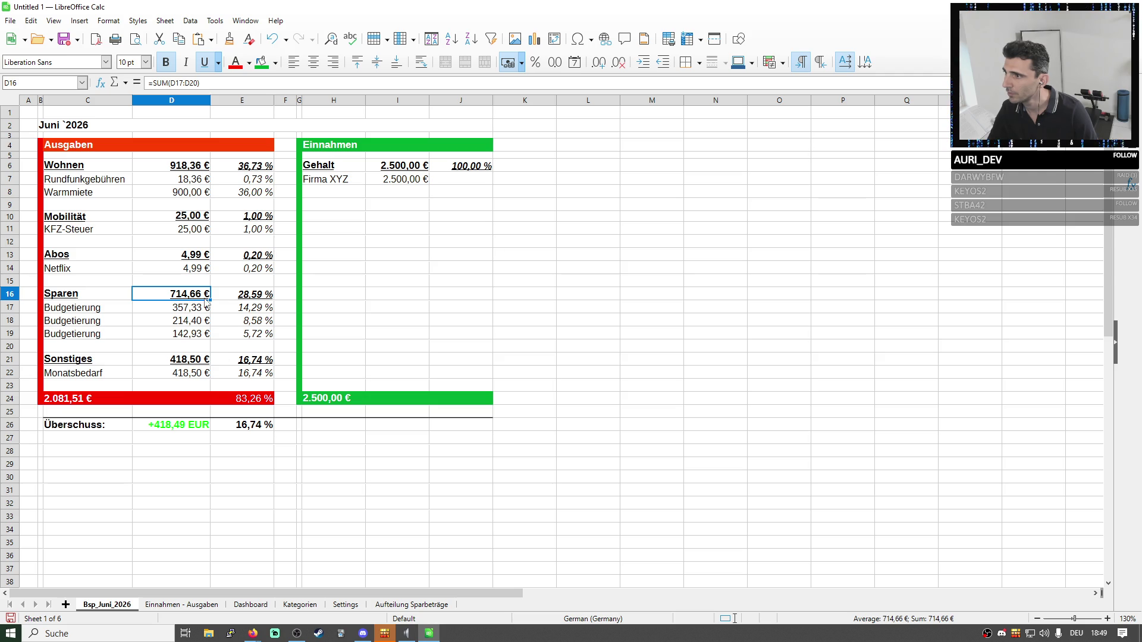
key(F2)
key(Return)
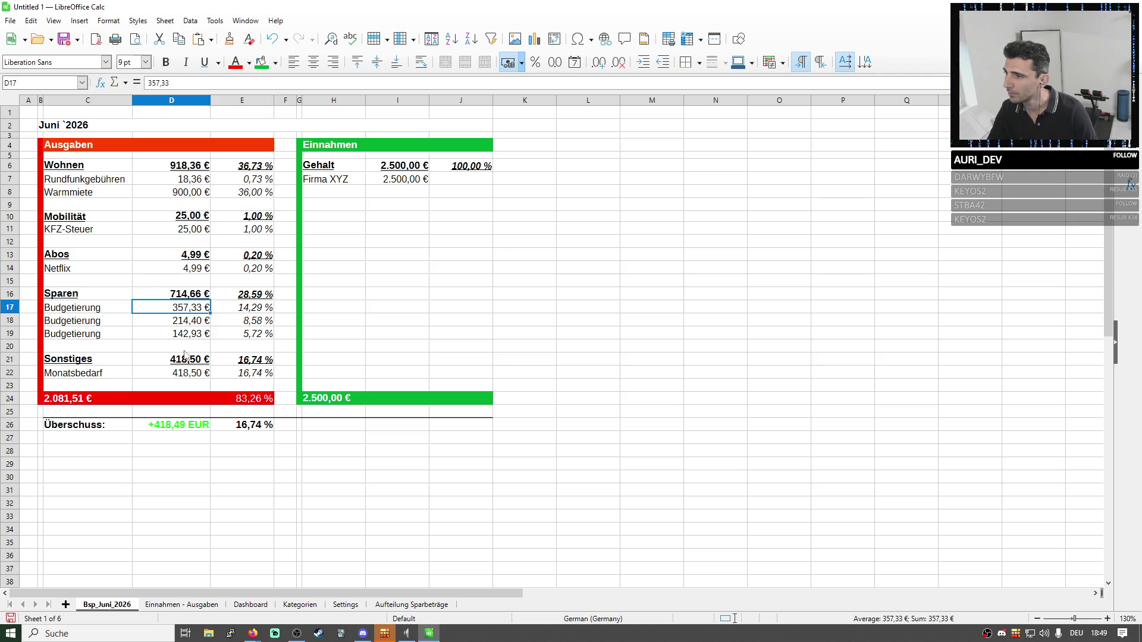
click(183, 361)
key(Down)
key(Down)
key(Down)
key(F2)
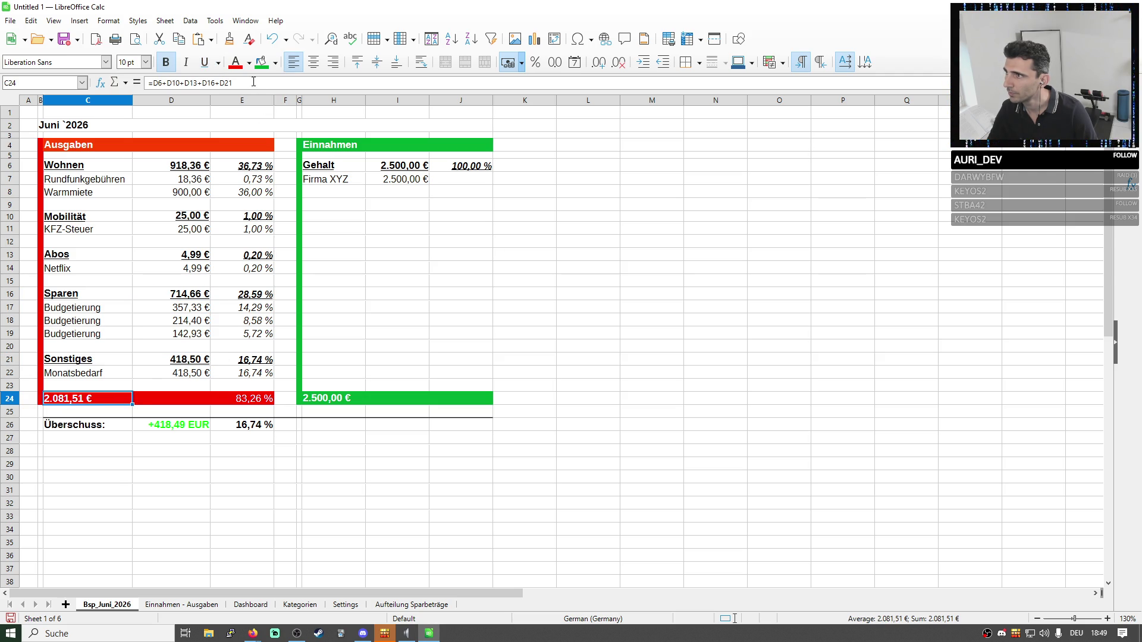
key(Return)
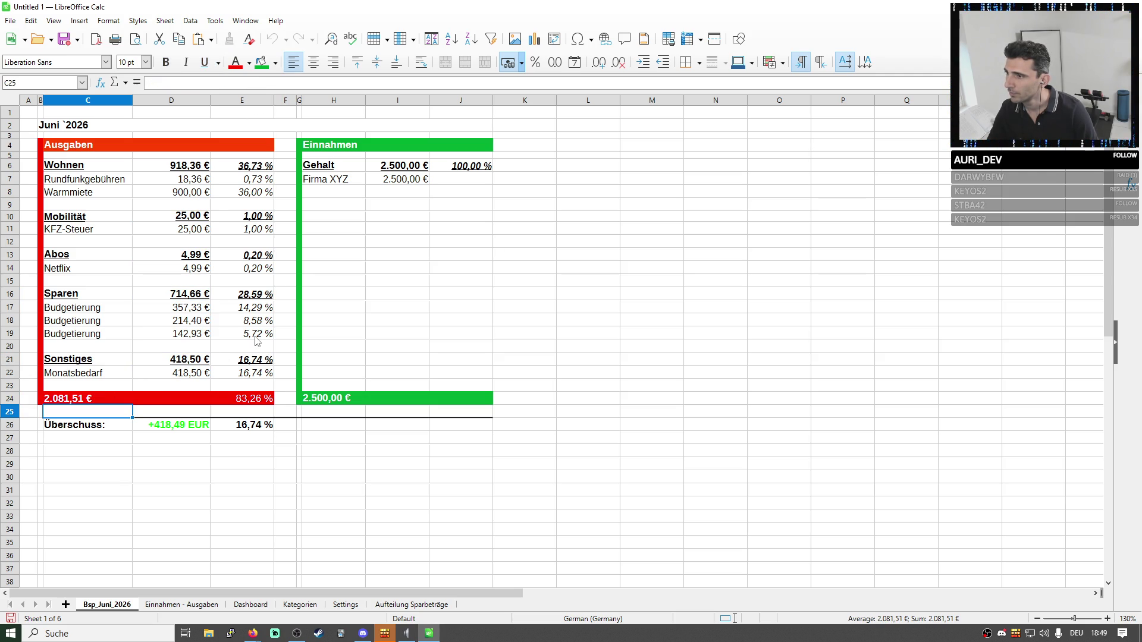
click(404, 605)
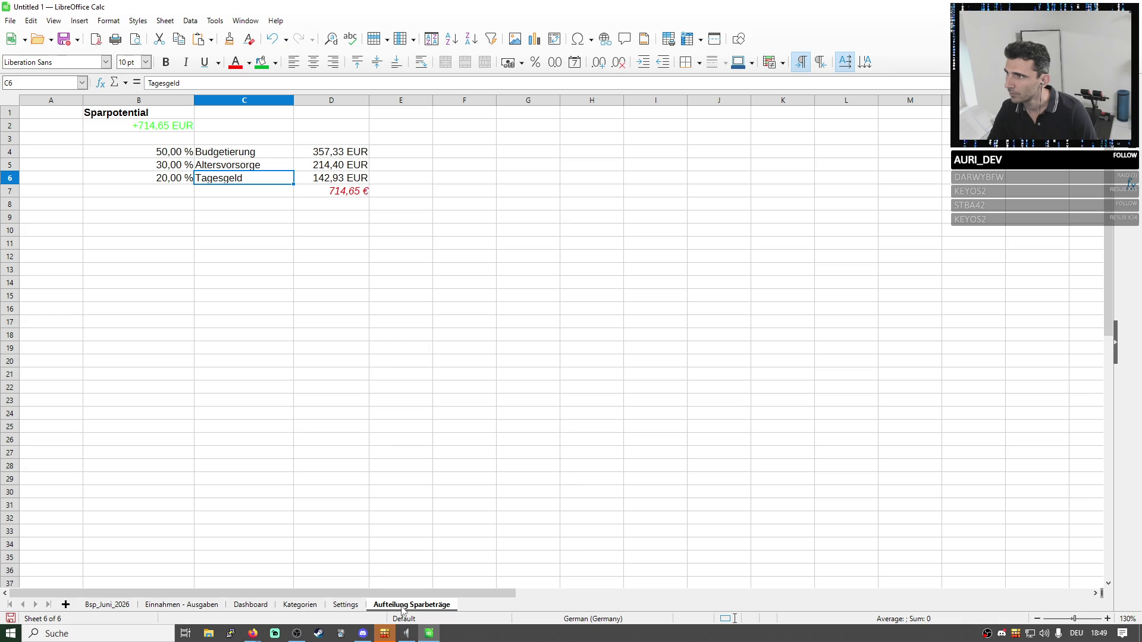
Check the savings split total against the Sparpotential and locate the duplicate Budgetierung lines.
click(345, 195)
click(183, 127)
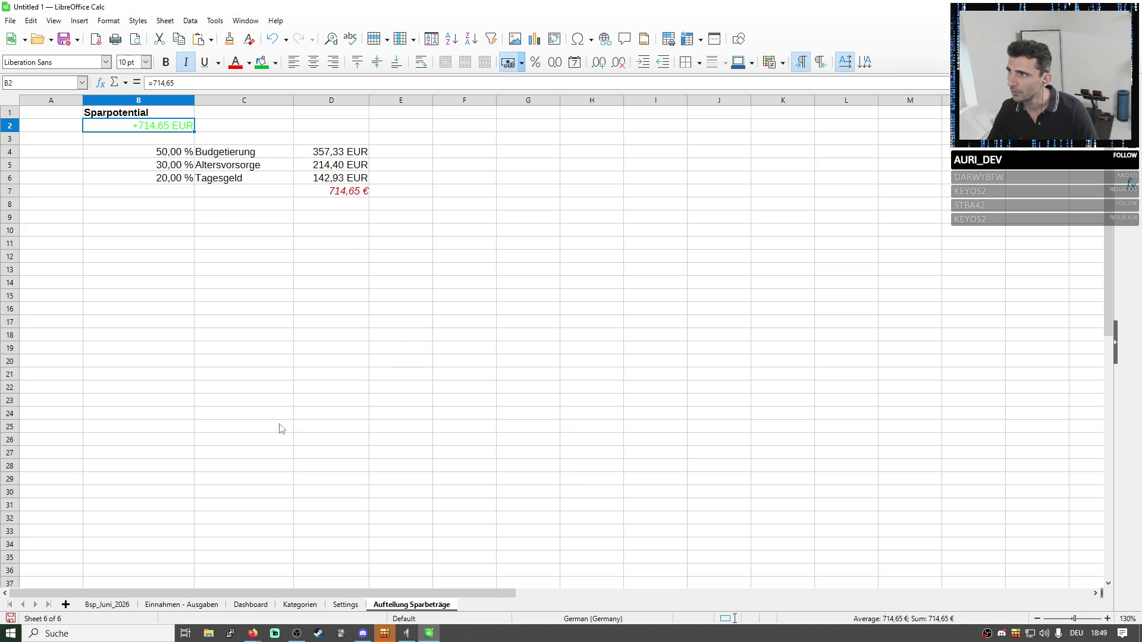
click(193, 605)
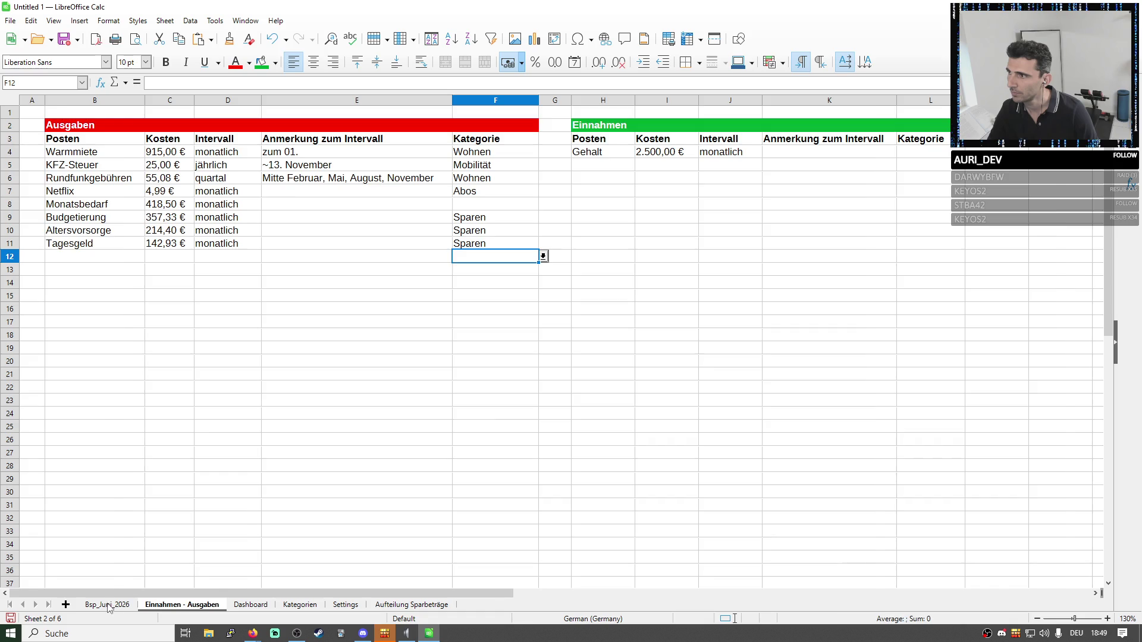
click(107, 605)
click(200, 298)
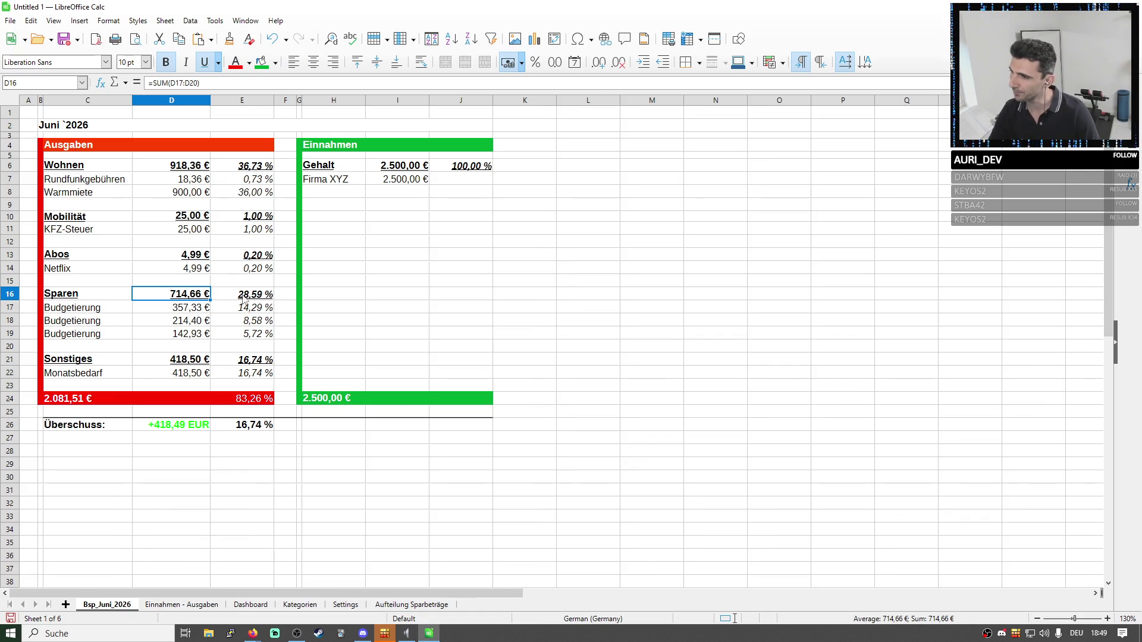
click(76, 321)
Relabel the second Sparen line as Altersvorsorge, copied from Aufteilung Sparbeträge.
click(346, 605)
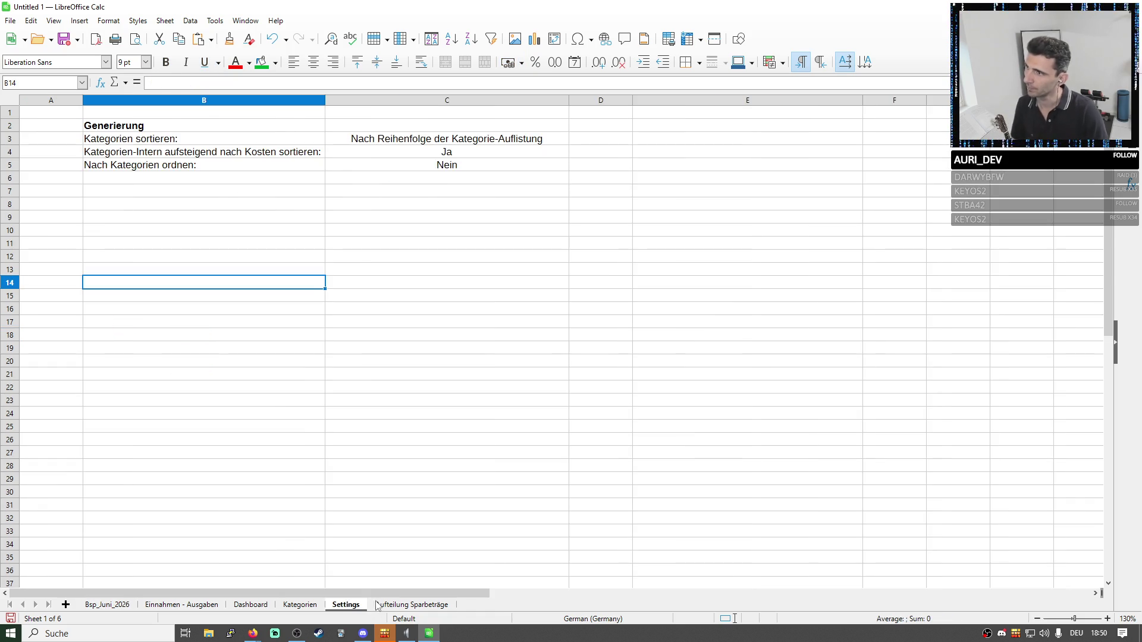
click(411, 605)
click(225, 169)
key(ctrl+c)
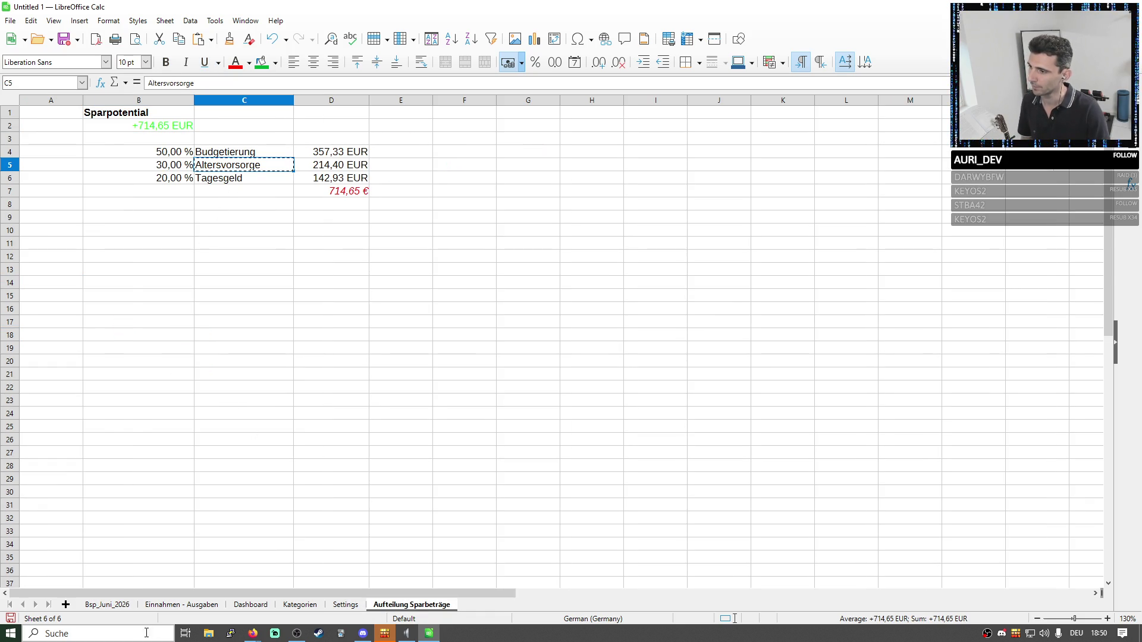
click(107, 605)
key(ctrl+v)
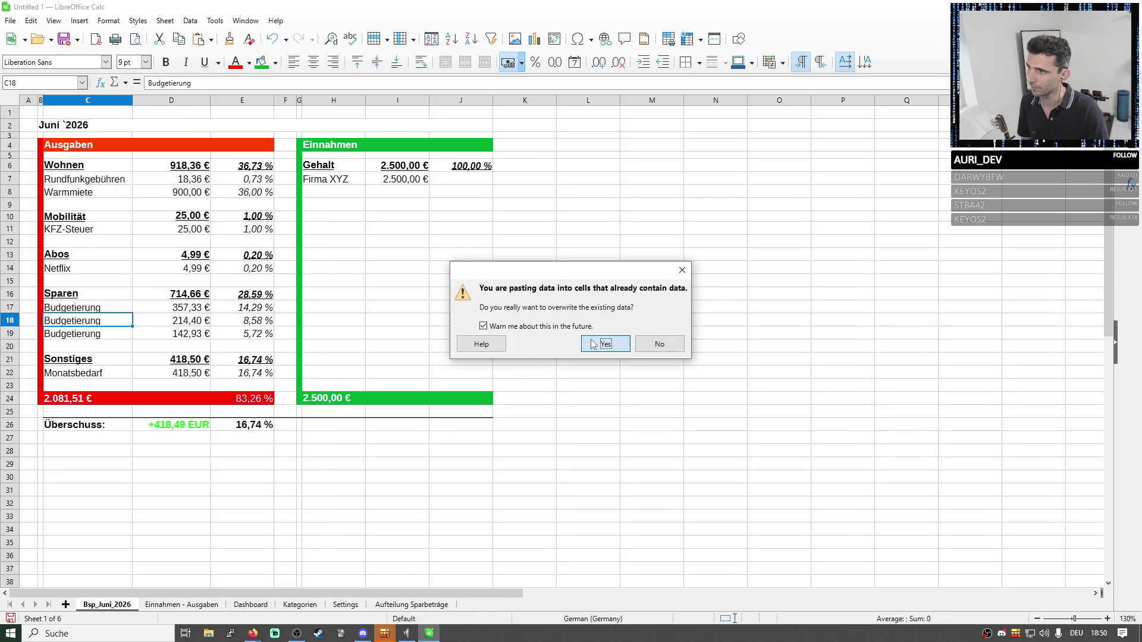
key(Return)
Relabel the third Sparen line as Tagesgeld, copied from Aufteilung Sparbeträge.
click(411, 604)
click(237, 179)
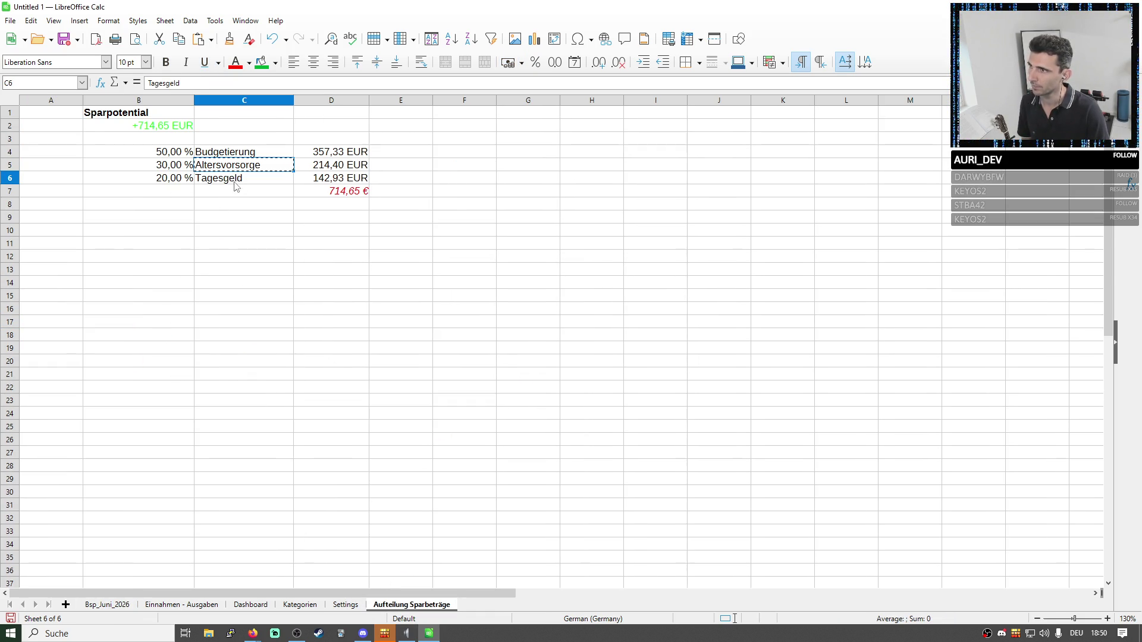
key(ctrl+c)
click(120, 607)
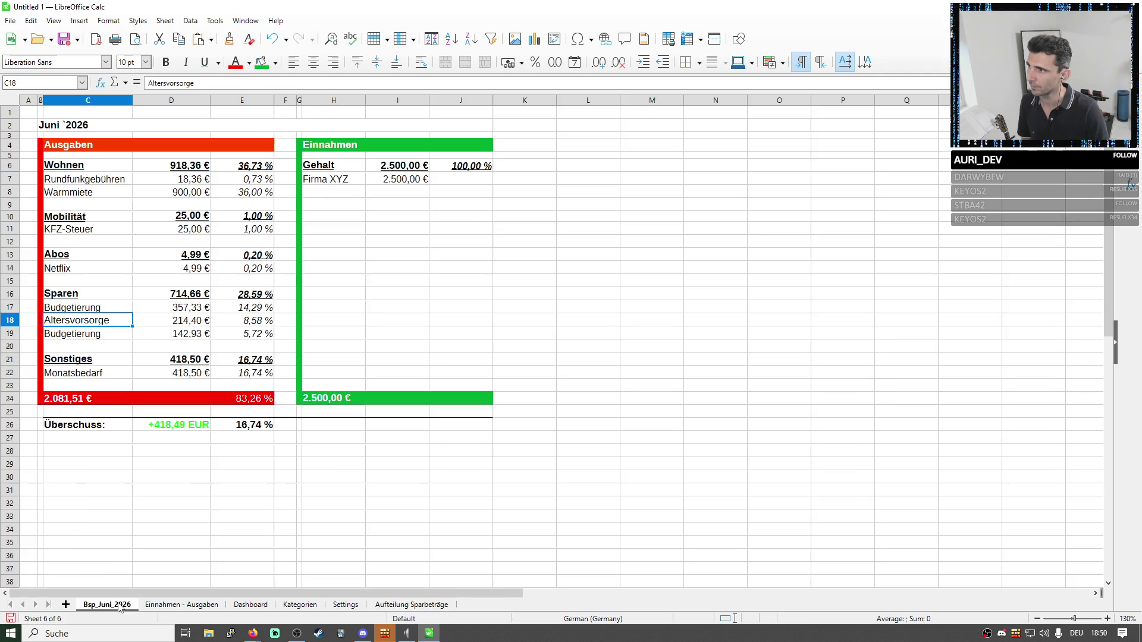
click(83, 336)
key(ctrl+v)
key(Return)
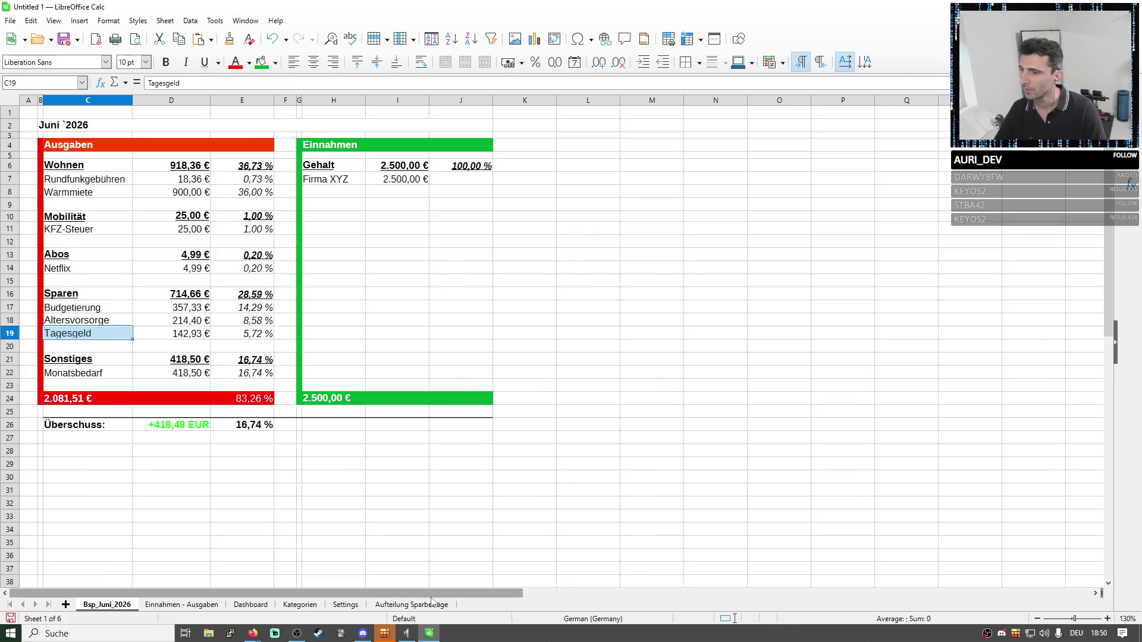
Clear the Sparen block to test the Überschuss formula in D26, then undo the deletion.
drag(64, 295, 246, 335)
key(Delete)
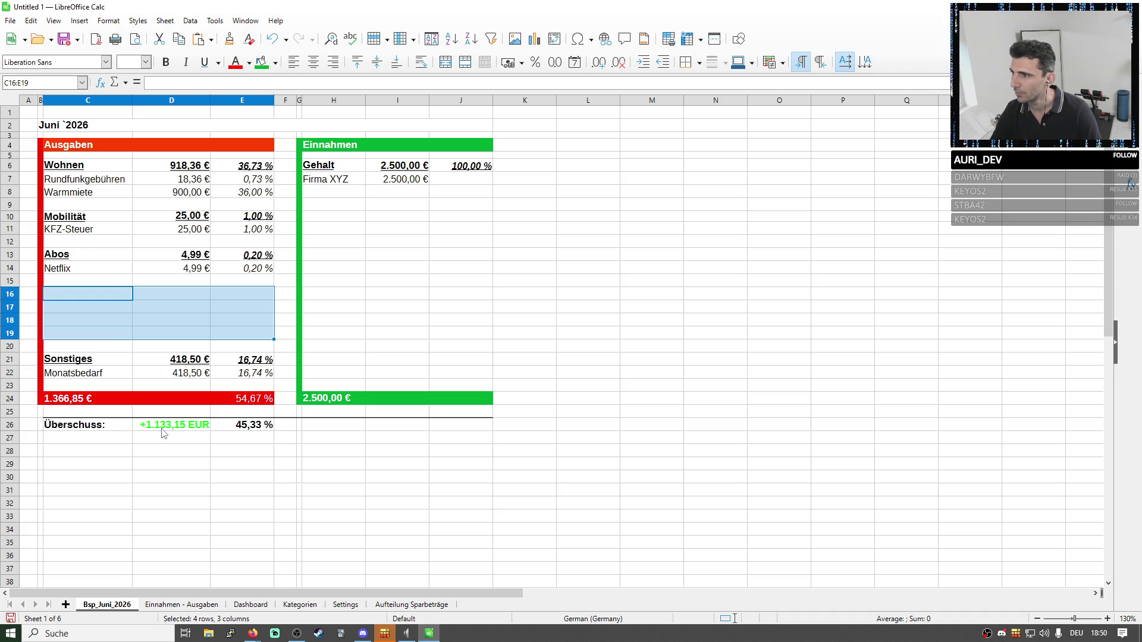
click(163, 428)
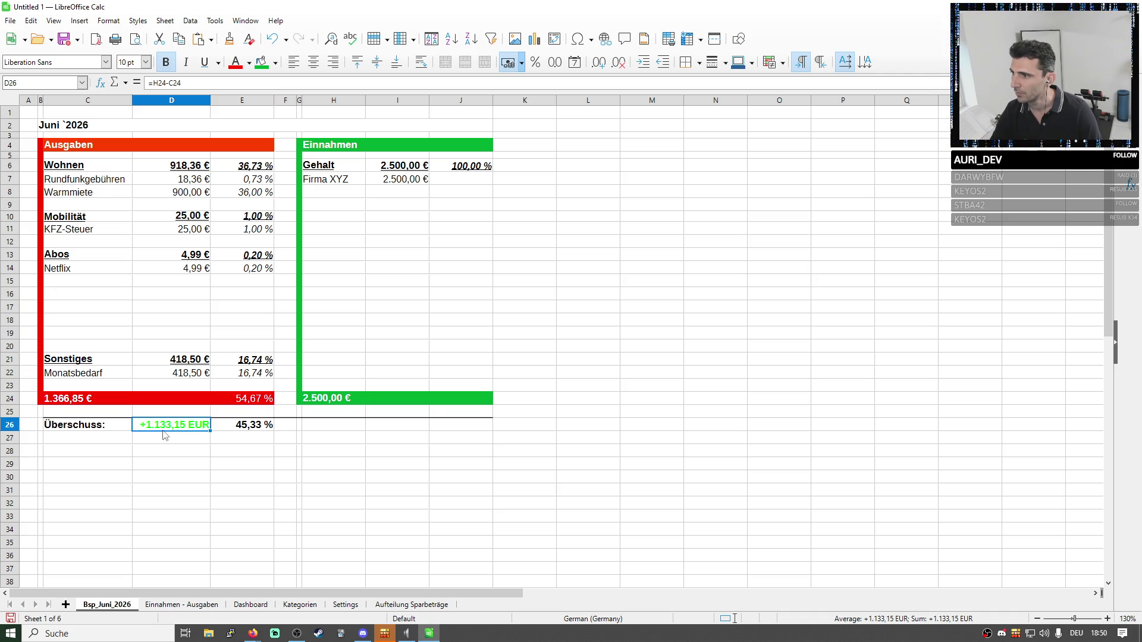
key(ctrl+z)
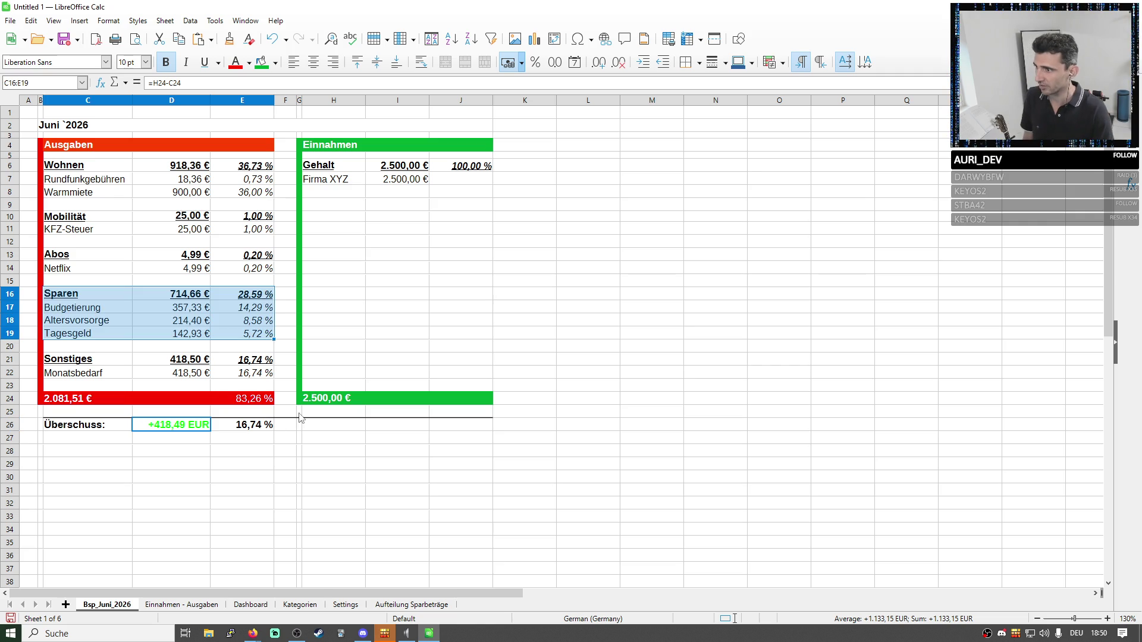
Set Sparpotential in B2 on Aufteilung Sparbeträge to =1133,15 and check the split total in D7.
click(411, 605)
double_click(163, 124)
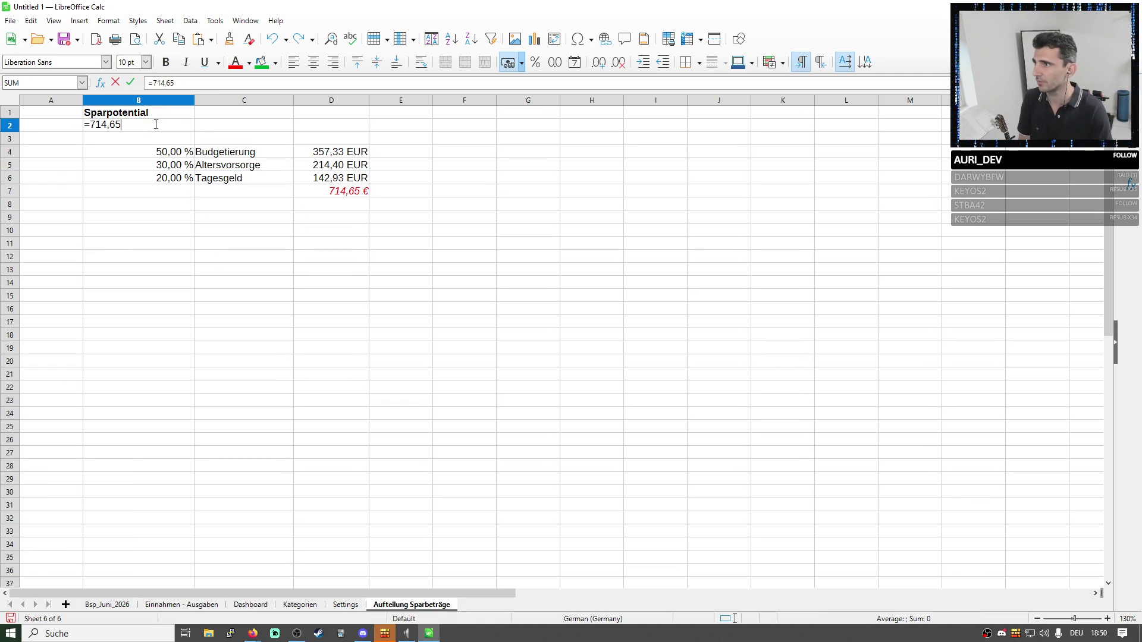
triple_click(165, 83)
text(=133)
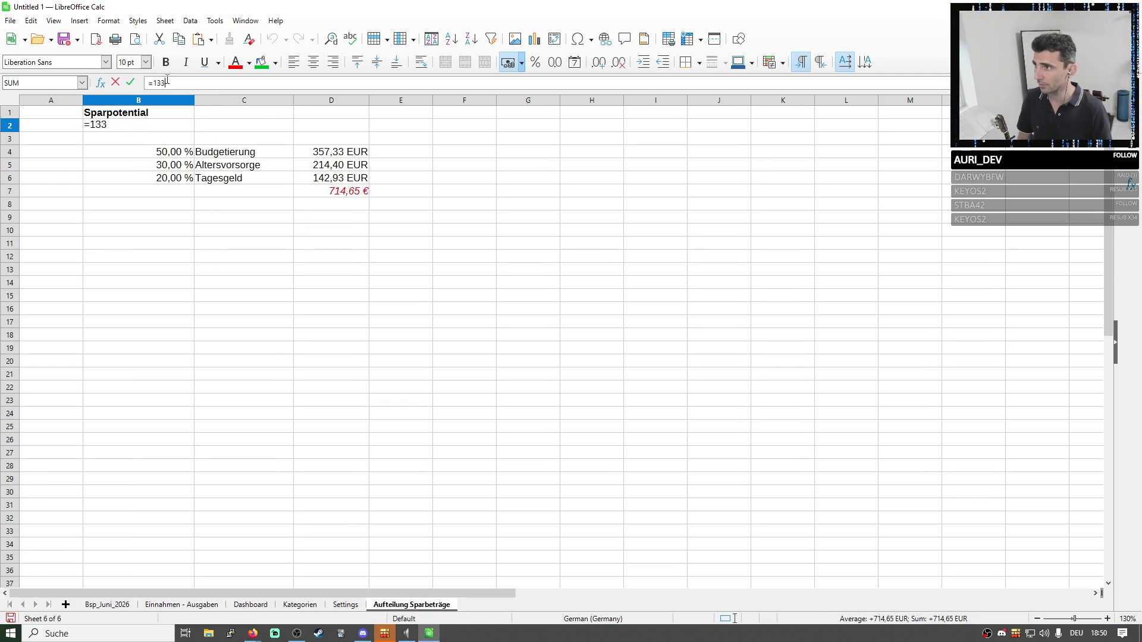
text(5)
key(Return)
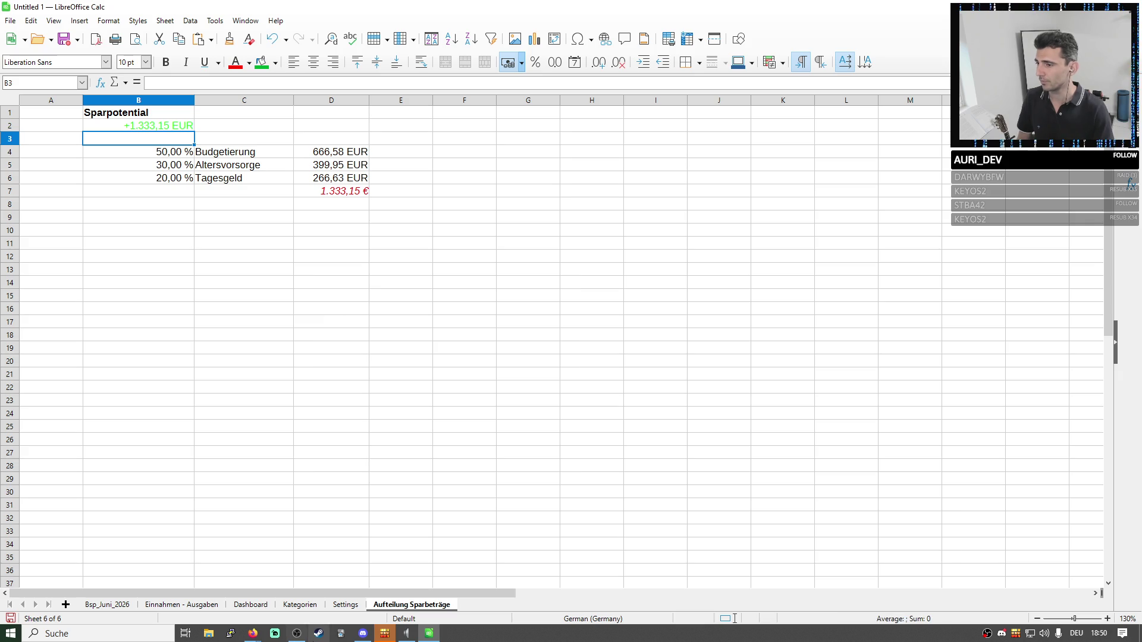
key(Up)
click(157, 83)
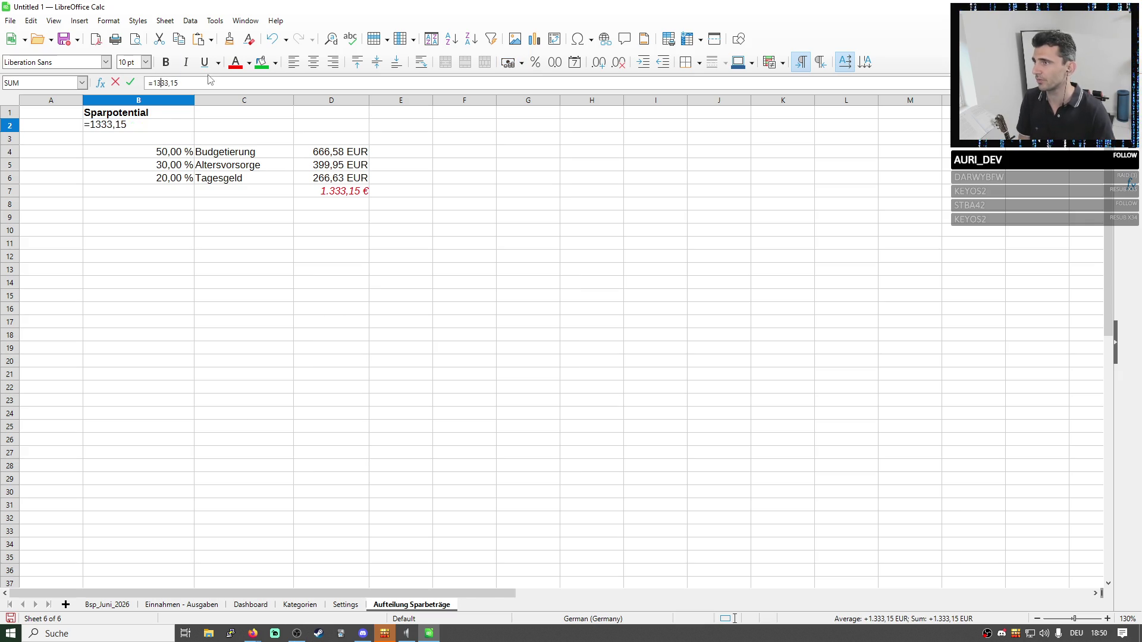
key(Return)
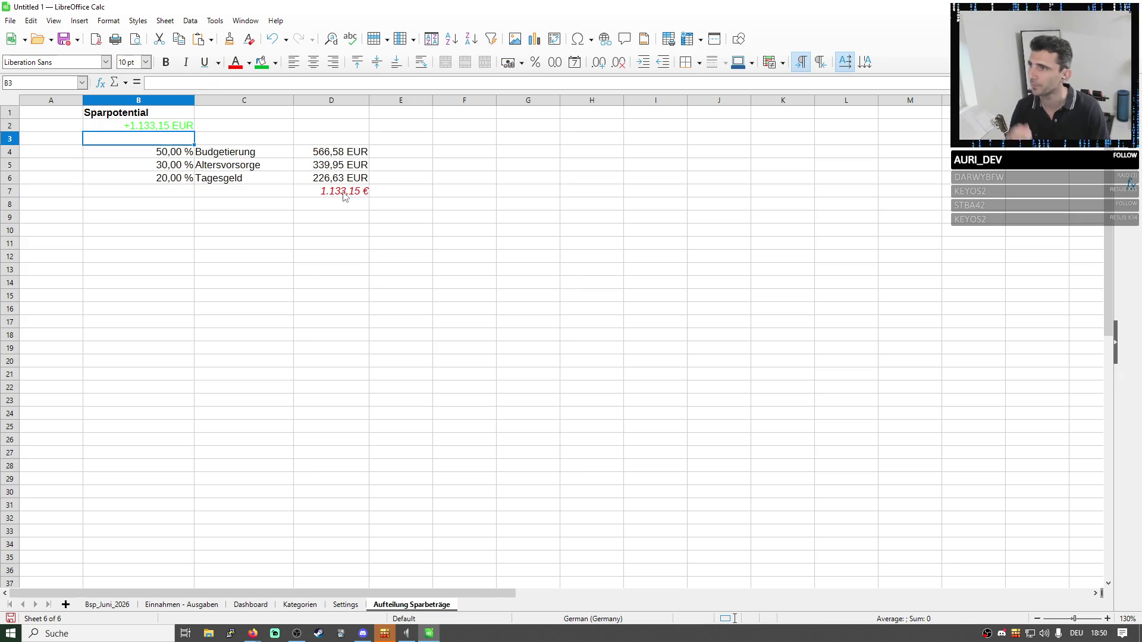
click(344, 192)
click(149, 126)
key(Up)
click(149, 126)
Clear and restore the Sparen block on Bsp_Juni_2026, then inspect the D16 sum and D4 split formulas.
click(107, 606)
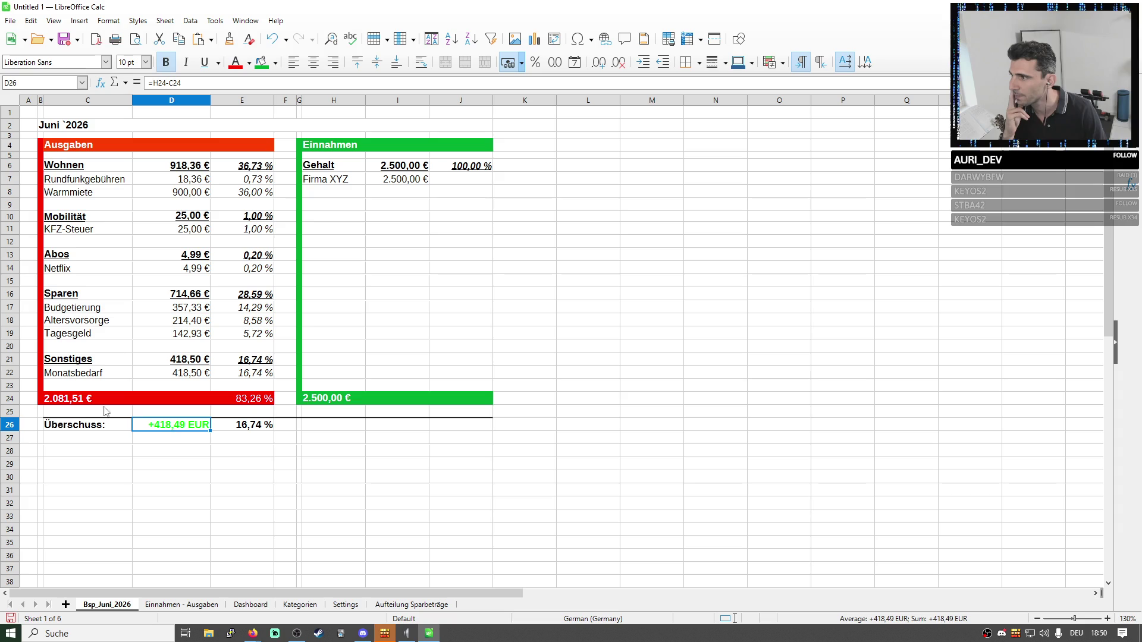
drag(81, 296, 242, 339)
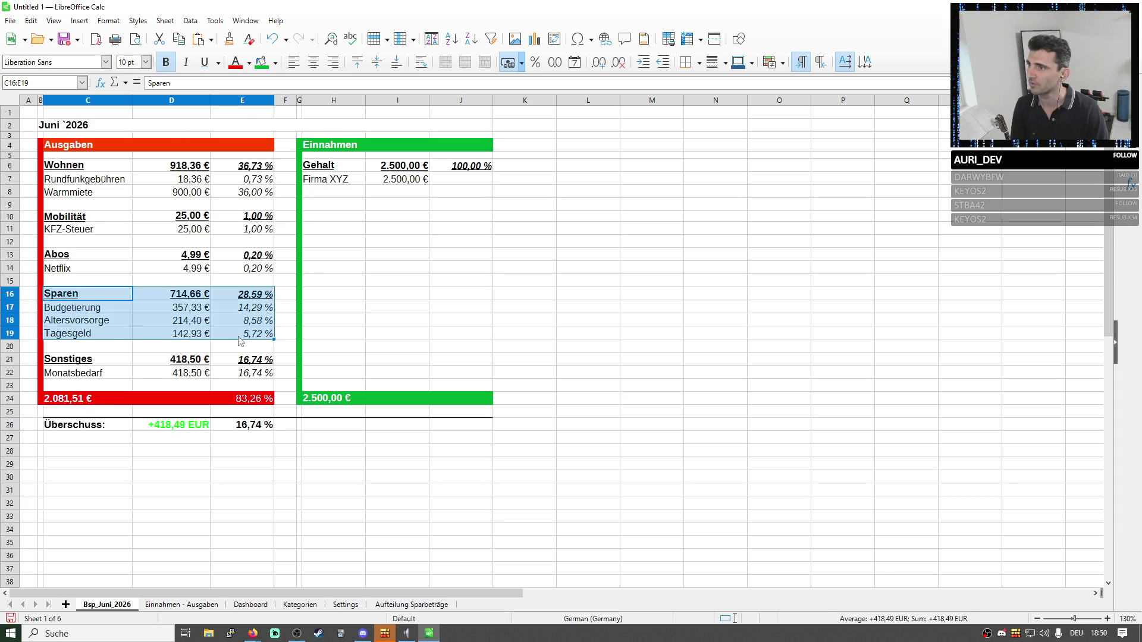
key(Delete)
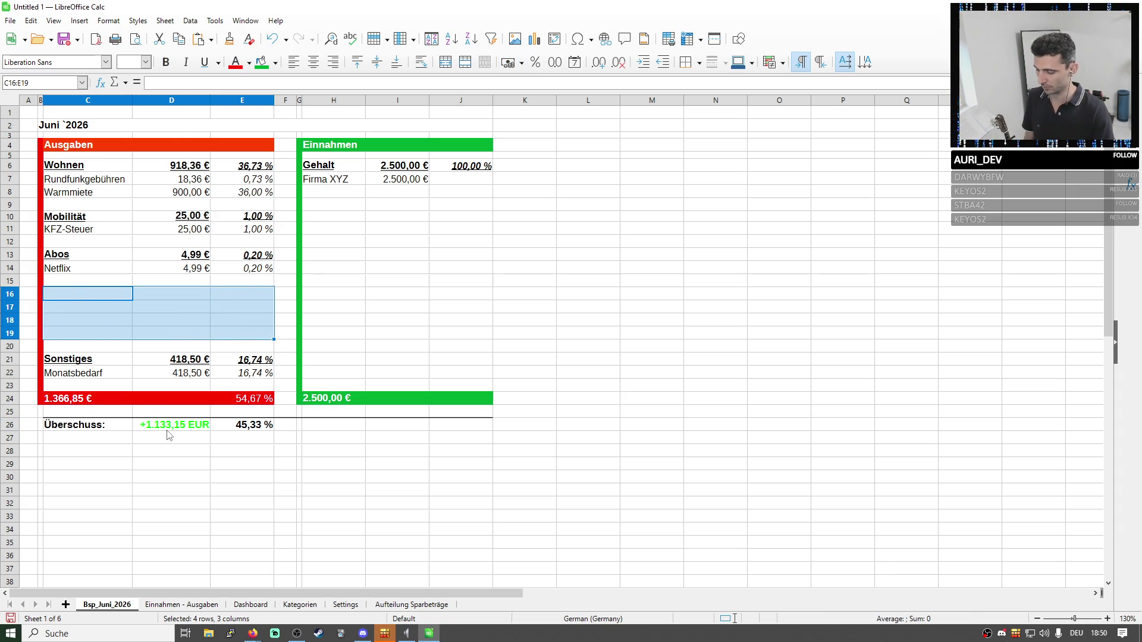
key(ctrl+v)
click(187, 305)
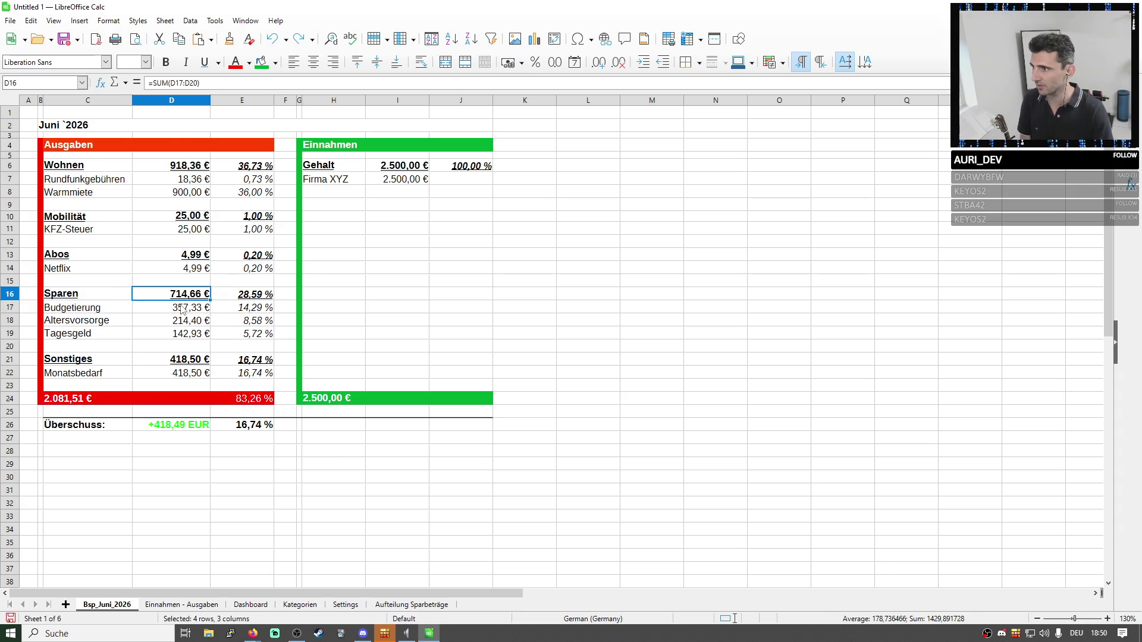
key(ctrl+Page_Up)
click(331, 152)
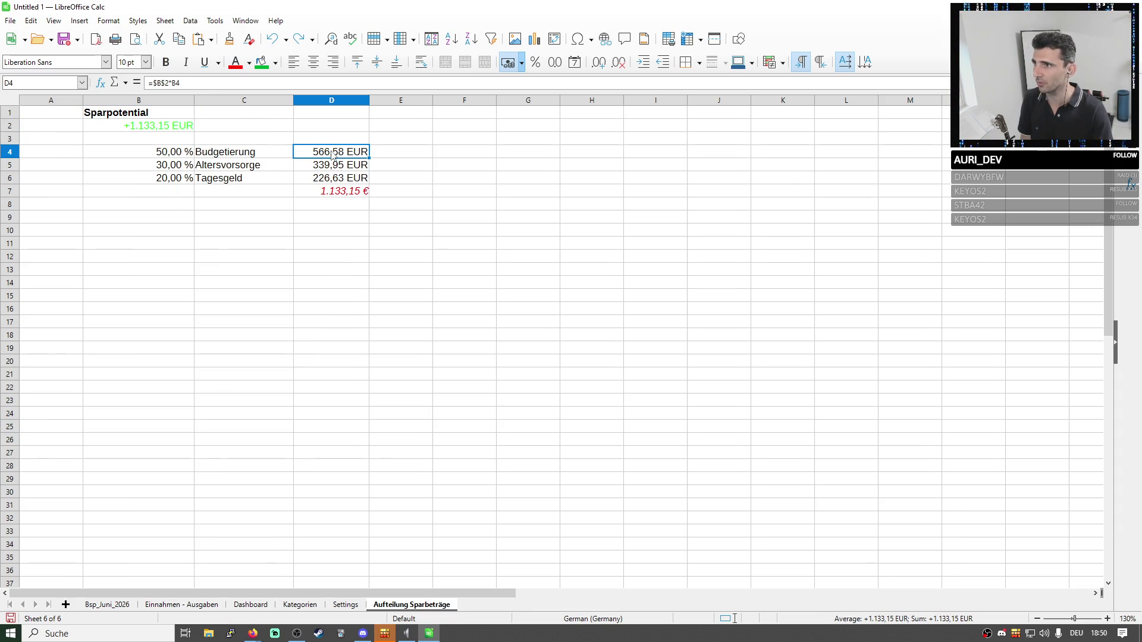
Enter 566,58, 339,95 and 226,63 into C9:C11 on Einnahmen - Ausgaben and select the three cells.
click(107, 605)
click(180, 606)
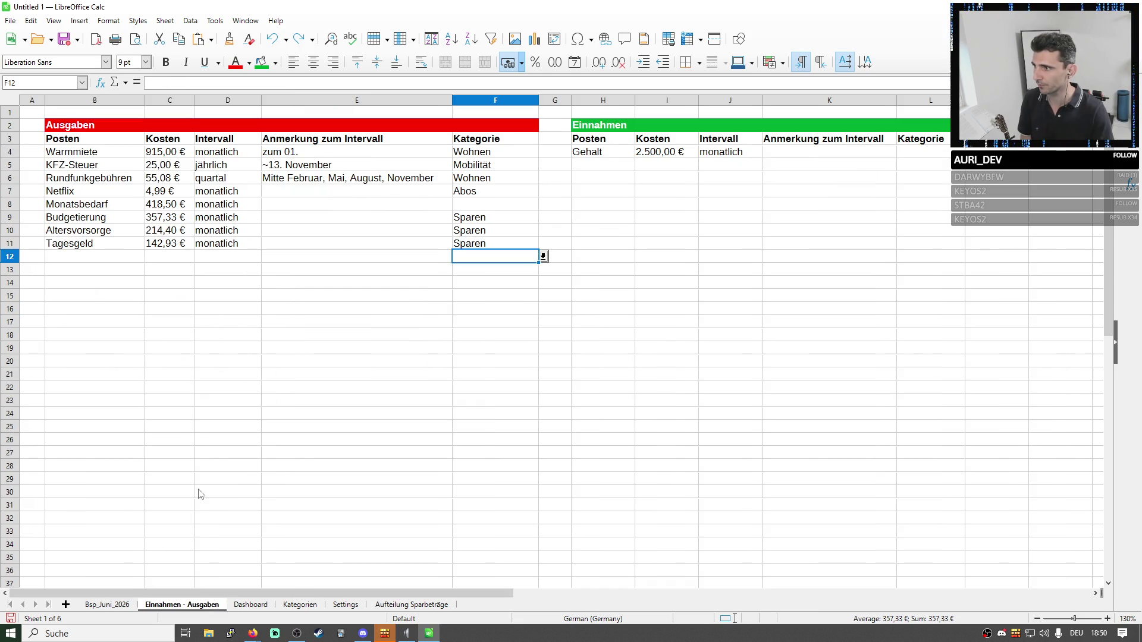
click(168, 220)
text(566)
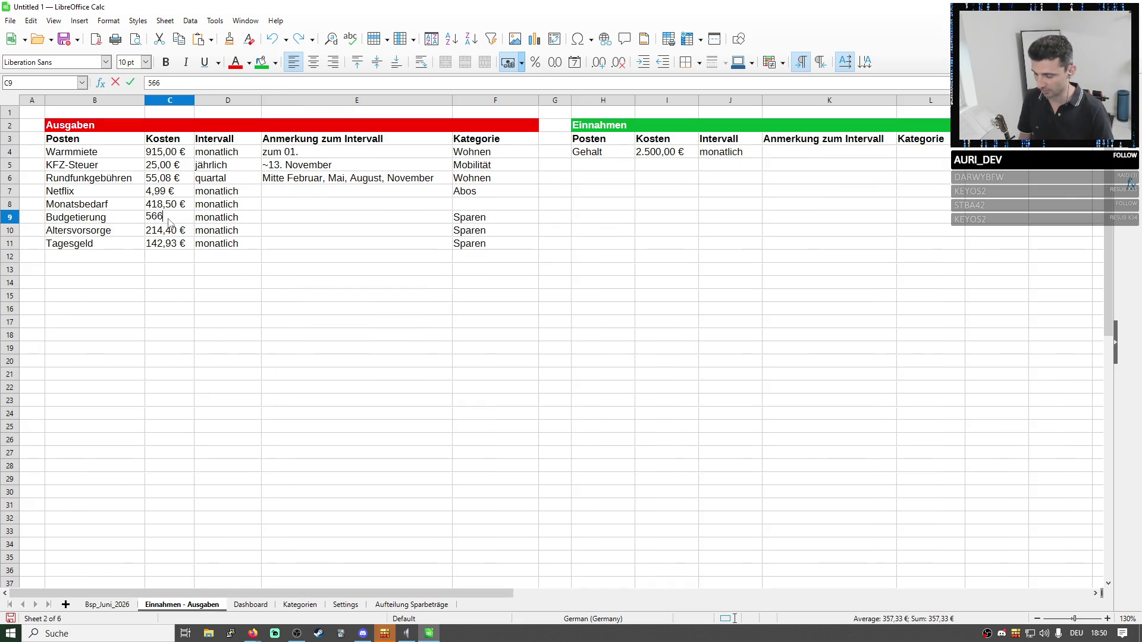
key(Return)
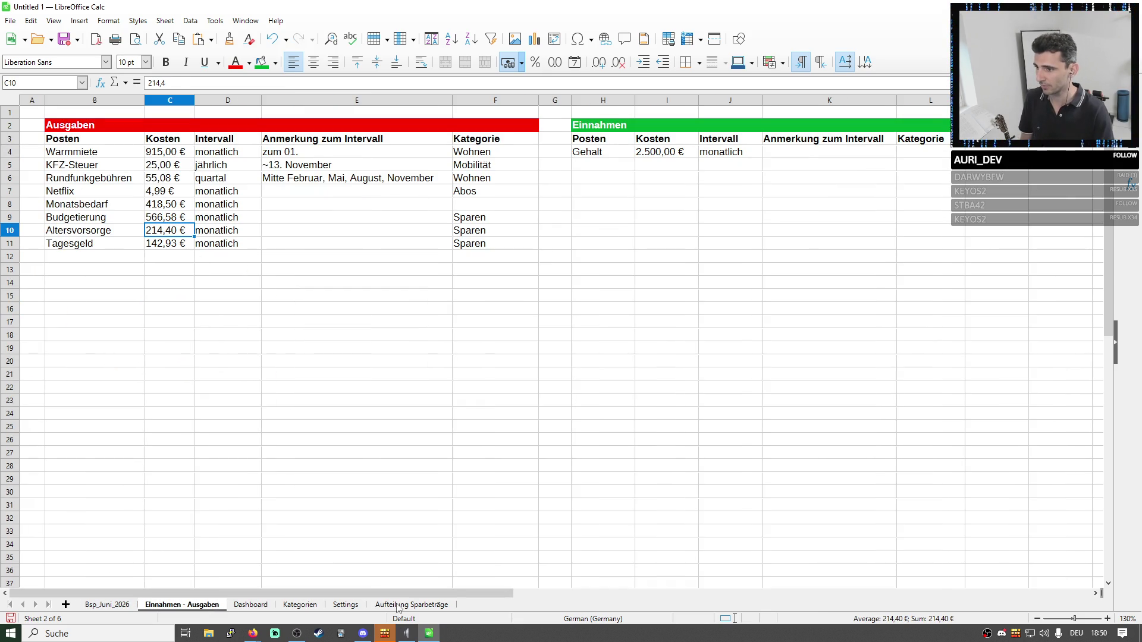
click(399, 604)
click(176, 606)
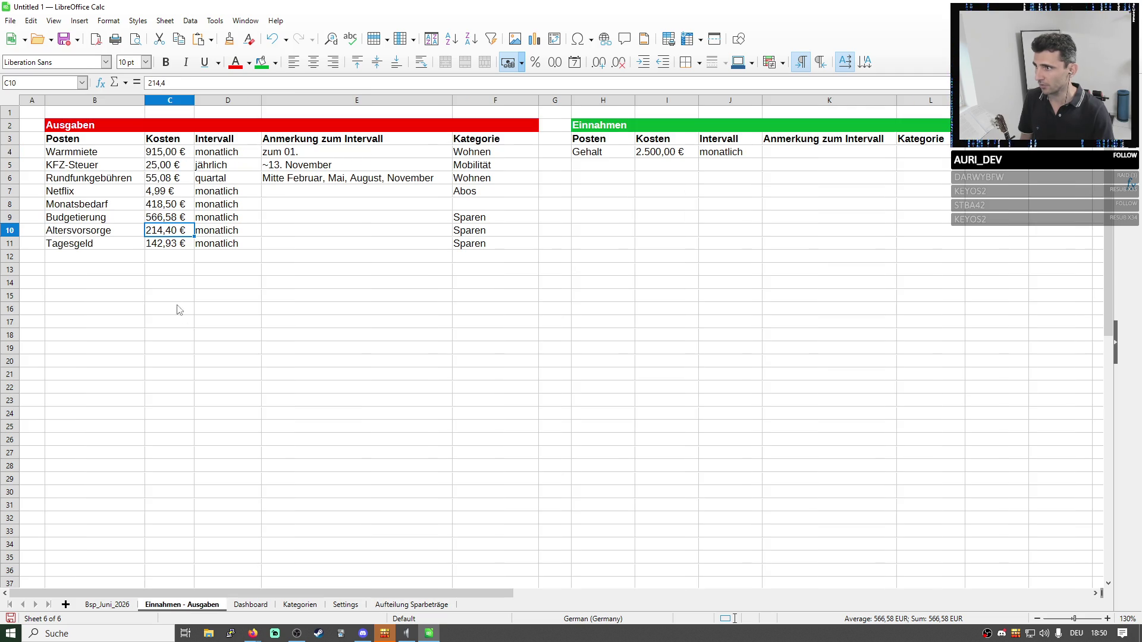
text(339,9)
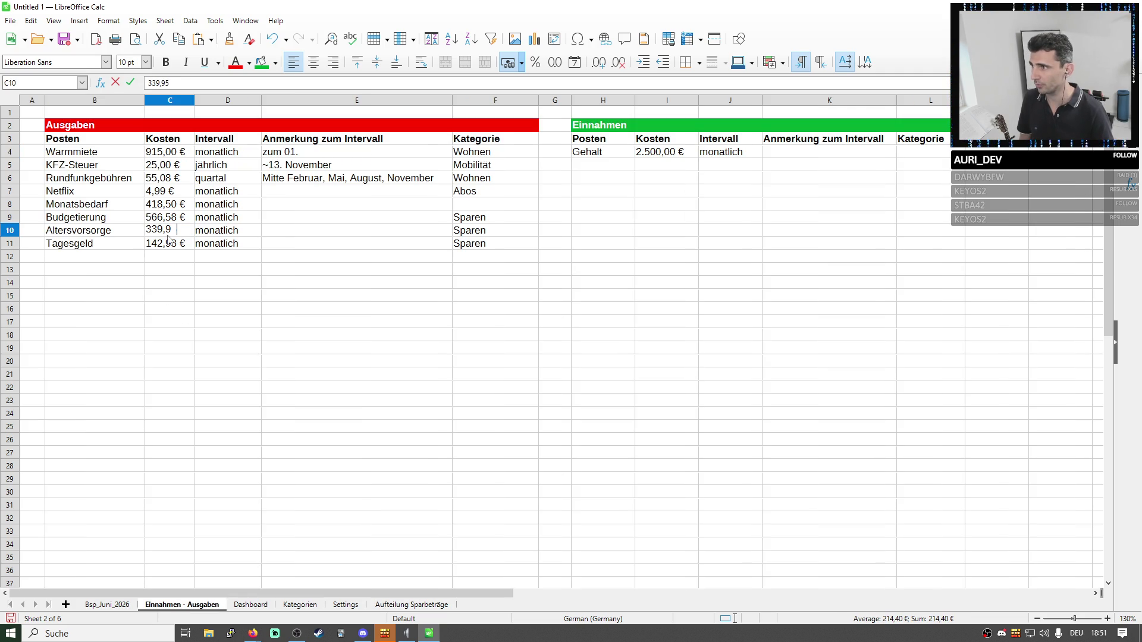
text(5)
key(Return)
click(433, 607)
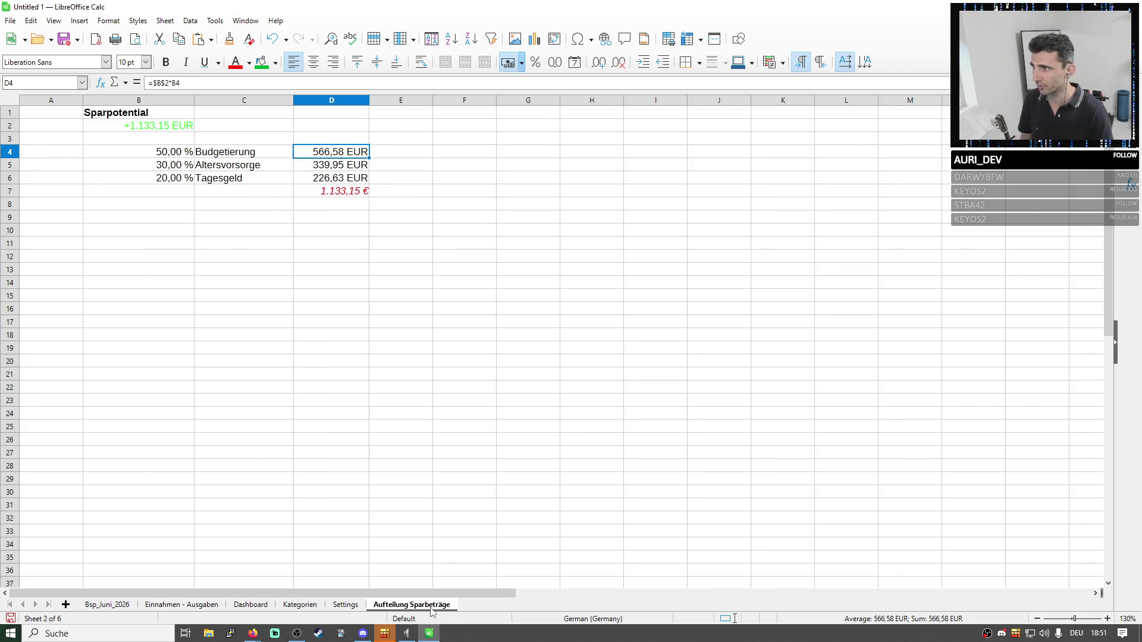
click(201, 607)
text(26,6)
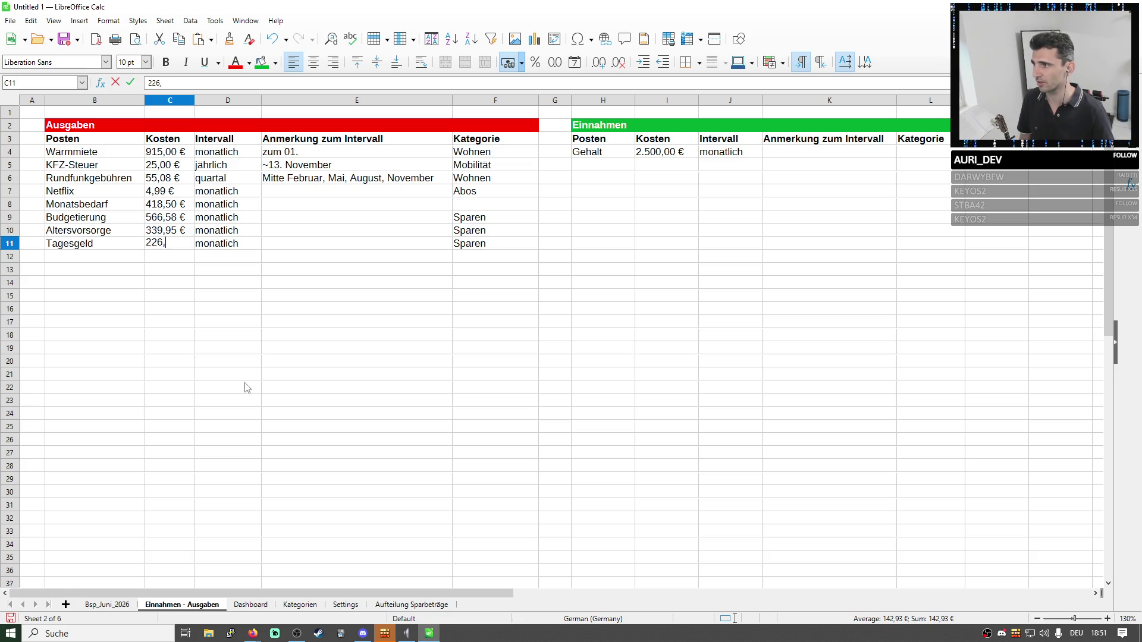
text(3)
key(Return)
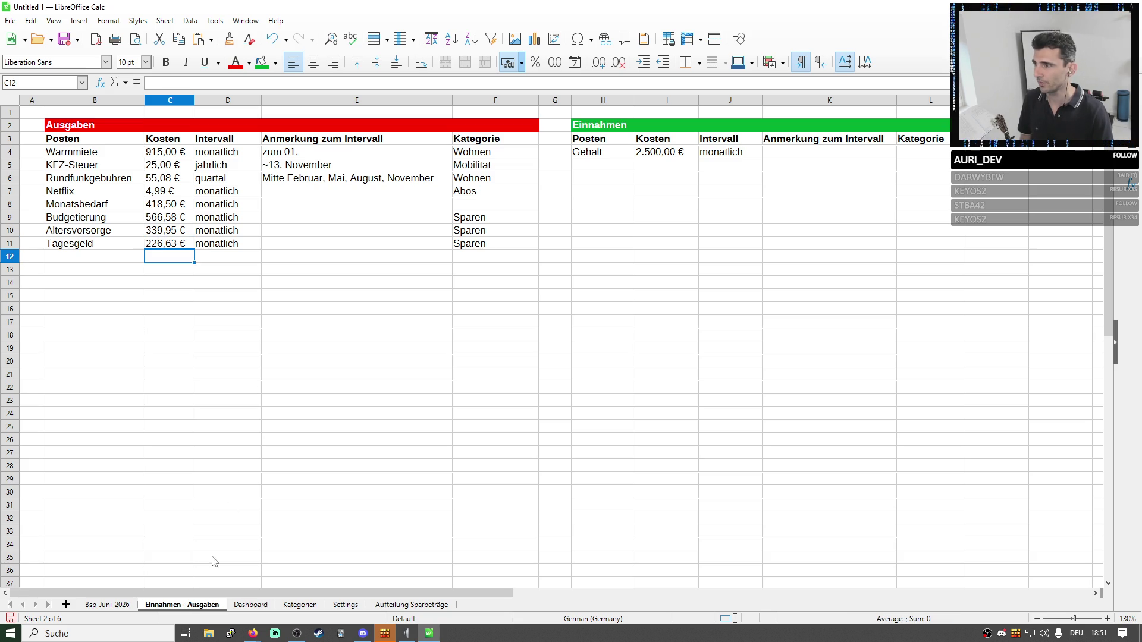
drag(171, 216, 175, 244)
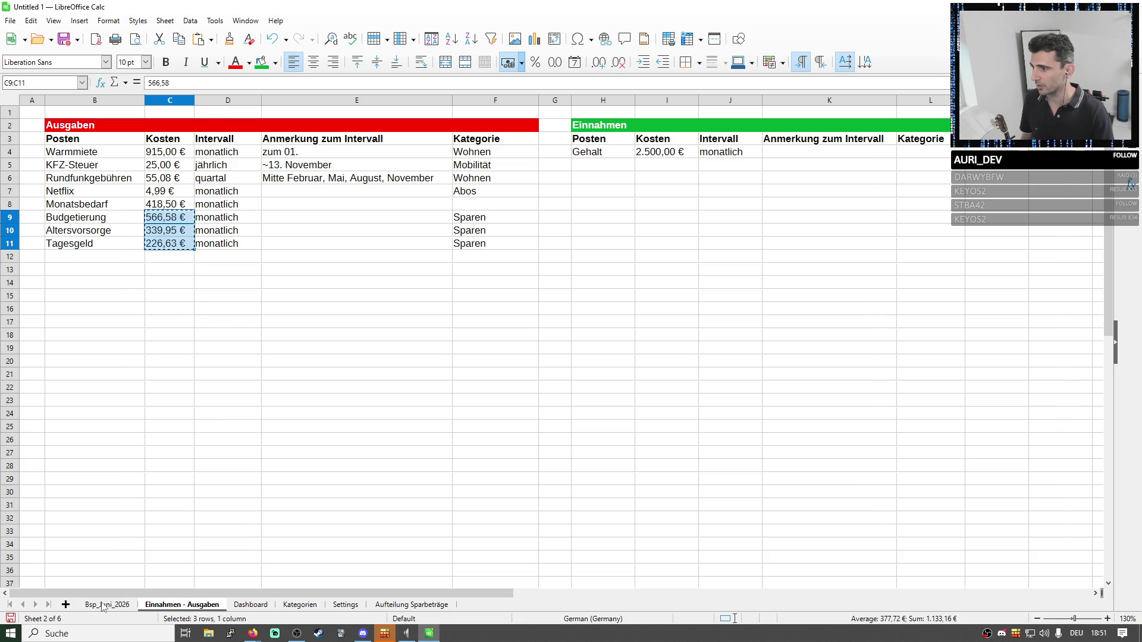
Paste the new savings amounts over D17:D19 on Bsp_Juni_2026 and right-align them.
click(106, 606)
key(ctrl+v)
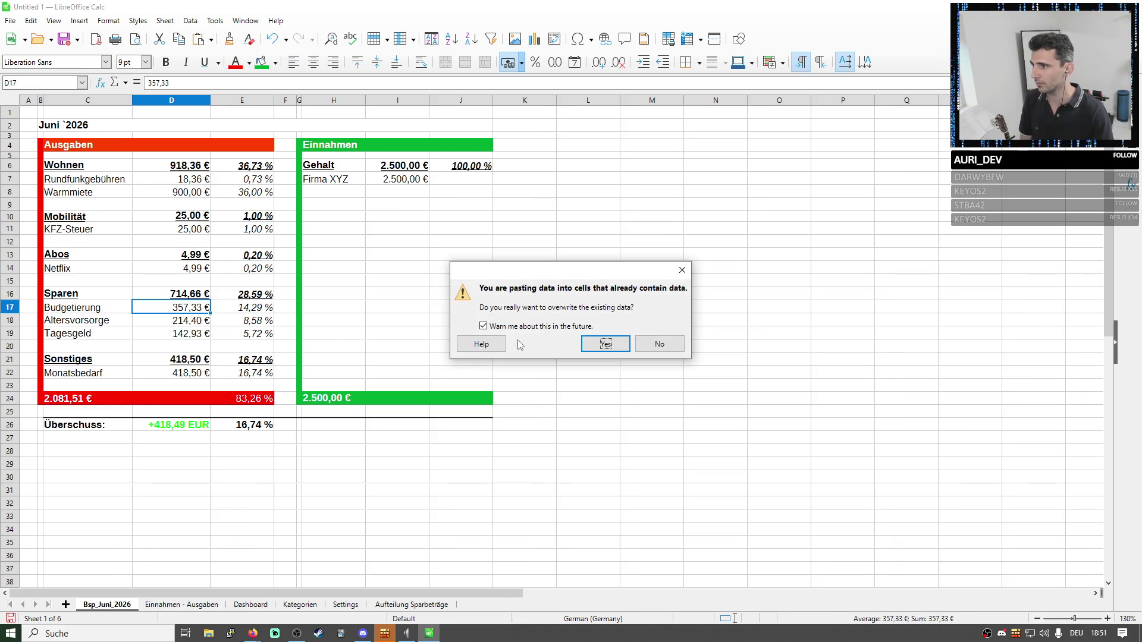
key(Return)
click(280, 485)
drag(166, 307, 173, 330)
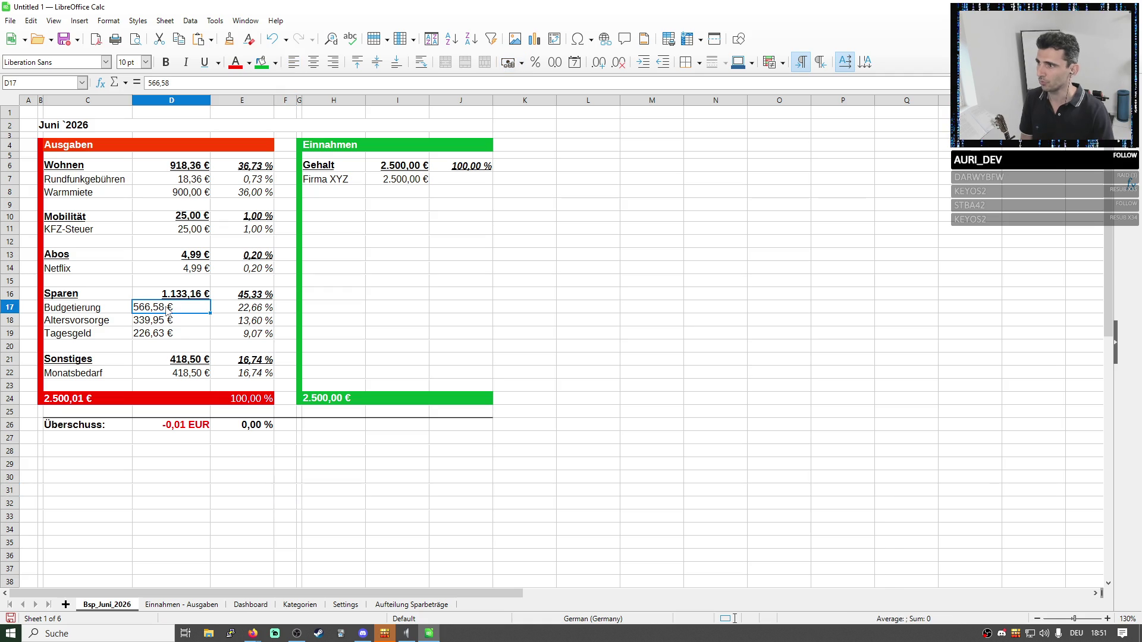
click(333, 62)
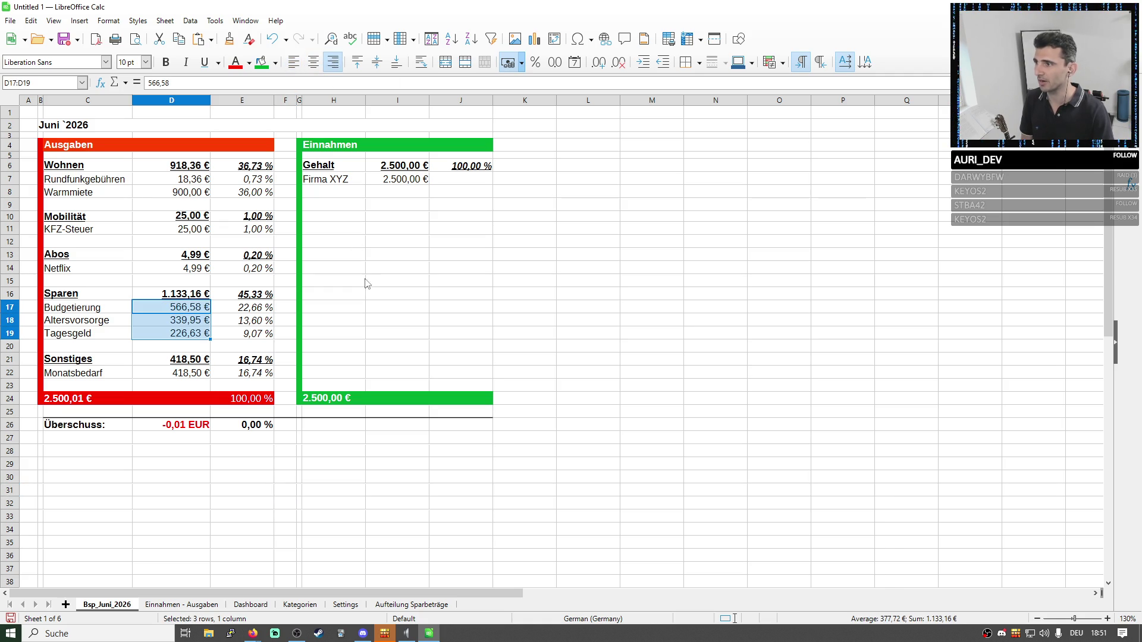
Check the Überschuss in D26 and the Sparen sum in D16, then review the split formulas on Aufteilung Sparbeträge.
click(202, 427)
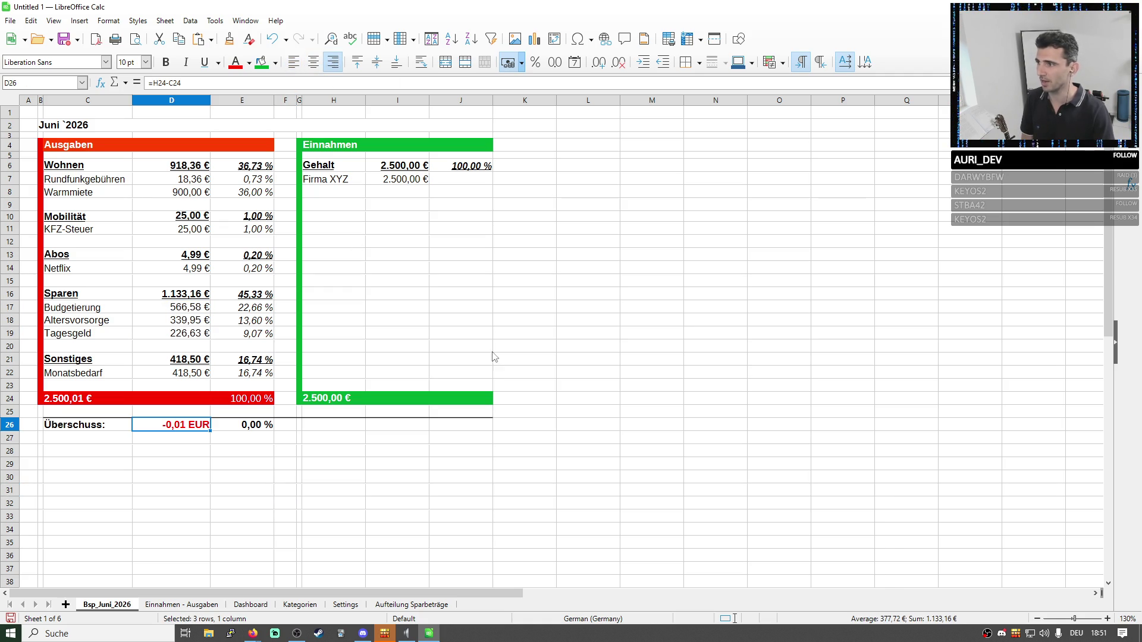
click(115, 408)
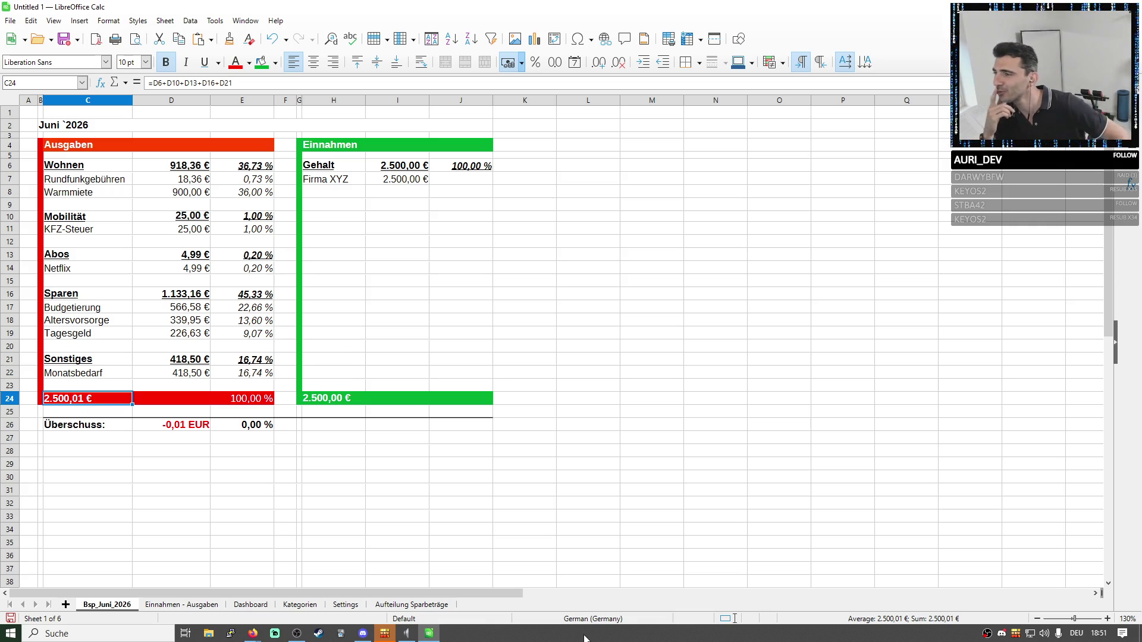
click(184, 295)
click(209, 307)
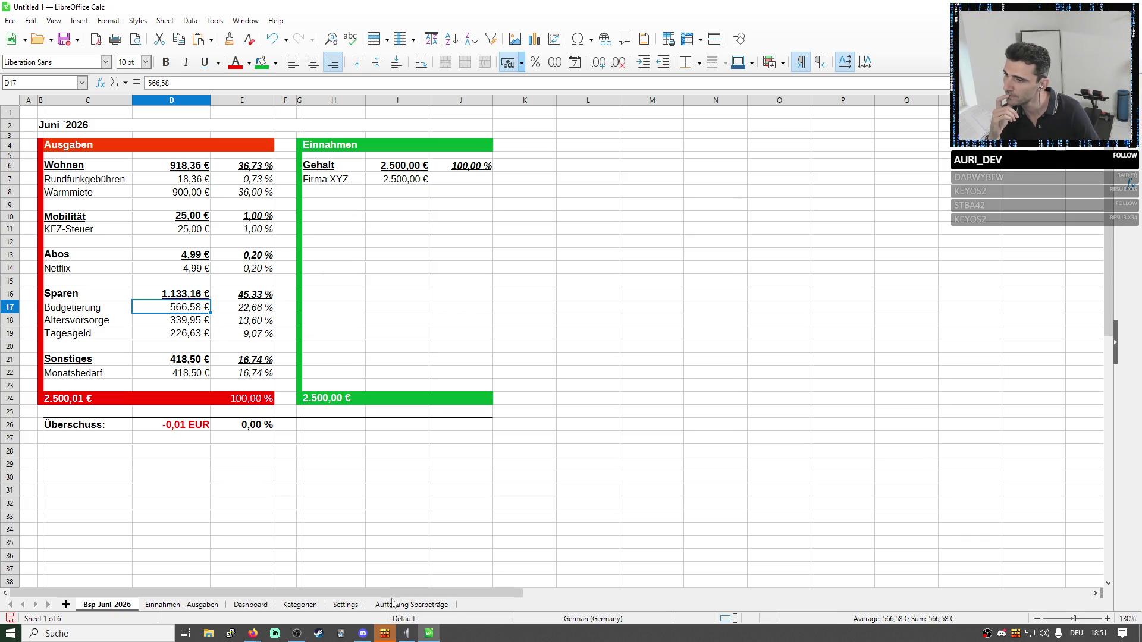
click(411, 604)
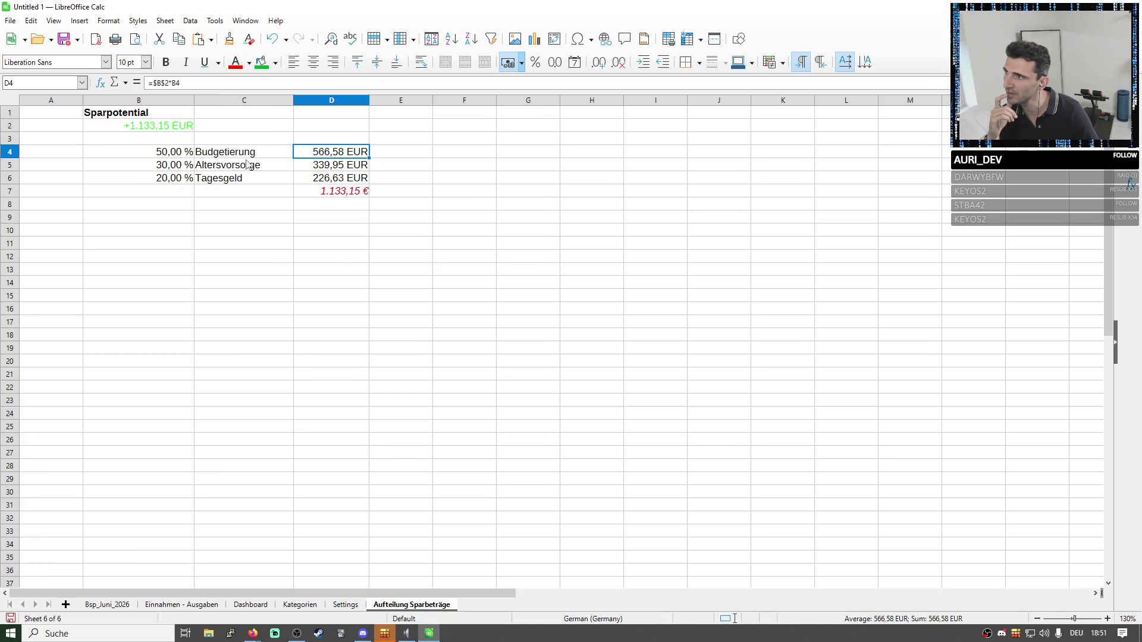
click(172, 130)
click(335, 192)
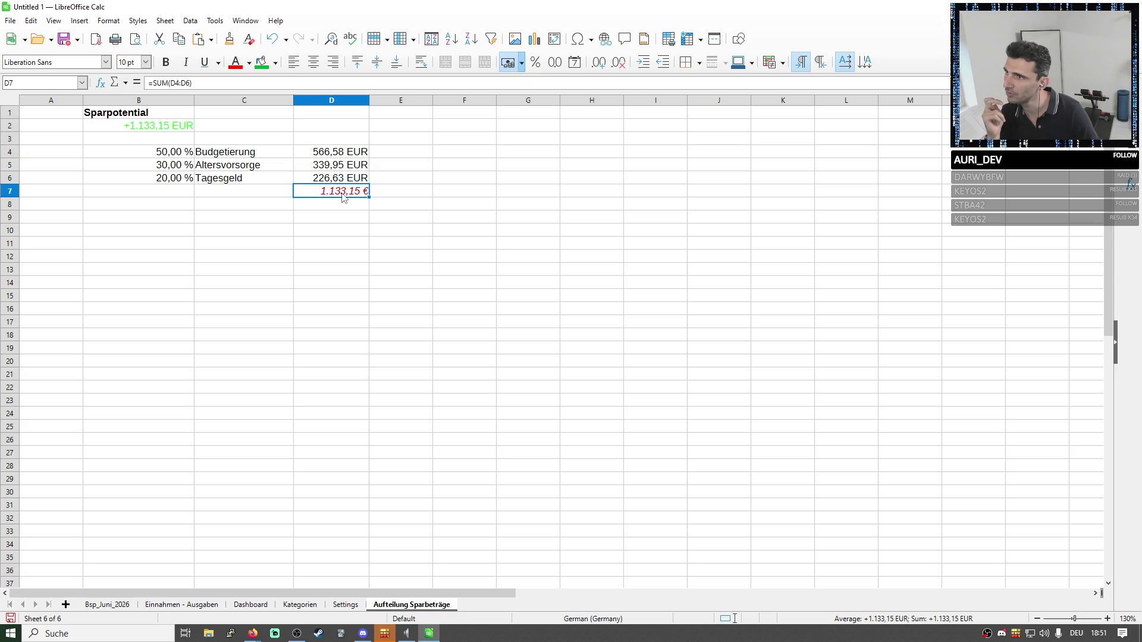
Check the Altersvorsorge split formula, return to Bsp_Juni_2026 and re-confirm the Sparen total formula in D16.
click(338, 157)
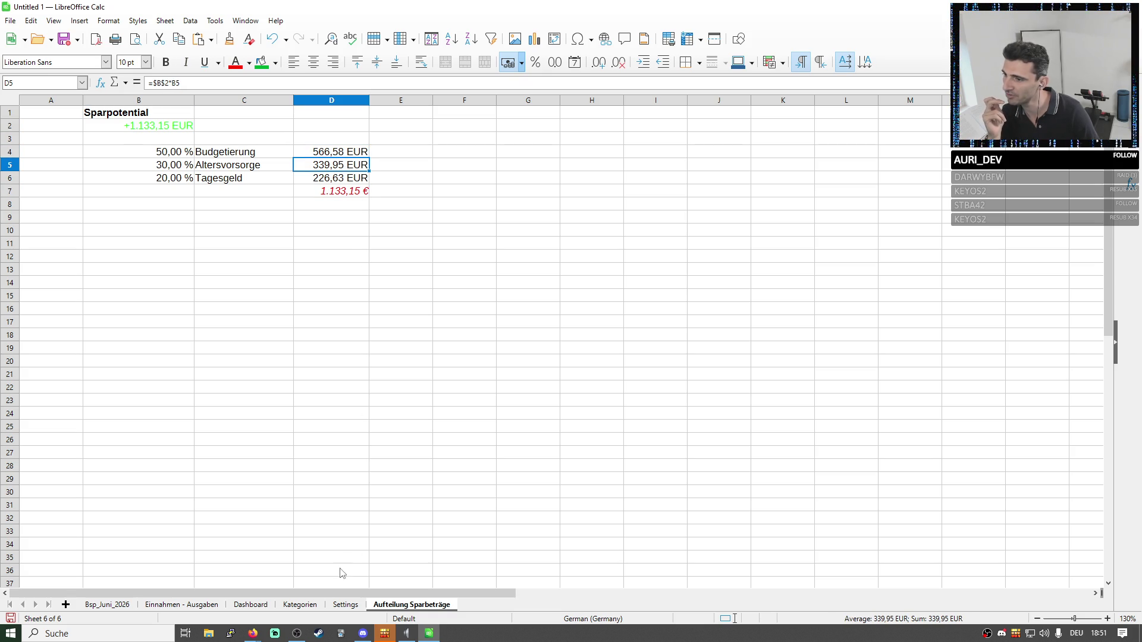
click(180, 604)
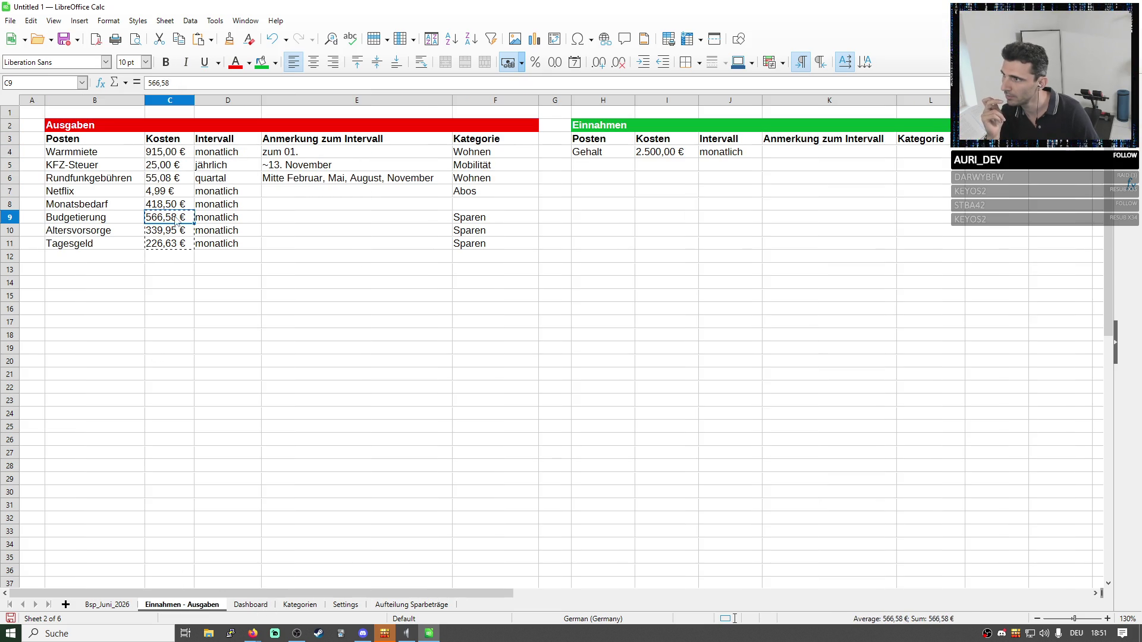
double_click(125, 607)
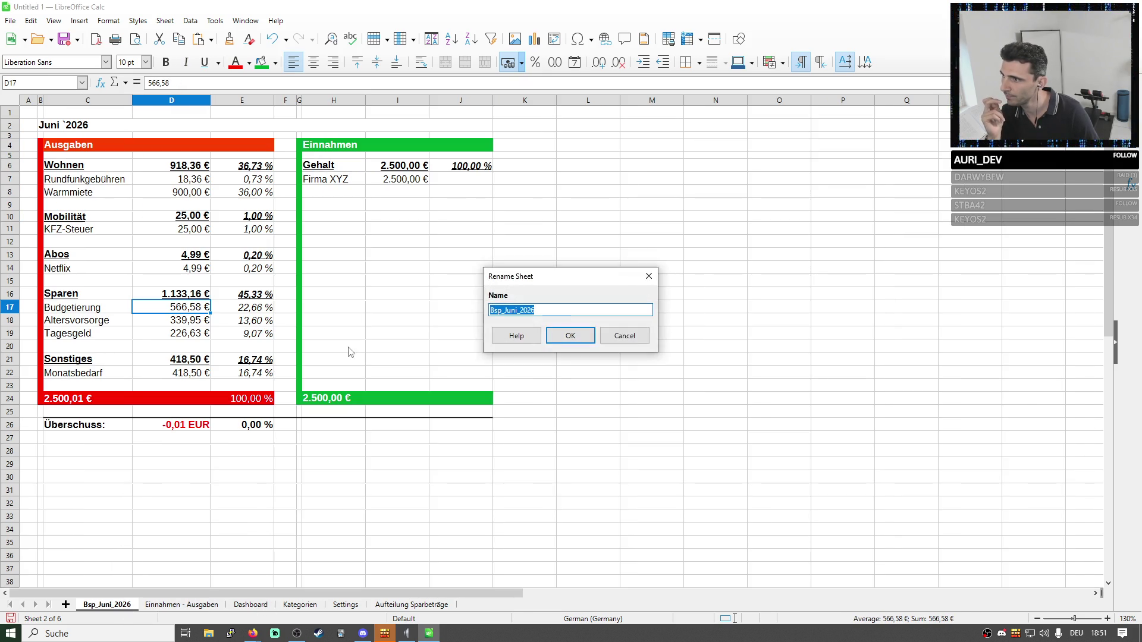
click(624, 337)
click(199, 295)
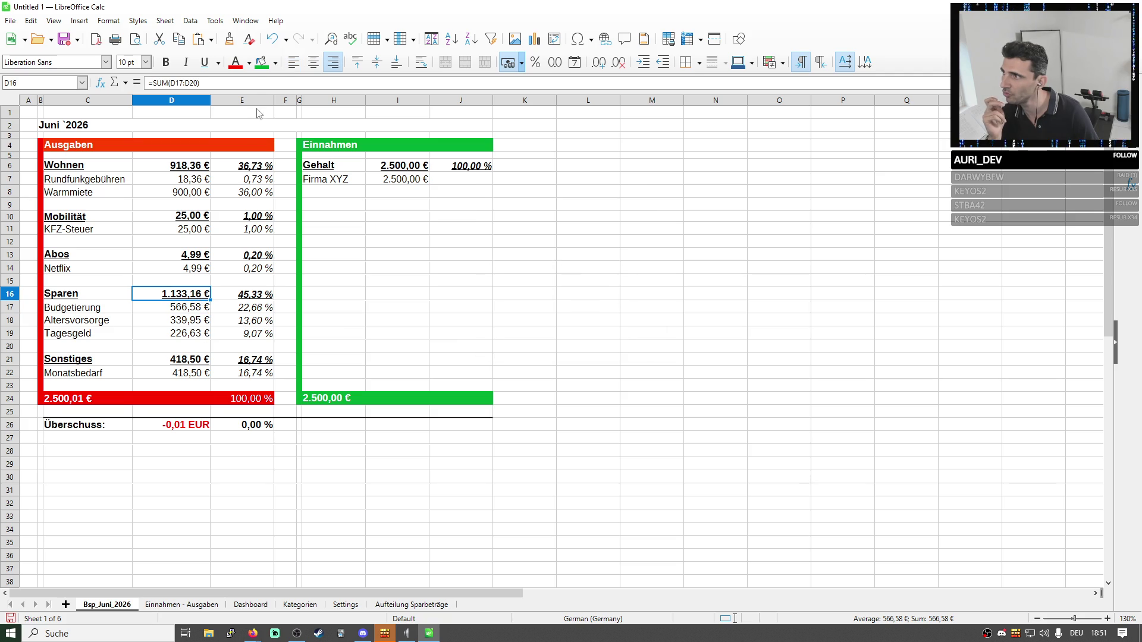
double_click(198, 295)
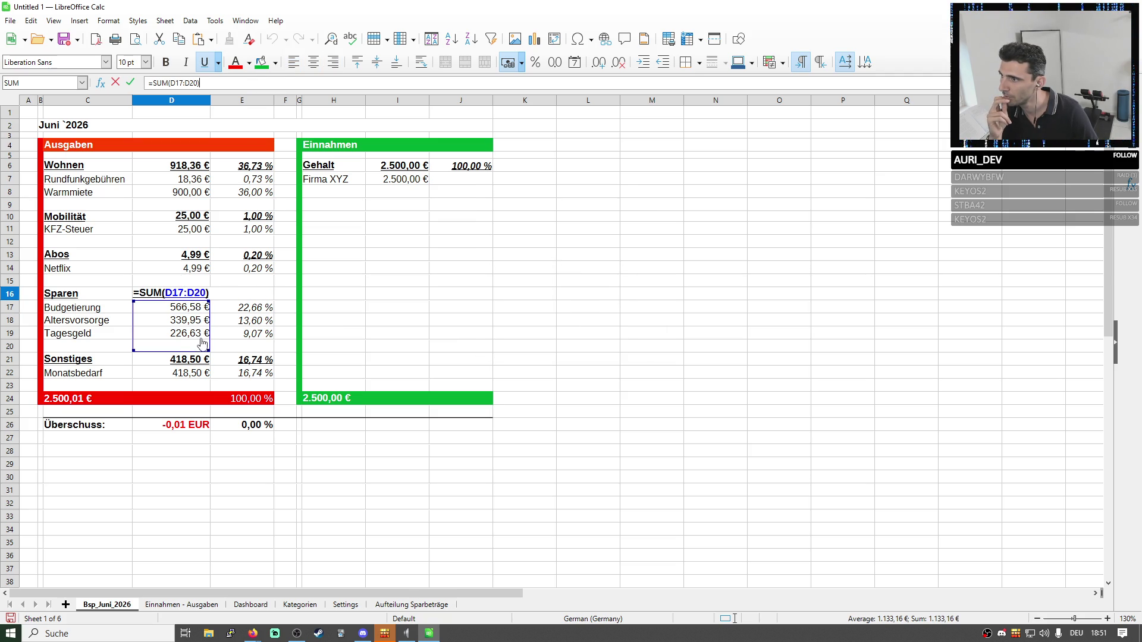
key(Return)
Change the Budgetierung amount in D17 from 566,58 to 566,57 so the surplus reads +0,00 EUR.
double_click(202, 308)
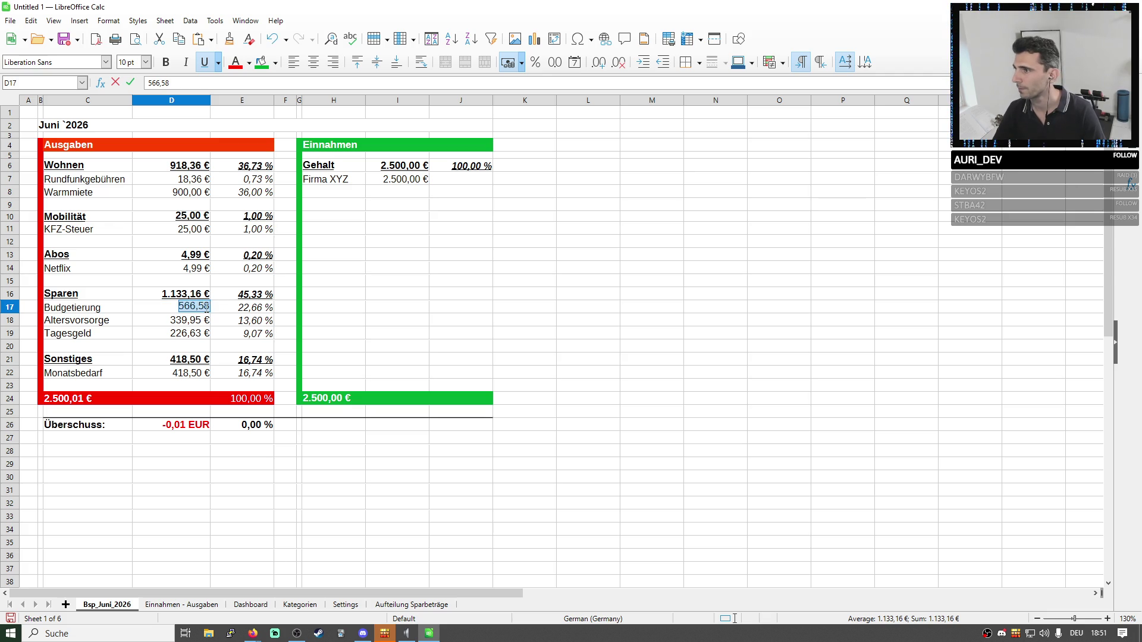
key(End)
key(BackSpace)
text(7)
key(Return)
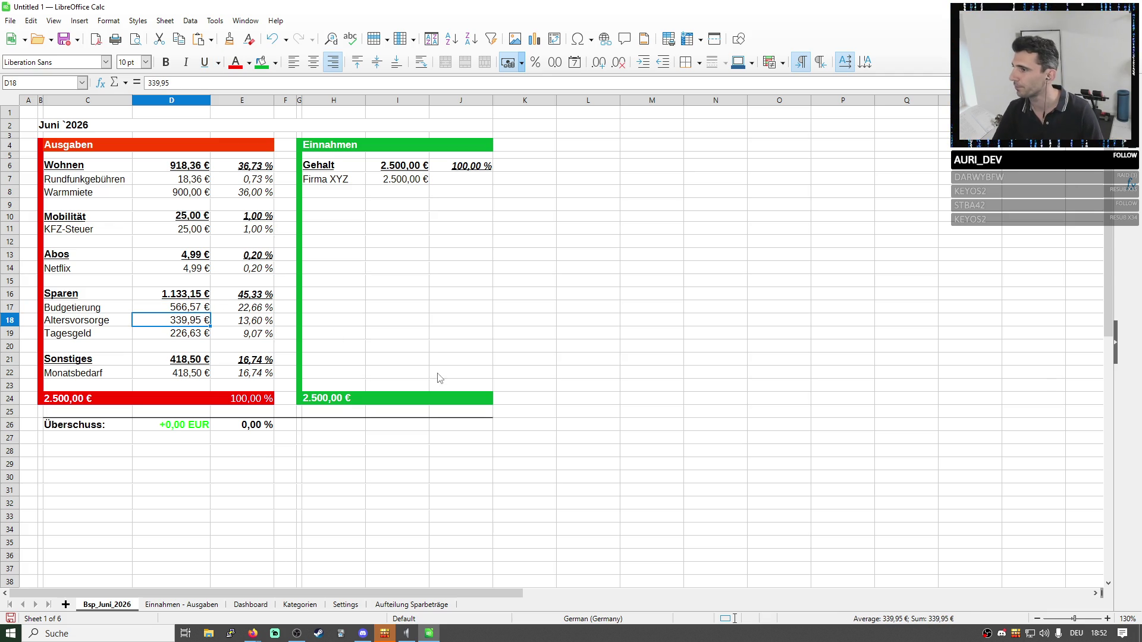
click(176, 436)
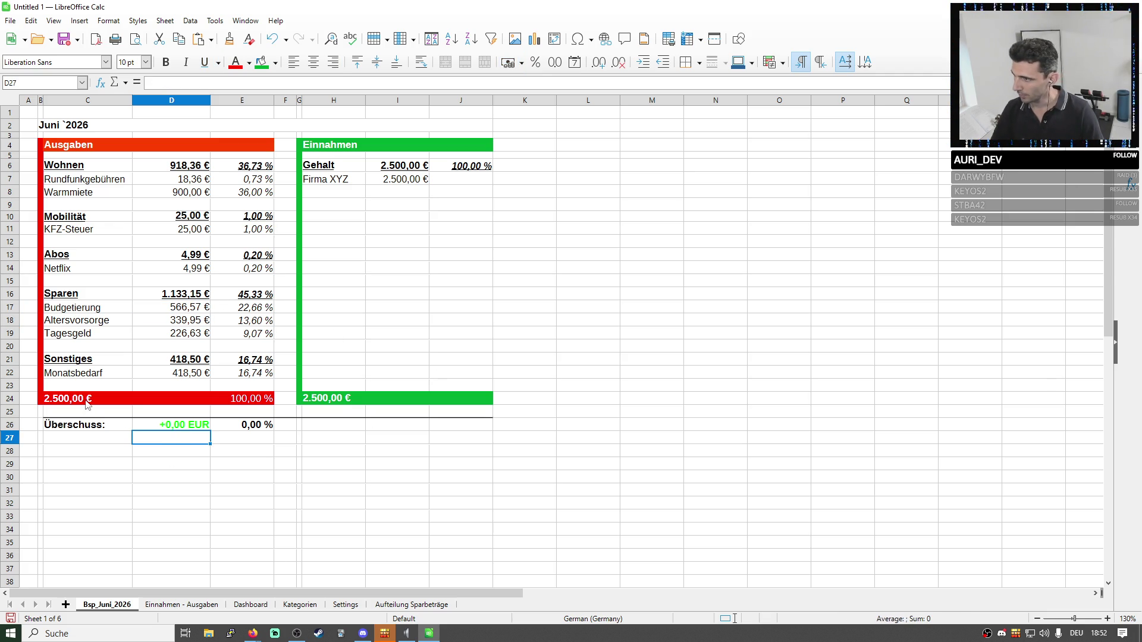
drag(465, 413, 54, 144)
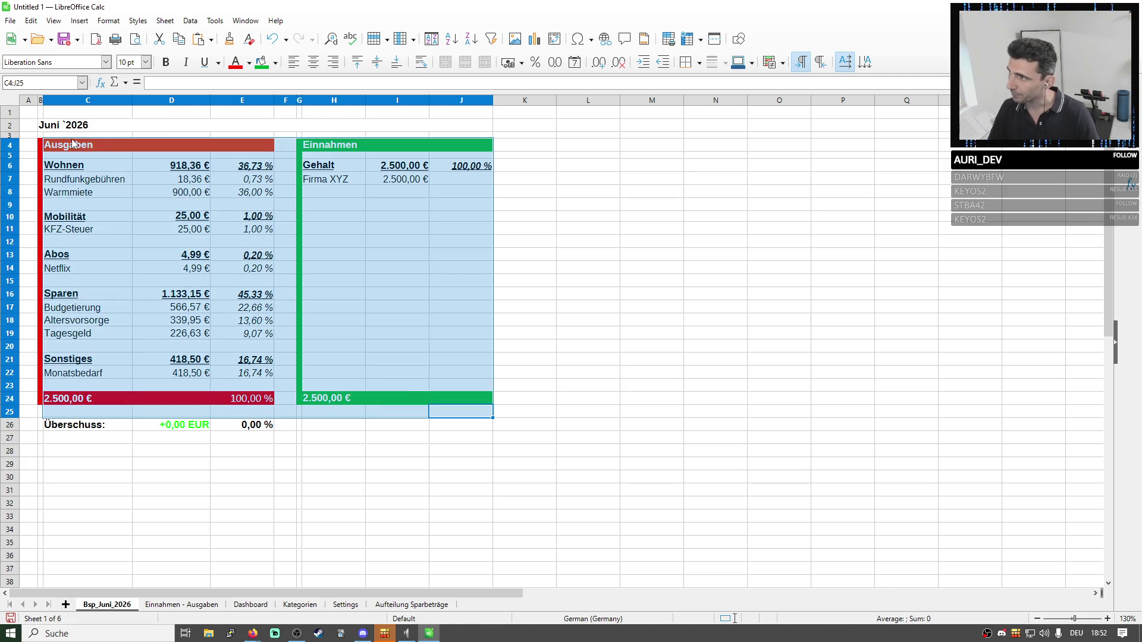
click(522, 275)
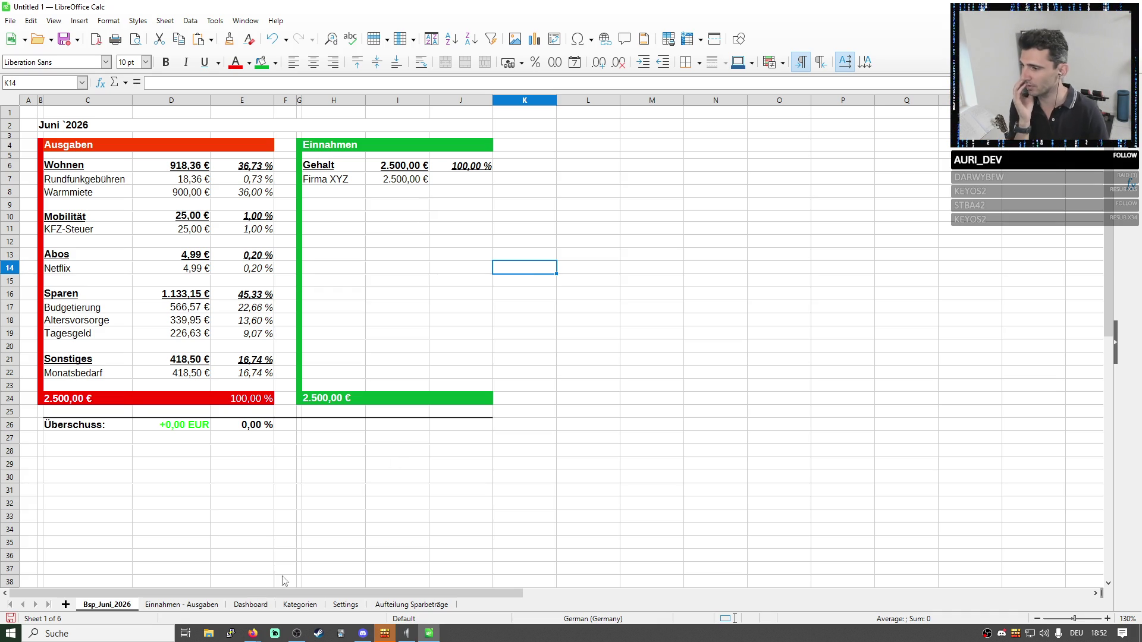
click(216, 606)
click(227, 296)
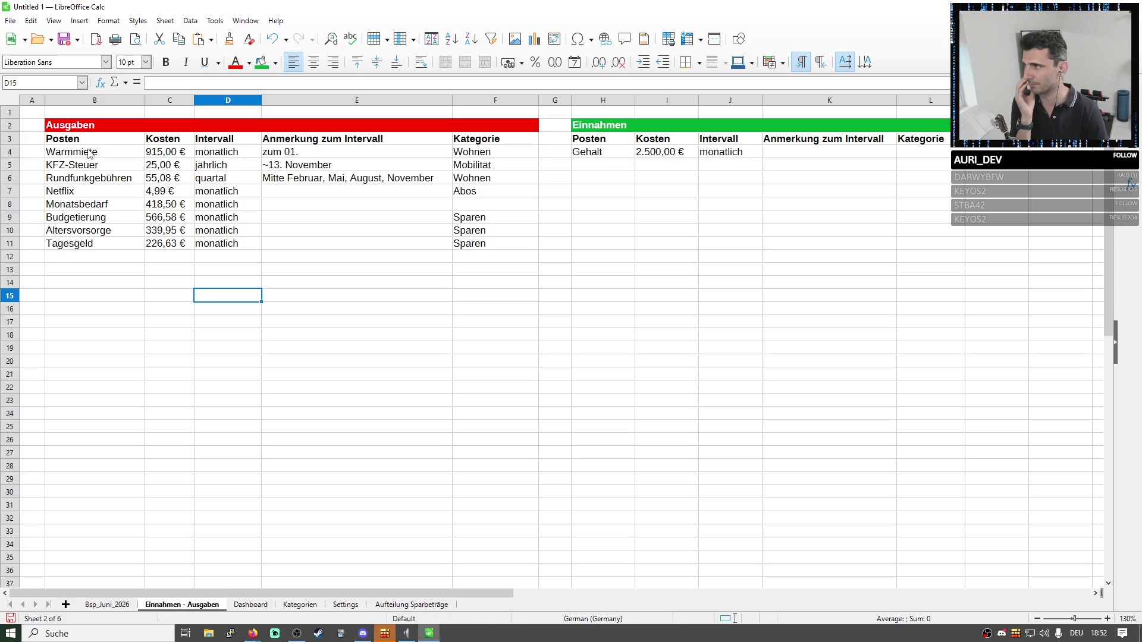
drag(90, 154, 268, 206)
click(268, 217)
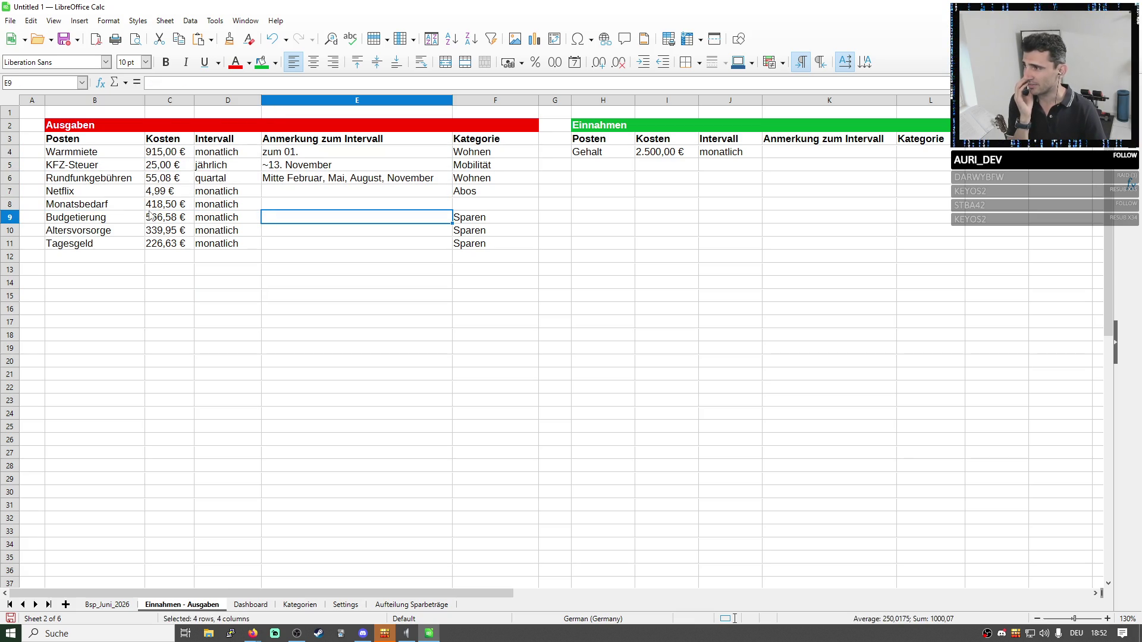
drag(87, 224, 469, 145)
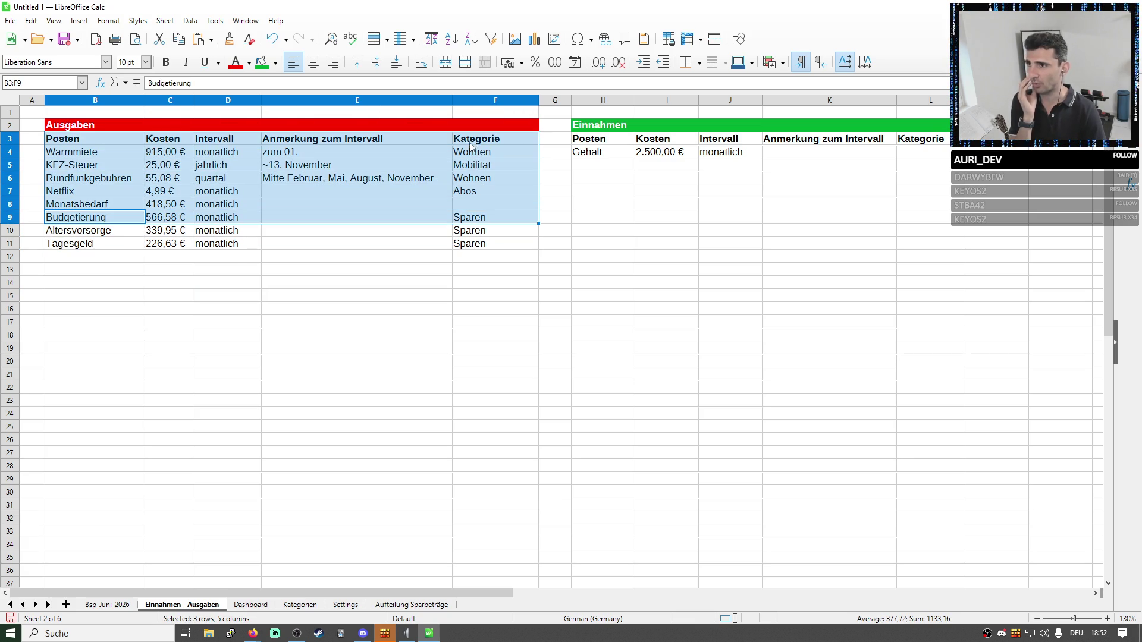
drag(589, 143, 607, 158)
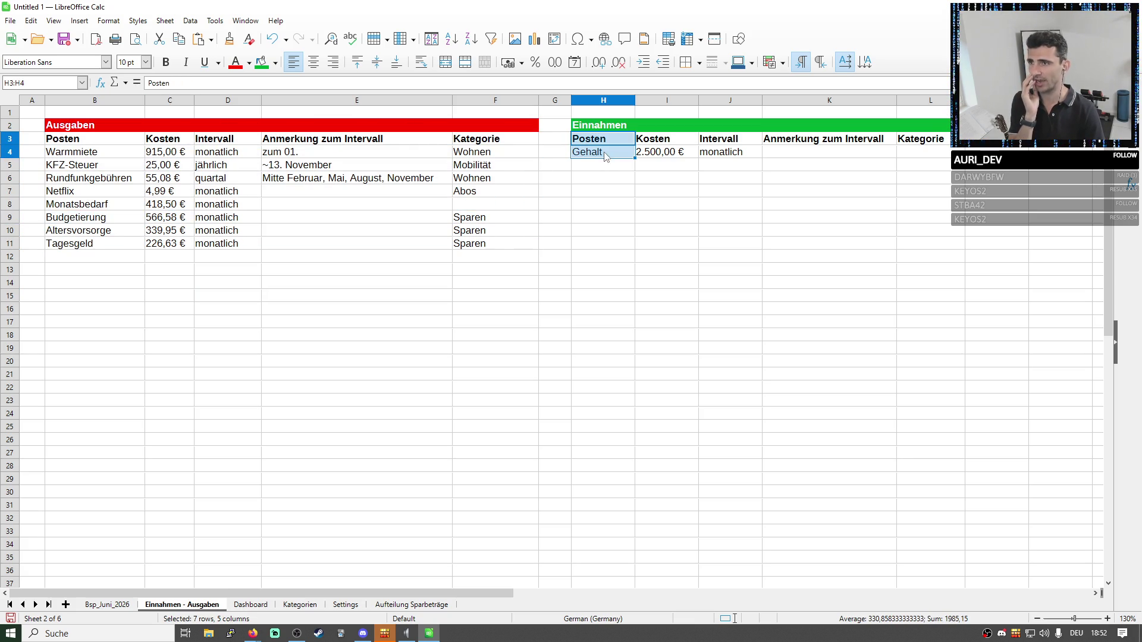
mouse_move(81, 218)
mouse_down()
mouse_move(180, 253)
mouse_move(469, 246)
mouse_up()
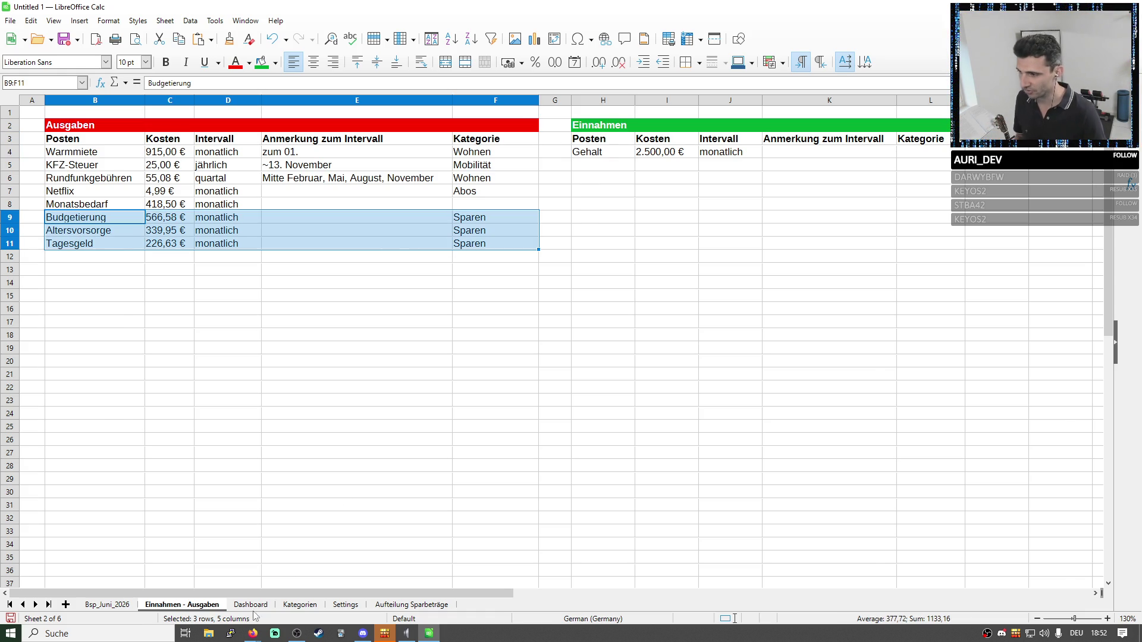
click(120, 606)
drag(90, 428, 295, 442)
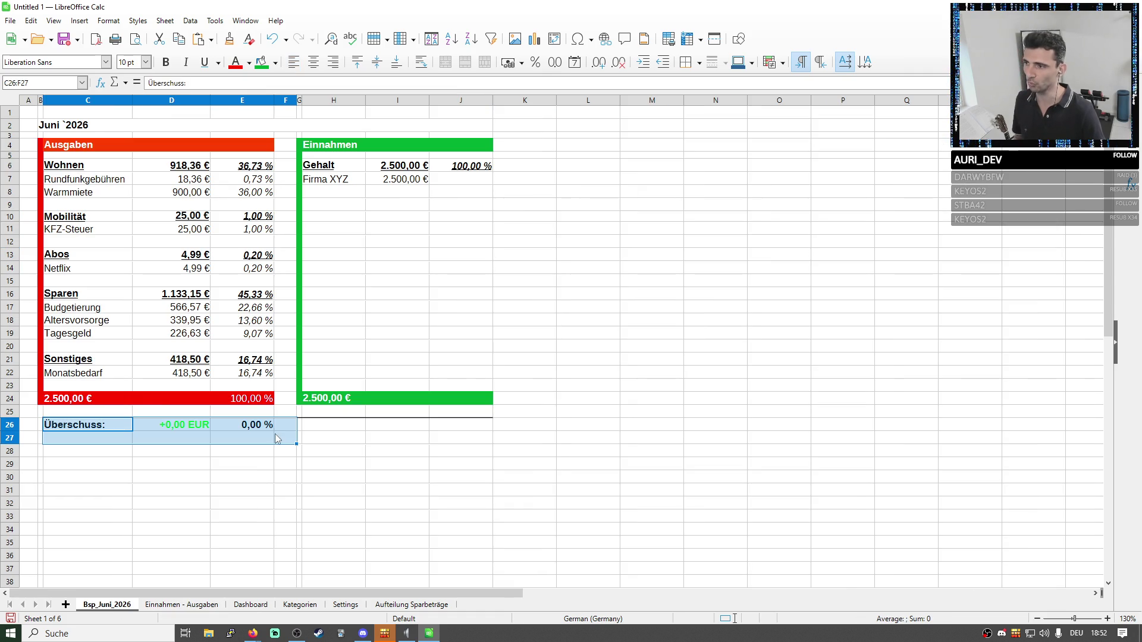
click(308, 496)
drag(89, 424, 243, 427)
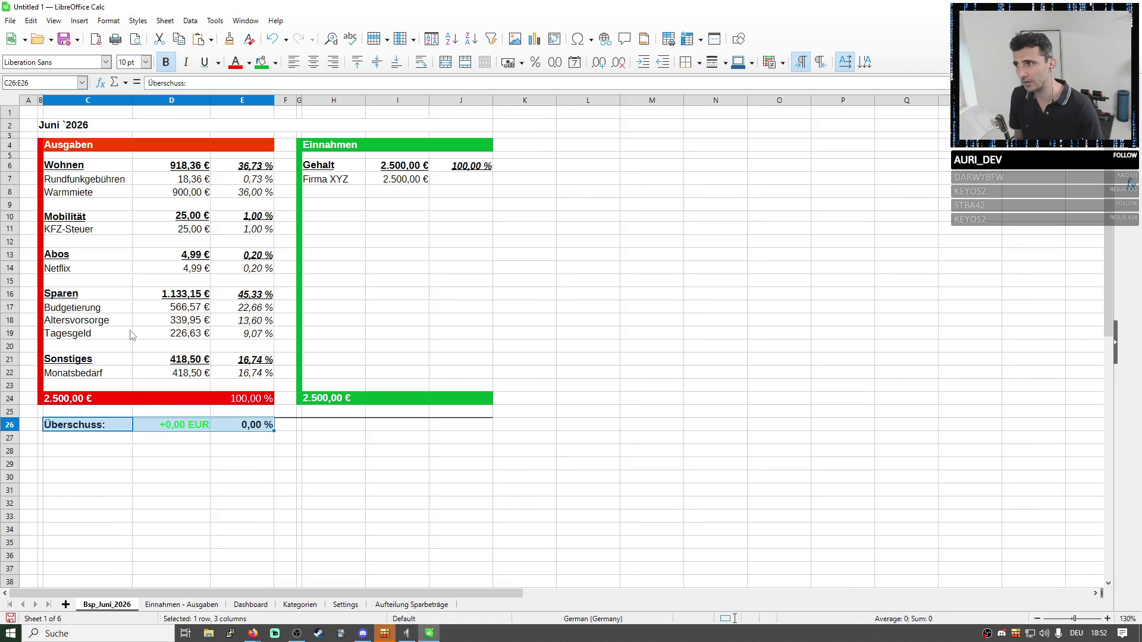
drag(52, 297, 263, 339)
key(Delete)
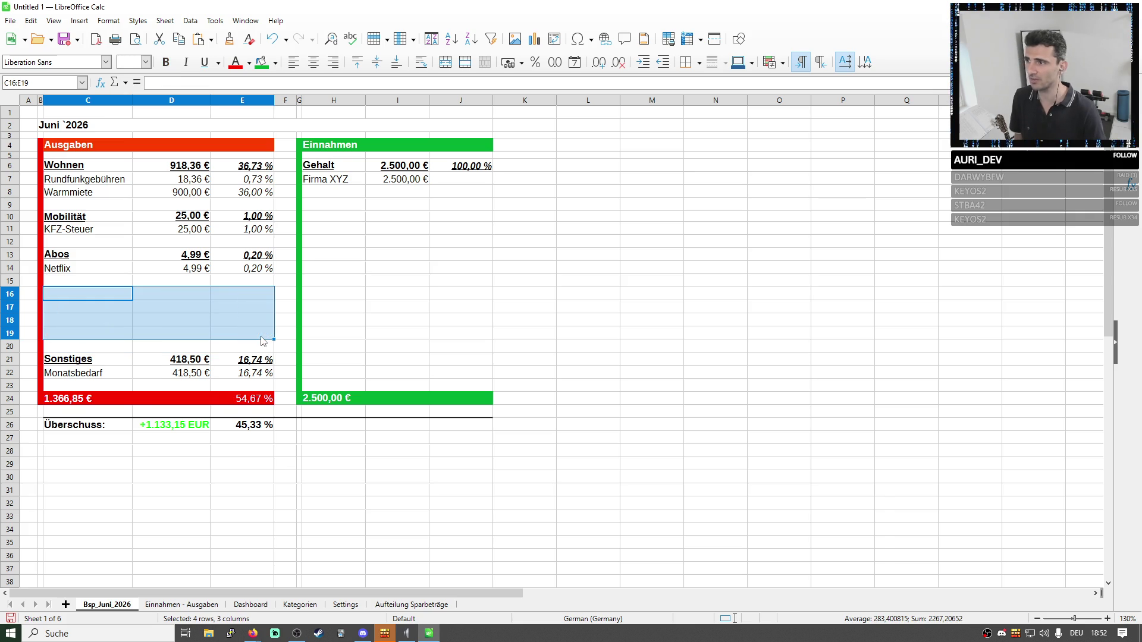
drag(90, 464, 241, 560)
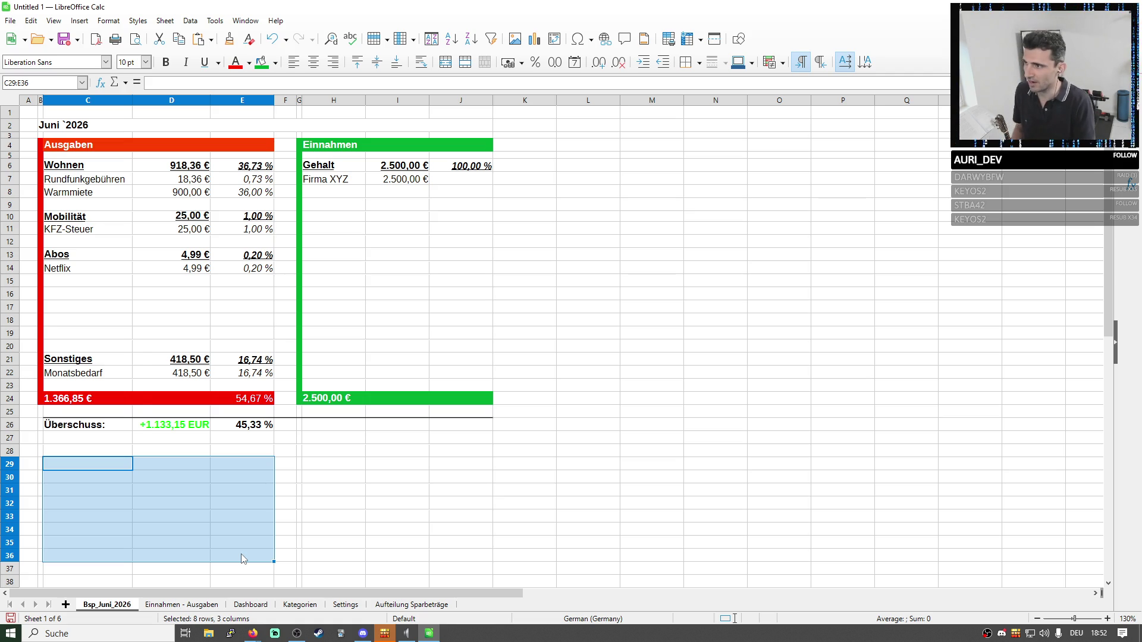
key(ctrl+z)
click(397, 398)
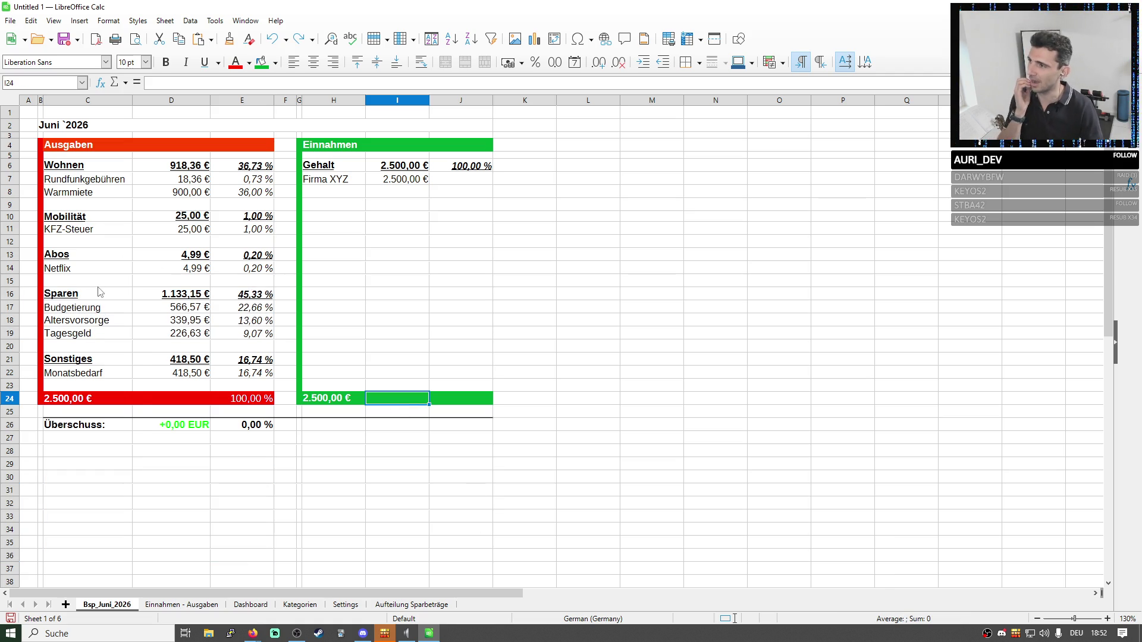
drag(98, 291, 270, 335)
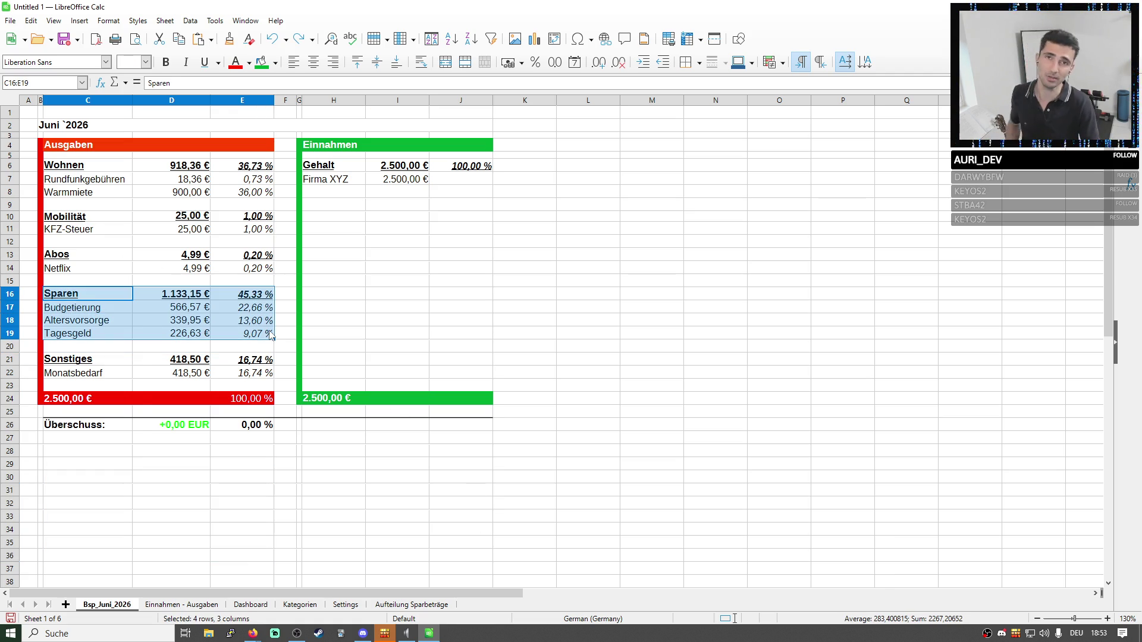
click(81, 148)
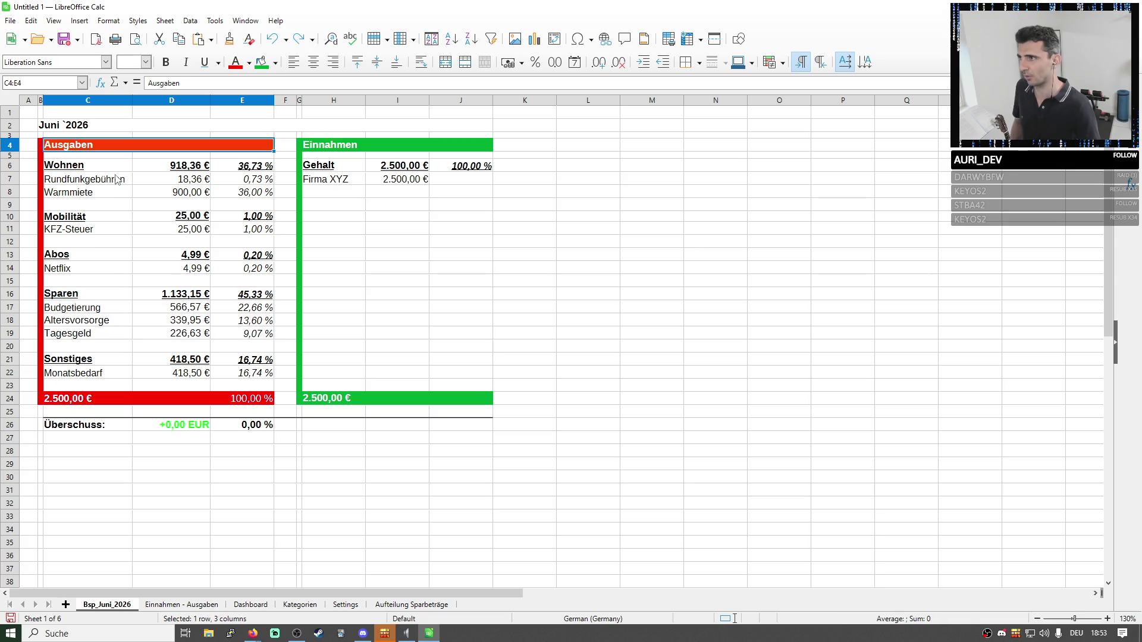
click(350, 147)
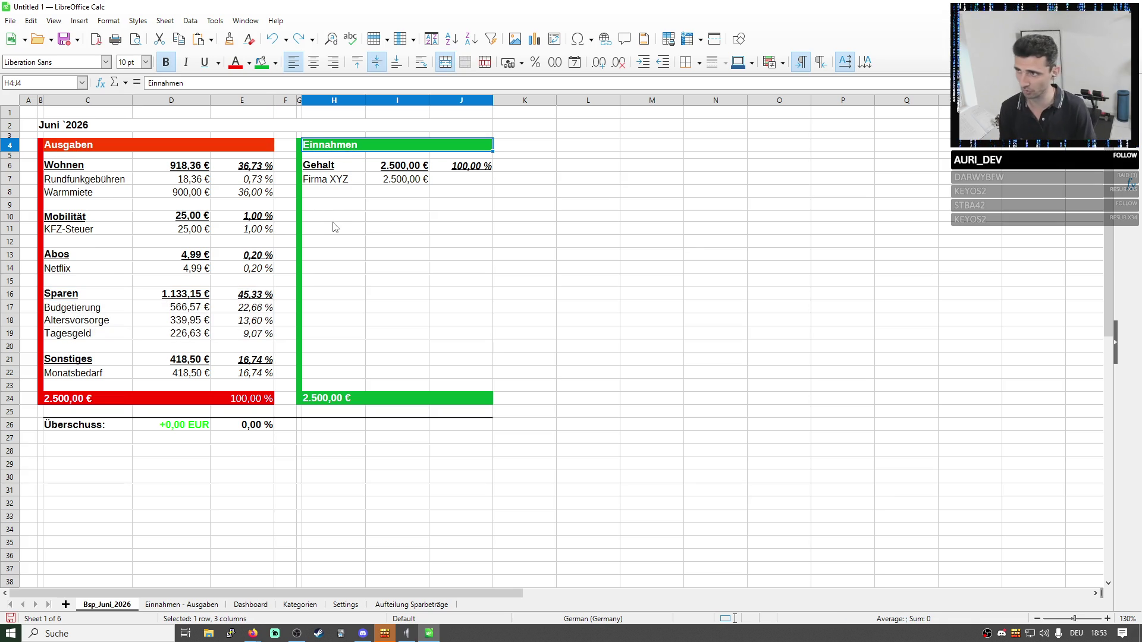
click(100, 146)
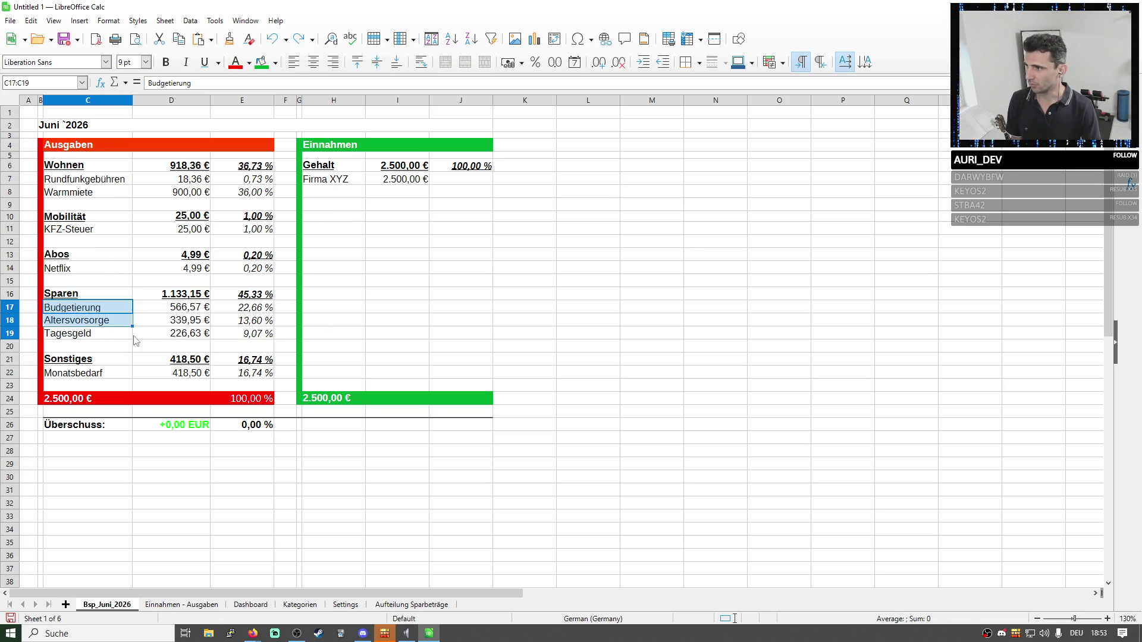
drag(85, 305, 171, 342)
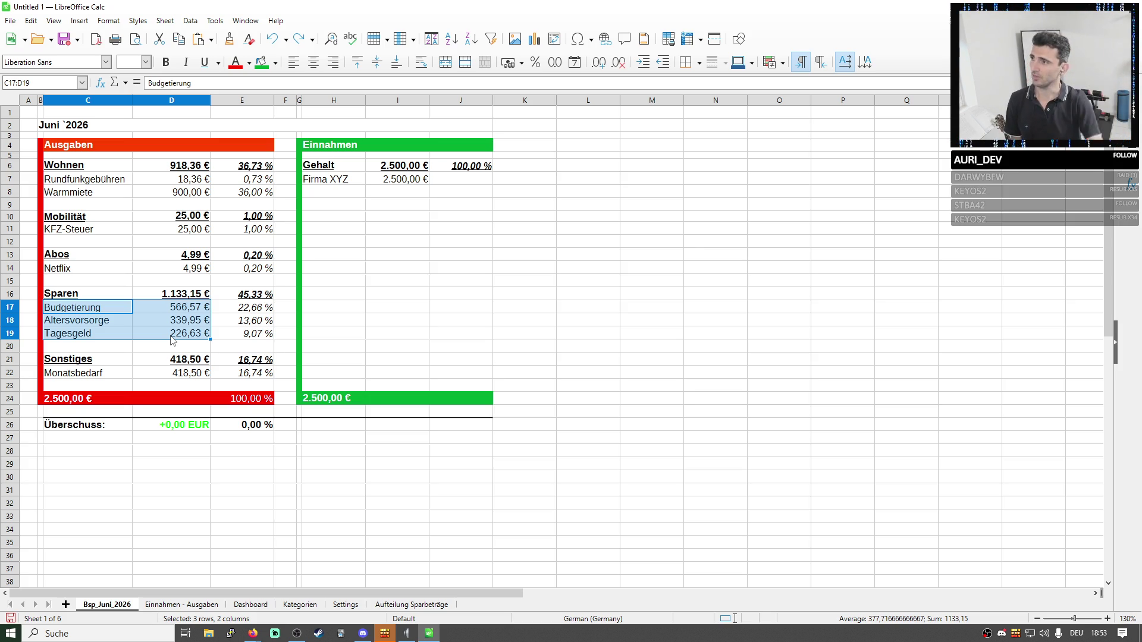
click(197, 425)
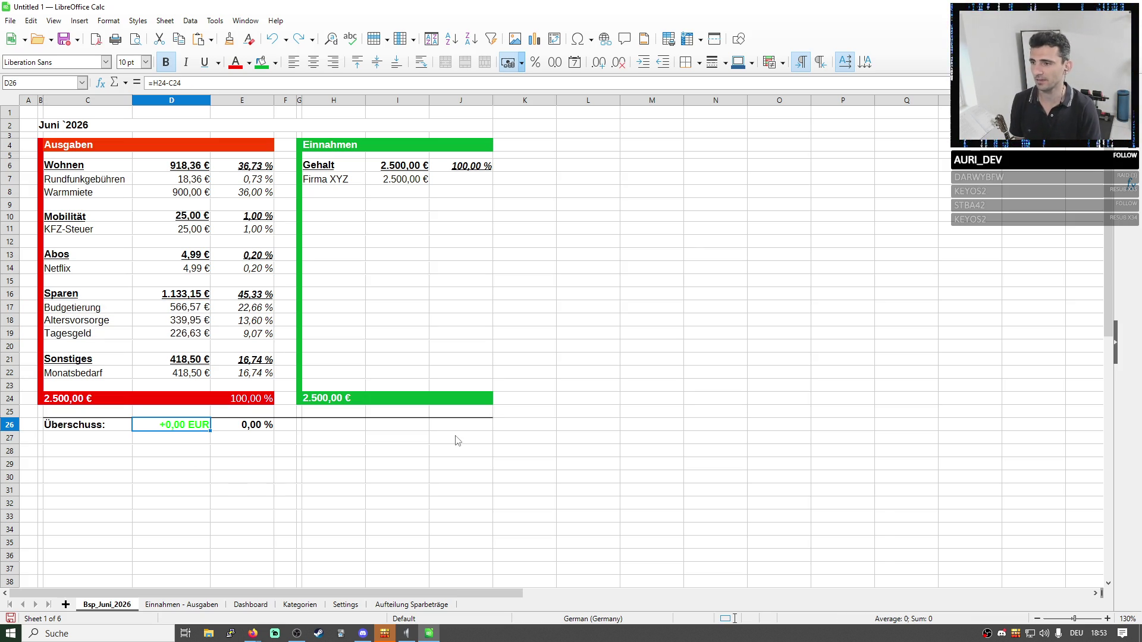
drag(460, 427, 30, 87)
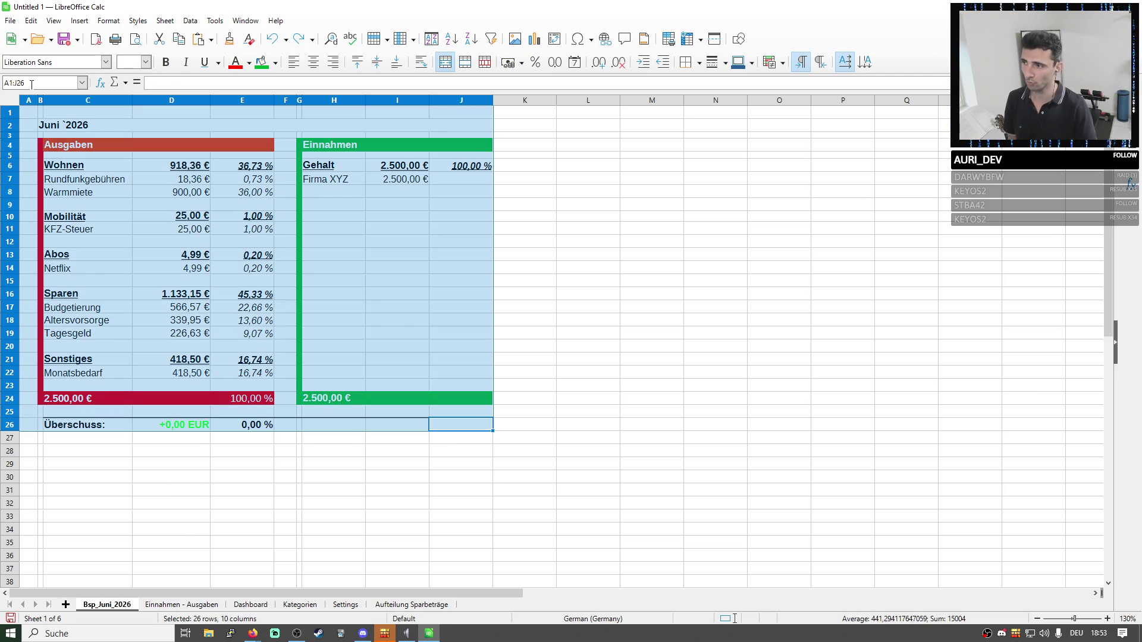
click(89, 334)
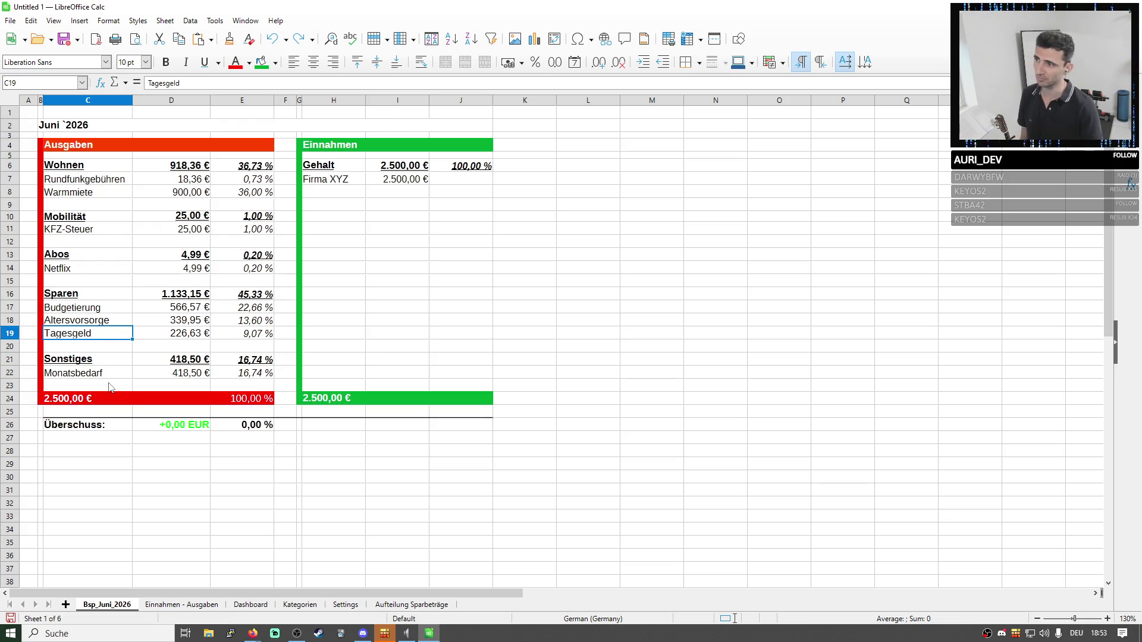
click(93, 322)
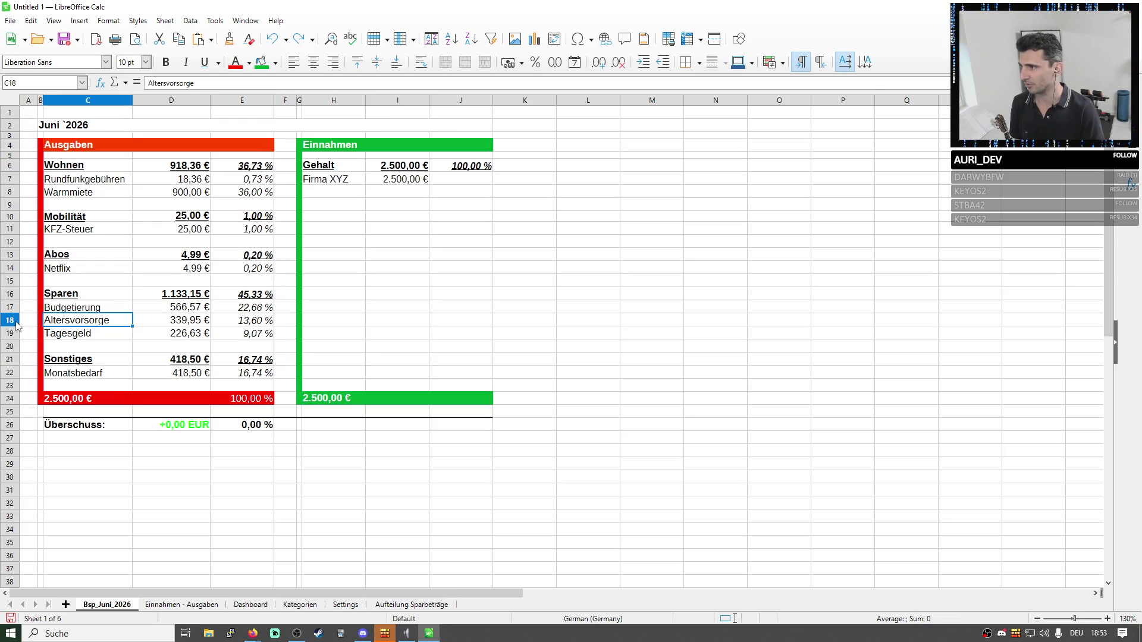
click(16, 323)
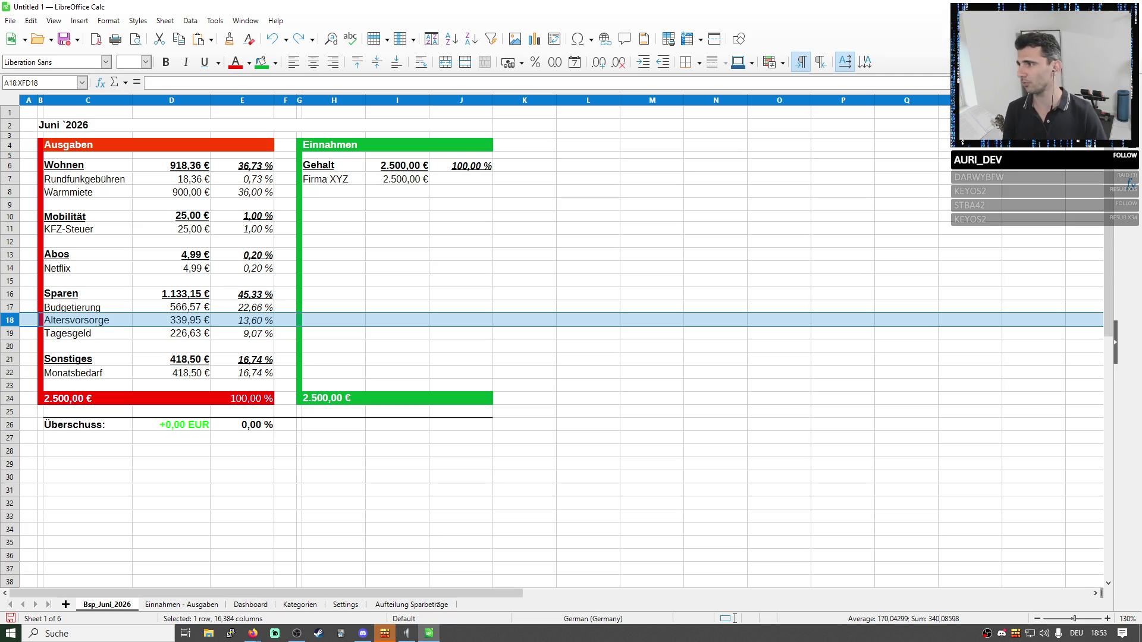
click(191, 373)
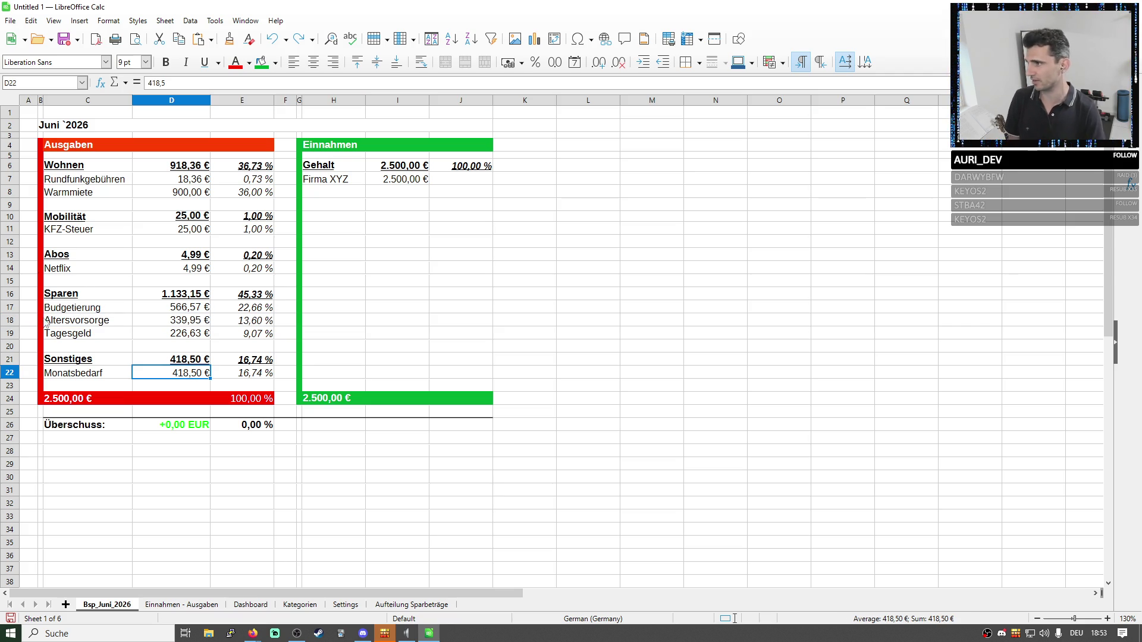
click(13, 322)
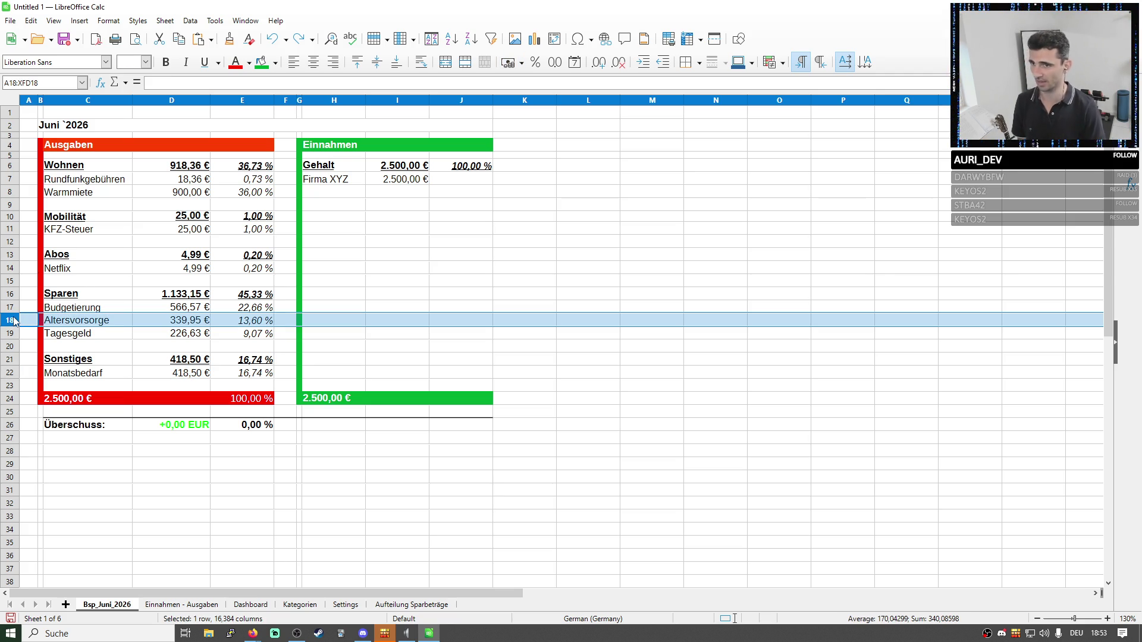
click(8, 308)
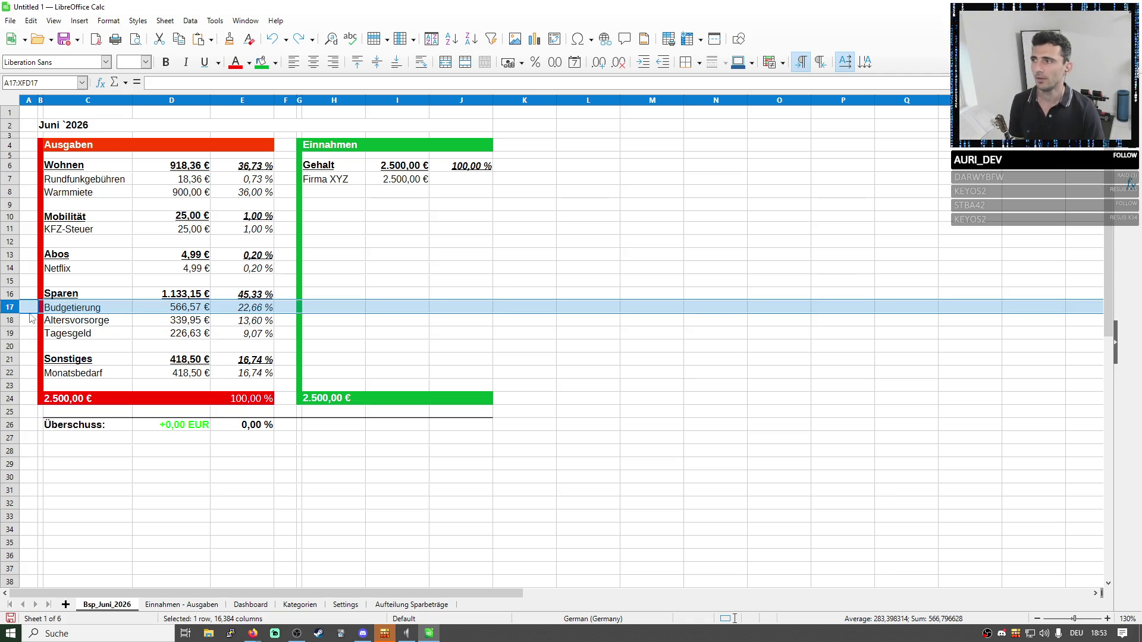
drag(11, 308, 25, 338)
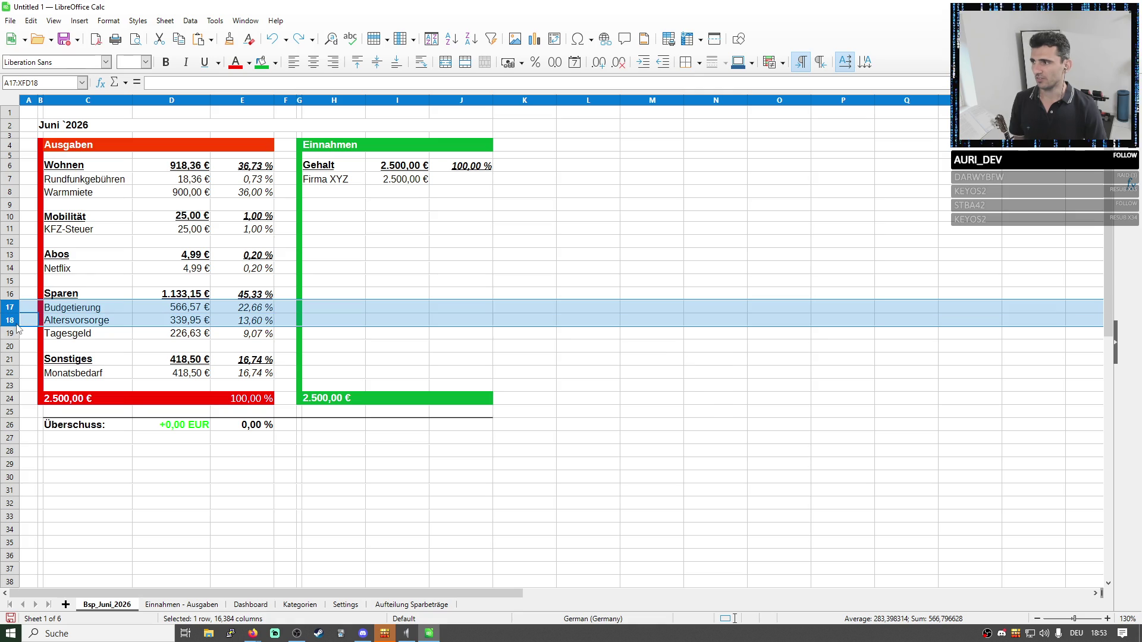
drag(179, 294, 195, 335)
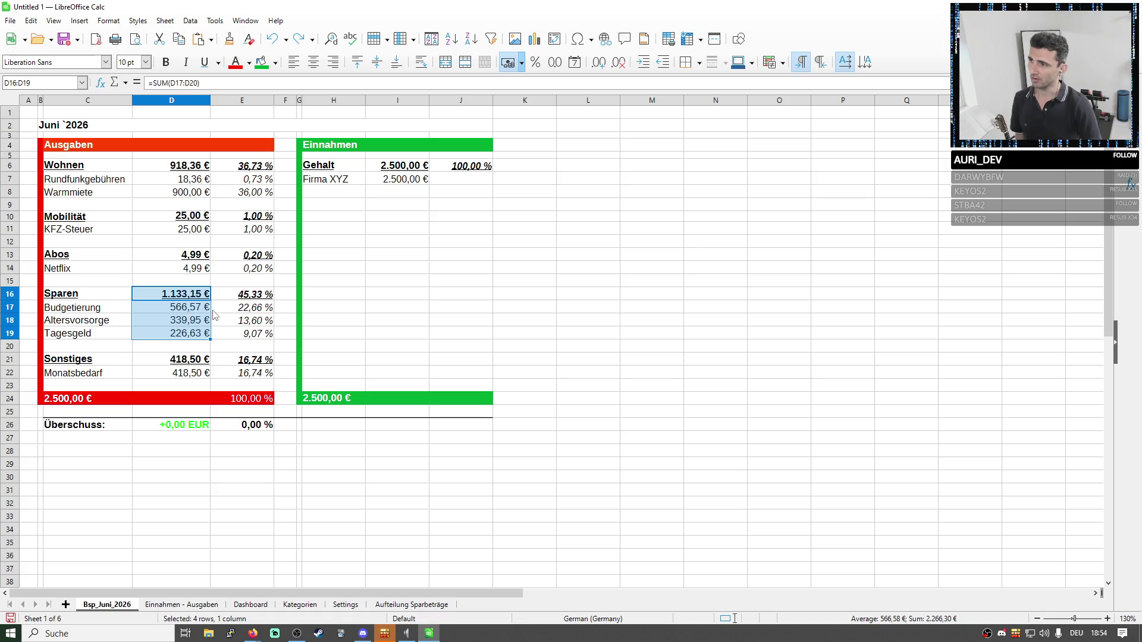
Review the E-column share formulas for Wohnen, Abos, Sparen and Sonstiges.
click(246, 293)
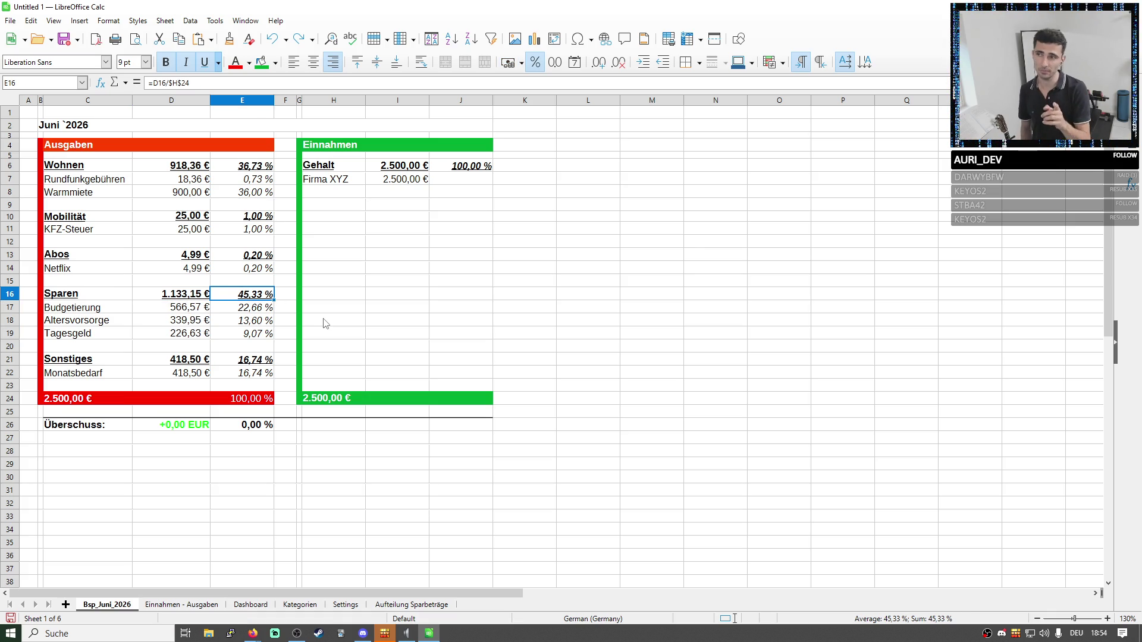
click(69, 299)
click(225, 298)
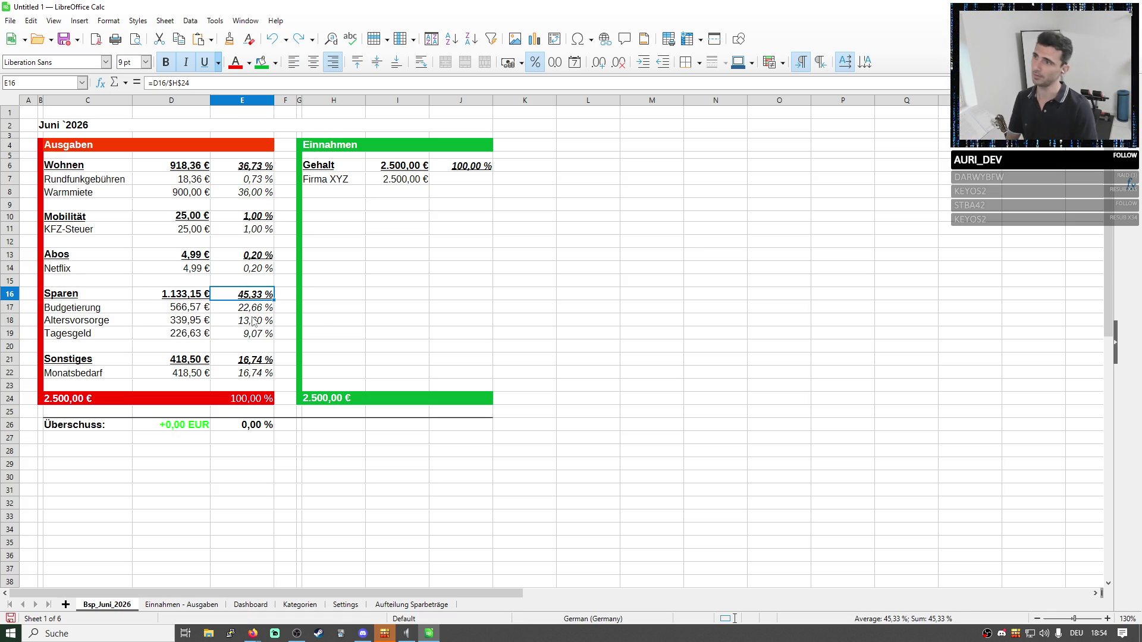
click(248, 170)
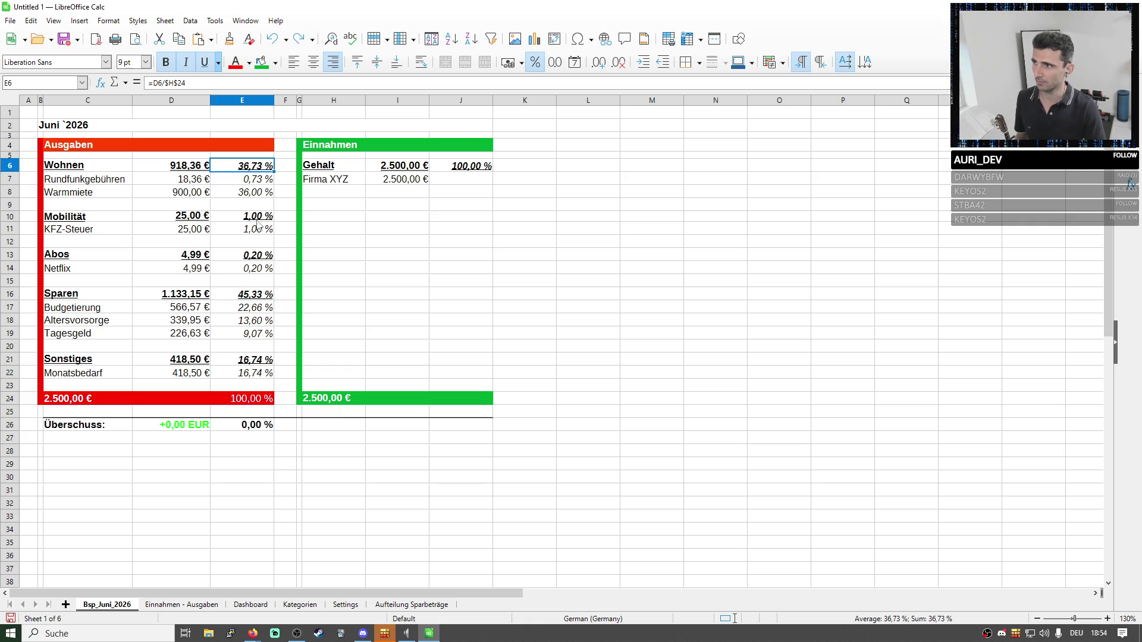
drag(256, 226, 259, 285)
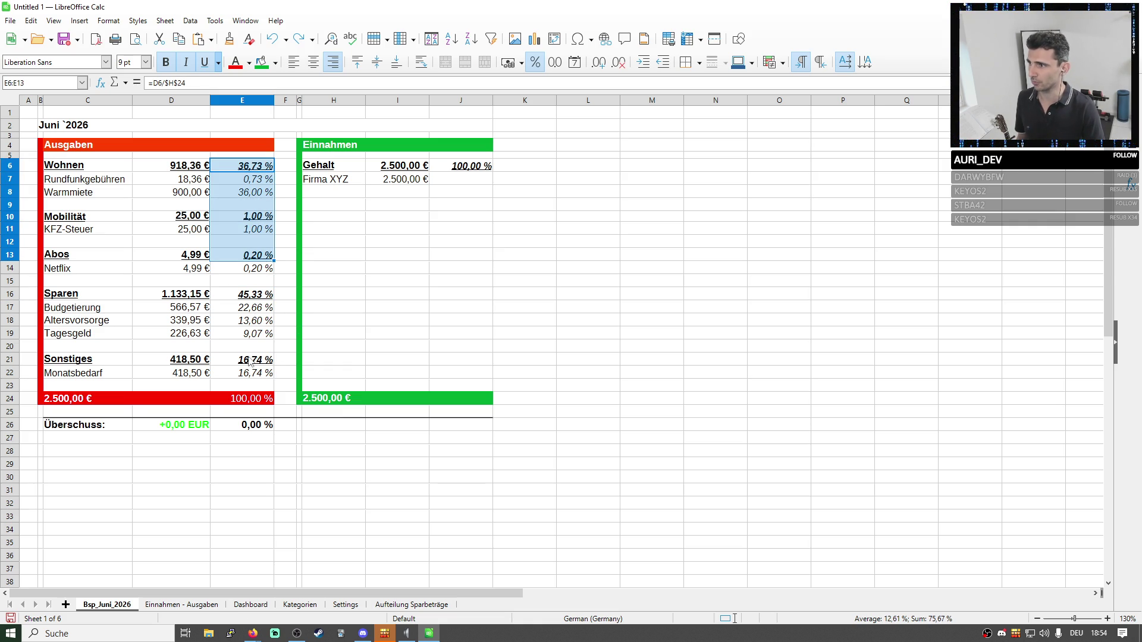
drag(251, 360, 253, 361)
click(329, 377)
click(256, 360)
click(255, 294)
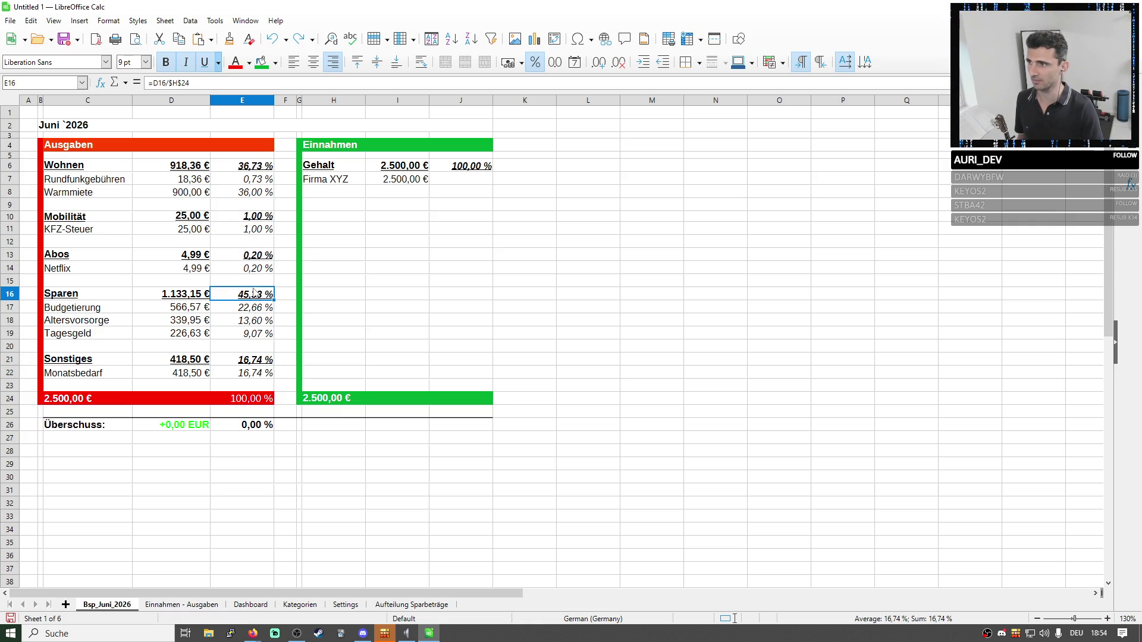
click(260, 361)
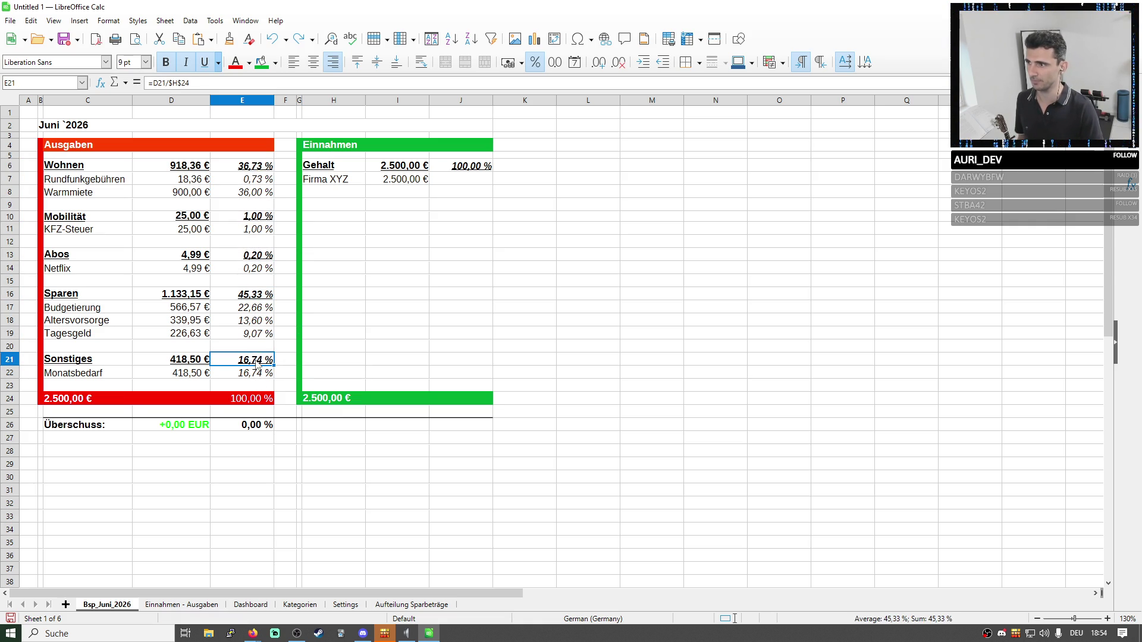
click(251, 301)
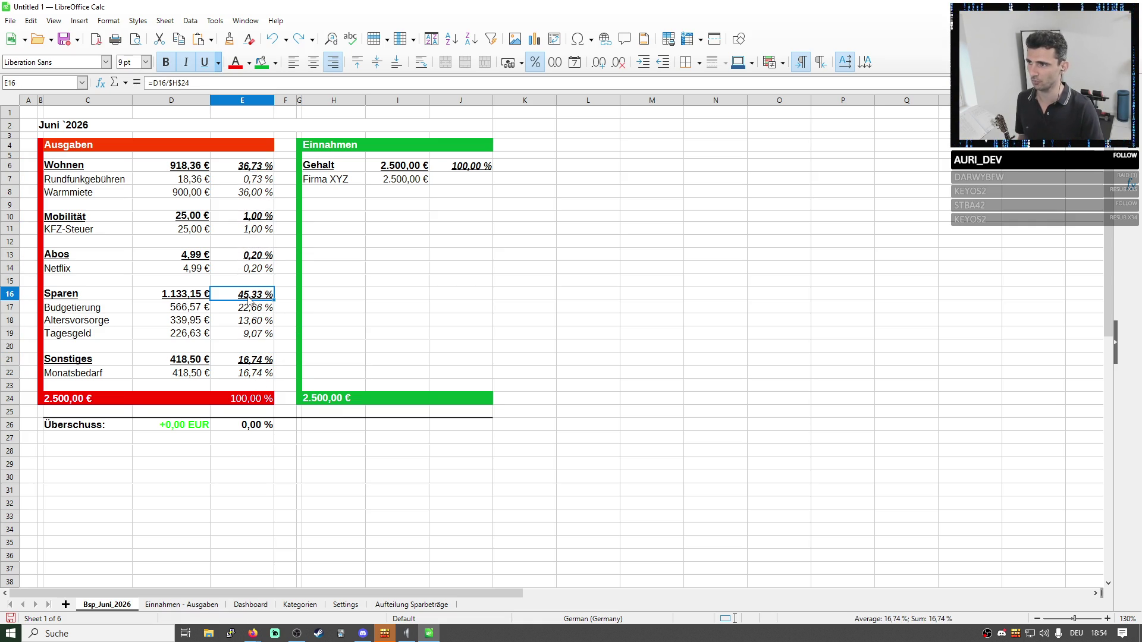
click(257, 258)
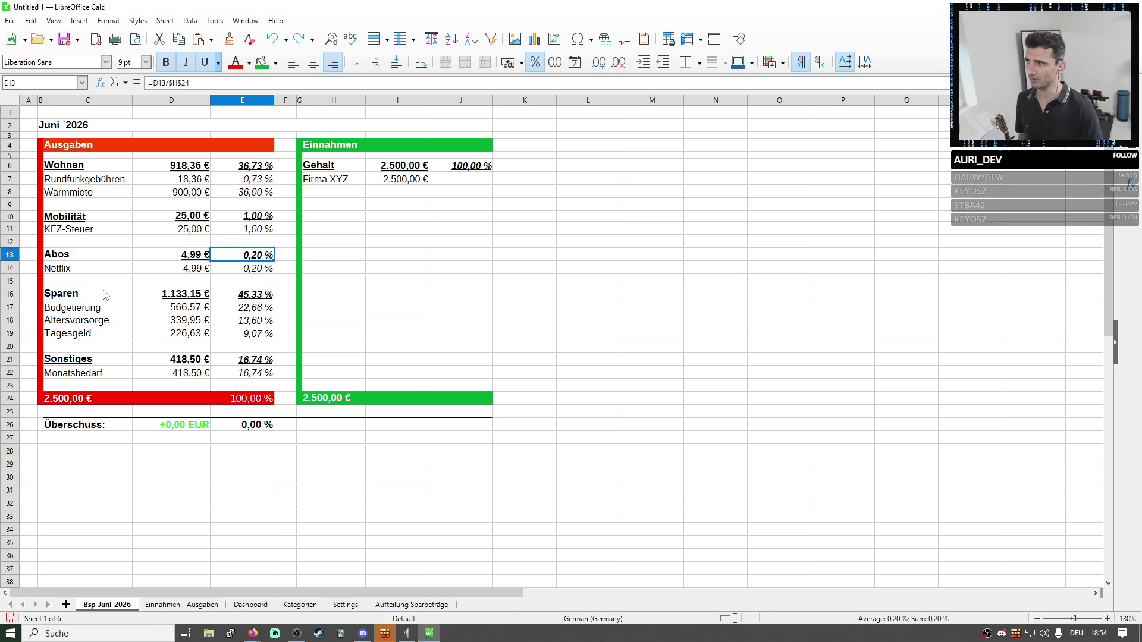
Mark the Sparen header row and start retyping the Budgetierung label in C17.
drag(105, 296, 249, 295)
click(94, 308)
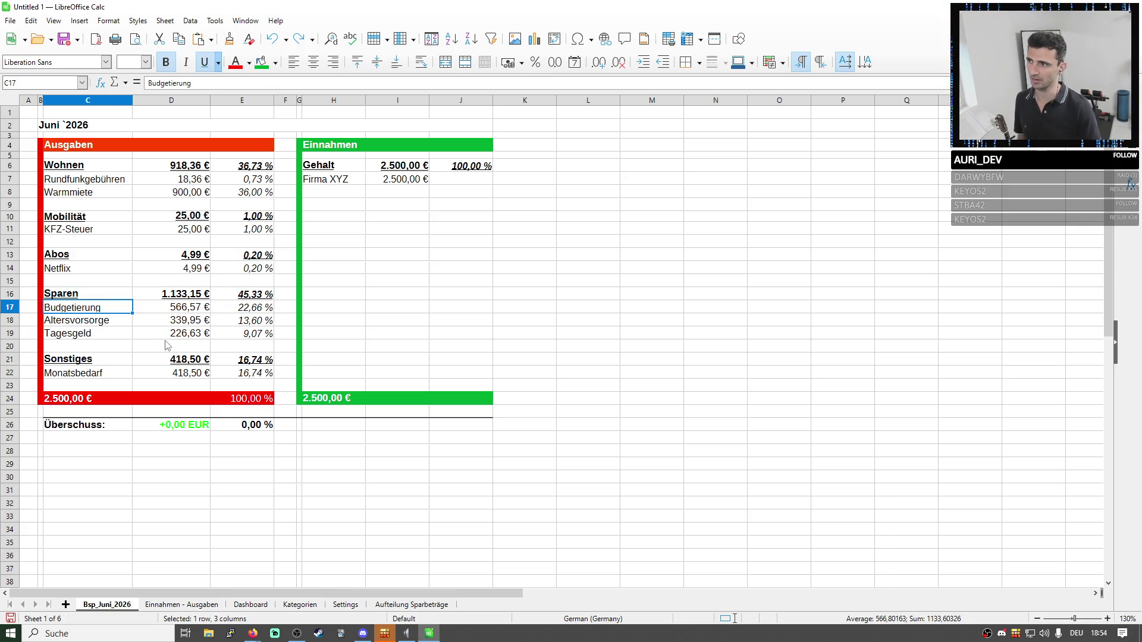
double_click(101, 306)
text(L)
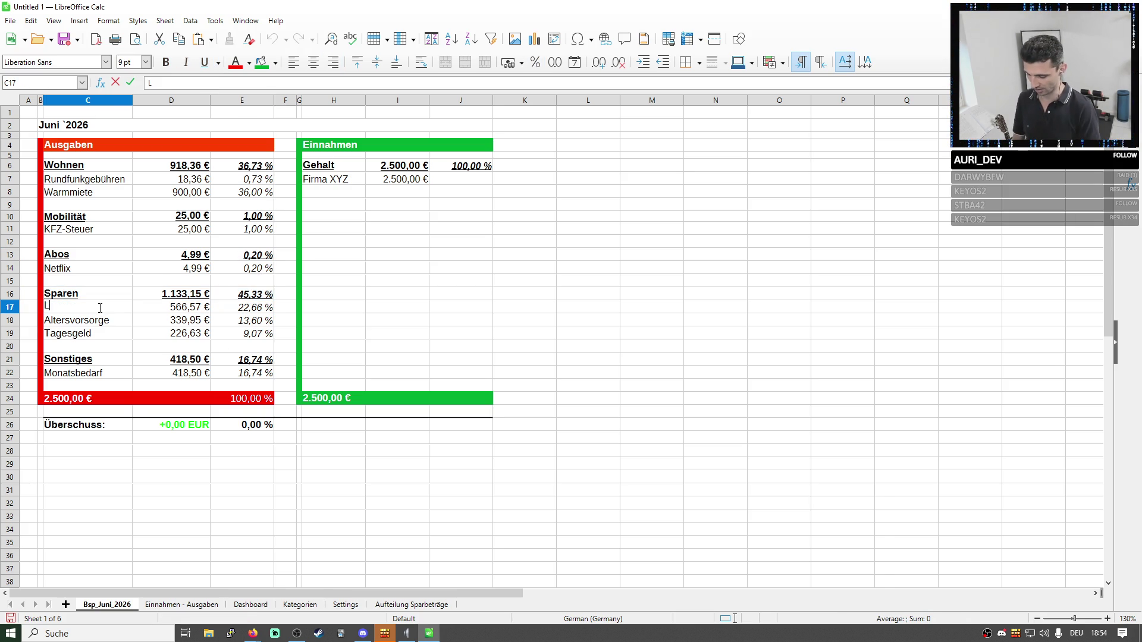
text(ifestyle)
Commit Lifestyle as the C17 label, mark the Sparen item labels and switch to the Settings sheet.
key(Return)
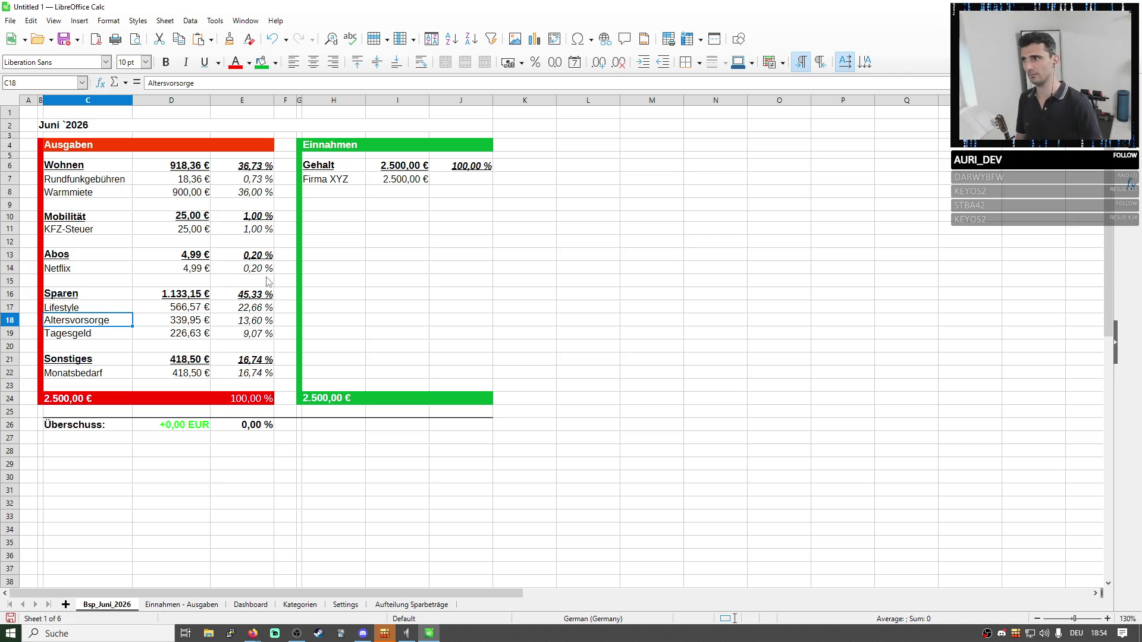
drag(72, 281, 120, 327)
click(346, 605)
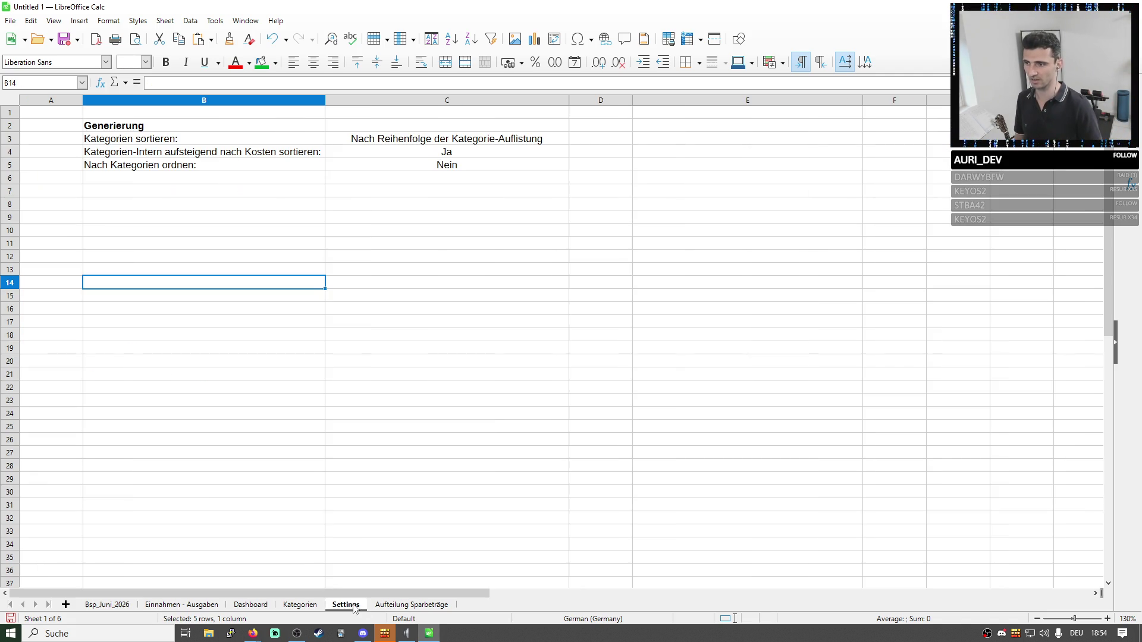
Rename the Budgetierung item in B9 on Einnahmen - Ausgaben to Lifstyle.
click(287, 607)
click(249, 606)
click(198, 606)
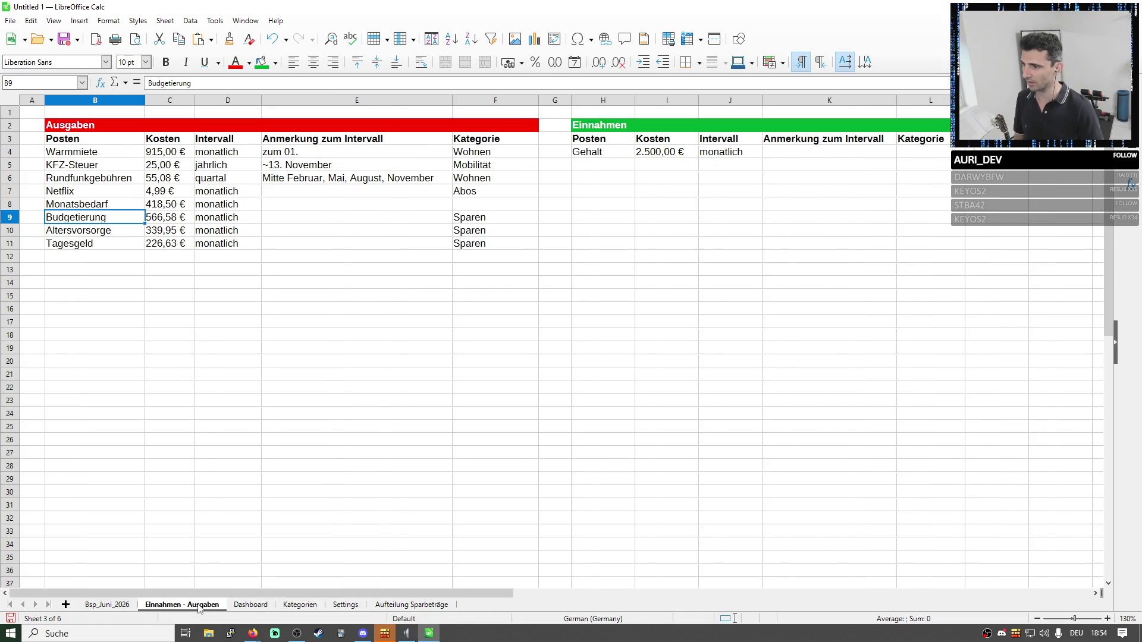
double_click(90, 218)
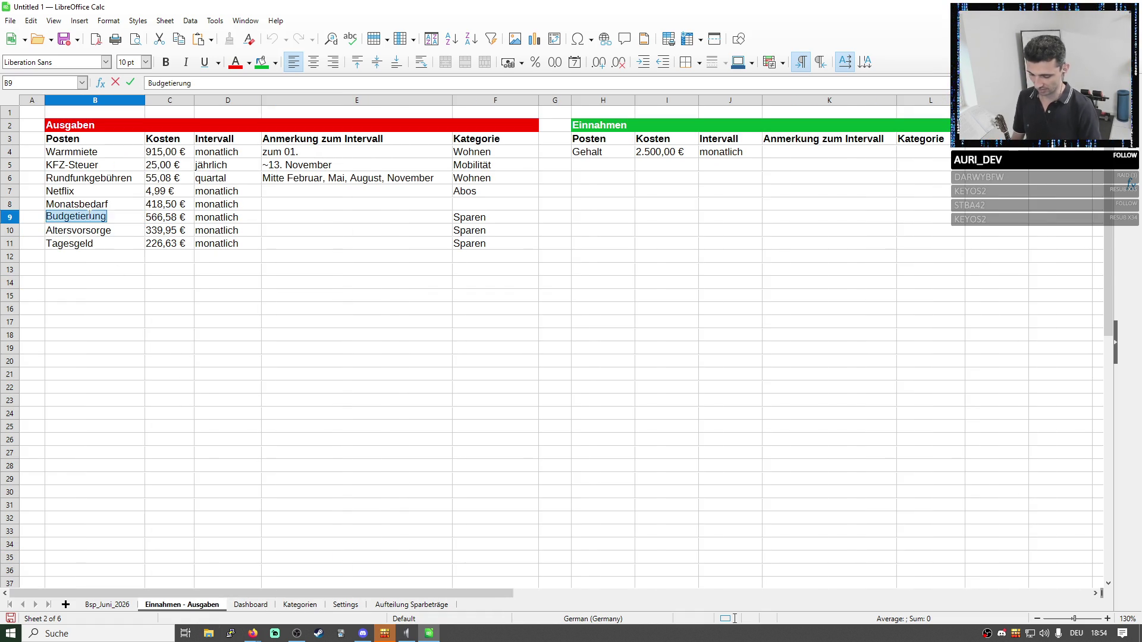
text(Lifstyle)
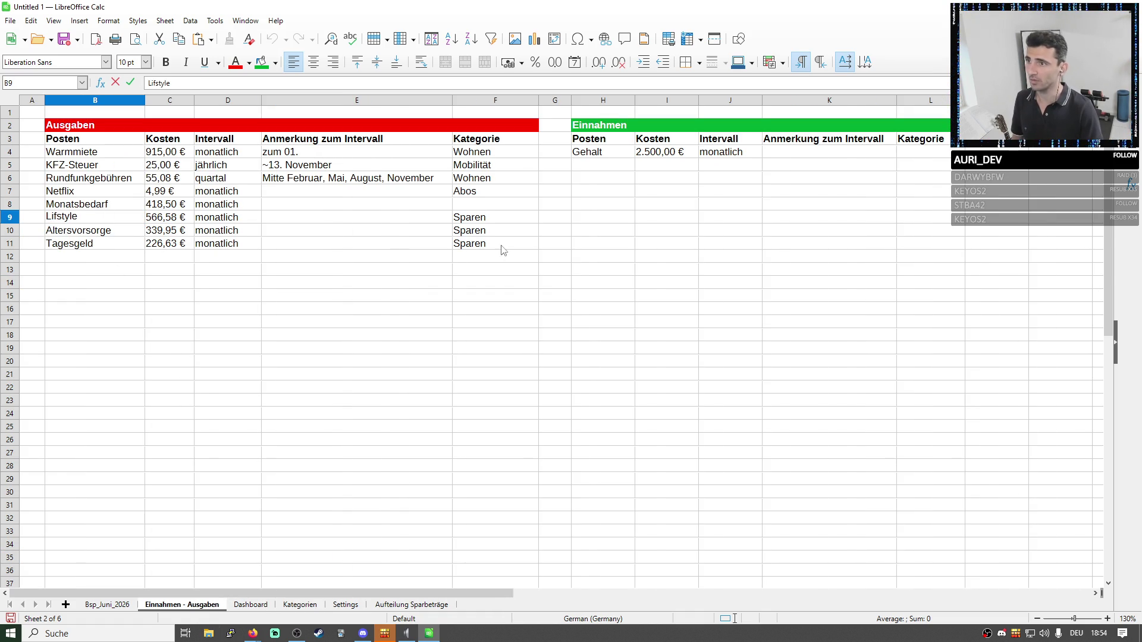
click(500, 205)
Check the Sparen categories in column F, then return to Bsp_Juni_2026 and mark the expense item labels.
click(535, 219)
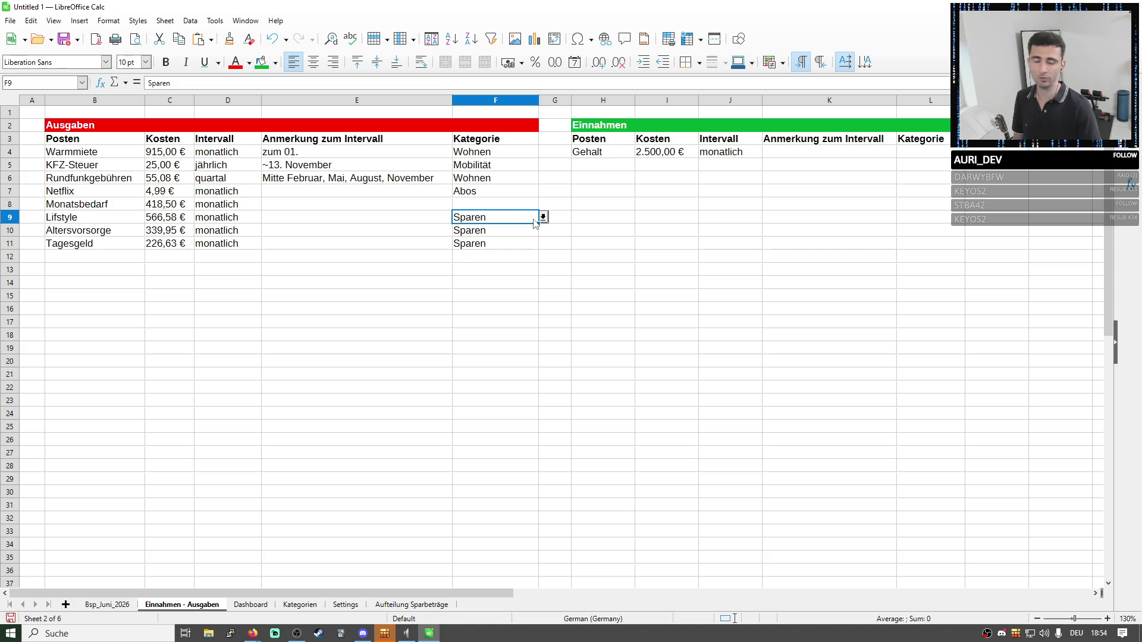
click(491, 234)
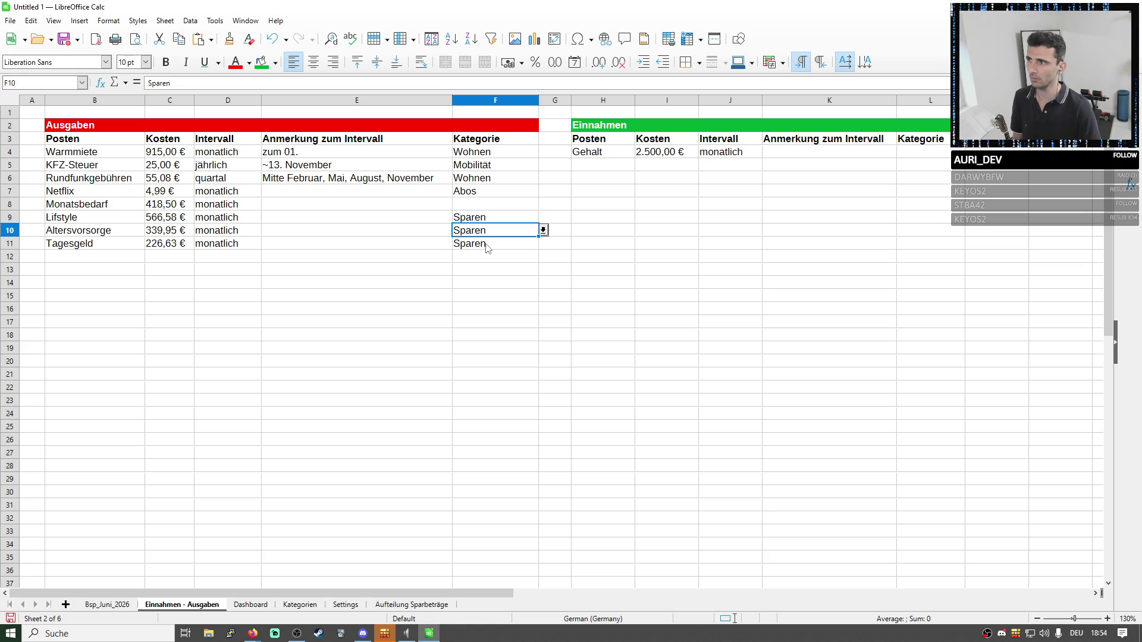
double_click(516, 236)
drag(518, 230, 437, 228)
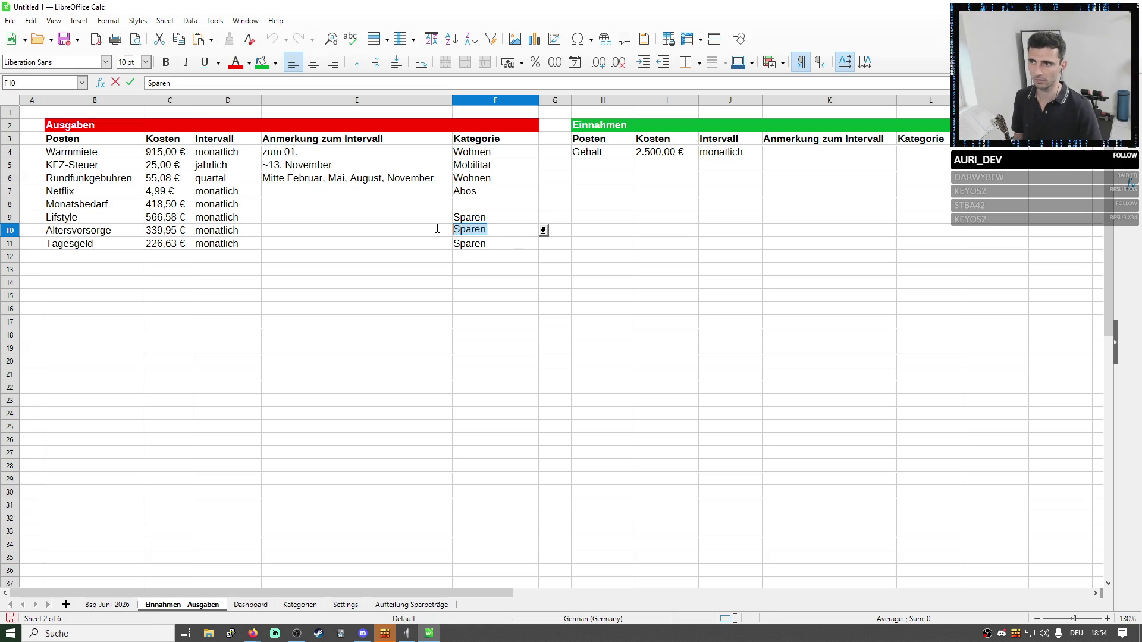
key(Return)
key(Up)
key(Up)
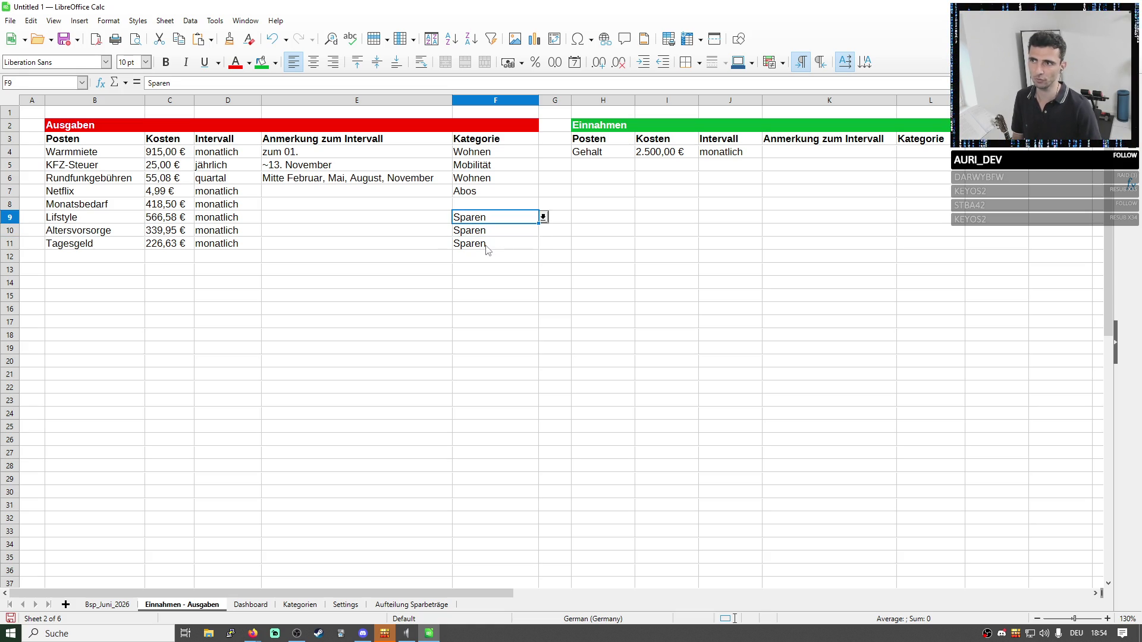
click(103, 606)
drag(85, 179, 105, 352)
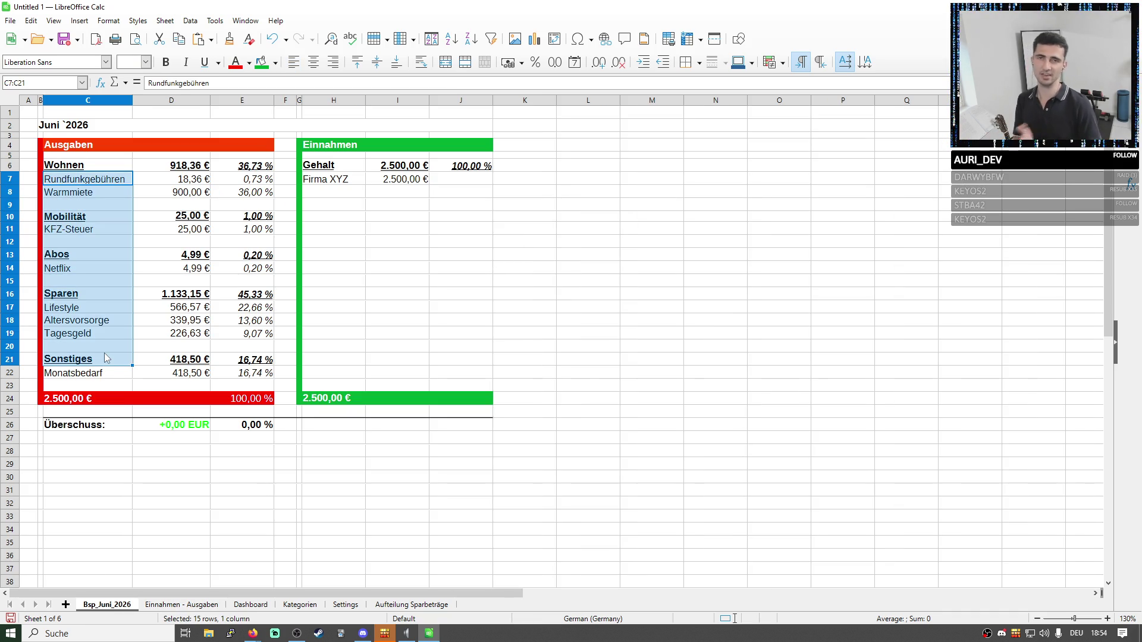
Mark the Wohnen, Mobilität, Abos, Sonstiges and Sparen headings and their item names on the June budget.
click(199, 308)
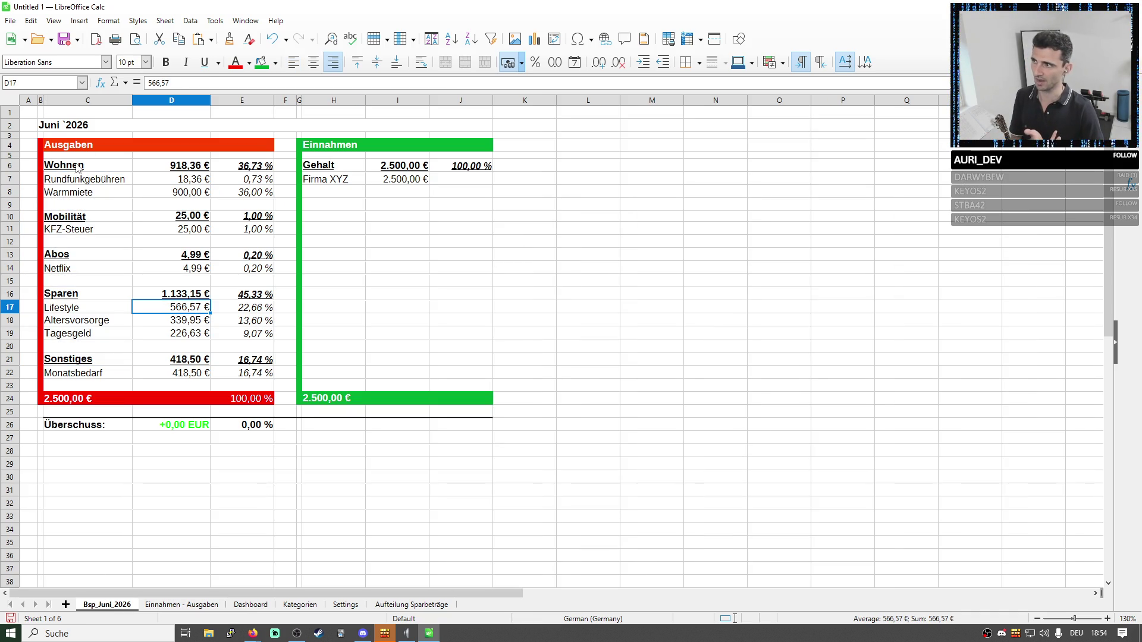
drag(82, 168, 248, 273)
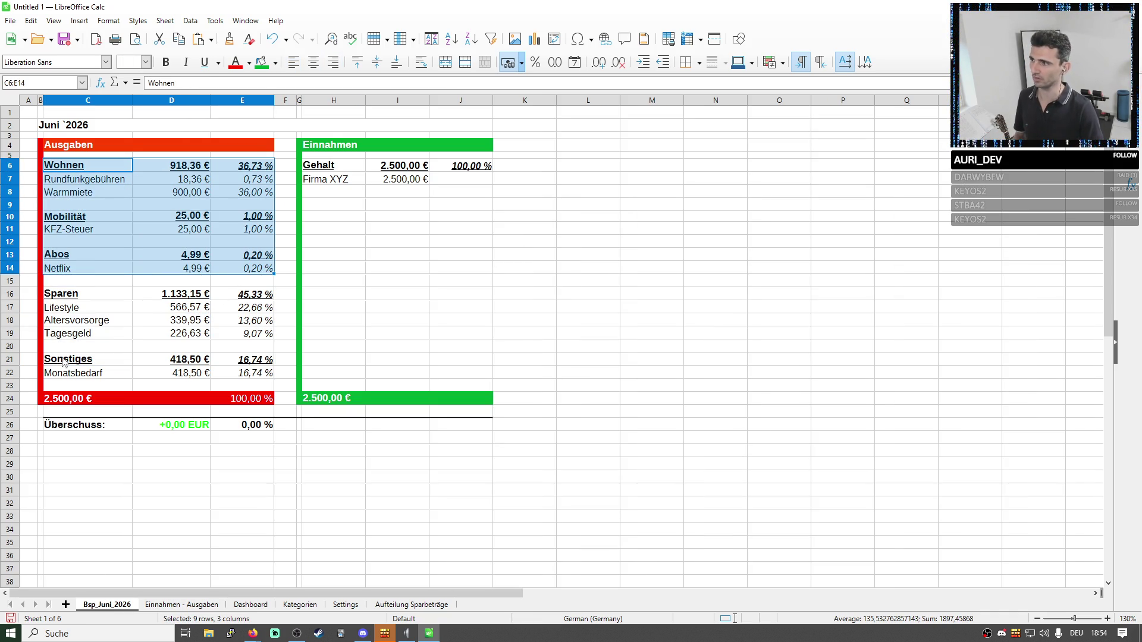
drag(67, 167, 228, 377)
click(63, 171)
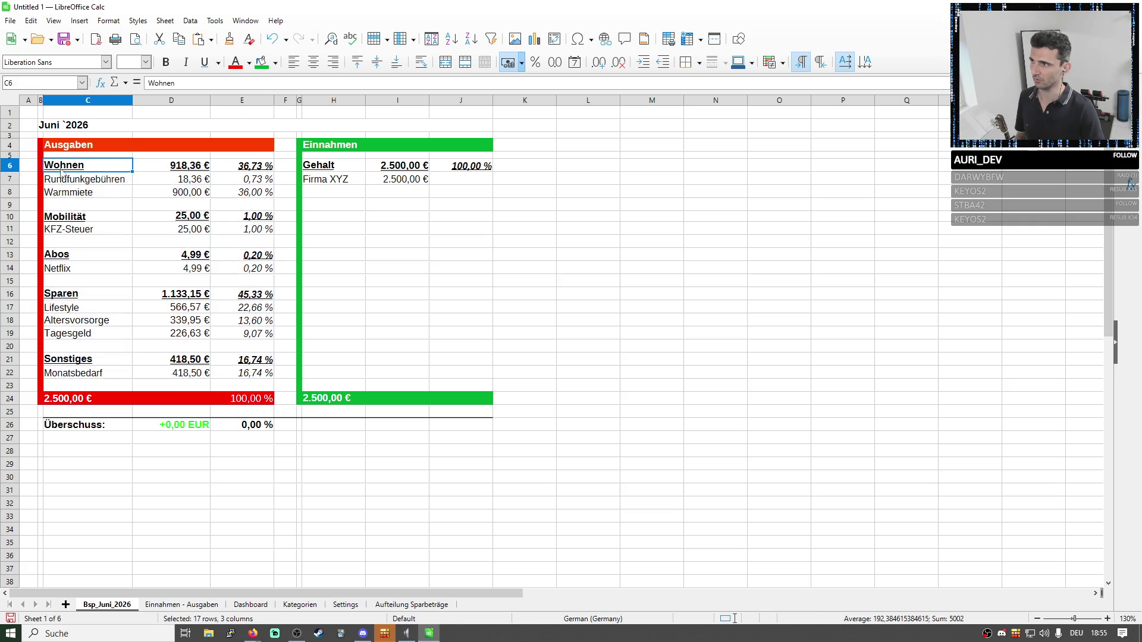
ctrl+click(69, 217)
ctrl+click(72, 256)
ctrl+click(75, 359)
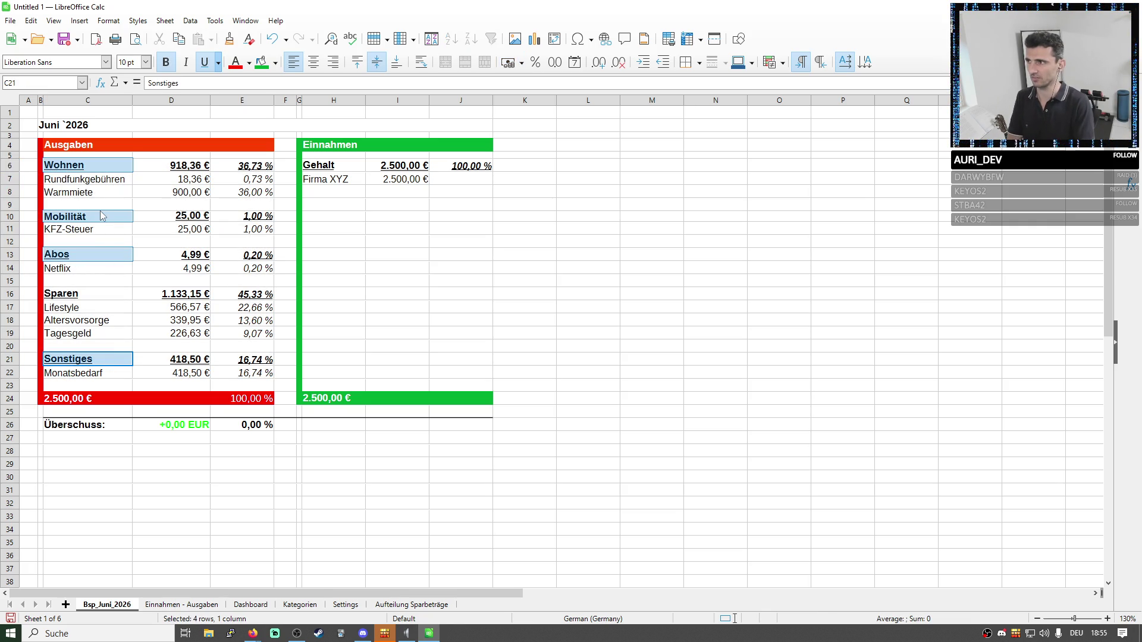
drag(85, 181, 85, 281)
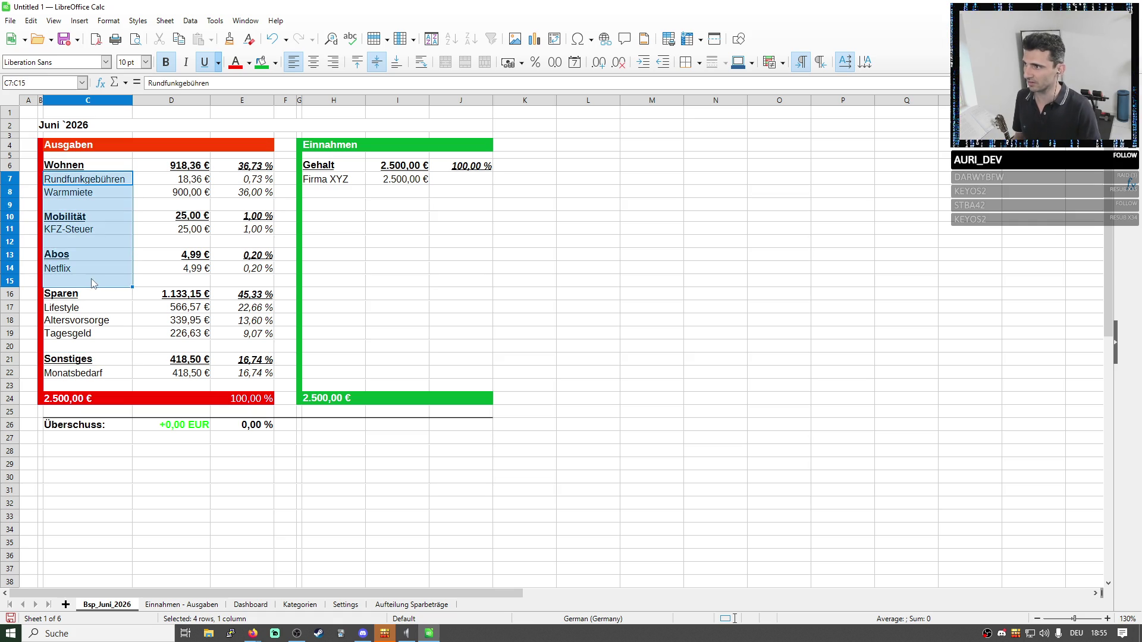
ctrl+click(82, 348)
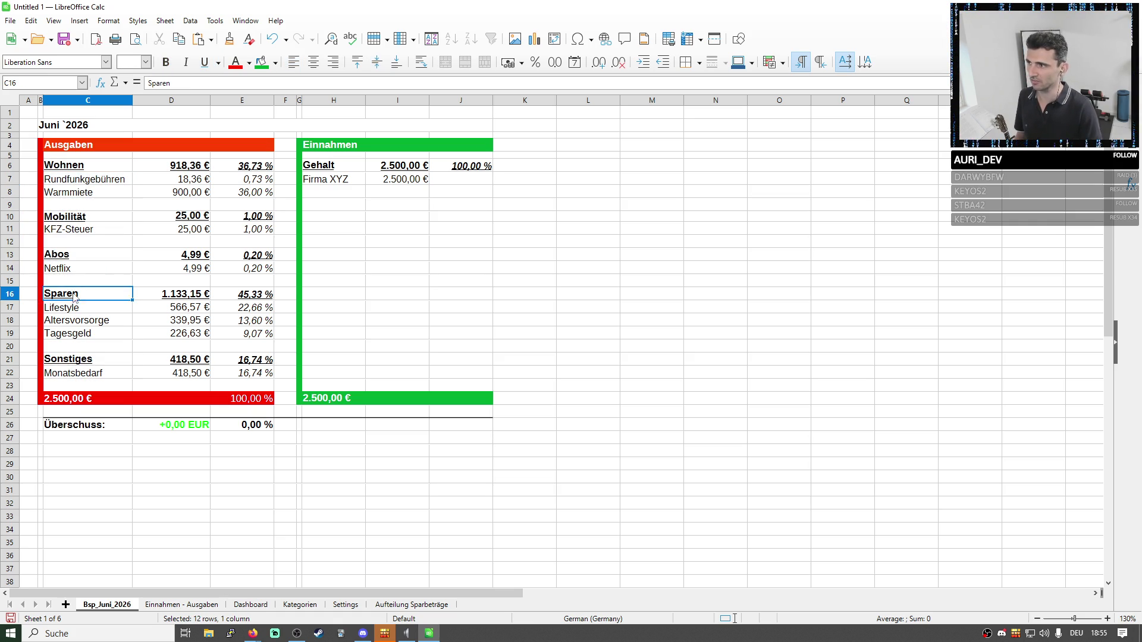
drag(83, 295, 83, 319)
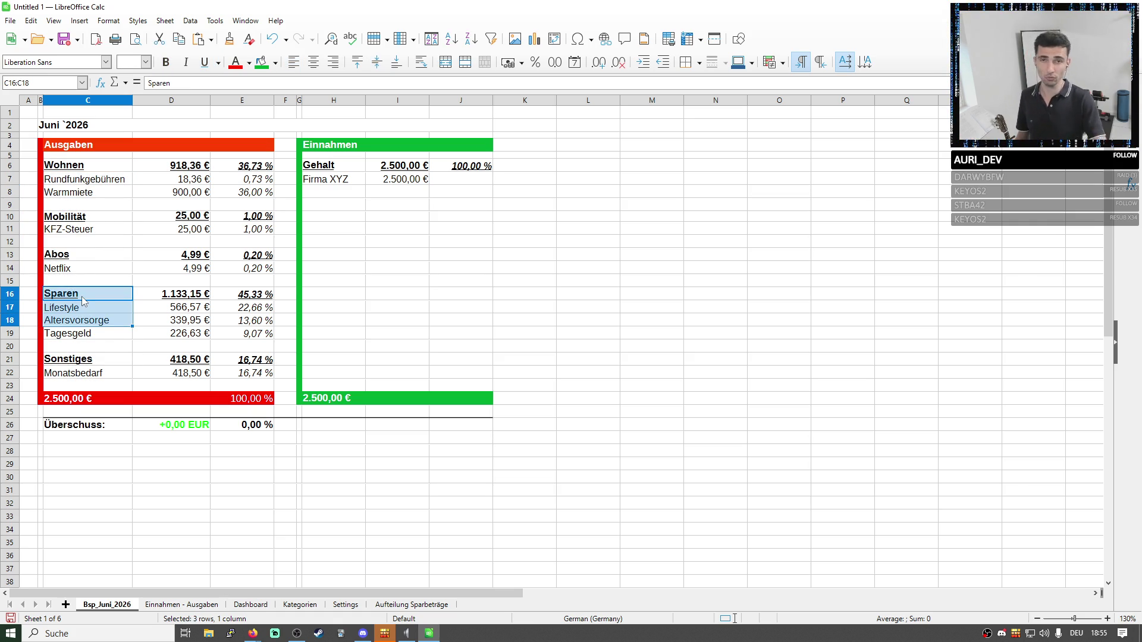
Inspect the Mobilität and Sparen share formulas in E10 and E16, then switch to Einnahmen - Ausgaben.
click(249, 217)
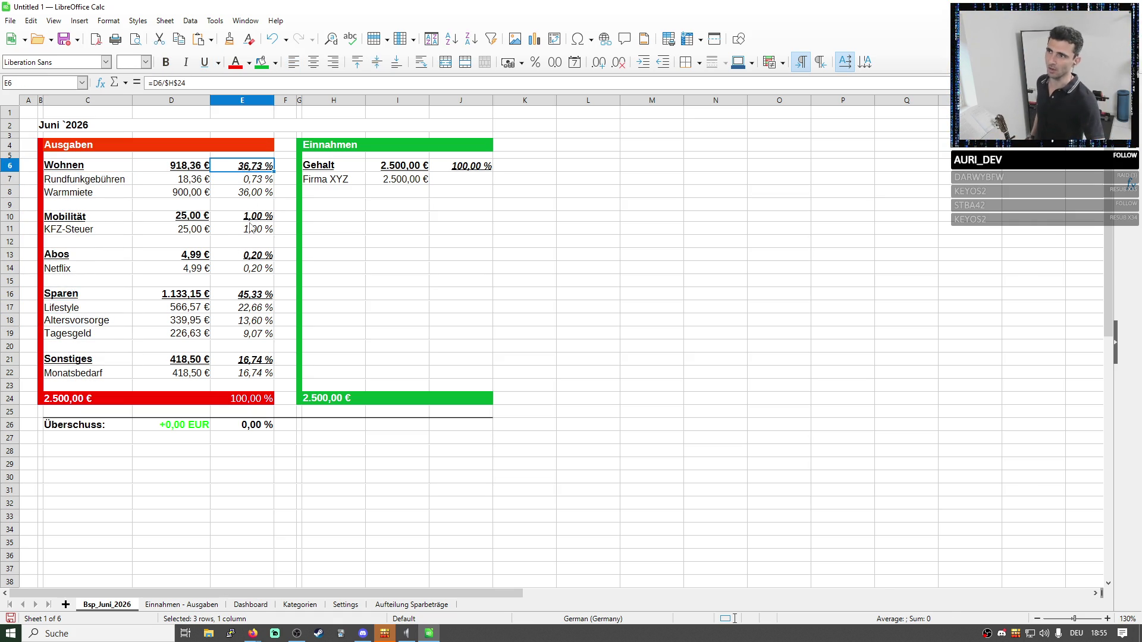
click(250, 294)
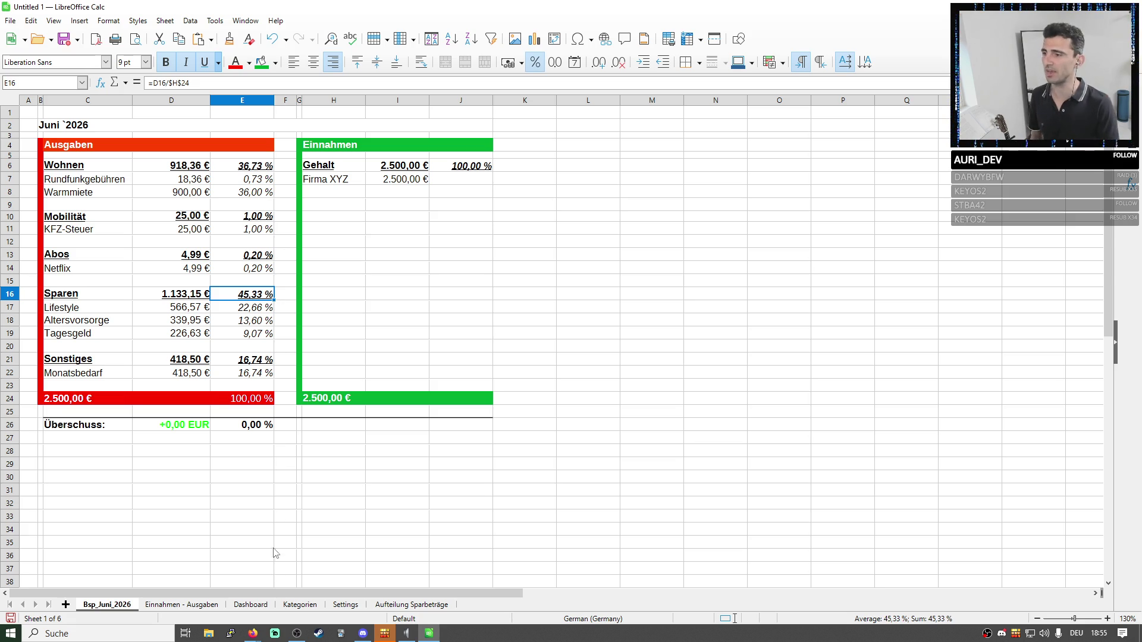
click(216, 607)
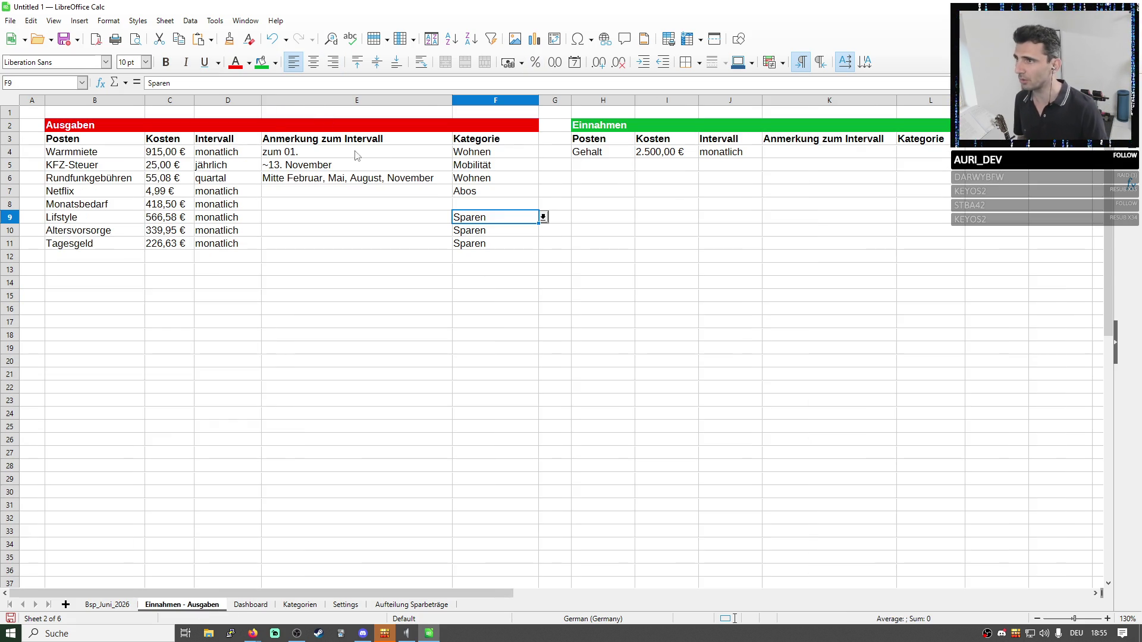
Add Wünsche in B9 and Notwendiges in B10 on the Kategorien sheet, then return to Einnahmen - Ausgaben.
click(478, 155)
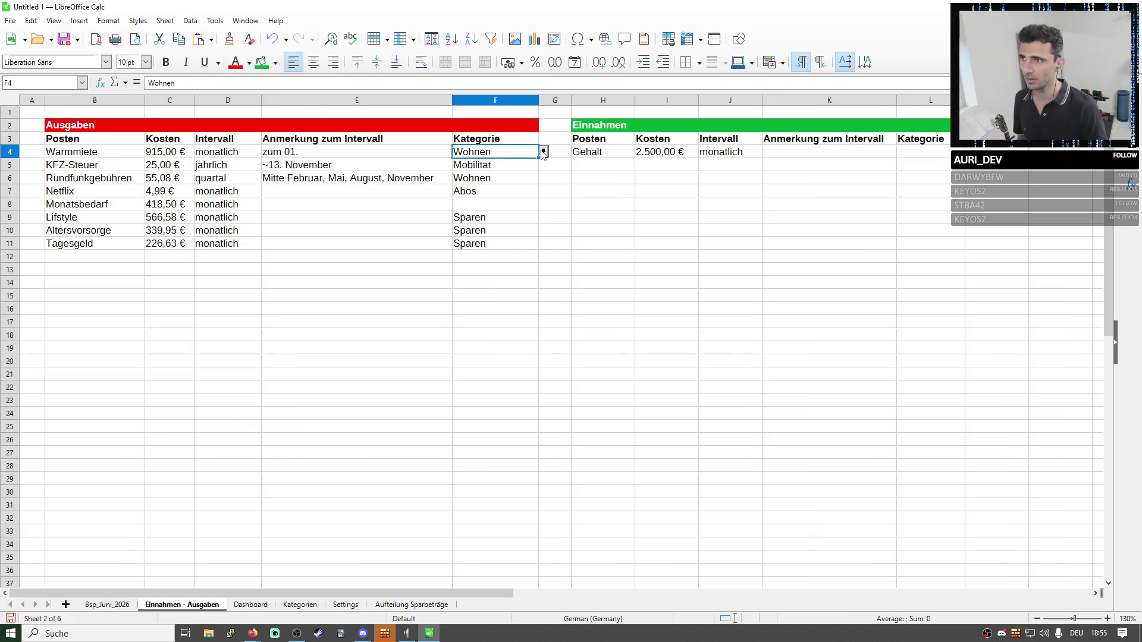
click(561, 179)
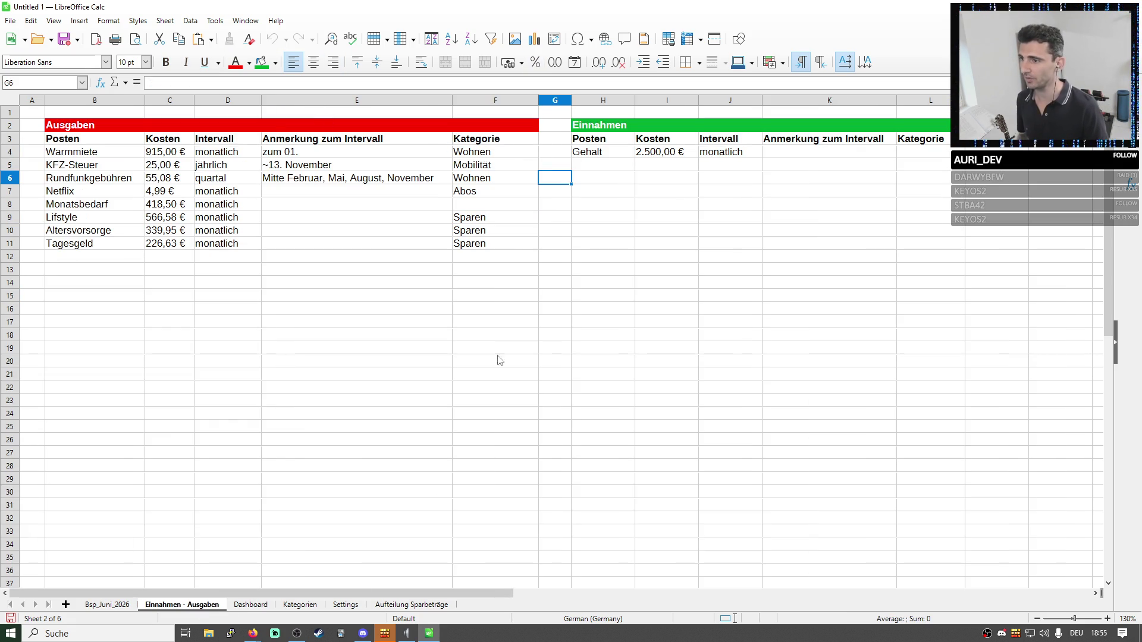
click(301, 605)
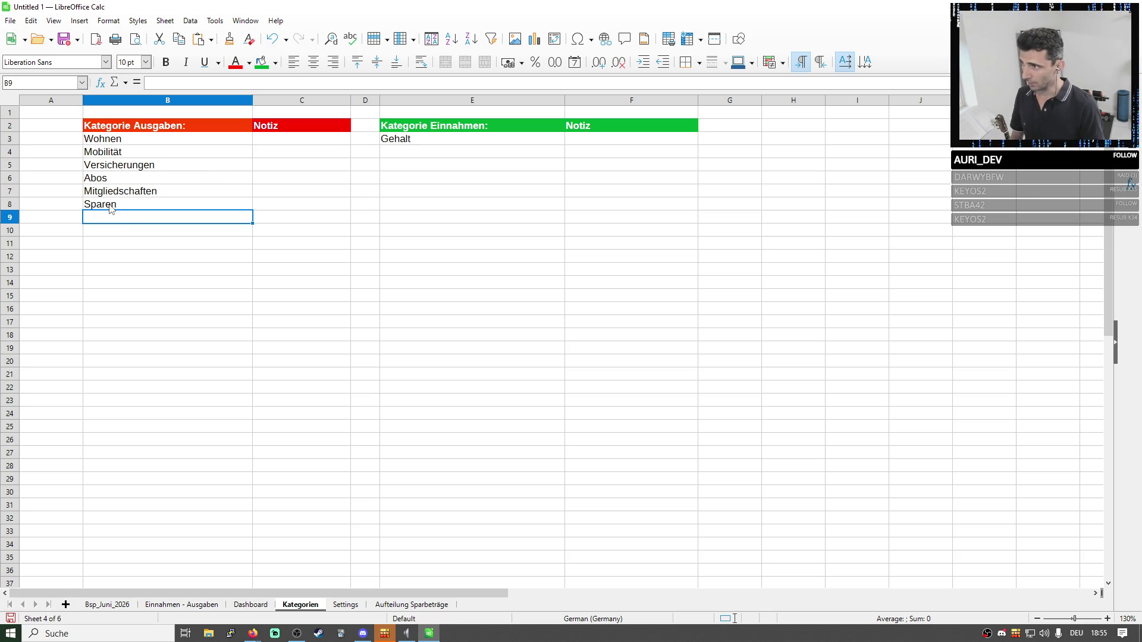
text(Investieren)
key(BackSpace)
key(BackSpace)
key(BackSpace)
text(Wünsche)
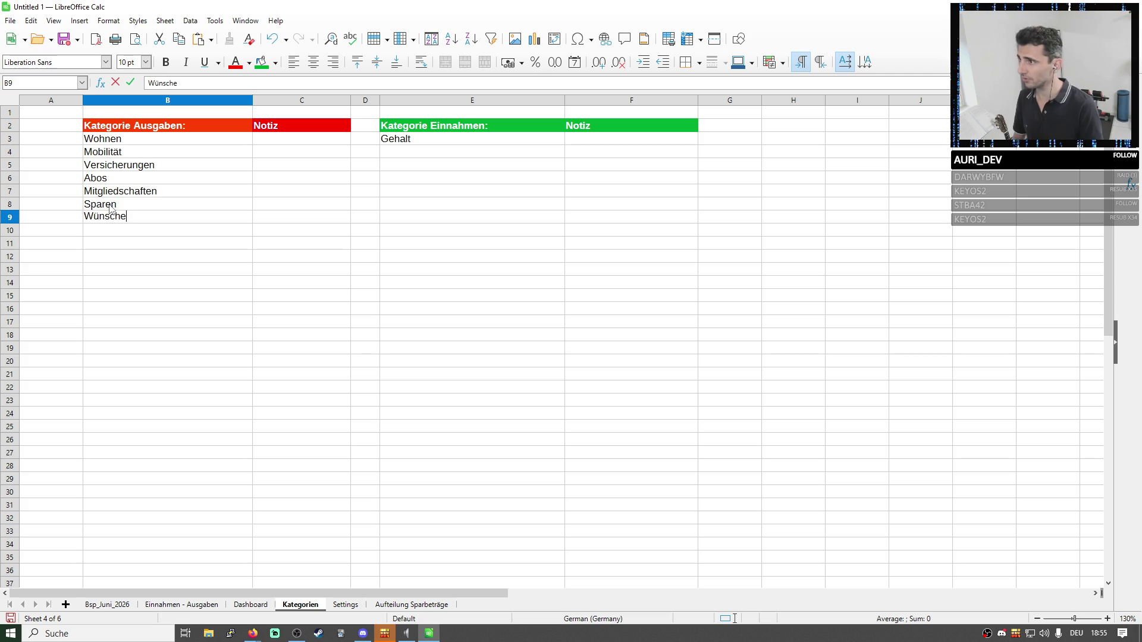
key(Return)
text(otwendiges)
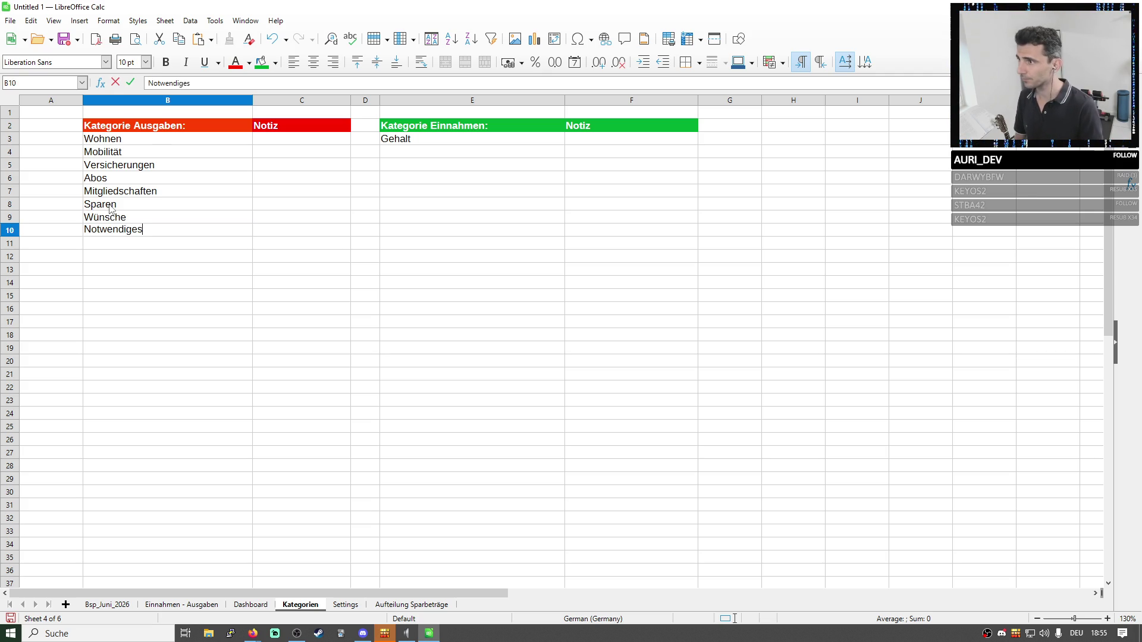
key(Return)
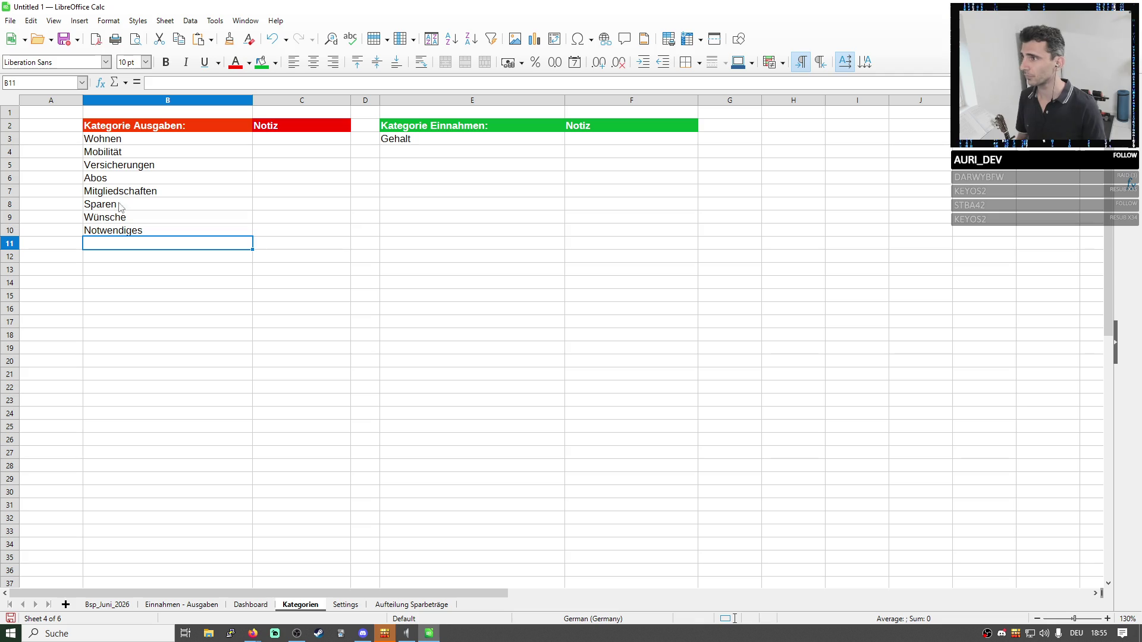
click(215, 606)
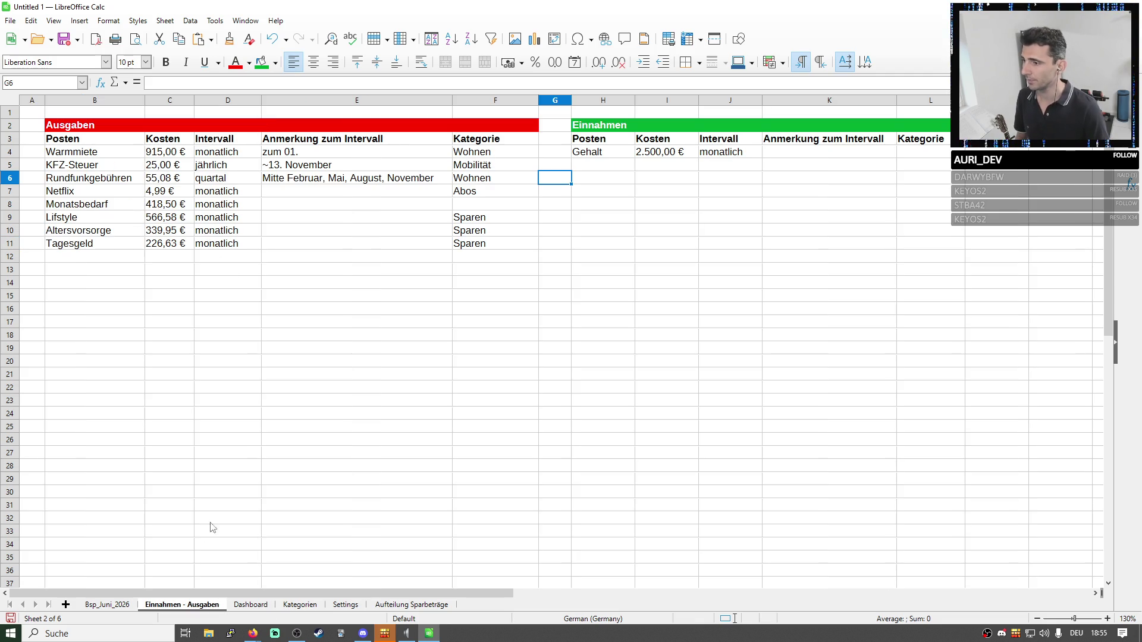
Rename the Wohnen group heading in C6 on Bsp_Juni_2026 to Notwendiges.
click(107, 606)
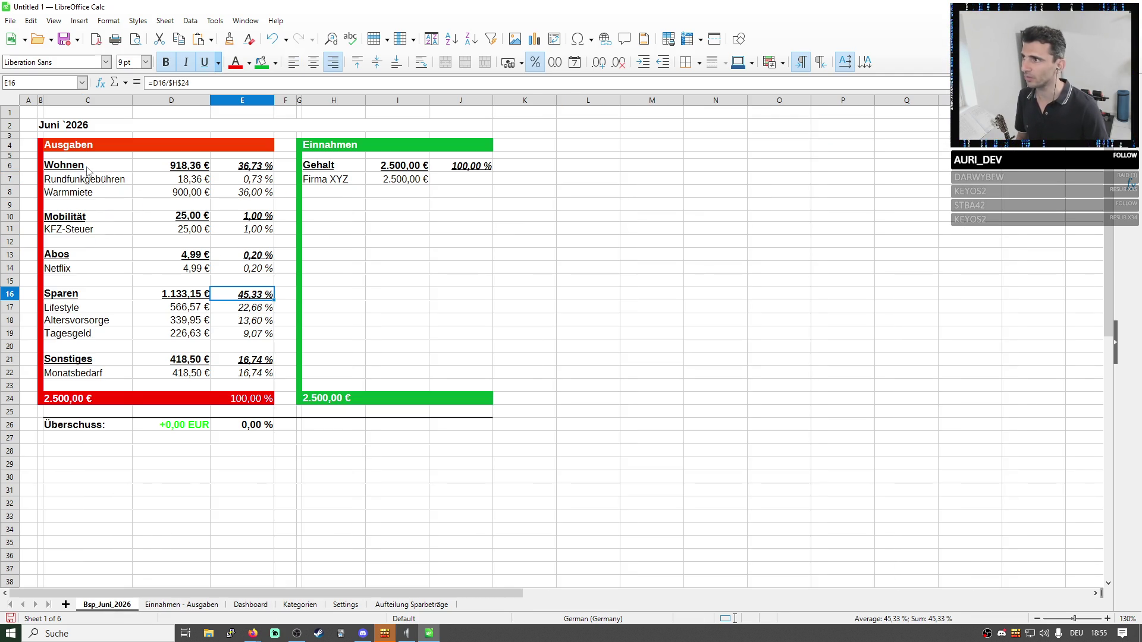
click(81, 194)
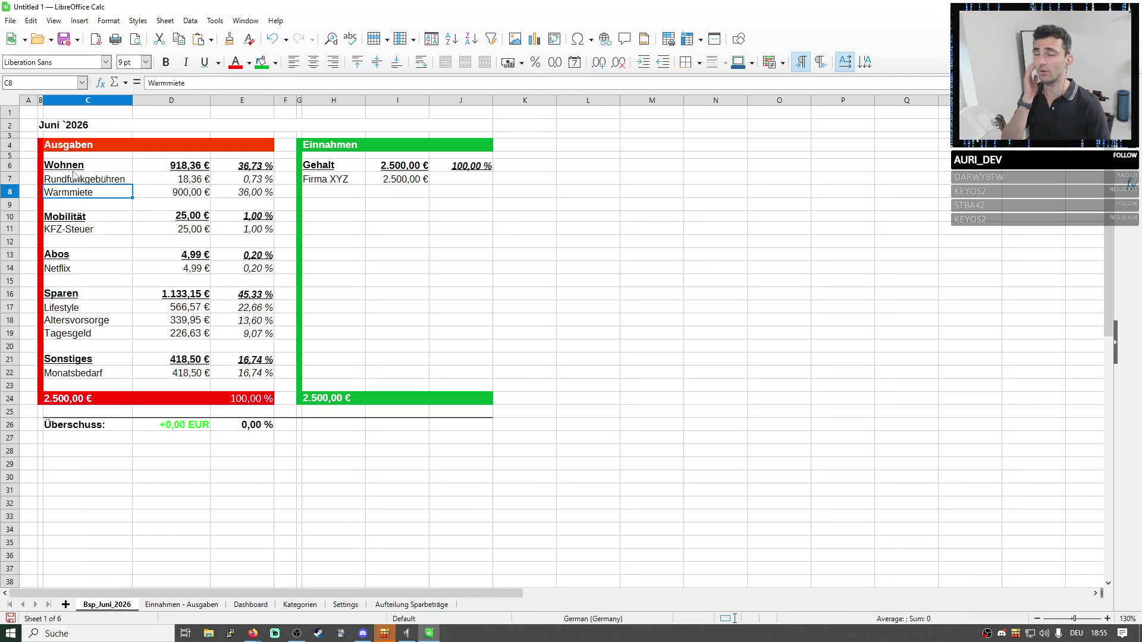
click(84, 170)
click(68, 218)
click(72, 169)
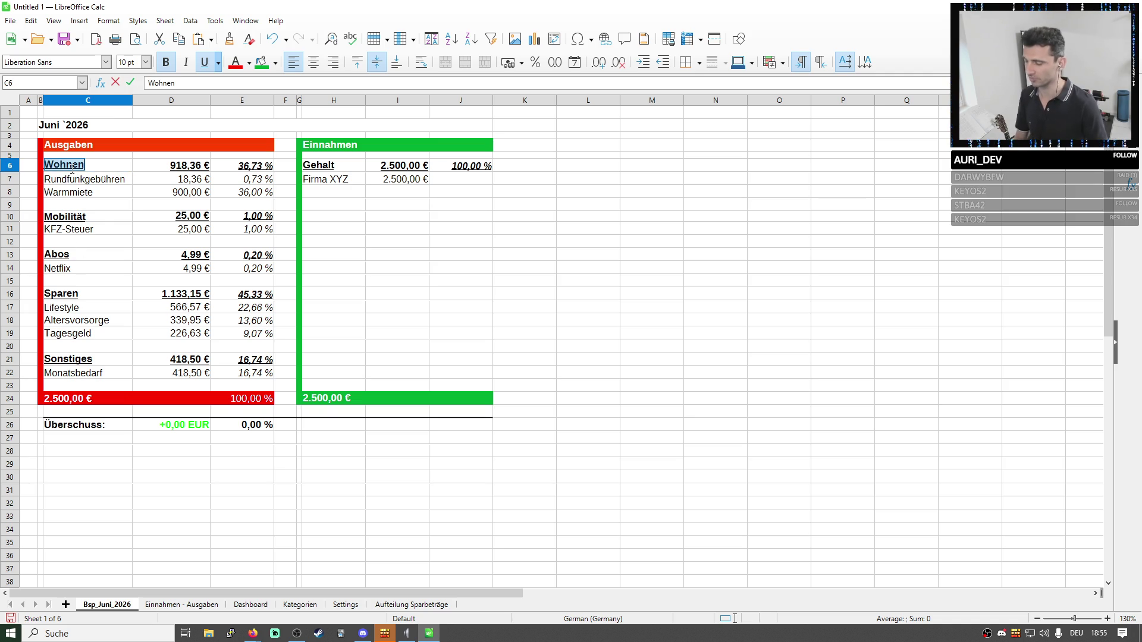
text(Not)
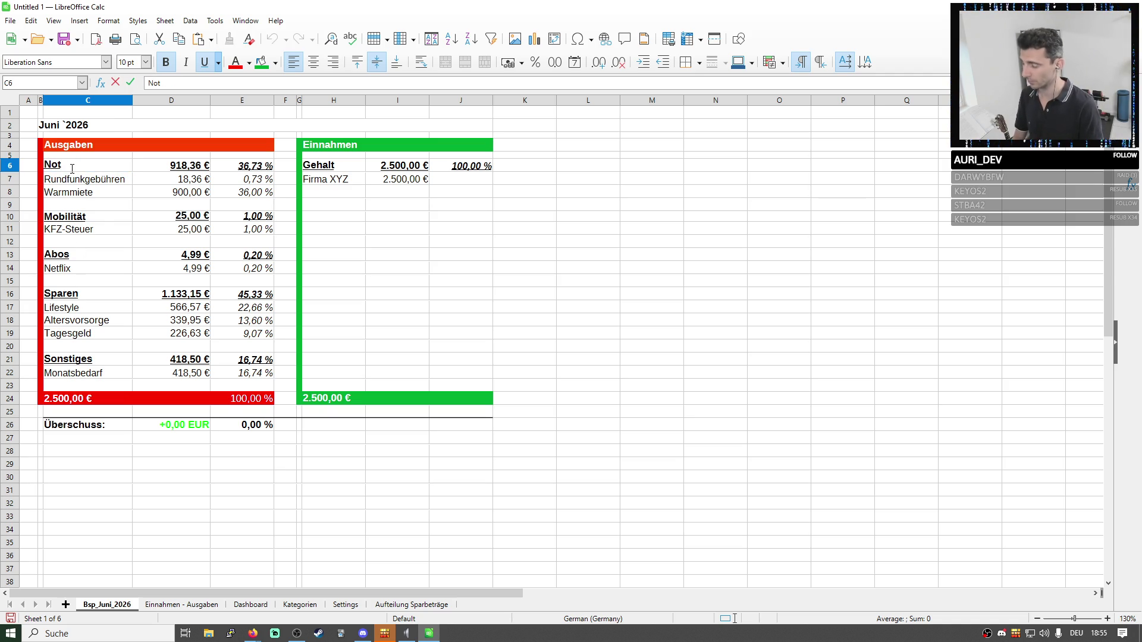
text(wendiges)
click(201, 259)
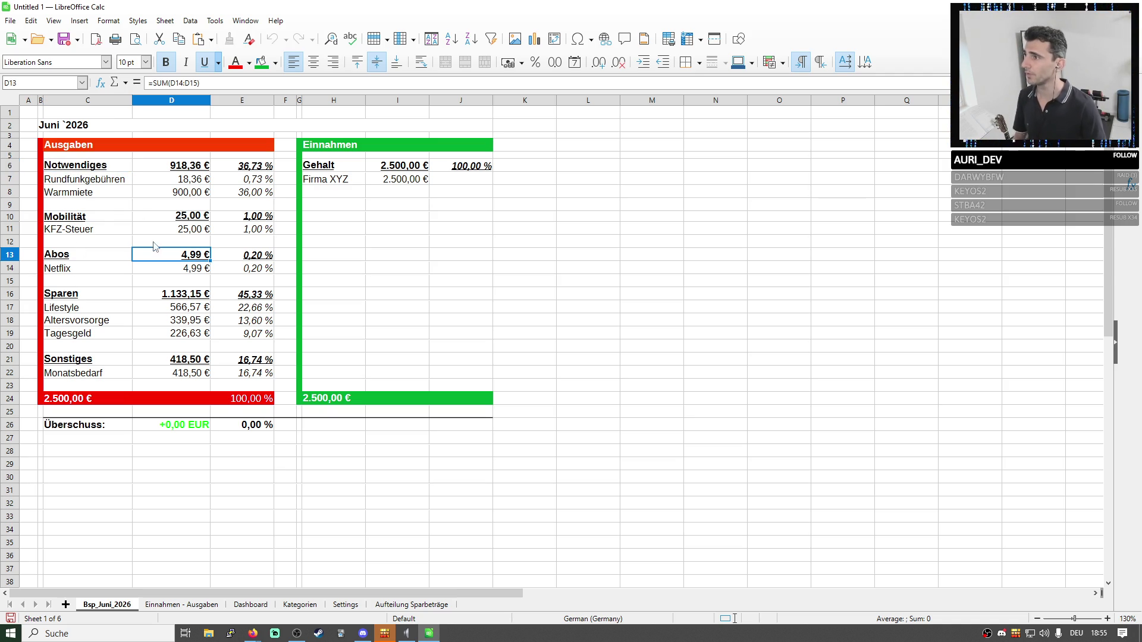
Clear the Mobilität heading row and move the KFZ-Steuer row up under Warmmiete.
right_click(12, 217)
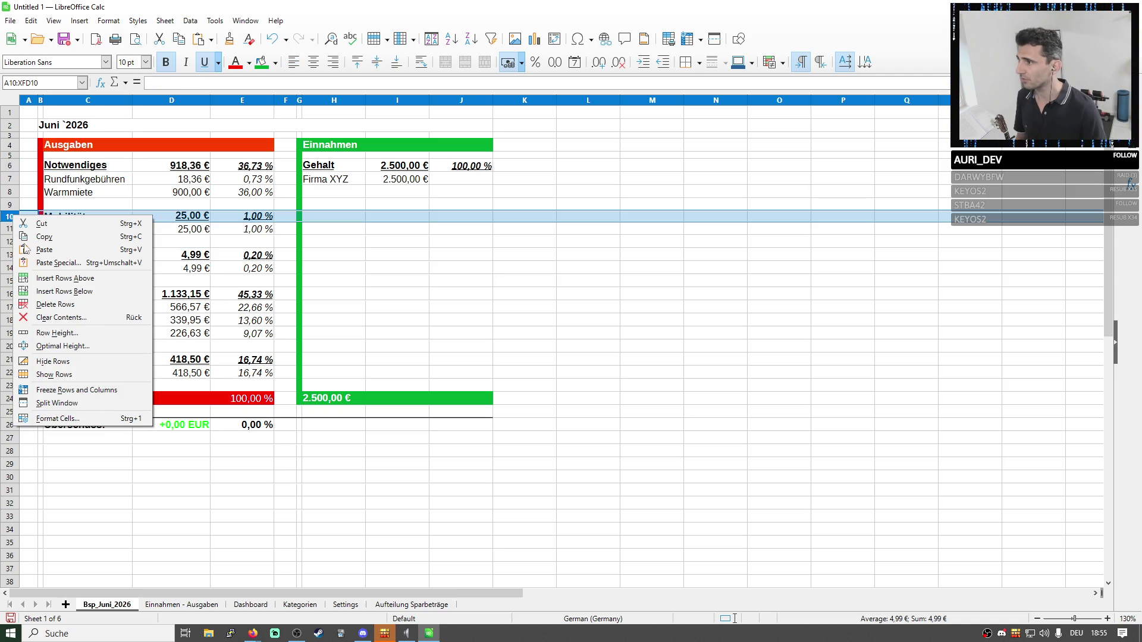
click(59, 318)
click(569, 362)
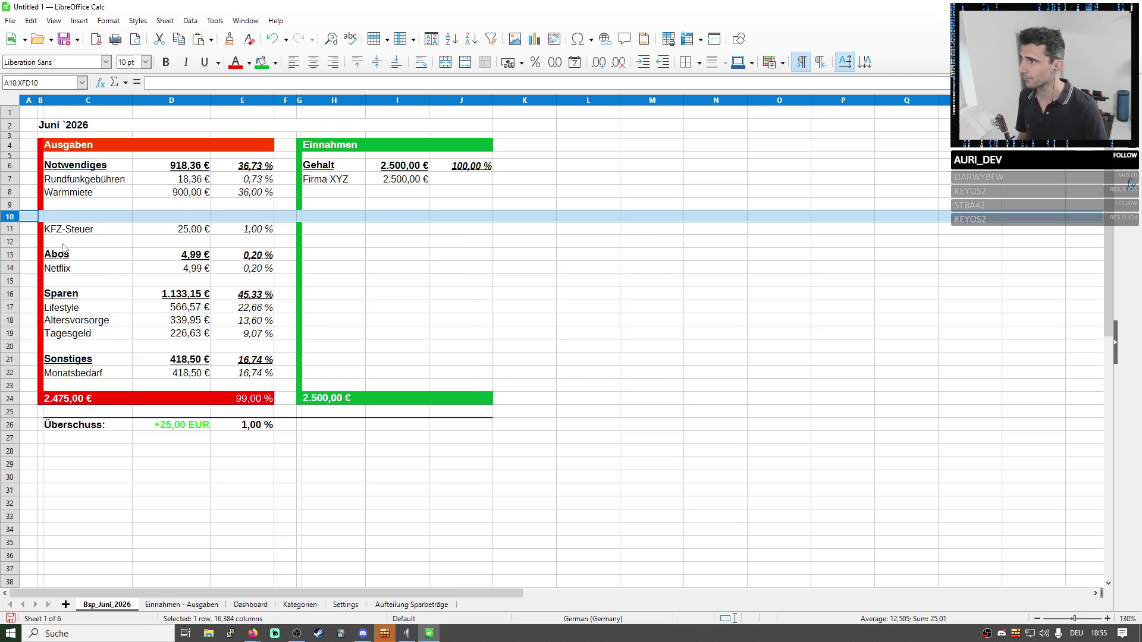
click(9, 228)
key(ctrl+x)
click(7, 206)
key(ctrl+v)
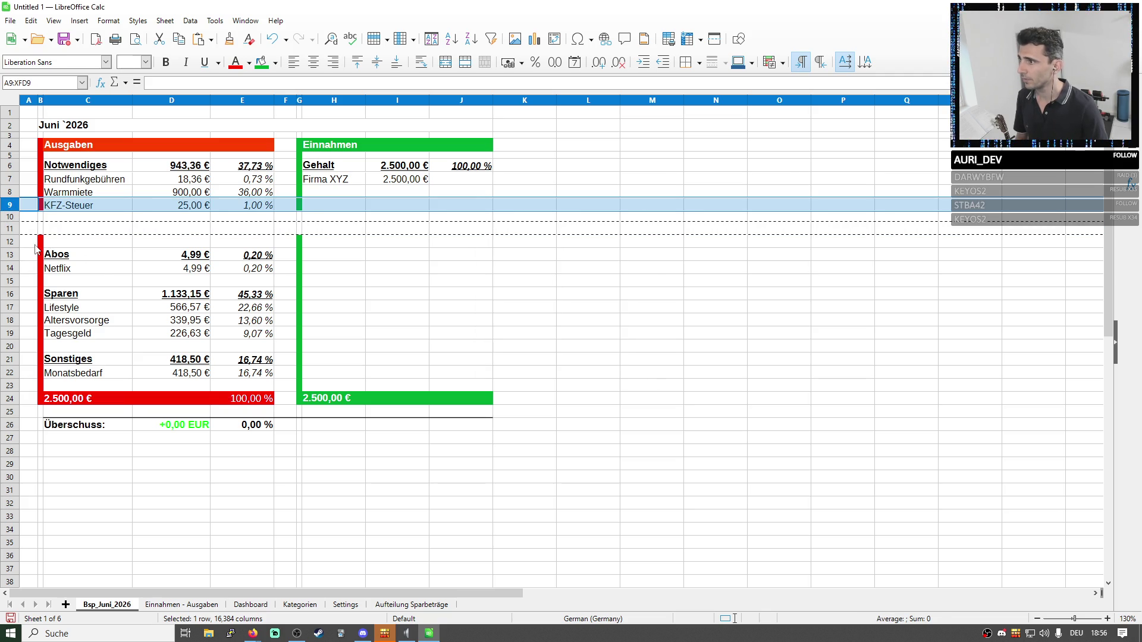
Move the Netflix and Monatsbedarf rows up directly under KFZ-Steuer.
click(8, 269)
key(ctrl+x)
click(8, 219)
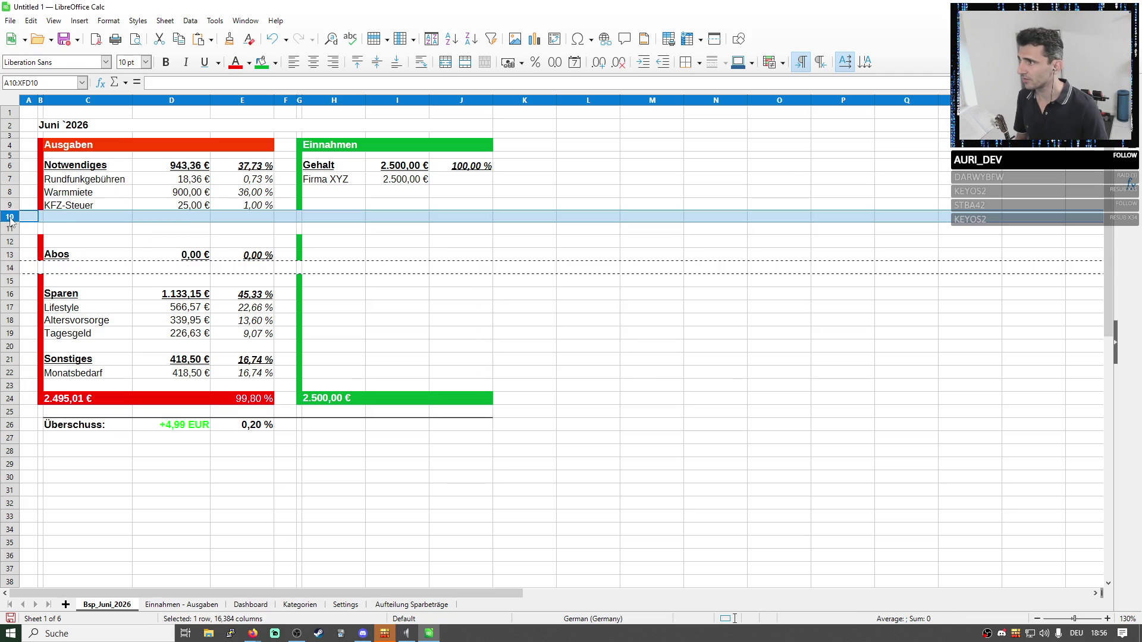
key(ctrl+v)
click(10, 376)
key(ctrl+x)
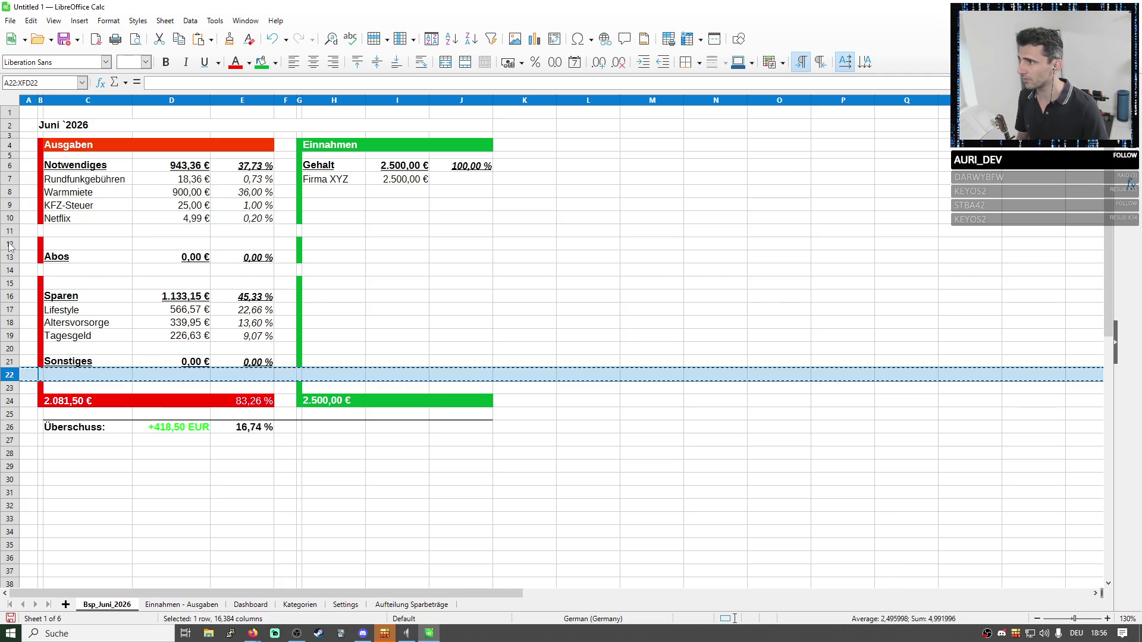
click(10, 230)
key(ctrl+v)
Move the Warmmiete row down below Monatsbedarf.
click(88, 234)
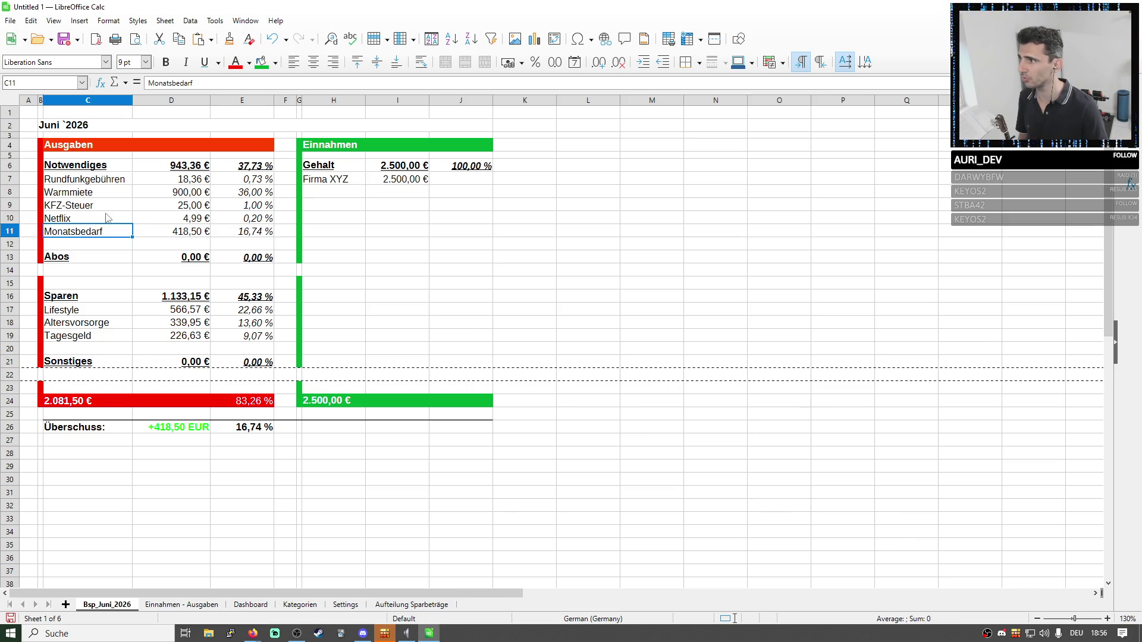
key(Up)
key(Up)
key(Right)
click(10, 194)
key(ctrl+x)
click(13, 245)
key(ctrl+v)
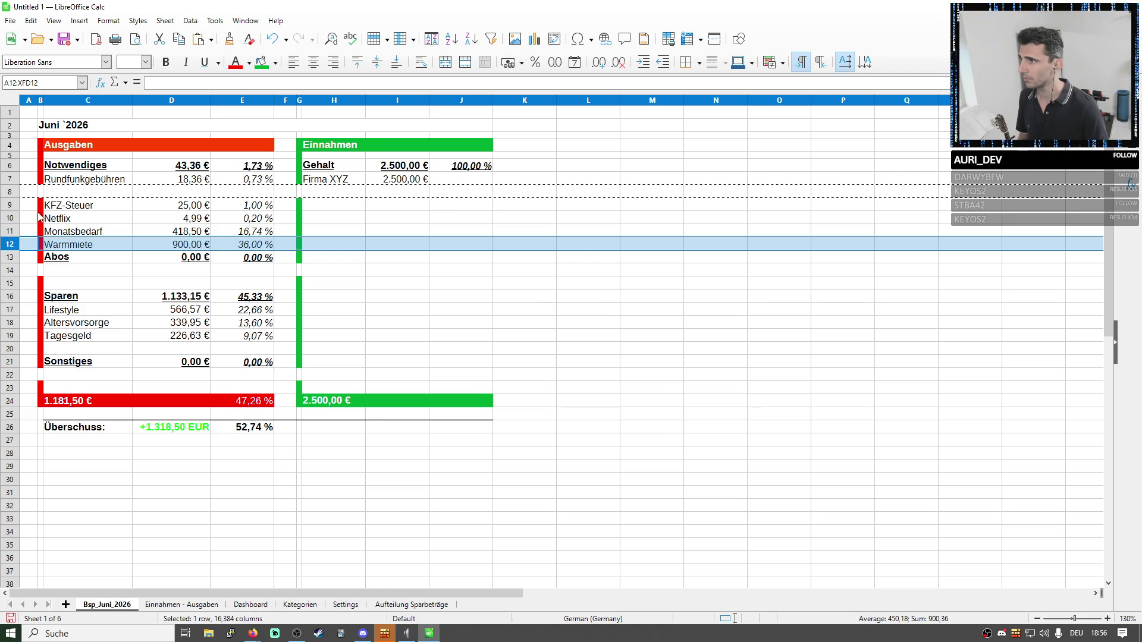
Copy Rundfunkgebühren one row down and Netflix into the first Notwendiges entry, overwriting it.
click(11, 181)
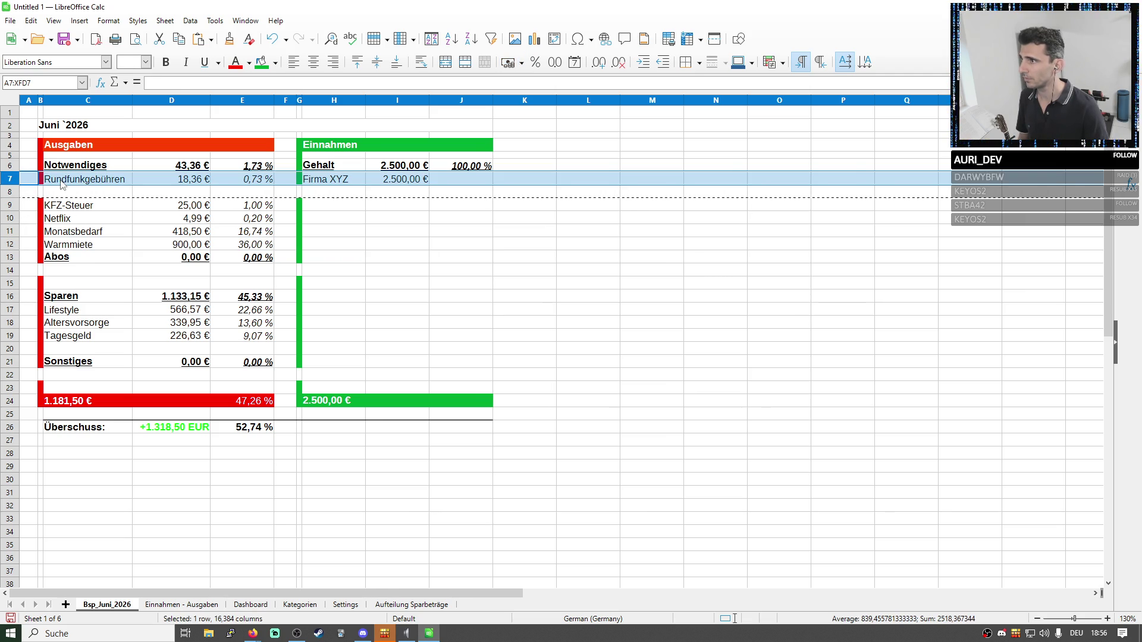
drag(67, 180, 259, 179)
key(ctrl+c)
click(112, 192)
key(ctrl+v)
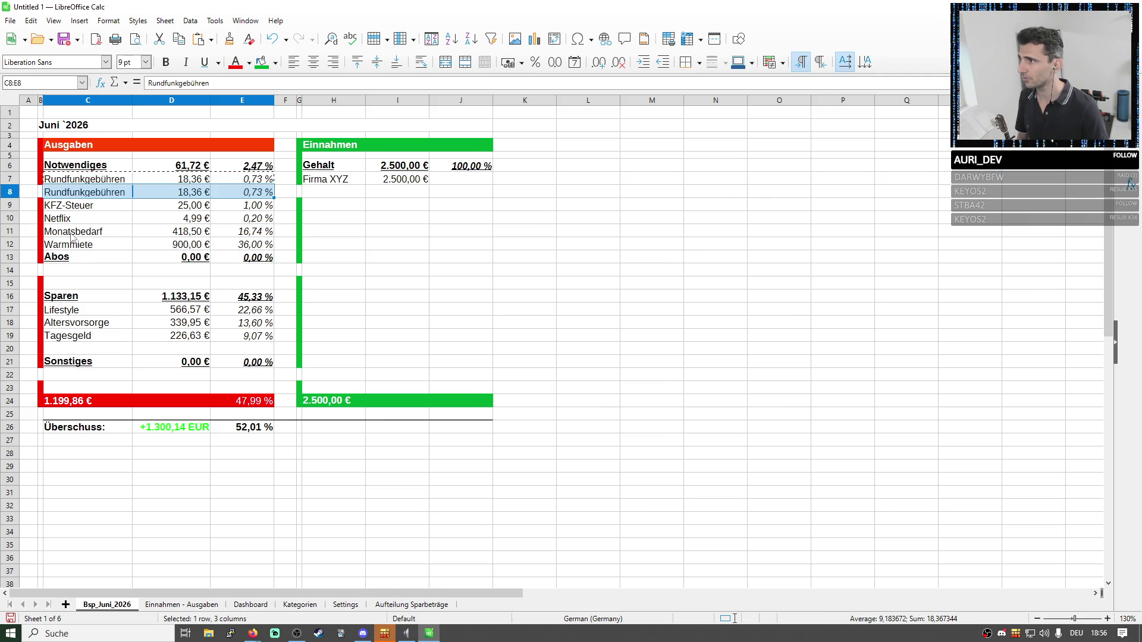
drag(71, 218, 259, 218)
key(ctrl+c)
click(93, 182)
key(ctrl+v)
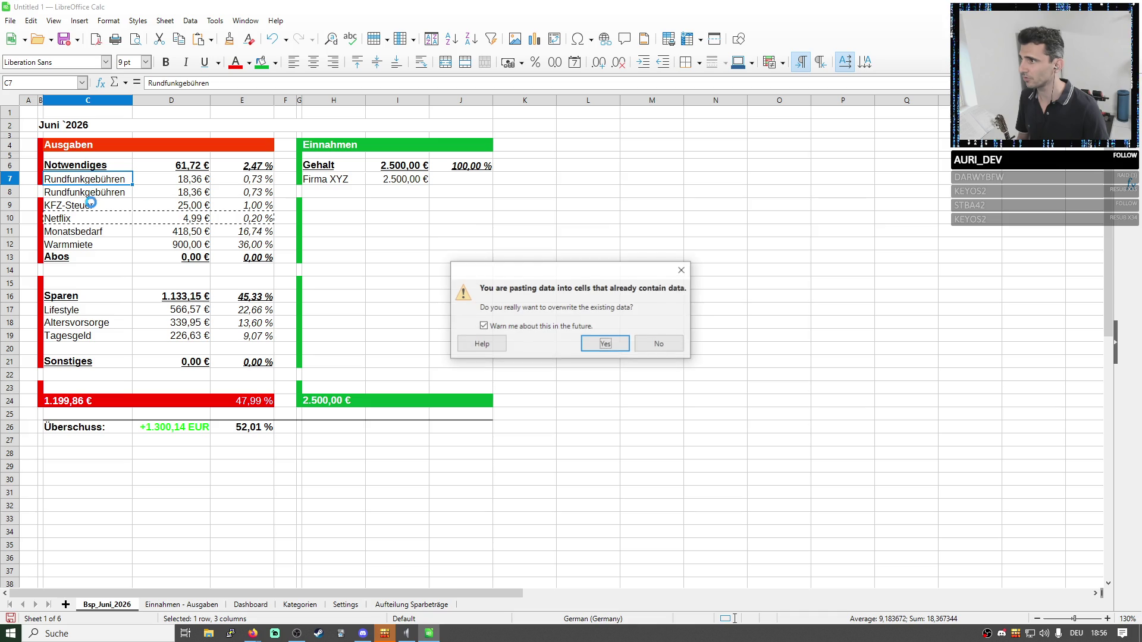
key(Return)
Shift the Monatsbedarf and Warmmiete entries up one row and clear the duplicate row 12.
drag(54, 232, 259, 244)
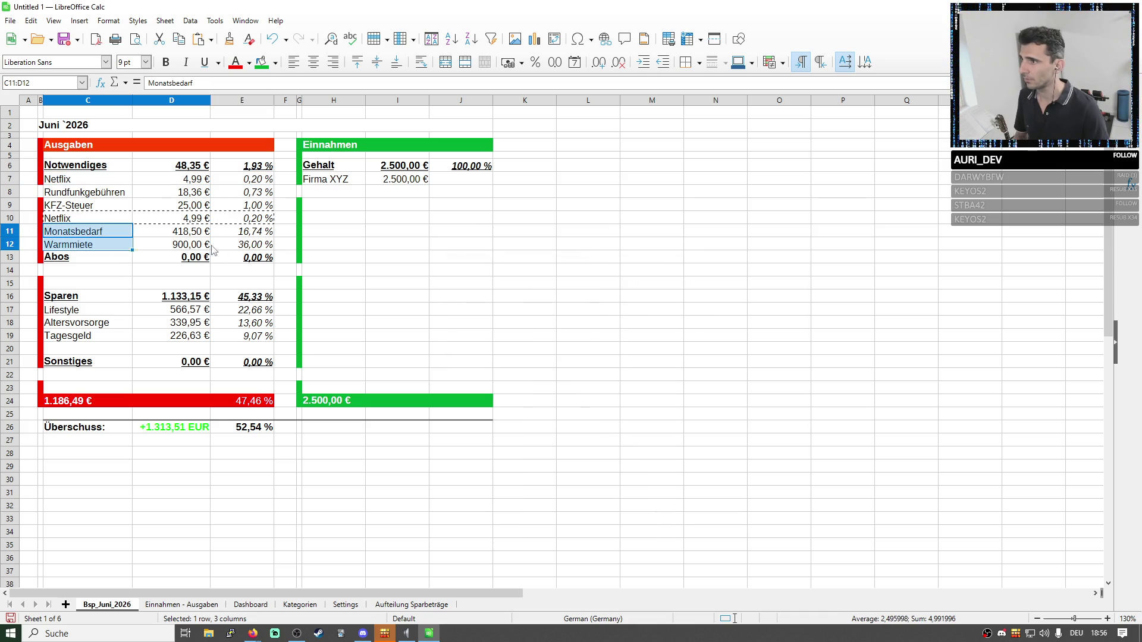
key(ctrl+c)
click(79, 222)
key(ctrl+v)
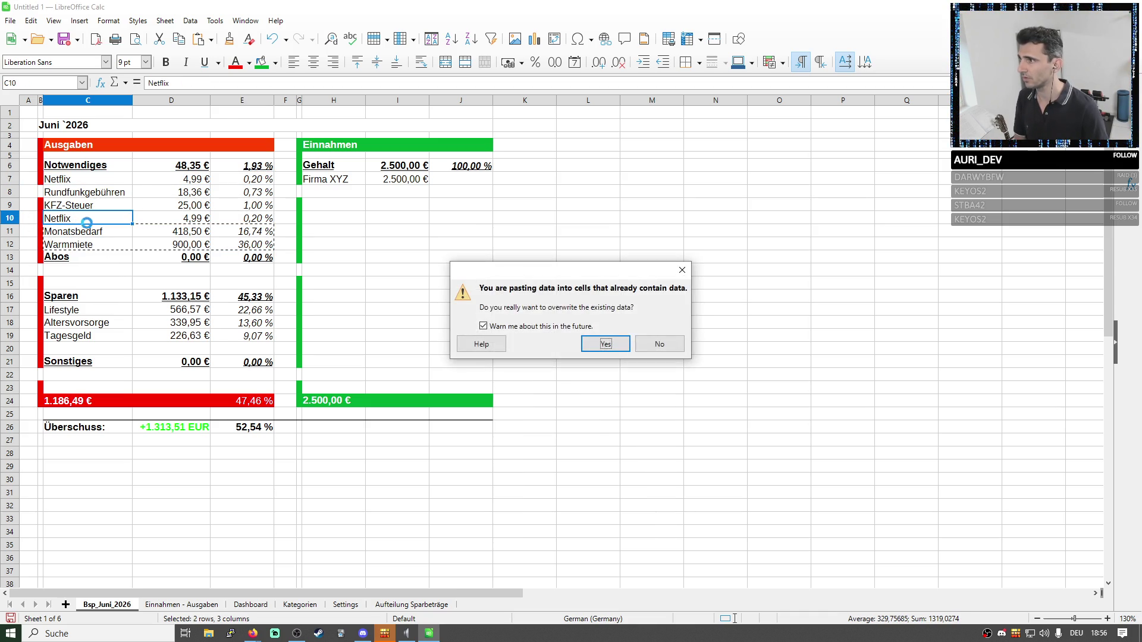
key(Return)
click(12, 244)
key(Delete)
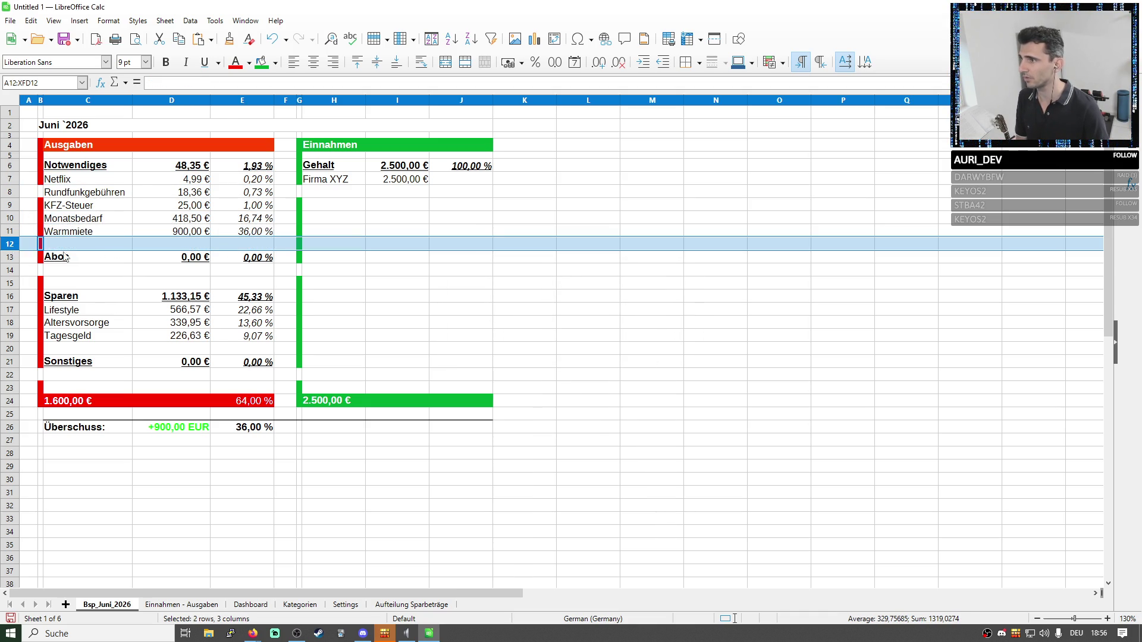
Extend the Notwendiges total in D6 to SUM(D7:D11) and verify its percentage formula.
click(410, 274)
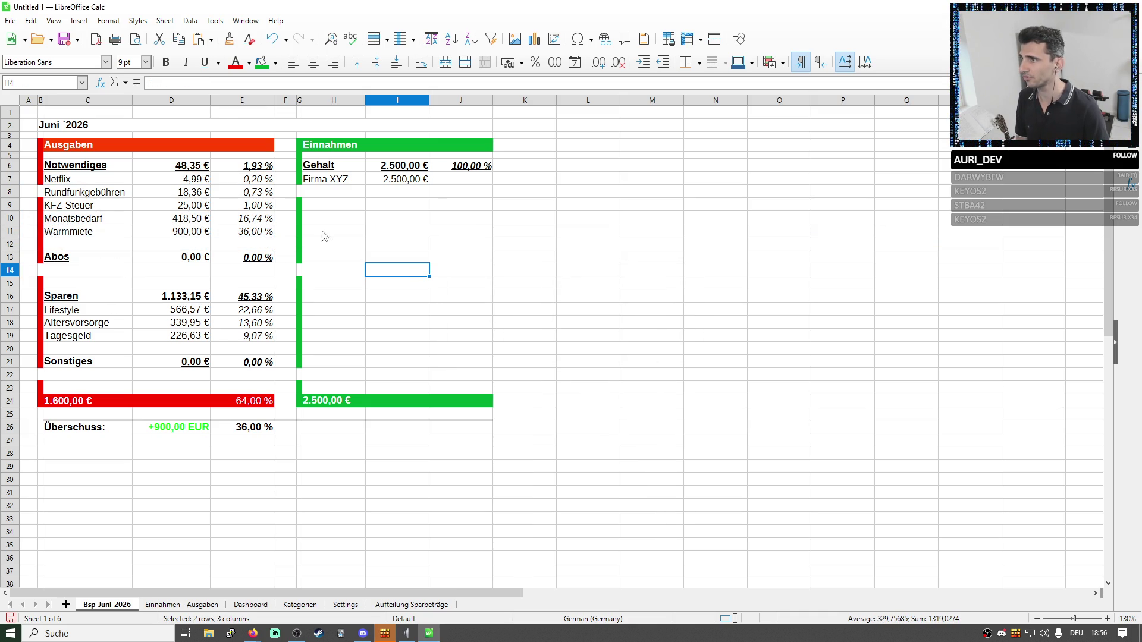
click(41, 179)
click(40, 193)
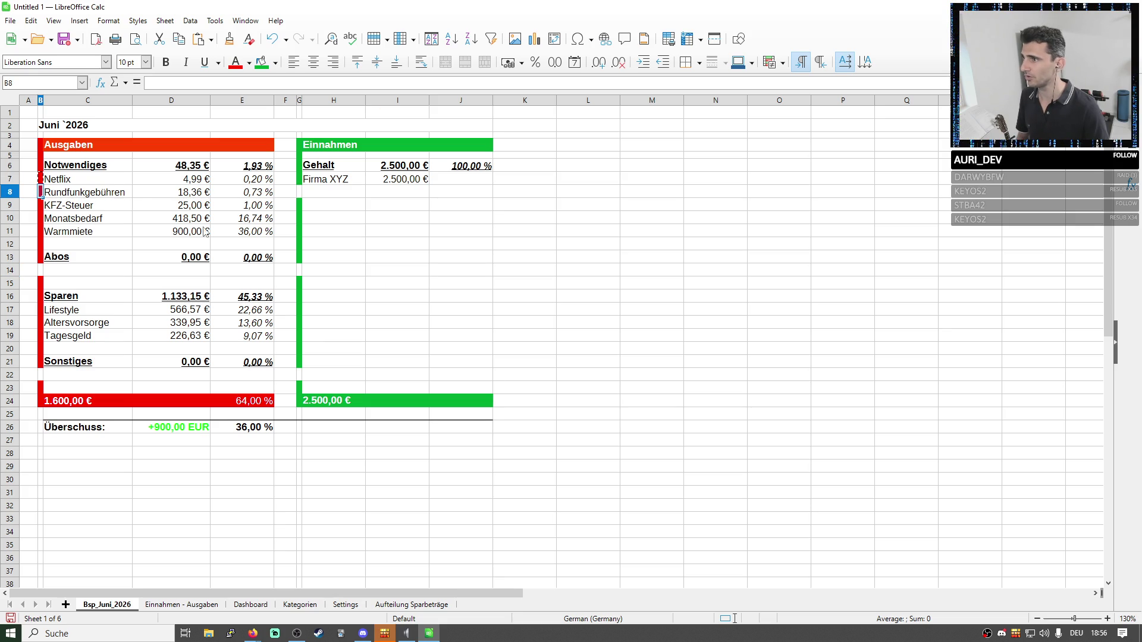
double_click(197, 166)
drag(208, 205, 208, 231)
key(Return)
click(247, 166)
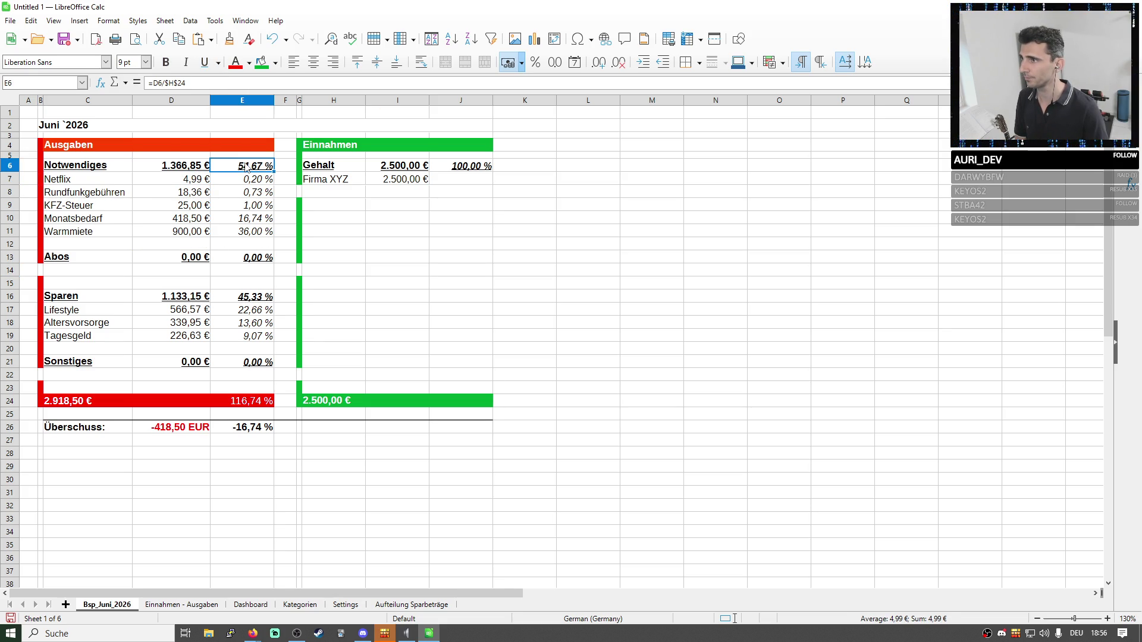
double_click(246, 166)
key(Return)
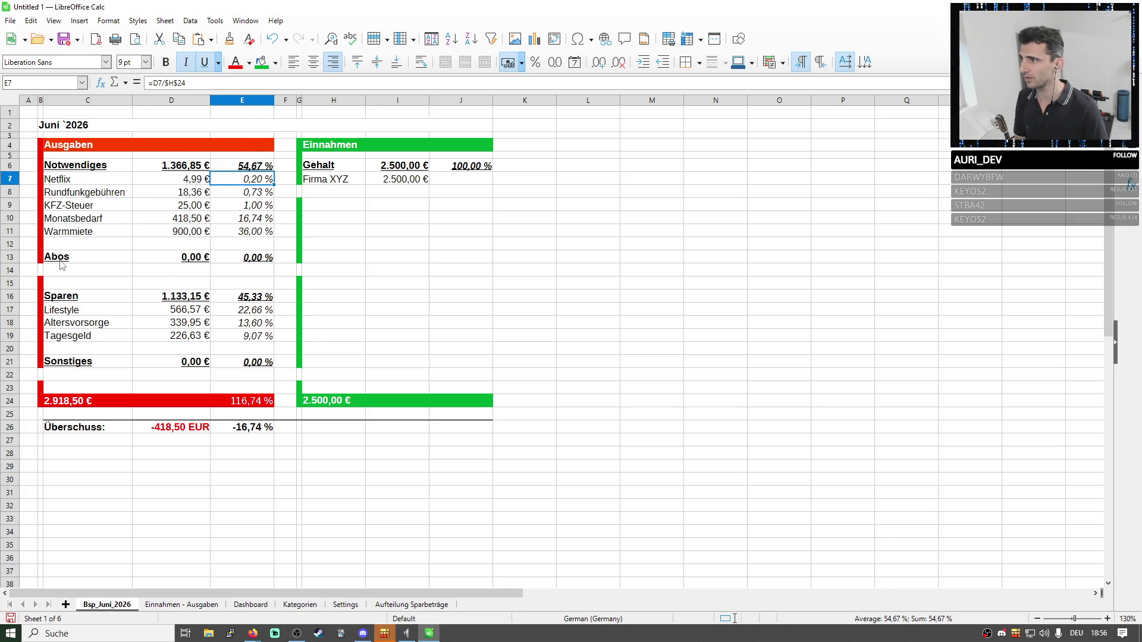
Clear the Abos and Sonstiges rows and move the Sparen block up to row 13.
click(11, 256)
key(Delete)
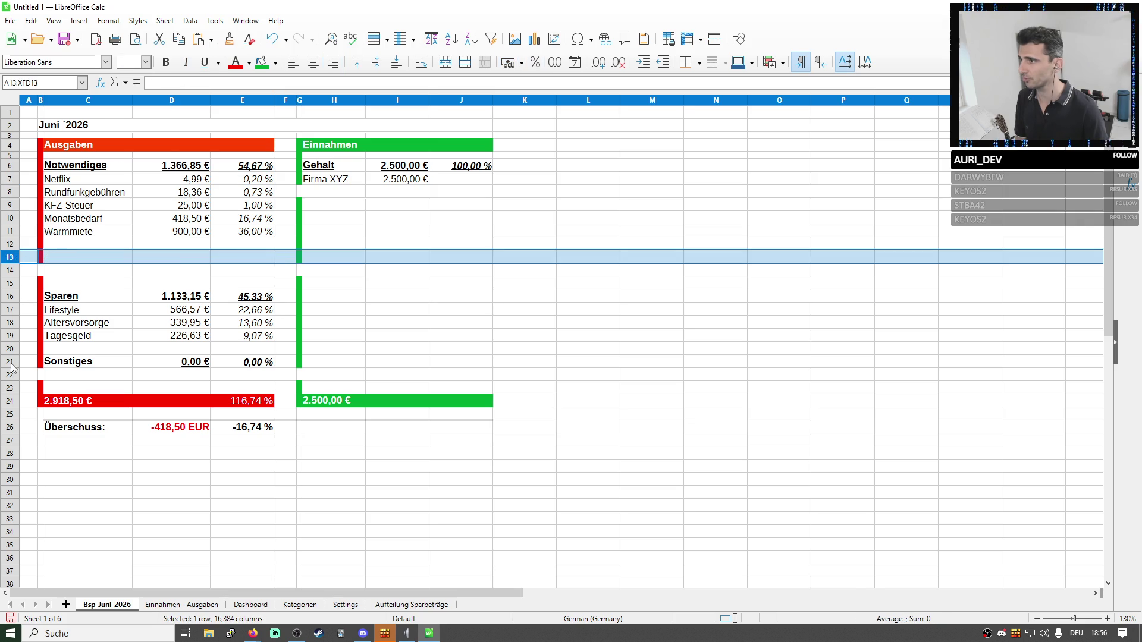
click(10, 362)
key(Delete)
click(81, 322)
drag(62, 296, 255, 337)
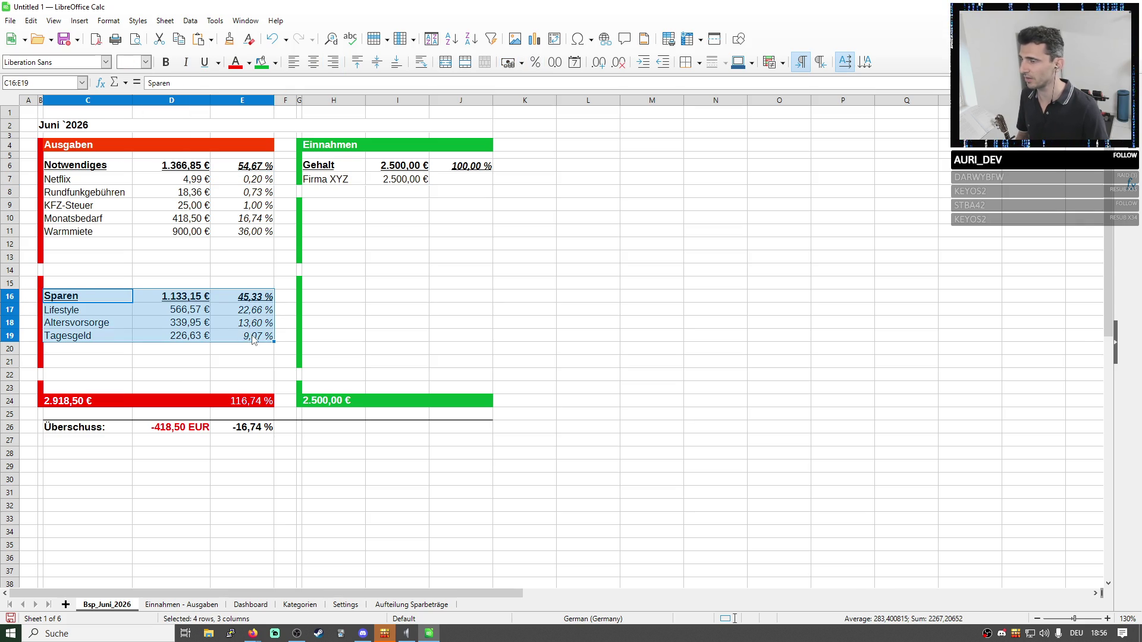
key(ctrl+x)
click(71, 259)
key(ctrl+v)
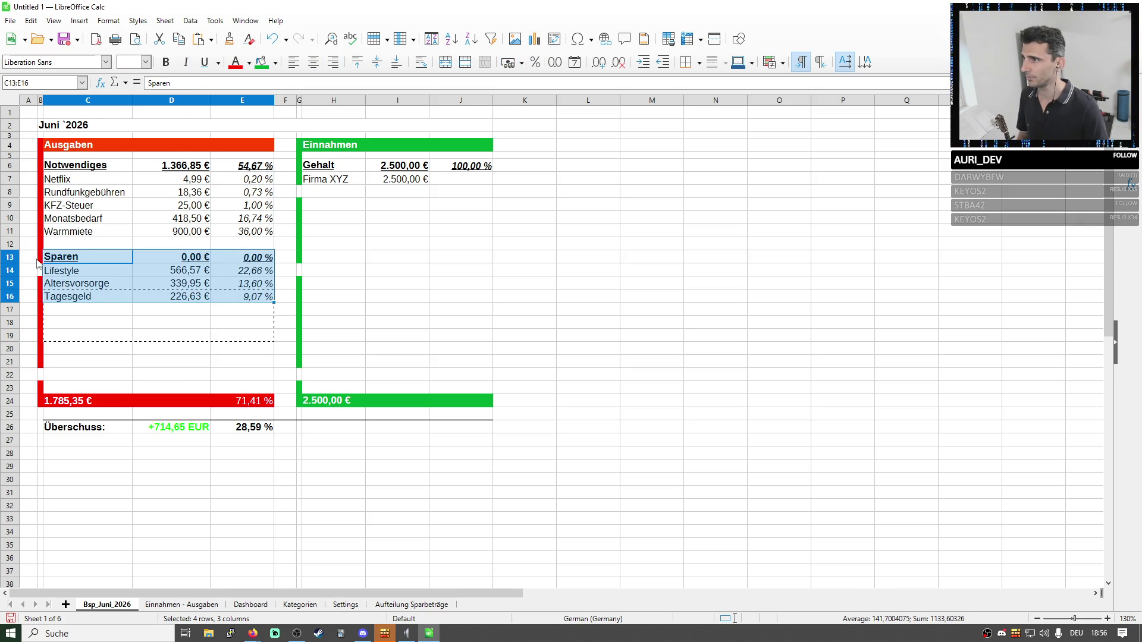
Duplicate the Sparen block to row 18, rename the upper one Wünsche and clear its copied items.
click(38, 260)
key(Escape)
mouse_move(53, 259)
mouse_down()
mouse_move(84, 278)
mouse_move(236, 297)
mouse_up()
key(ctrl+c)
click(76, 322)
key(ctrl+v)
click(69, 258)
key(Escape)
text(Wünsche)
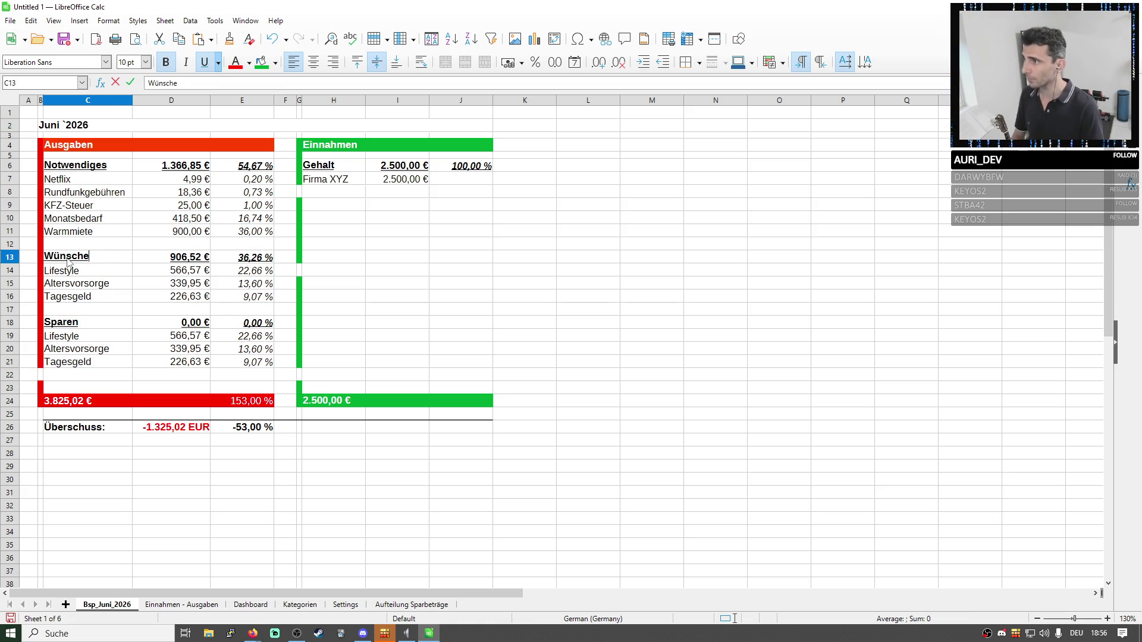
drag(54, 270, 242, 297)
key(Delete)
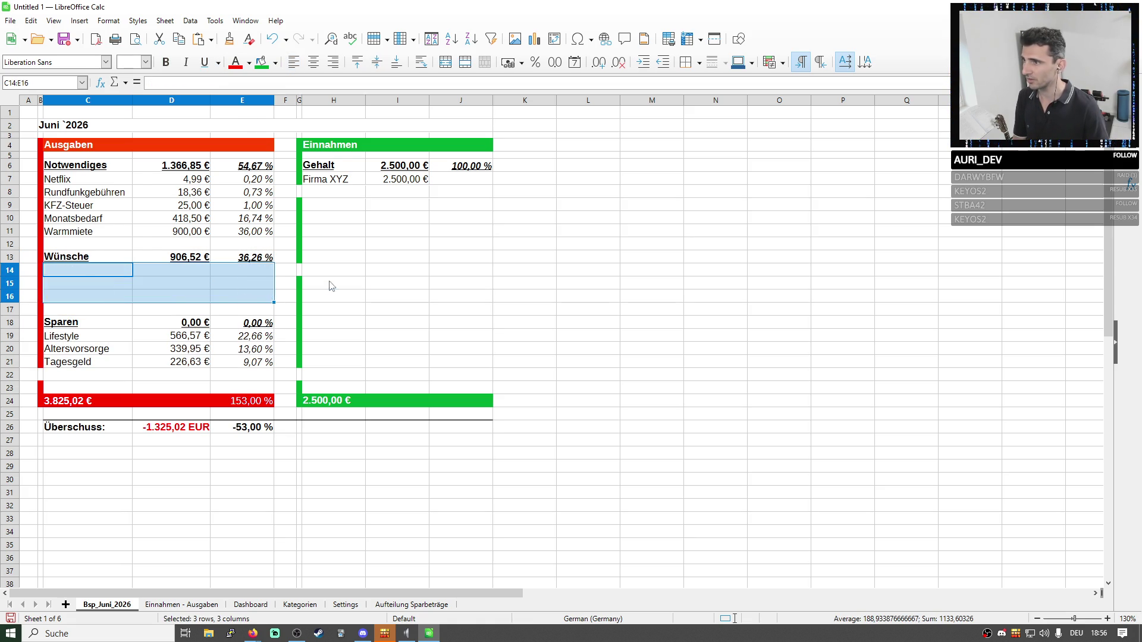
Fill the green bar gap at G22 and switch to the Einnahmen - Ausgaben sheet.
click(295, 250)
click(299, 218)
key(ctrl+c)
click(301, 271)
click(302, 374)
key(ctrl+v)
click(40, 374)
click(181, 605)
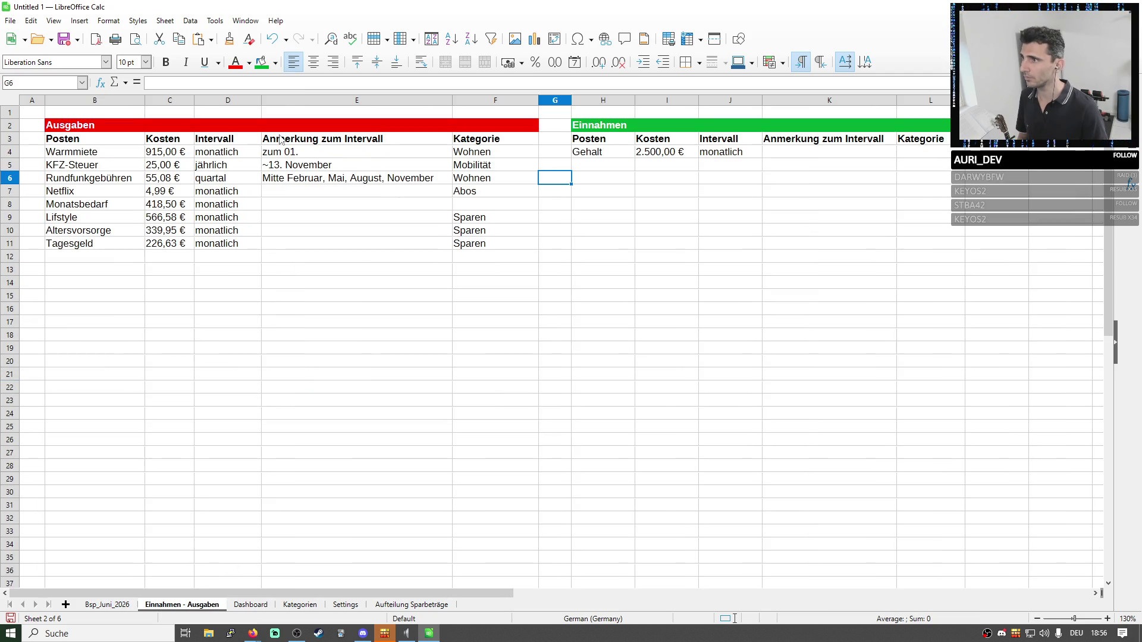
Set Warmmiete, KFZ-Steuer and Rundfunkgebühren to category Notwendiges via the dropdowns.
click(465, 157)
click(542, 151)
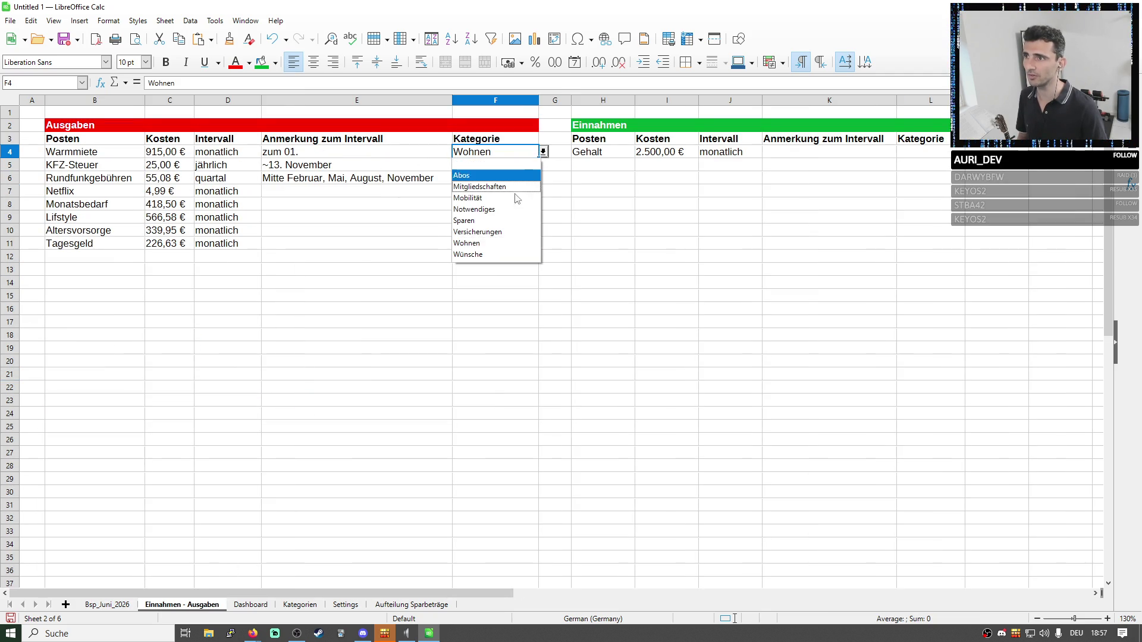
click(487, 209)
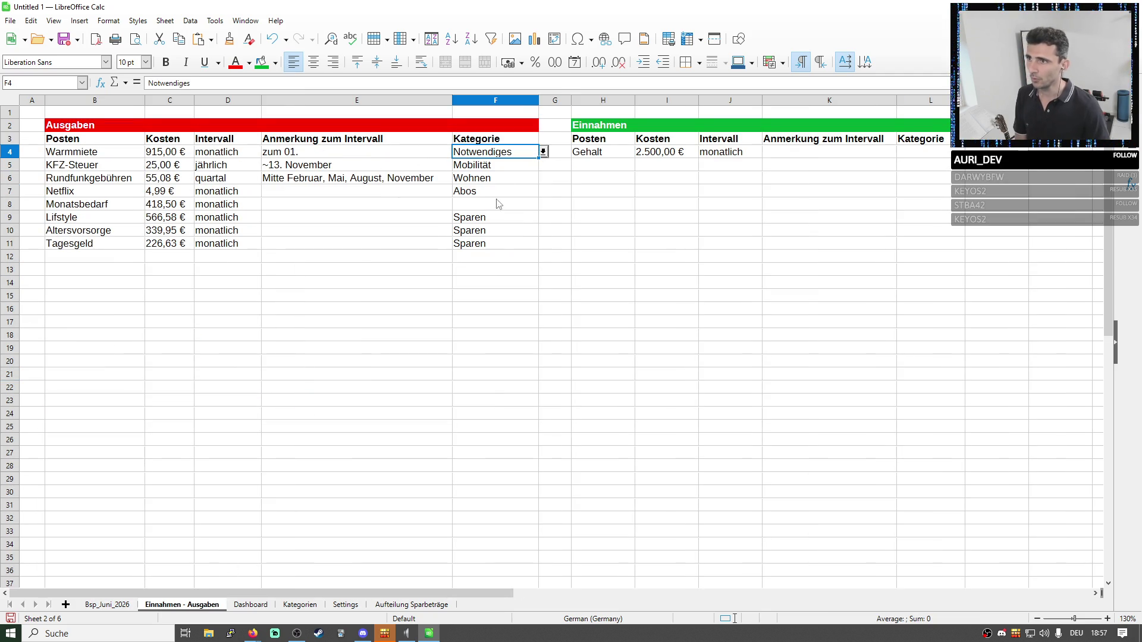
click(533, 167)
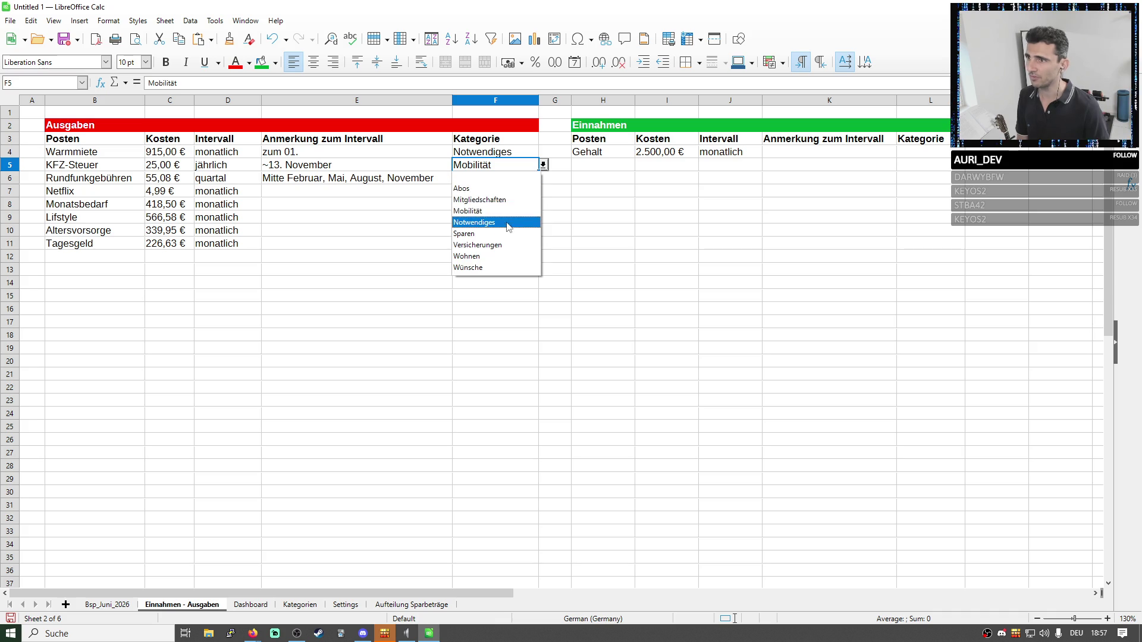
click(500, 223)
click(536, 178)
click(543, 177)
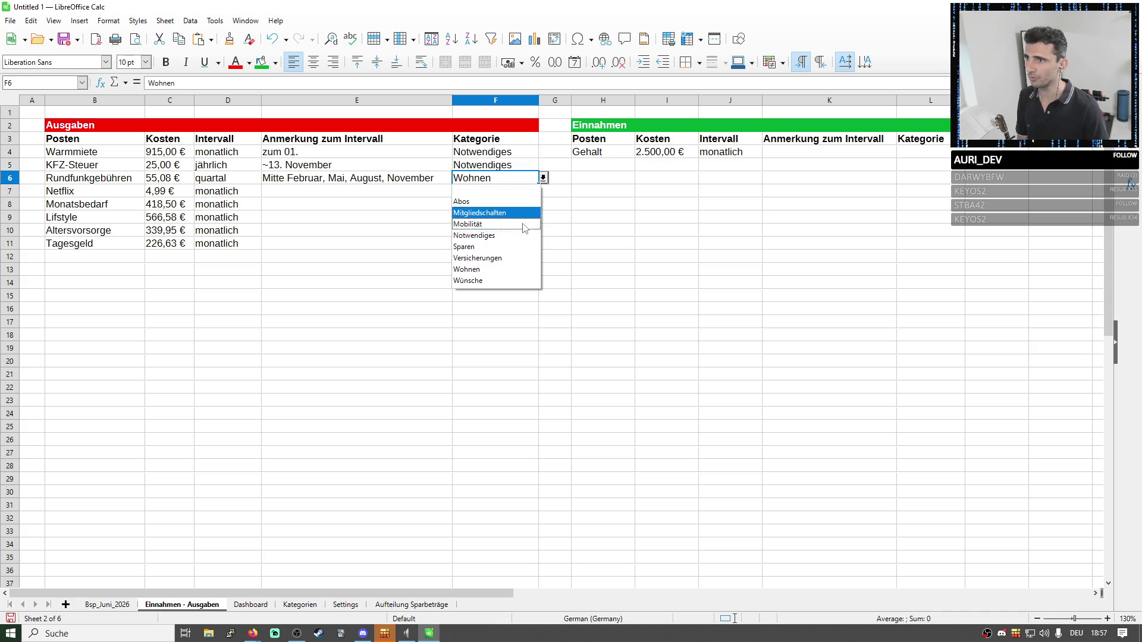
click(489, 236)
Set Netflix and Monatsbedarf to Notwendiges, then switch to the Kategorien sheet.
click(516, 193)
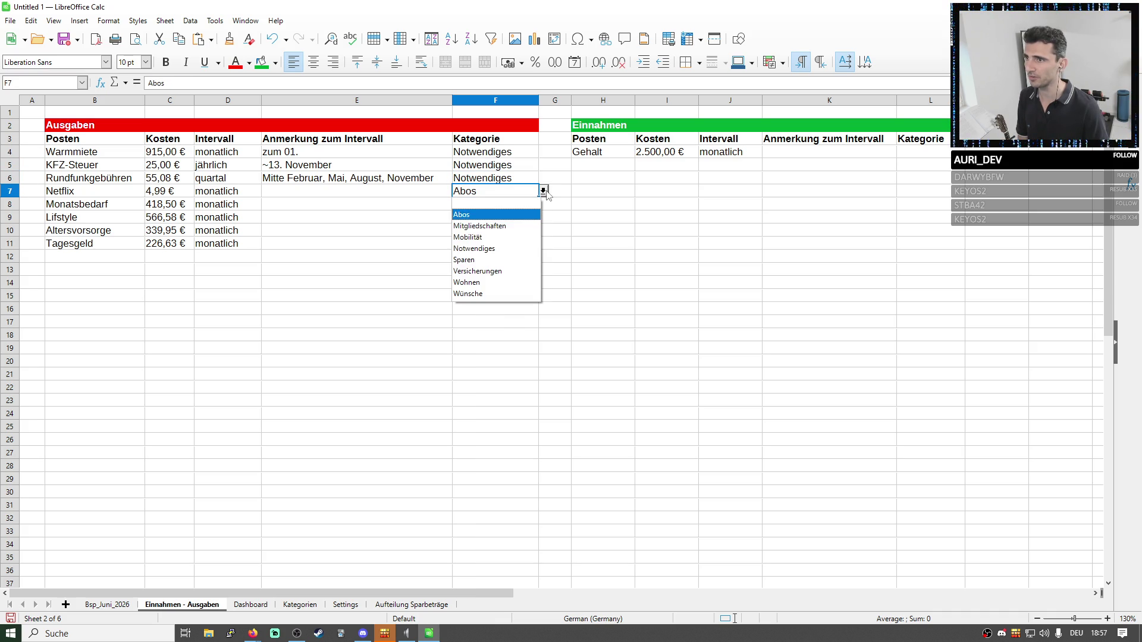
click(505, 227)
click(495, 207)
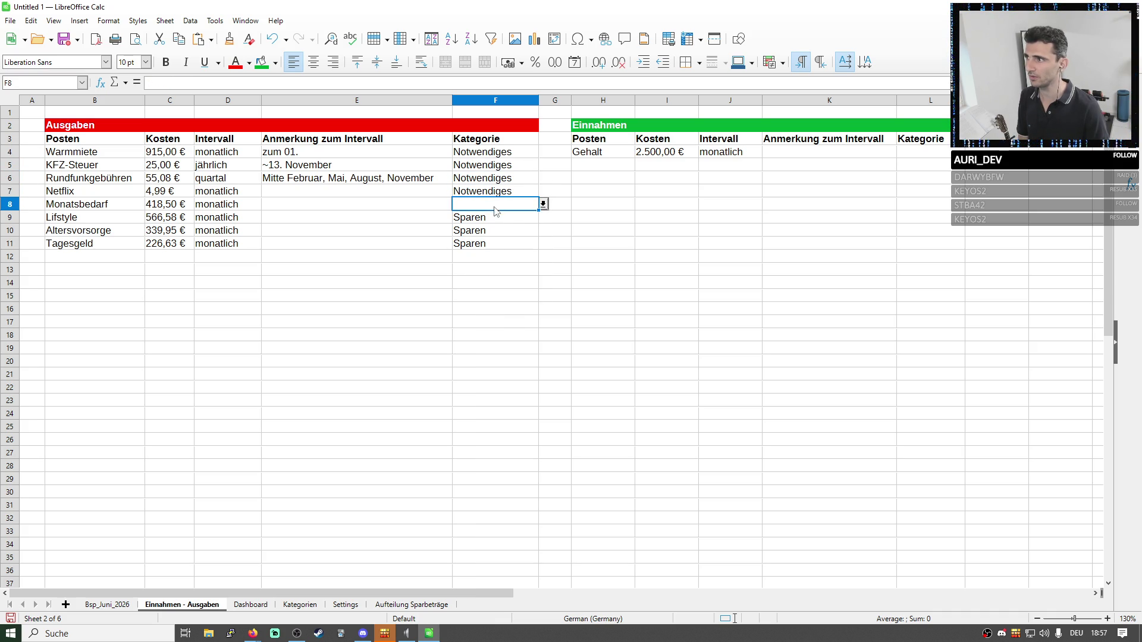
click(543, 204)
click(503, 262)
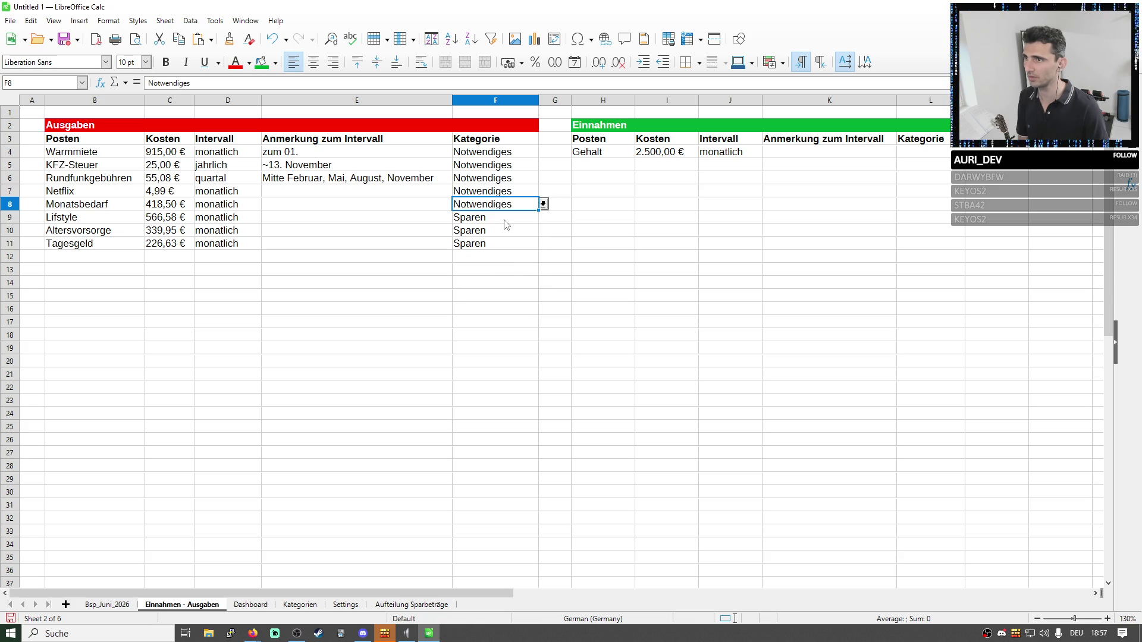
click(505, 224)
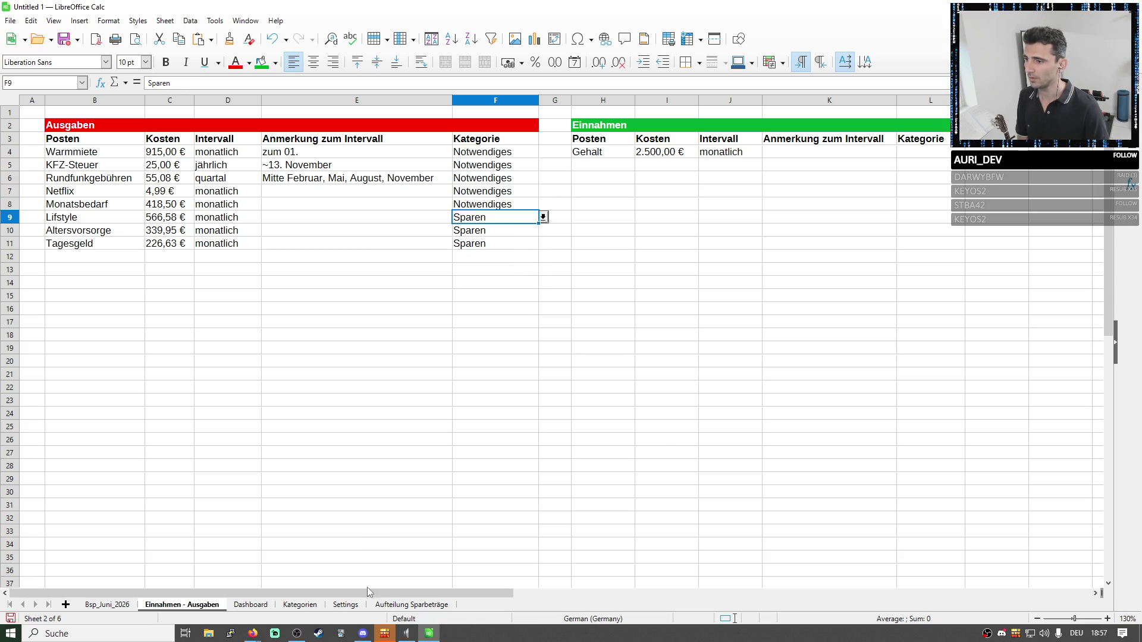
click(308, 607)
key(shift+Up)
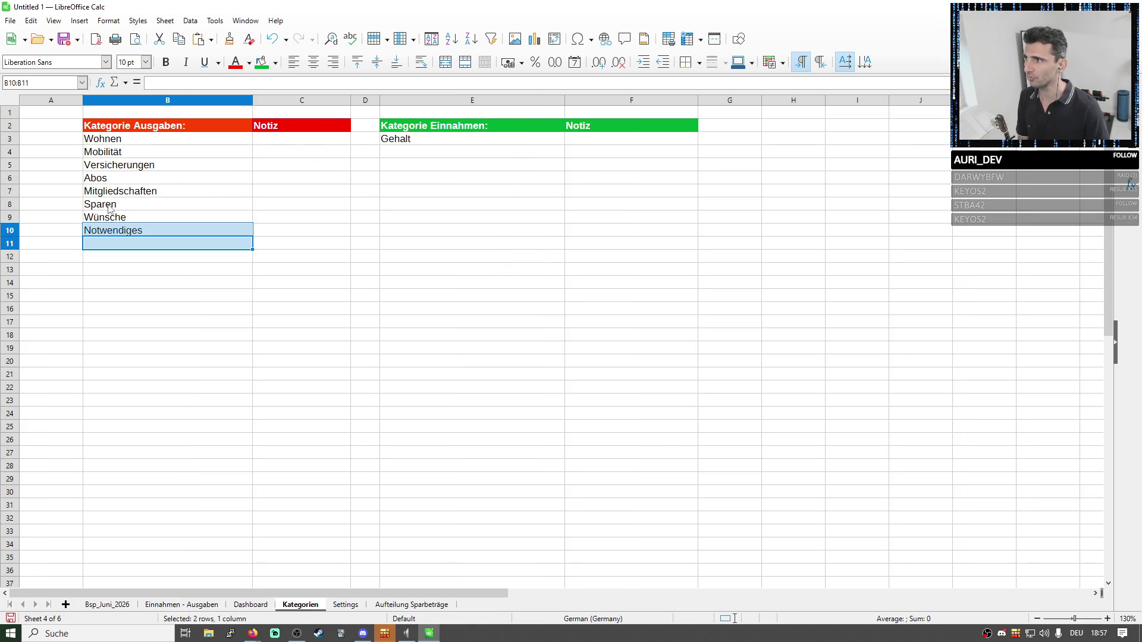
Move Notwendiges and Wünsche into B3 and B4, overwriting Wohnen and Mobilität.
click(110, 200)
click(108, 232)
key(ctrl+x)
click(111, 140)
key(ctrl+v)
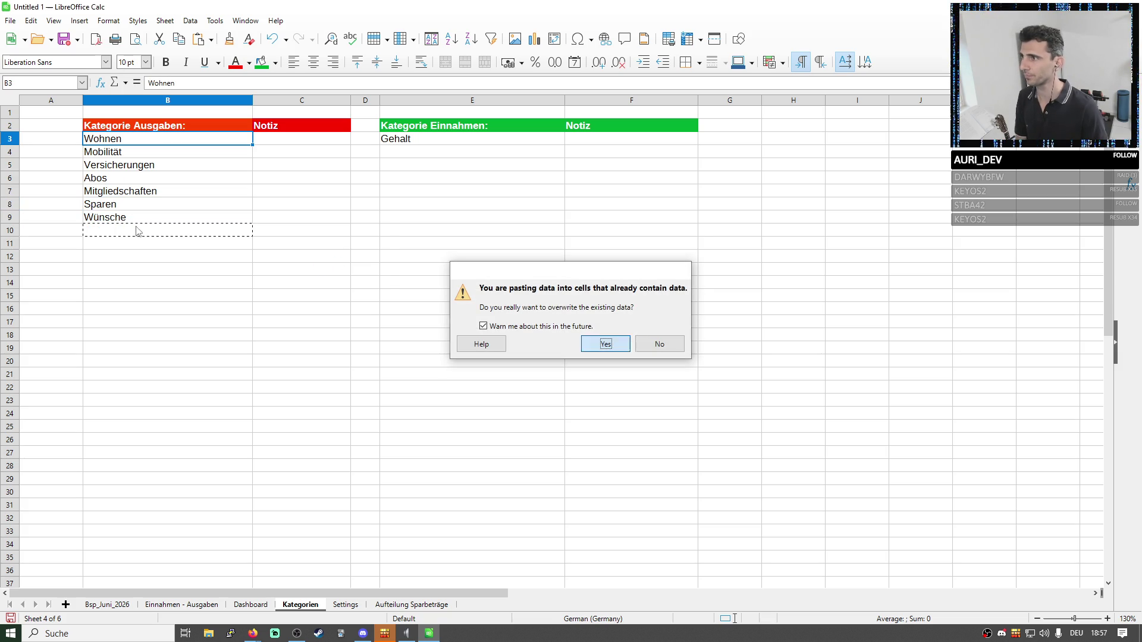
key(Return)
click(134, 219)
key(ctrl+x)
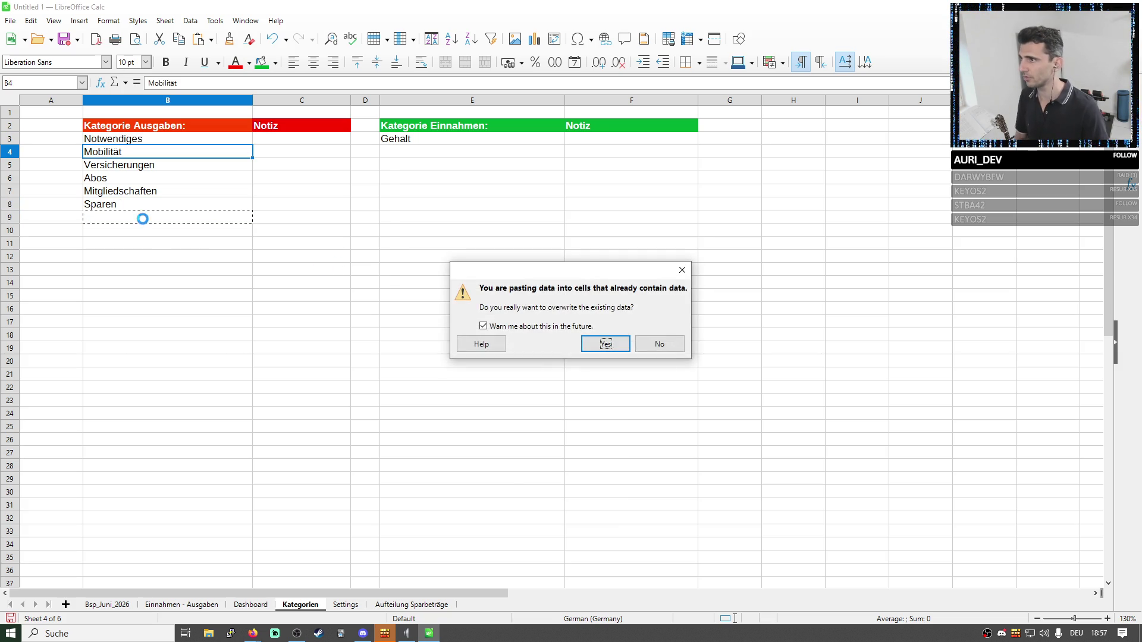
key(Return)
Move Sparen into B5 over Versicherungen and clear the leftover entries B6:B8.
click(128, 205)
key(ctrl+x)
click(118, 157)
key(ctrl+v)
key(Return)
drag(134, 178, 179, 205)
key(Delete)
click(257, 258)
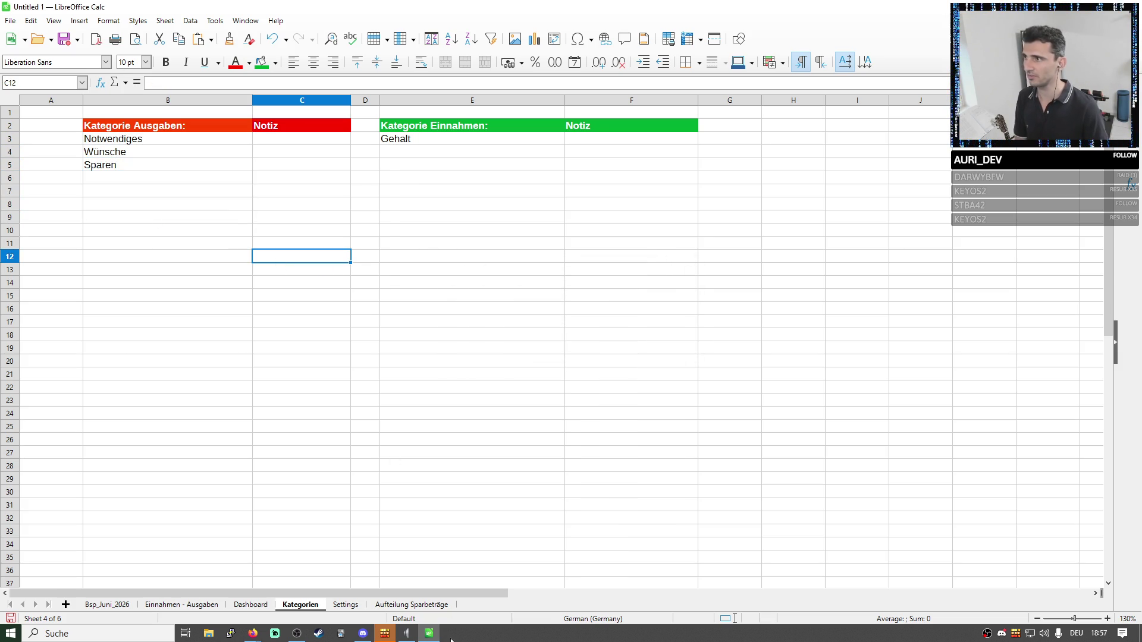
Return to the Einnahmen - Ausgaben sheet and select the Lifstyle category cell.
click(199, 606)
click(304, 243)
click(516, 196)
click(509, 218)
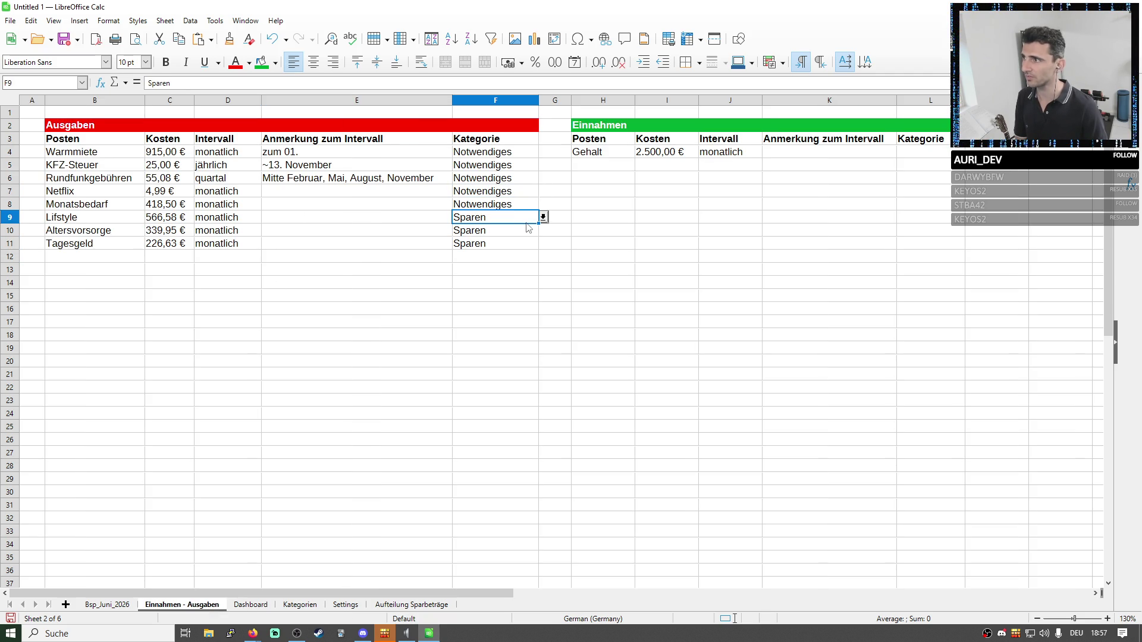
Rename the Lifstyle item to Budgetierung and check Altersvorsorge's category choices.
double_click(89, 219)
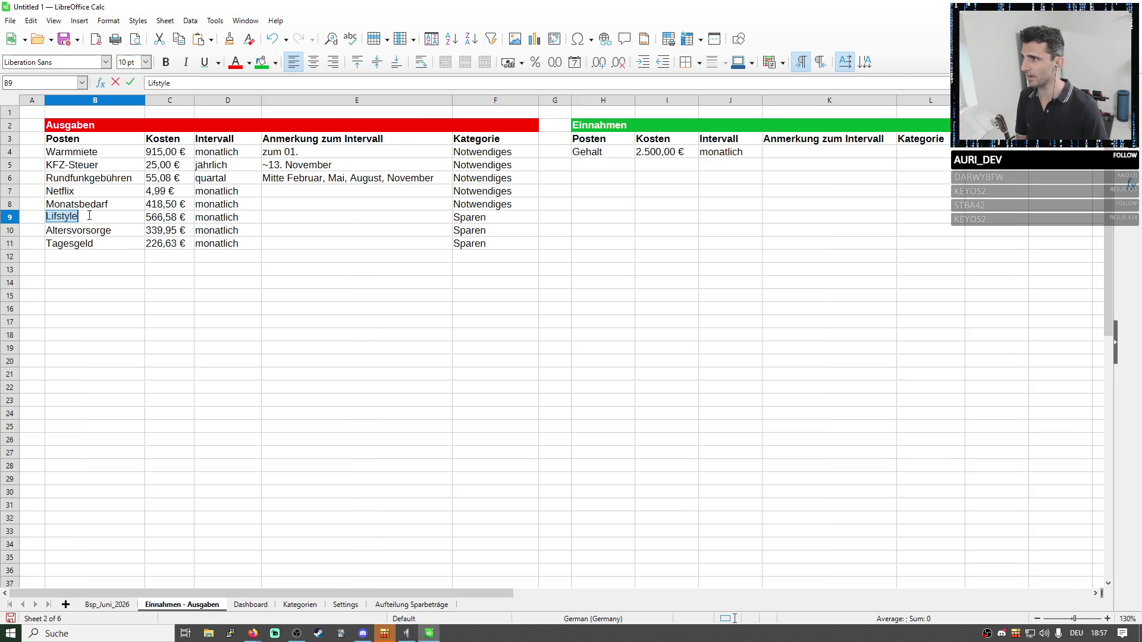
text(Budgetierung)
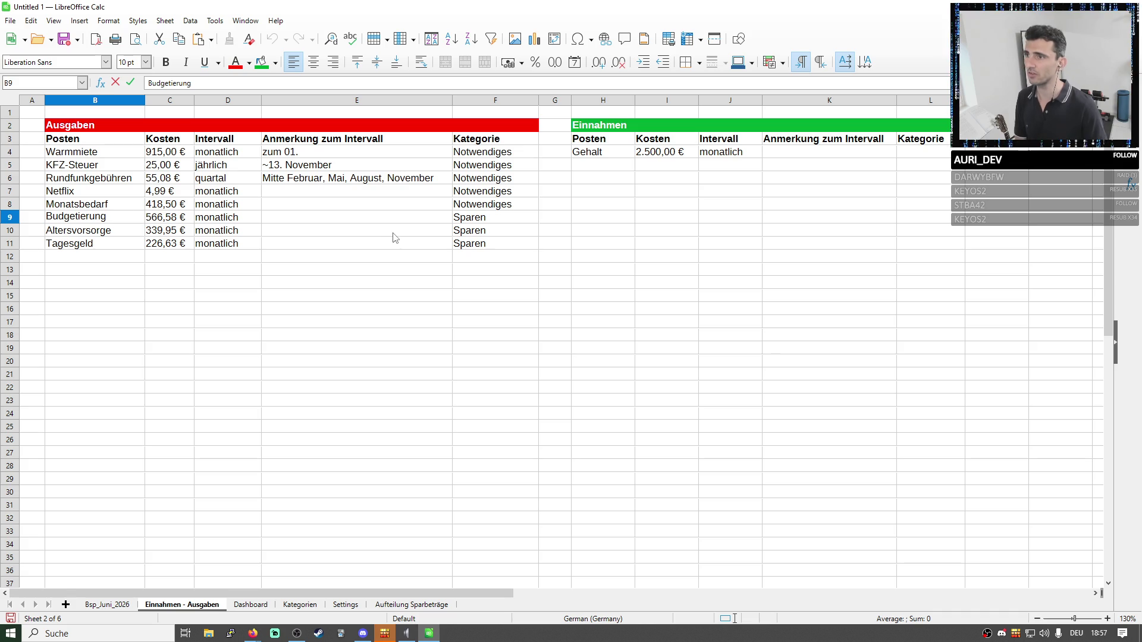
click(513, 217)
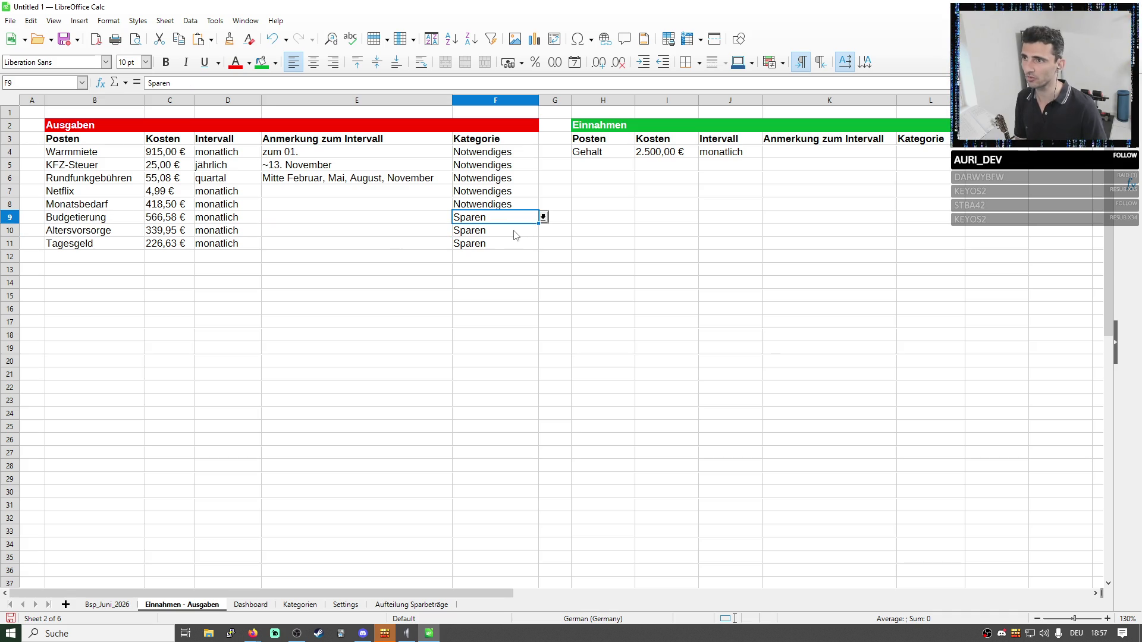
click(520, 231)
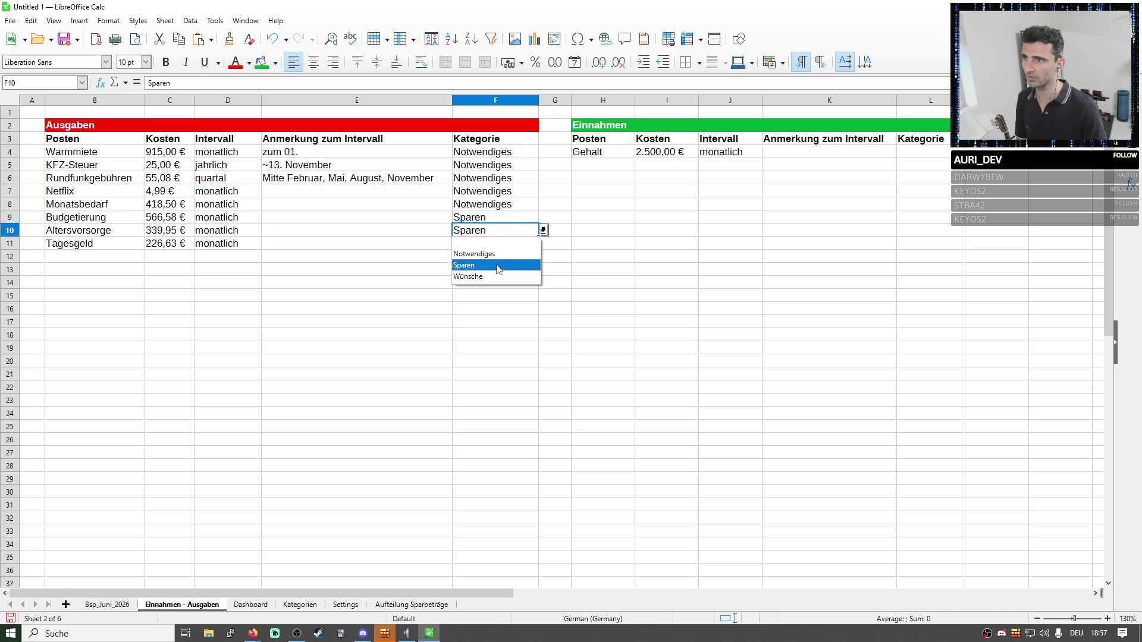
click(502, 265)
Set Budgetierung's category to Wünsche and switch back to the Bsp_Juni_2026 sheet.
click(506, 251)
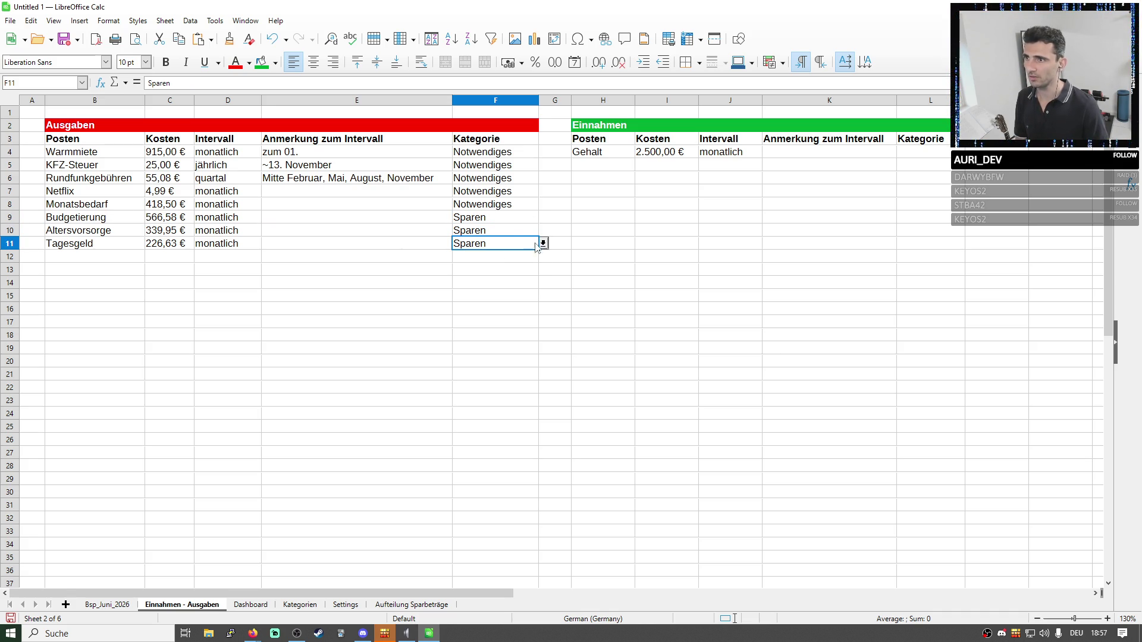
click(510, 220)
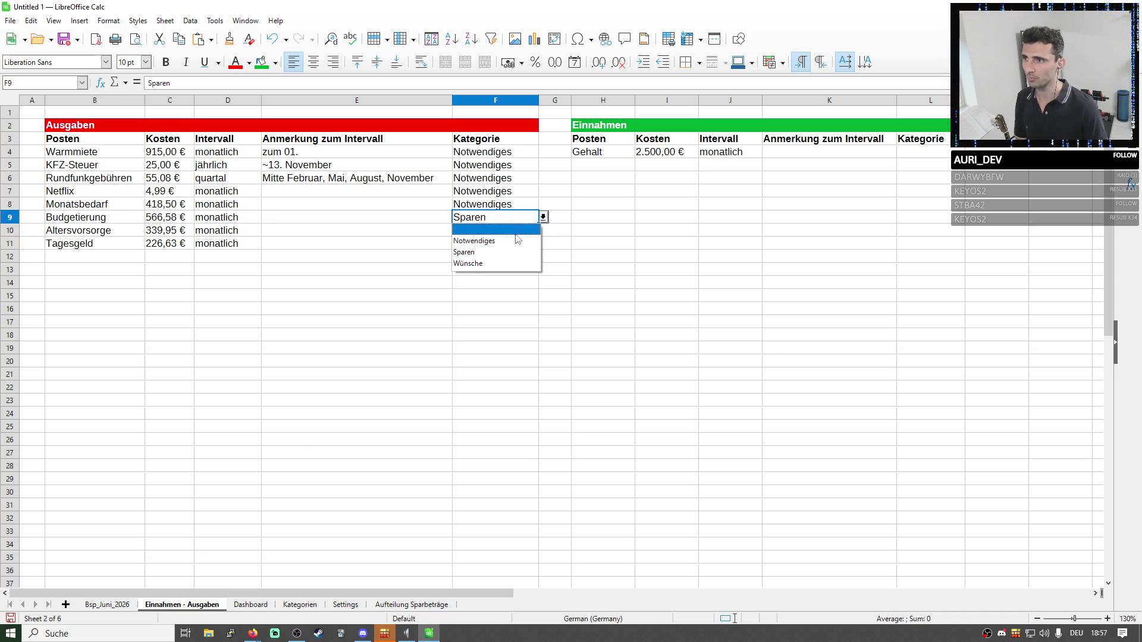
click(499, 265)
click(569, 325)
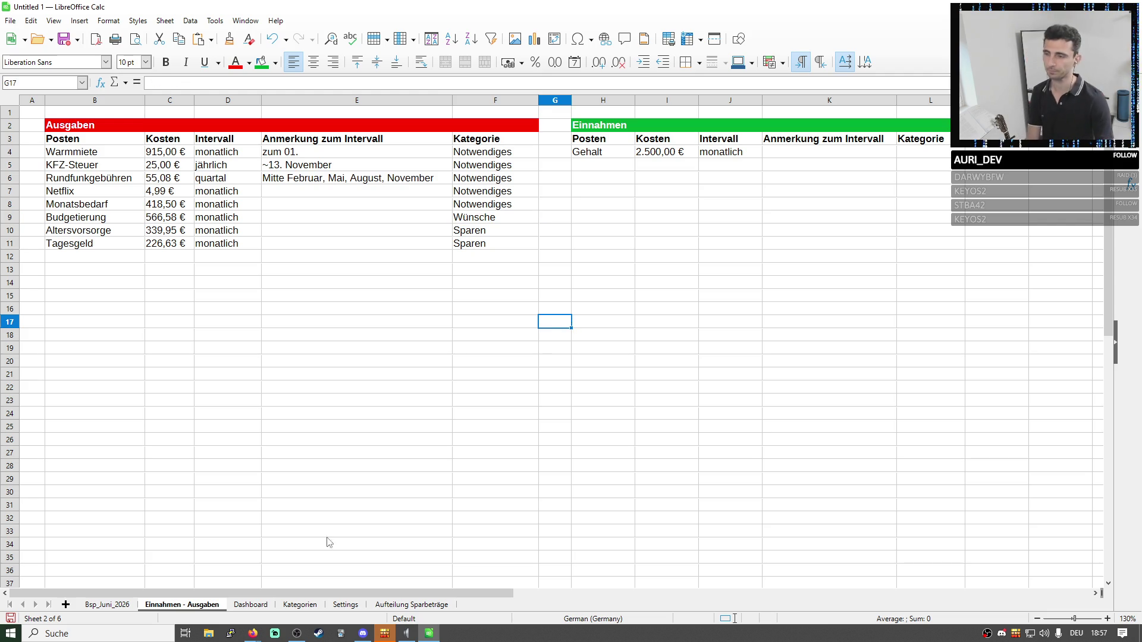
click(107, 605)
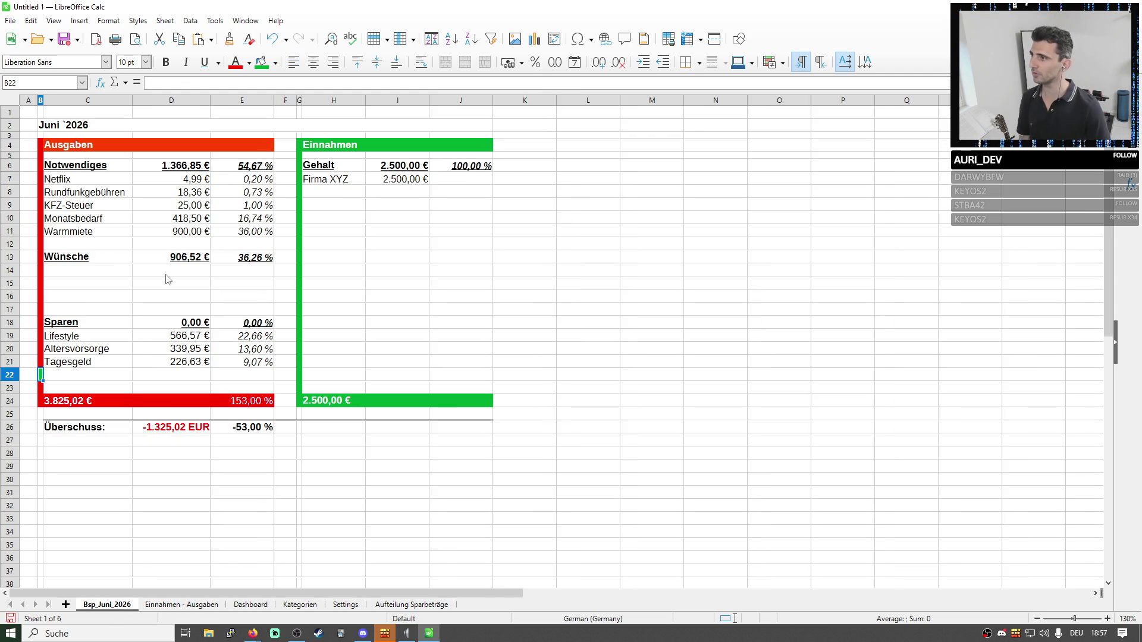
Copy the Lifestyle row into the empty row under Wünsche and rename it Budgetierung.
click(76, 339)
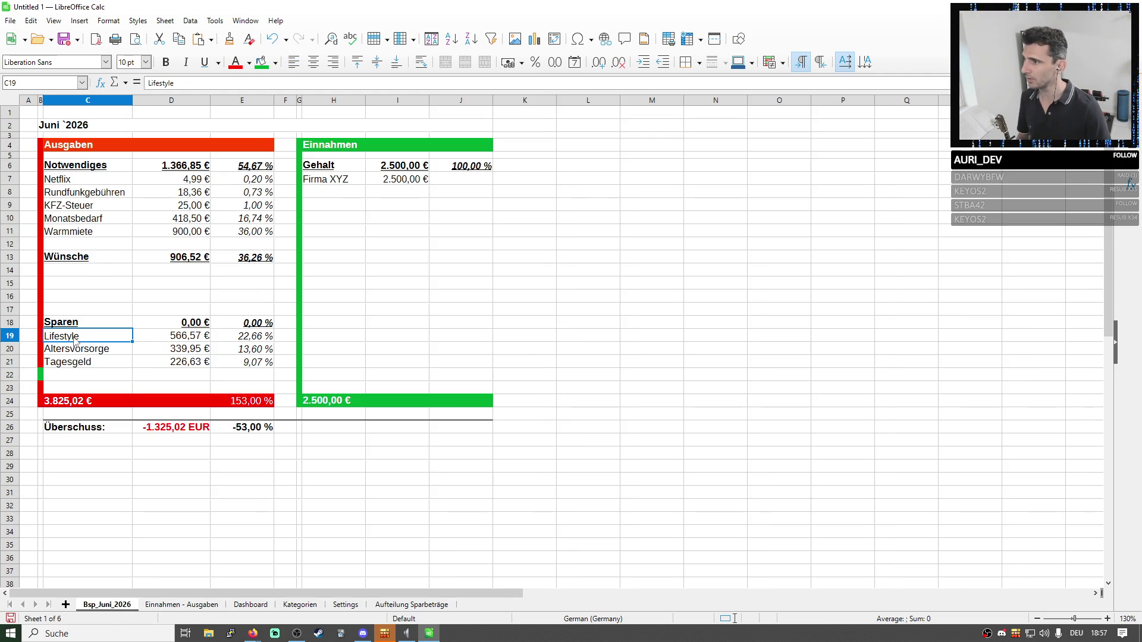
drag(91, 336, 249, 335)
key(ctrl+c)
click(89, 273)
key(ctrl+v)
double_click(66, 271)
text(Budgetieru)
click(223, 314)
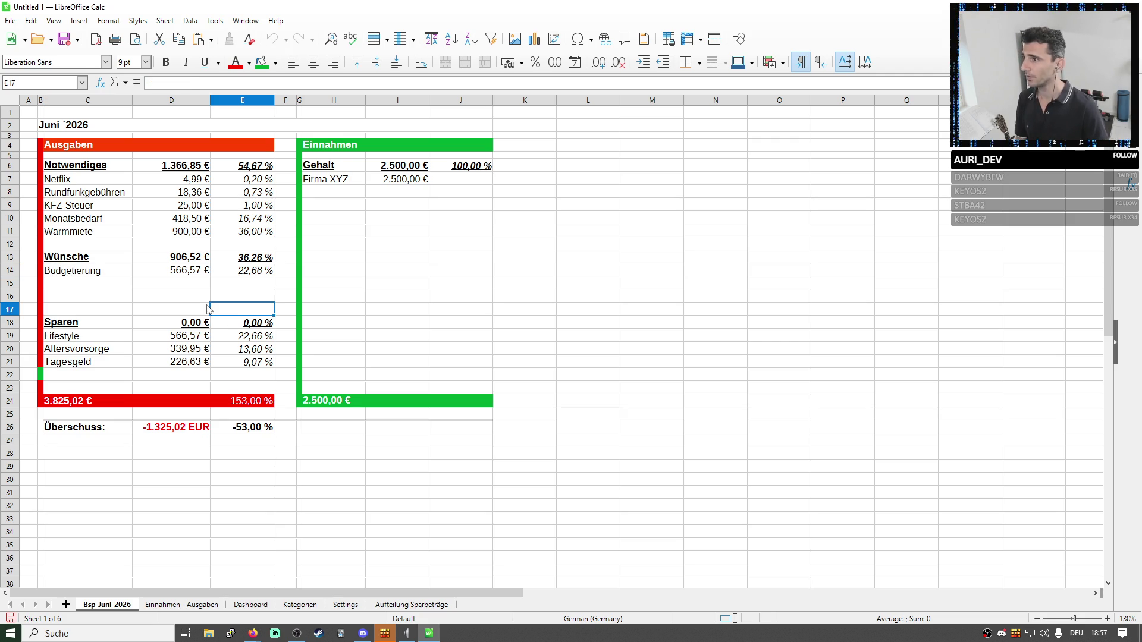
Clear the old Lifestyle row's contents in Sparen and delete the empty row 22.
click(8, 337)
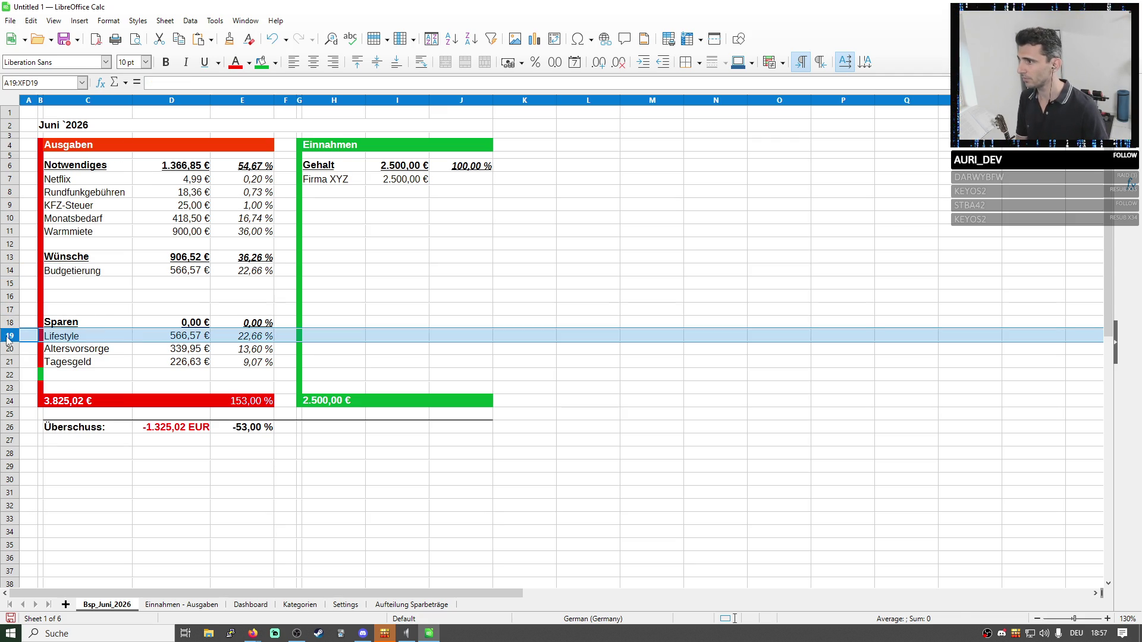
right_click(9, 337)
click(57, 428)
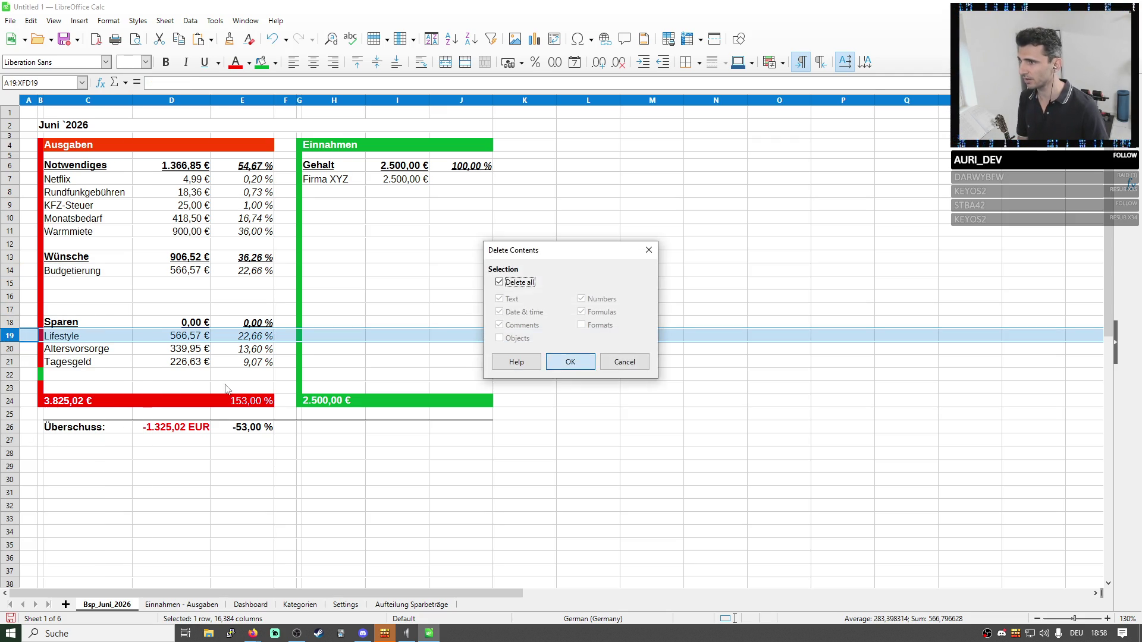
key(Return)
click(40, 375)
click(39, 378)
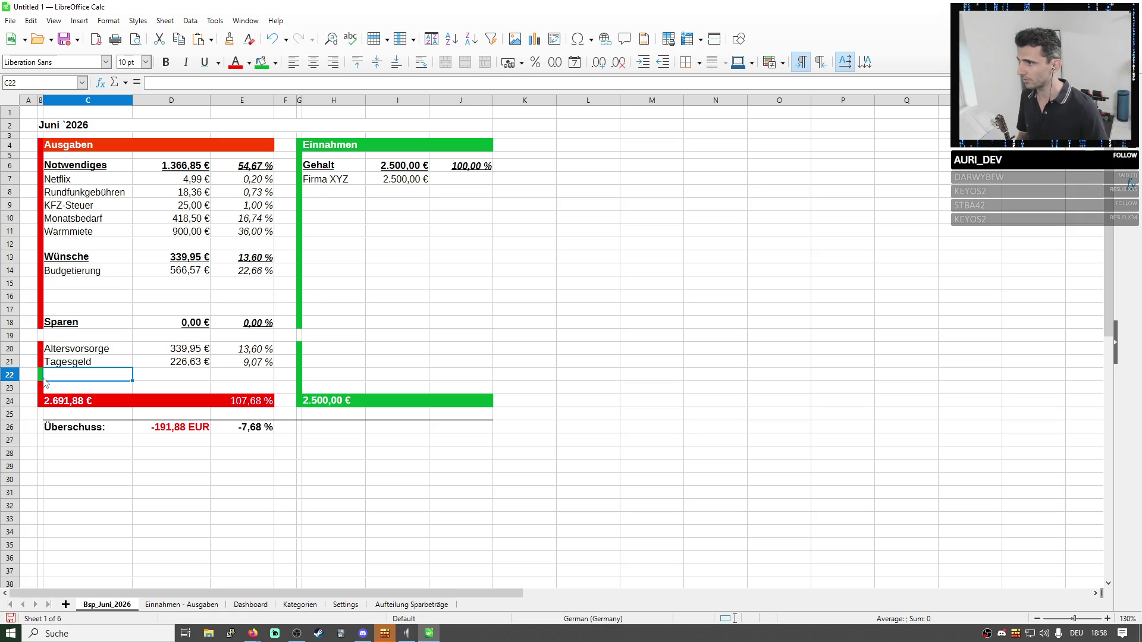
right_click(10, 376)
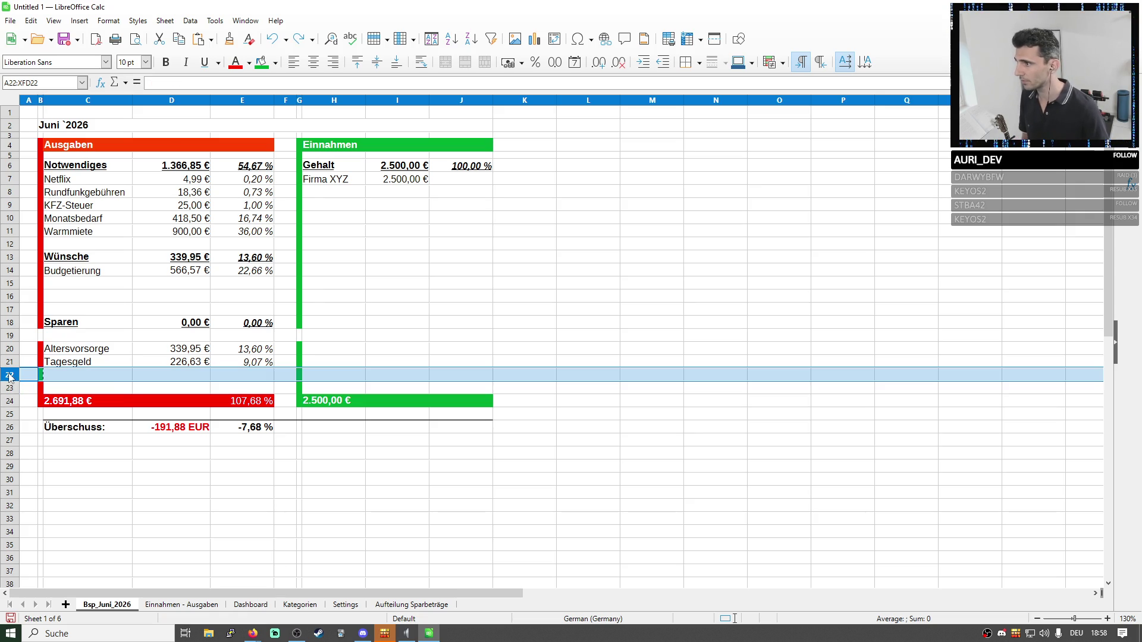
click(51, 462)
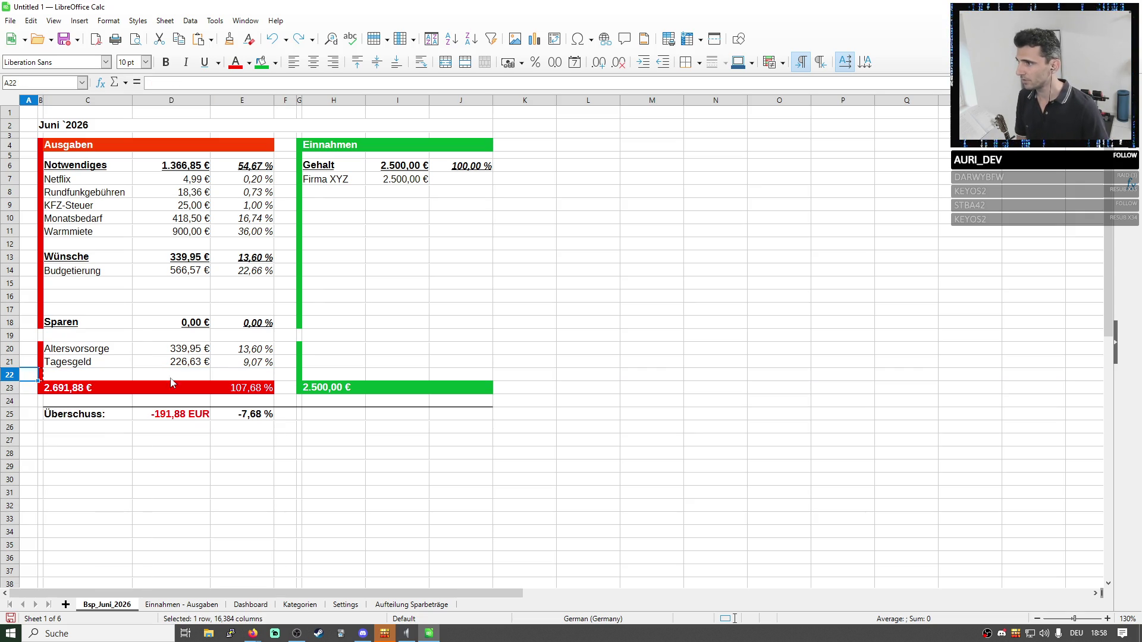
Undo an accidental deletion of rows 20–25, then select the empty rows 15 and 16.
drag(87, 349, 241, 362)
drag(15, 356, 11, 414)
key(ctrl+minus)
click(13, 337)
key(ctrl+z)
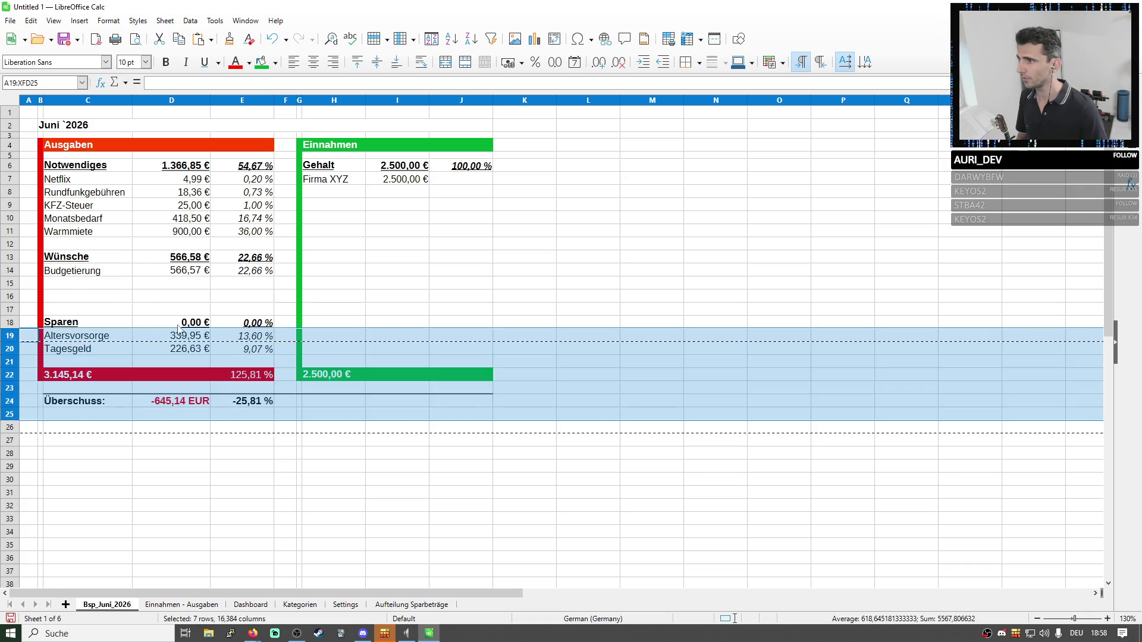
key(ctrl+z)
drag(11, 283, 11, 302)
right_click(12, 302)
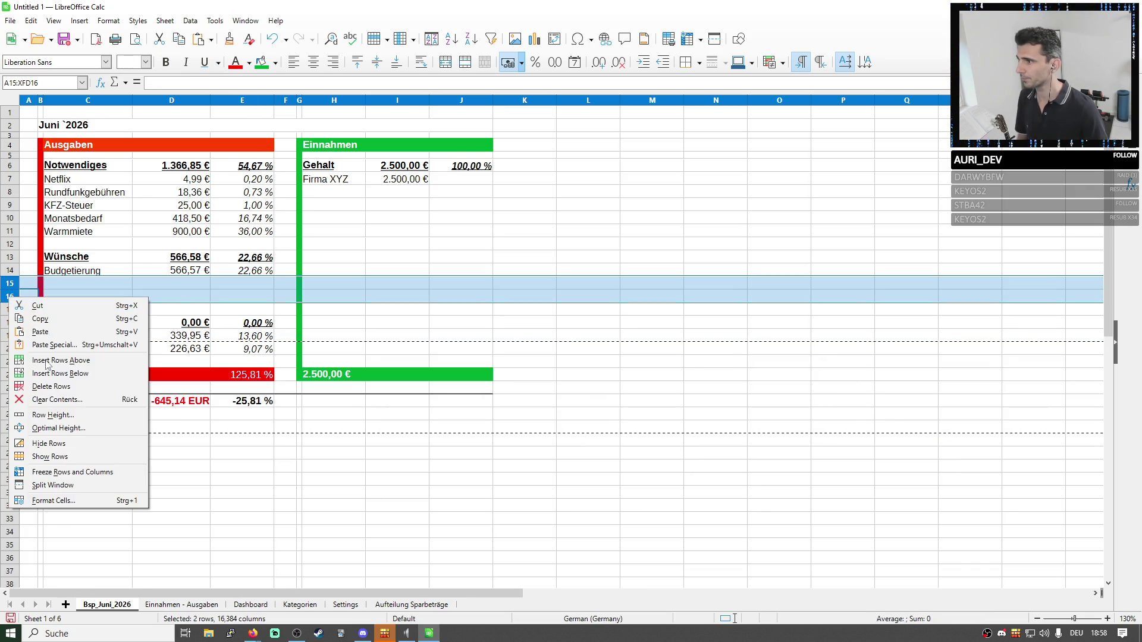
Delete the empty rows 15–16 and set the Sparen subtotal D16 to =SUM(D17:D19).
click(53, 386)
click(437, 427)
click(171, 296)
text(=SUM()
drag(192, 350, 192, 312)
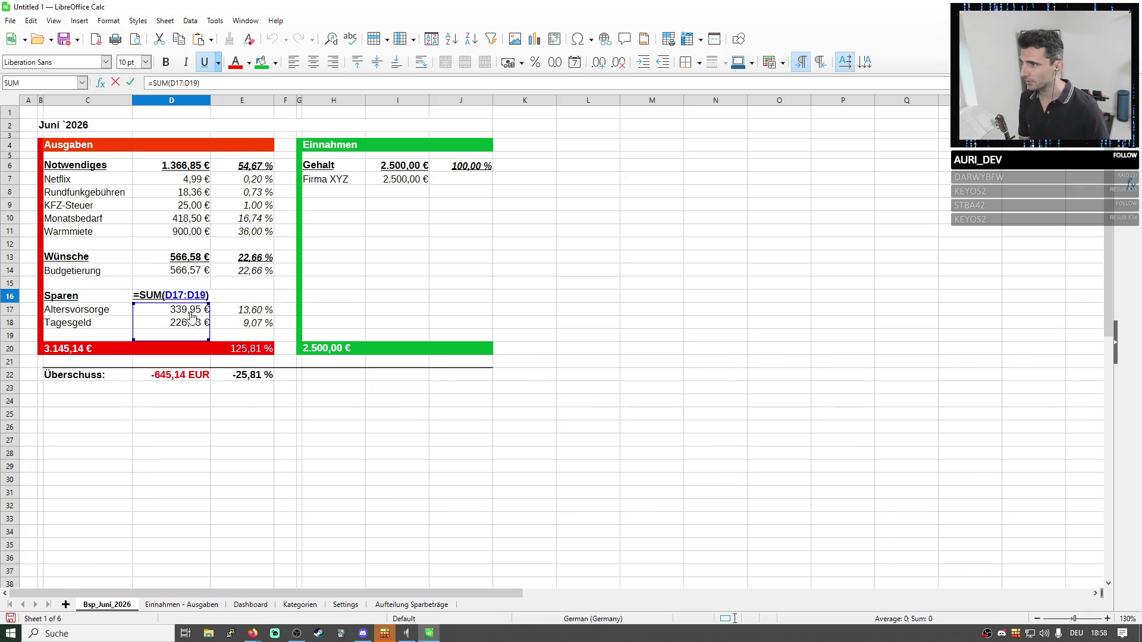
key(Return)
Set the Wünsche subtotal D13 to =SUM(D14:D15) and leave the Notwendiges D6 formula unchanged.
click(200, 258)
key(F2)
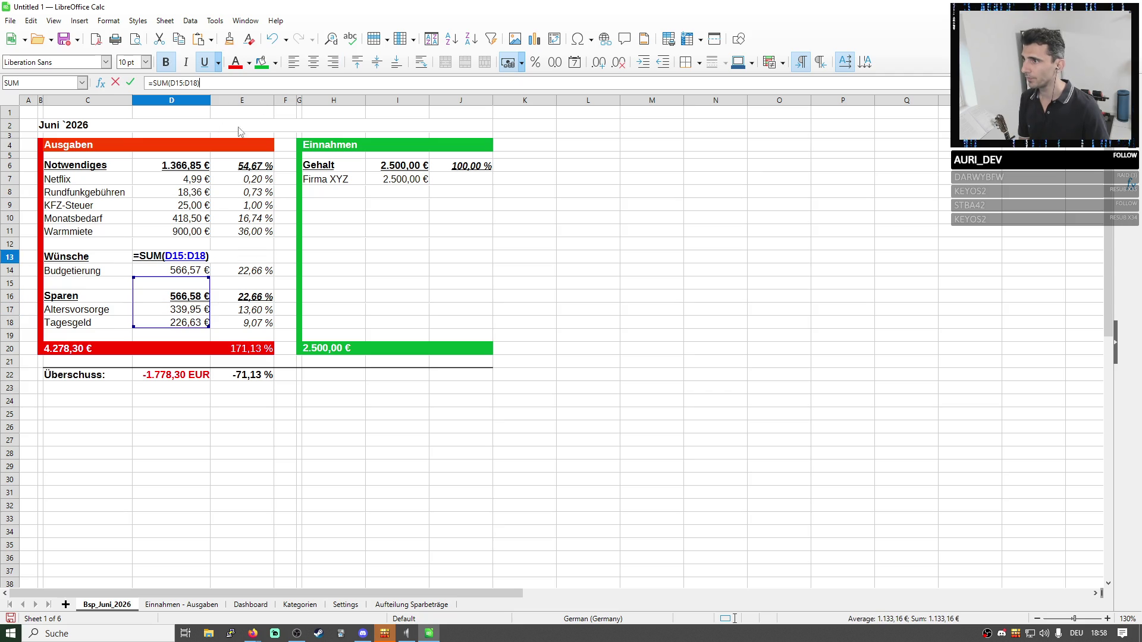
drag(207, 325, 207, 272)
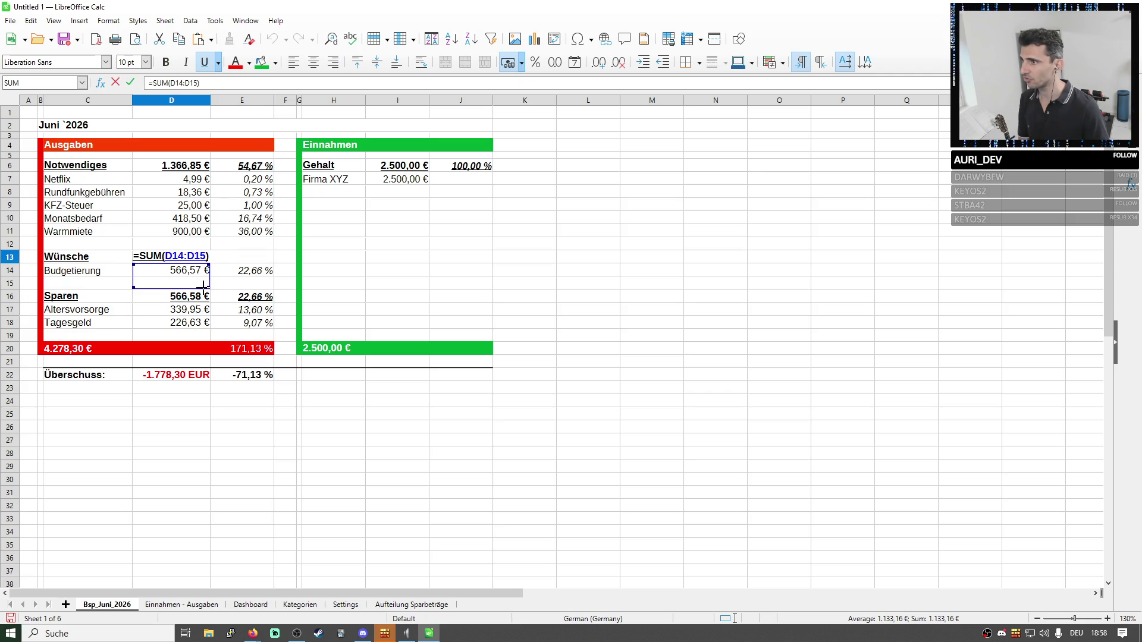
key(Return)
click(192, 168)
key(F2)
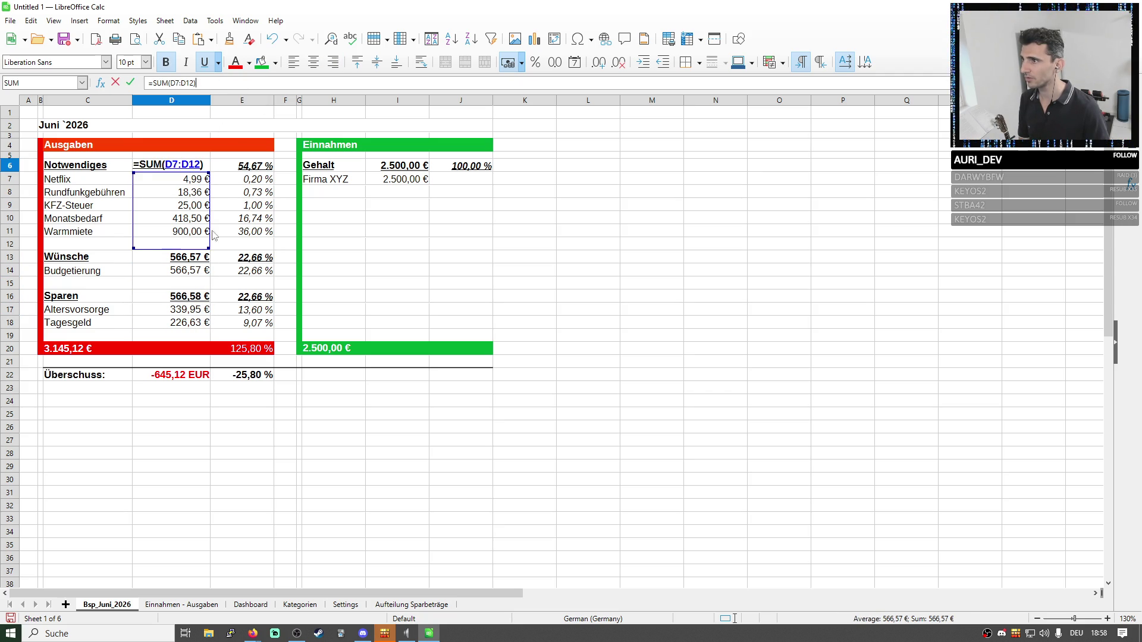
key(Return)
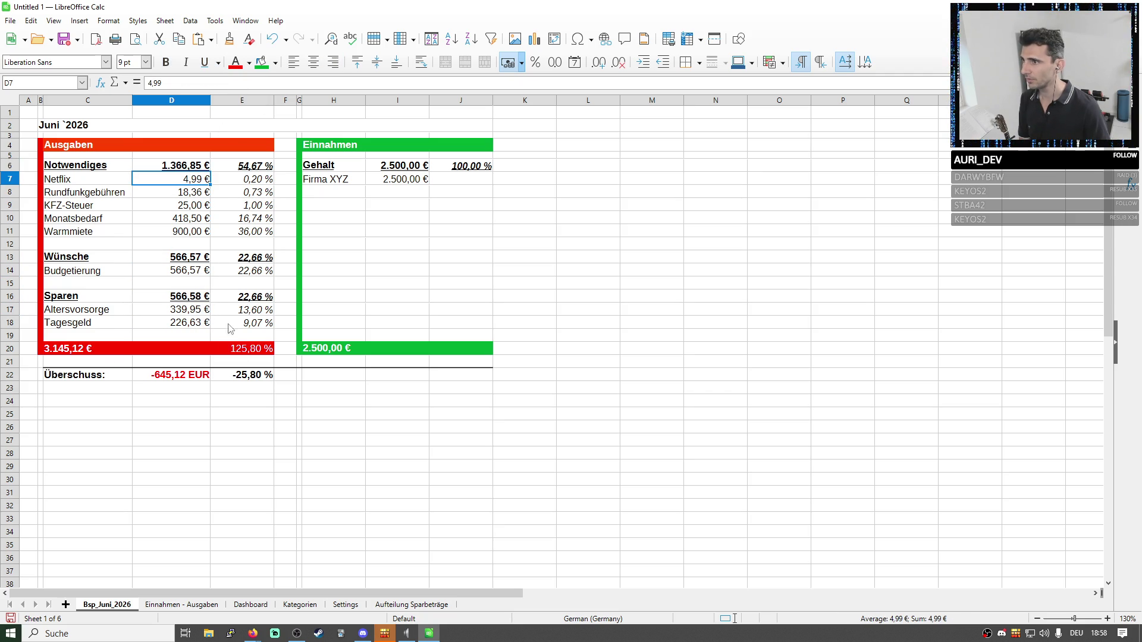
Review the share formulas E6, E13, E14 and subtotals D13, D14 without changing them.
click(249, 170)
key(F2)
key(Return)
click(242, 257)
key(F2)
key(Return)
key(Down)
key(Down)
key(F2)
key(Return)
click(185, 257)
key(F2)
key(Return)
key(Down)
key(Down)
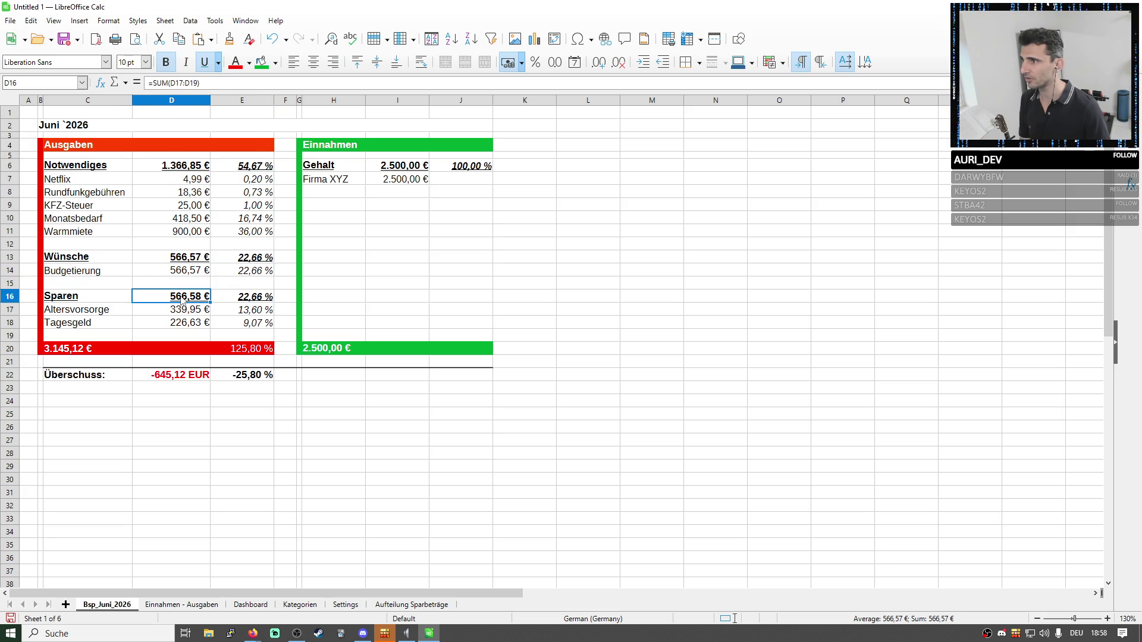
key(F2)
key(Return)
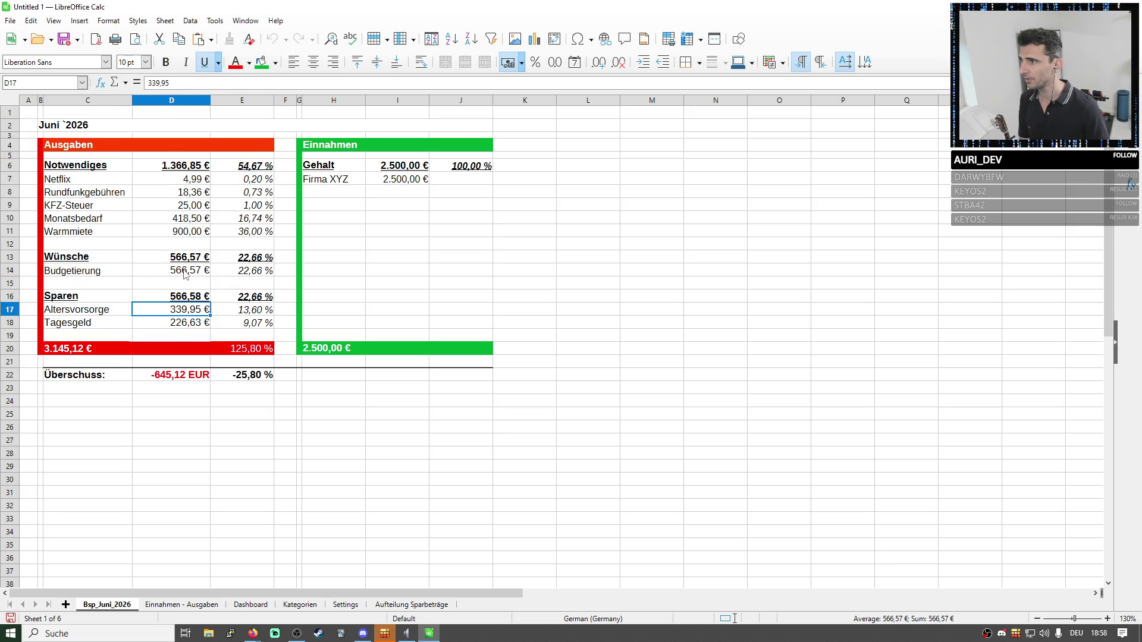
click(185, 273)
Point the expense total's last reference at the Sparen subtotal D16.
click(236, 354)
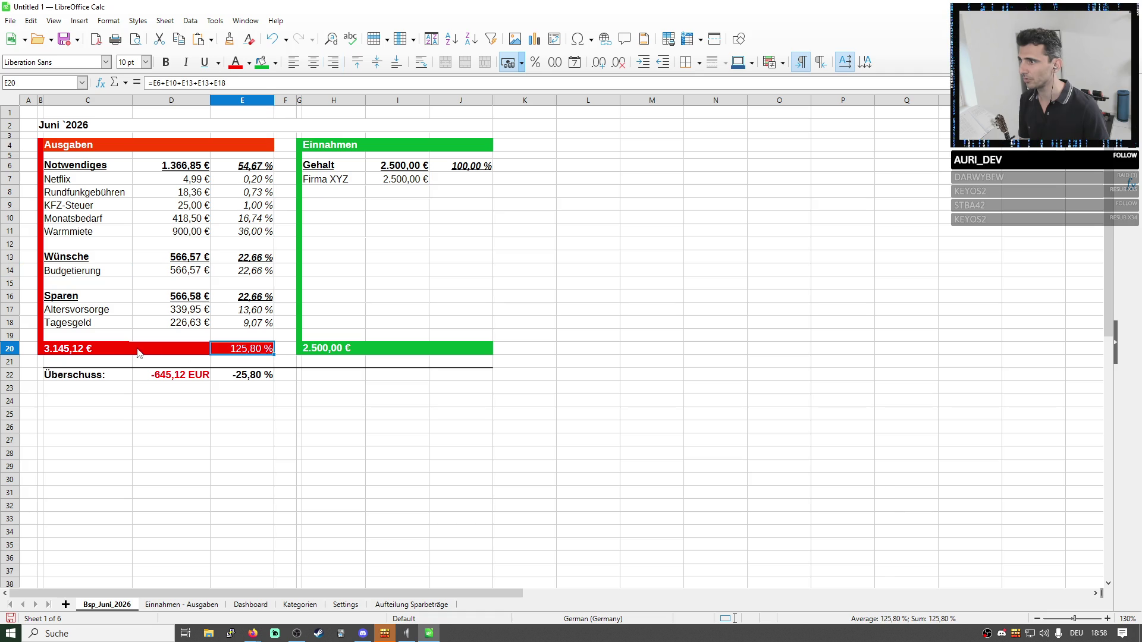
click(119, 349)
key(F2)
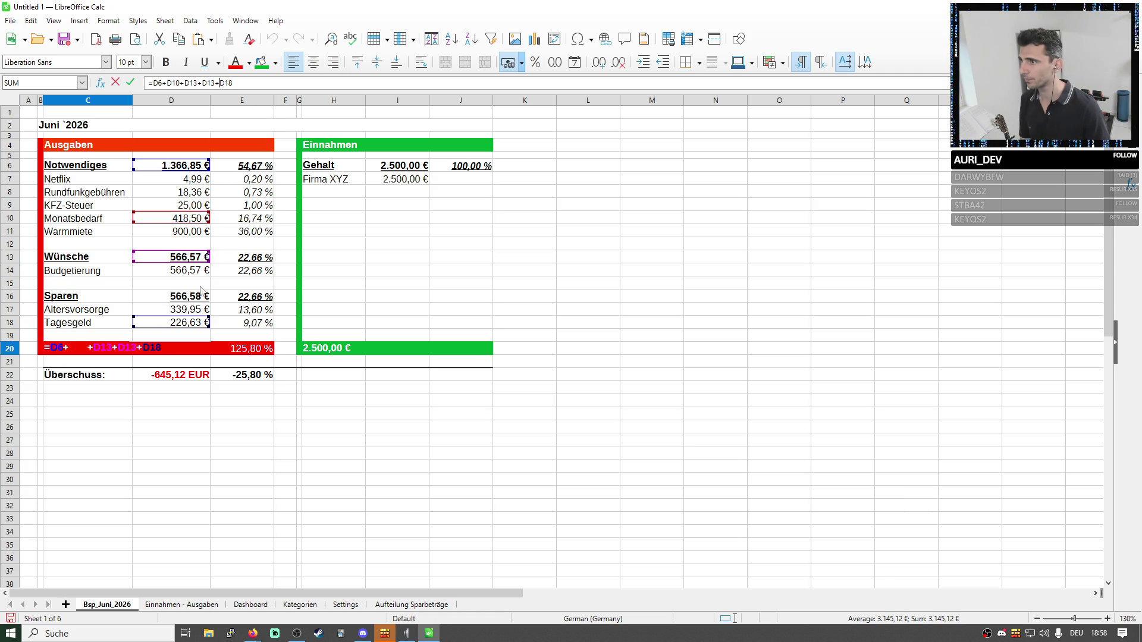
click(187, 304)
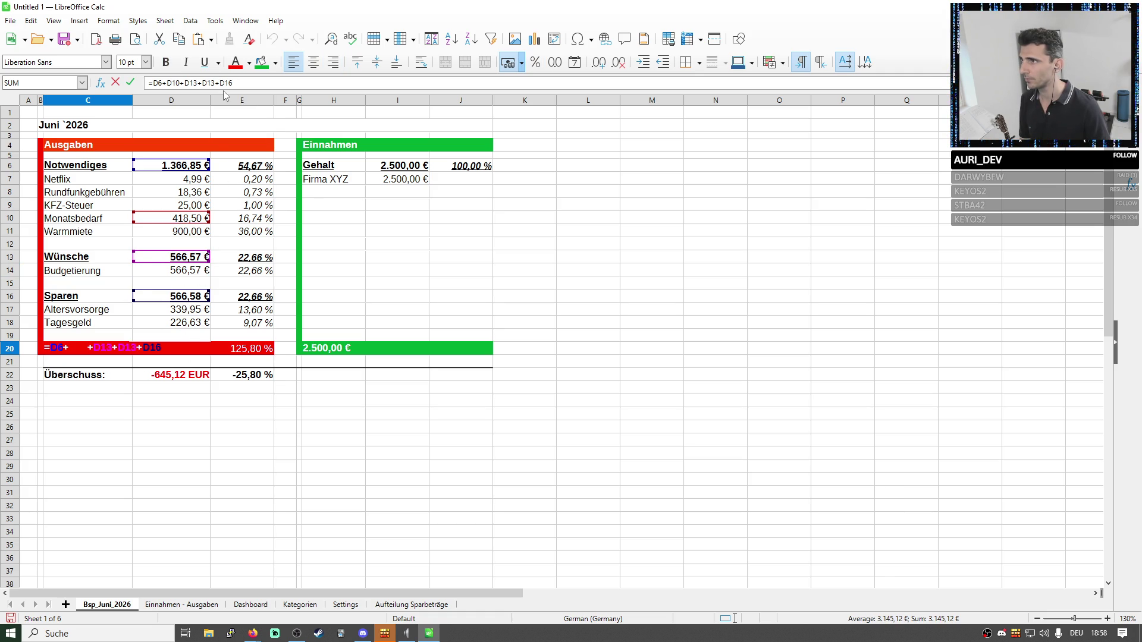
key(Return)
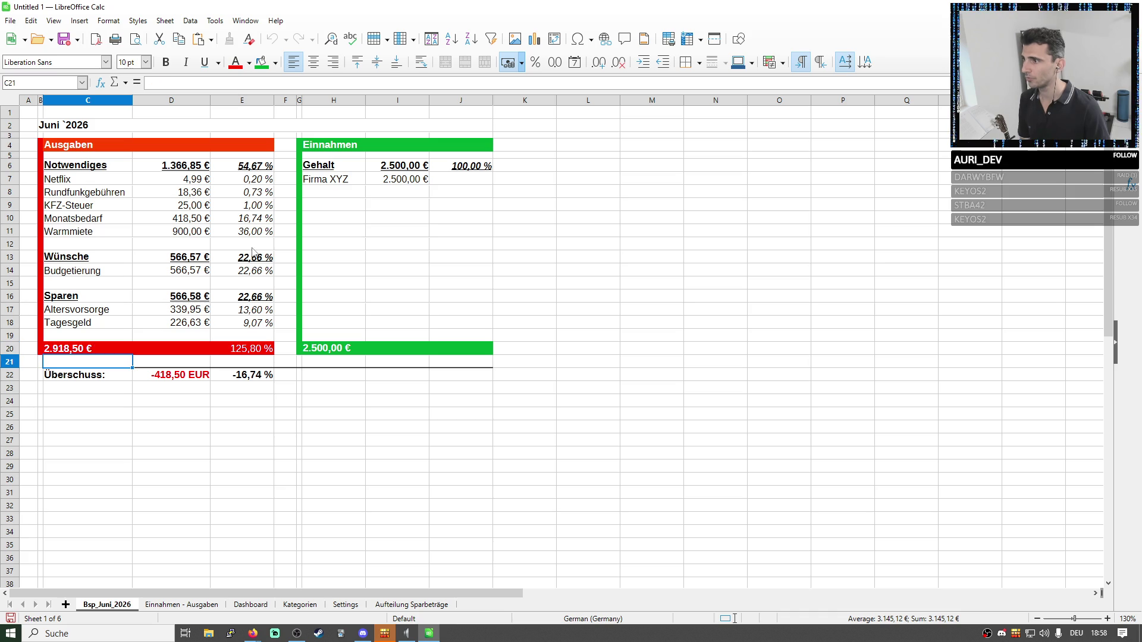
Rewrite the expense total C20 as =D6+D13+D16, giving 2.500,00 € and a zero surplus.
click(127, 352)
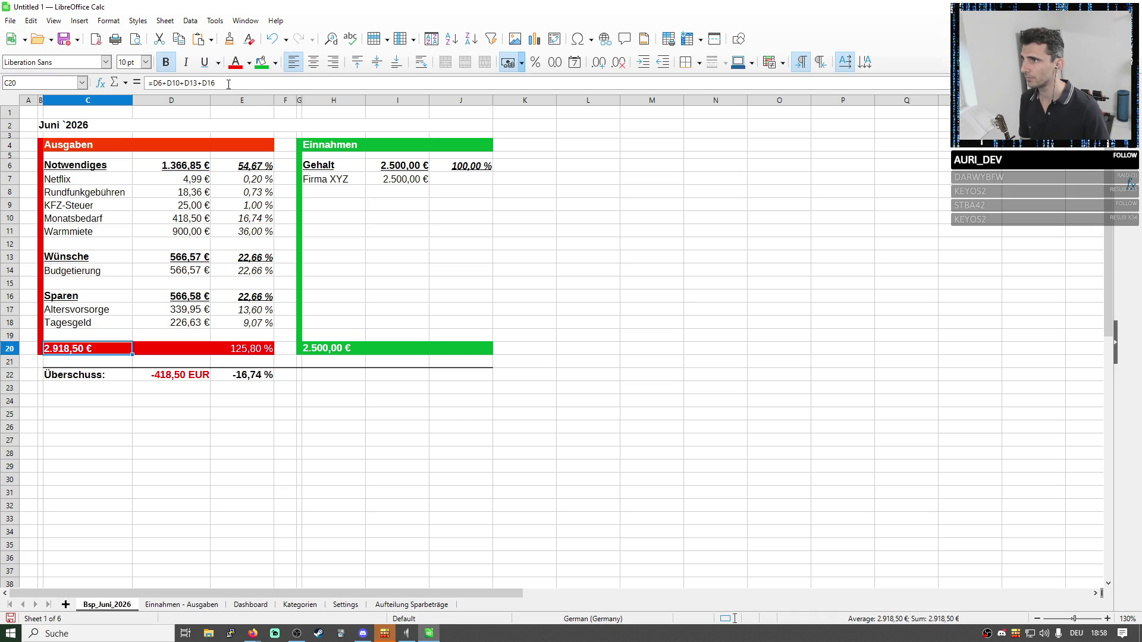
drag(222, 83, 154, 83)
key(BackSpace)
click(162, 170)
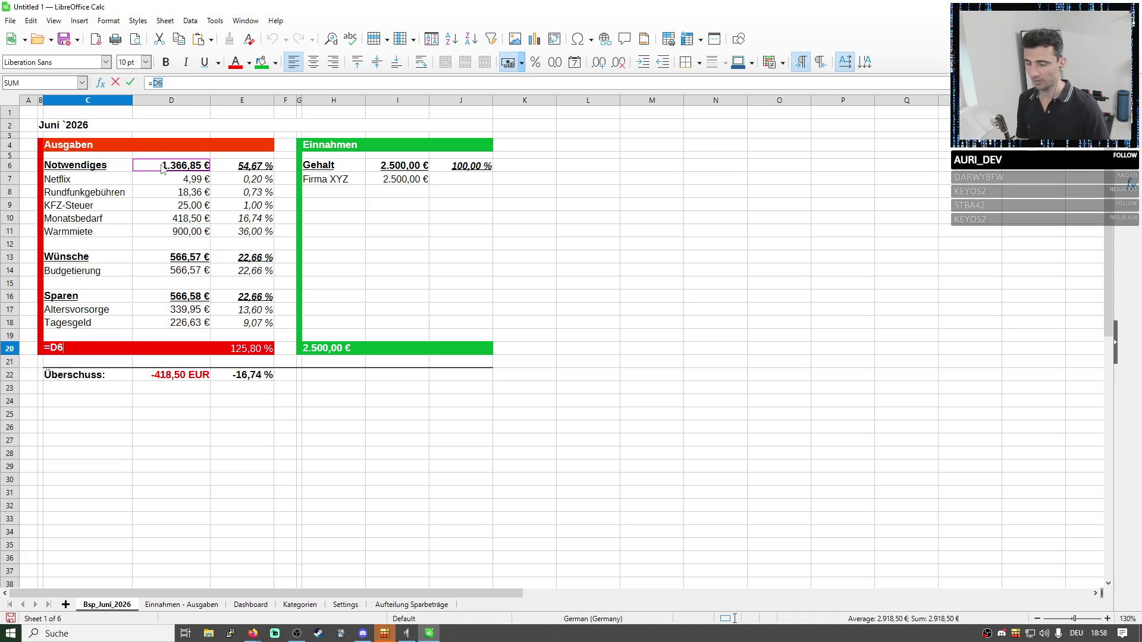
text(+)
click(183, 257)
text(+)
click(183, 296)
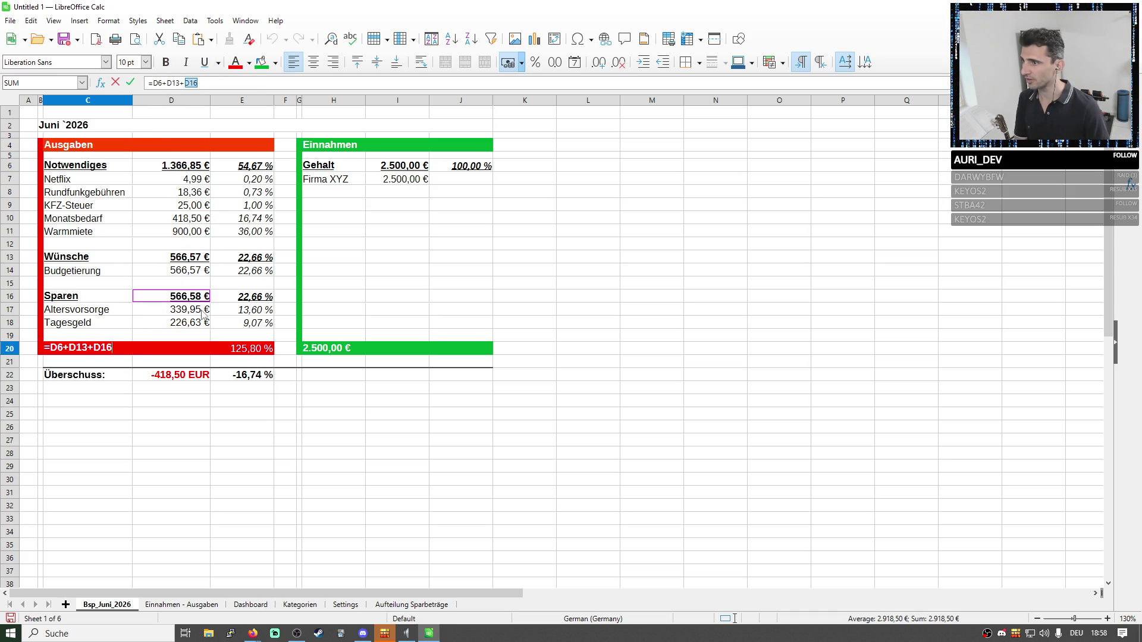
key(Return)
click(296, 402)
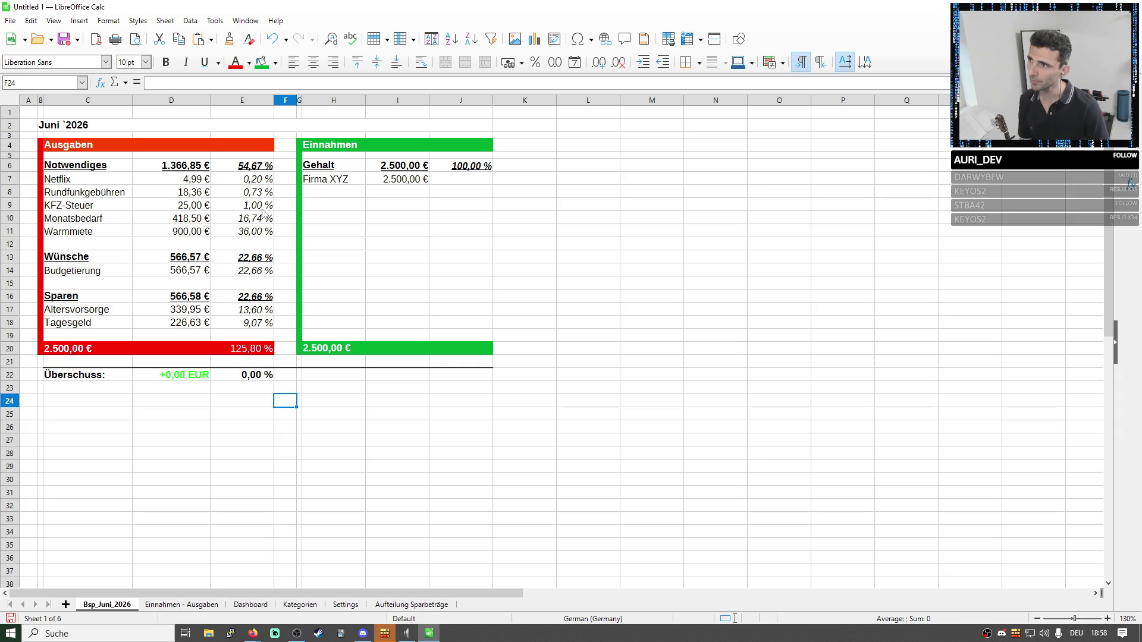
click(251, 168)
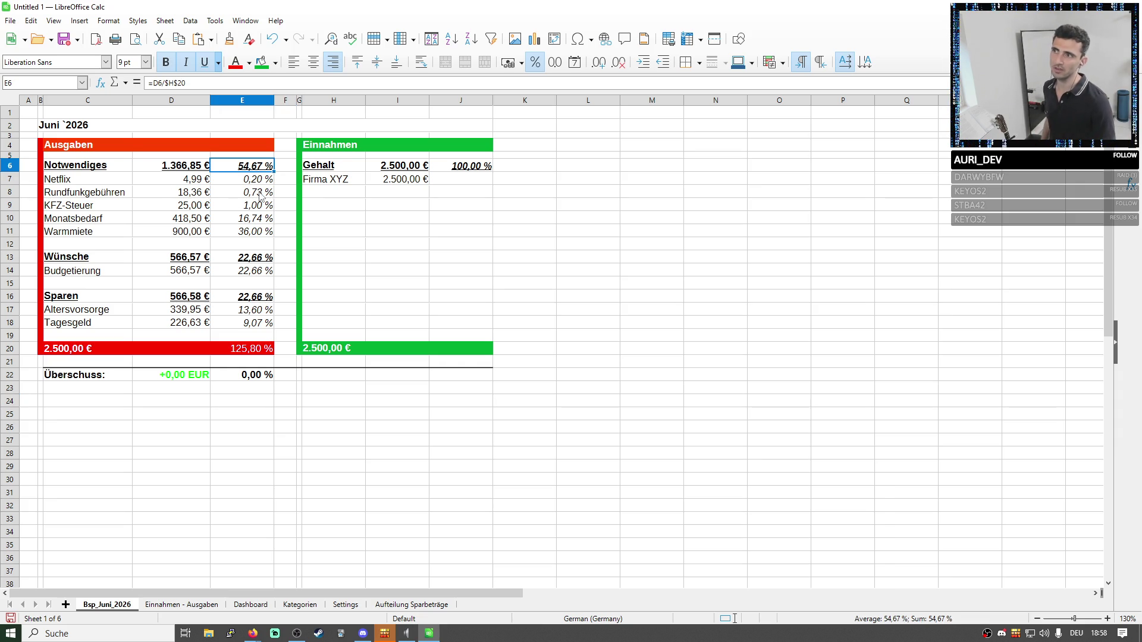
Review the Wünsche and Sparen share formulas and subtotal, leaving them unchanged.
click(256, 258)
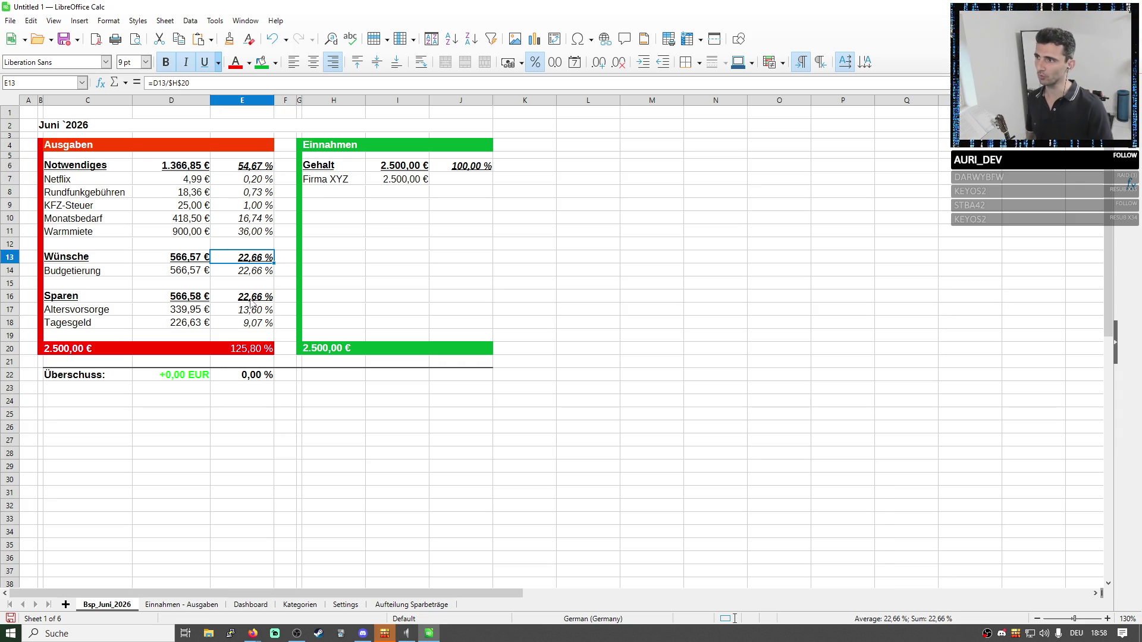
click(252, 301)
key(F2)
click(256, 260)
key(F2)
key(Return)
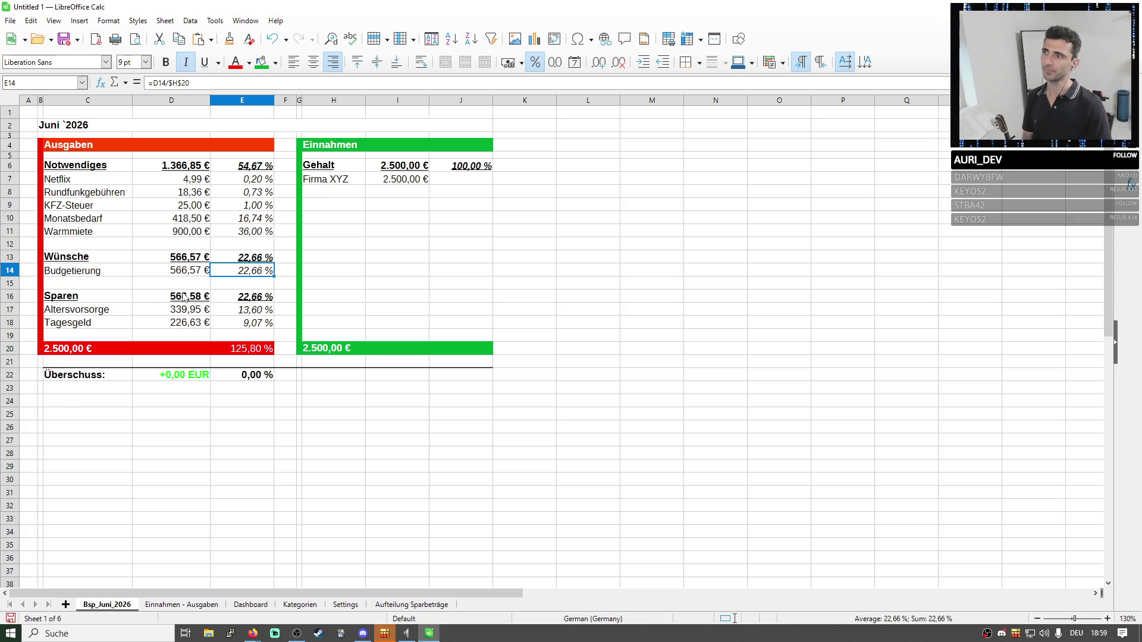
click(185, 259)
click(91, 259)
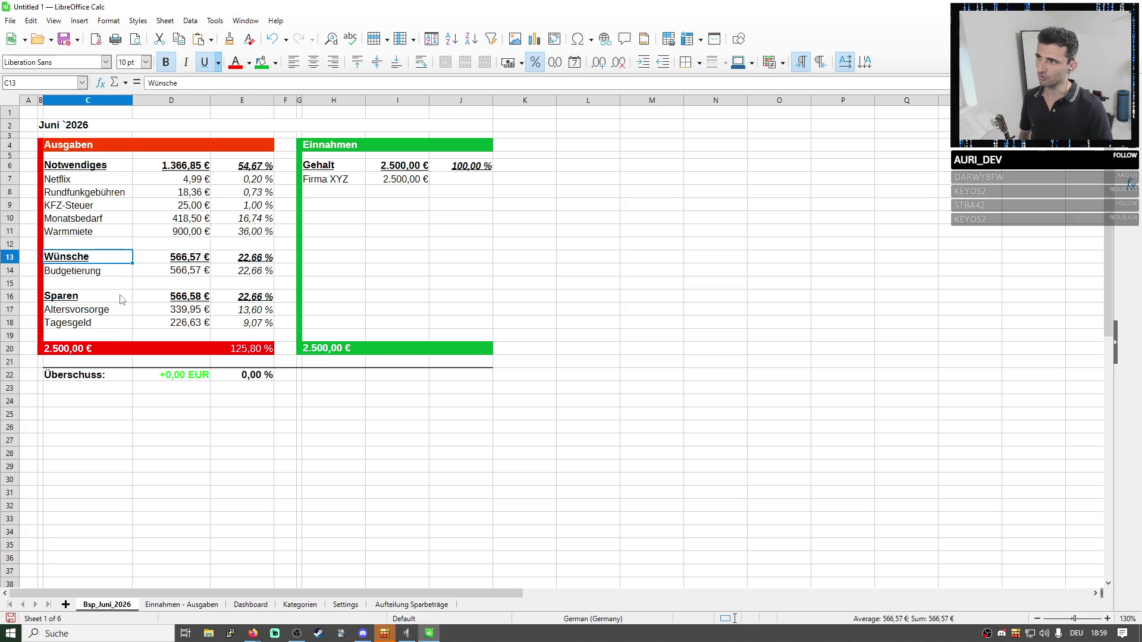
Inspect the Budgetierung, Altersvorsorge and Tagesgeld rows on the Aufteilung Sparbeträge sheet.
click(392, 606)
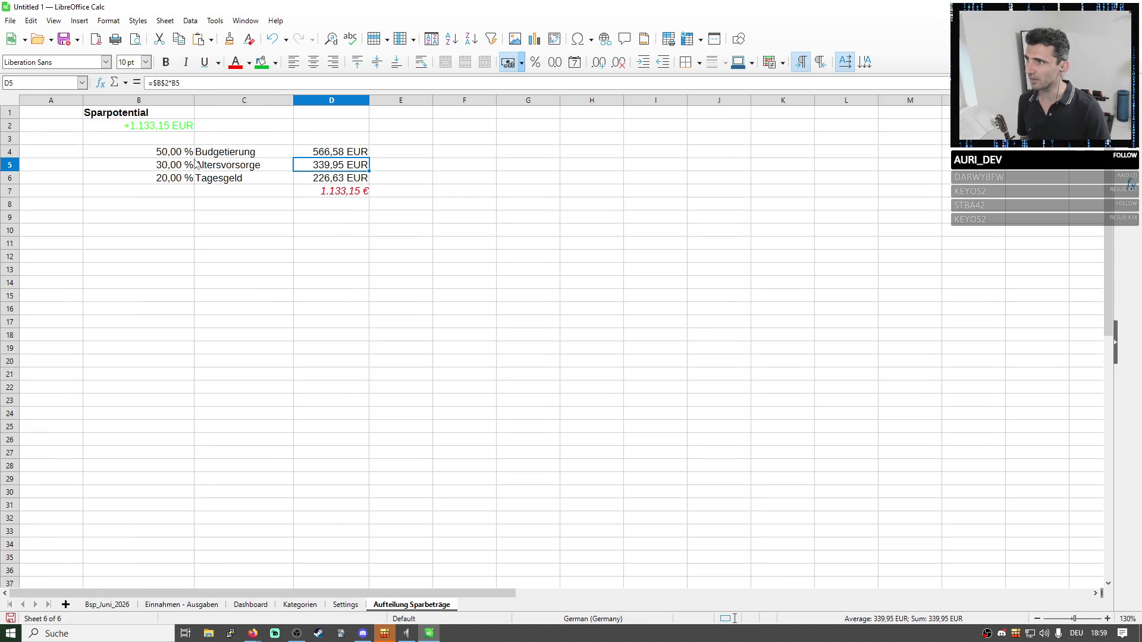
drag(176, 158, 241, 152)
click(170, 166)
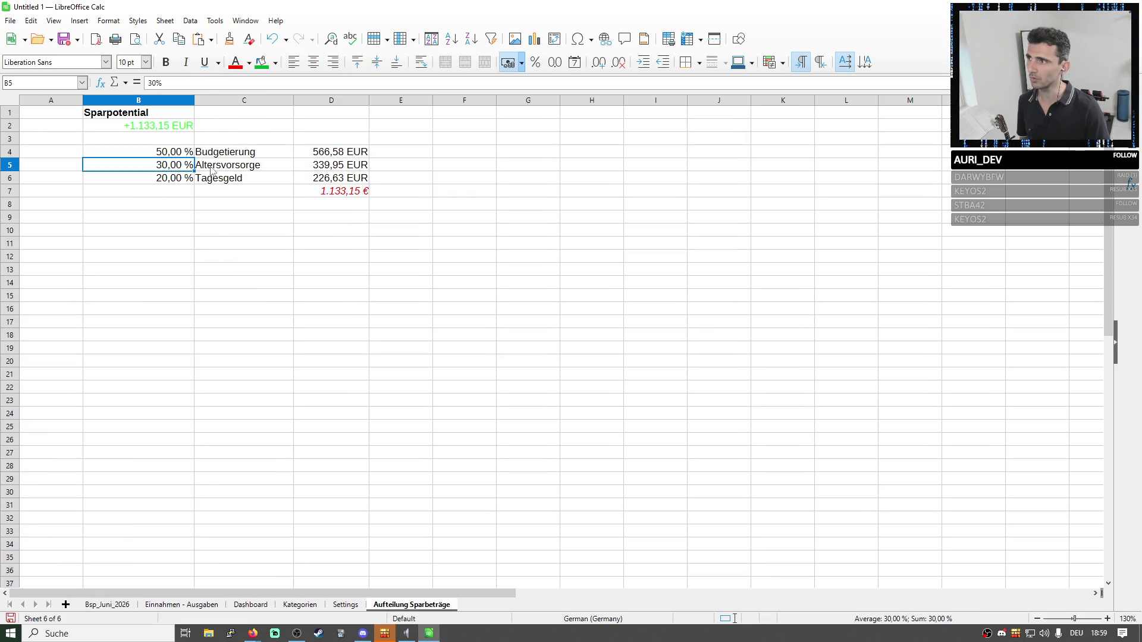
click(223, 169)
drag(170, 165, 191, 182)
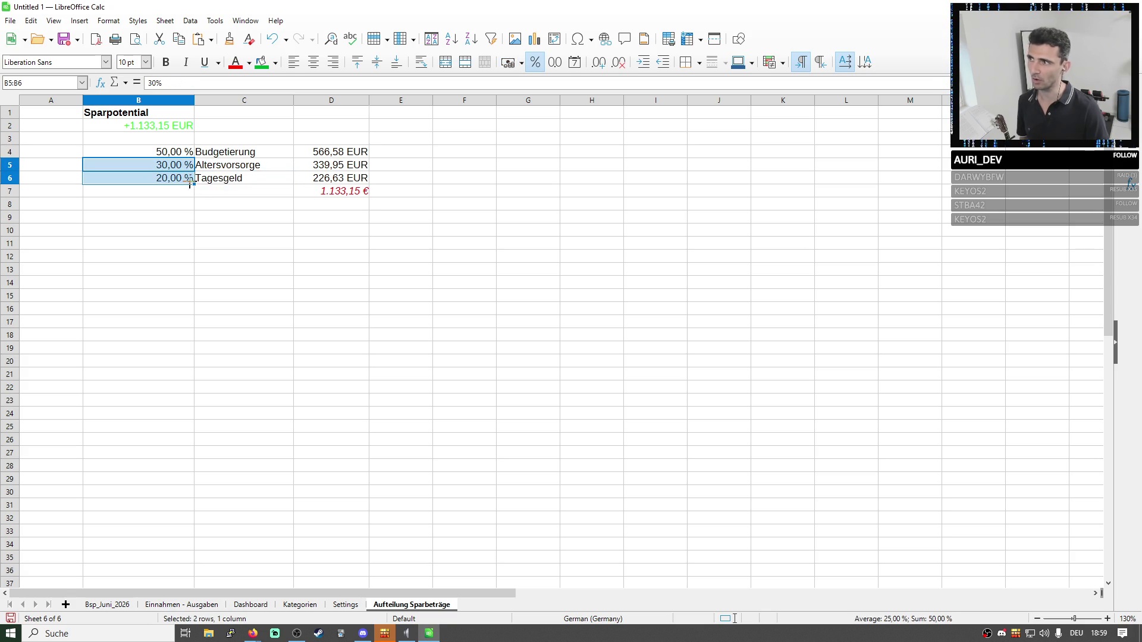
click(214, 165)
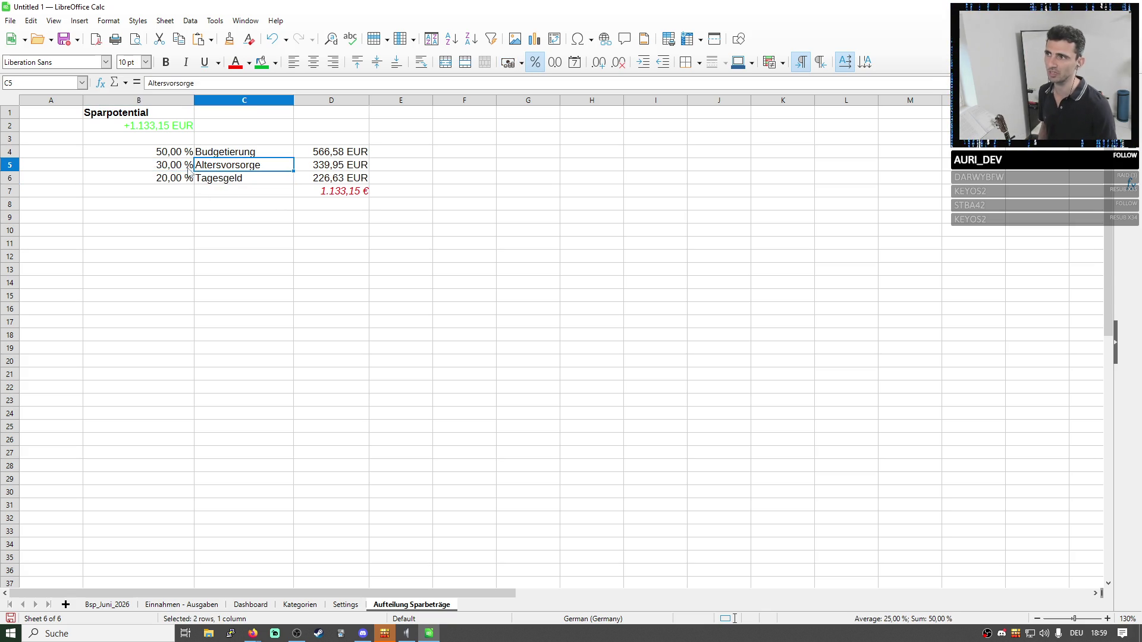
drag(169, 165, 339, 177)
drag(161, 152, 343, 154)
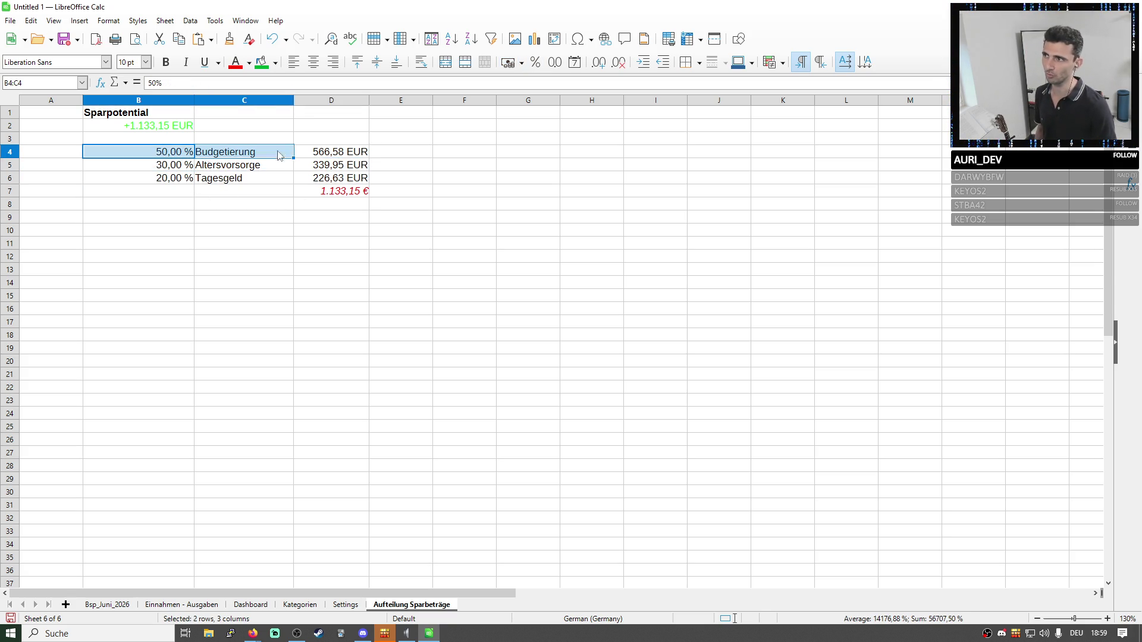
click(222, 170)
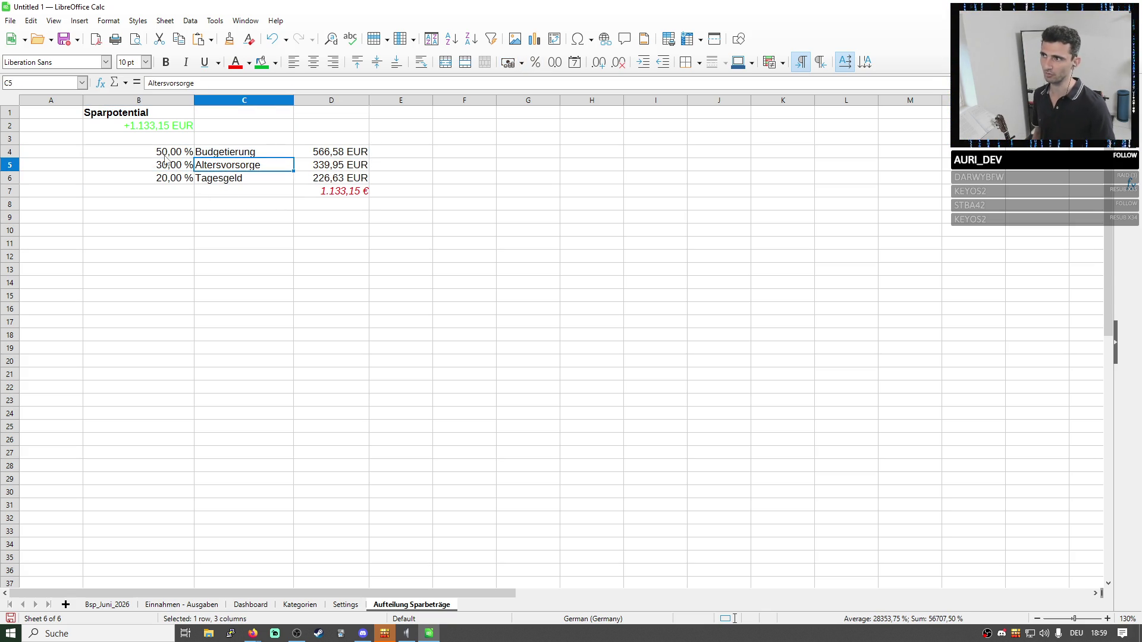
drag(161, 152, 340, 178)
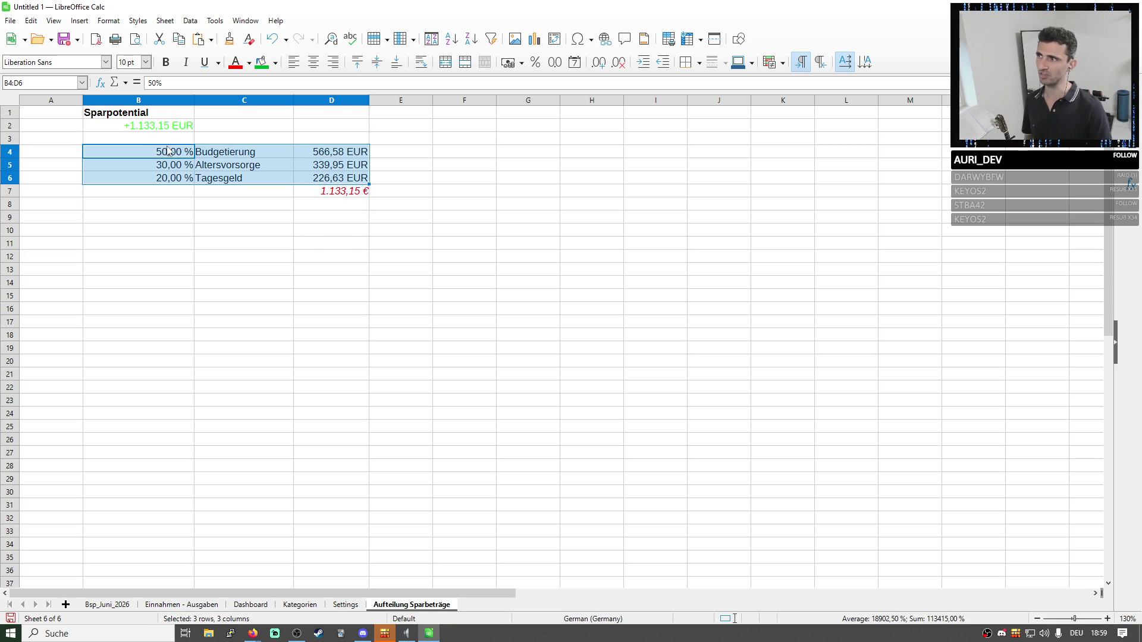
click(177, 128)
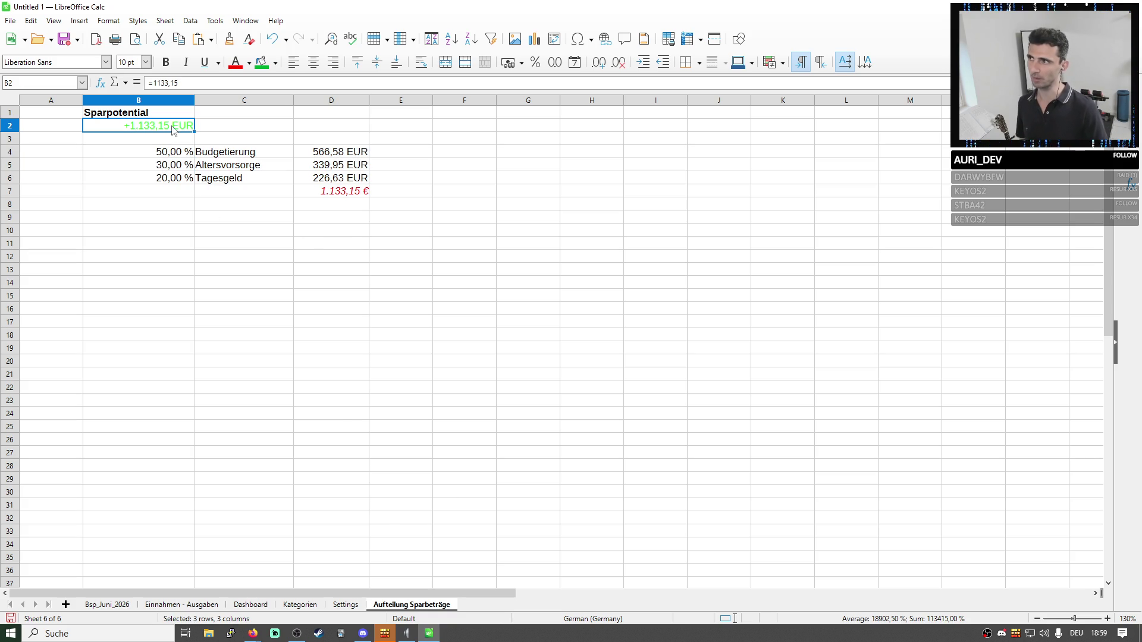
Check the savings expense rows on Einnahmen - Ausgaben, then return to the Bsp_Juni_2026 sheet.
click(157, 605)
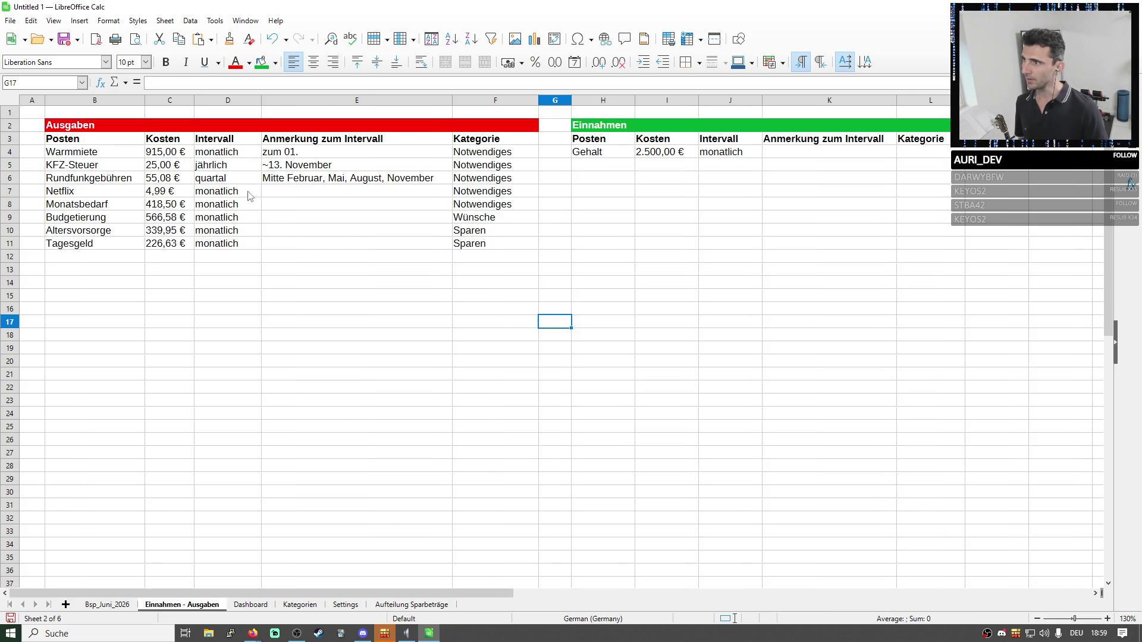
drag(105, 216, 486, 243)
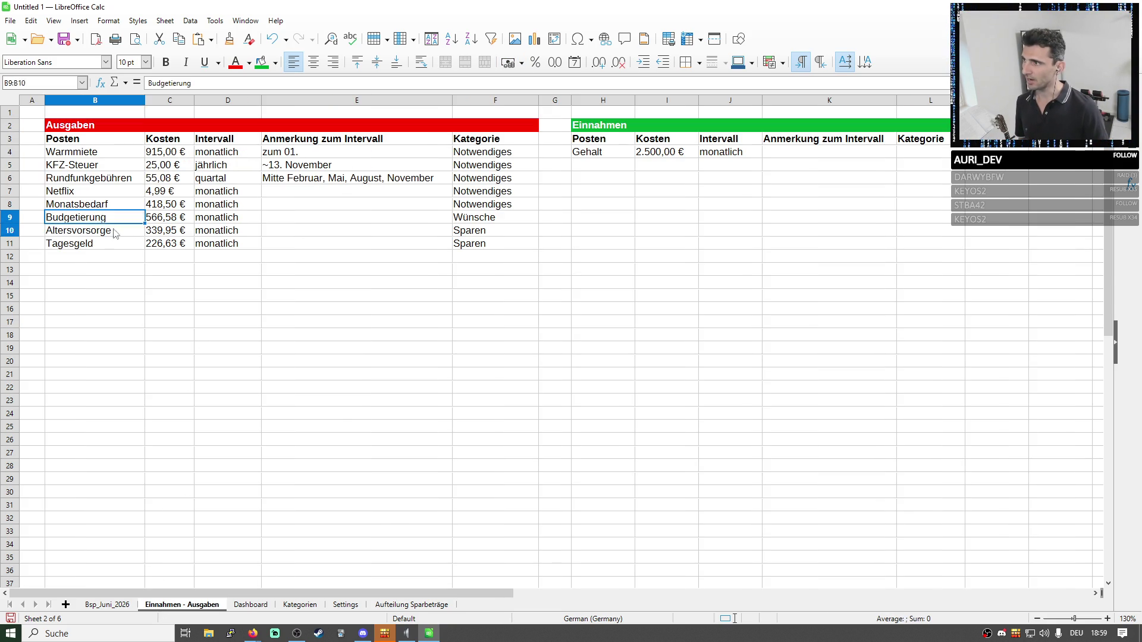
click(107, 604)
drag(235, 262, 245, 296)
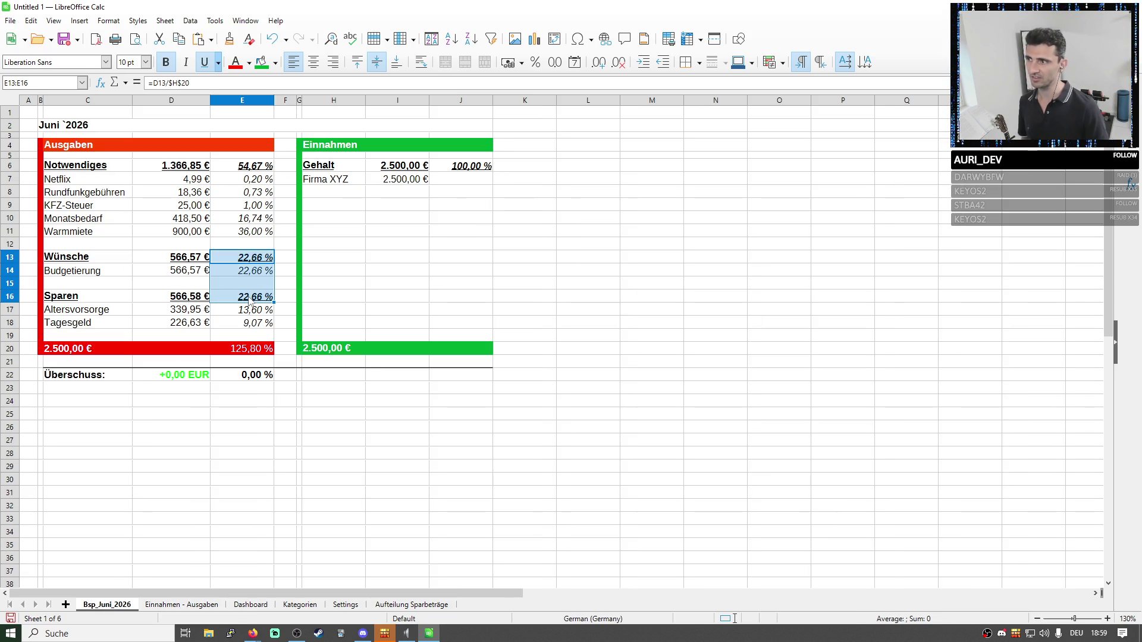
Rewrite the share total E20 as =E6+E13+E16 so it reads 100,00 %.
click(346, 446)
click(261, 299)
click(240, 356)
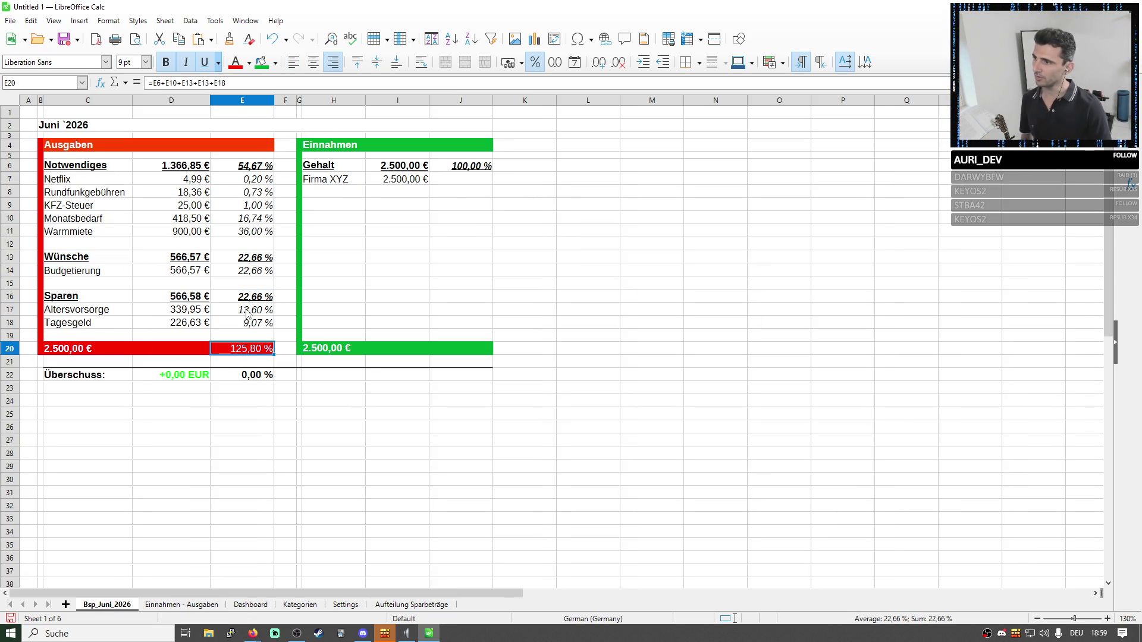
drag(225, 82, 165, 82)
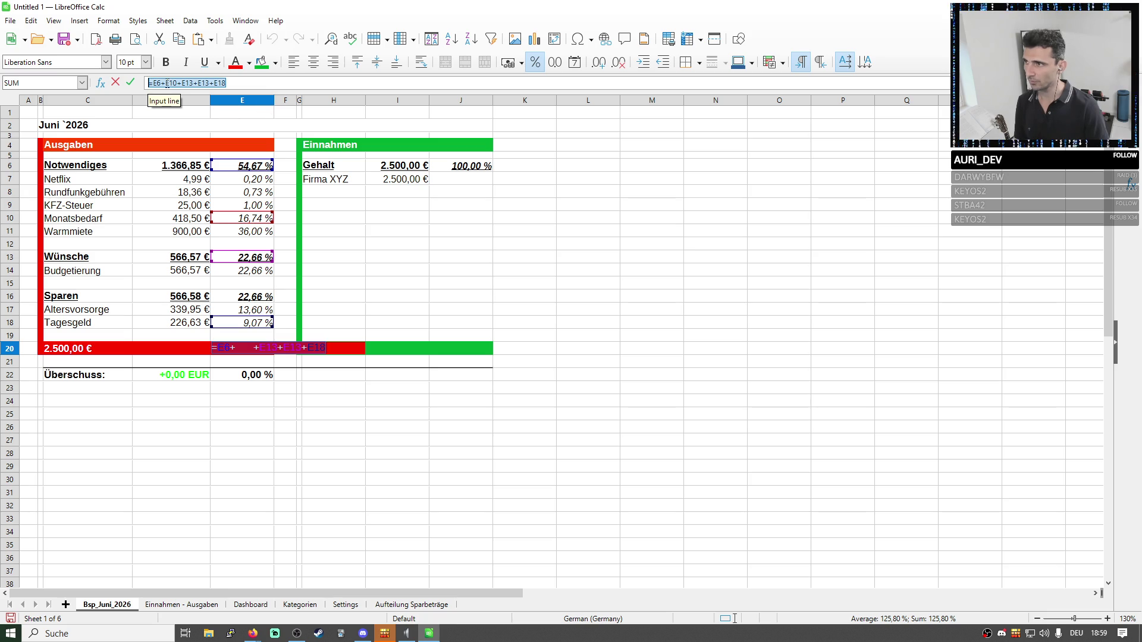
text(=)
click(259, 166)
text(+)
click(248, 257)
text(+)
click(247, 296)
key(Return)
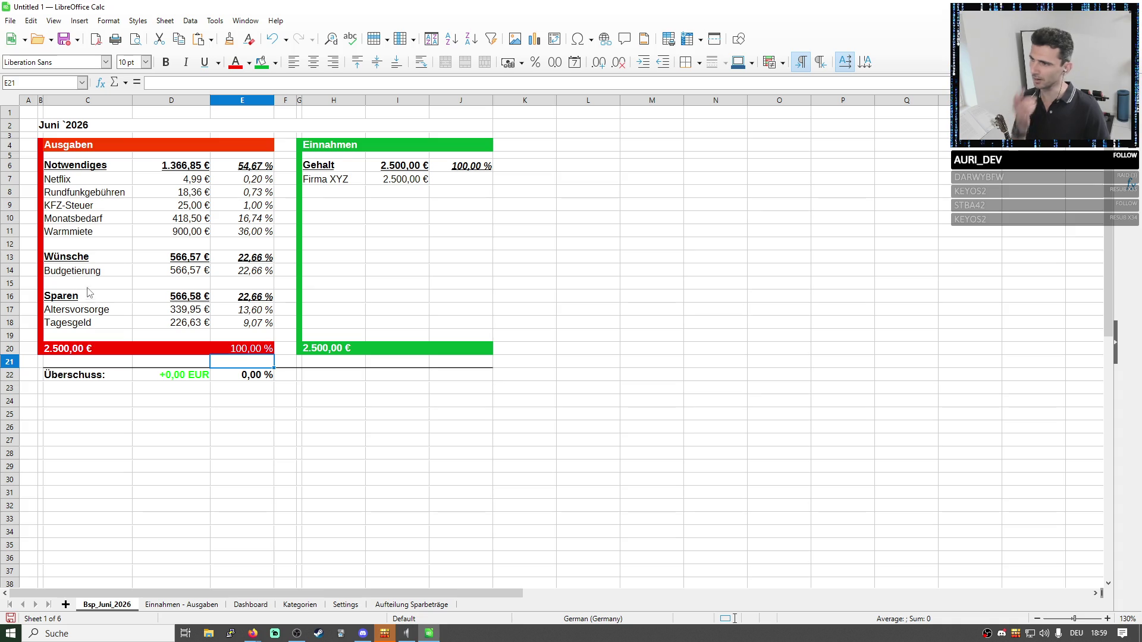
Look over the Wünsche and Sparen group rows and the Wünsche subtotal formula.
drag(84, 266, 241, 277)
drag(93, 301, 254, 321)
click(180, 260)
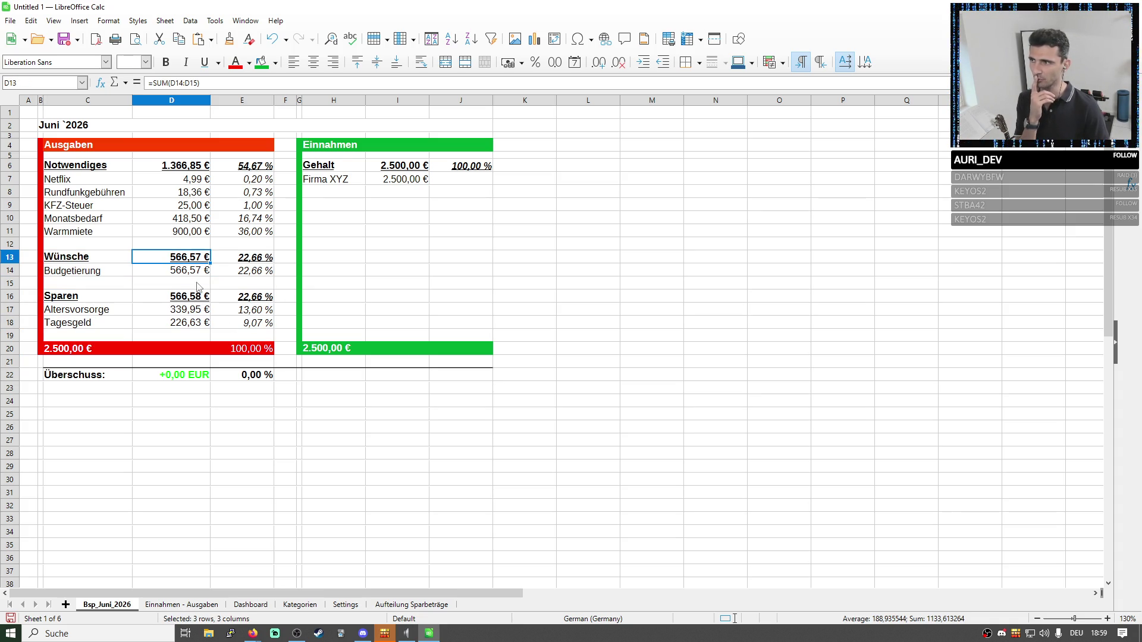
Set the Budgetierung share B4 on Aufteilung Sparbeträge to 45 %.
click(400, 605)
click(182, 159)
drag(339, 152, 351, 184)
click(187, 153)
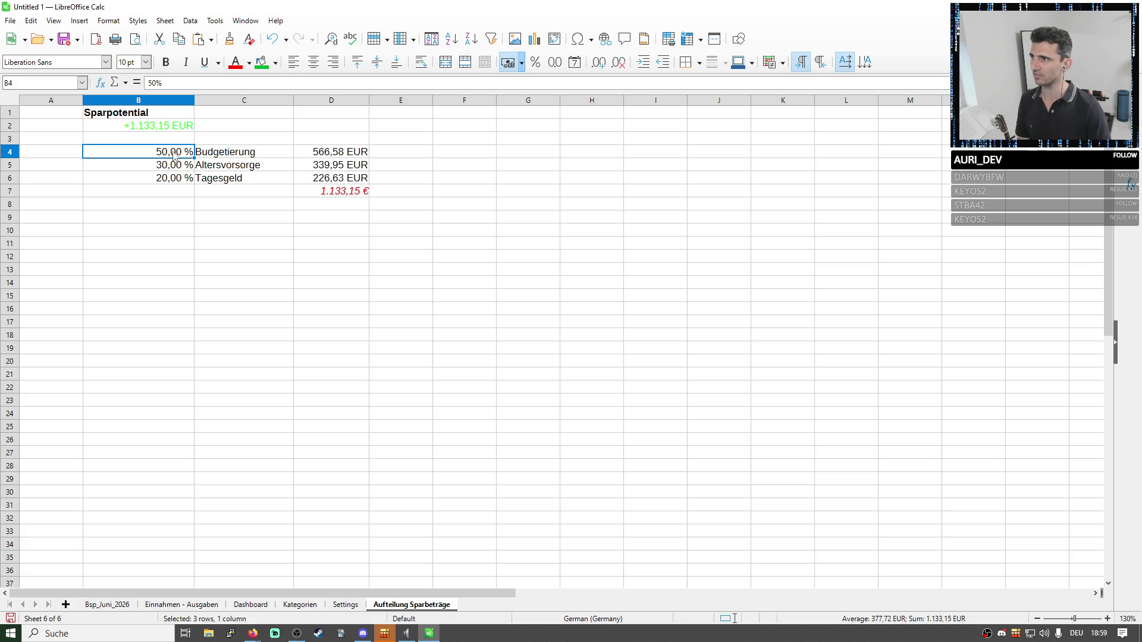
double_click(174, 154)
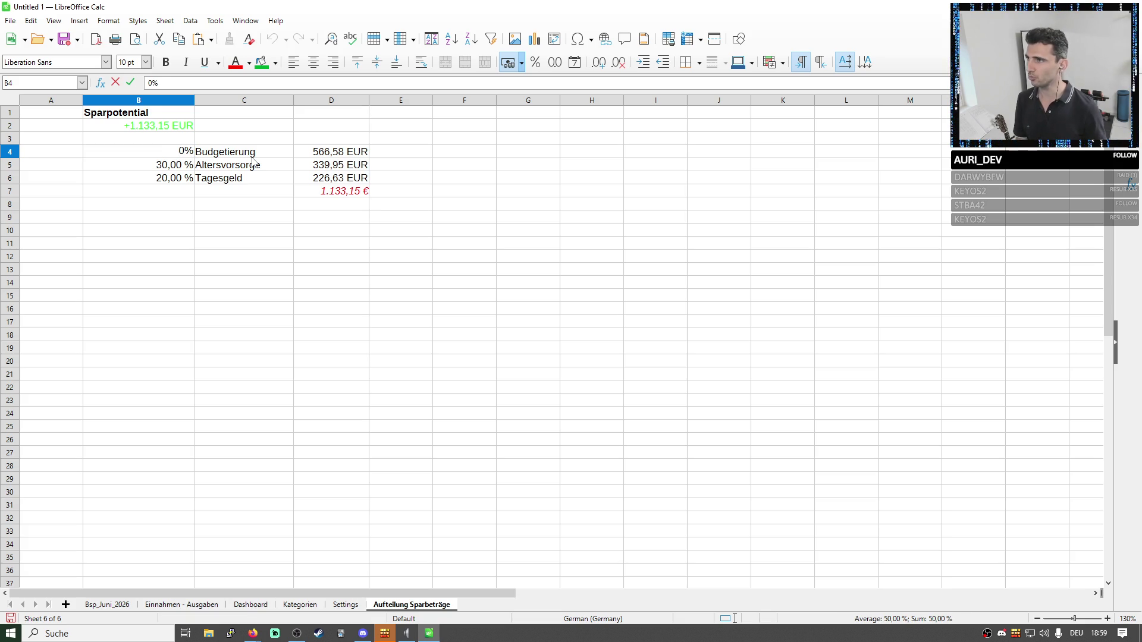
text(45)
key(Return)
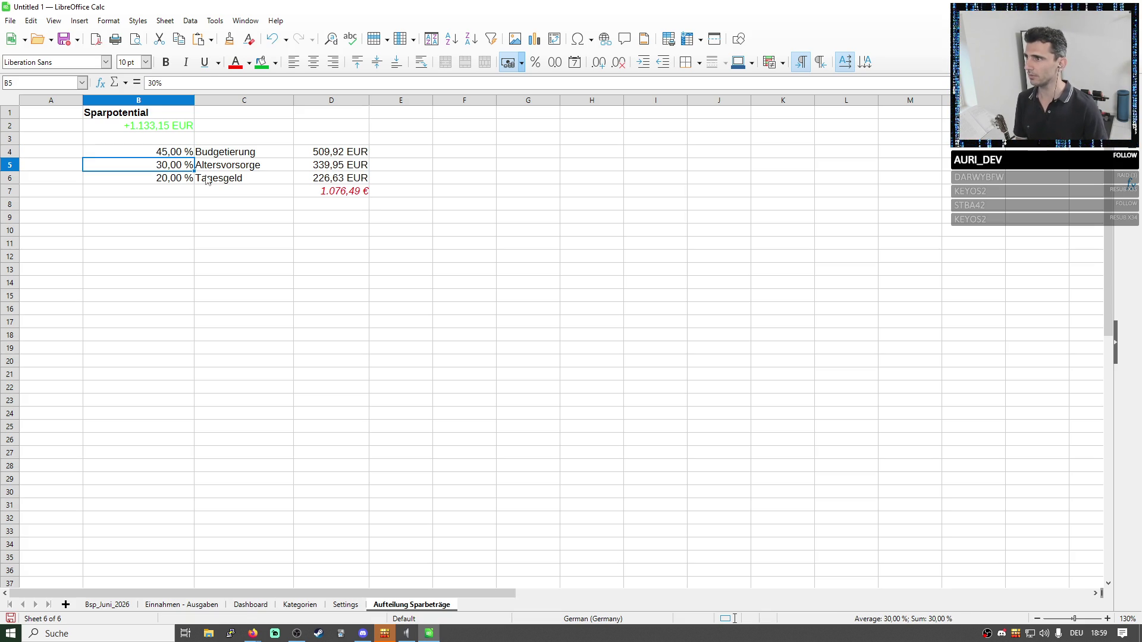
Add a bold italic =SUM(B4:B6) total in B7 and make the D7 amount total bold.
key(Down)
key(Down)
click(209, 82)
text(=sum()
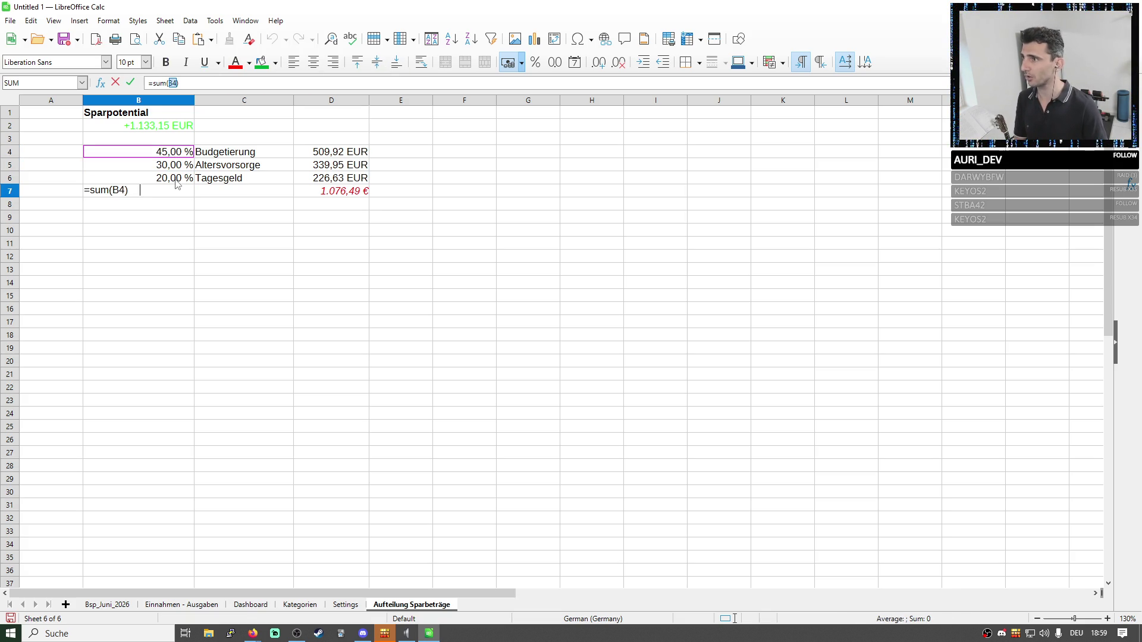
drag(174, 152, 174, 178)
key(Return)
key(Up)
click(166, 61)
click(185, 62)
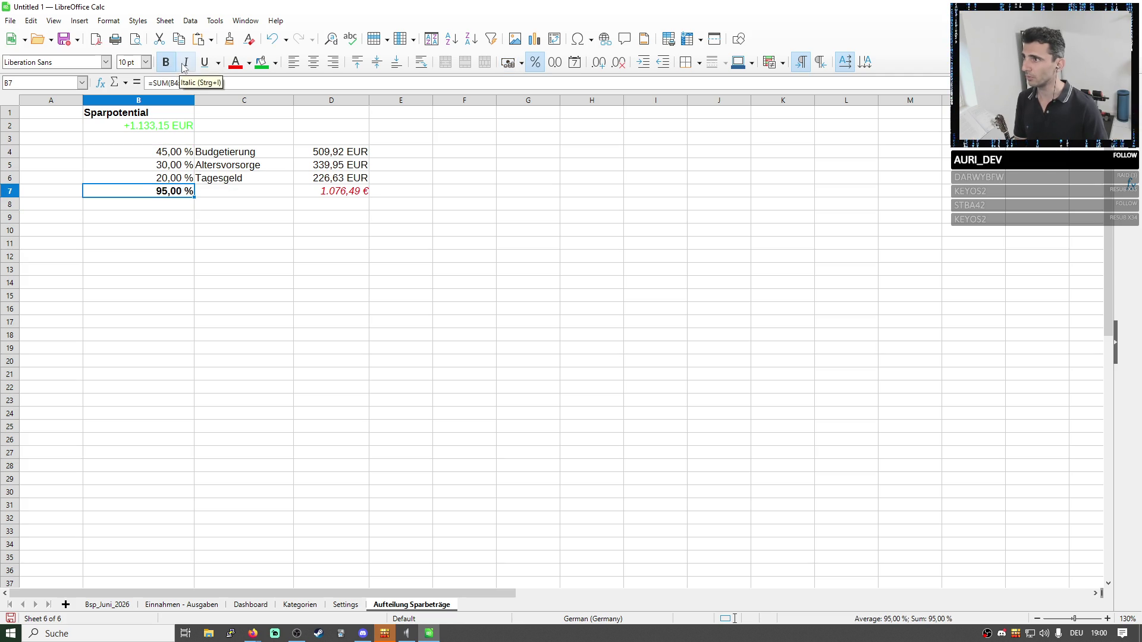
click(331, 189)
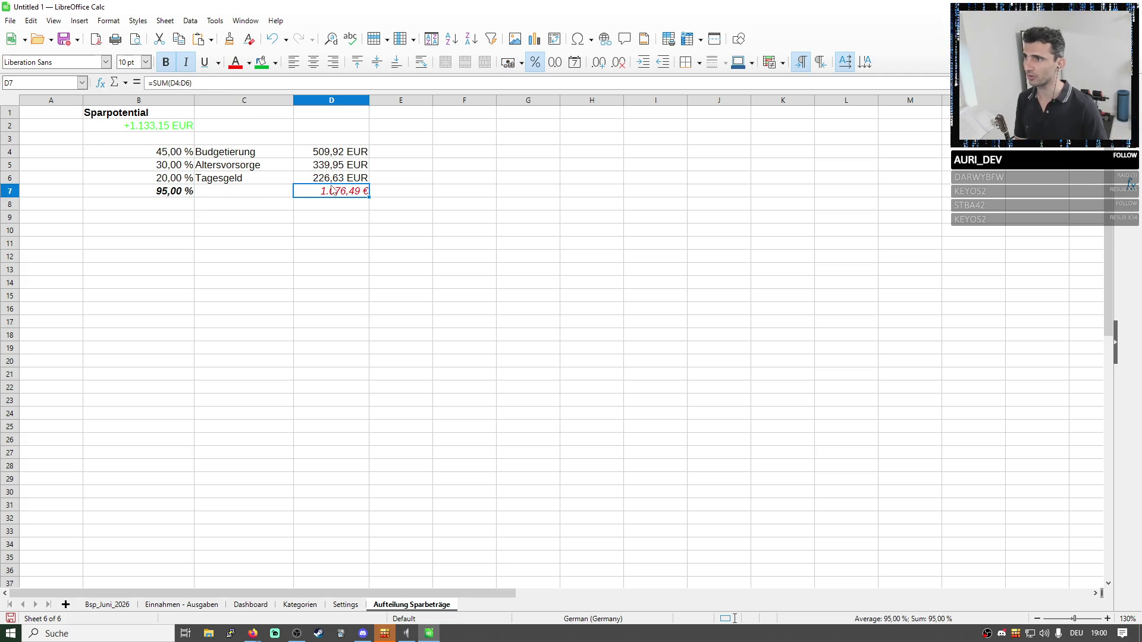
click(167, 62)
Set the Altersvorsorge share B5 to 35 %, giving 509,92, 396,60 and 226,63 EUR.
click(183, 165)
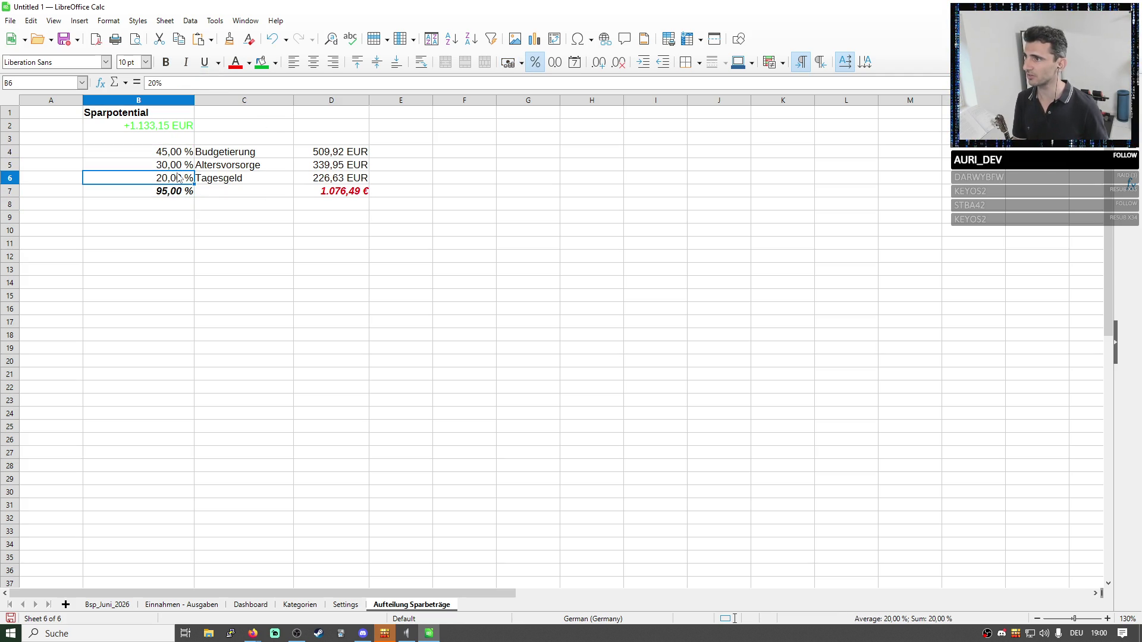
click(184, 166)
text(35)
key(Return)
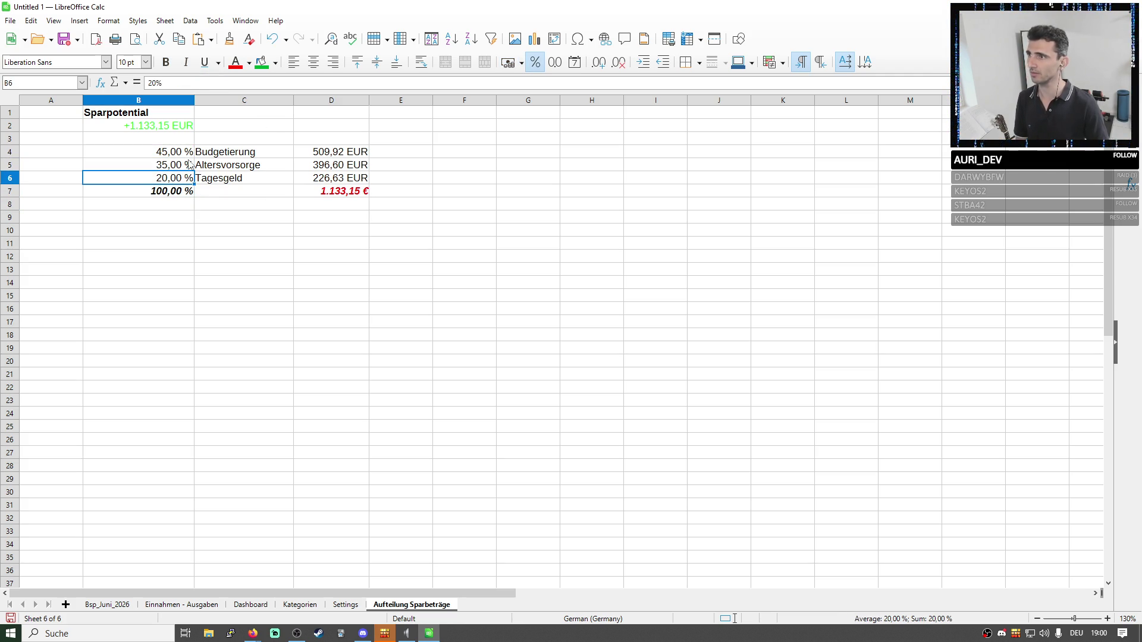
drag(314, 158, 321, 182)
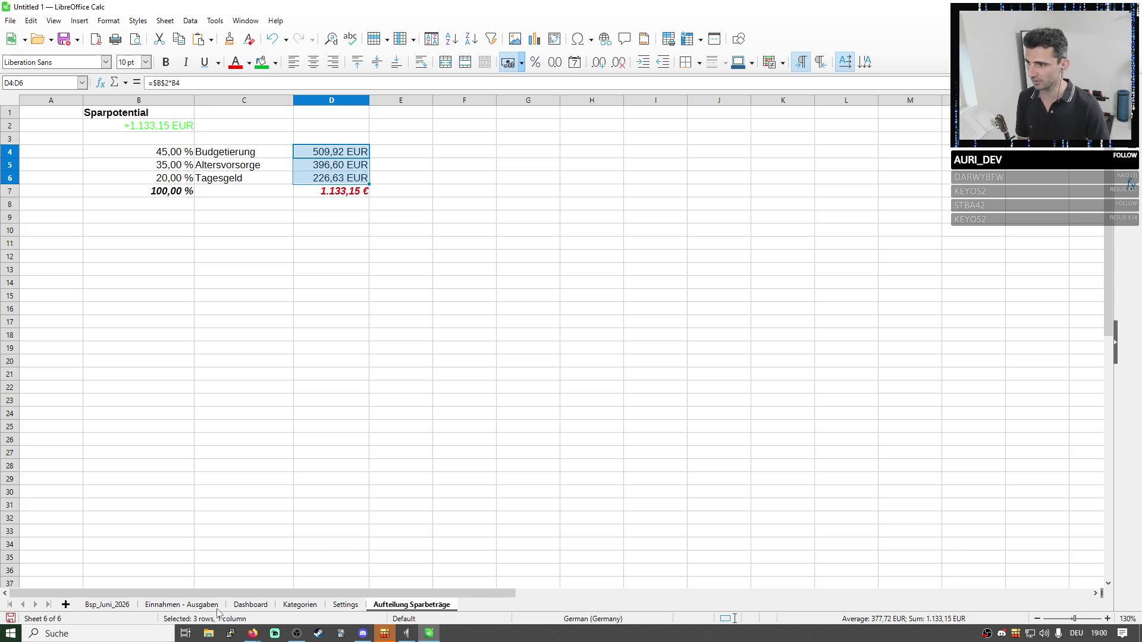
Cross-check the savings amounts on Einnahmen - Ausgaben and the budget sheet, then return to Aufteilung Sparbeträge.
click(192, 606)
drag(166, 217, 177, 244)
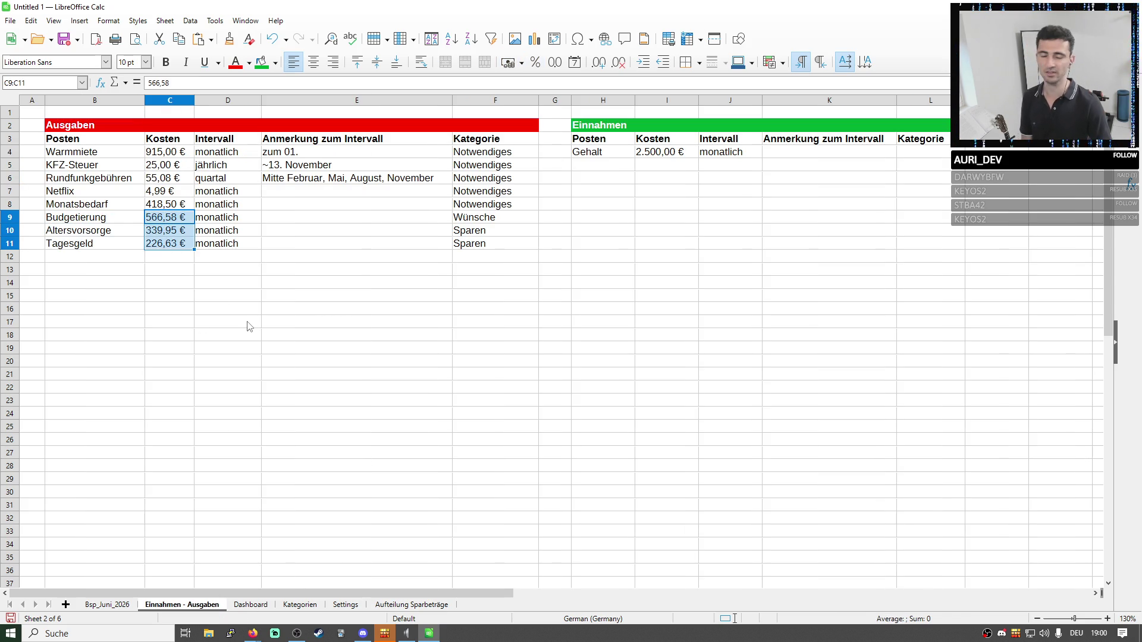
click(78, 100)
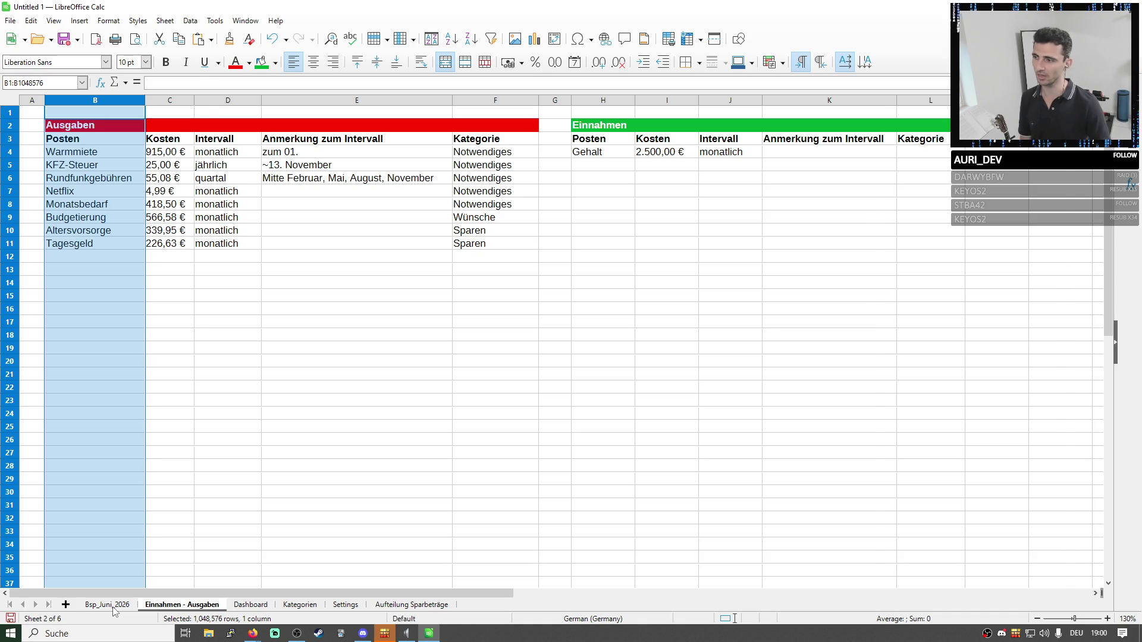
click(107, 605)
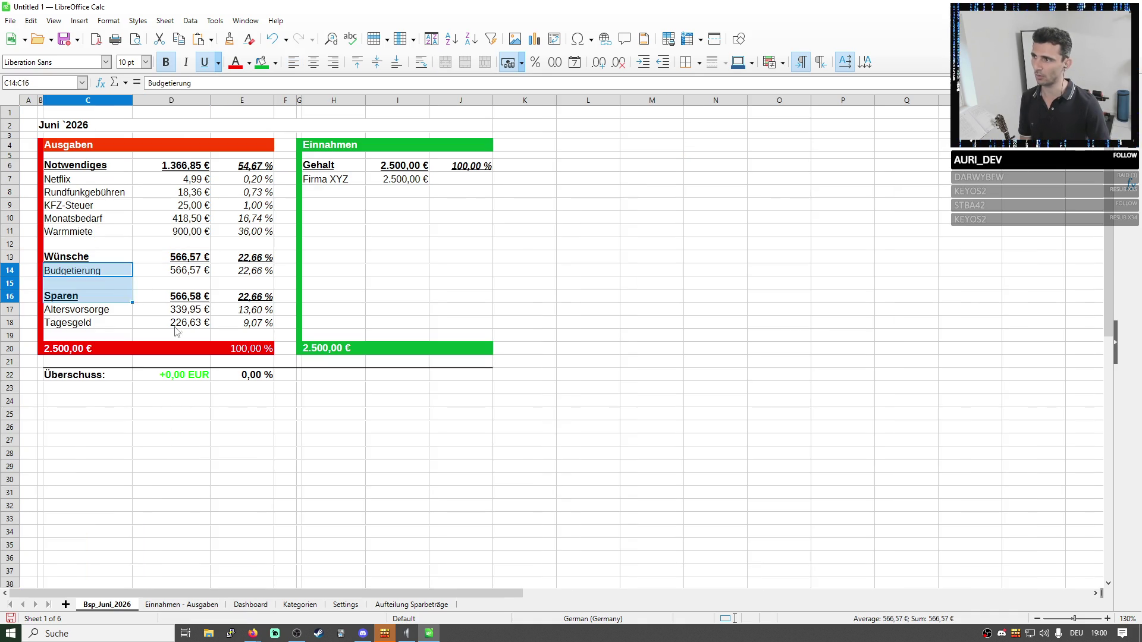
drag(75, 270, 183, 323)
click(401, 605)
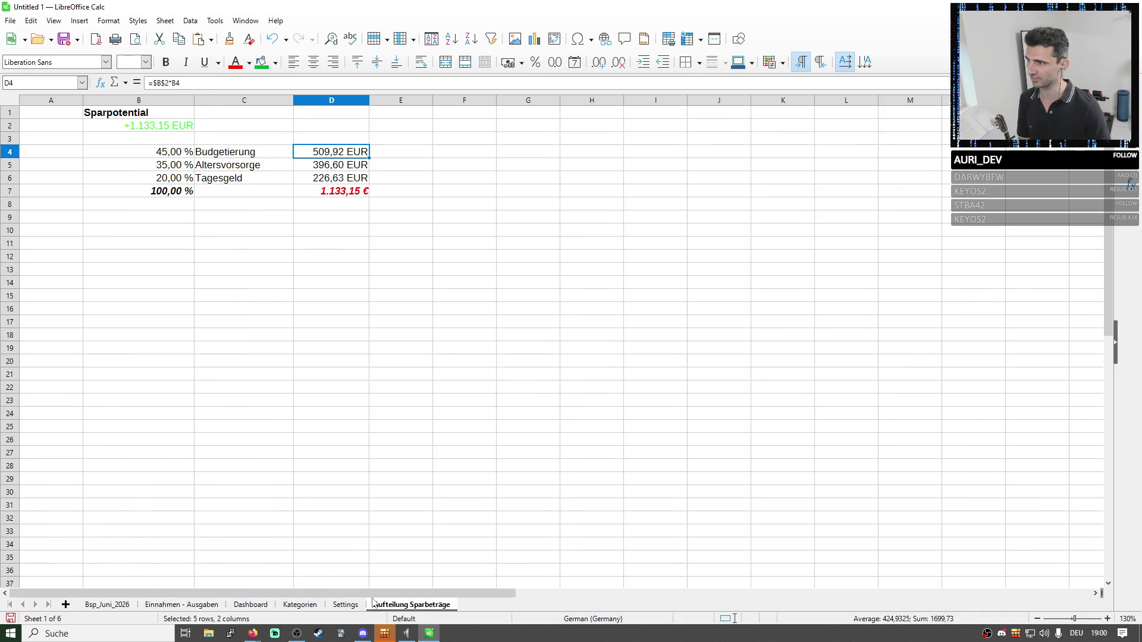
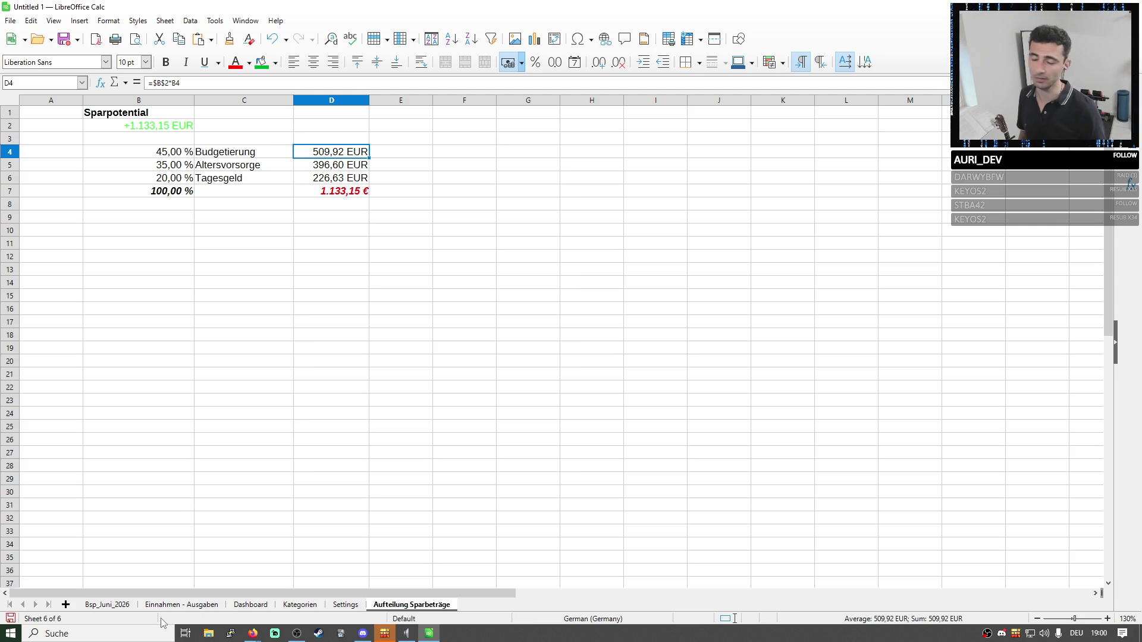
Review the June summary and savings split, then set Budgetierung in C9 to 509,29 €.
click(124, 608)
click(183, 405)
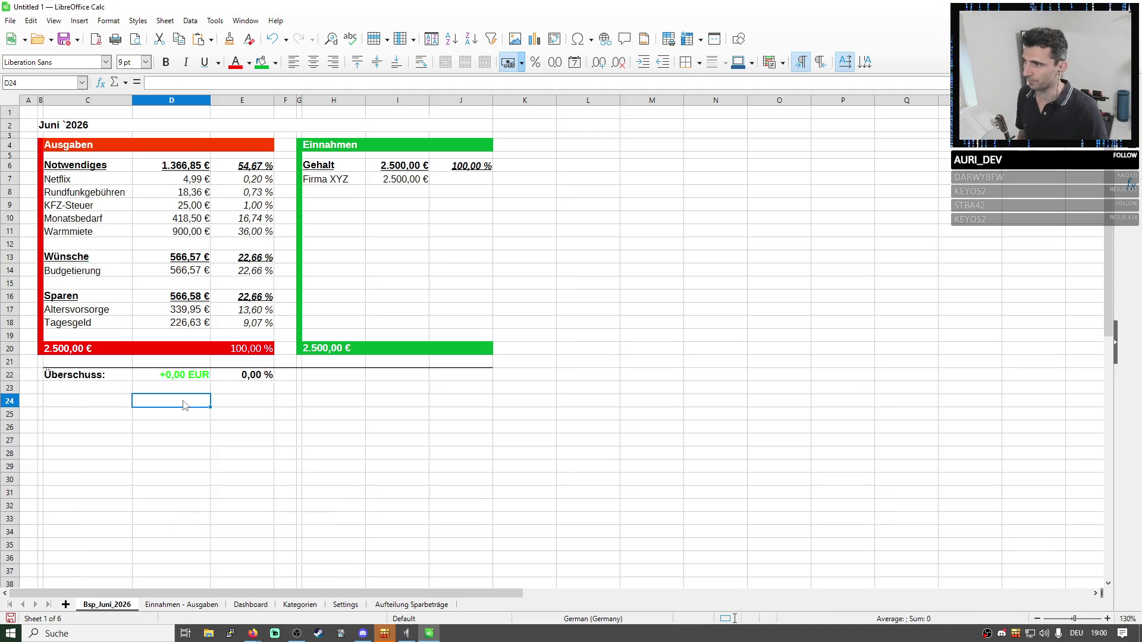
drag(79, 125, 393, 414)
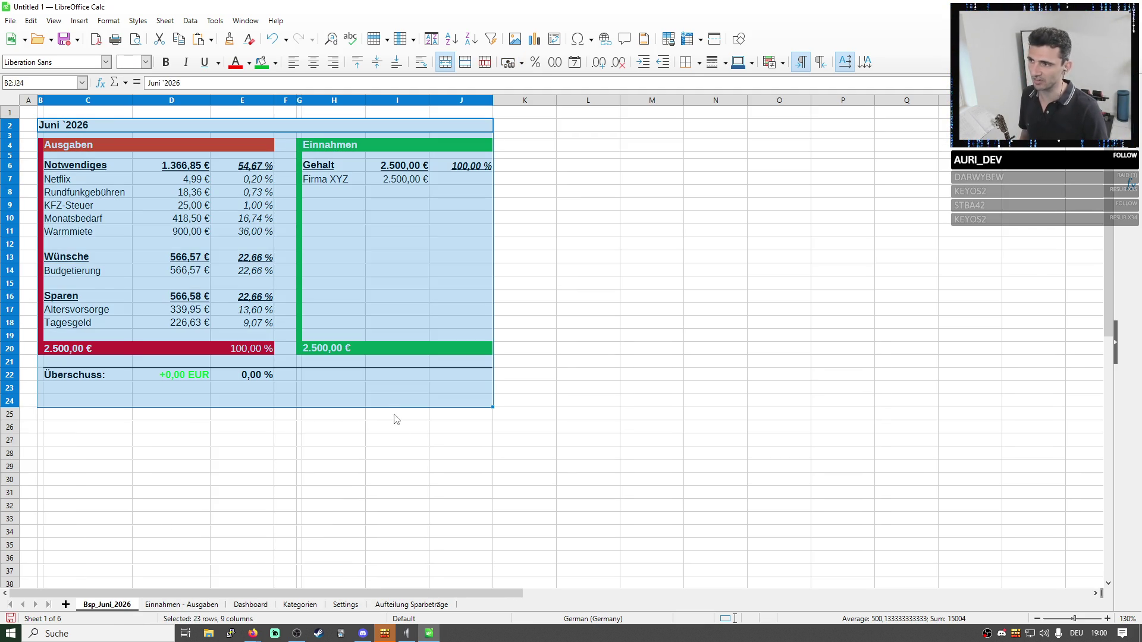
click(396, 605)
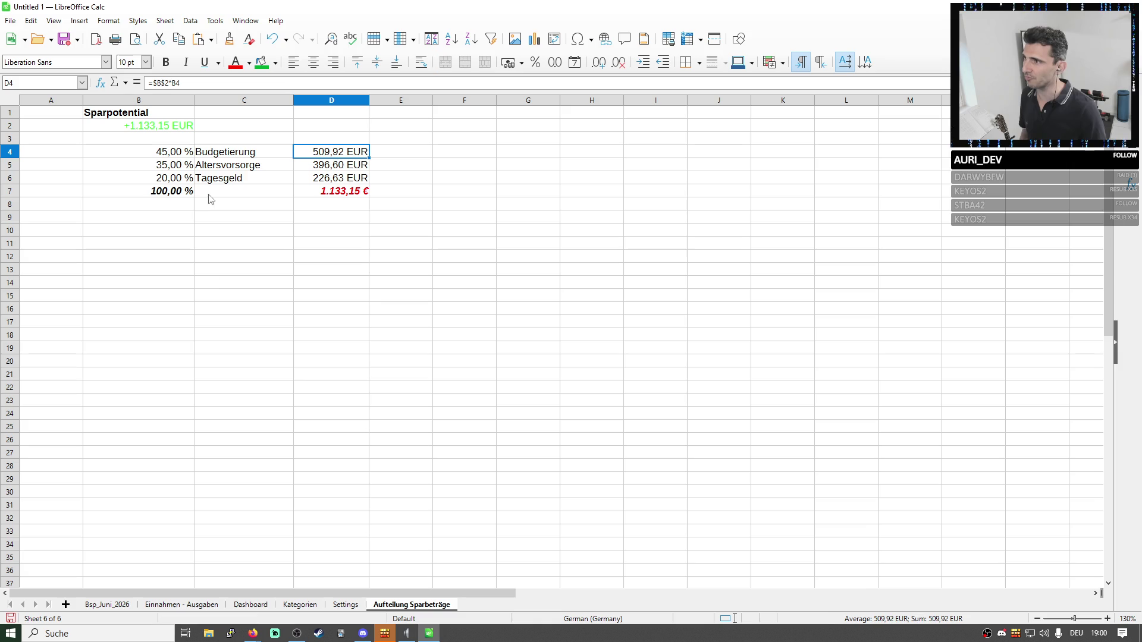
drag(189, 154, 199, 179)
click(345, 153)
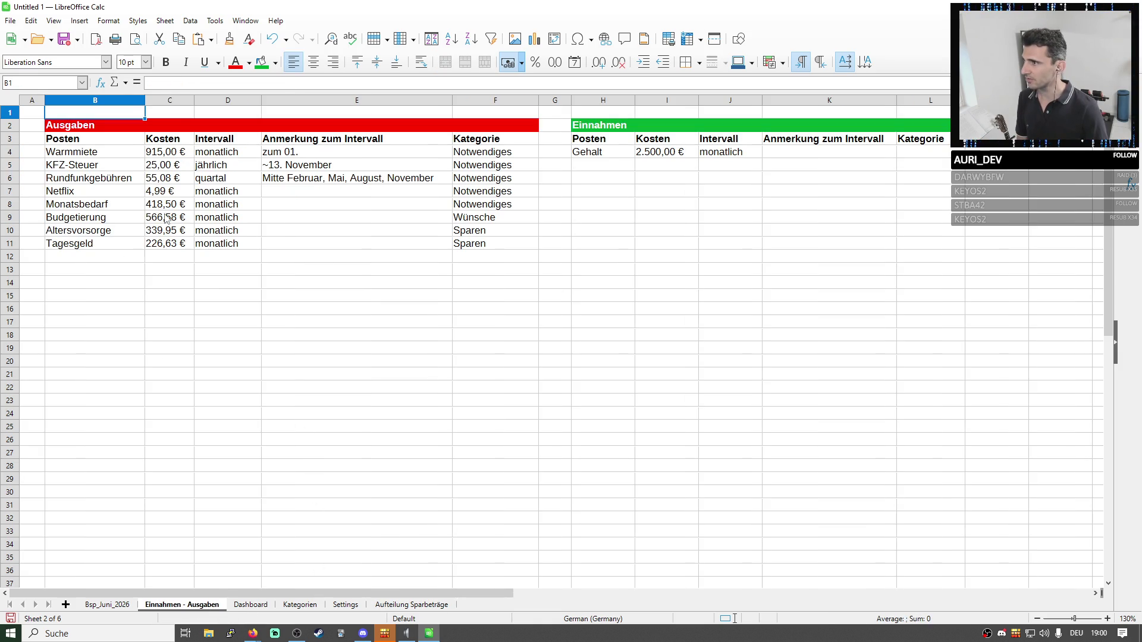
double_click(163, 217)
key(BackSpace)
key(BackSpace)
text(09)
key(End)
key(BackSpace)
key(BackSpace)
text(29)
key(Return)
Set Altersvorsorge in C10 to 393,60 €, leaving Tagesgeld unchanged, and compare with the savings split.
key(Down)
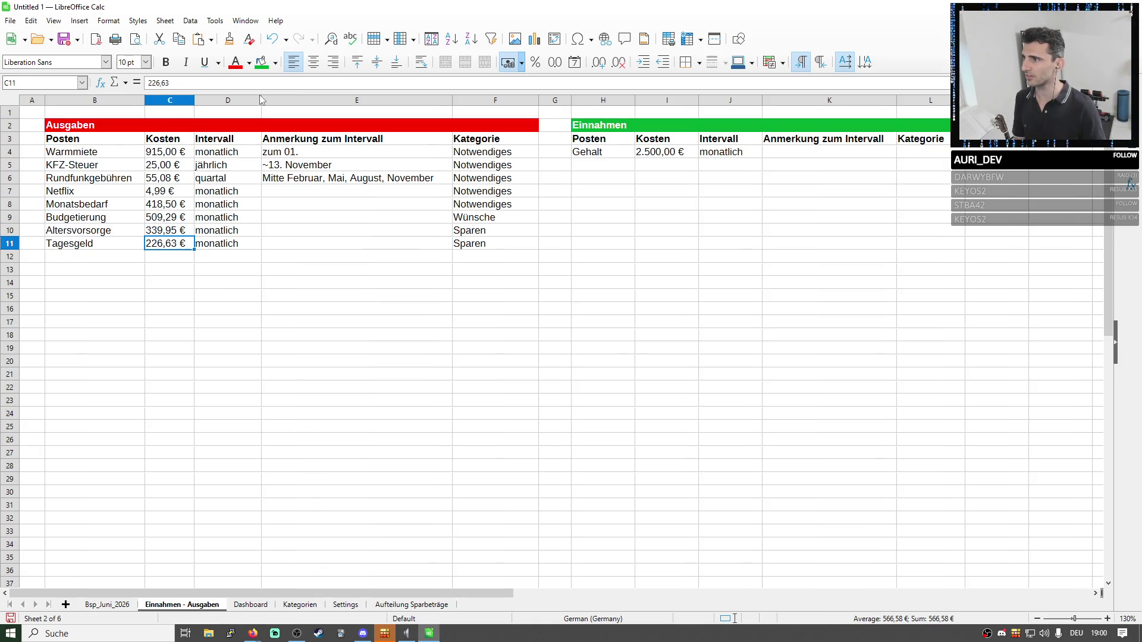
key(Up)
click(408, 610)
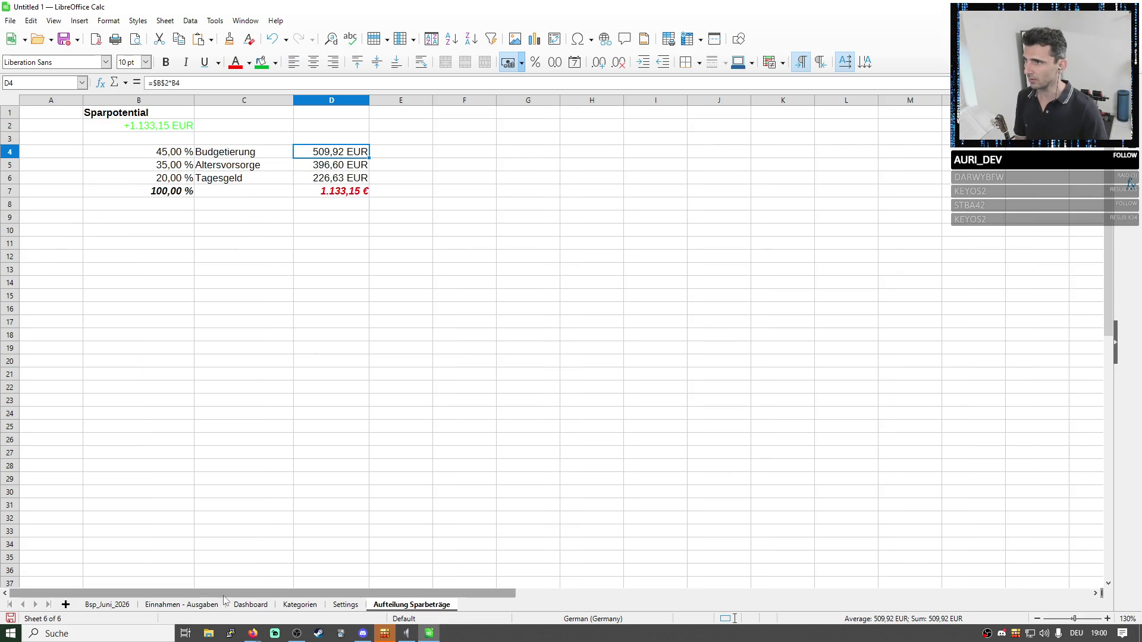
click(182, 605)
click(207, 81)
key(Delete)
text(393,5)
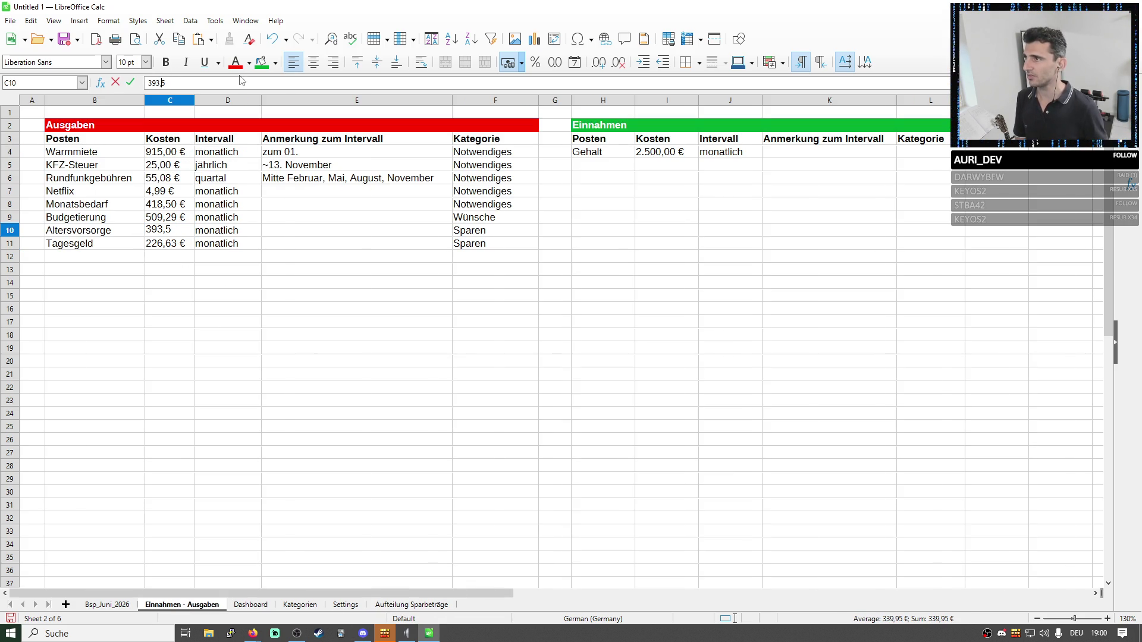
key(Return)
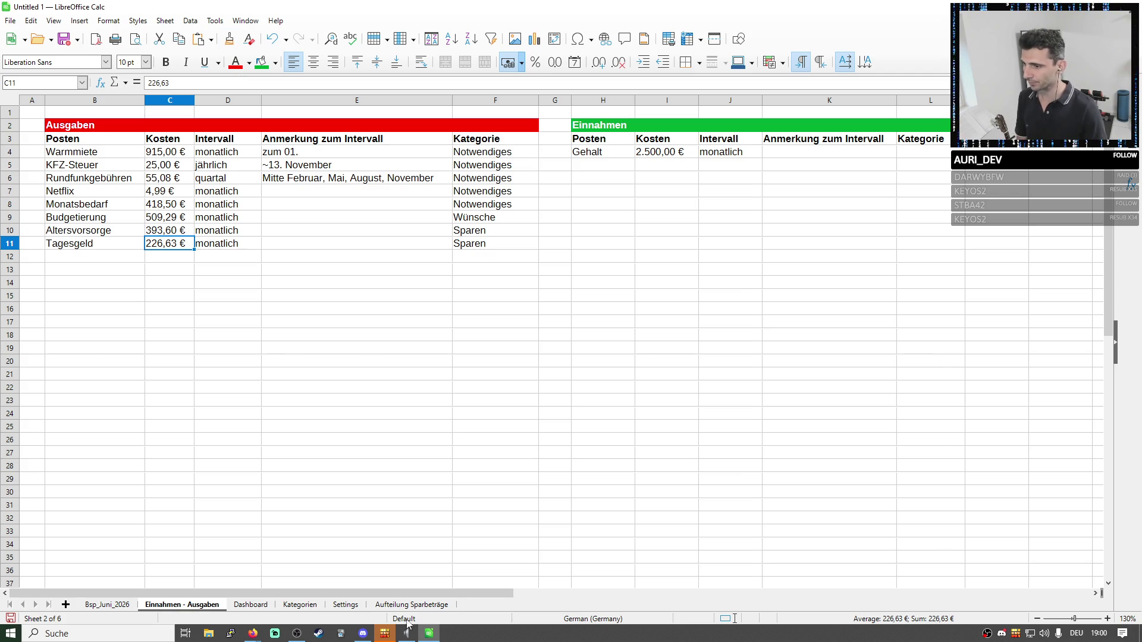
click(412, 605)
click(183, 605)
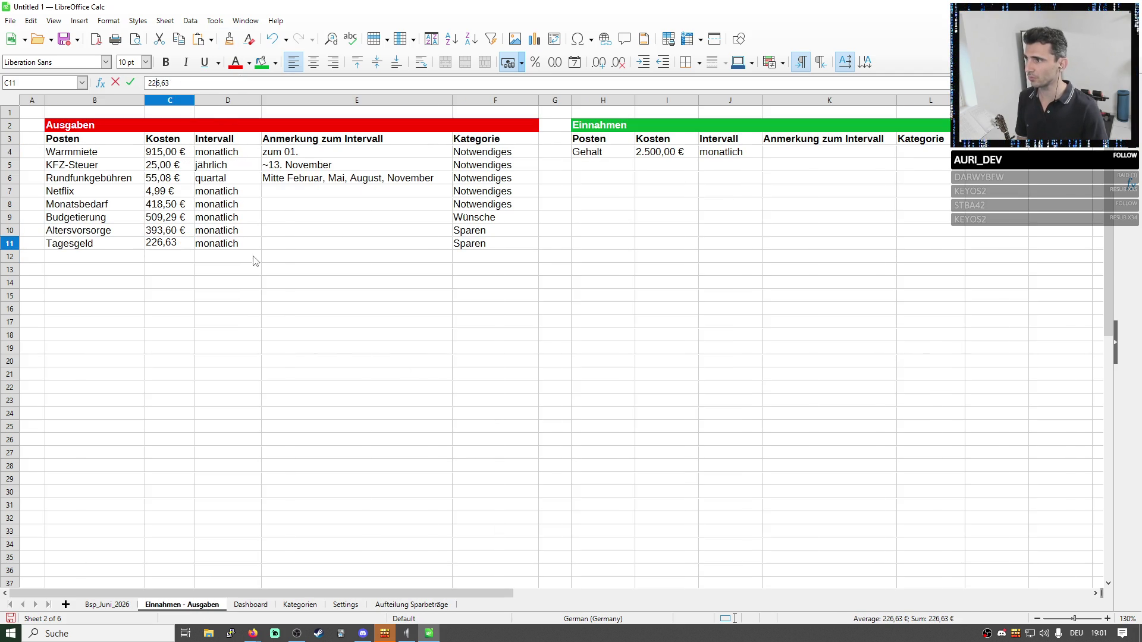
key(Return)
click(107, 605)
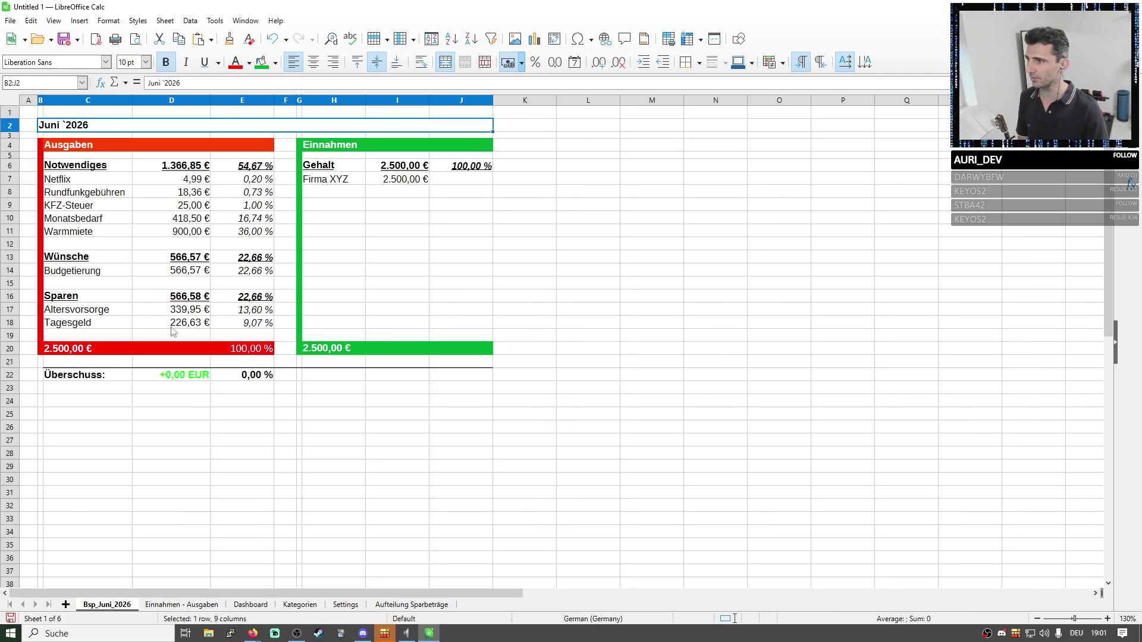
click(178, 259)
click(411, 605)
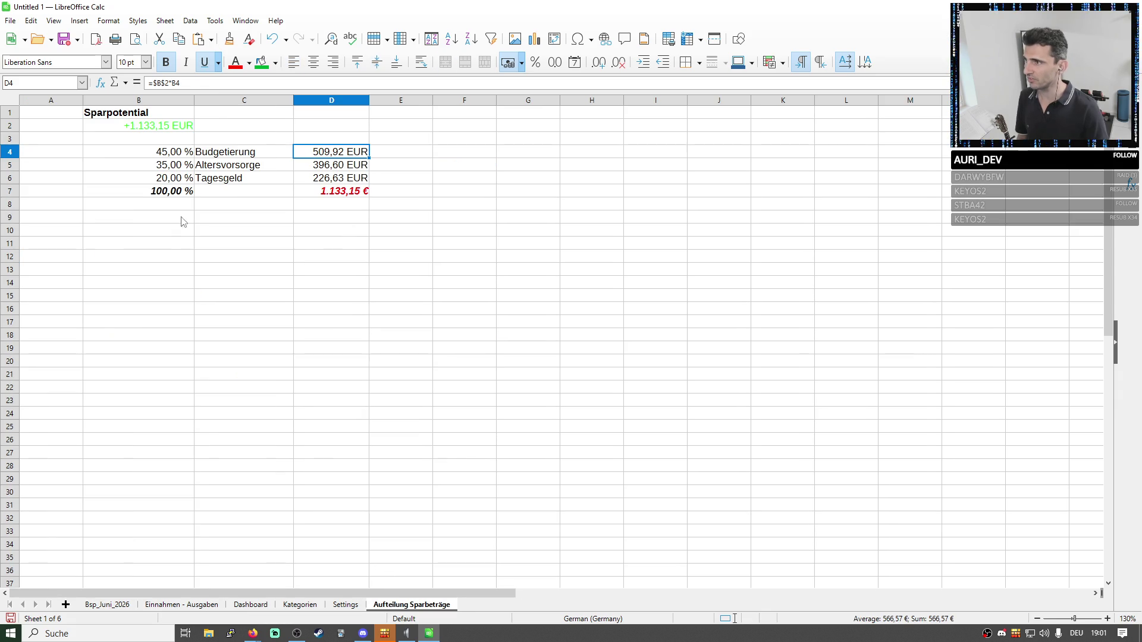
Enter 509,29 € as the Budgetierung amount in D14 of the June summary.
click(307, 170)
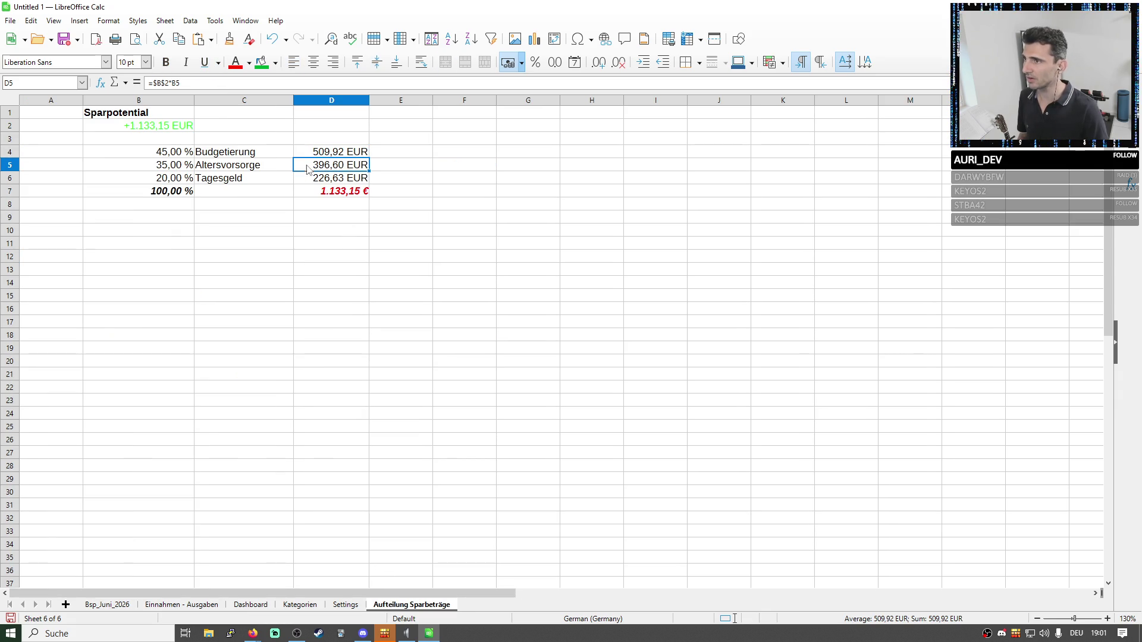
click(192, 604)
click(165, 217)
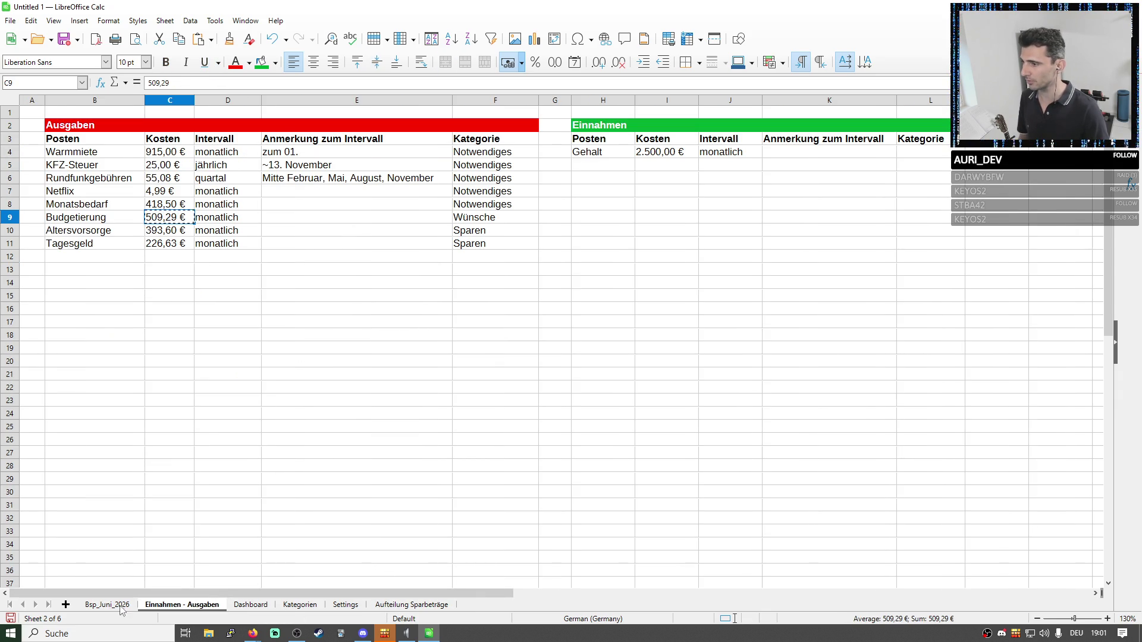
click(108, 605)
click(179, 270)
text(509,29)
key(Return)
key(Down)
key(Down)
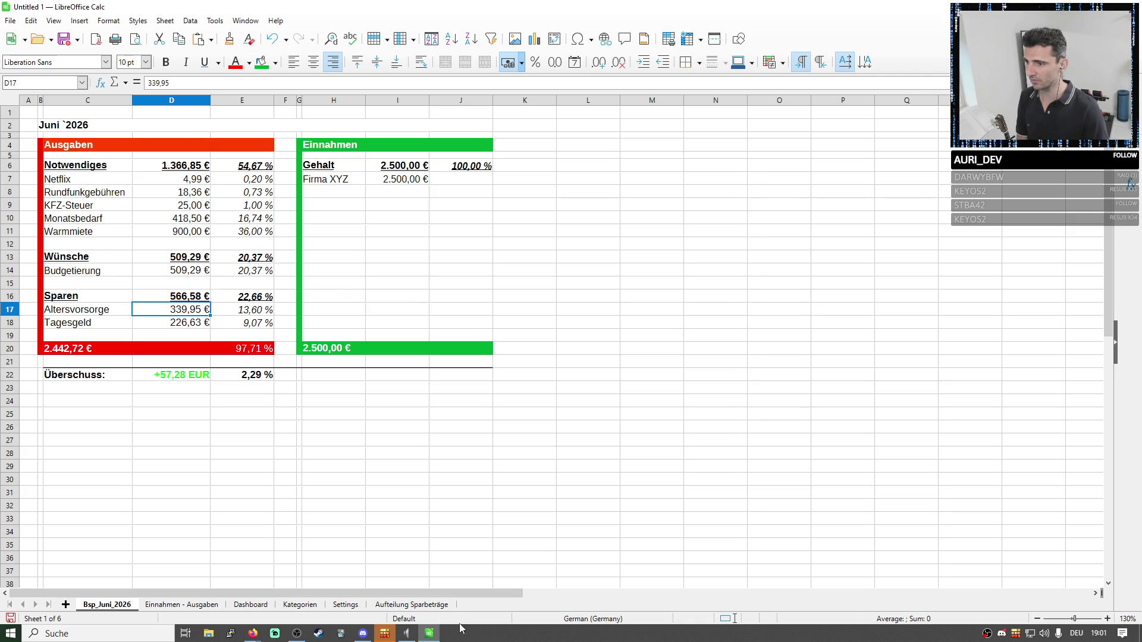
Edit Altersvorsorge in D17 to 393,6, undoing the text entry that produced #VALUE!
click(426, 608)
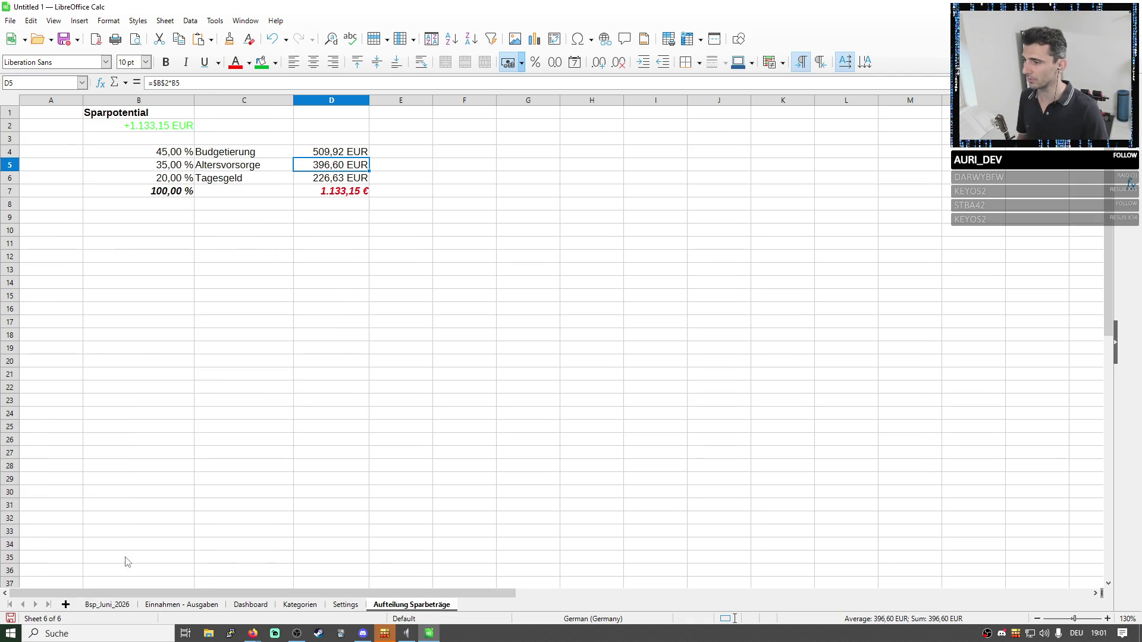
click(108, 605)
double_click(194, 82)
text(396,60 EUR)
key(Return)
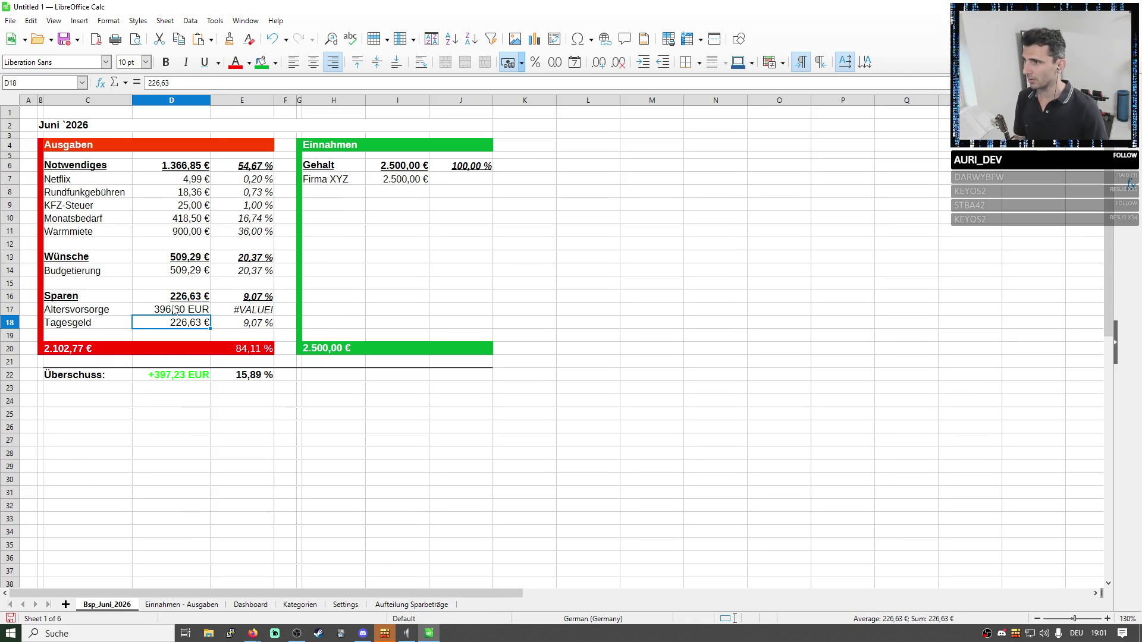
key(ctrl+z)
text(396,60 EUR)
key(BackSpace)
key(BackSpace)
key(BackSpace)
key(BackSpace)
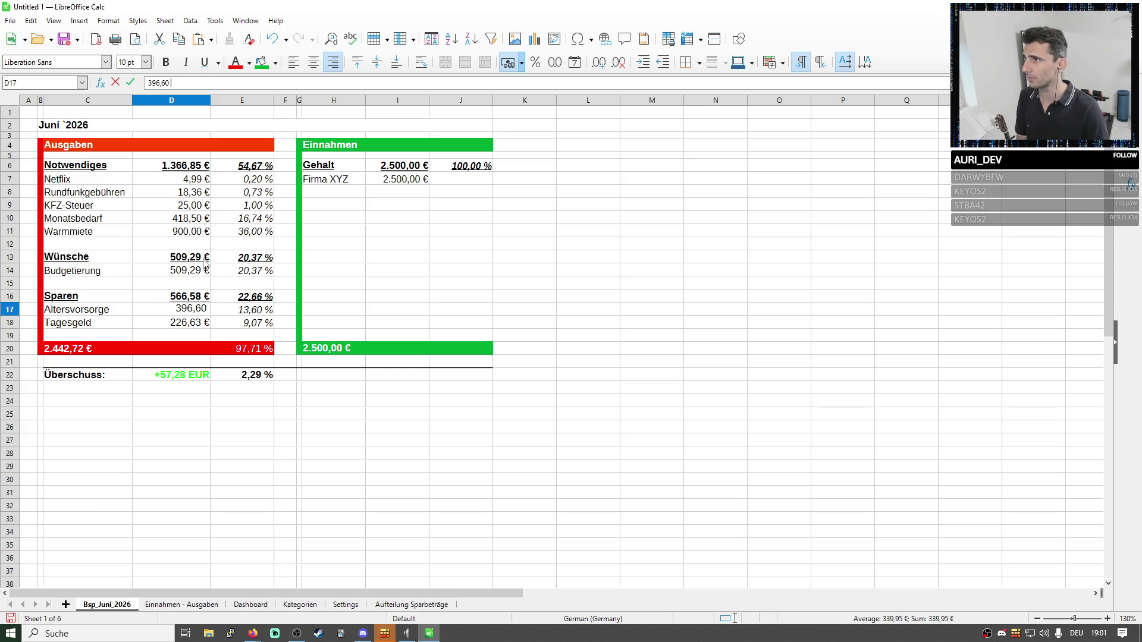
key(Return)
Cross-check the amounts against Einnahmen - Ausgaben and confirm 393,60 € for Altersvorsorge, giving +3,63 EUR surplus.
click(94, 350)
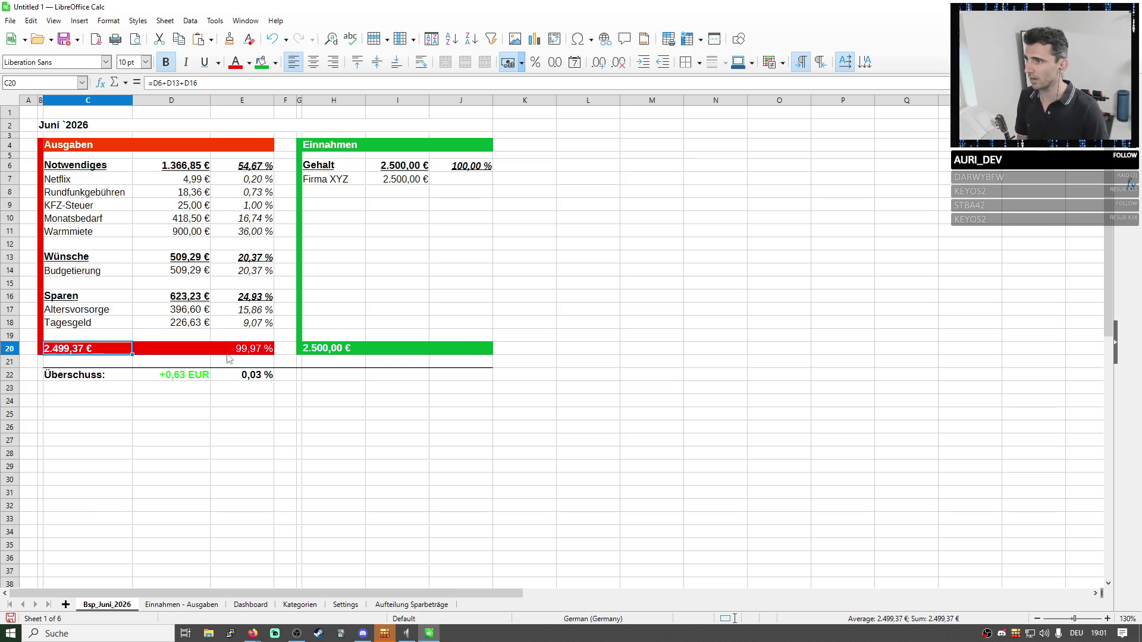
click(193, 326)
click(186, 272)
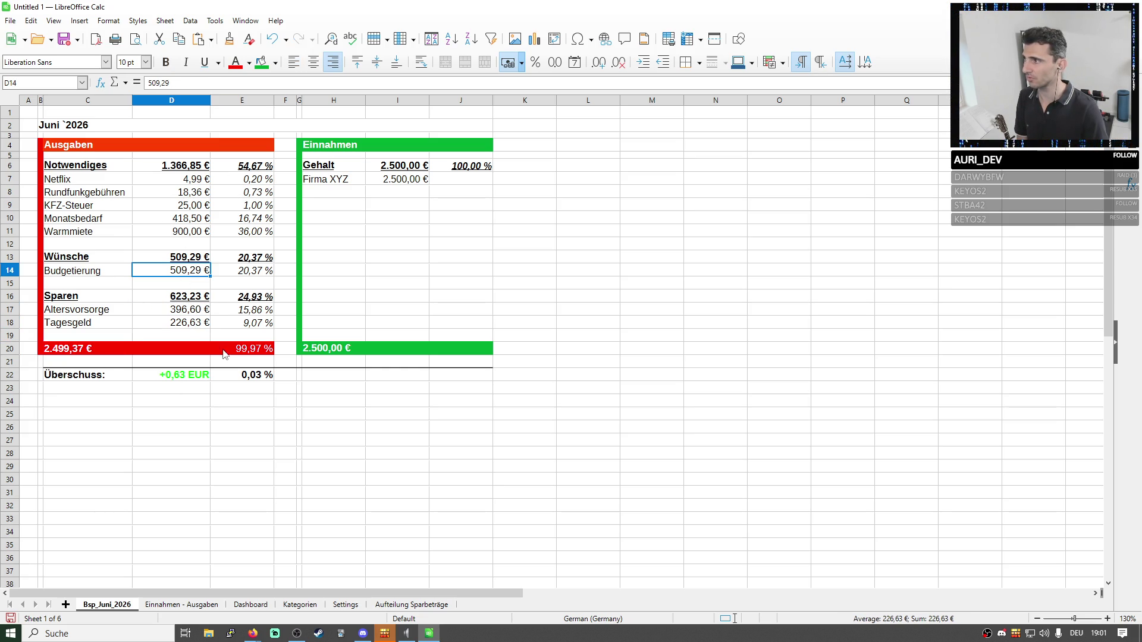
click(182, 605)
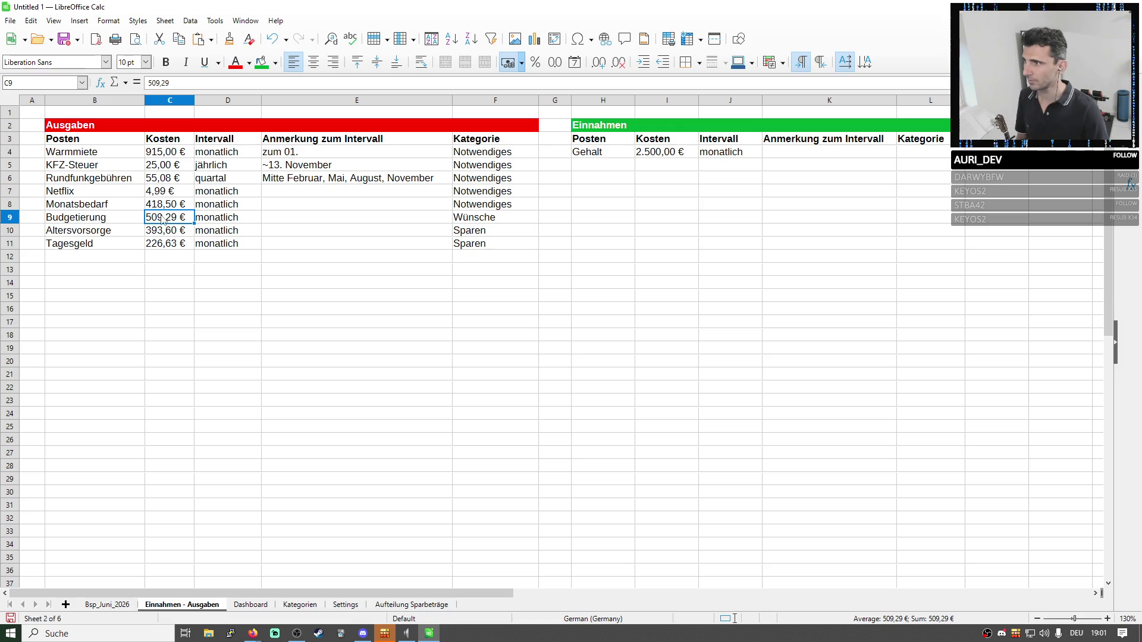
click(109, 604)
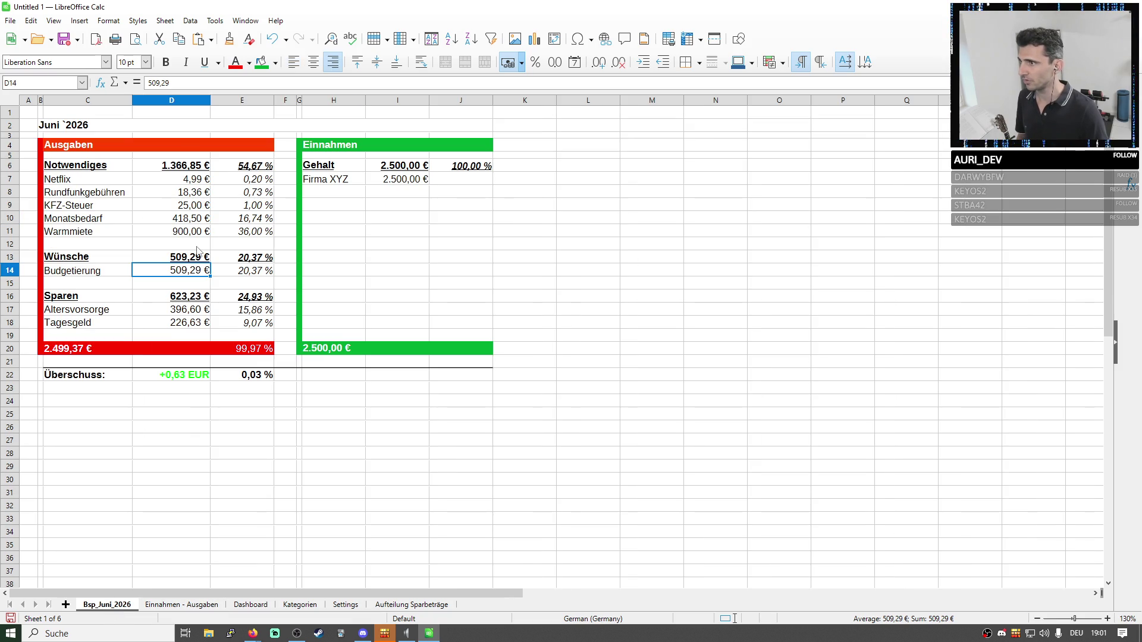
scroll(229, 538, down, 1)
click(206, 607)
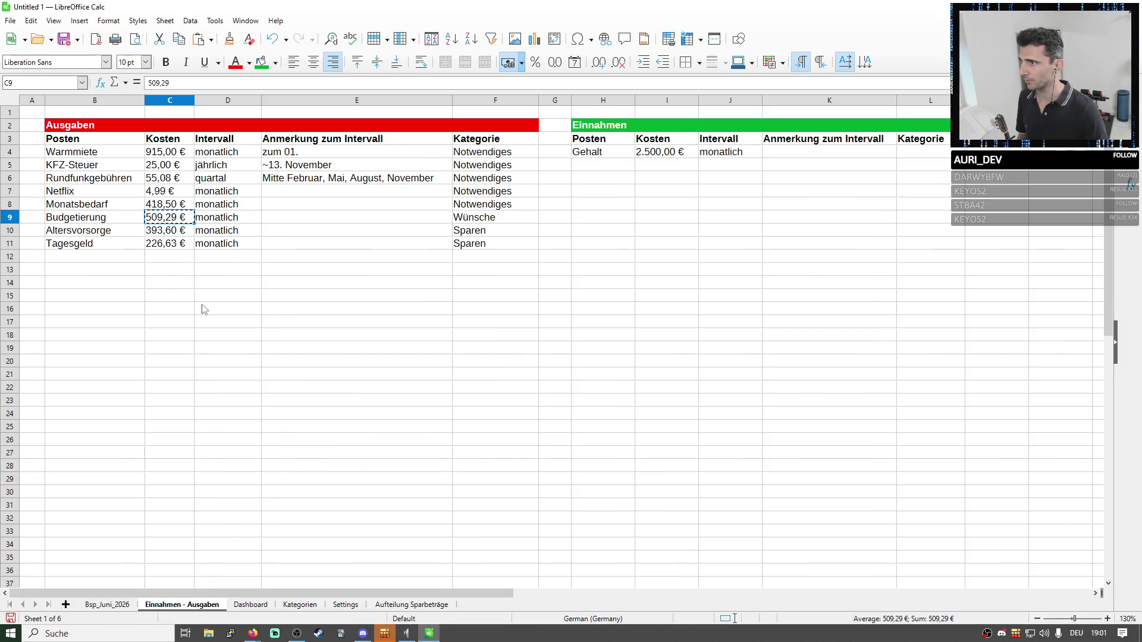
click(162, 231)
click(108, 606)
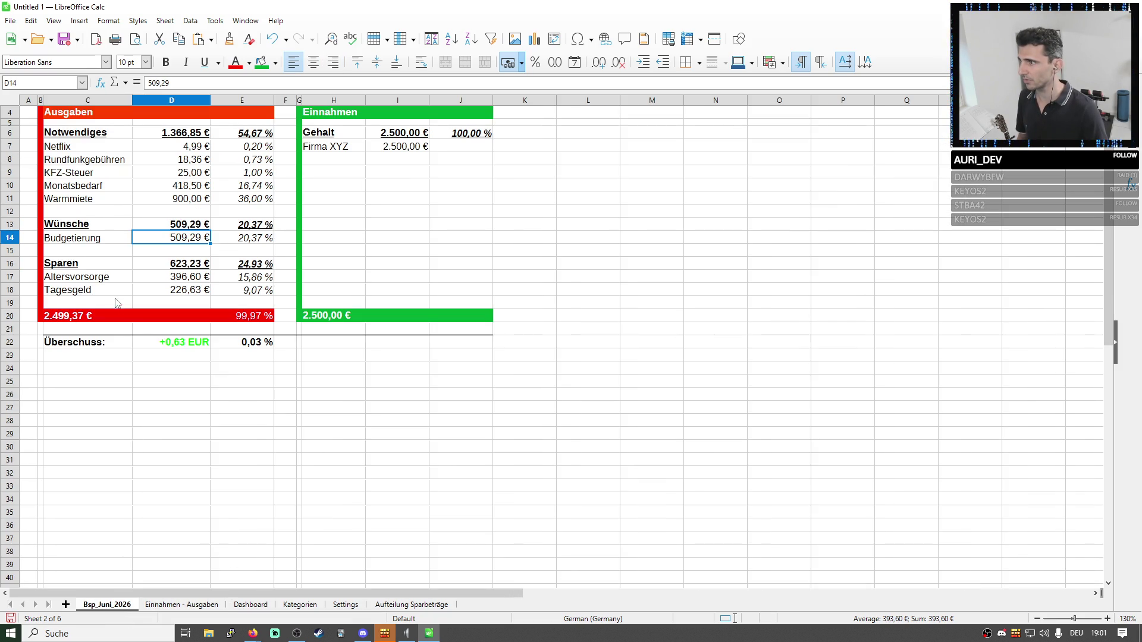
click(158, 277)
text(393,6)
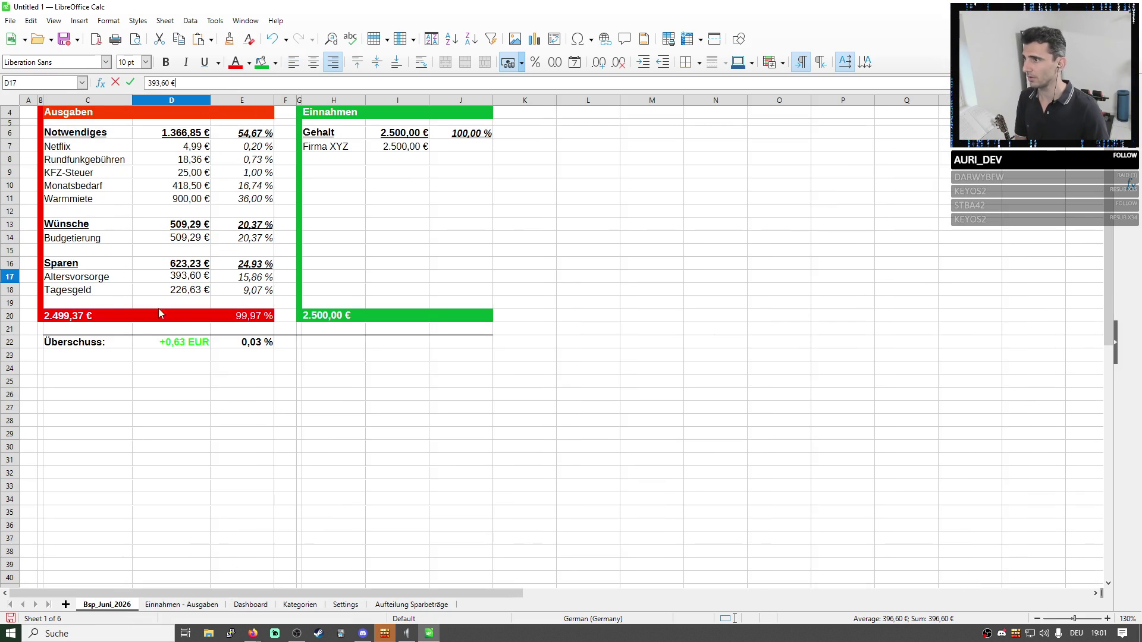
key(Return)
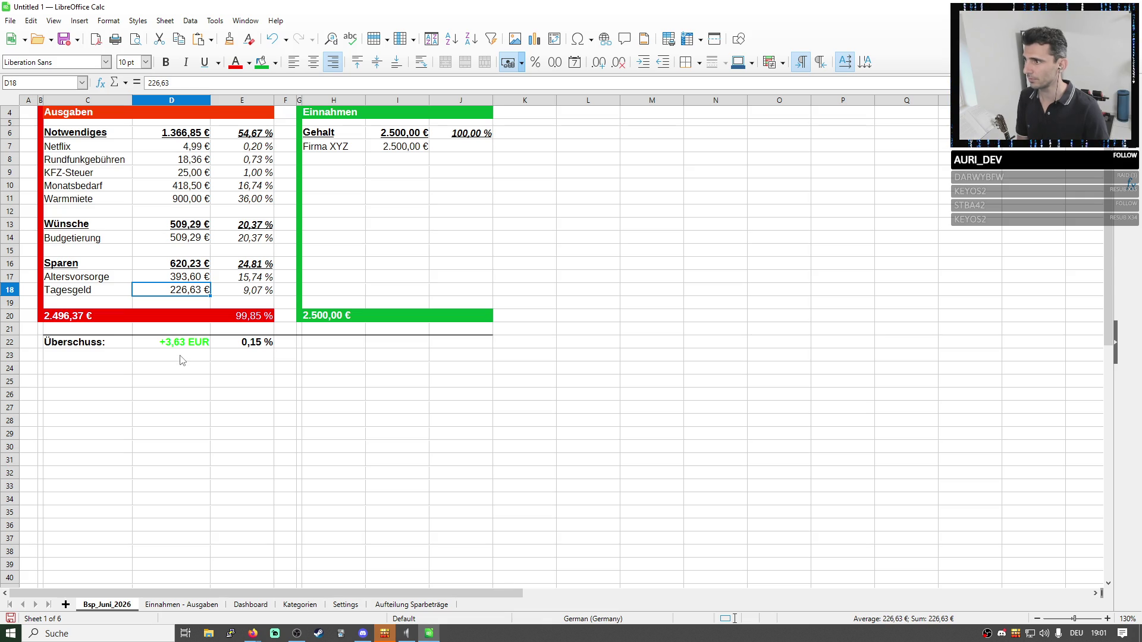
click(162, 606)
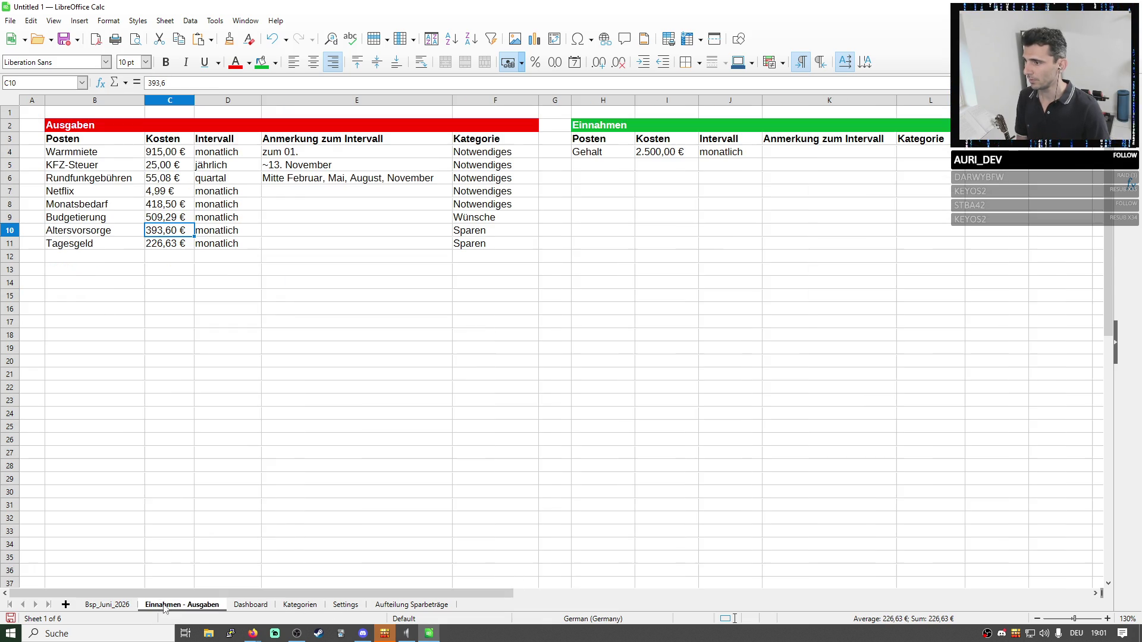
click(128, 607)
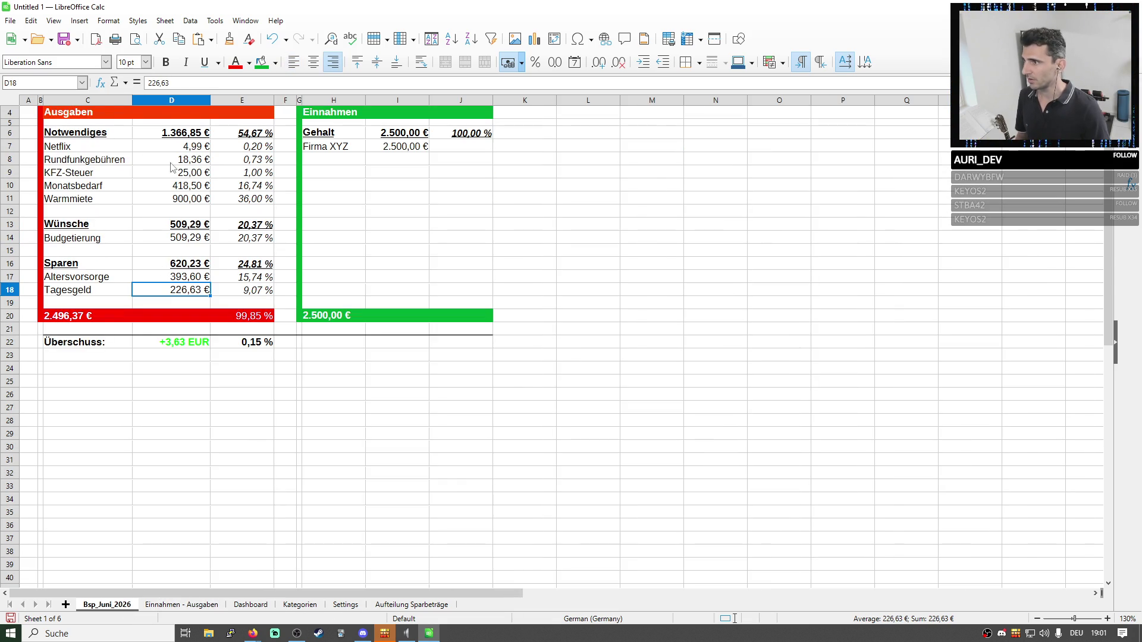
key(Down)
key(Down)
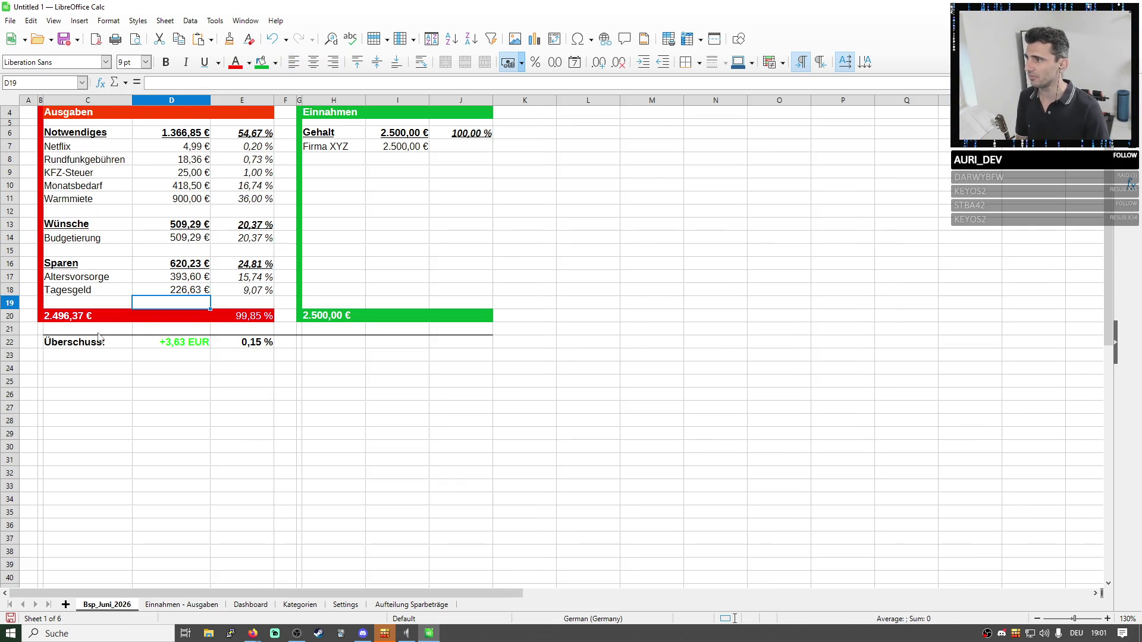
Compare the surplus with the savings split and set Altersvorsorge in C10 to 396,60 €.
click(179, 347)
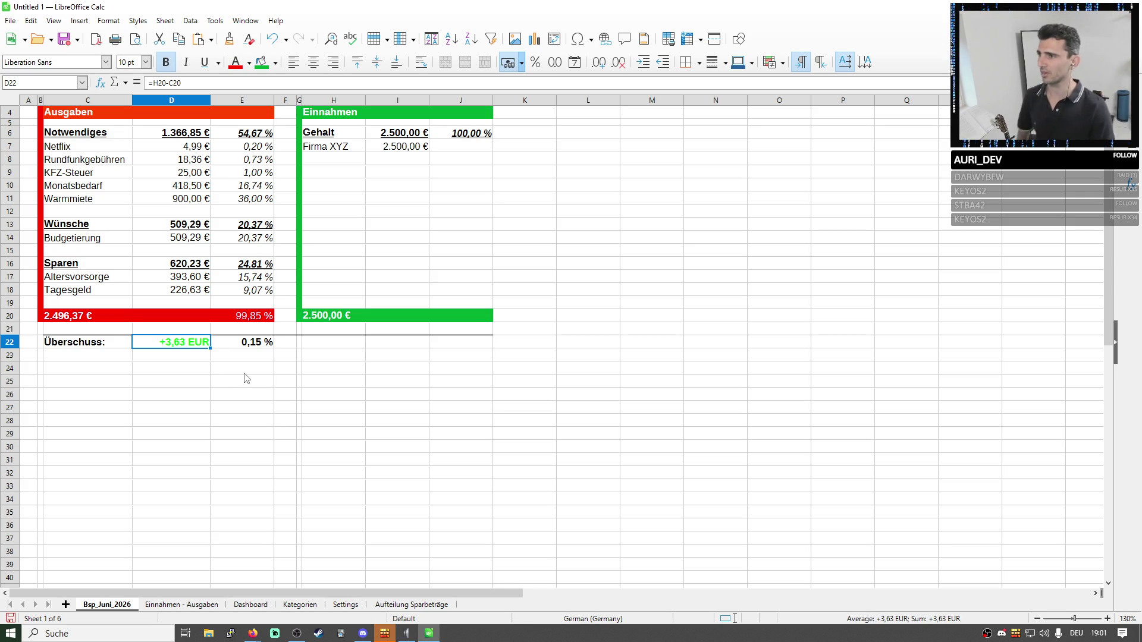
click(411, 605)
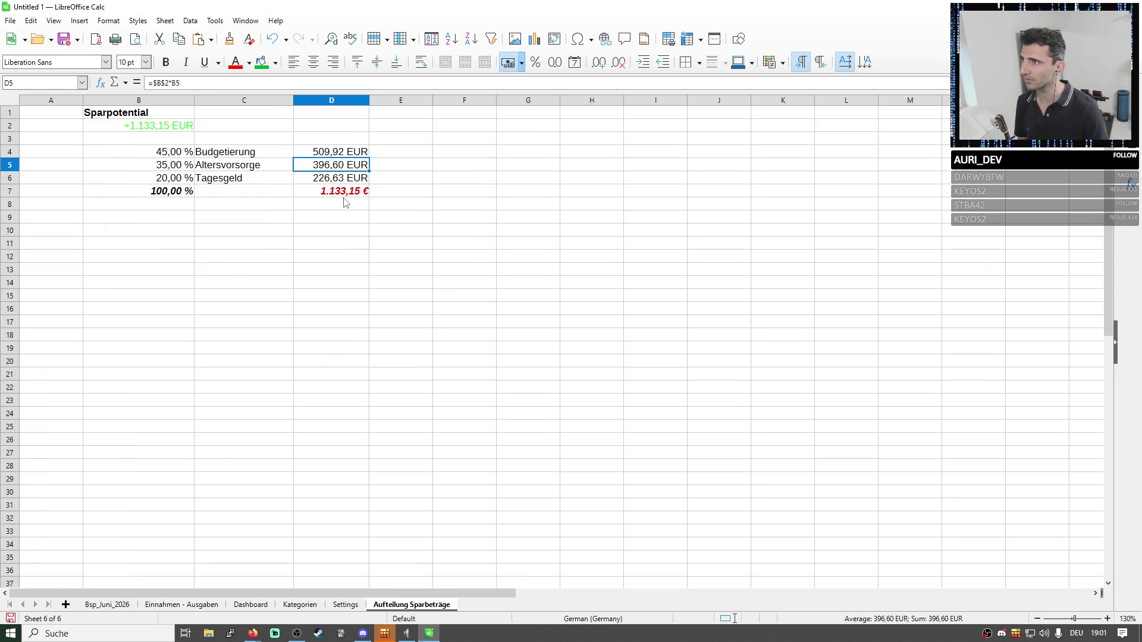
click(324, 157)
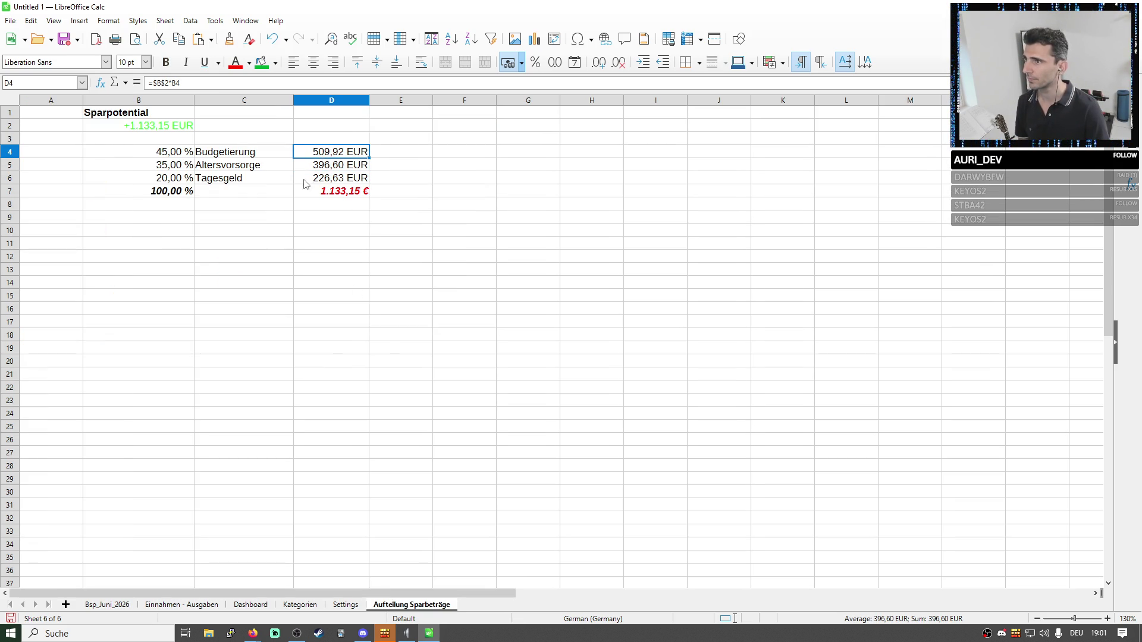
click(186, 607)
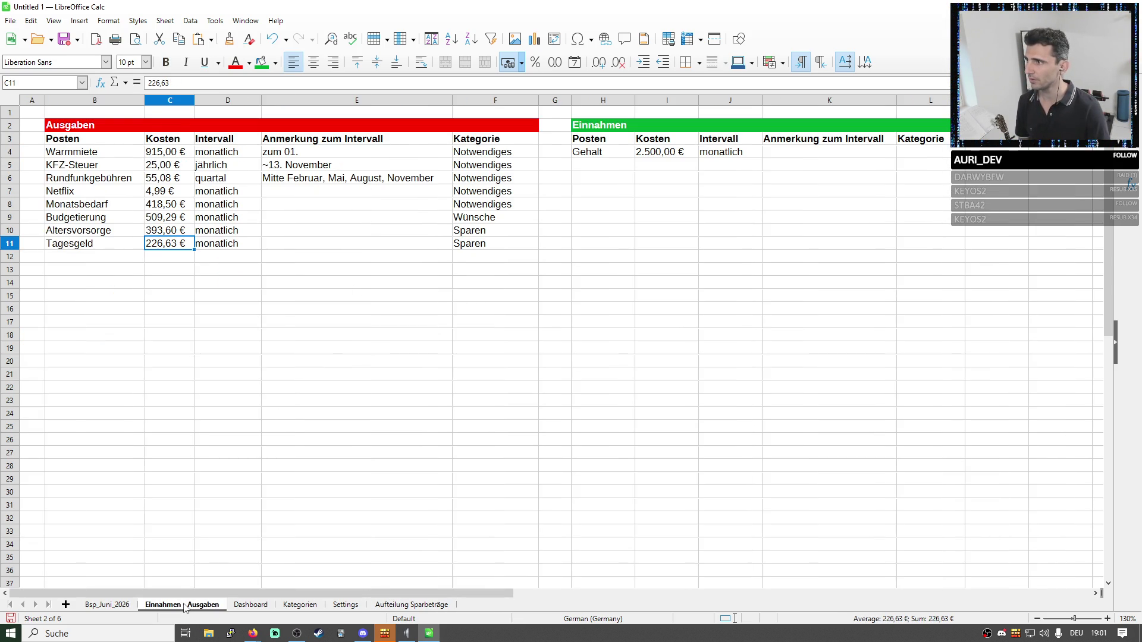
click(411, 605)
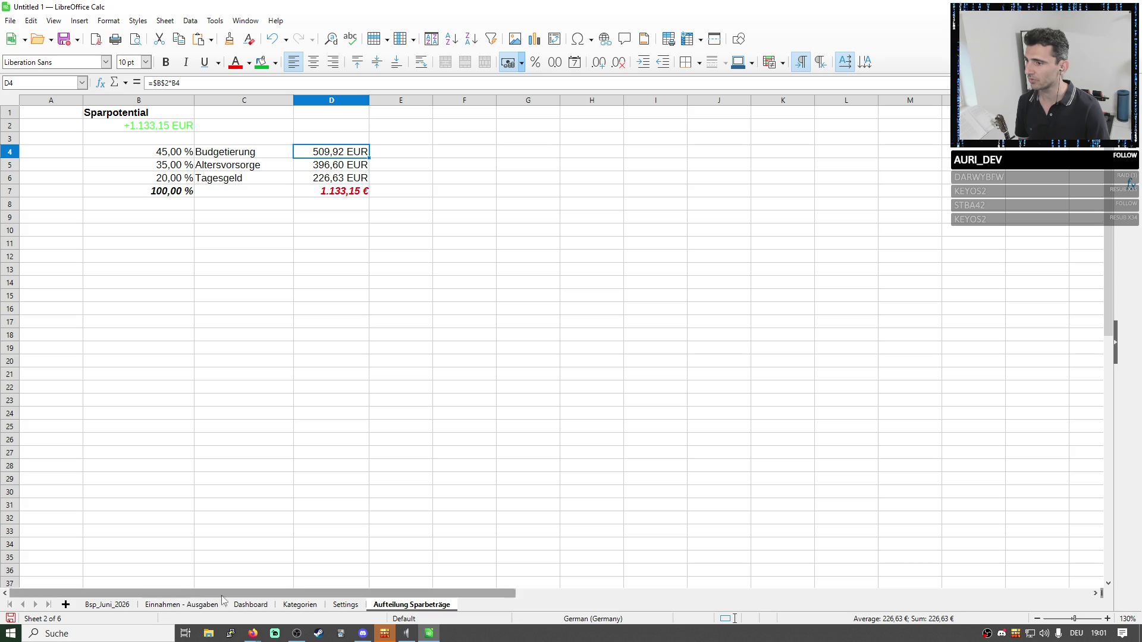
click(186, 606)
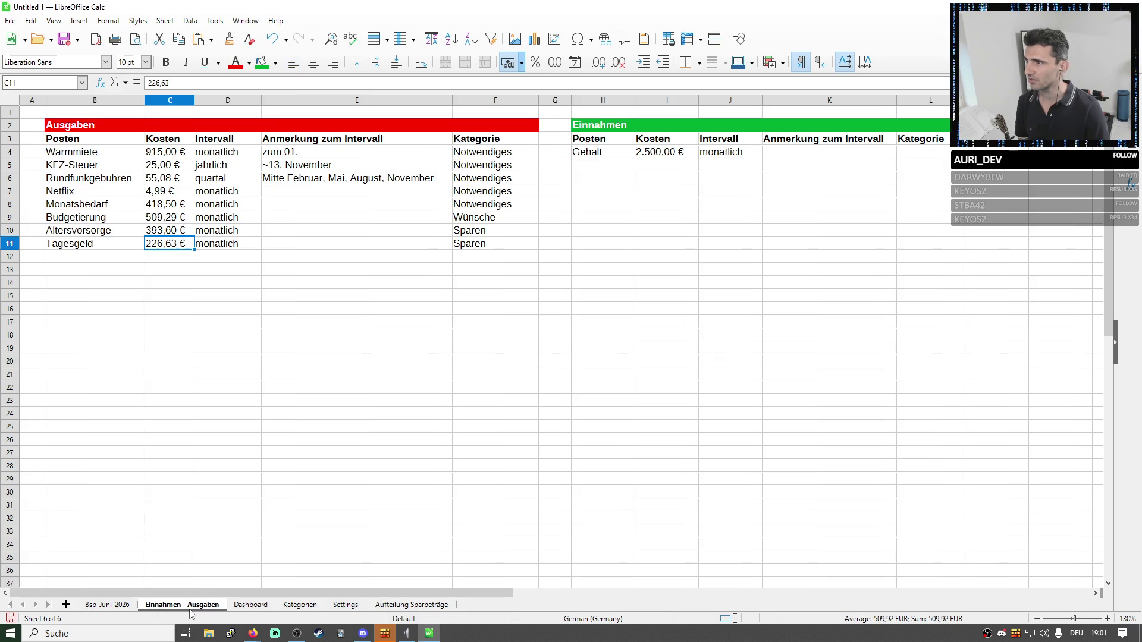
double_click(170, 230)
key(BackSpace)
key(BackSpace)
key(BackSpace)
text(6,6)
key(Return)
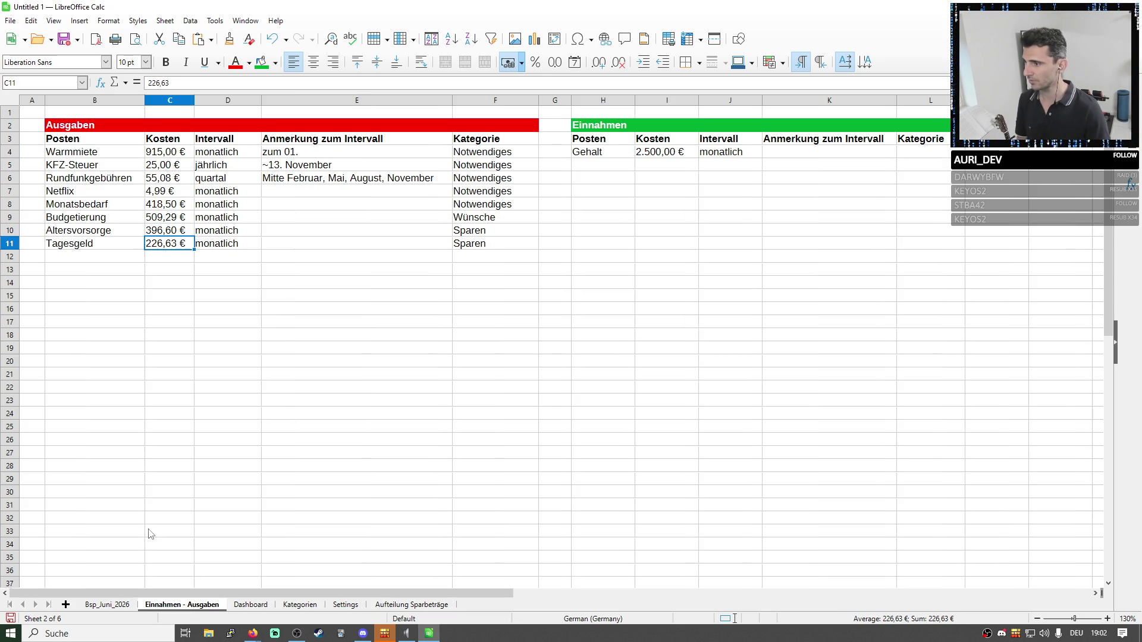
key(Up)
Set Altersvorsorge in D17 of the June summary to 396,60 € and check the recalculated Überschuss.
click(410, 605)
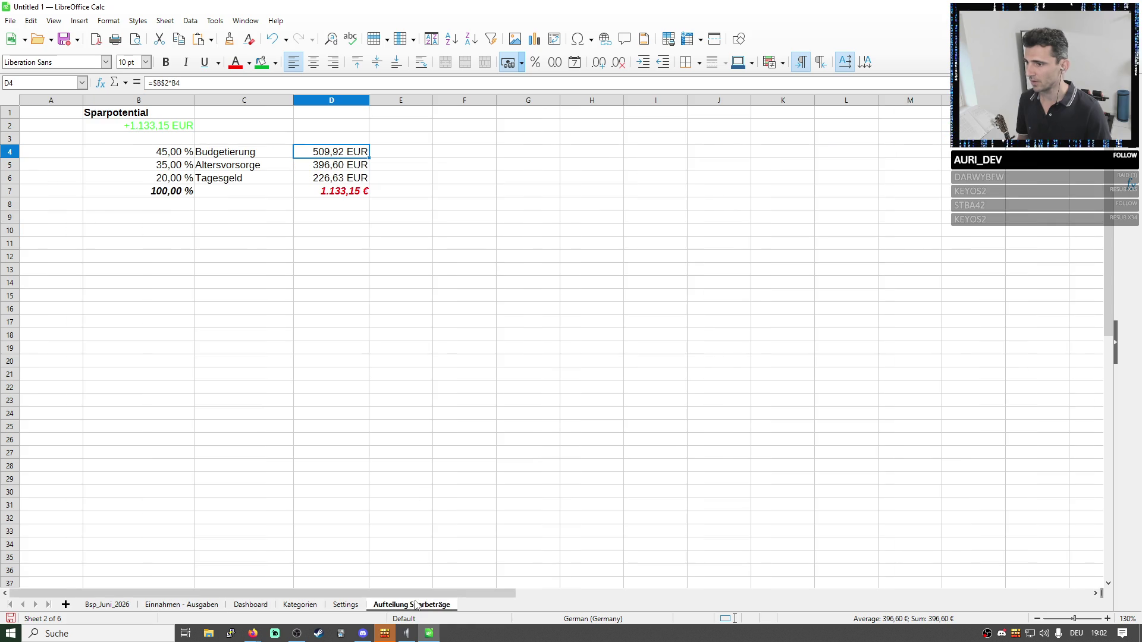
click(107, 605)
click(172, 276)
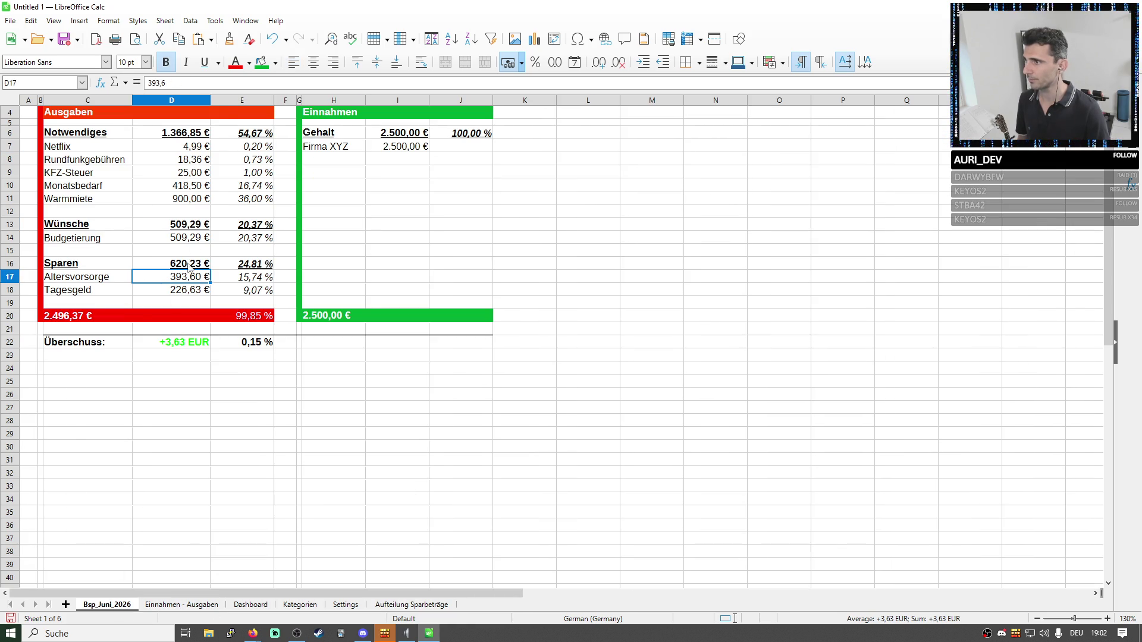
click(223, 83)
text(6)
key(Return)
click(201, 345)
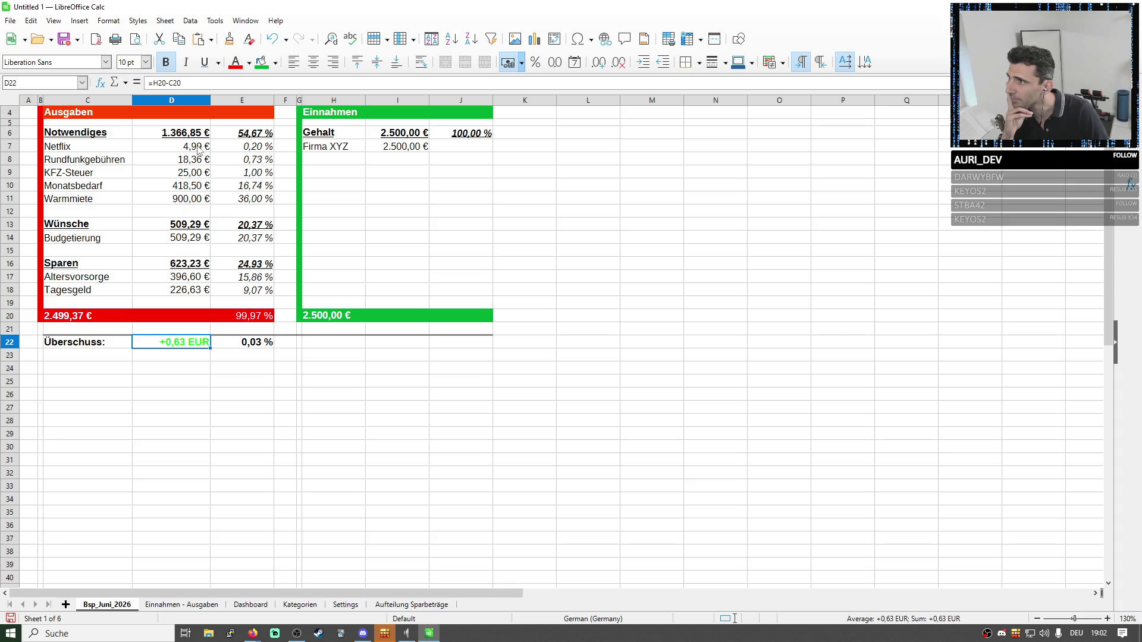
click(188, 226)
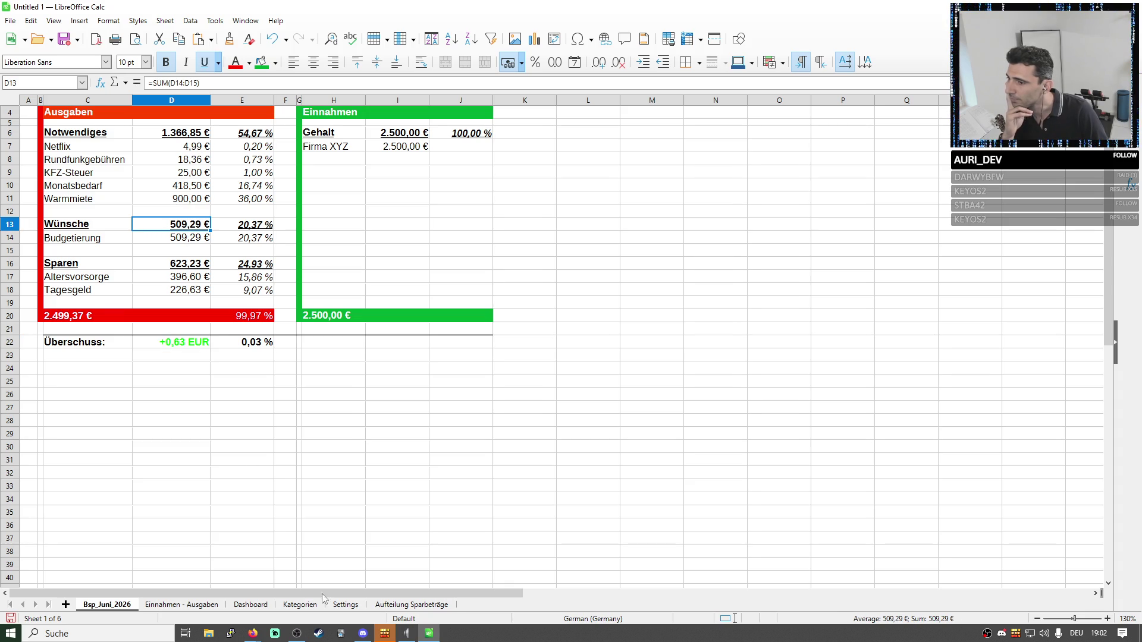
Inspect the Budgetierung share formula and set Budgetierung in C9 to 509,92 €.
click(415, 606)
click(197, 607)
click(411, 605)
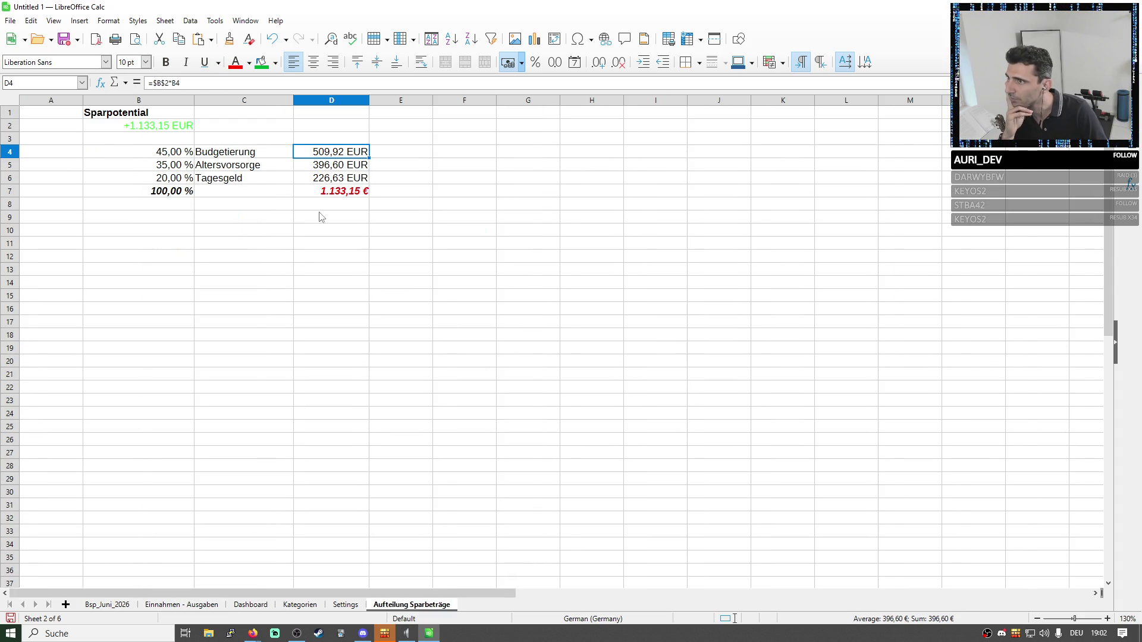
double_click(333, 156)
key(Return)
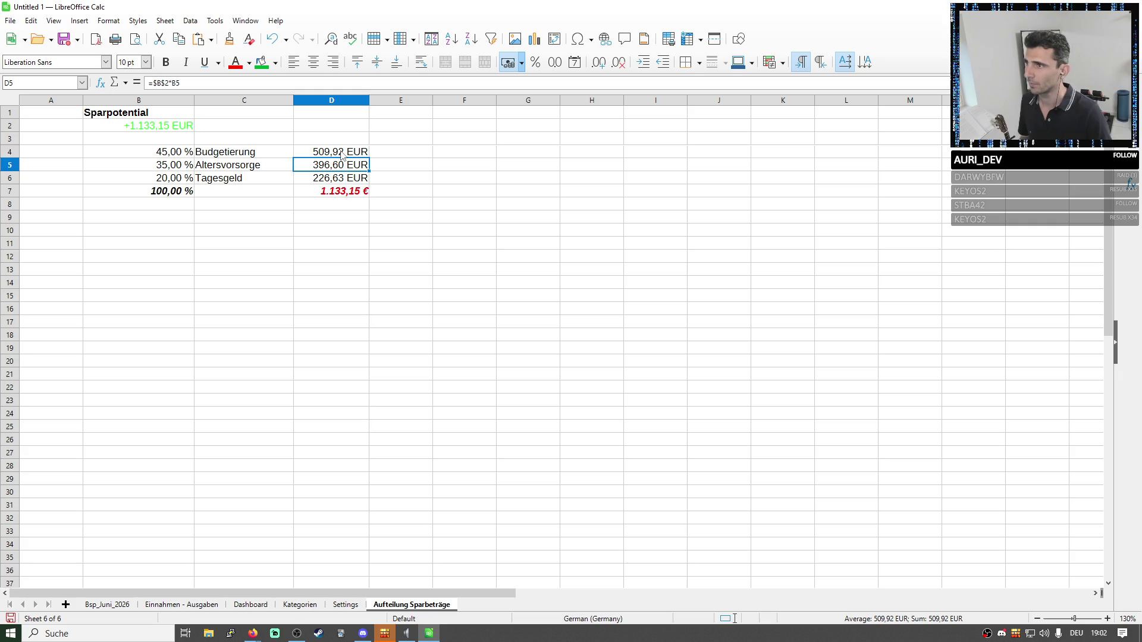
click(341, 155)
click(199, 607)
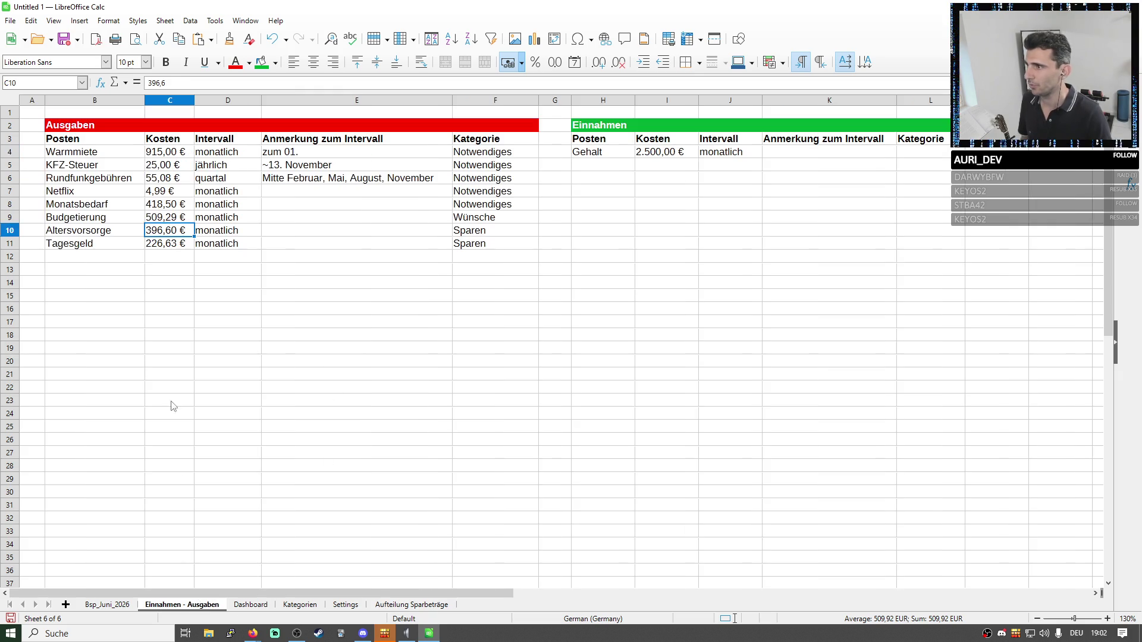
double_click(175, 217)
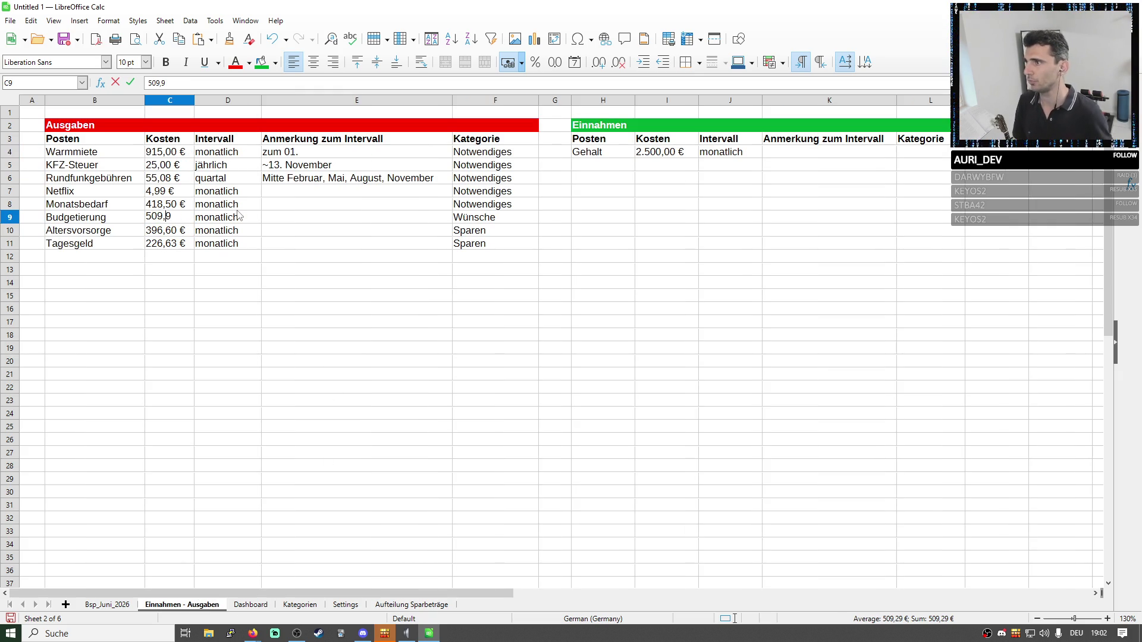
text(2)
key(Return)
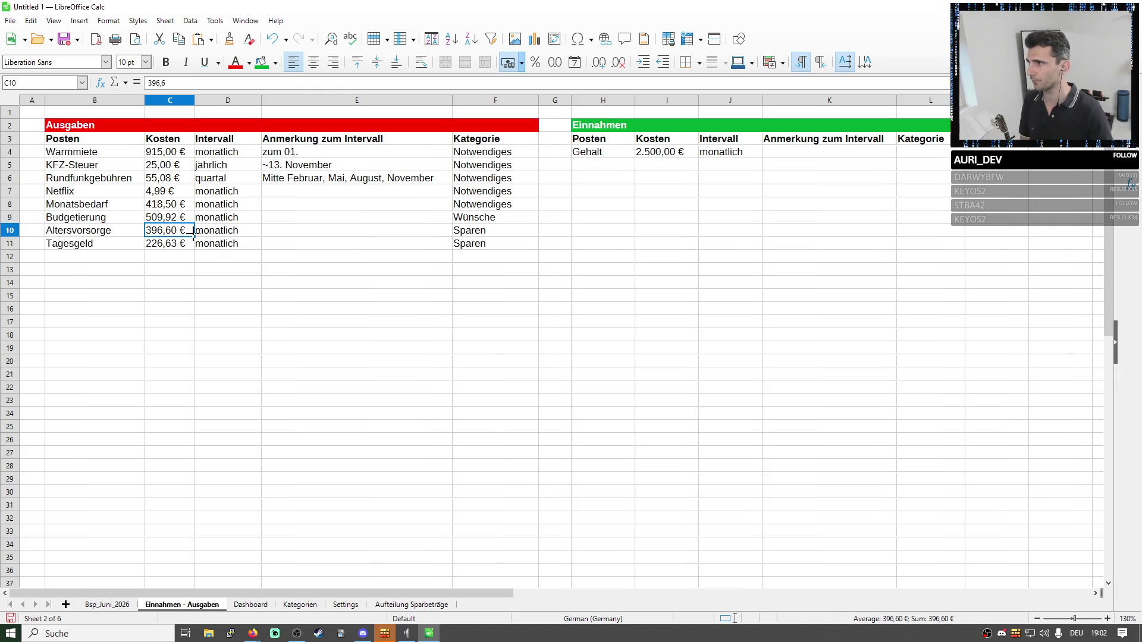
Copy 509,92 € and paste it over the Budgetierung amount in D14, zeroing the surplus.
click(179, 218)
click(107, 605)
click(168, 240)
text(509,92 €)
key(Return)
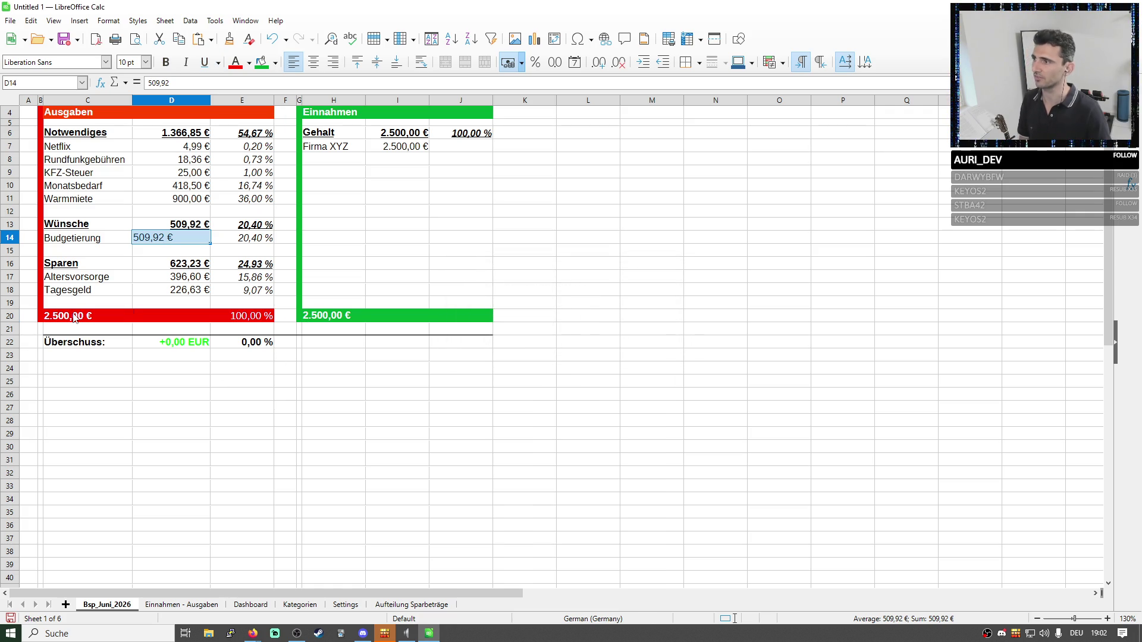
Check the Ausgaben total formula and right-align the pasted Budgetierung amount.
click(75, 318)
scroll(342, 430, up, 1)
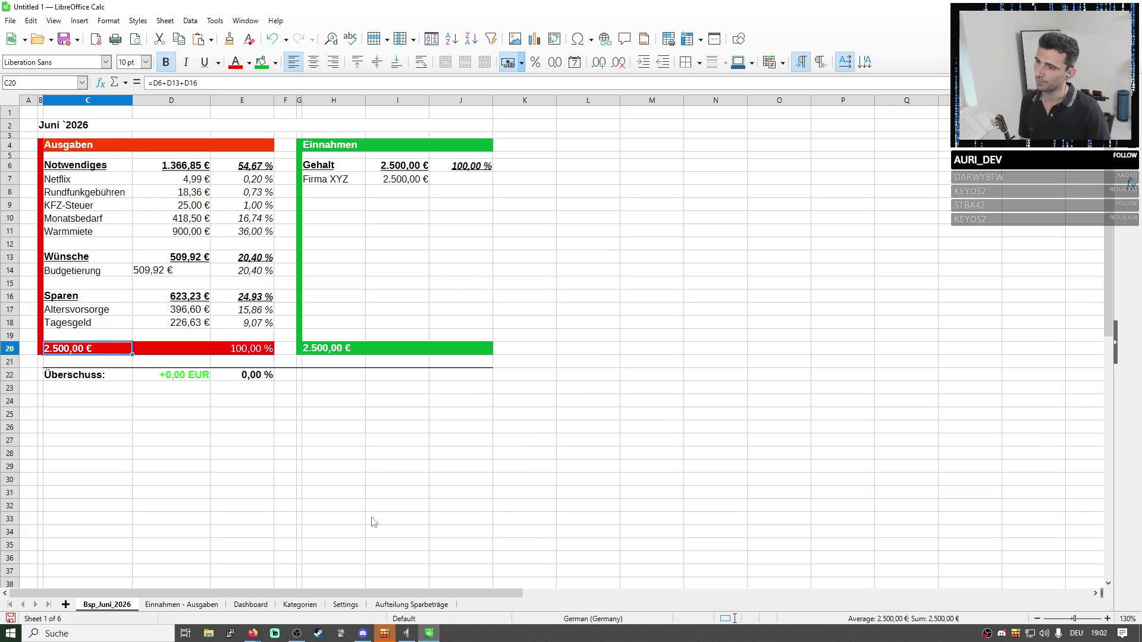
click(154, 272)
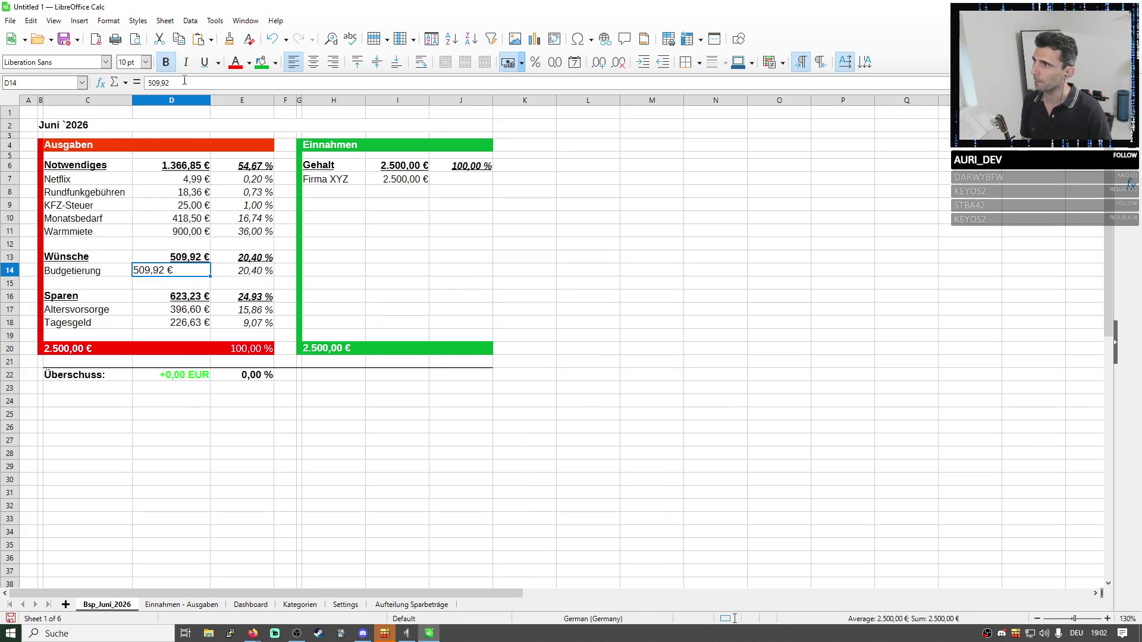
click(333, 62)
click(398, 230)
click(497, 432)
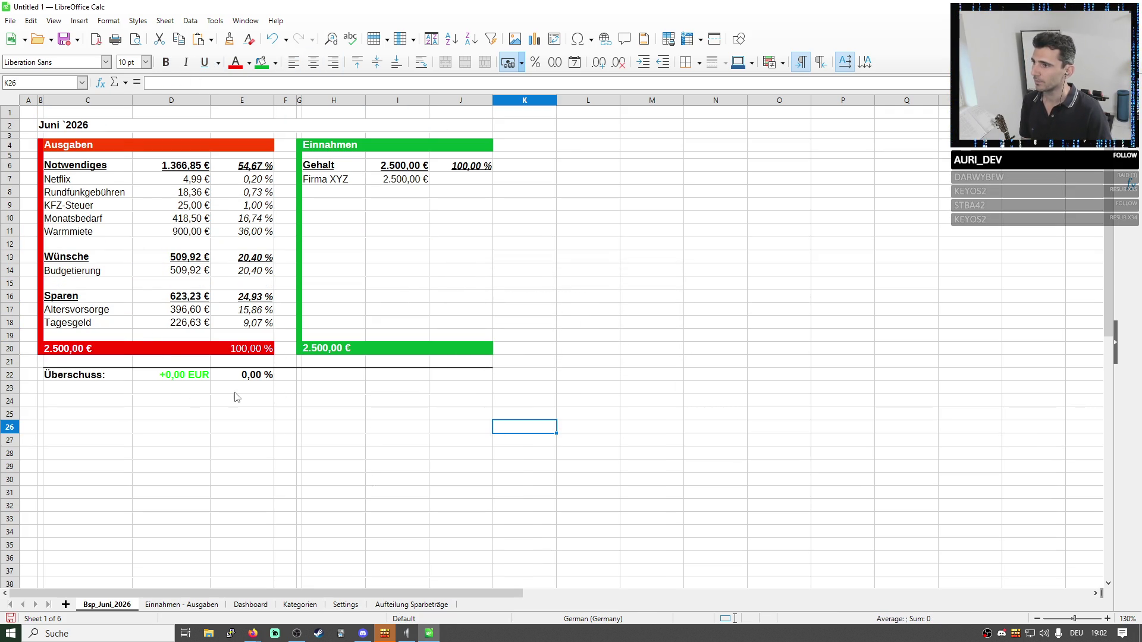
Review the Notwendiges, Wünsche and Sparen percentage formulas and the Netflix, Rundfunkgebühren and KFZ-Steuer rows.
click(247, 260)
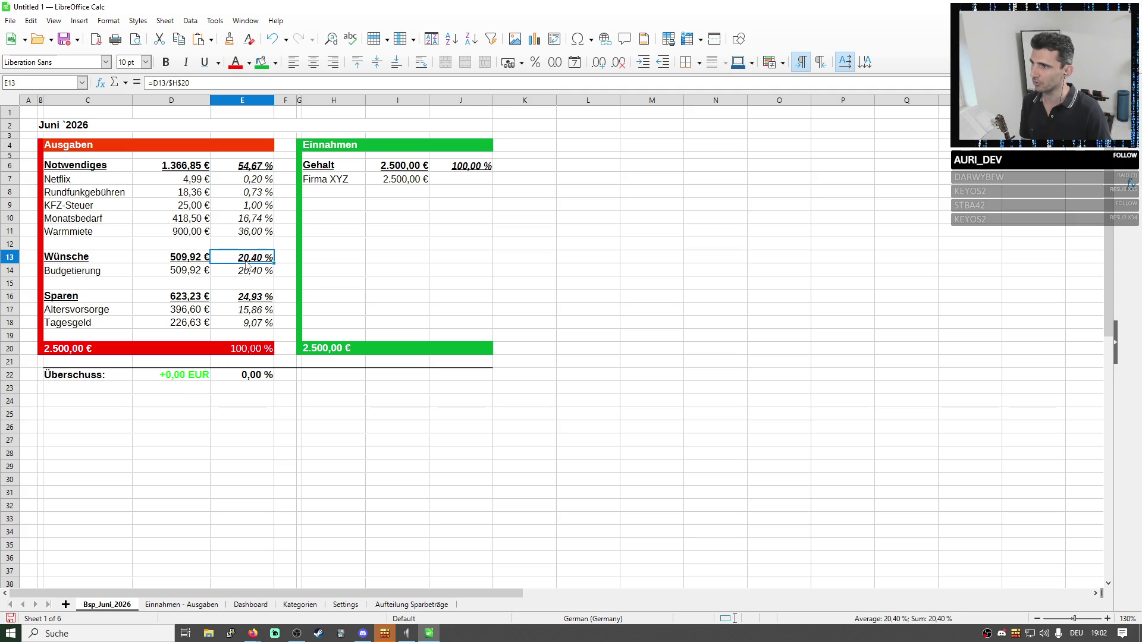
click(252, 301)
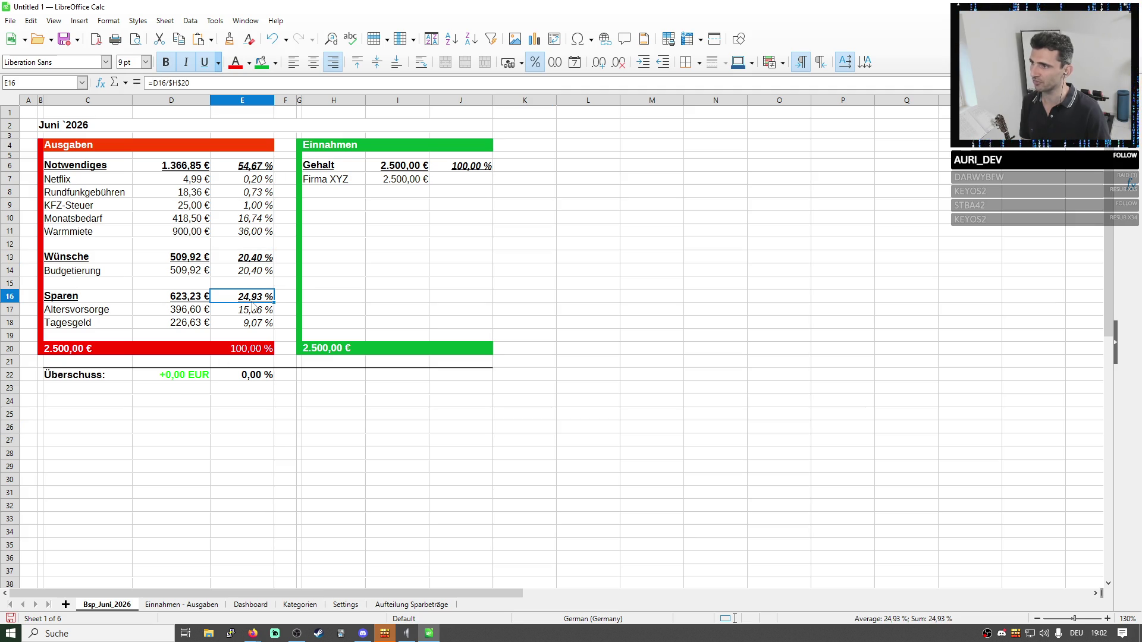
click(241, 170)
click(100, 170)
click(236, 168)
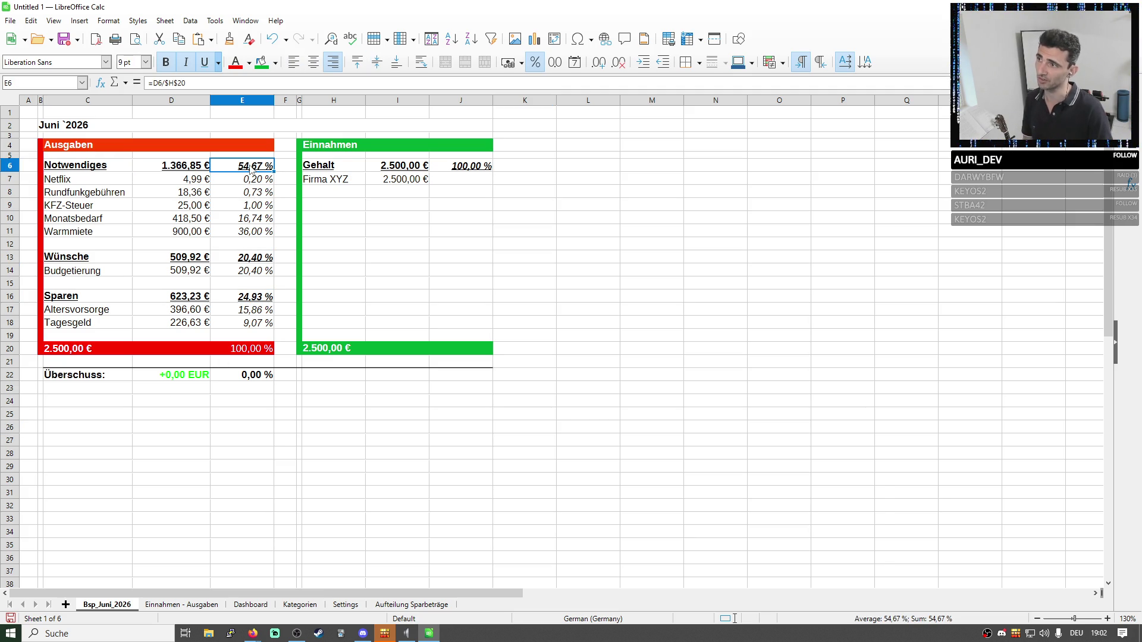
drag(245, 231, 73, 178)
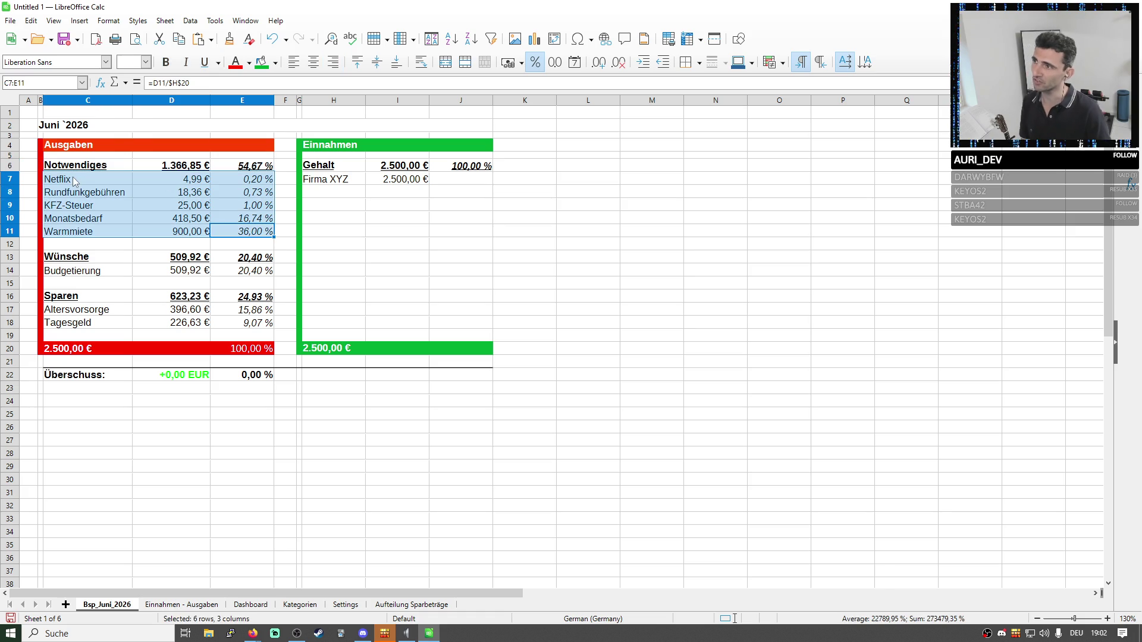
click(306, 256)
drag(115, 183, 248, 181)
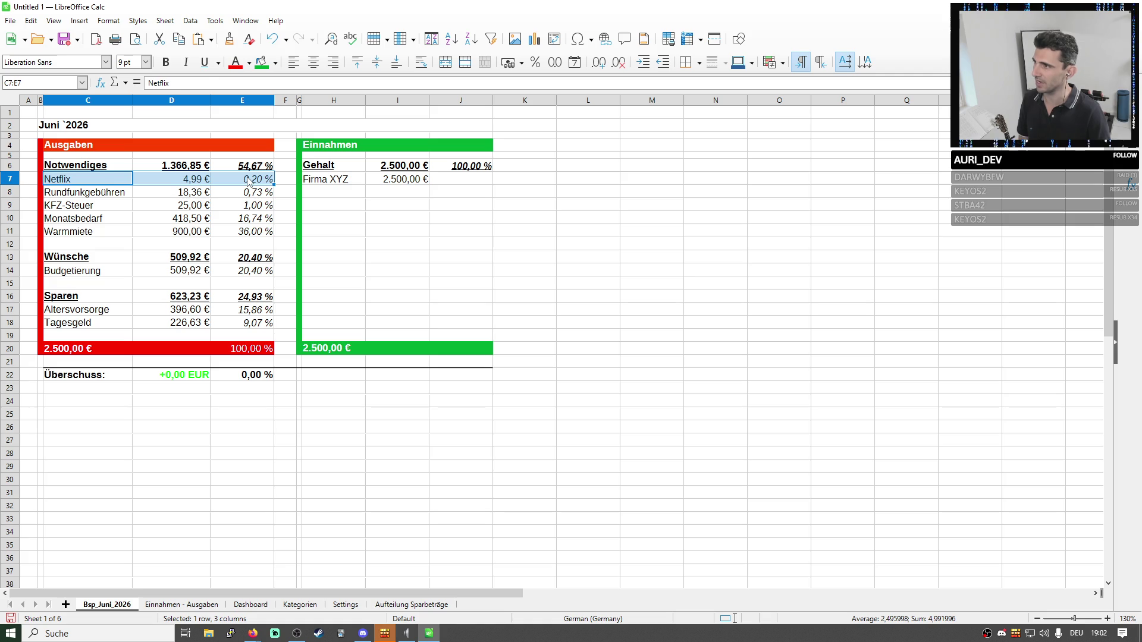
drag(108, 192, 171, 192)
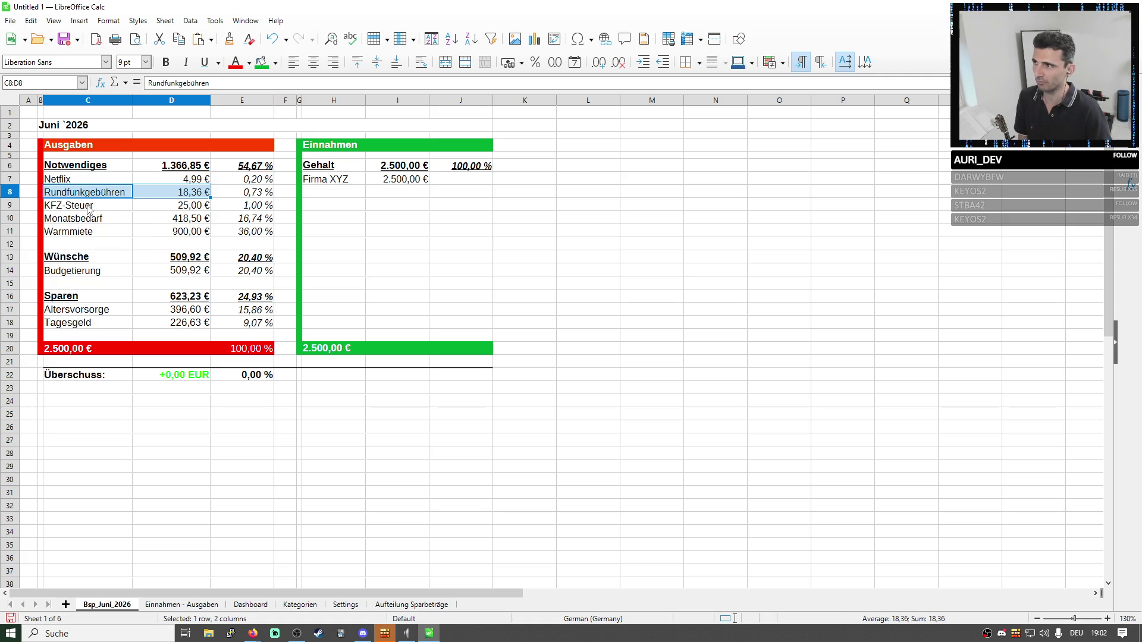
drag(88, 208, 243, 208)
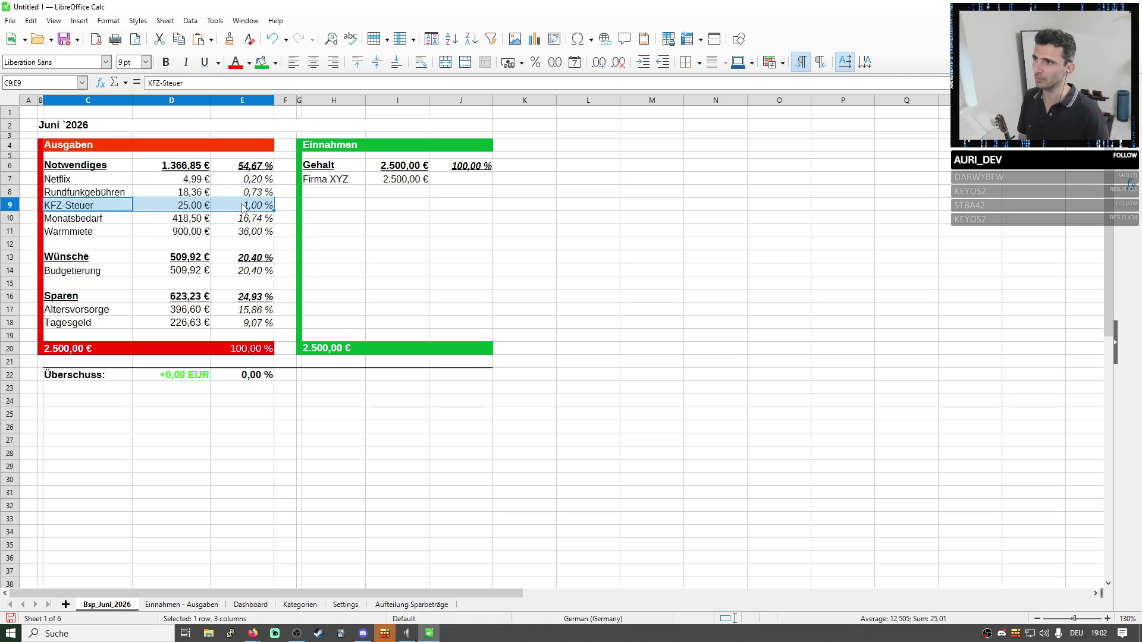
Clear the KFZ-Steuer amount to watch the share change, then undo to restore 25,00 €.
click(154, 209)
text(0)
key(Return)
click(254, 167)
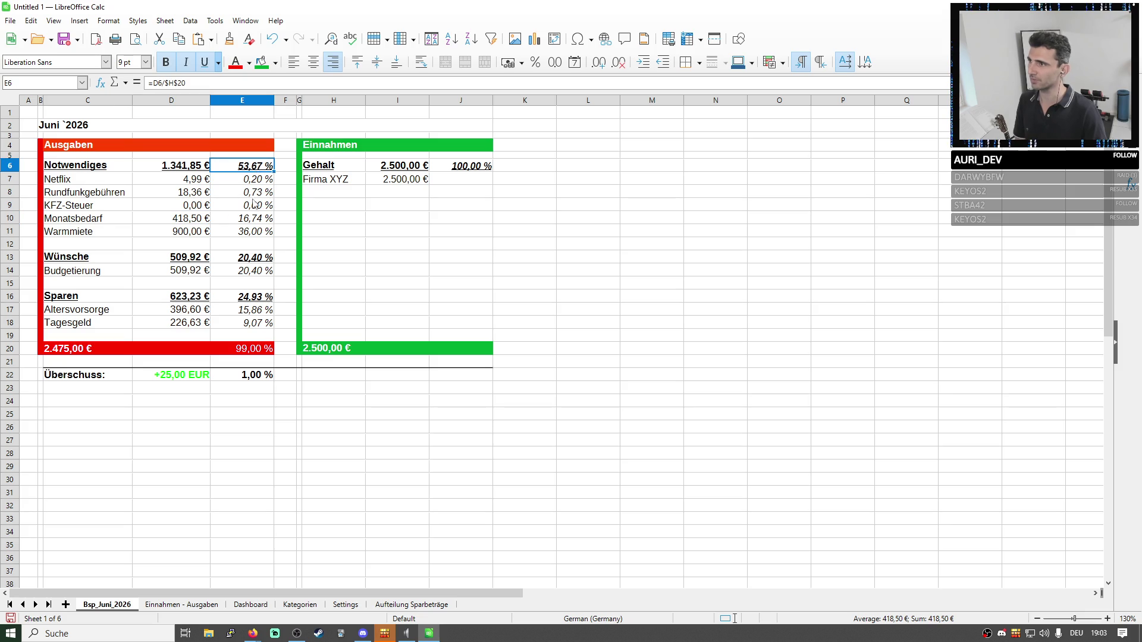
click(99, 219)
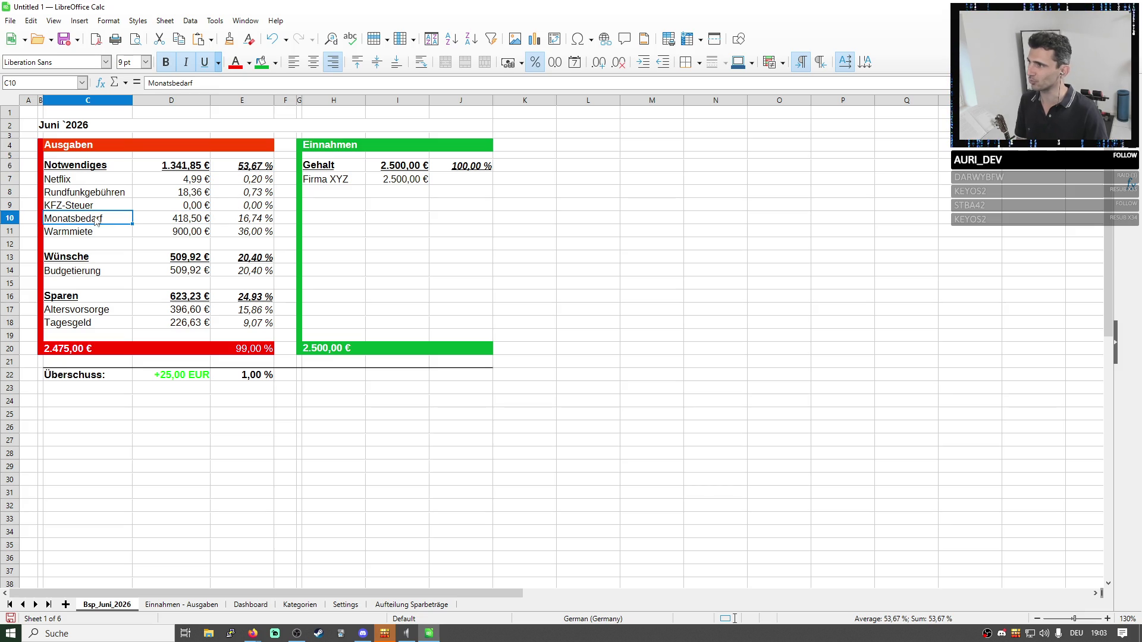
click(193, 223)
key(ctrl+z)
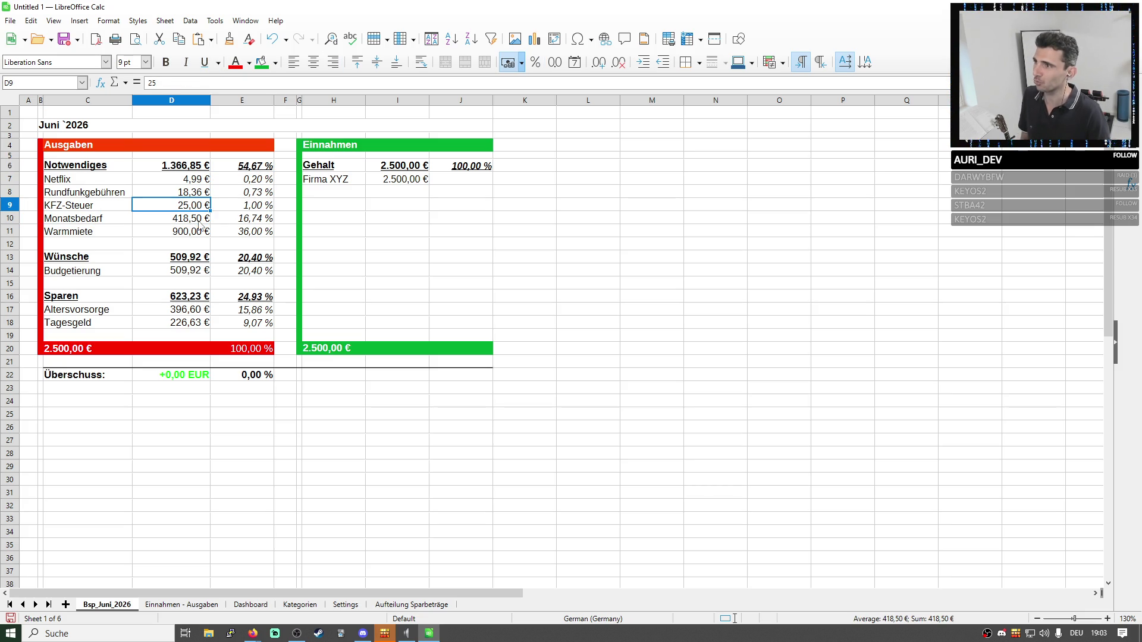
Select D7:D11 to verify the Notwendiges sum and inspect the percentage formula in E6.
drag(192, 179, 200, 231)
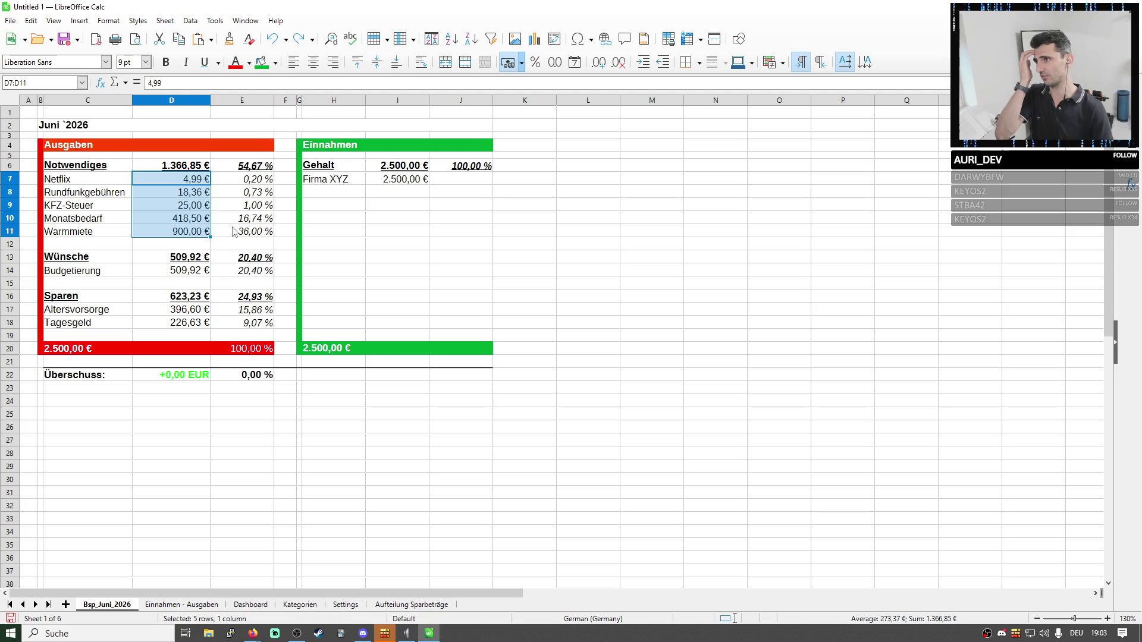
click(267, 171)
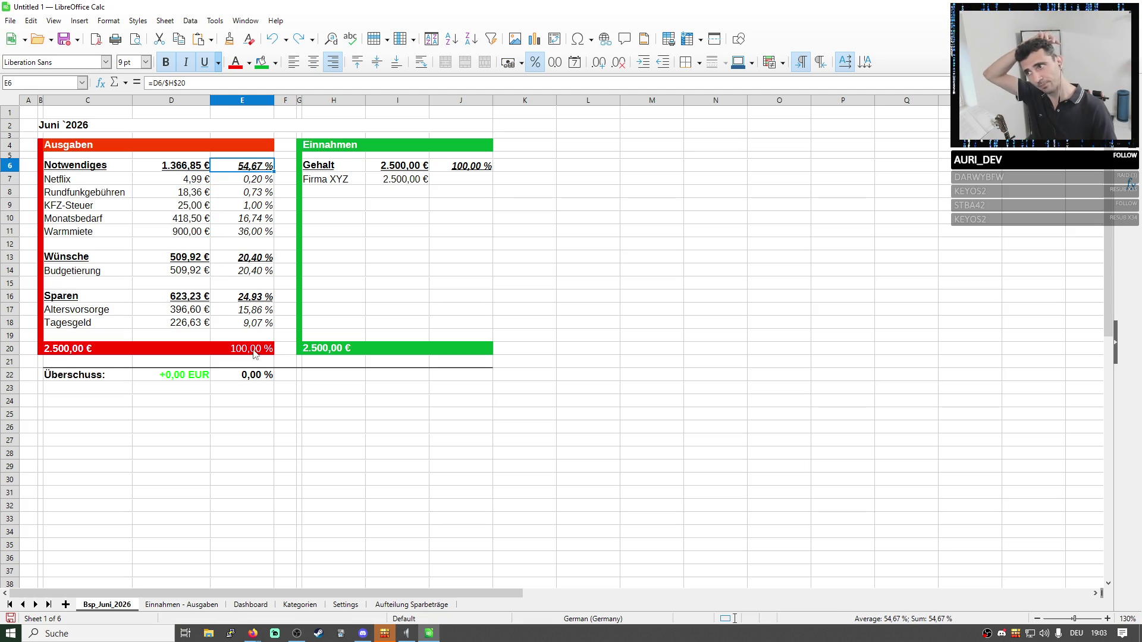
drag(258, 350, 89, 156)
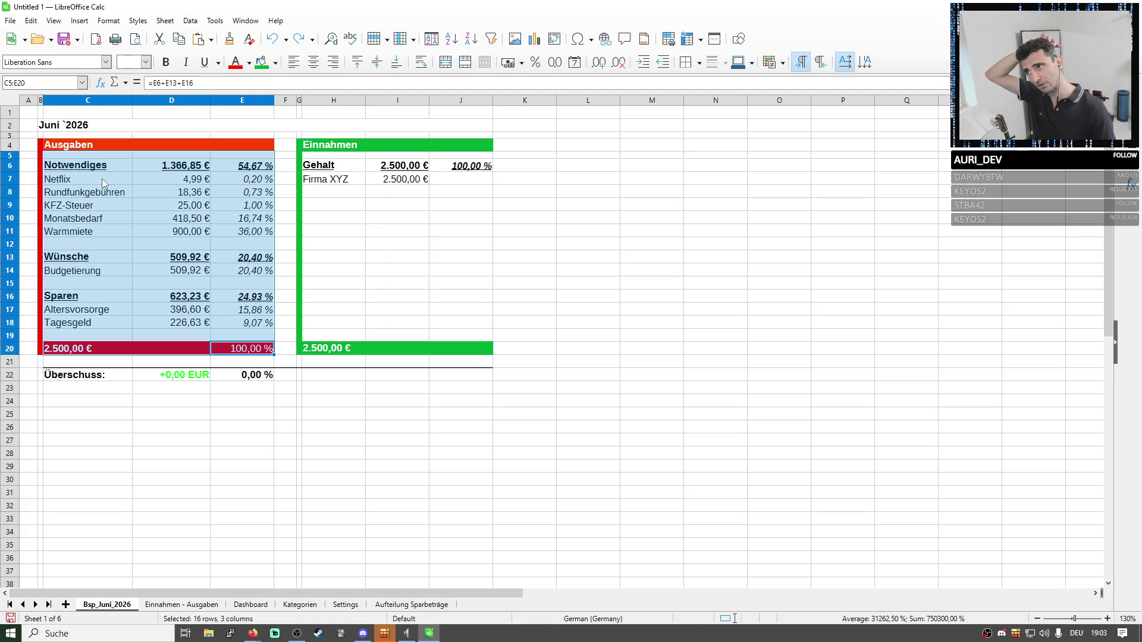
click(202, 213)
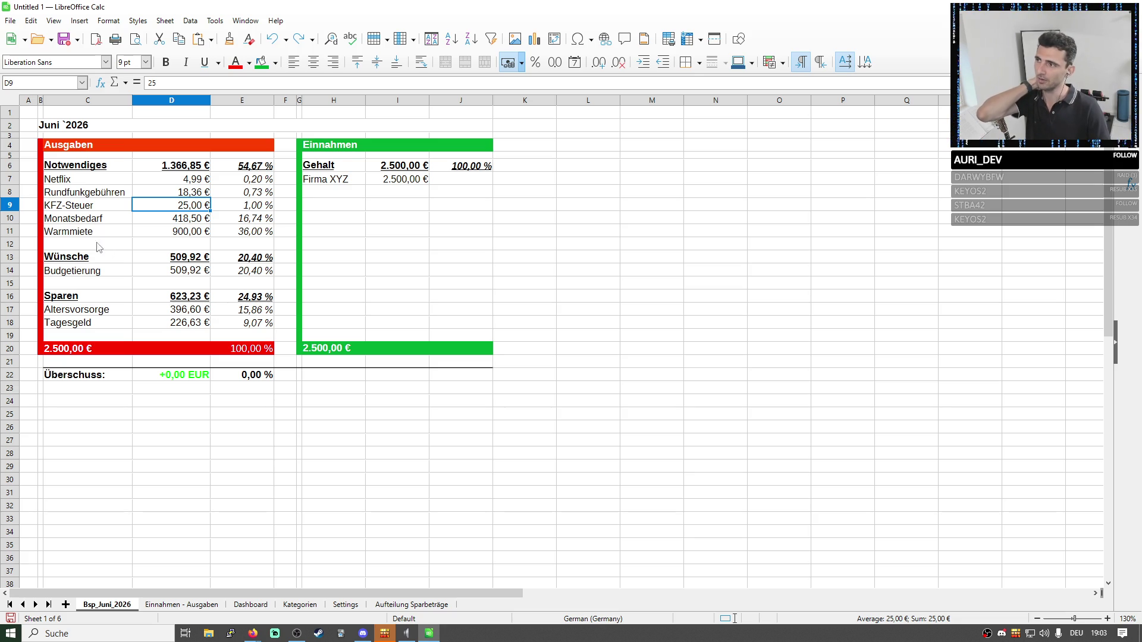
click(16, 219)
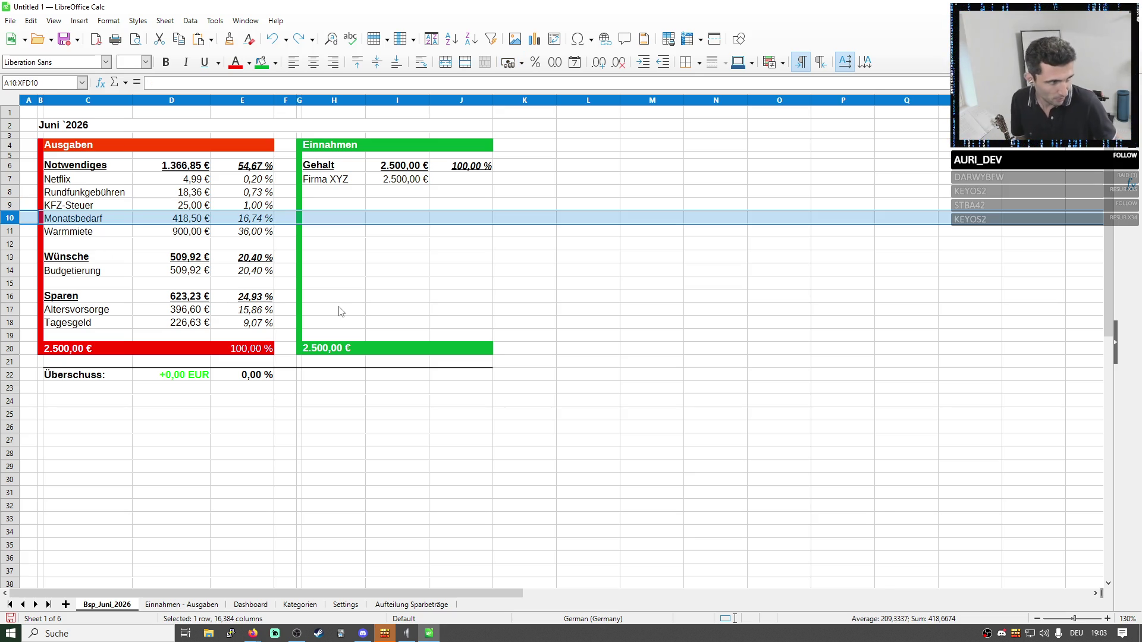
click(399, 459)
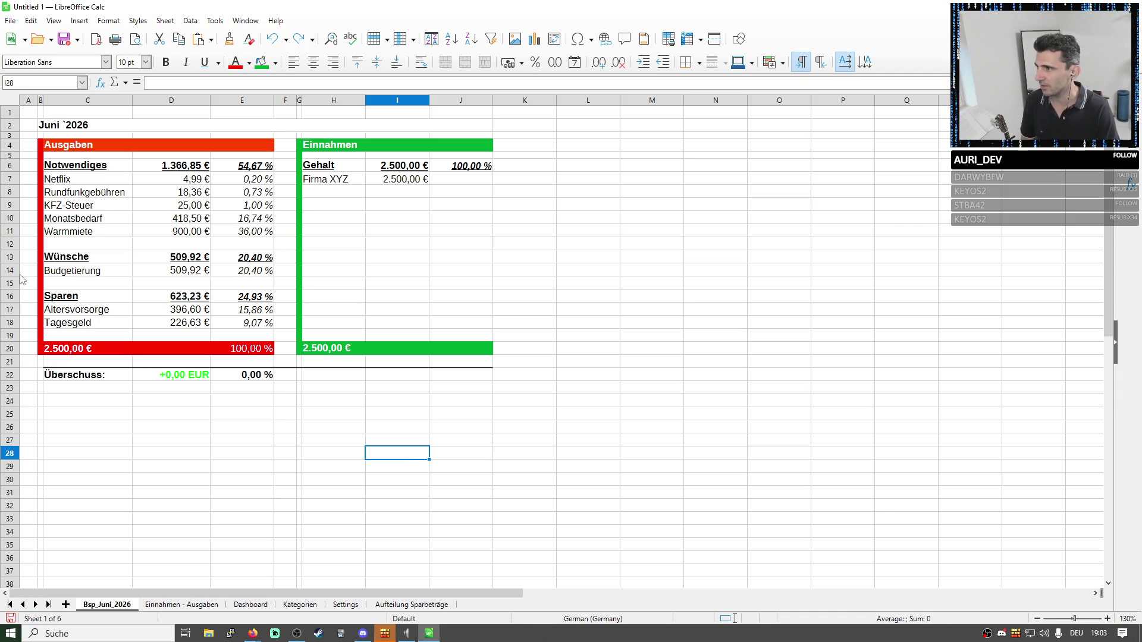
click(186, 606)
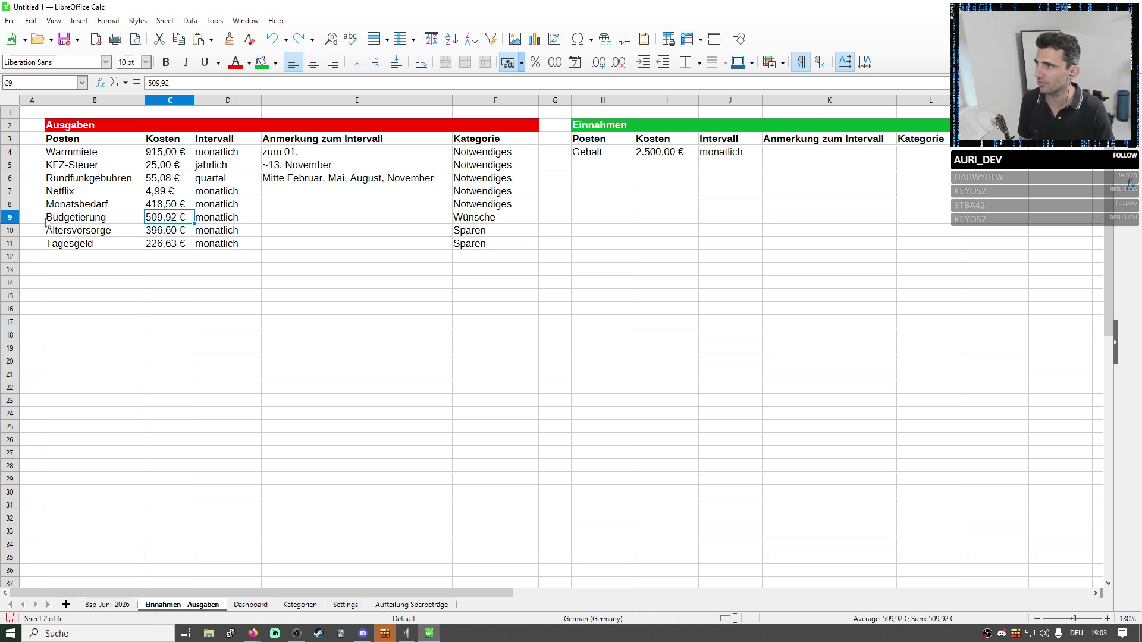
Delete the Budgetierung, Altersvorsorge and Tagesgeld rows 9–11 on Einnahmen - Ausgaben.
drag(10, 217, 10, 243)
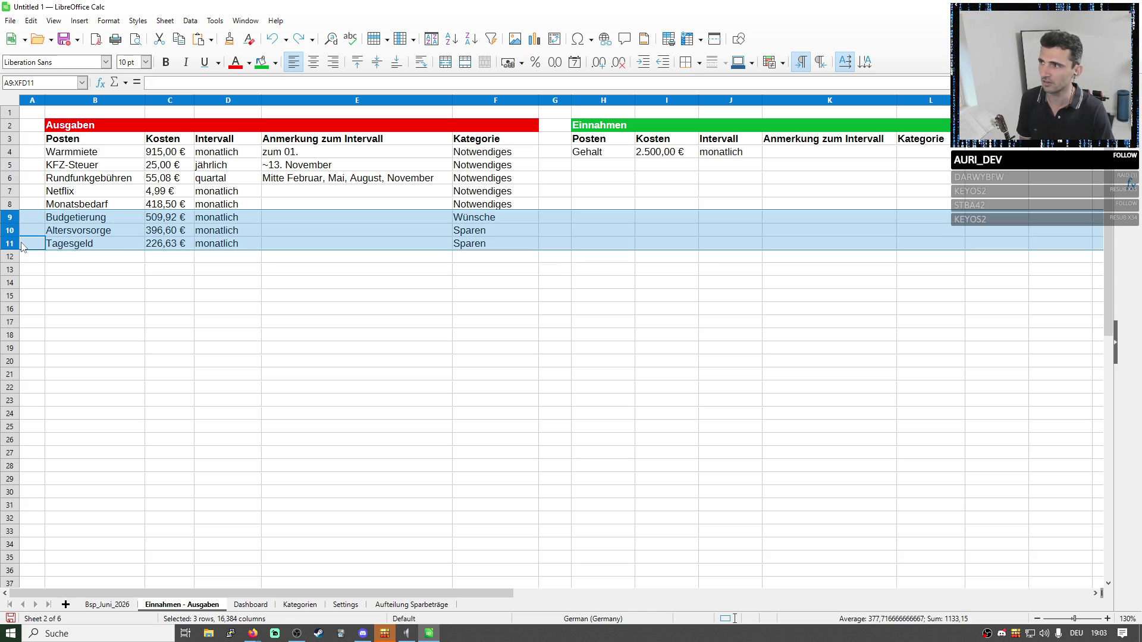
key(Delete)
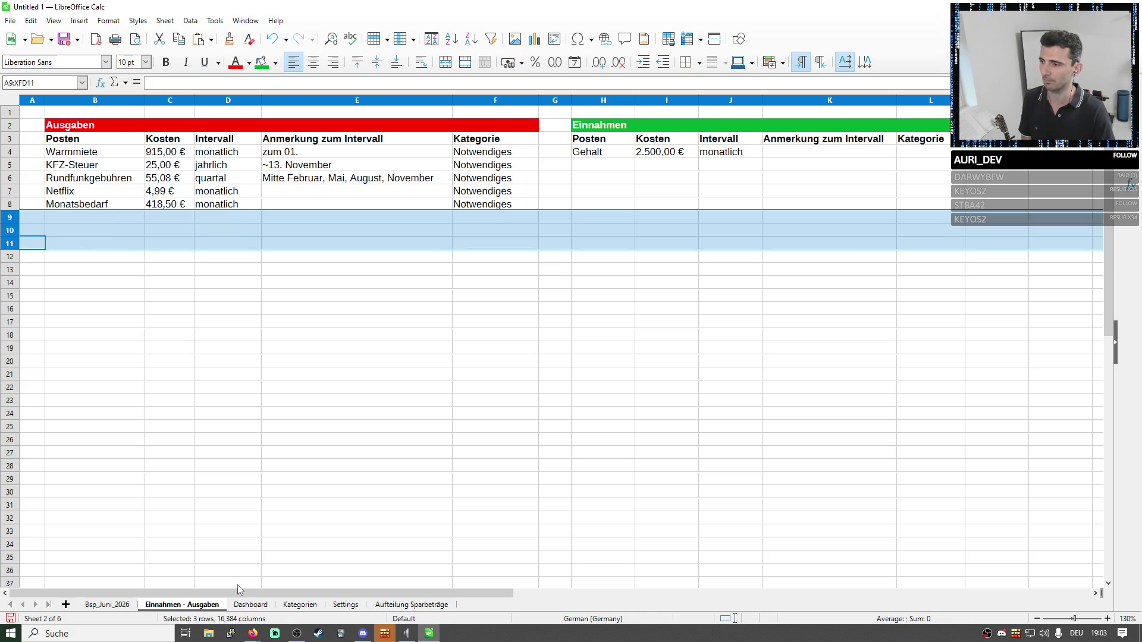
click(111, 606)
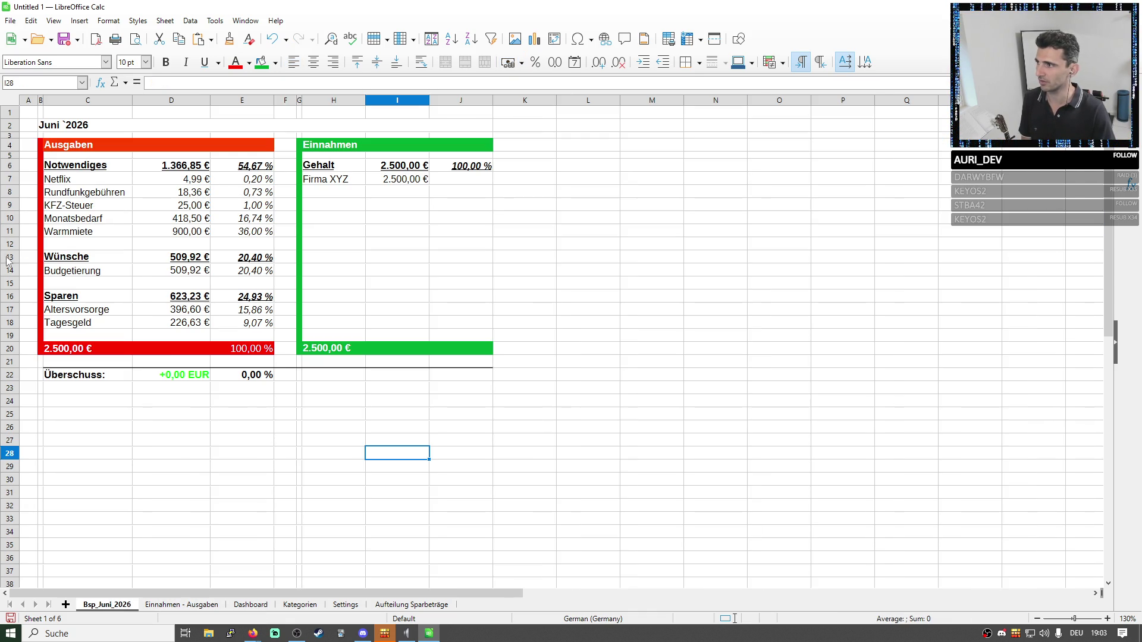
Delete rows 13–18 holding the Wünsche and Sparen blocks, leaving a +1.133,15 EUR surplus.
drag(8, 257, 8, 322)
key(Delete)
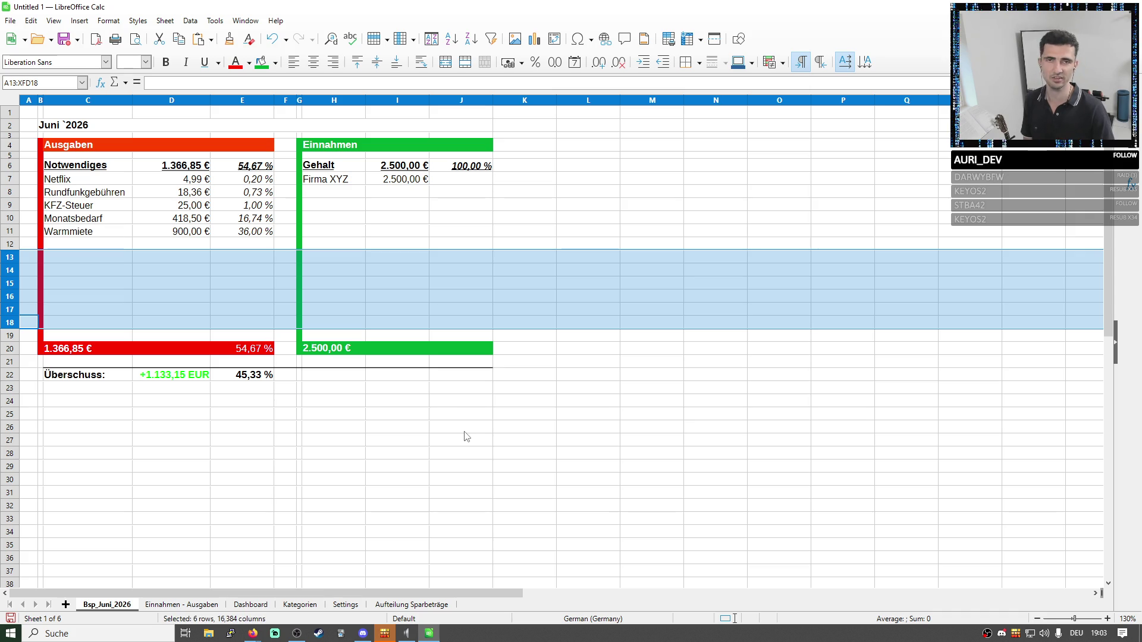
click(157, 378)
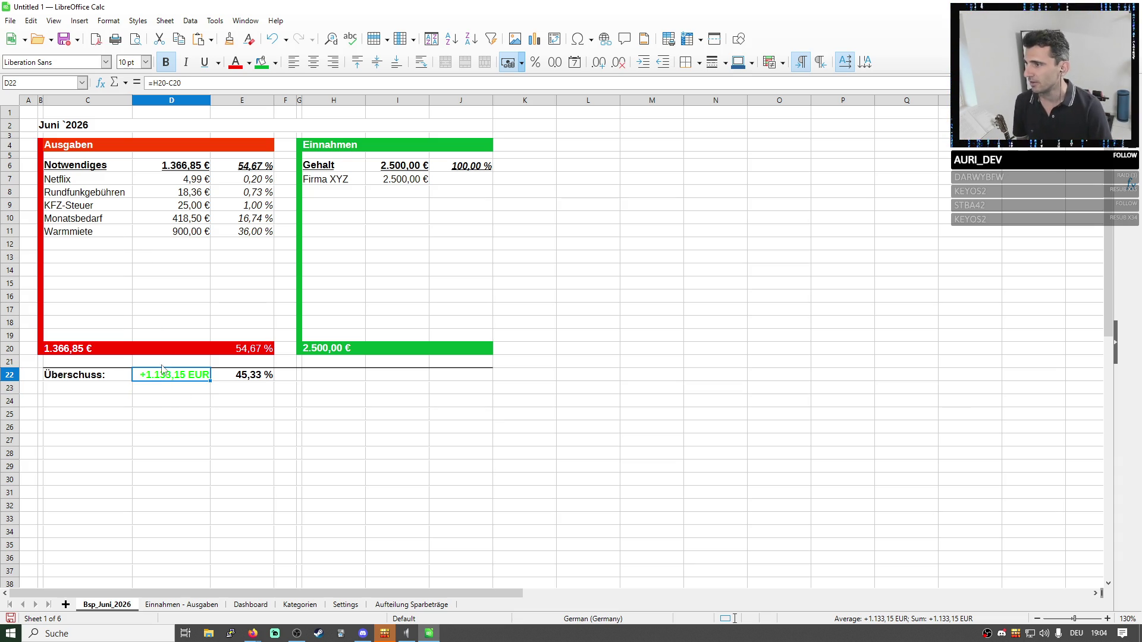
click(118, 402)
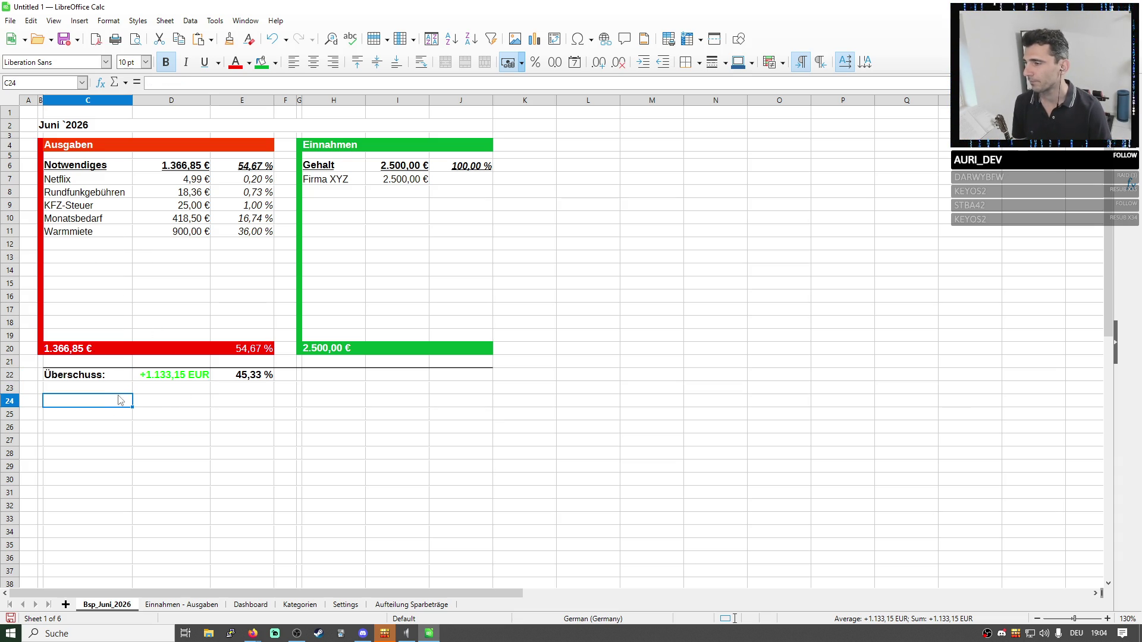
click(213, 324)
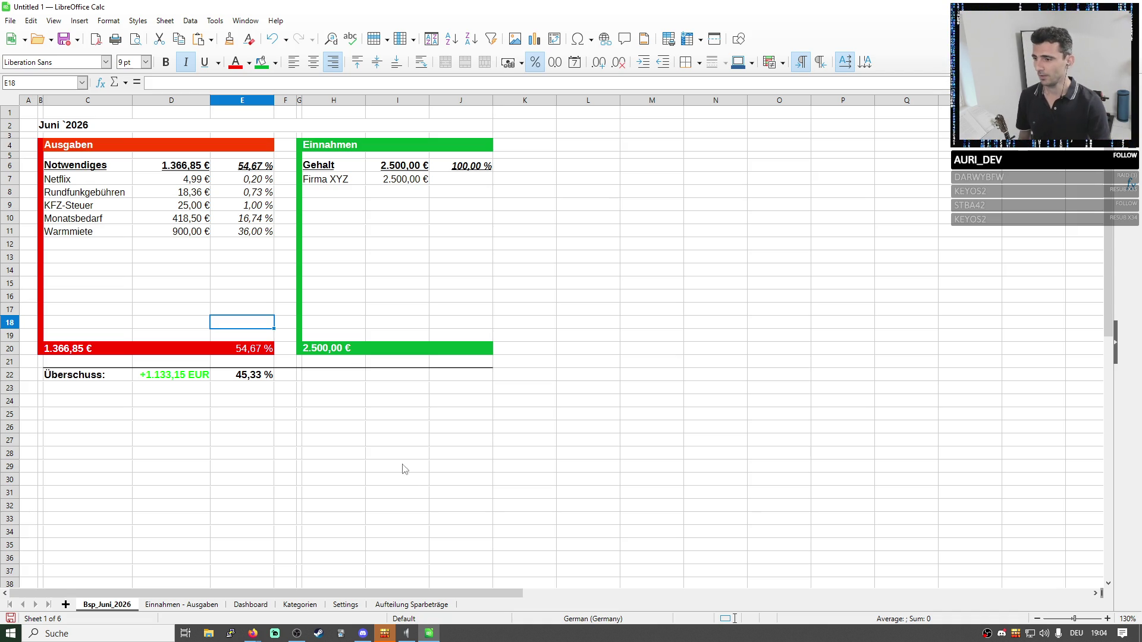
click(344, 606)
drag(348, 130, 388, 183)
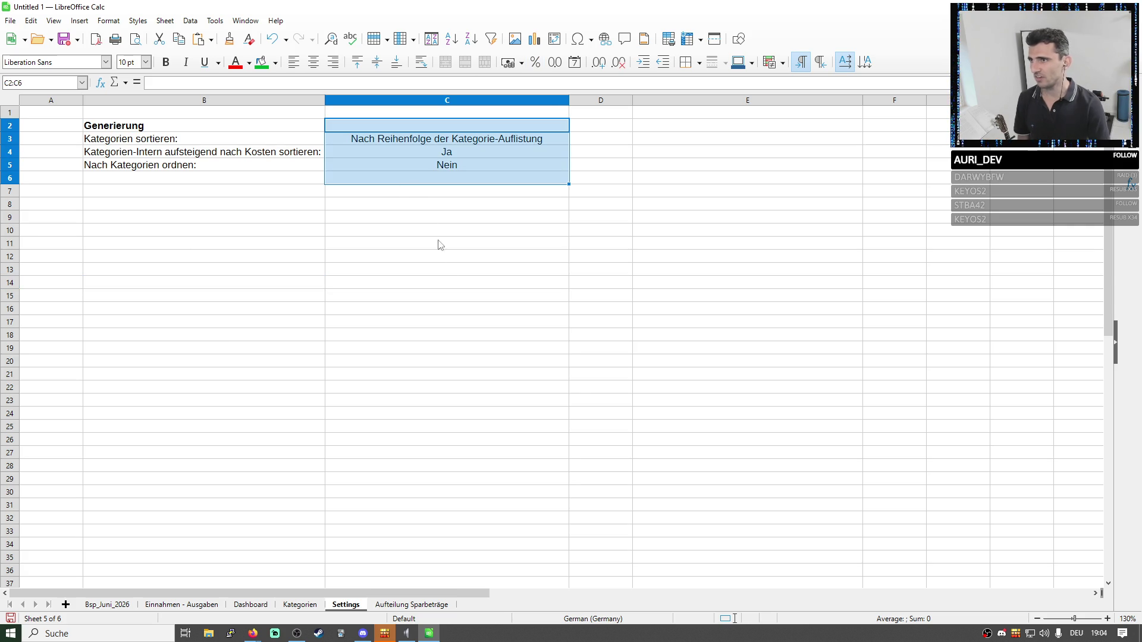
click(418, 606)
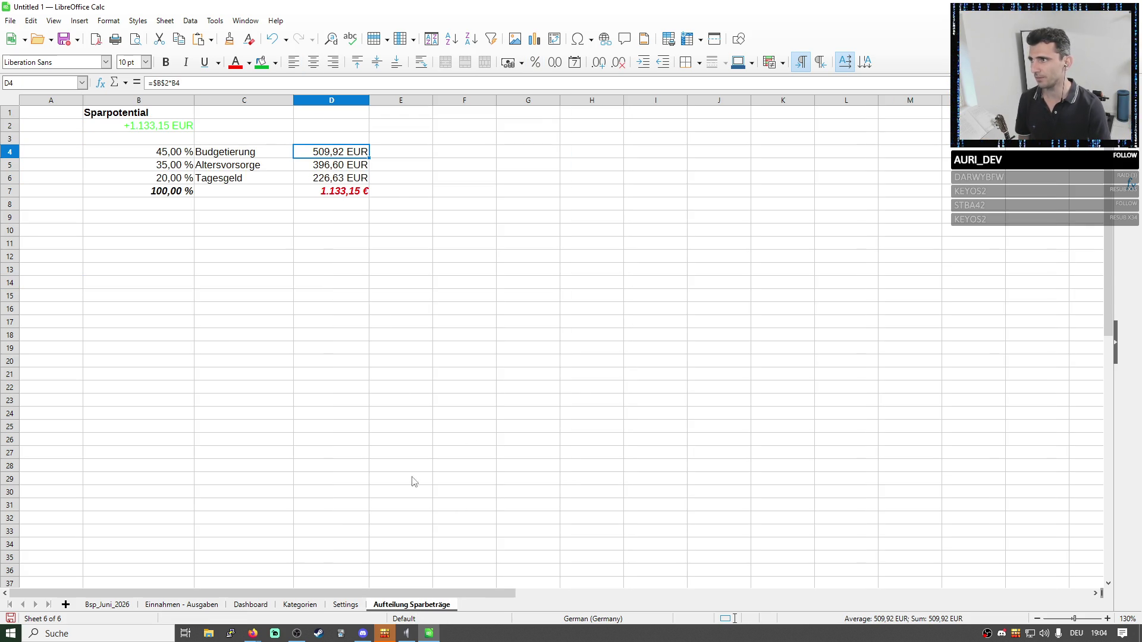
drag(152, 152, 357, 334)
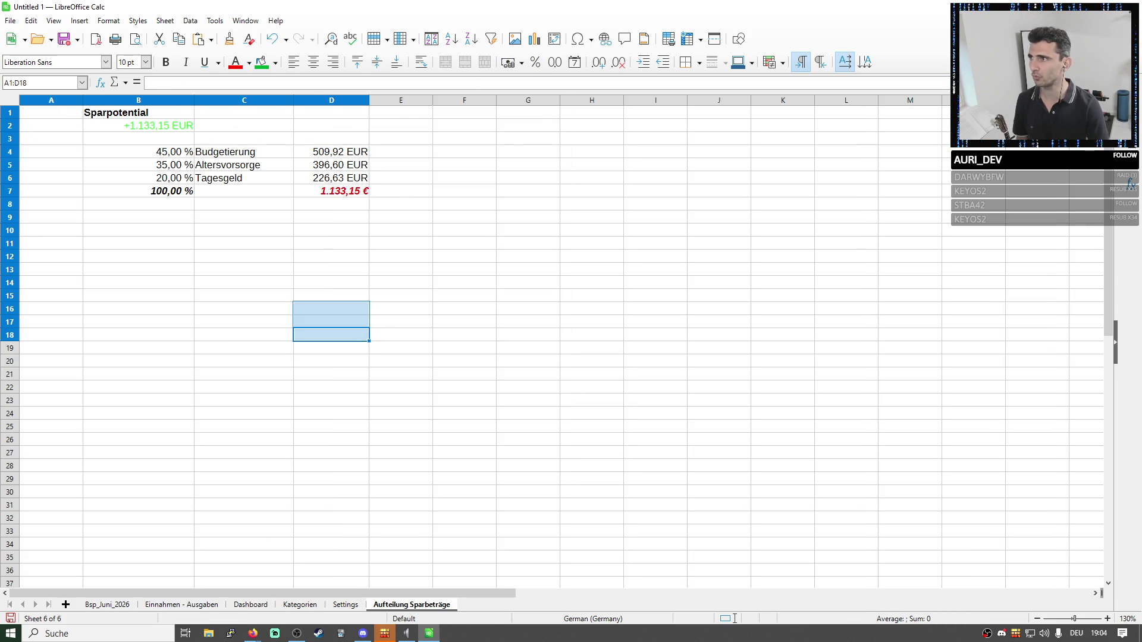
drag(51, 112, 330, 335)
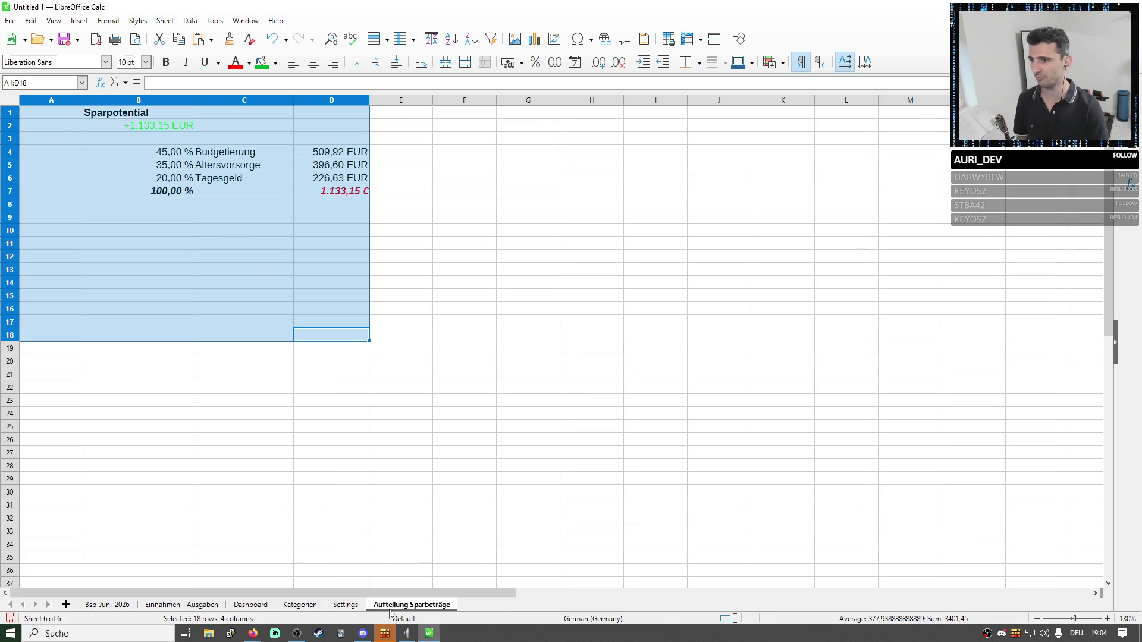
click(277, 317)
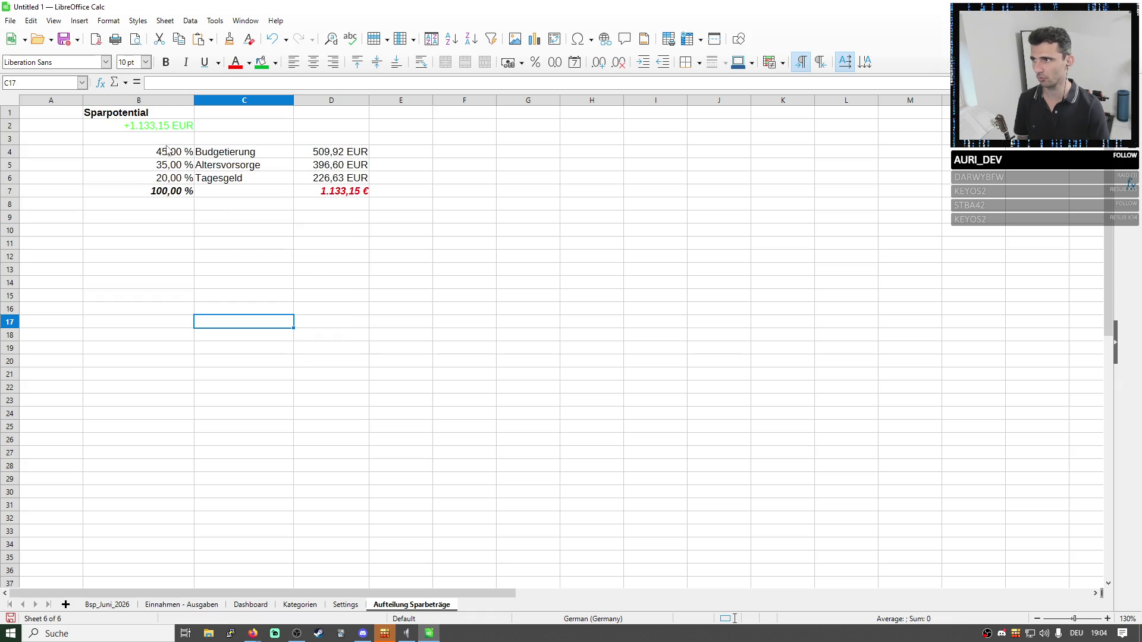
drag(167, 150, 357, 204)
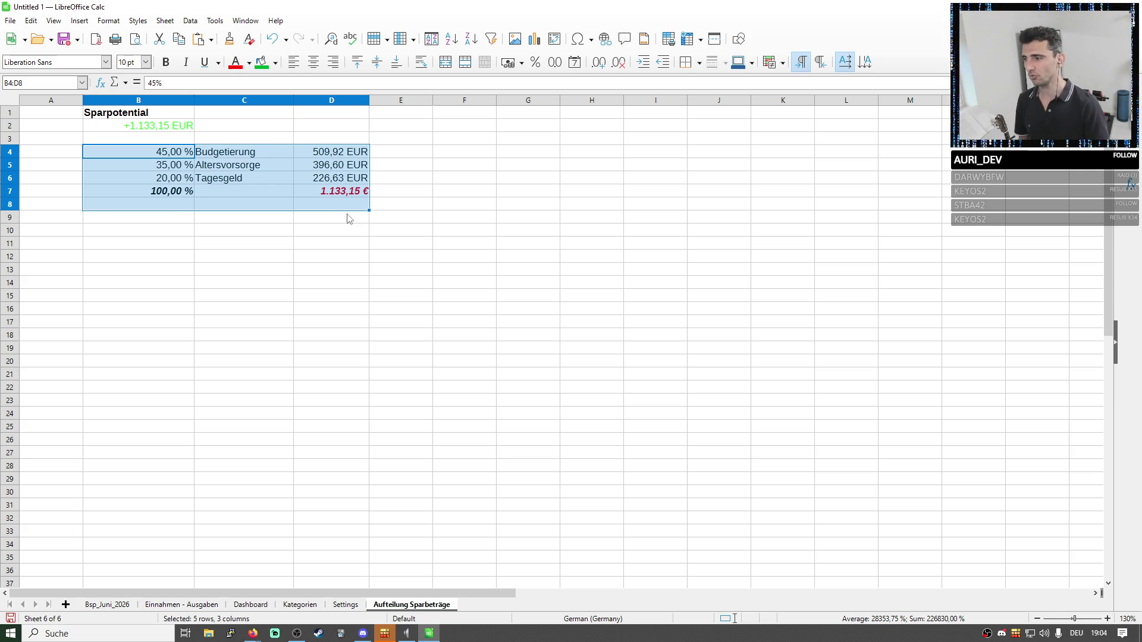
click(192, 606)
drag(99, 217, 527, 326)
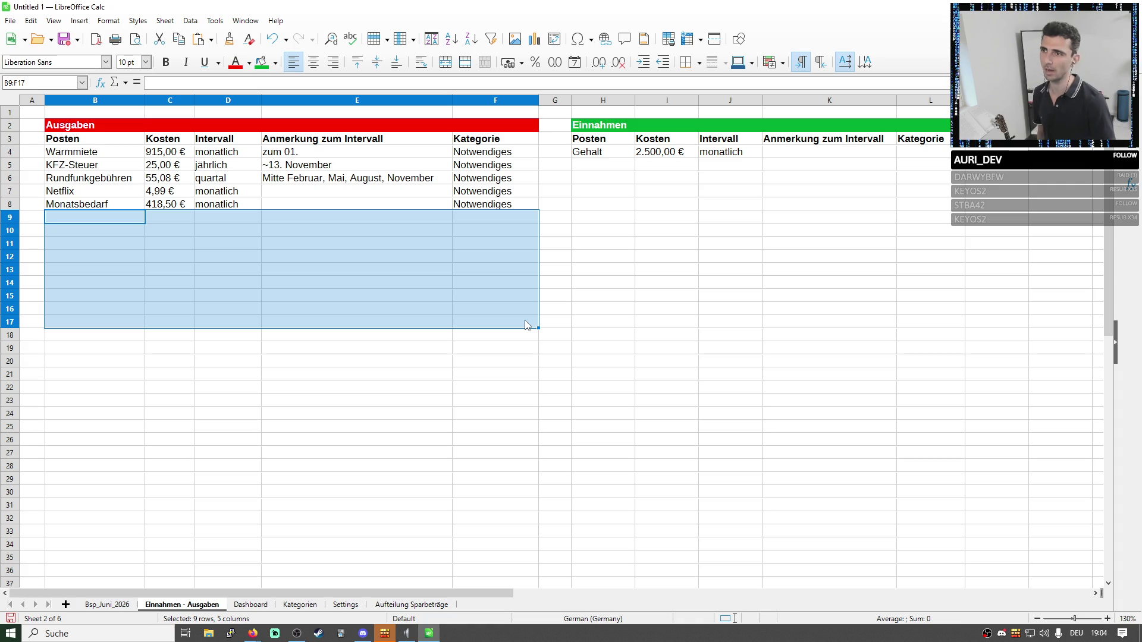
click(308, 241)
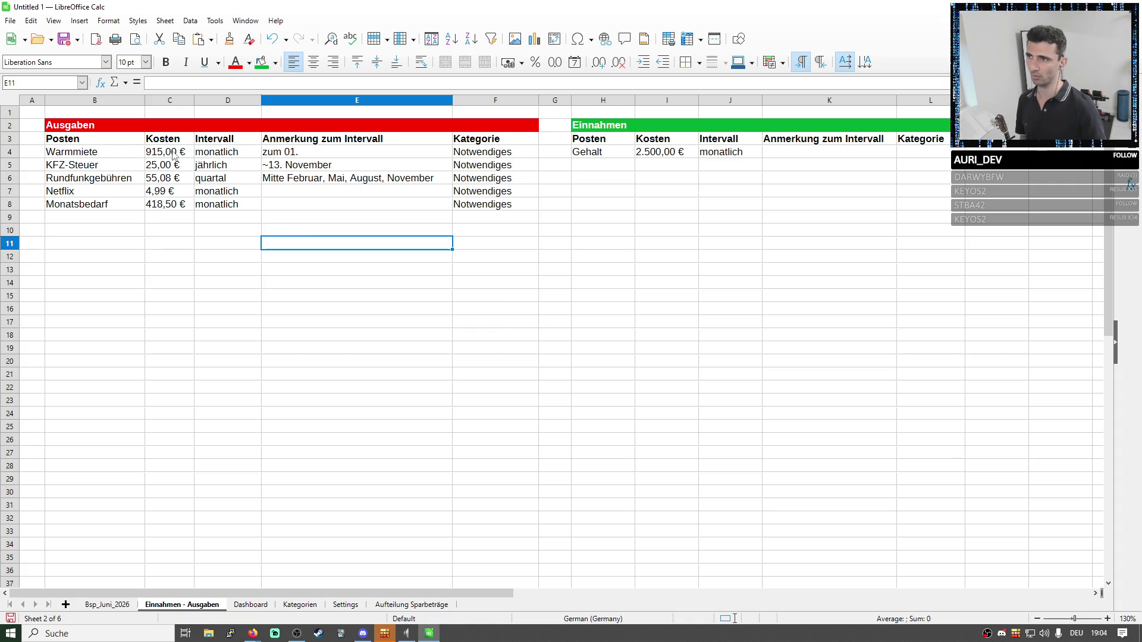
mouse_move(105, 132)
mouse_down()
mouse_move(230, 140)
mouse_move(470, 208)
mouse_up()
click(602, 191)
mouse_move(598, 125)
mouse_down()
mouse_move(607, 164)
mouse_move(857, 248)
mouse_up()
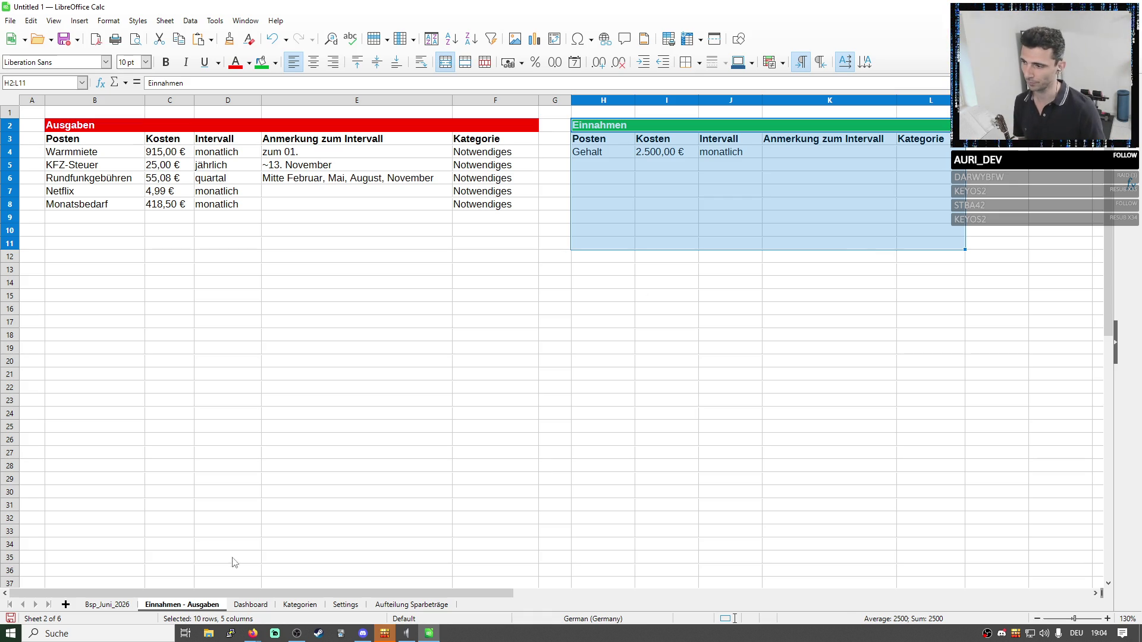
click(107, 604)
click(156, 454)
click(169, 375)
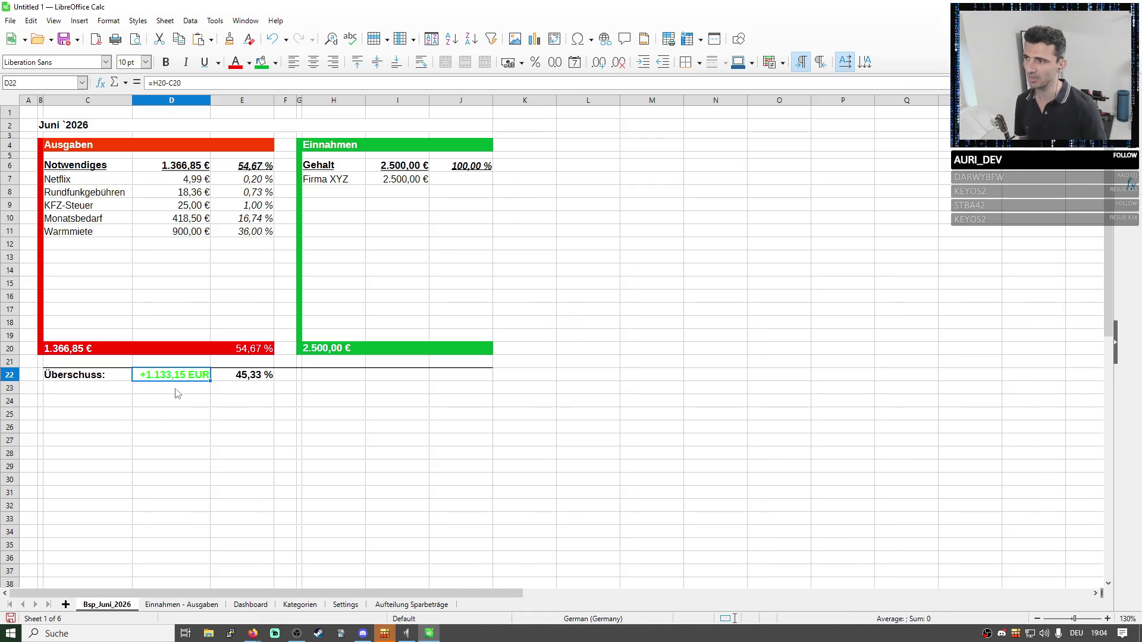
drag(73, 375, 737, 381)
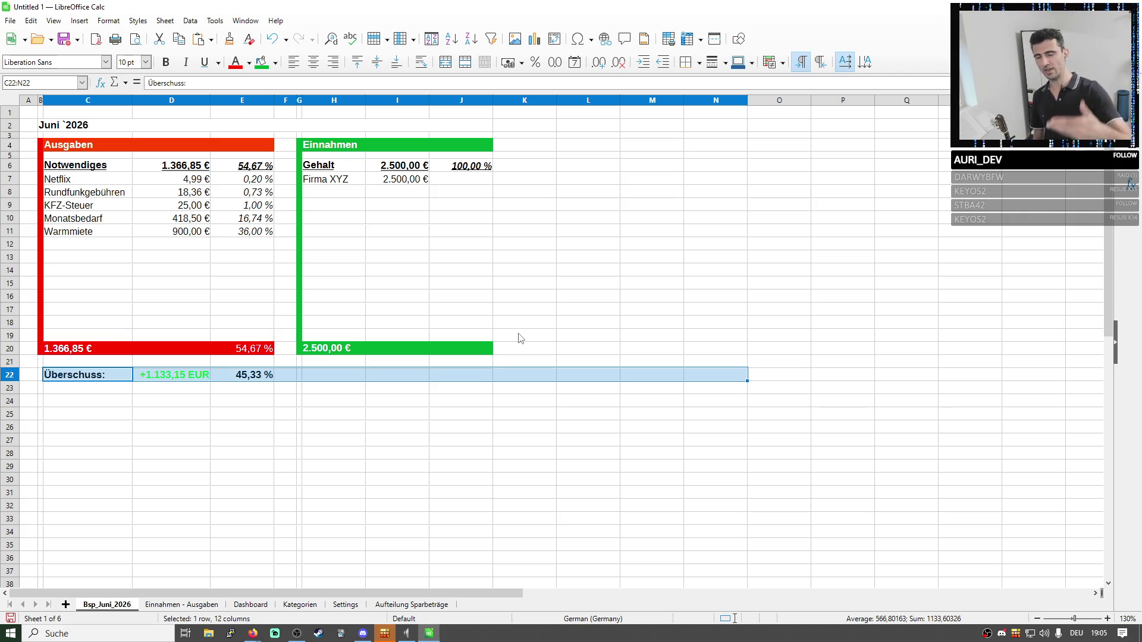
drag(72, 257, 230, 343)
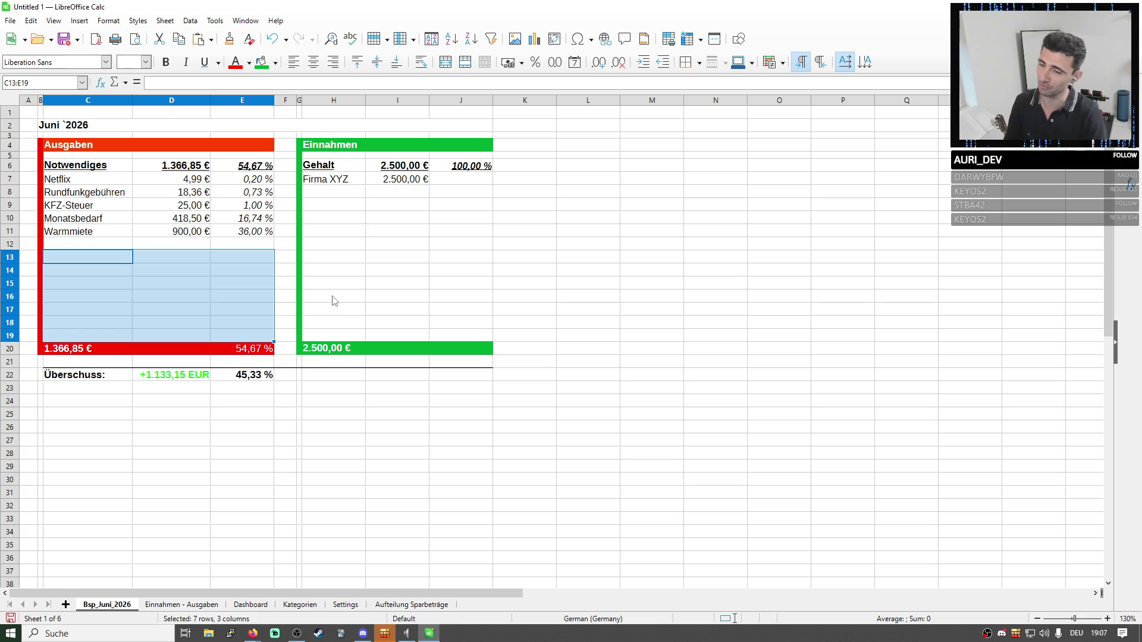
click(375, 218)
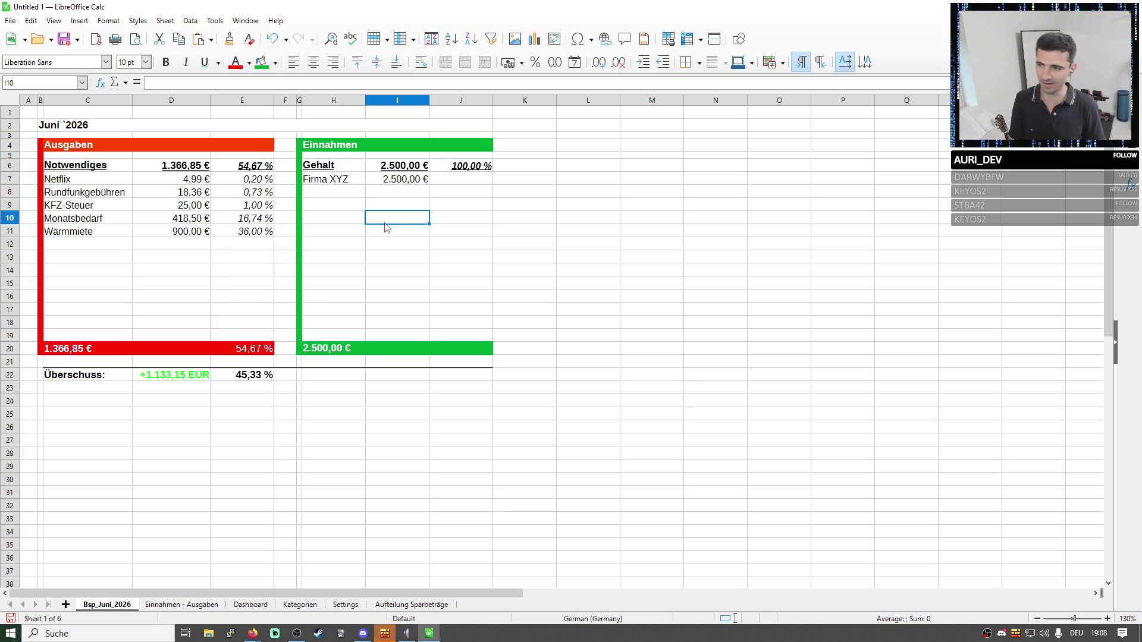
click(266, 379)
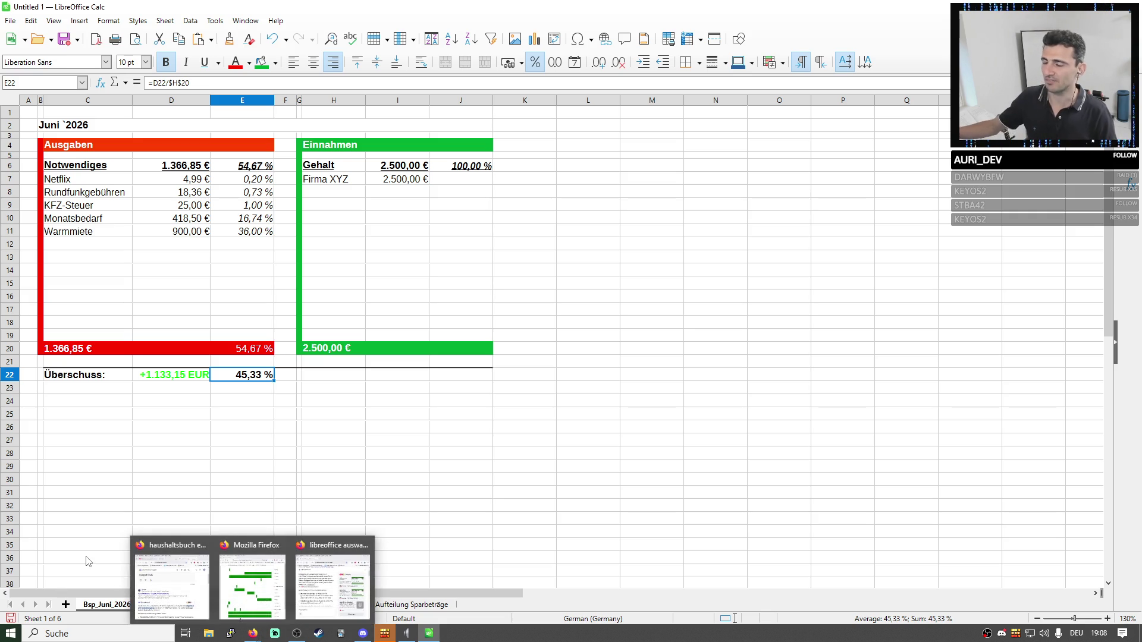
click(499, 283)
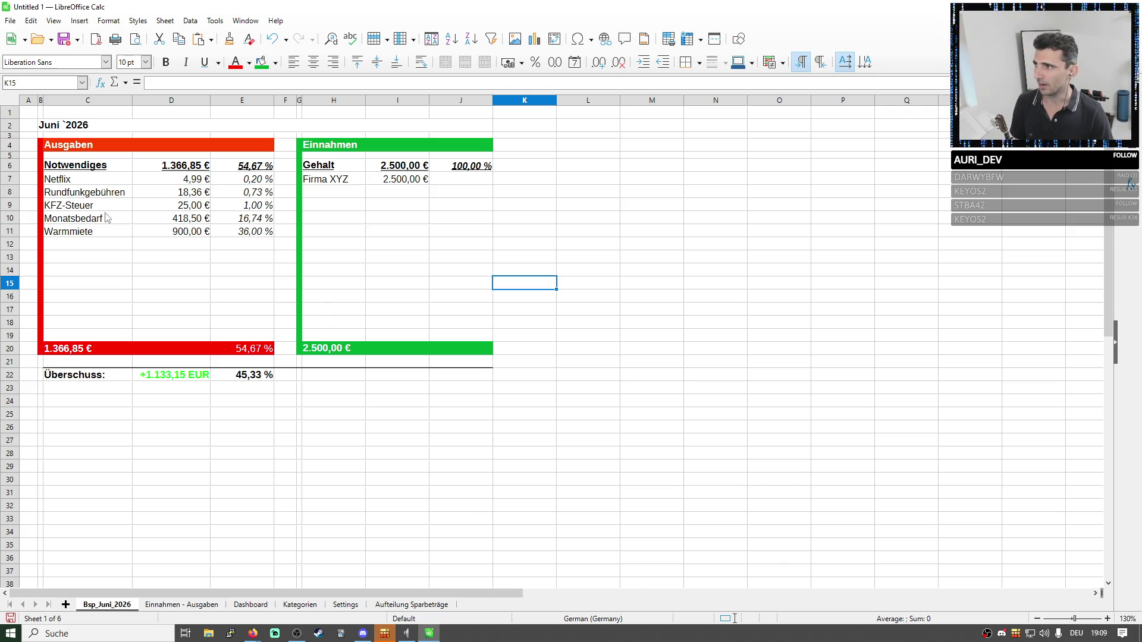
drag(62, 150, 238, 339)
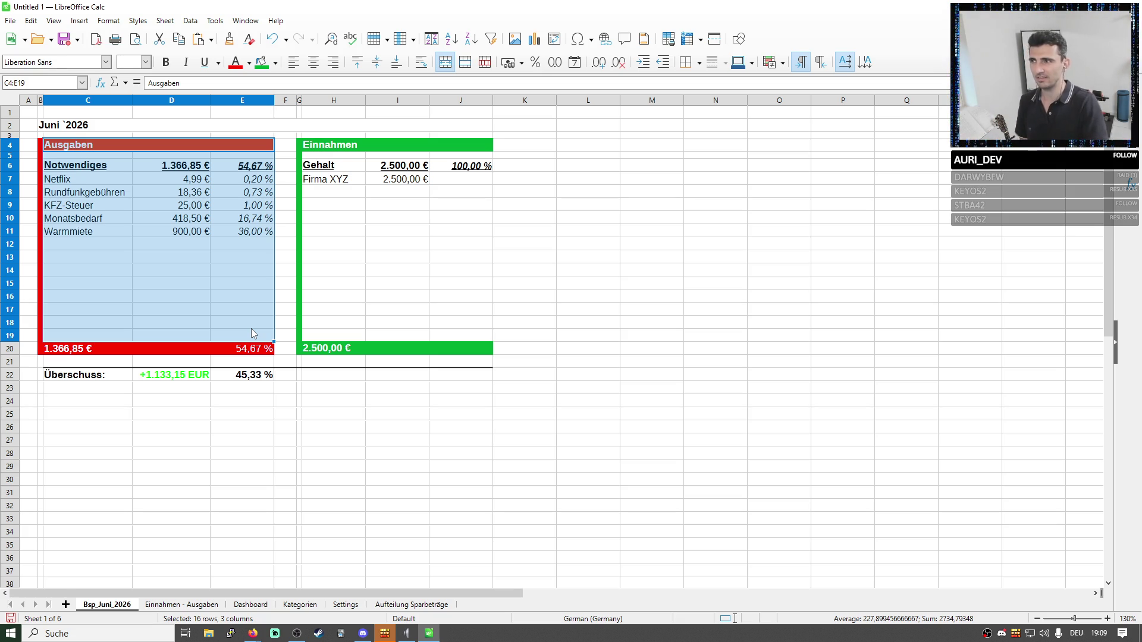
click(375, 326)
mouse_move(88, 179)
mouse_down()
mouse_move(192, 219)
mouse_move(195, 237)
mouse_up()
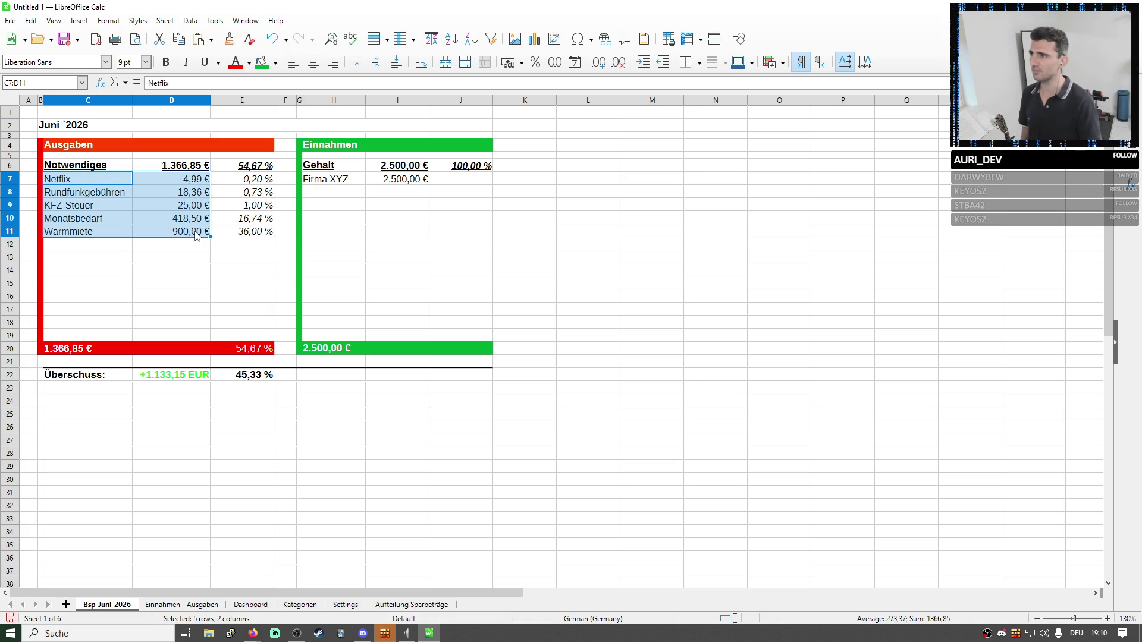
click(203, 243)
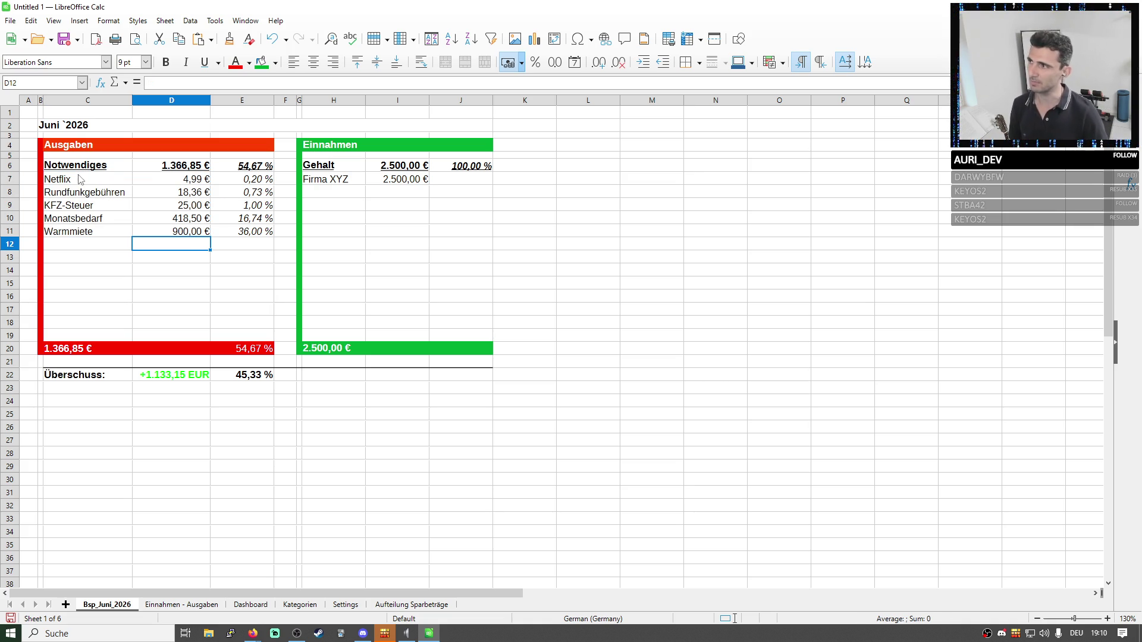
drag(79, 179, 228, 240)
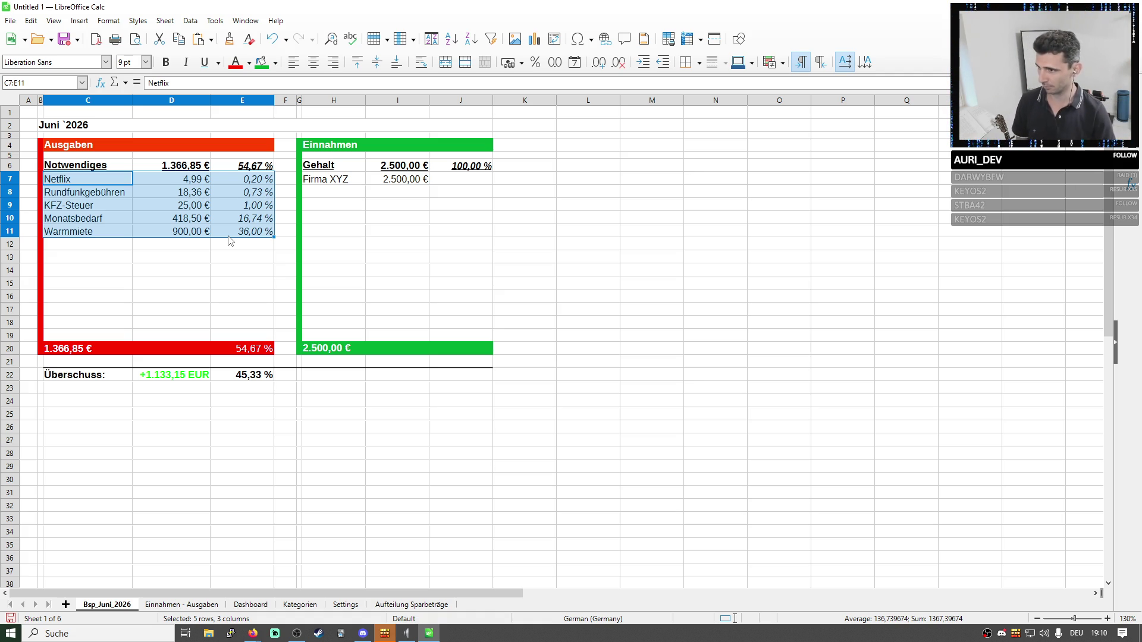
click(339, 259)
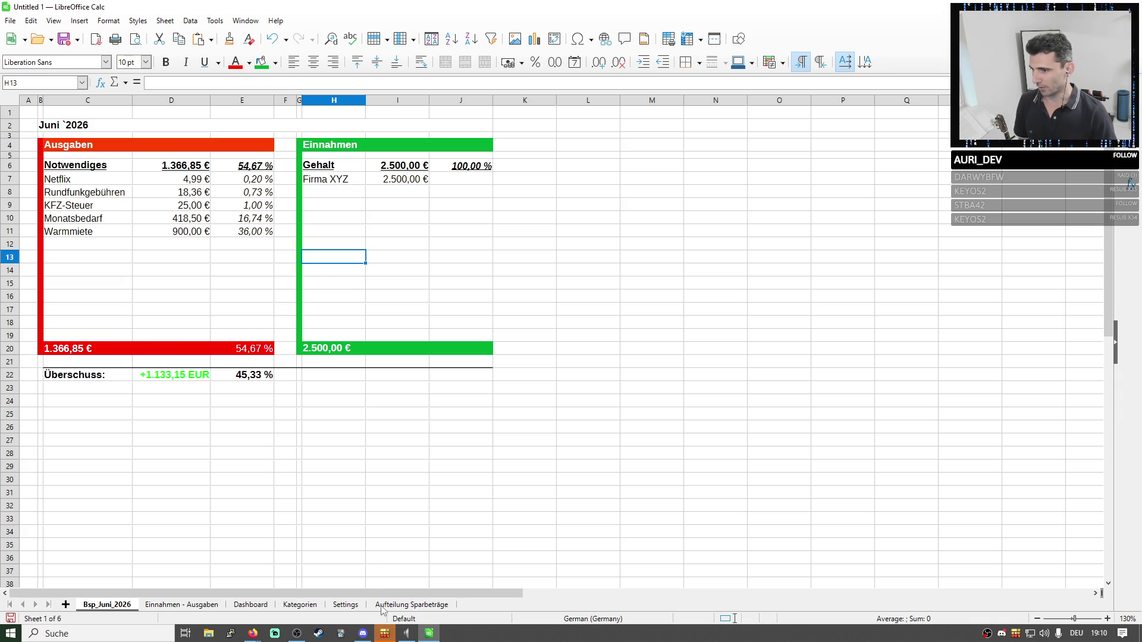
Step through the sheet tabs and narrow column A on the Kategorien sheet.
click(195, 606)
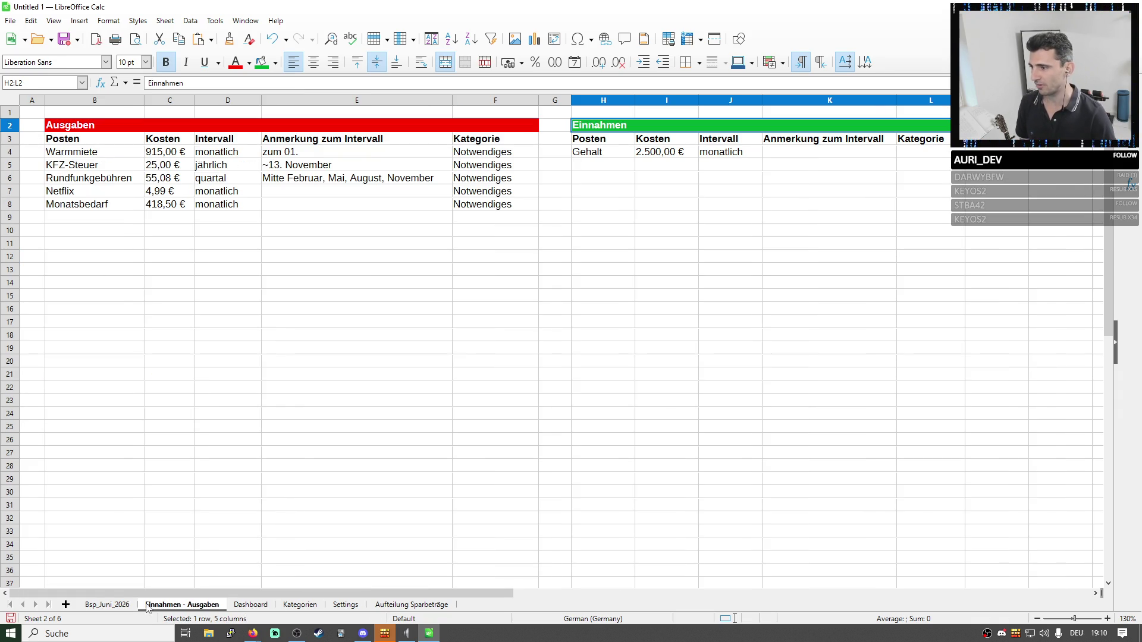
click(121, 606)
click(248, 606)
click(302, 605)
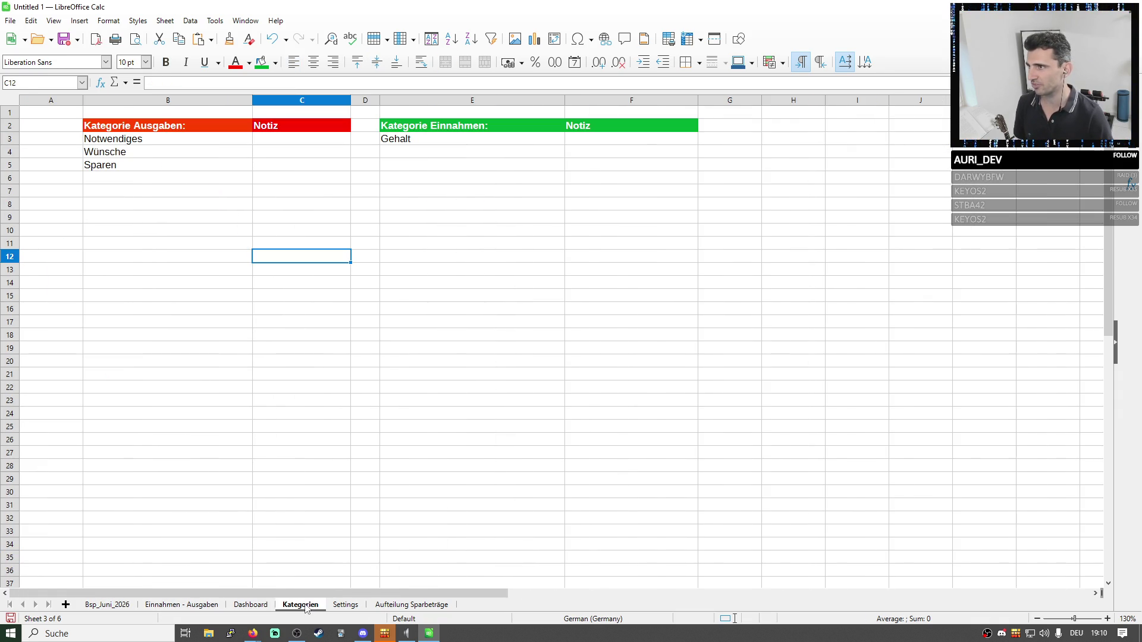
click(200, 260)
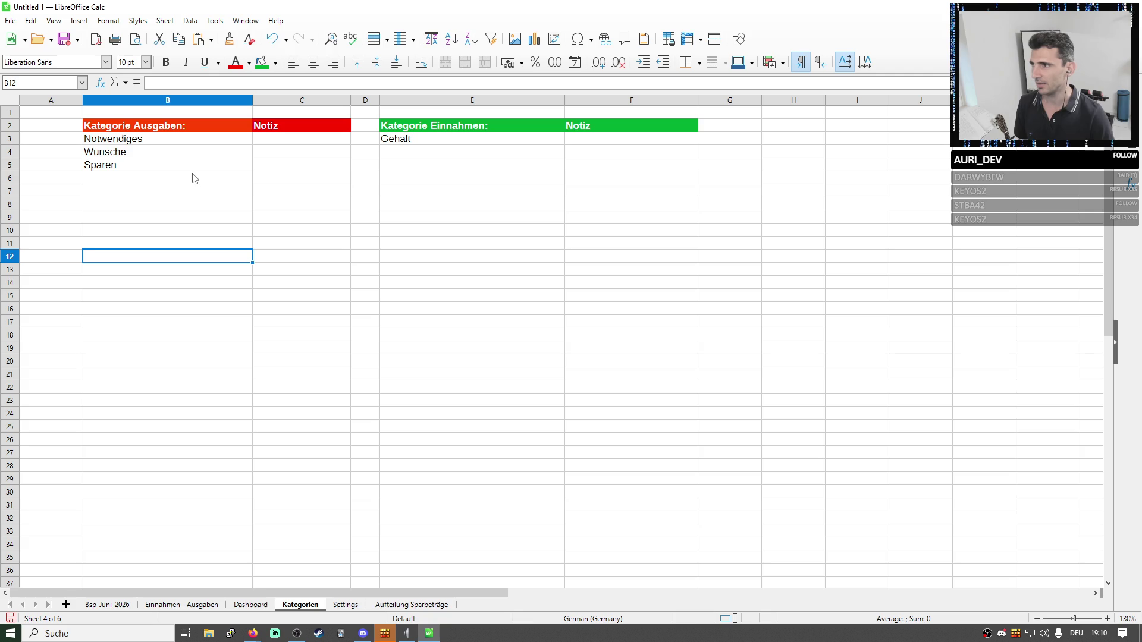
drag(84, 101, 58, 101)
click(276, 205)
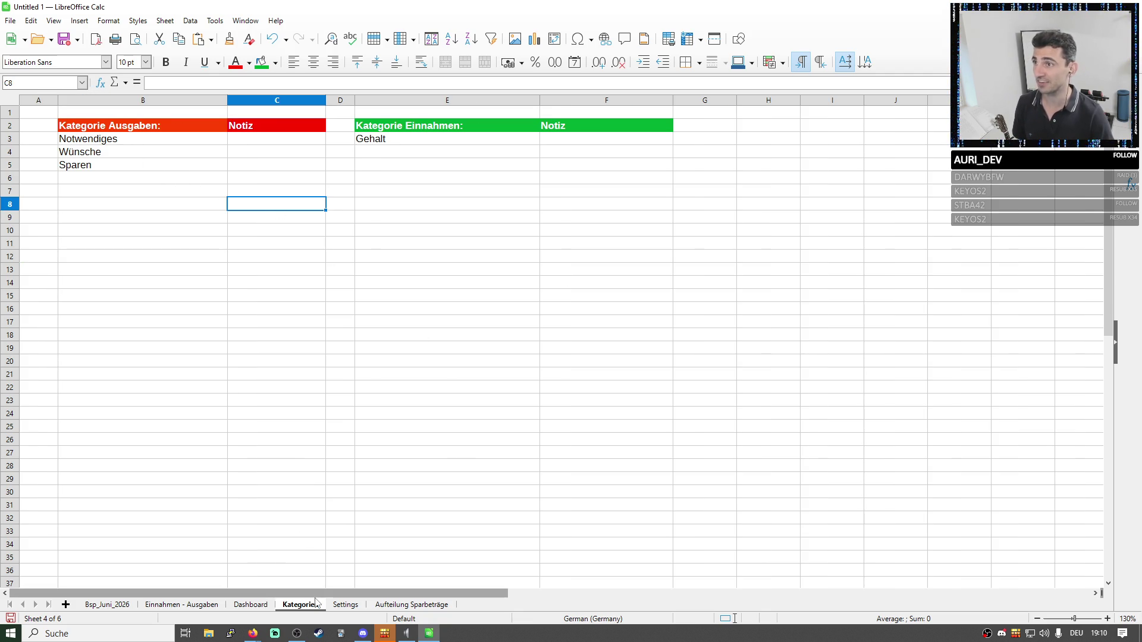
Browse Settings and Dashboard, then select the Sparpotential block B1:D10 on Aufteilung Sparbeträge.
click(442, 377)
drag(148, 143, 164, 172)
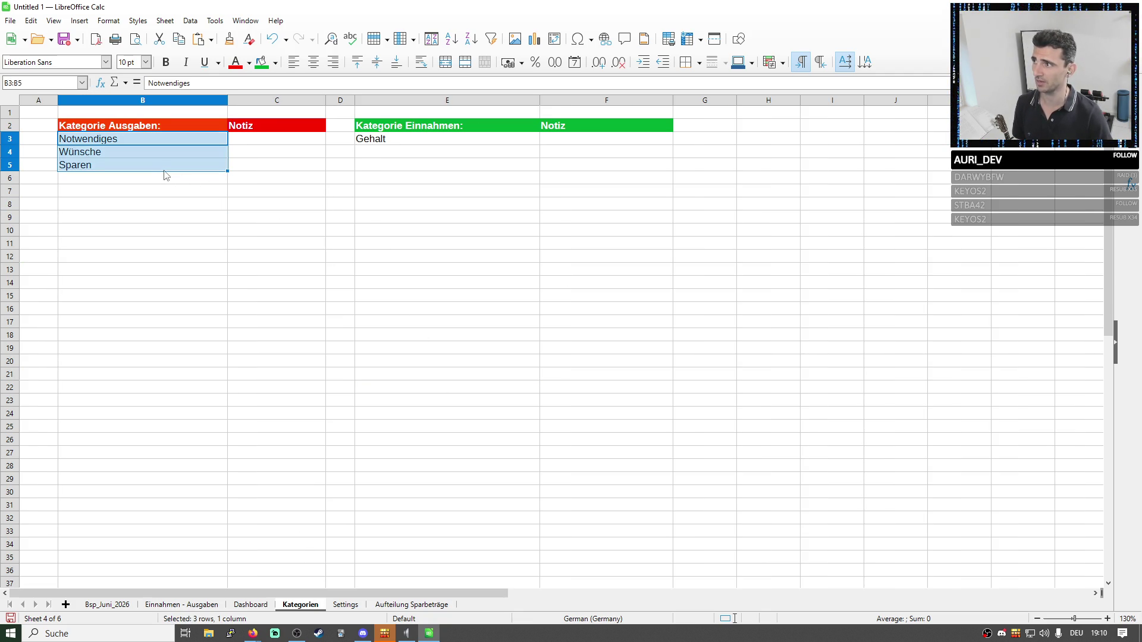
click(347, 605)
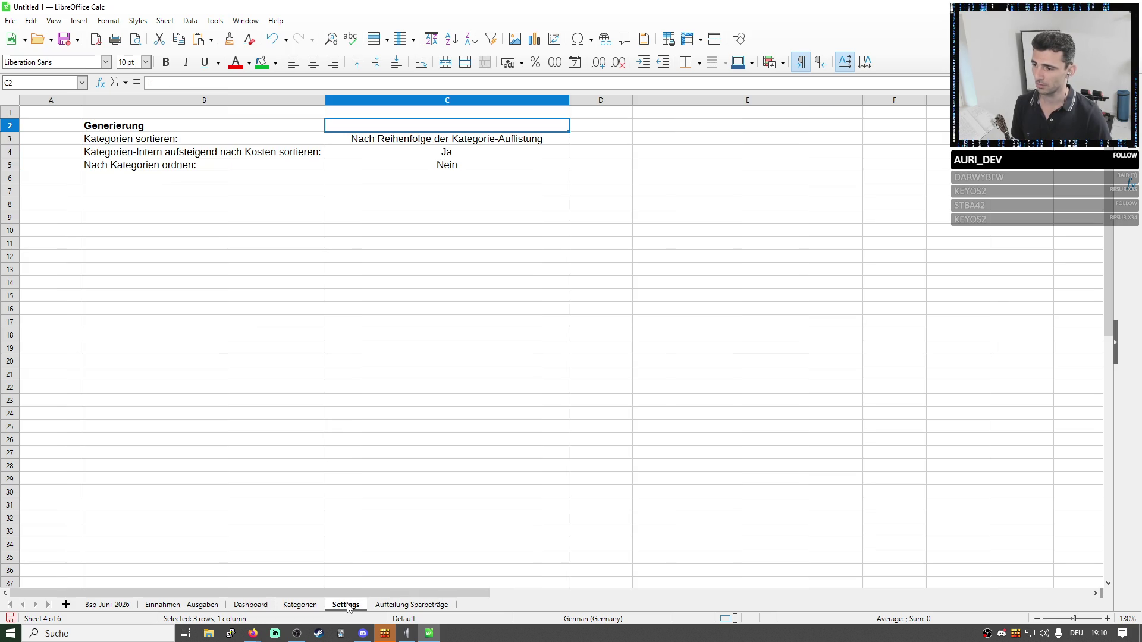
click(251, 605)
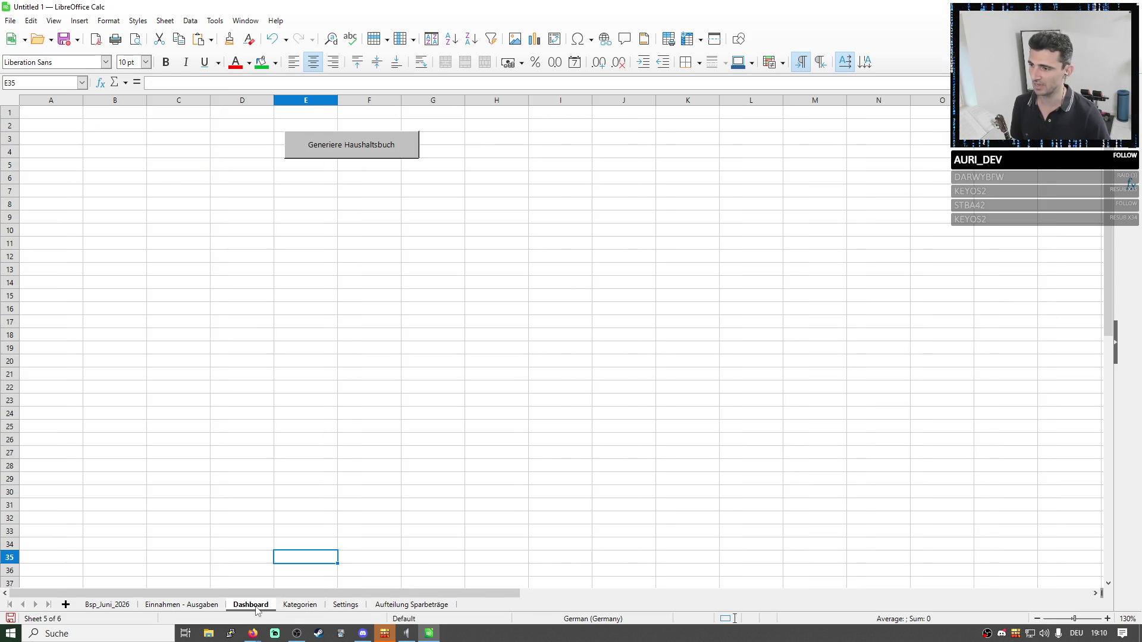
click(411, 605)
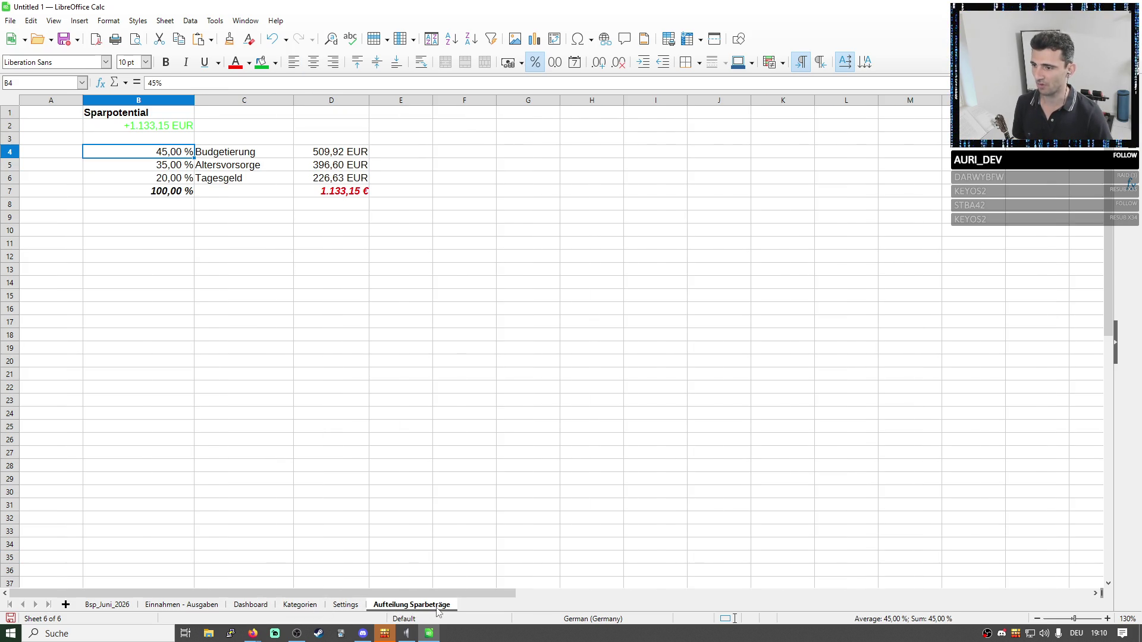
click(138, 126)
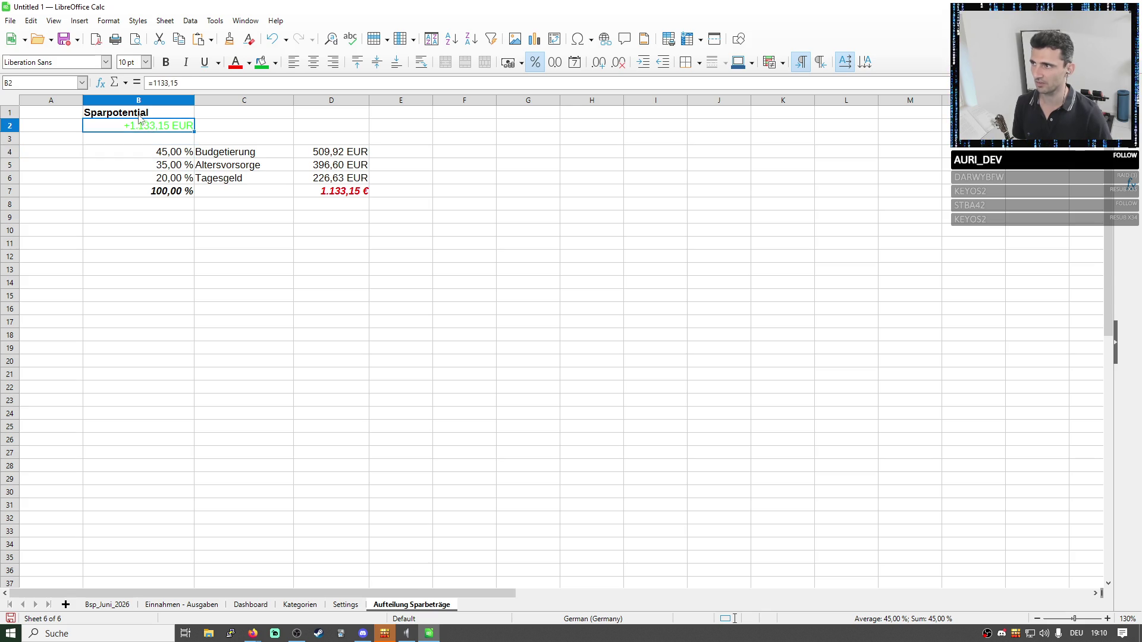
drag(135, 113, 354, 231)
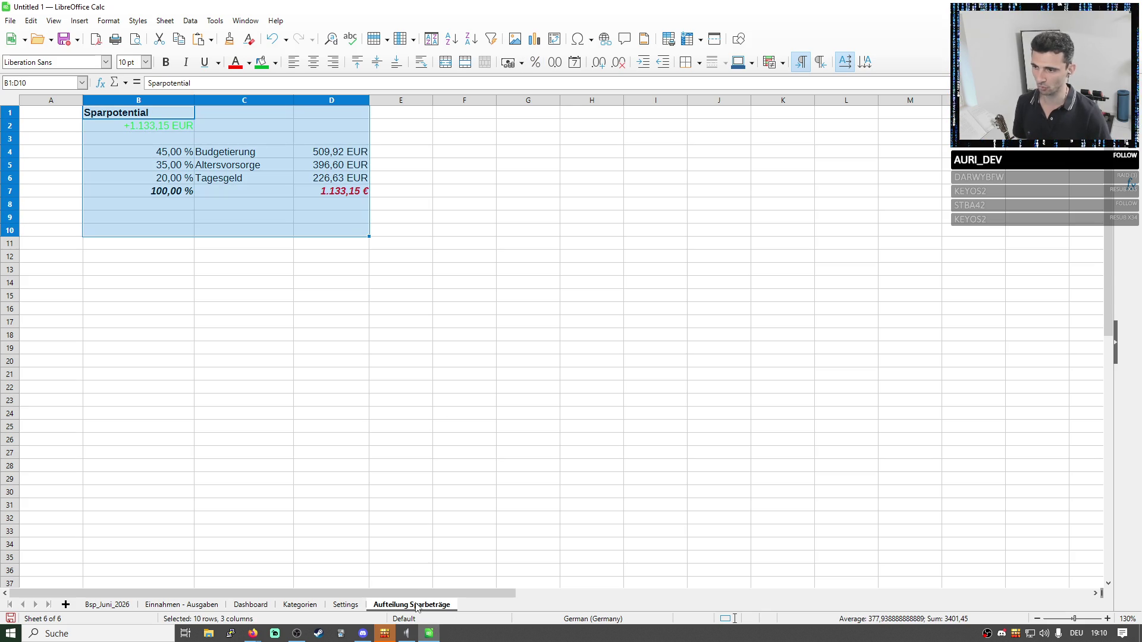
click(437, 610)
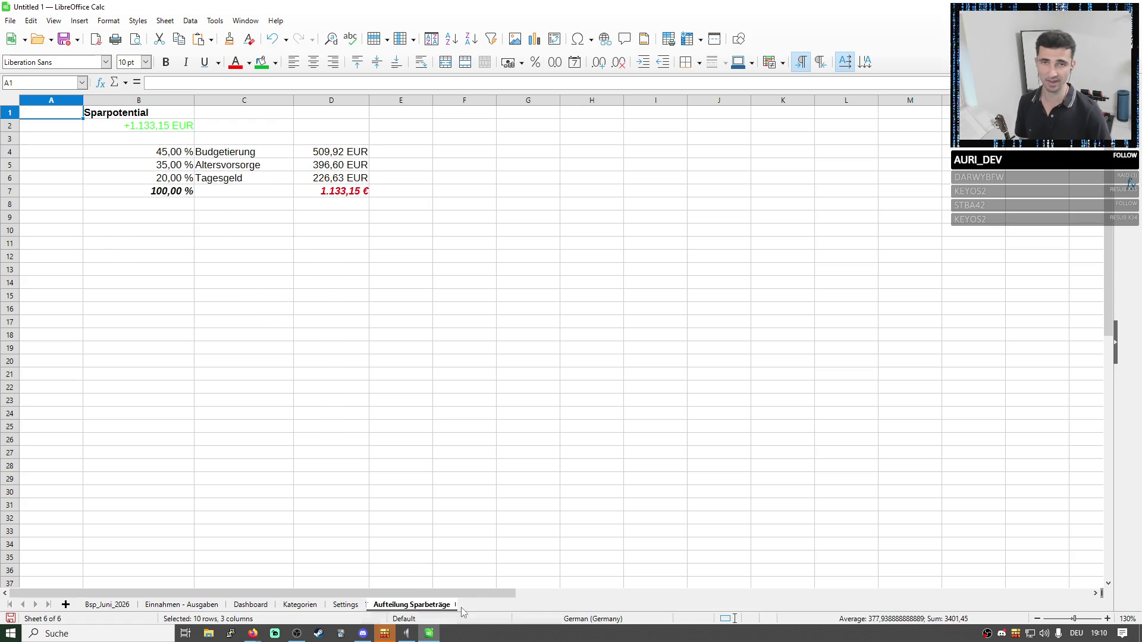
right_click(441, 609)
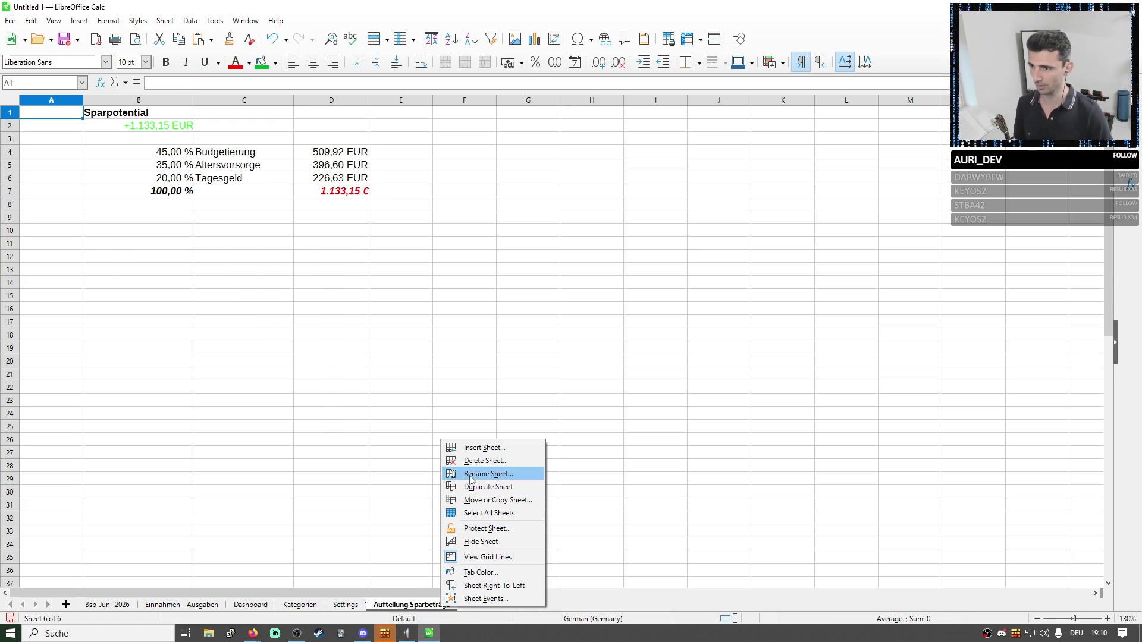
Delete the Aufteilung Sparbeträge sheet and confirm with Yes.
click(482, 461)
click(571, 340)
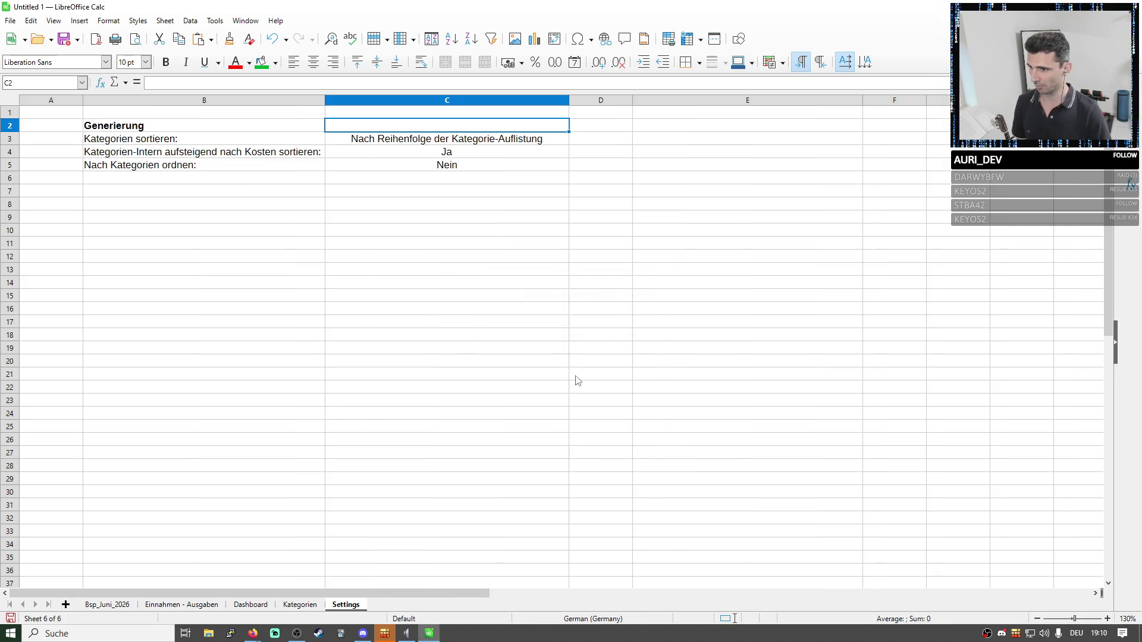
click(300, 605)
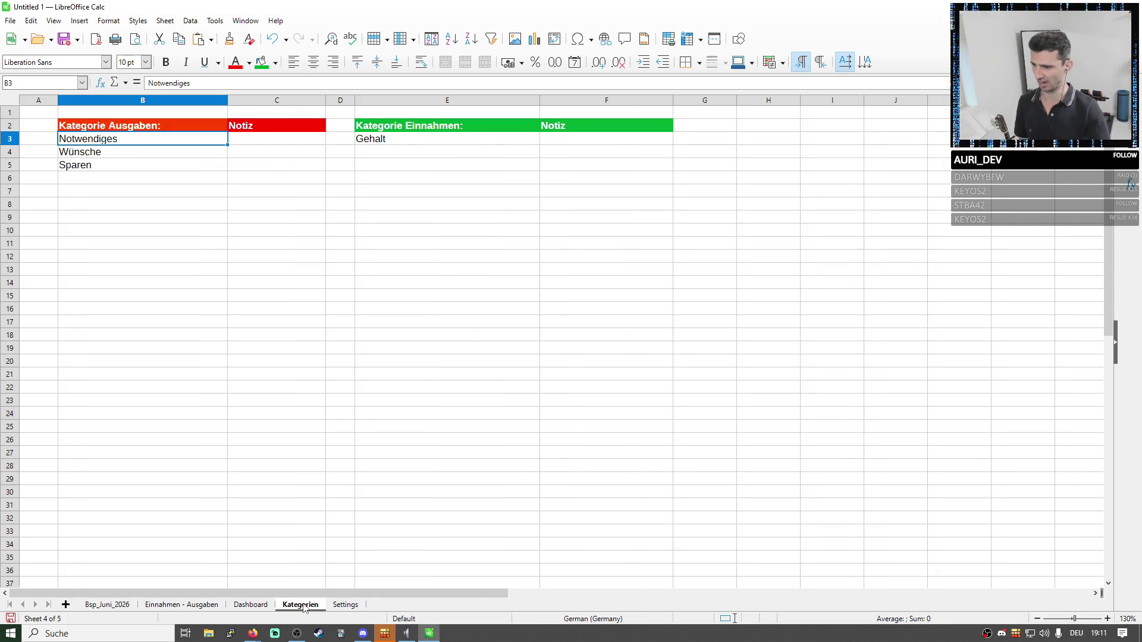
Move the Generiere Haushaltsbuch button left into columns B–C on Dashboard and return to Bsp_Juni_2026.
click(258, 606)
mouse_move(366, 145)
mouse_down()
mouse_move(152, 159)
mouse_move(189, 146)
mouse_up()
click(271, 250)
click(112, 606)
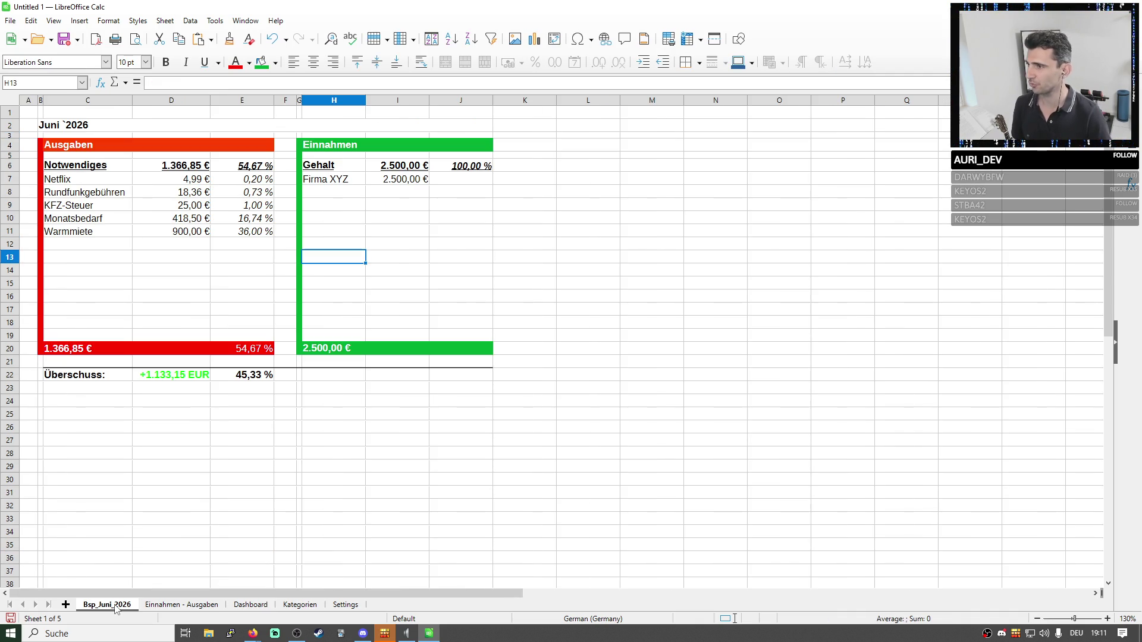
Review the June budget layout B2:J23, the Überschuss row and cells J19:J20.
drag(61, 127, 437, 400)
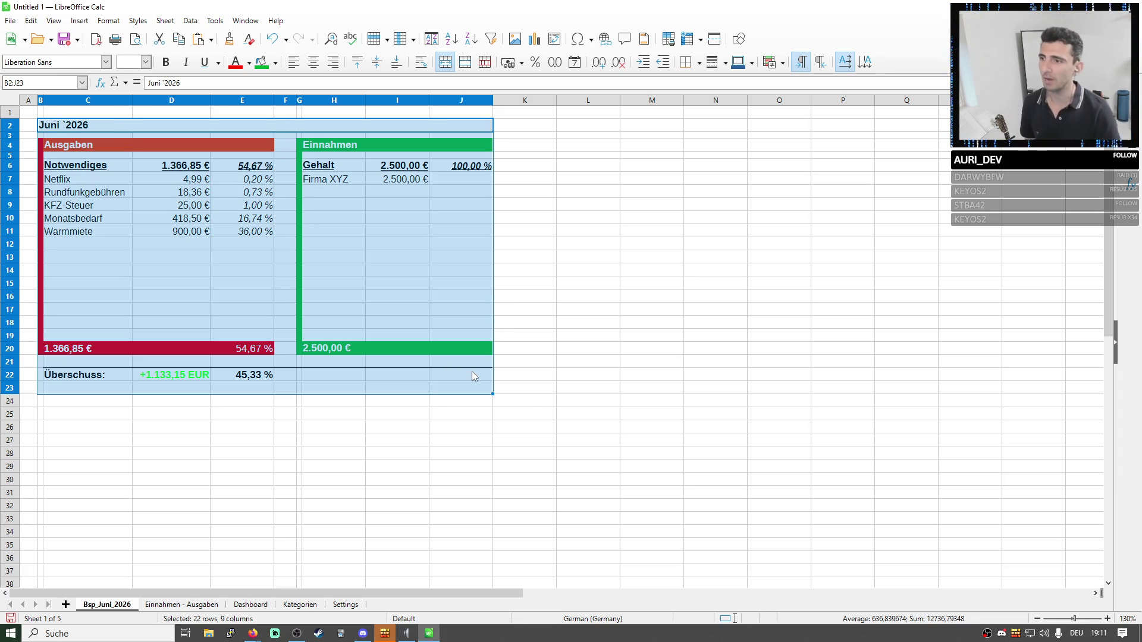
click(522, 401)
drag(90, 378, 268, 383)
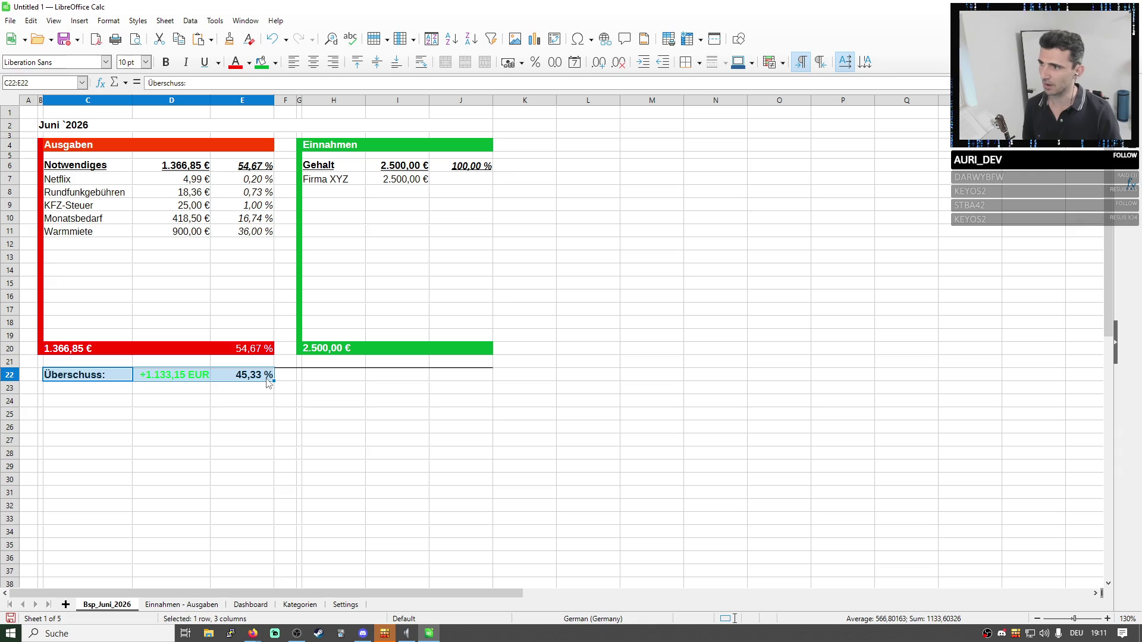
drag(57, 420, 361, 560)
drag(423, 579, 446, 582)
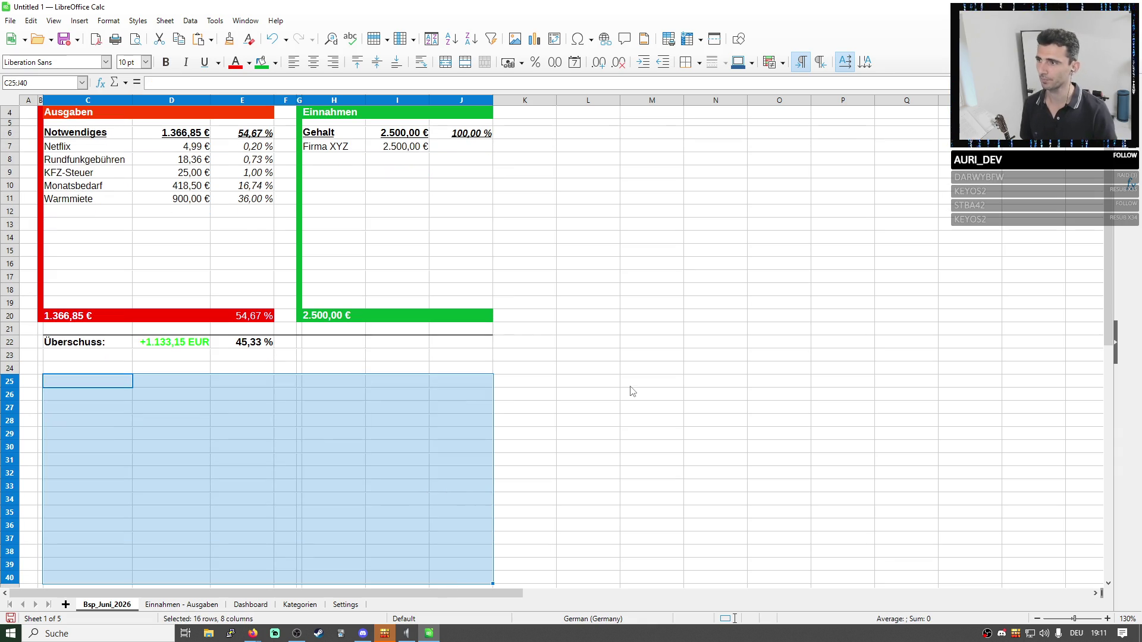
scroll(103, 152, up, 1)
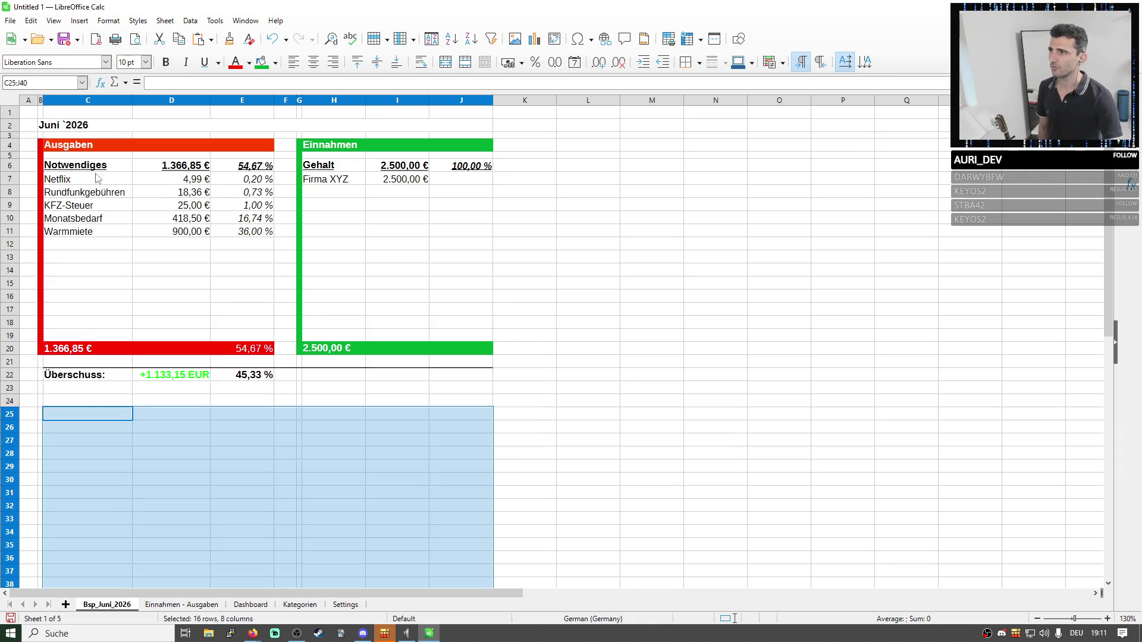
click(64, 125)
mouse_move(438, 339)
mouse_down()
mouse_move(446, 352)
mouse_move(54, 125)
mouse_up()
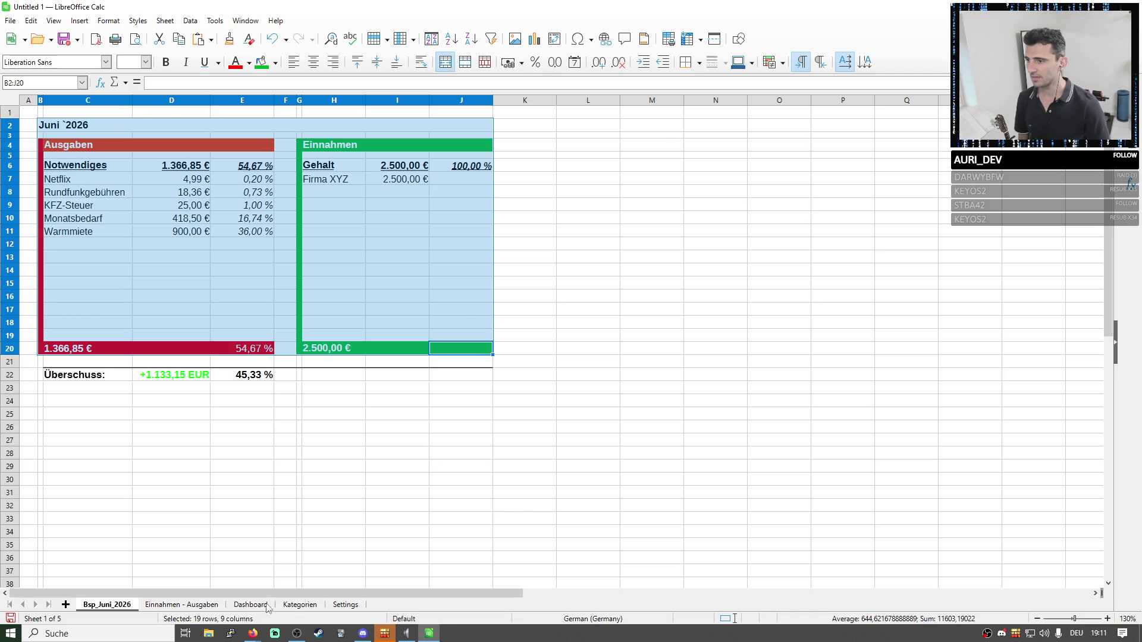
Review the Ausgaben and Einnahmen tables on the Einnahmen - Ausgaben sheet.
click(212, 606)
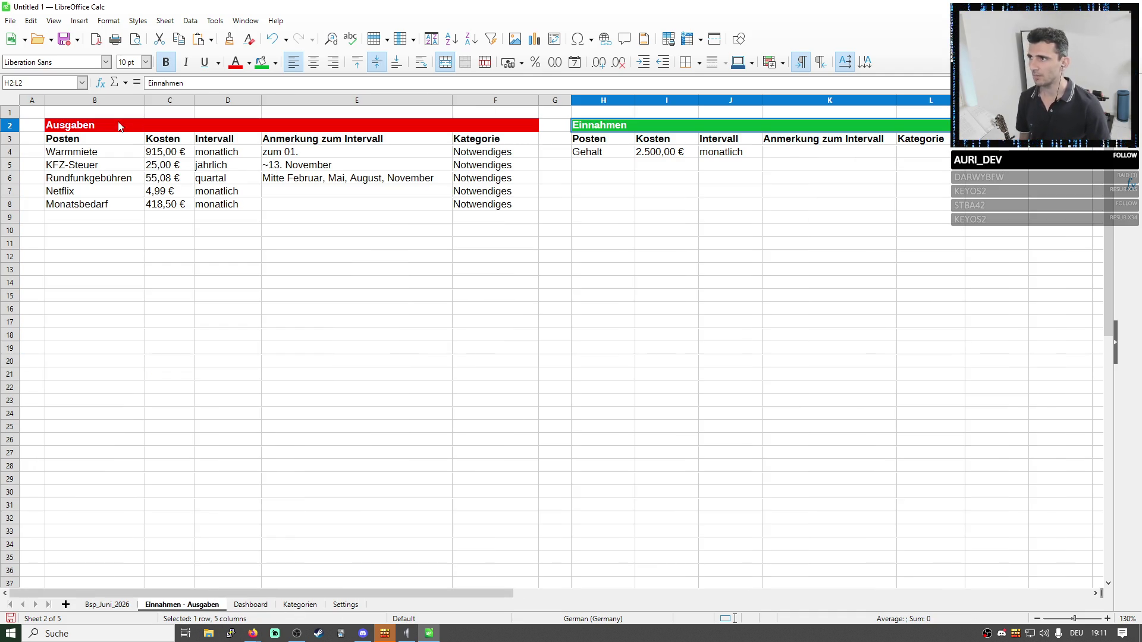
drag(119, 126, 883, 220)
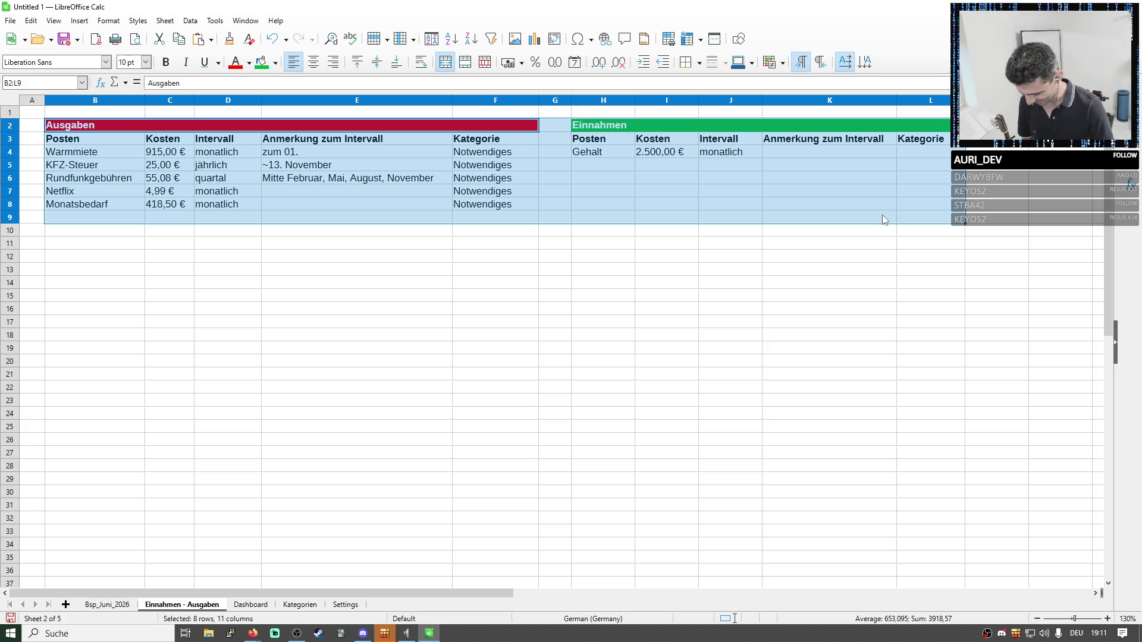
click(616, 284)
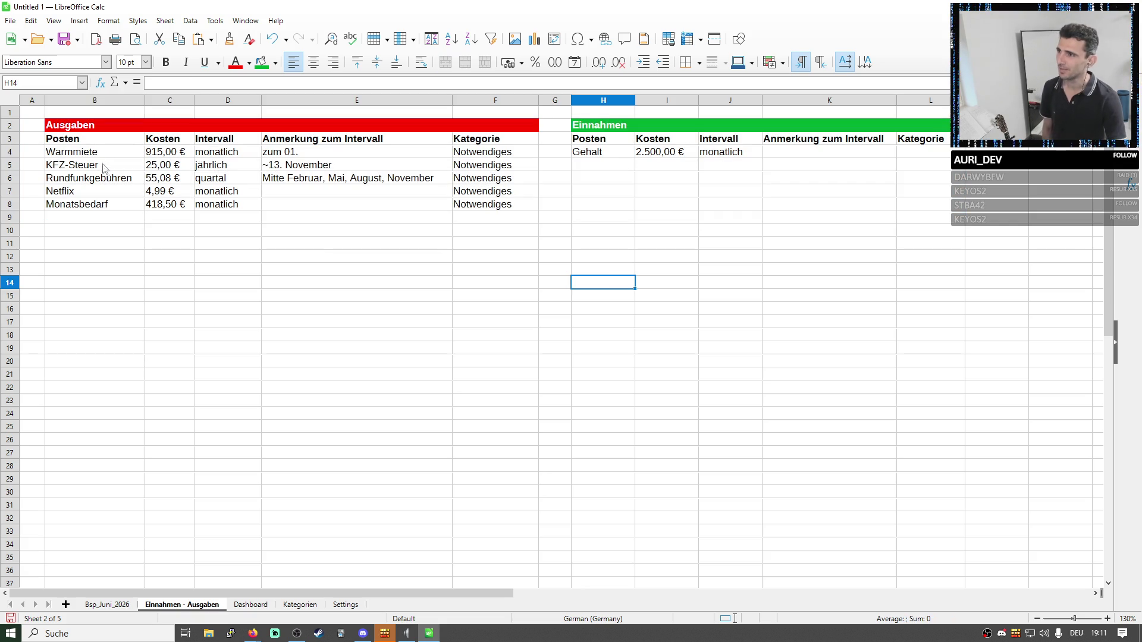
drag(81, 130, 867, 207)
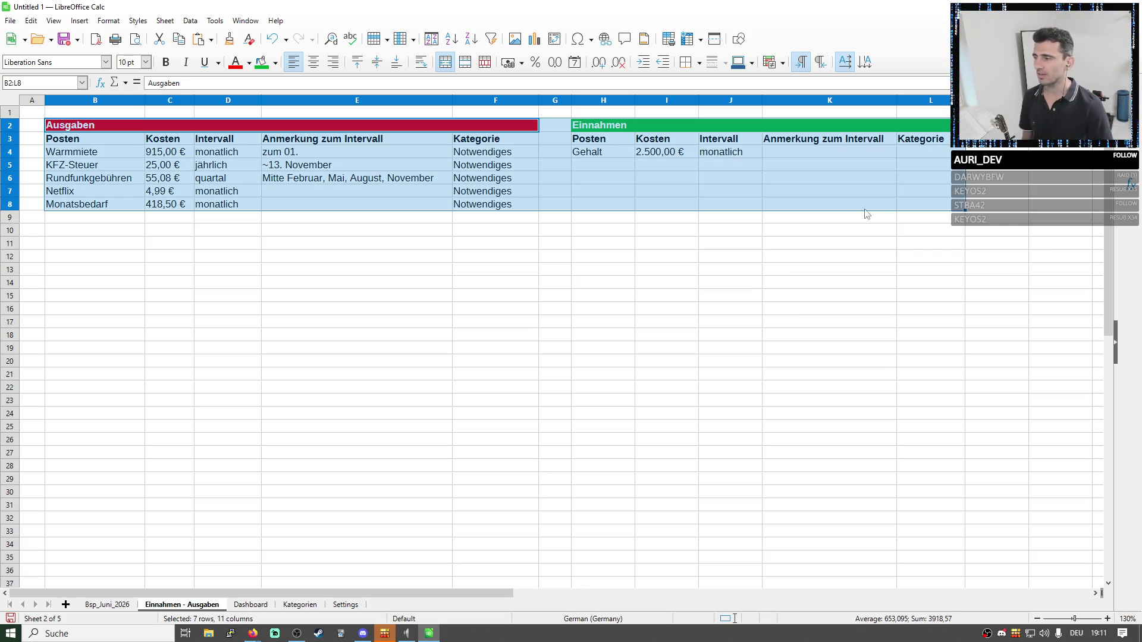
click(706, 299)
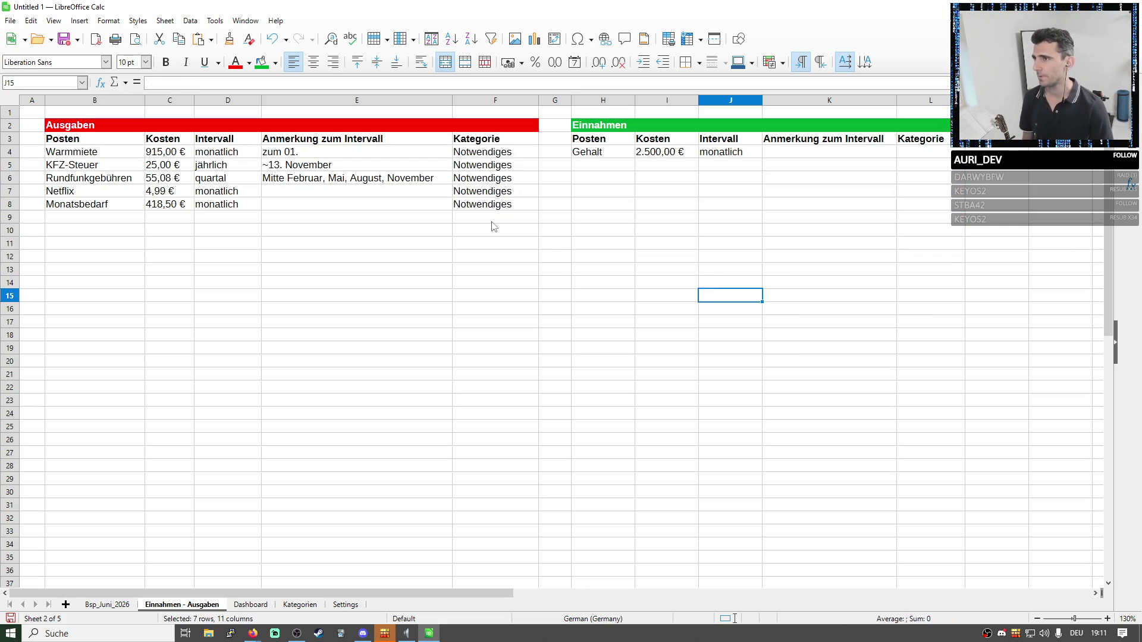
Check KFZ-Steuer's jährlich interval, then return to Bsp_Juni_2026 at the Rundfunkgebühren amount D8.
mouse_move(93, 168)
mouse_down()
mouse_move(156, 169)
mouse_move(182, 184)
mouse_up()
click(228, 168)
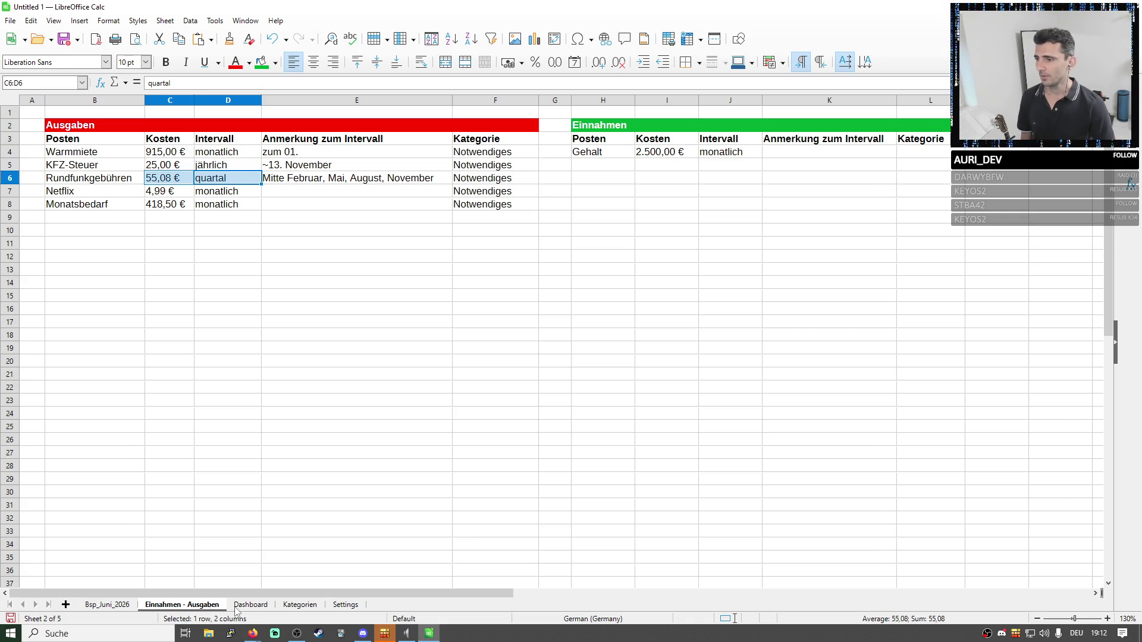
click(94, 607)
click(191, 195)
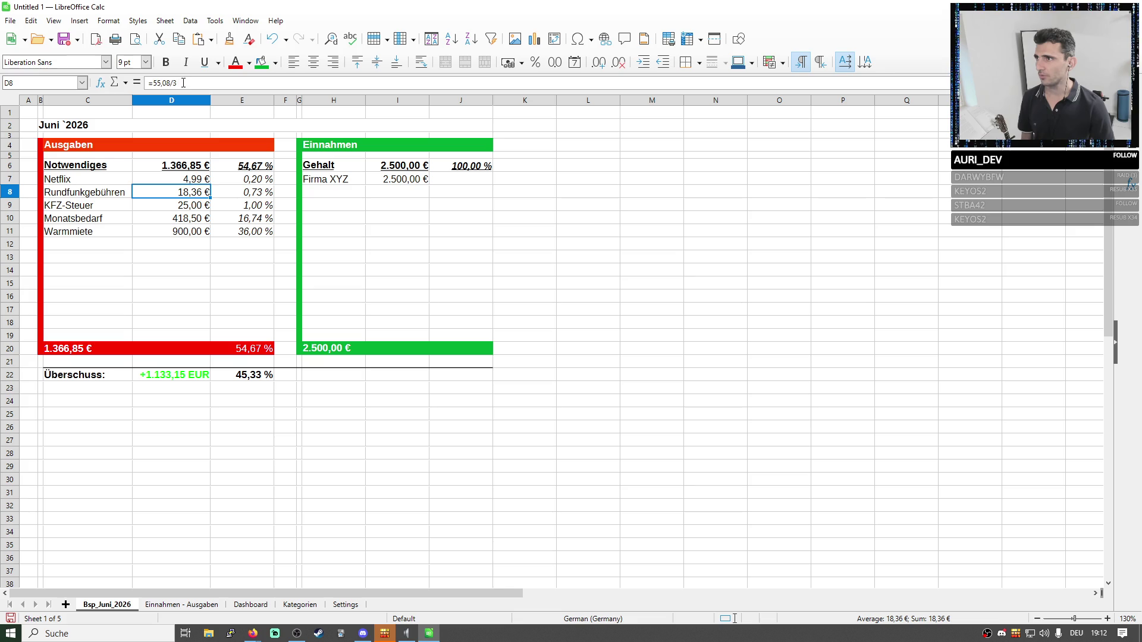
After checking the Rundfunkgebühren formula, set KFZ-Steuer in D9 to =25/12, i.e. 2,08 €.
double_click(192, 197)
key(Return)
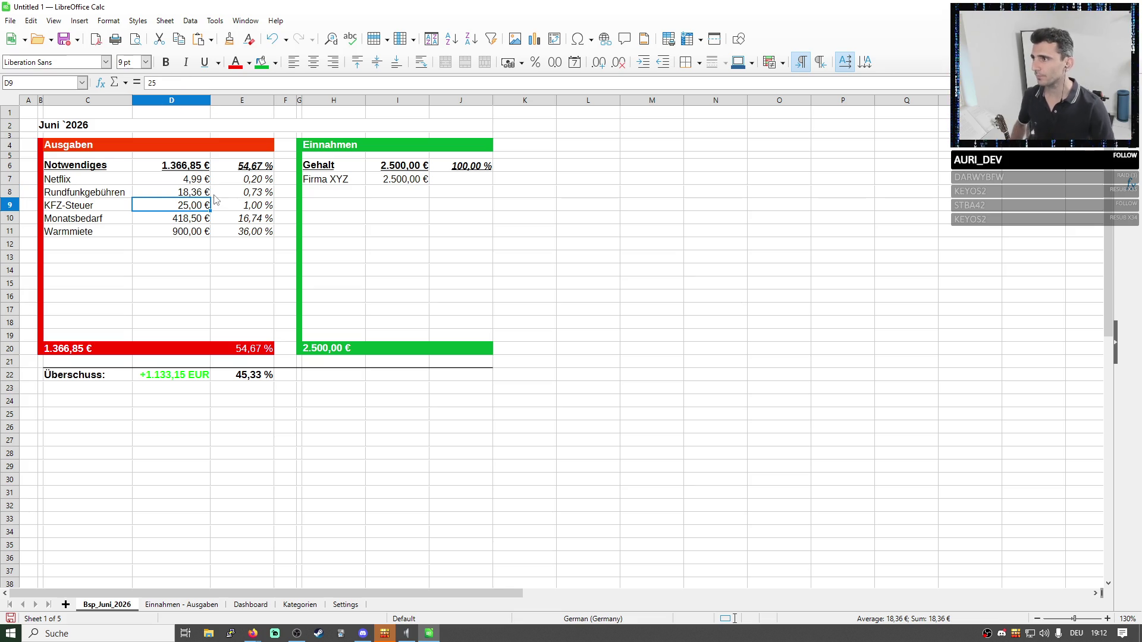
click(206, 85)
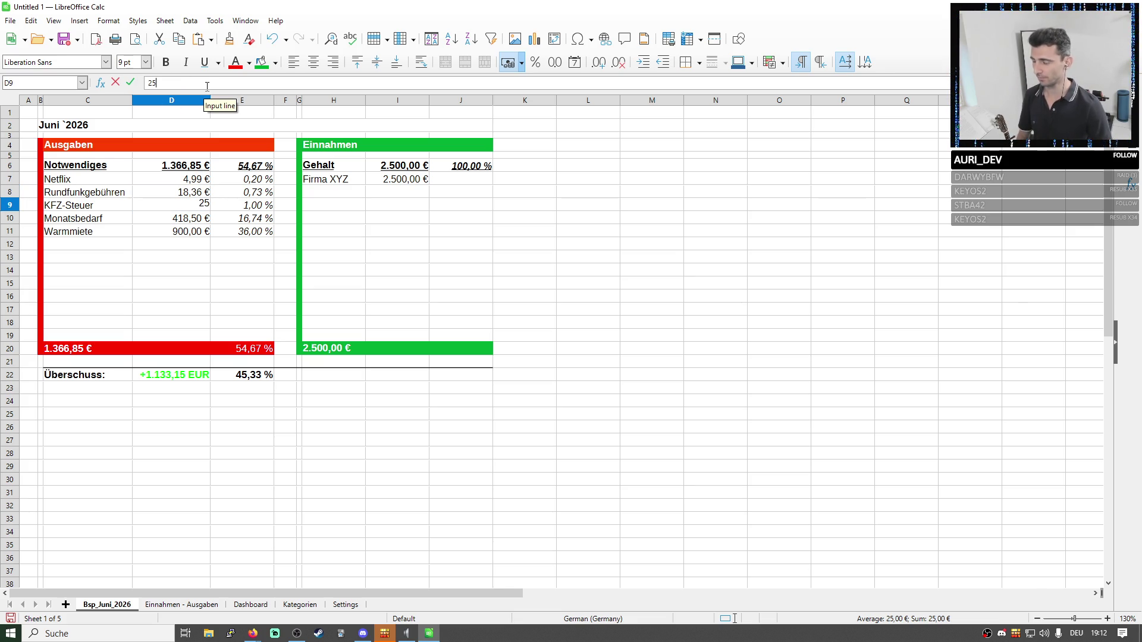
text(=25)
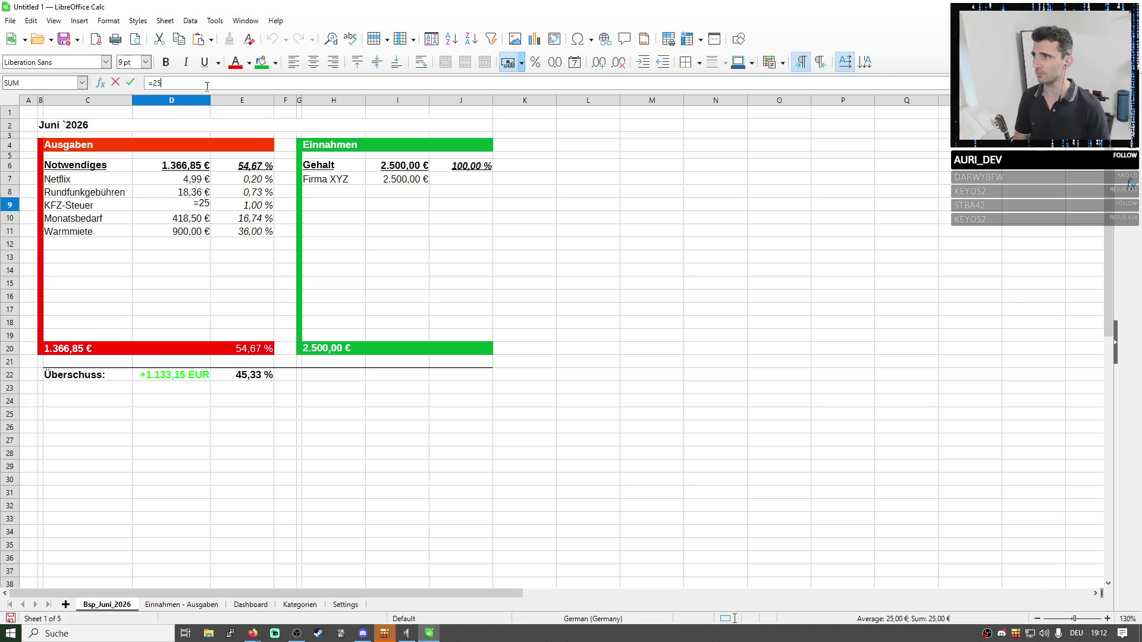
text(/12)
key(Return)
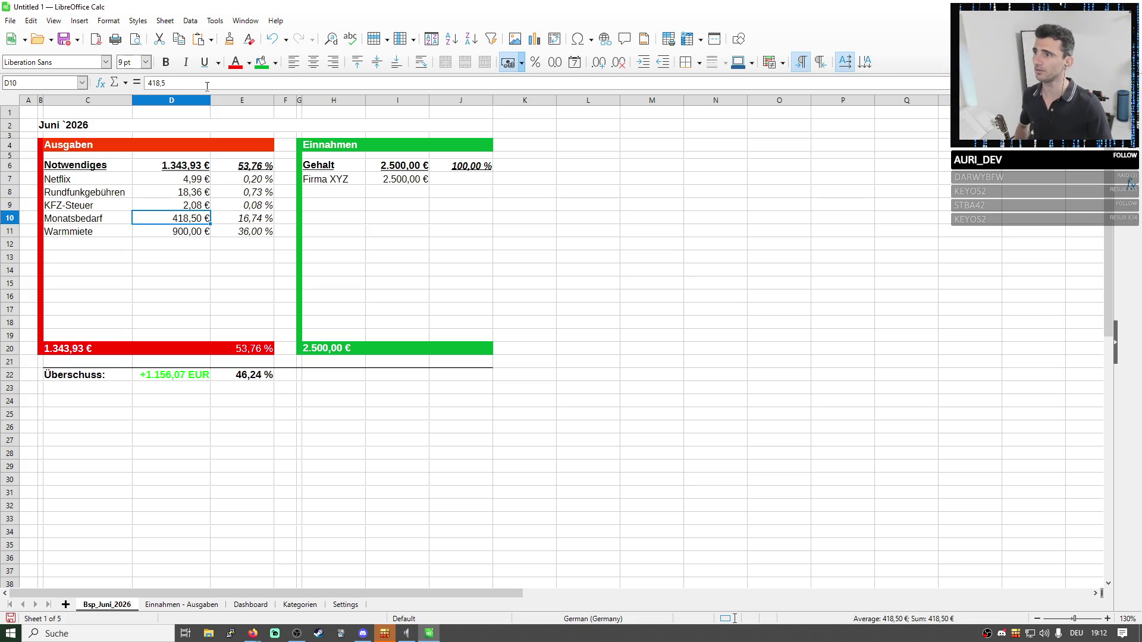
Check the totals 1.343,93 € in C20 and +1.156,07 EUR in D22 against the Kosten column.
click(103, 353)
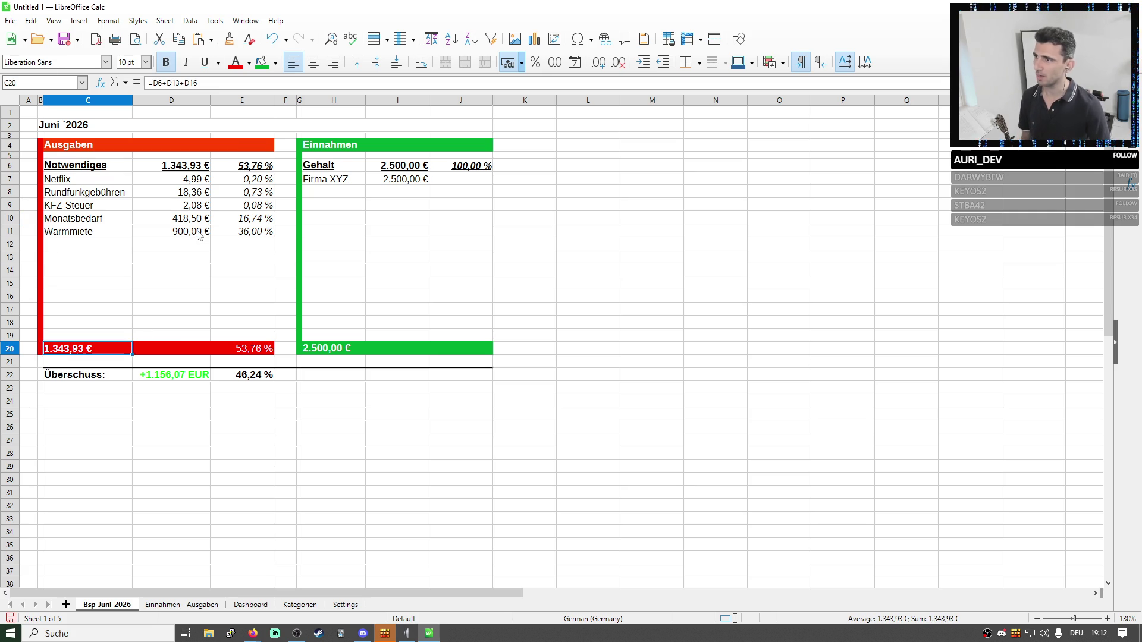
click(172, 380)
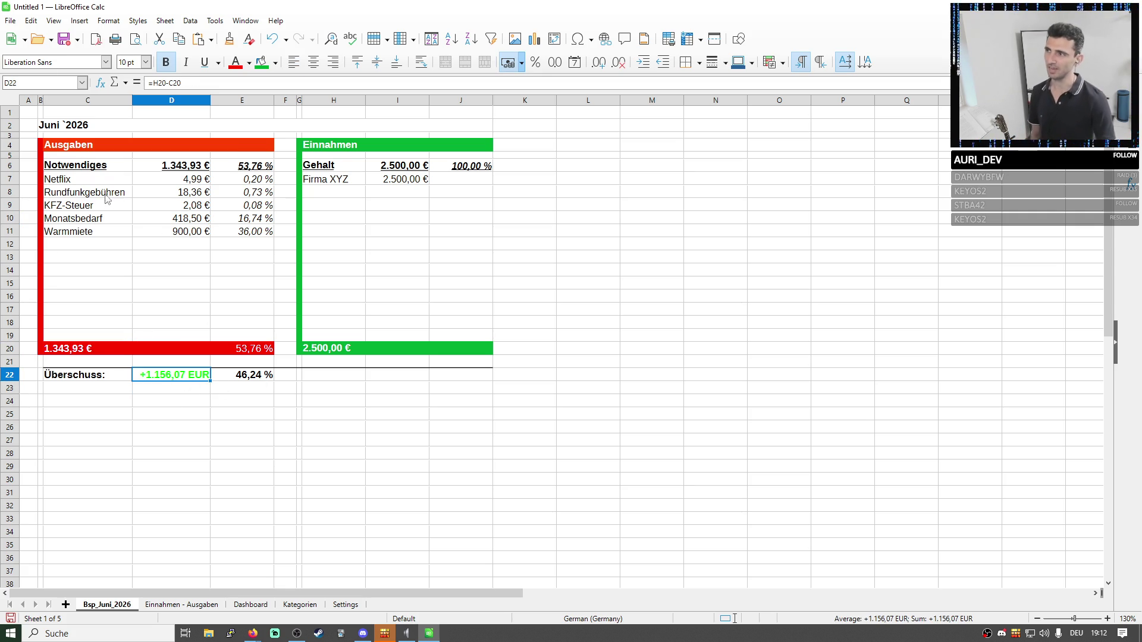
drag(99, 180, 198, 236)
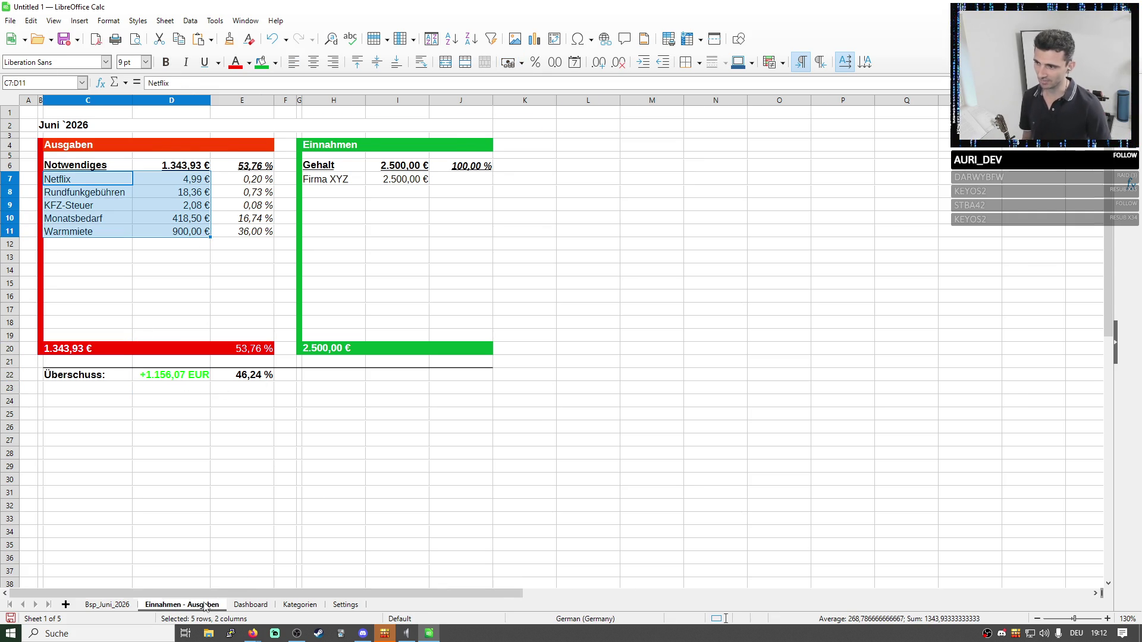
click(201, 606)
drag(165, 139, 179, 205)
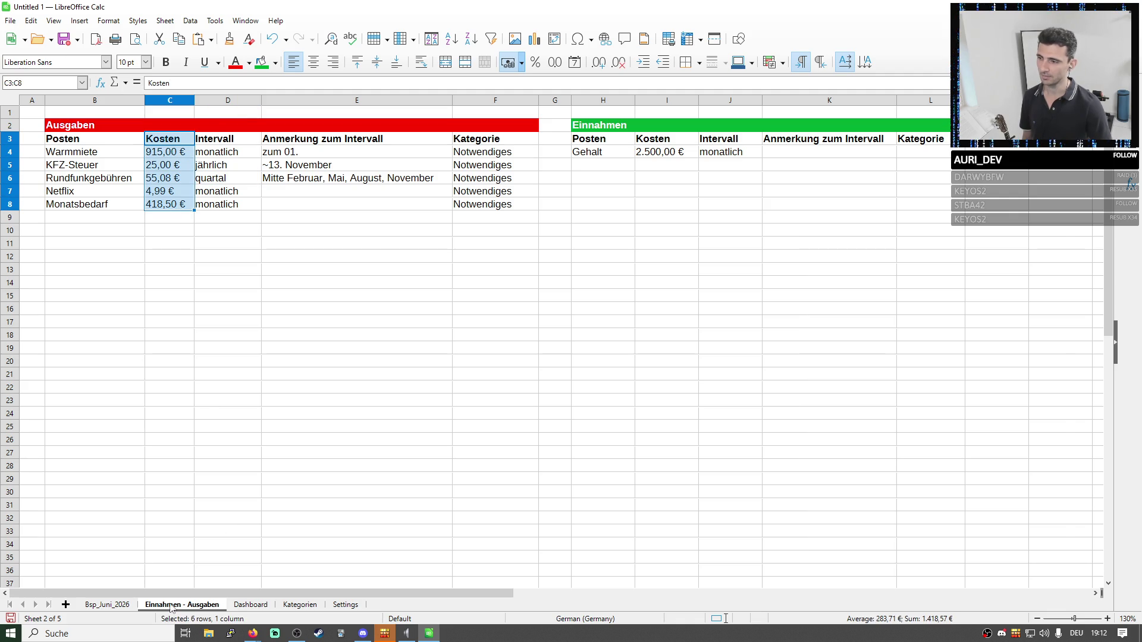
click(107, 605)
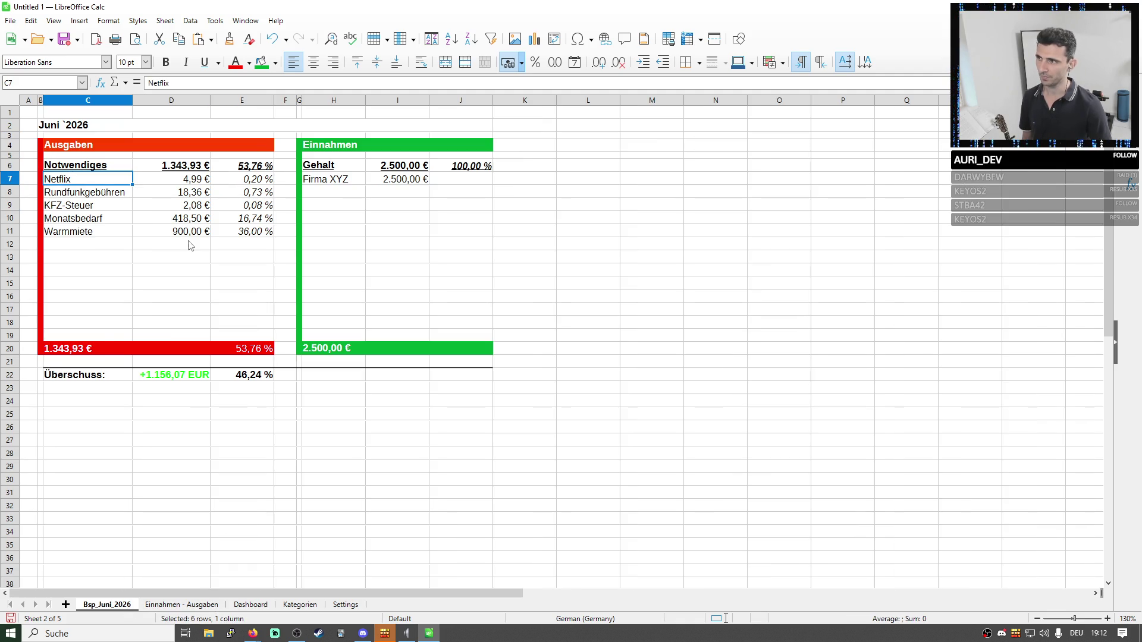
click(96, 350)
click(186, 604)
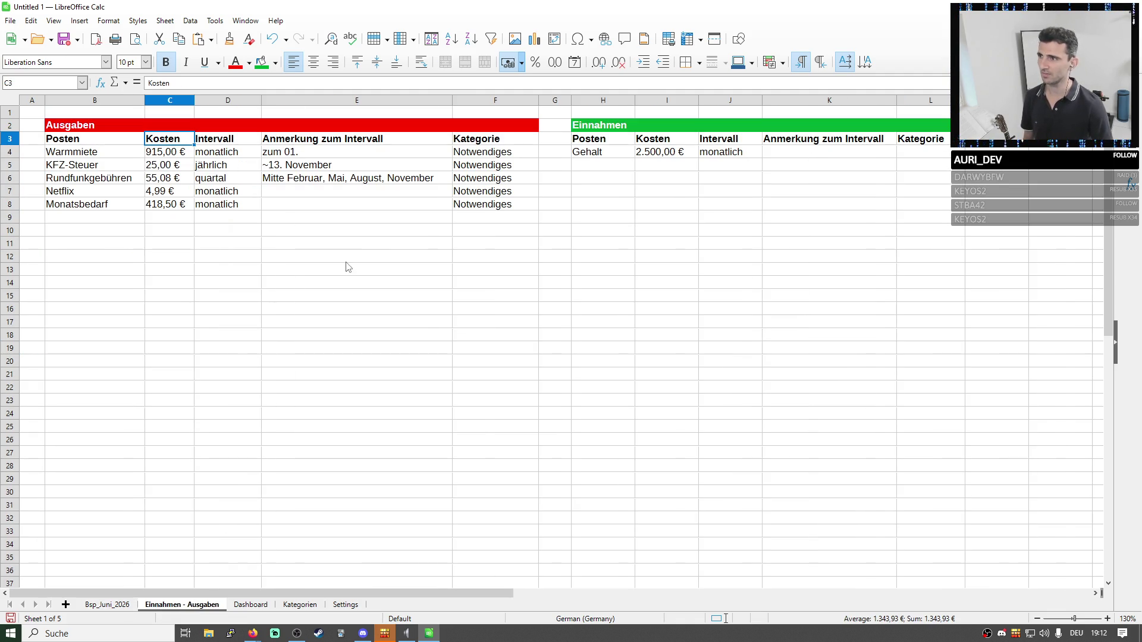
click(96, 243)
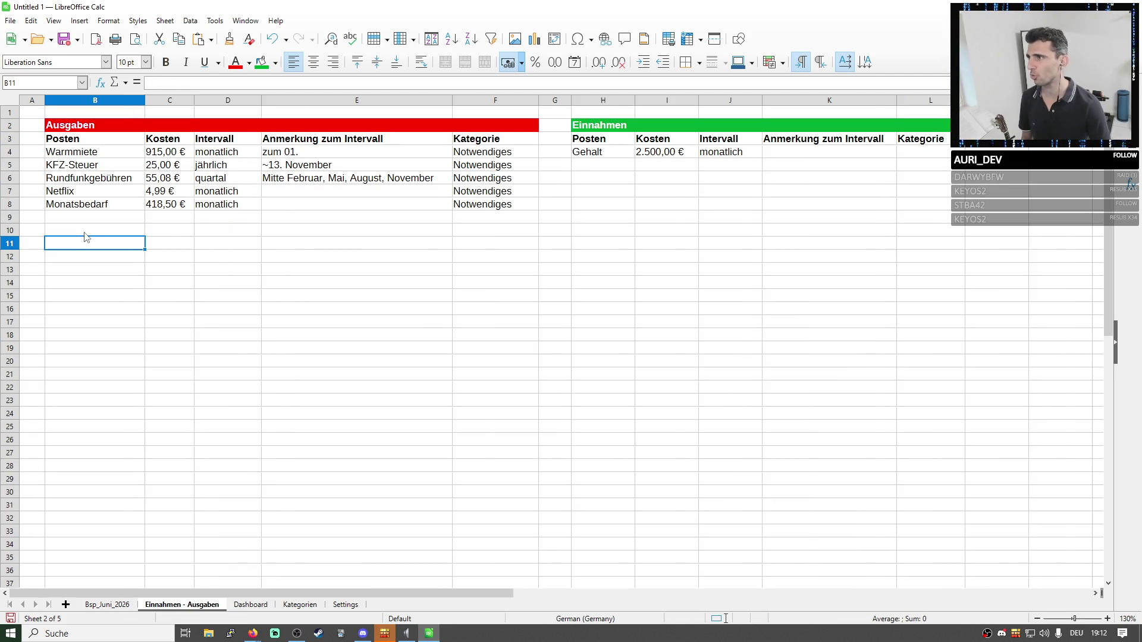
click(75, 234)
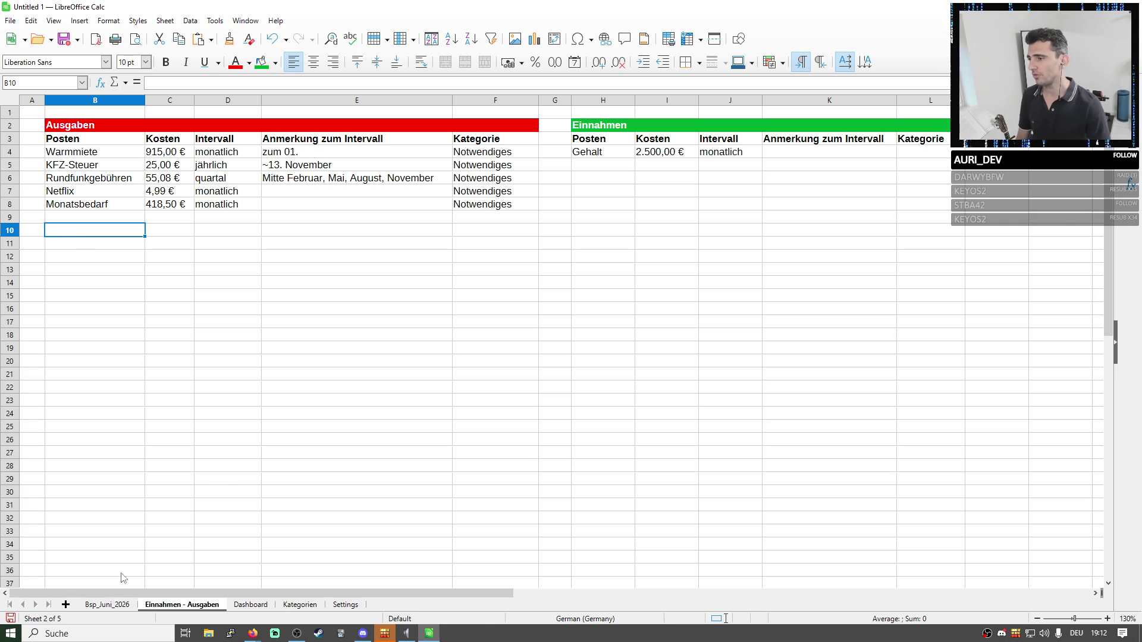
click(106, 606)
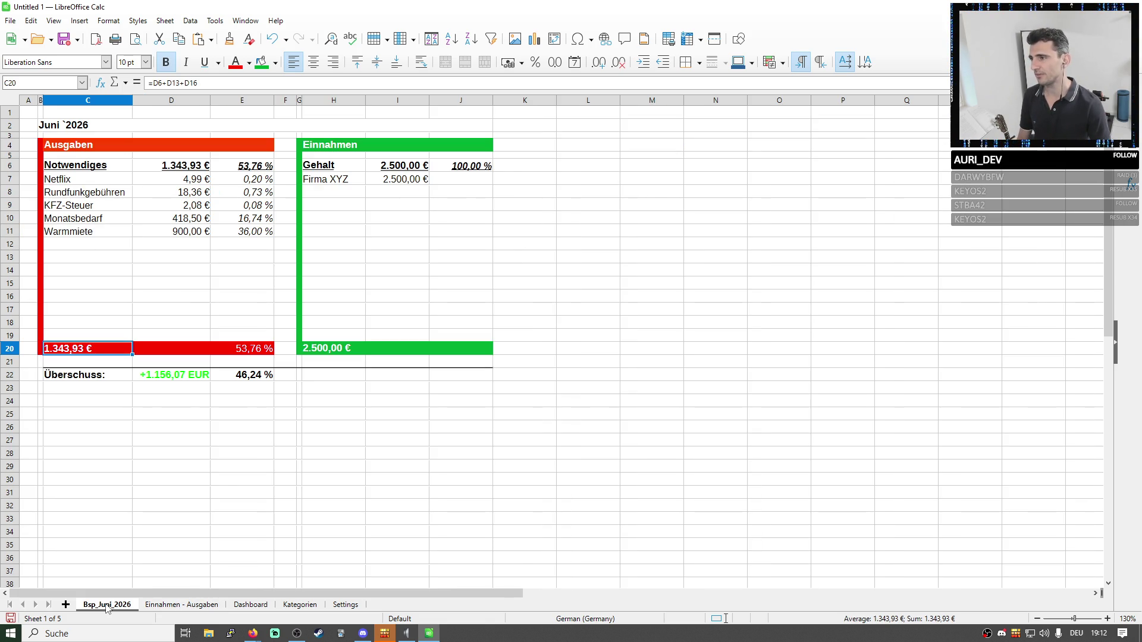
click(173, 605)
drag(170, 151, 180, 207)
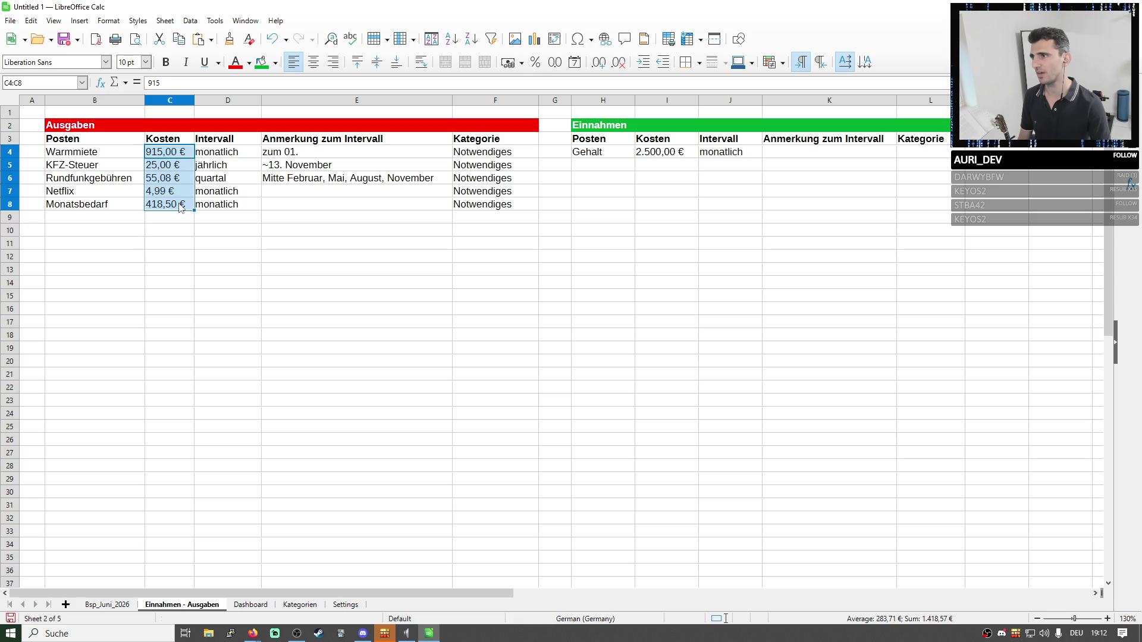
drag(326, 205, 923, 234)
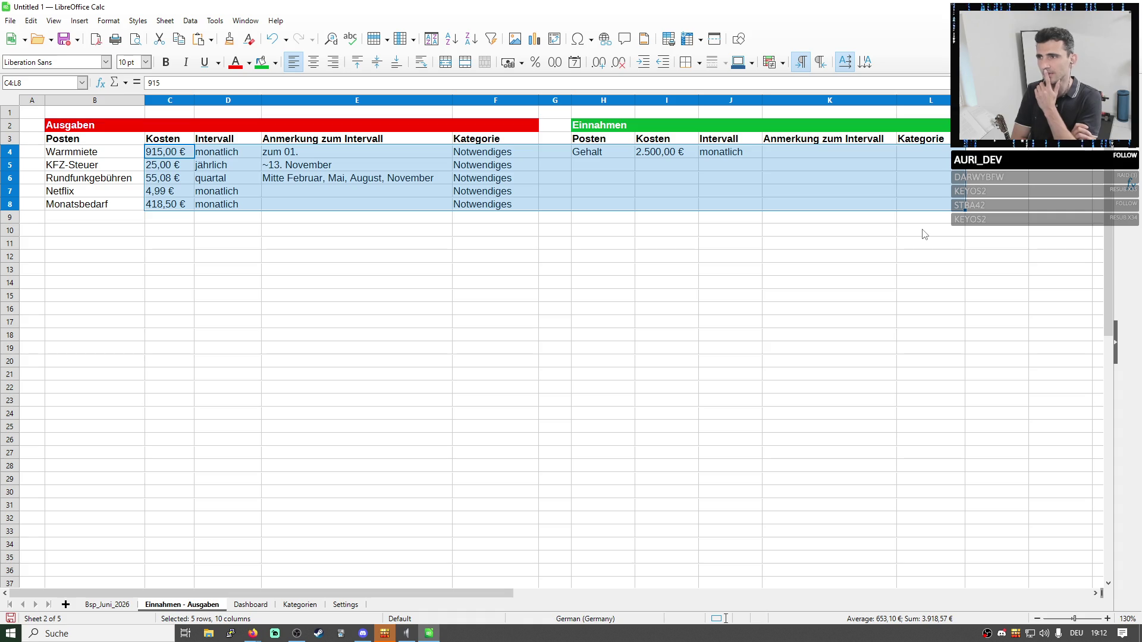
click(88, 234)
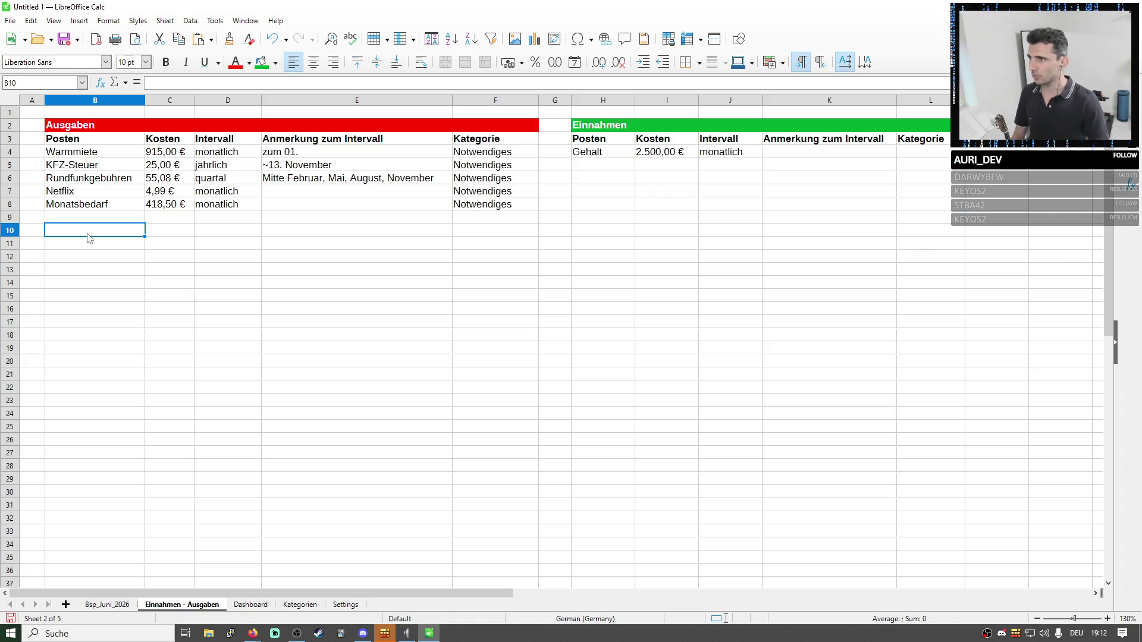
text(Sparpotential:)
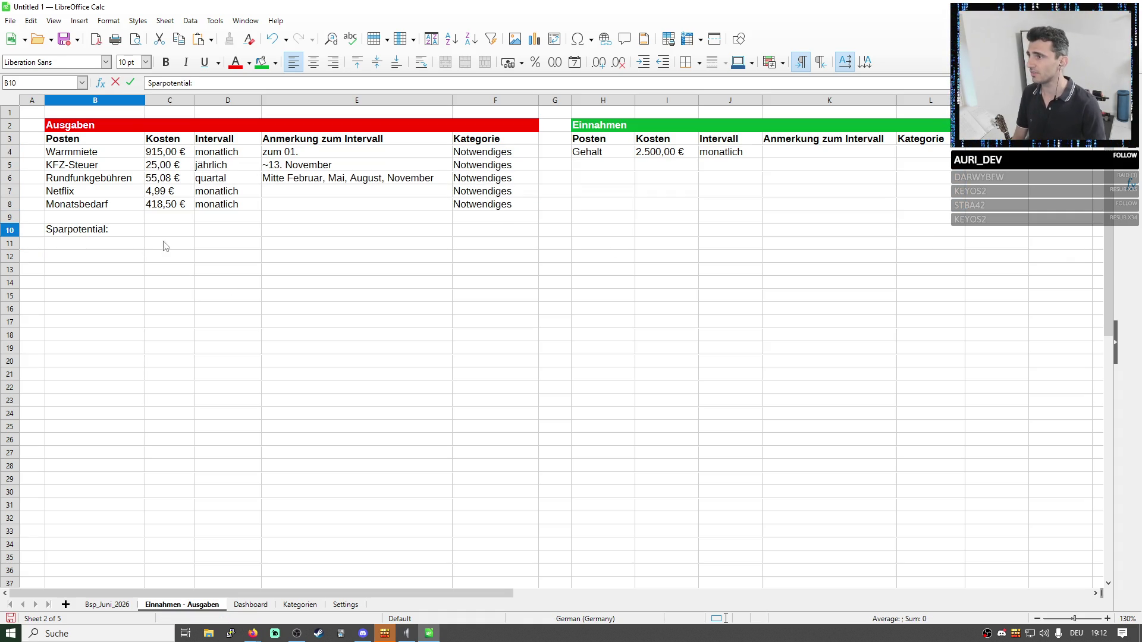
Confirm the Sparpotential: label in B10 and mark the area below the Ausgaben table for the block.
key(Return)
key(Up)
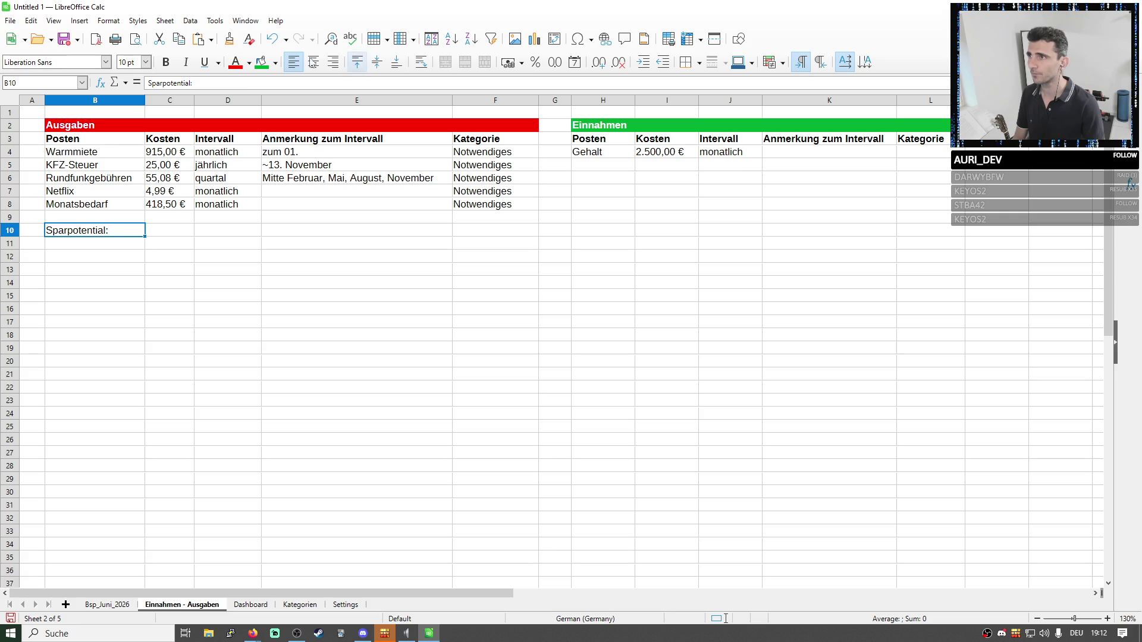
drag(136, 235, 512, 239)
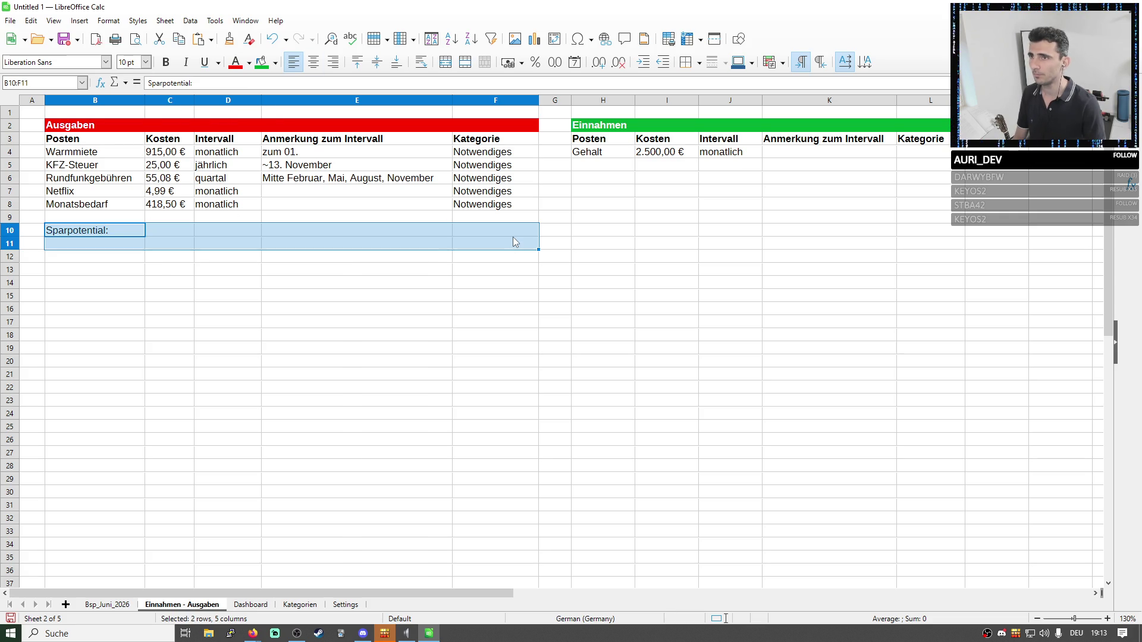
click(228, 257)
drag(107, 231, 282, 235)
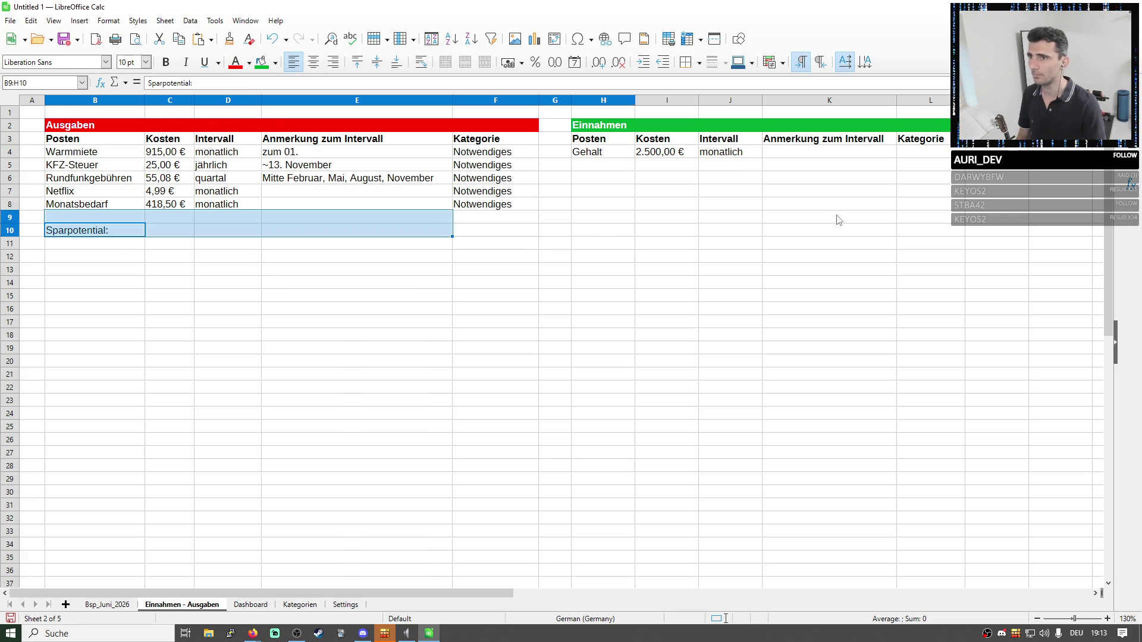
click(88, 234)
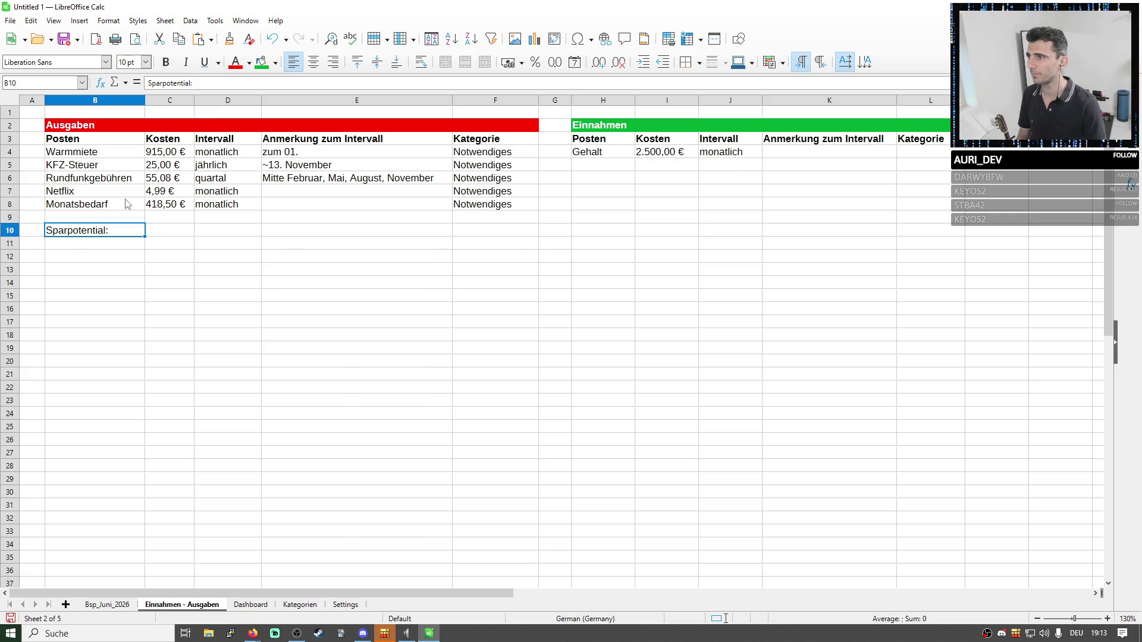
click(96, 248)
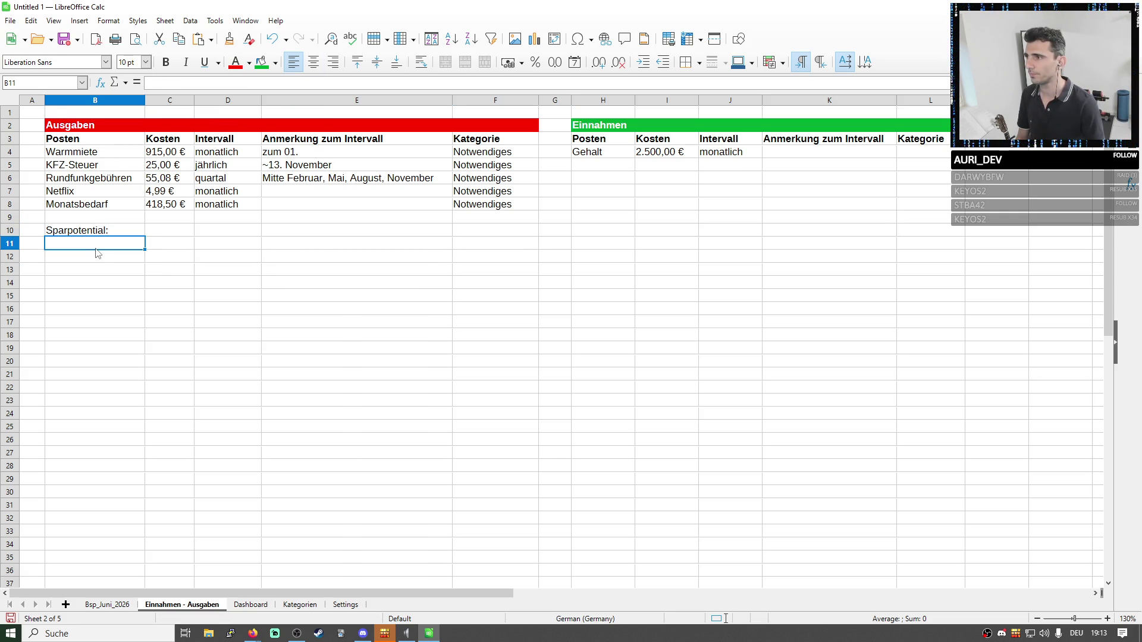
key(Up)
Move the Sparpotential: label from B10 down to B11.
key(ctrl+x)
click(94, 257)
key(ctrl+v)
click(141, 243)
Try the Neutral cell style on Sparpotential:, then undo it.
click(138, 19)
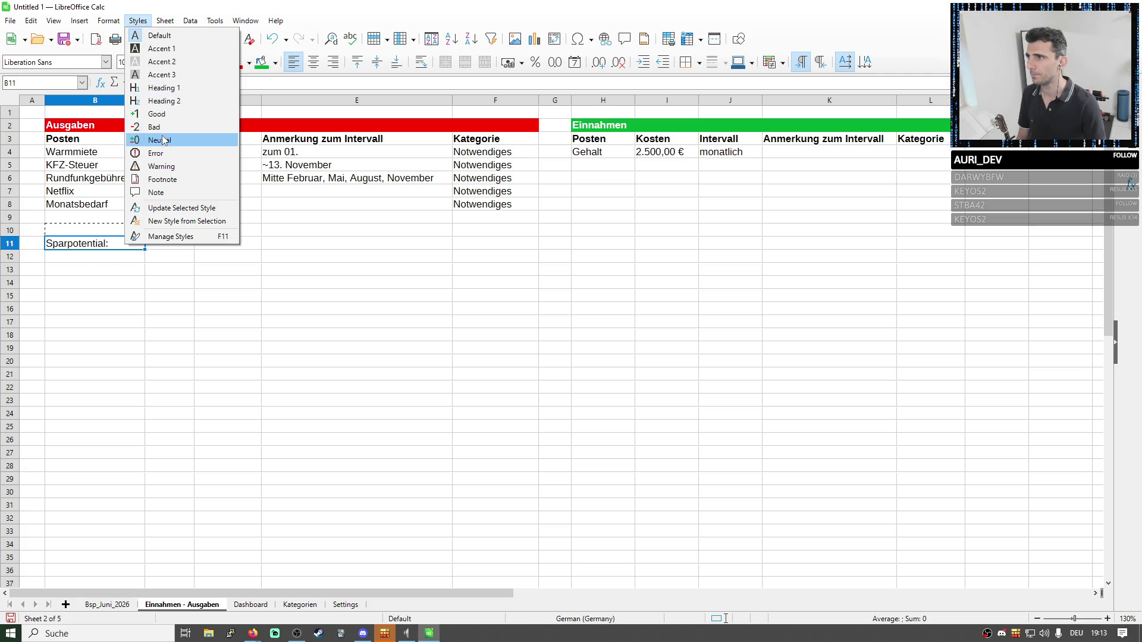
click(162, 140)
click(179, 246)
key(ctrl+z)
Start the Sparpotential formula in C11 as =I4-( referencing the Gehalt amount.
click(183, 251)
click(199, 83)
text(=)
click(644, 157)
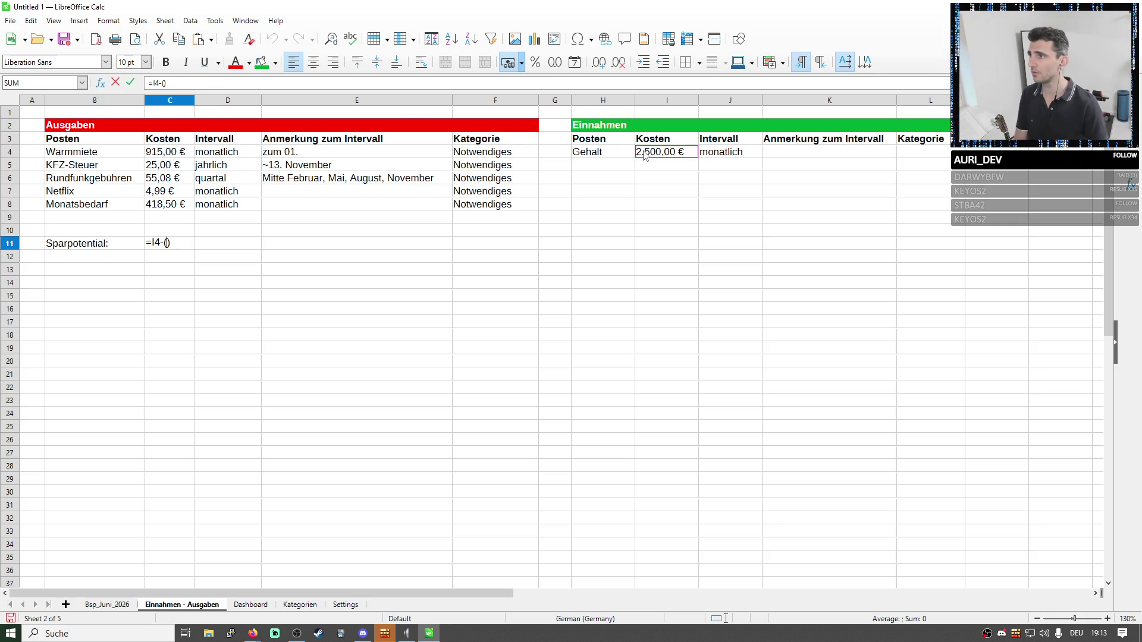
Complete C11 as =I4-(C4-C5/12-C6/3-C7-C8) using Warmmiete, KFZ-Steuer, Rundfunkgebühren, Netflix and Monatsbedarf.
click(181, 158)
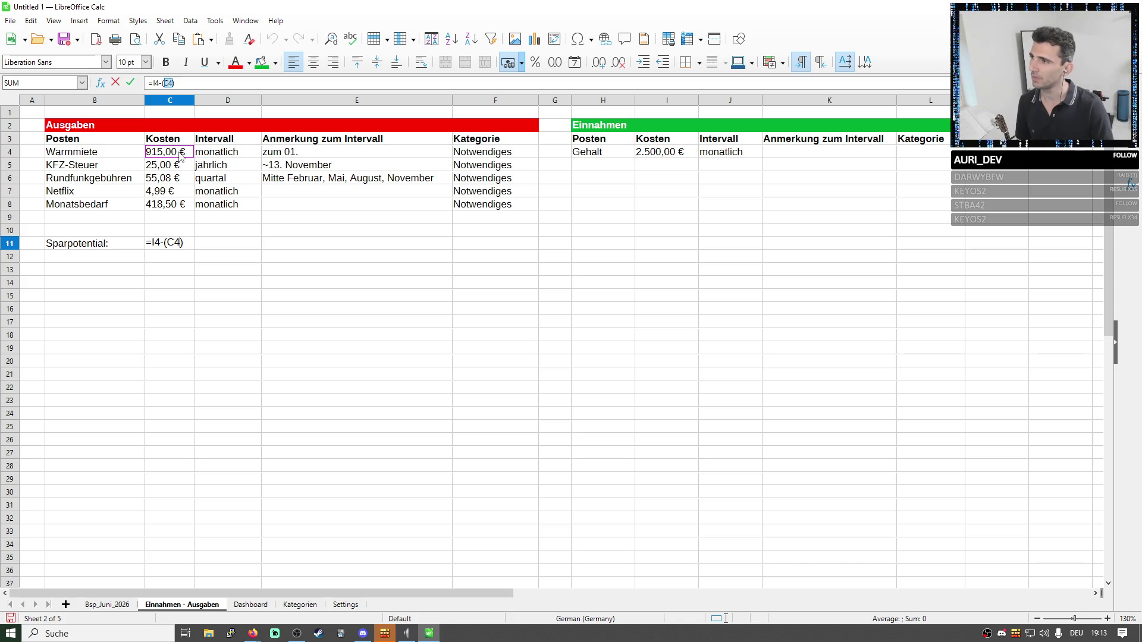
text(-)
click(181, 166)
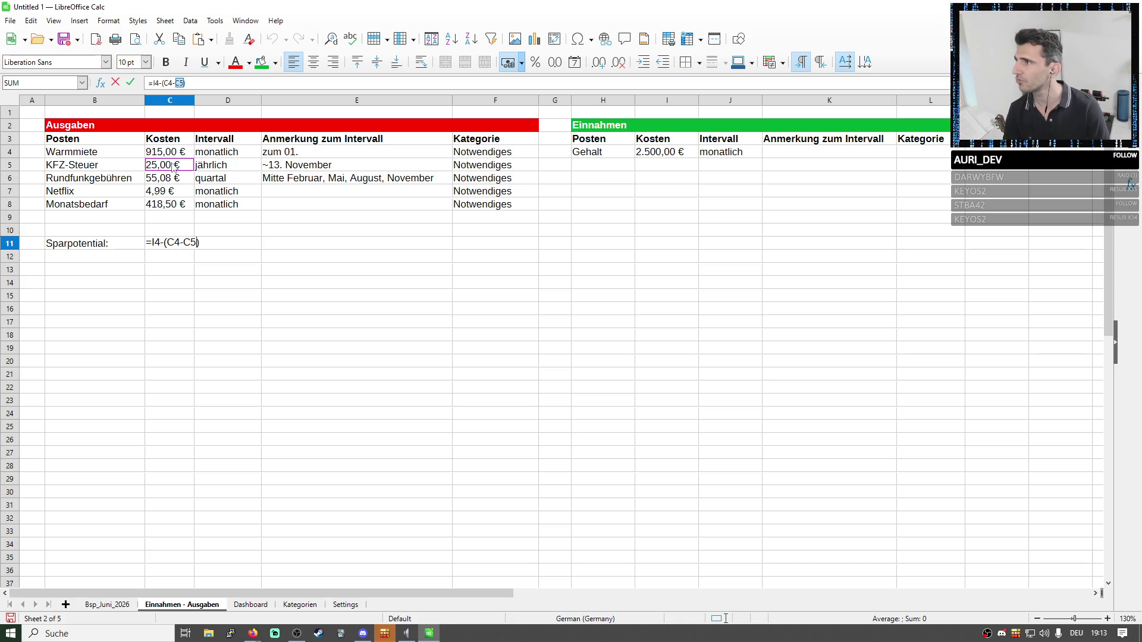
text(/12)
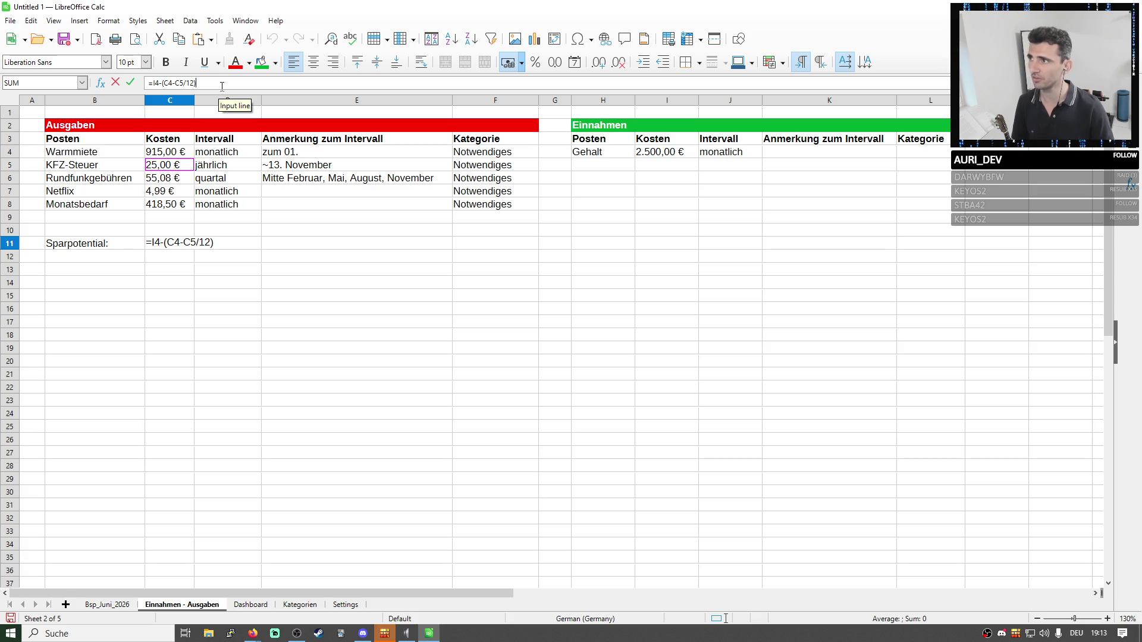
text(+)
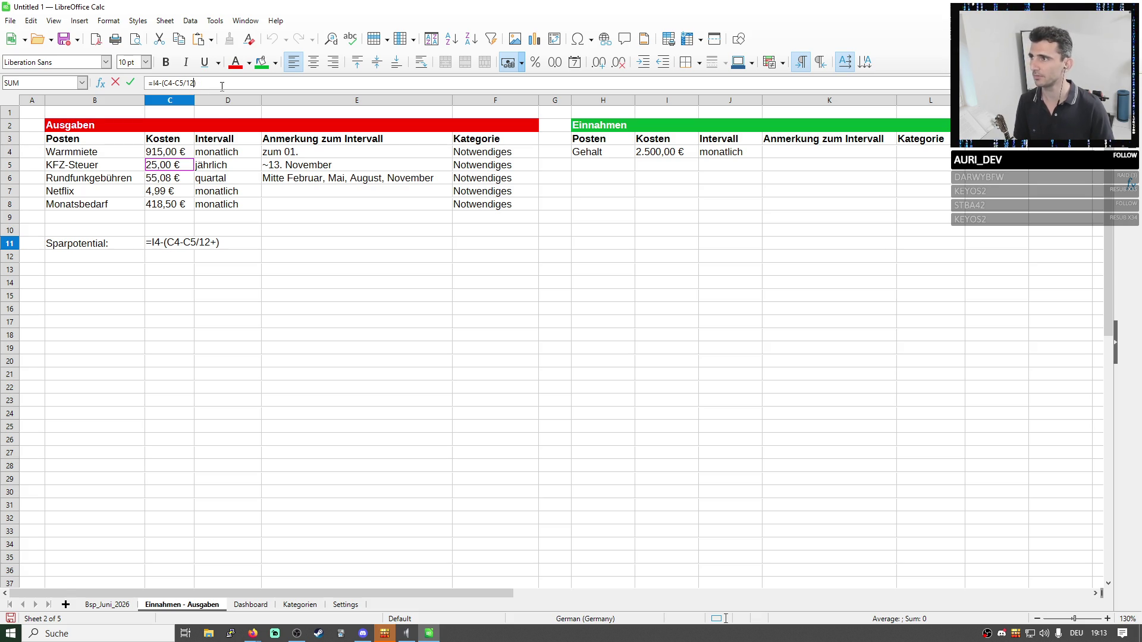
click(181, 180)
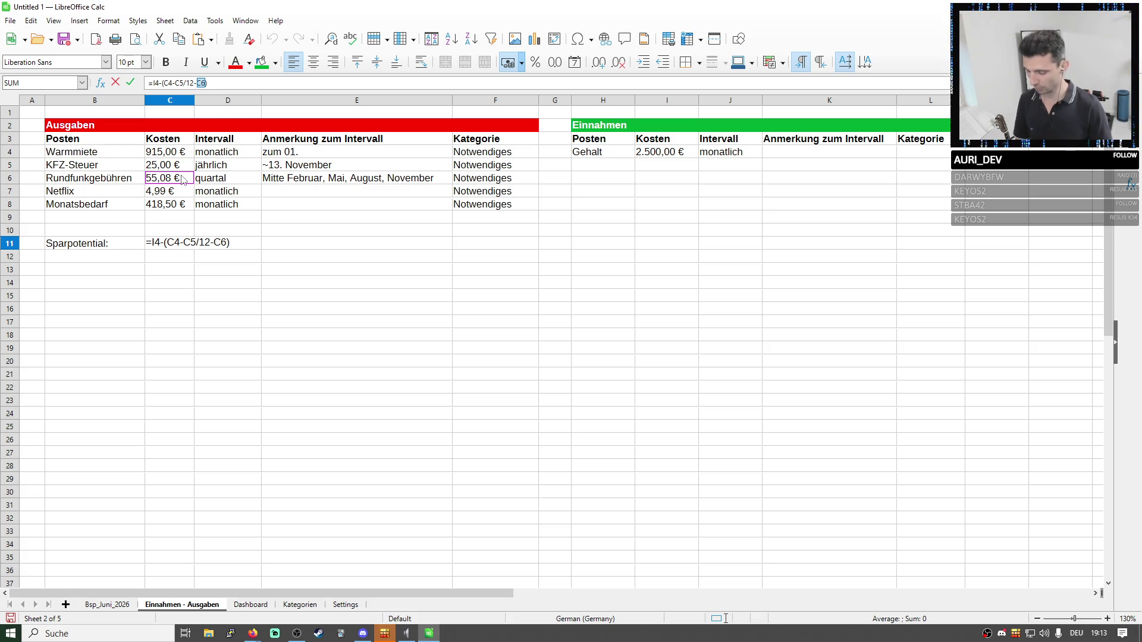
text(/3-)
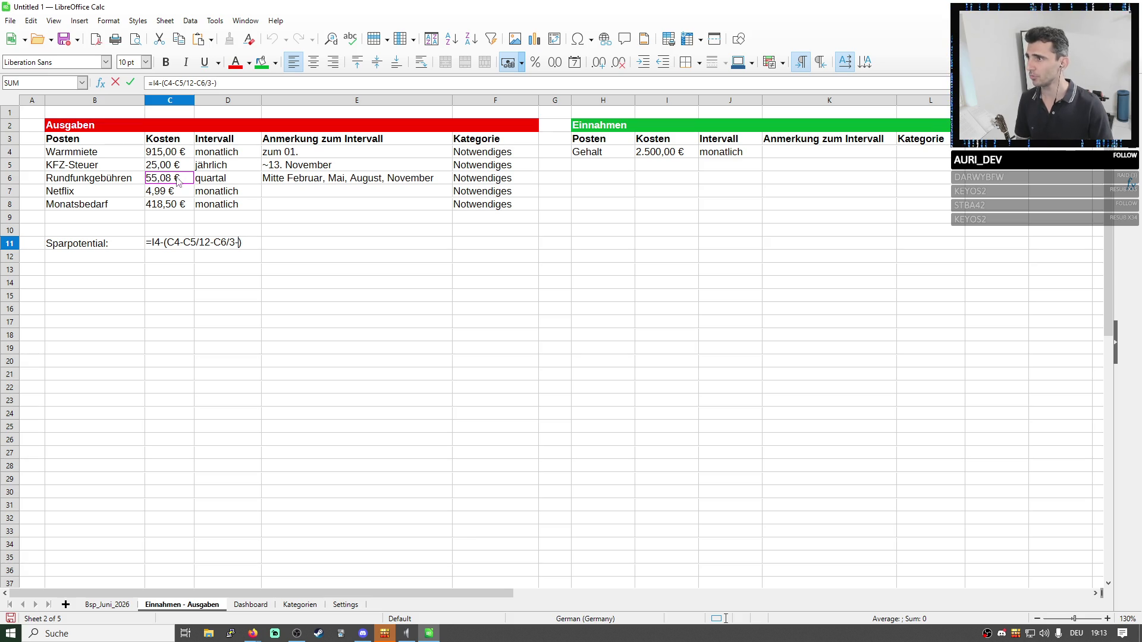
click(159, 196)
text(-)
click(160, 206)
key(Return)
click(178, 243)
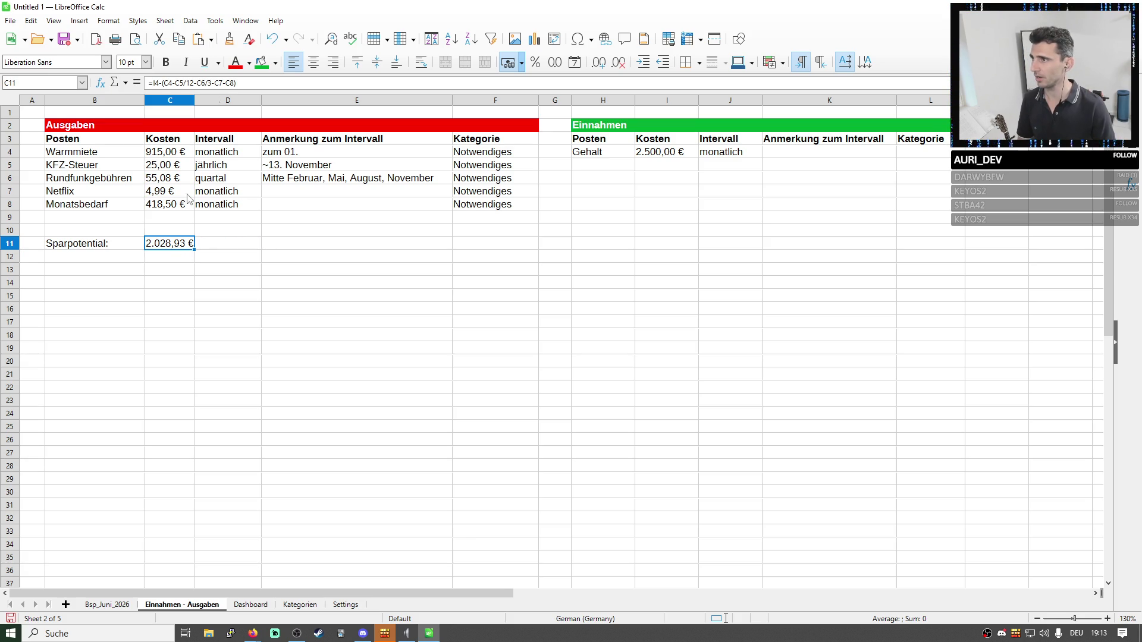
click(249, 83)
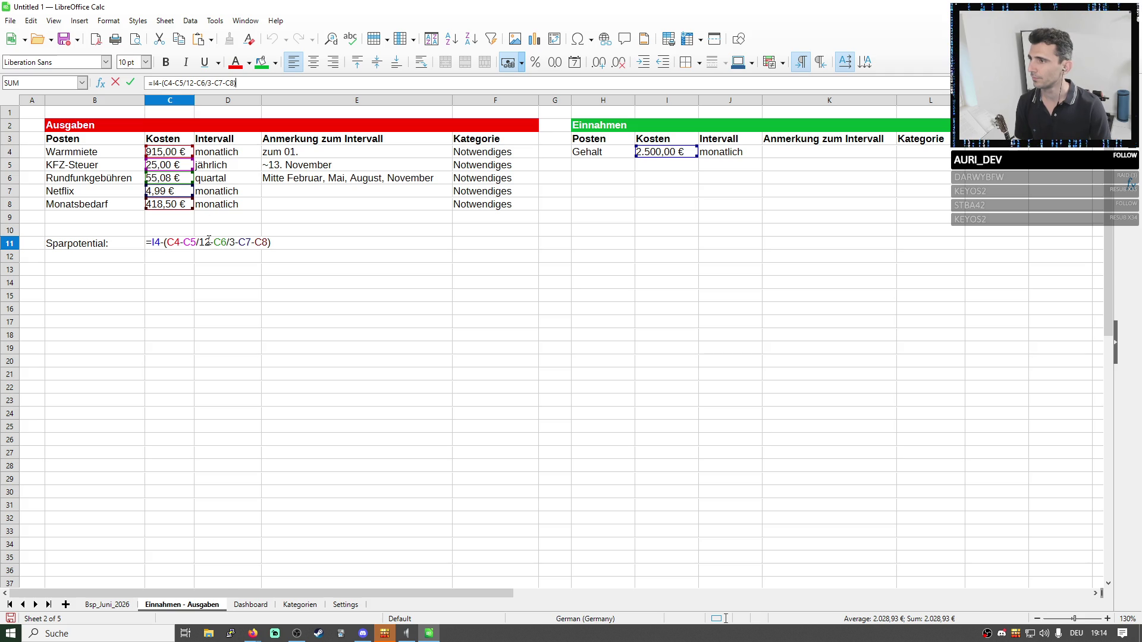
Add brackets to the C11 formula giving 2.028,93 €, then return to the Bsp_Juni_2026 sheet.
click(175, 83)
text(()
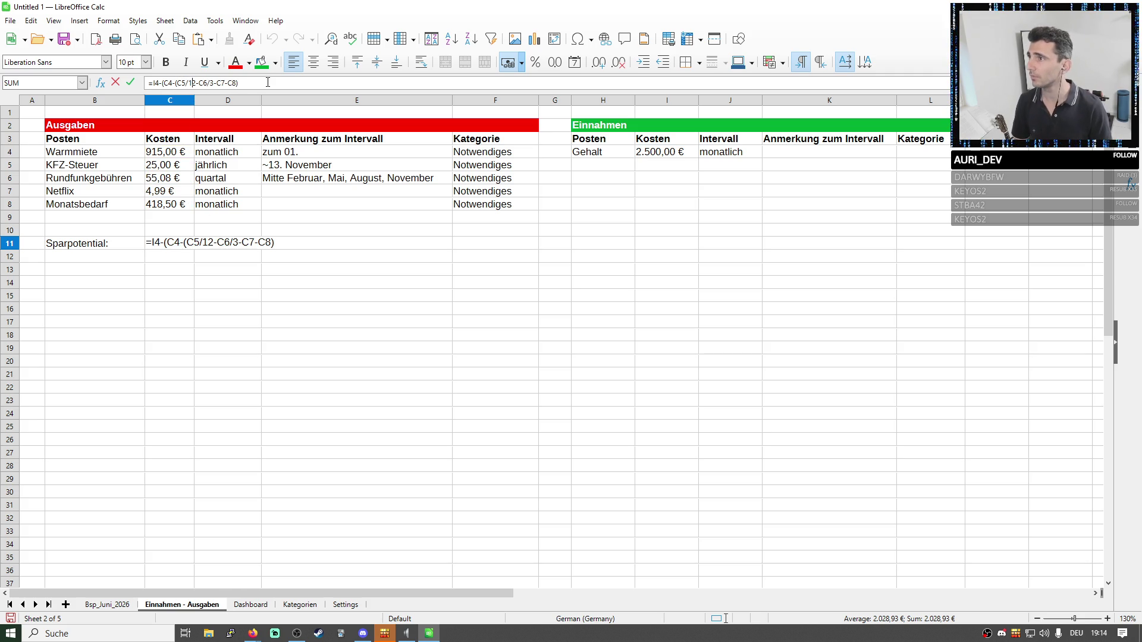
text())
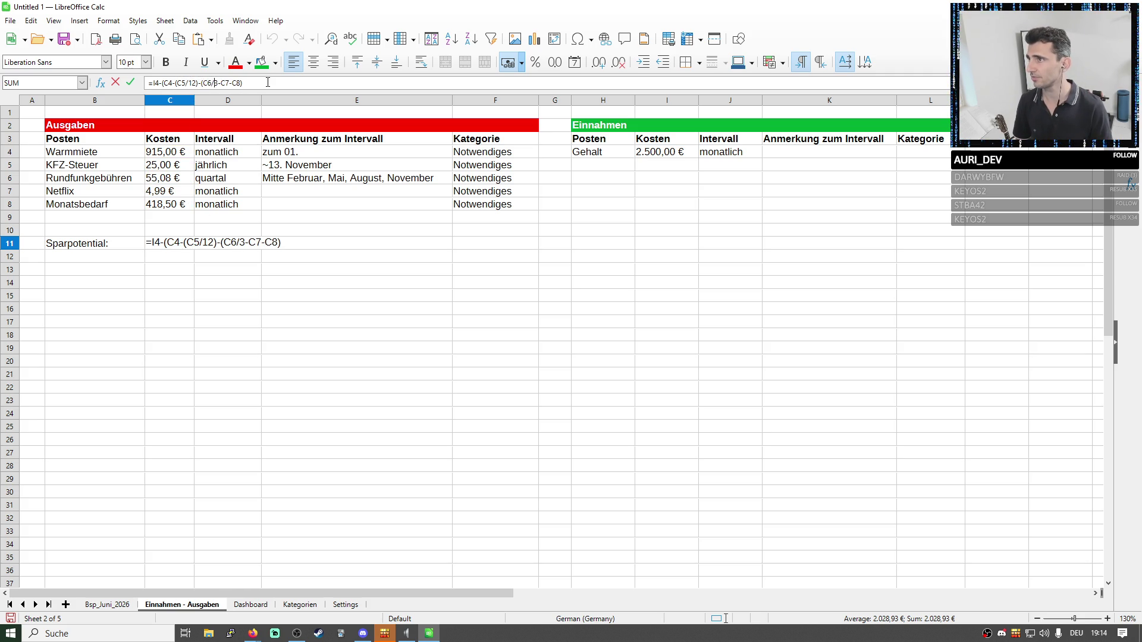
key(Return)
key(Up)
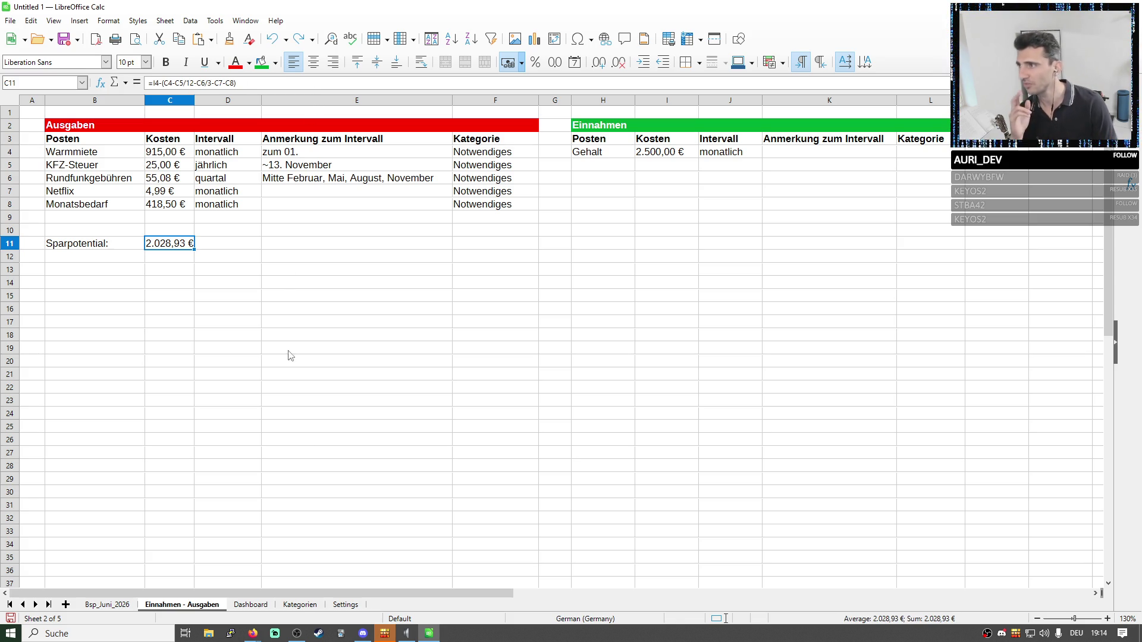
click(128, 608)
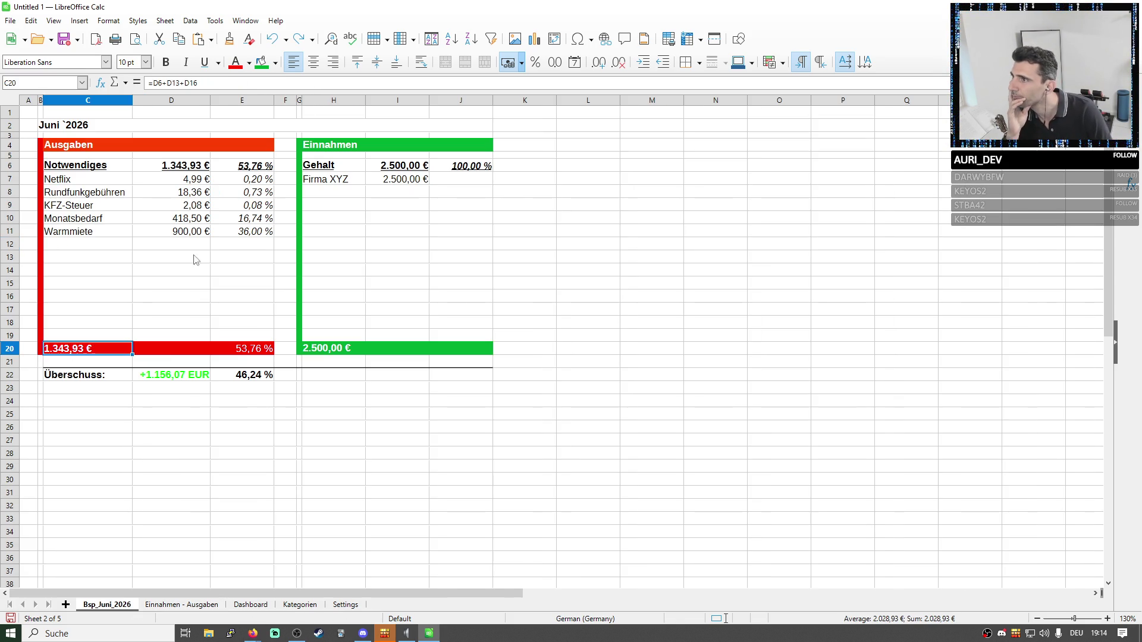
Check the example's Überschuss and Warmmiete figures, then return to Einnahmen - Ausgaben.
click(172, 376)
click(195, 232)
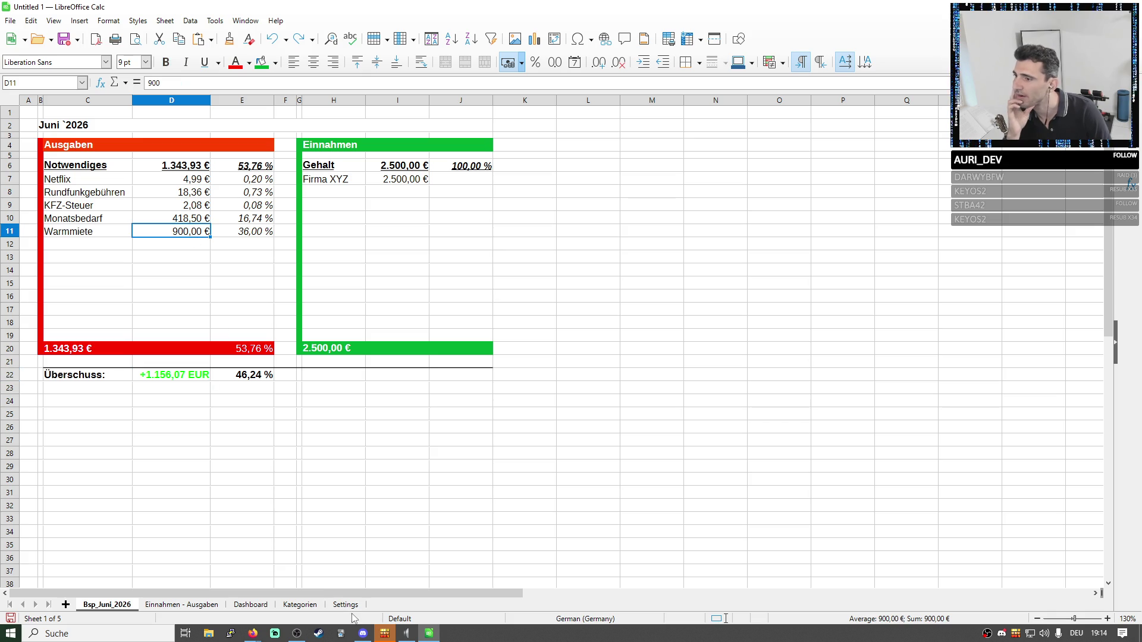
click(219, 606)
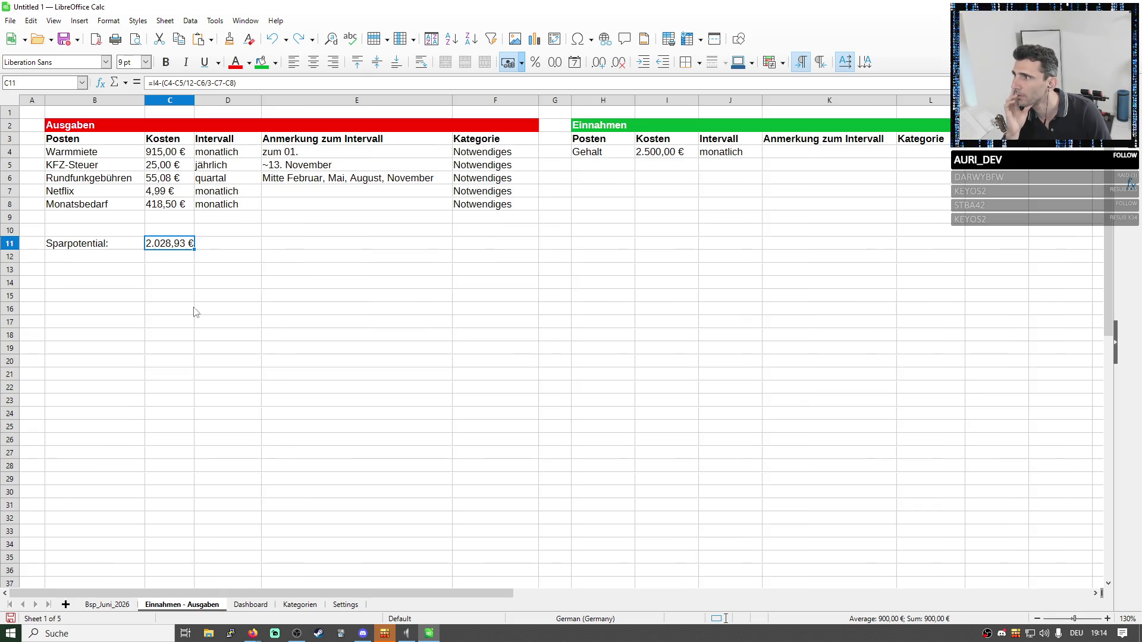
Change the Warmmiete cost in C4 from 915 to 900,00 €.
click(170, 156)
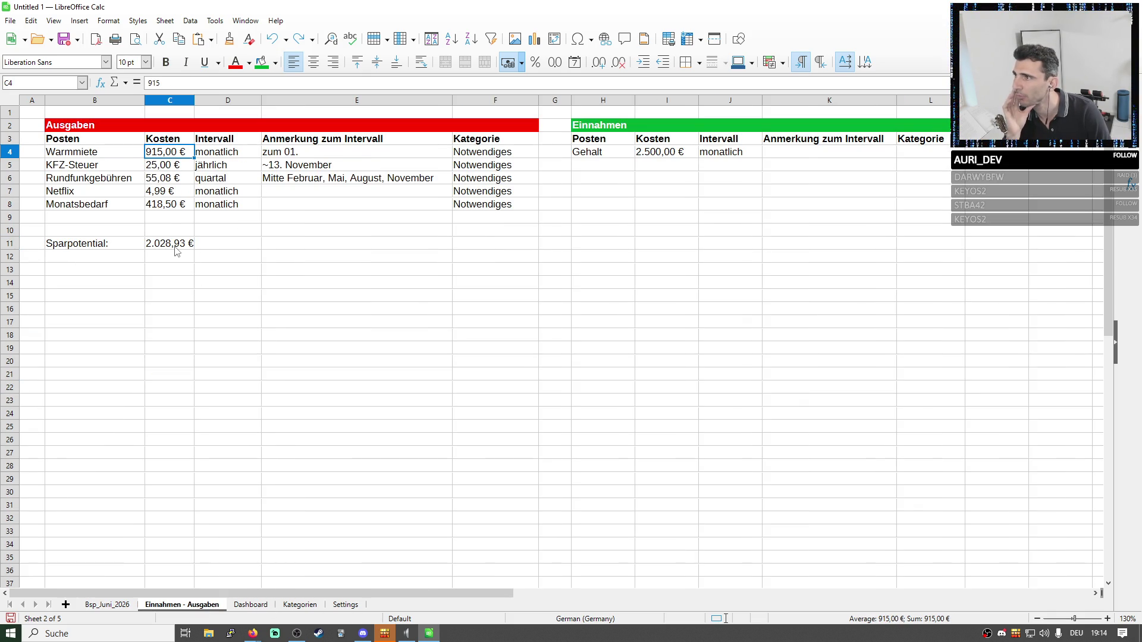
key(F2)
key(BackSpace)
key(BackSpace)
text(00)
key(Return)
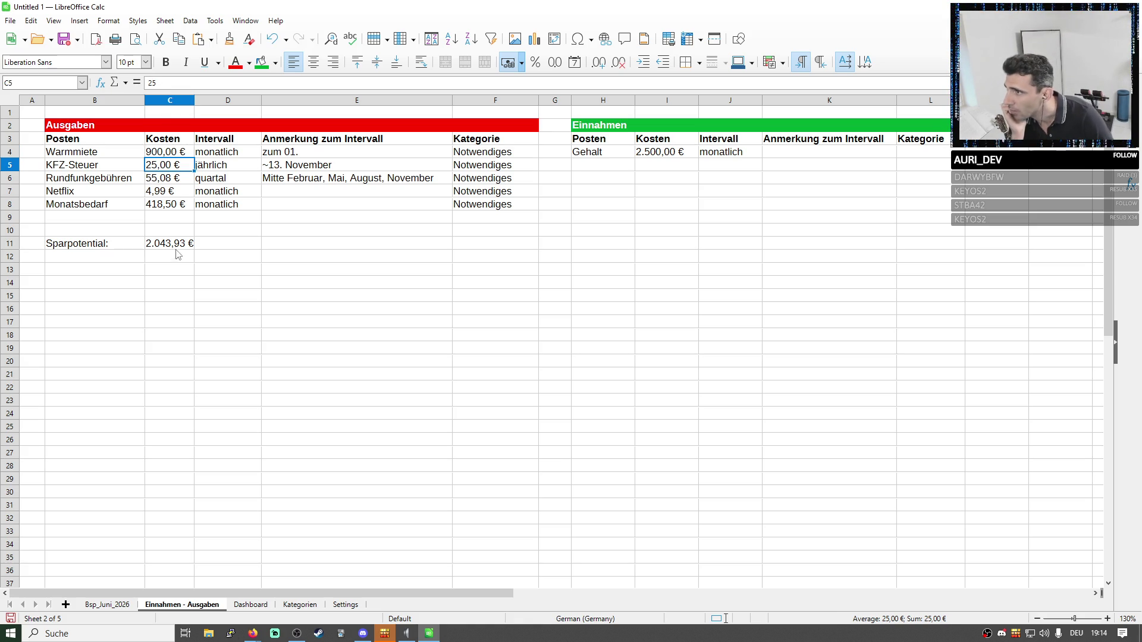
Check the Sparpotential formula now giving 2.043,93 € and pick the empty row below the expenses.
click(166, 243)
click(230, 84)
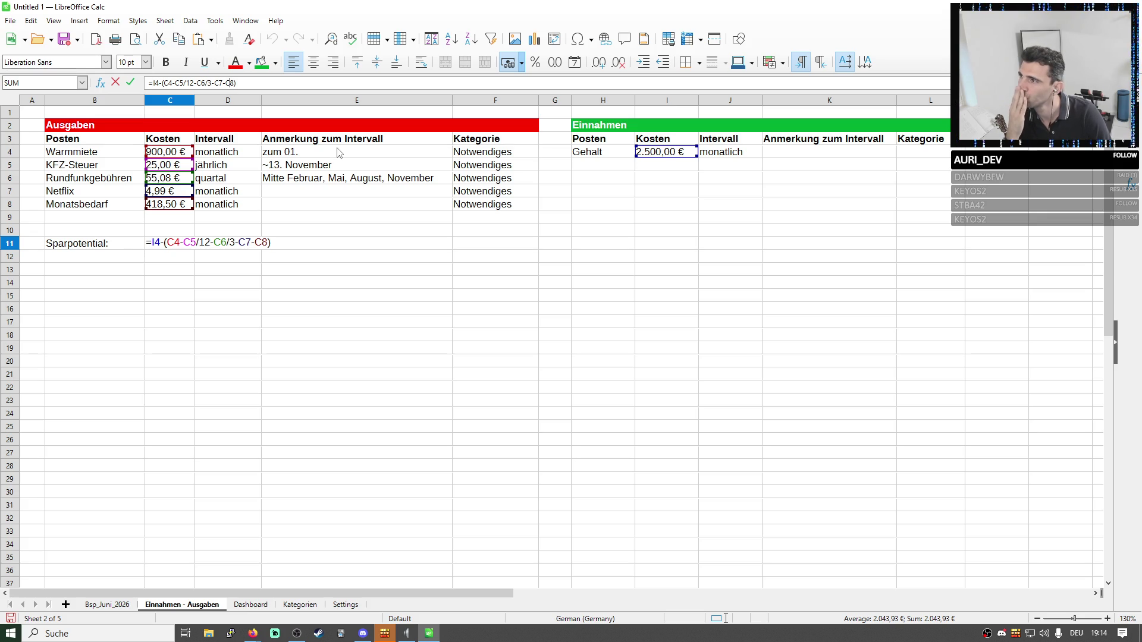
click(115, 219)
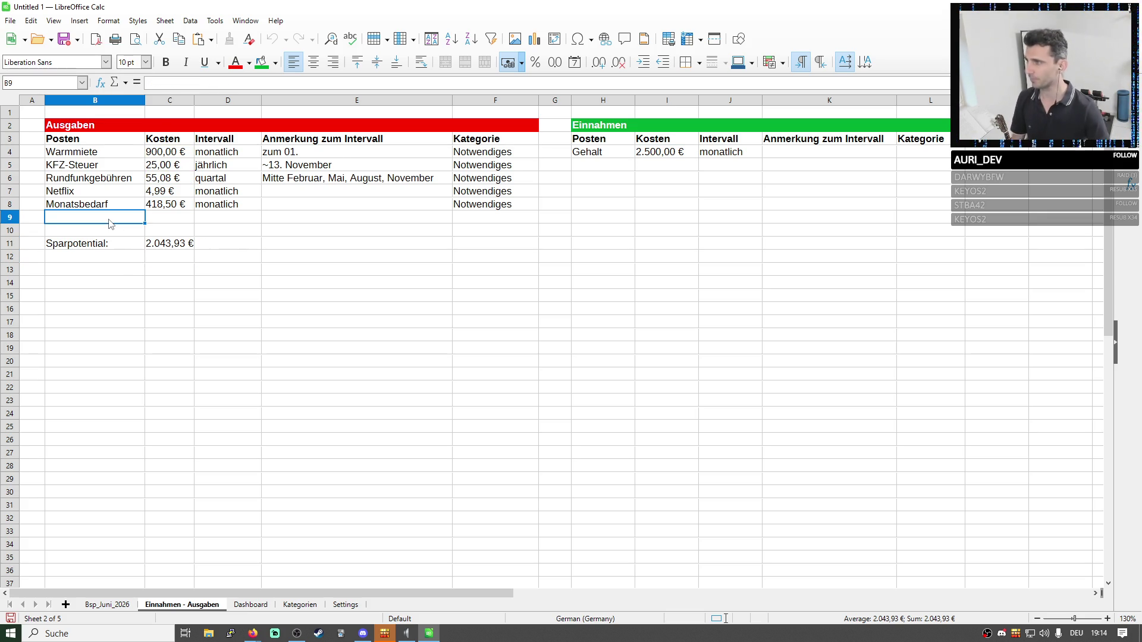
text(Summe:)
Enter a bold Summe: label in B9 and move to C9 beside it.
key(Return)
click(100, 218)
click(166, 62)
click(176, 220)
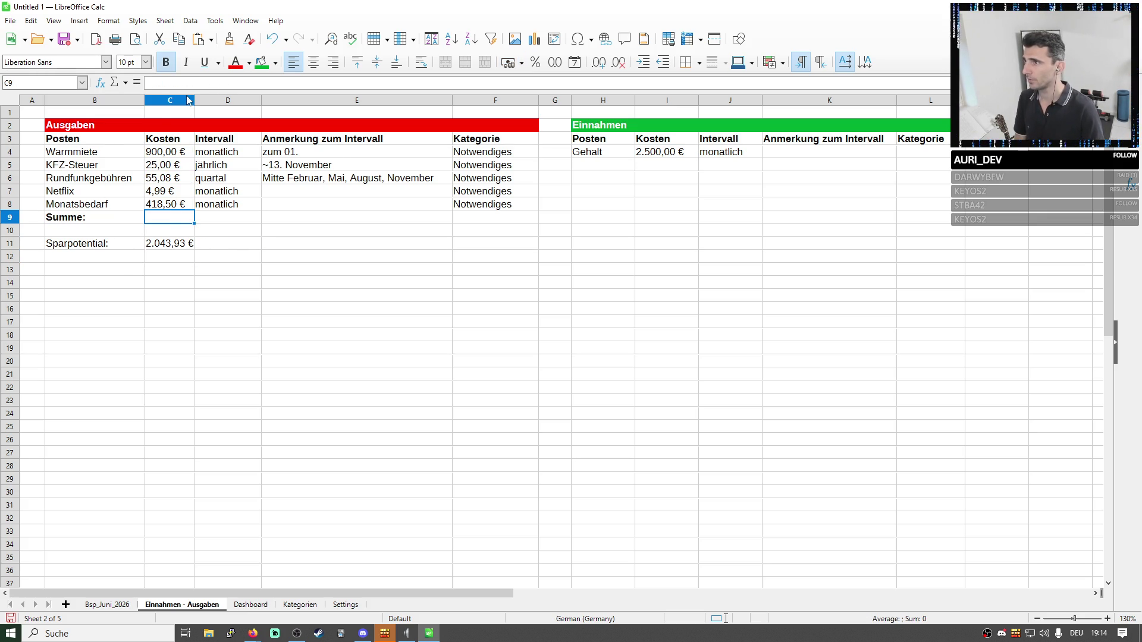
text(=)
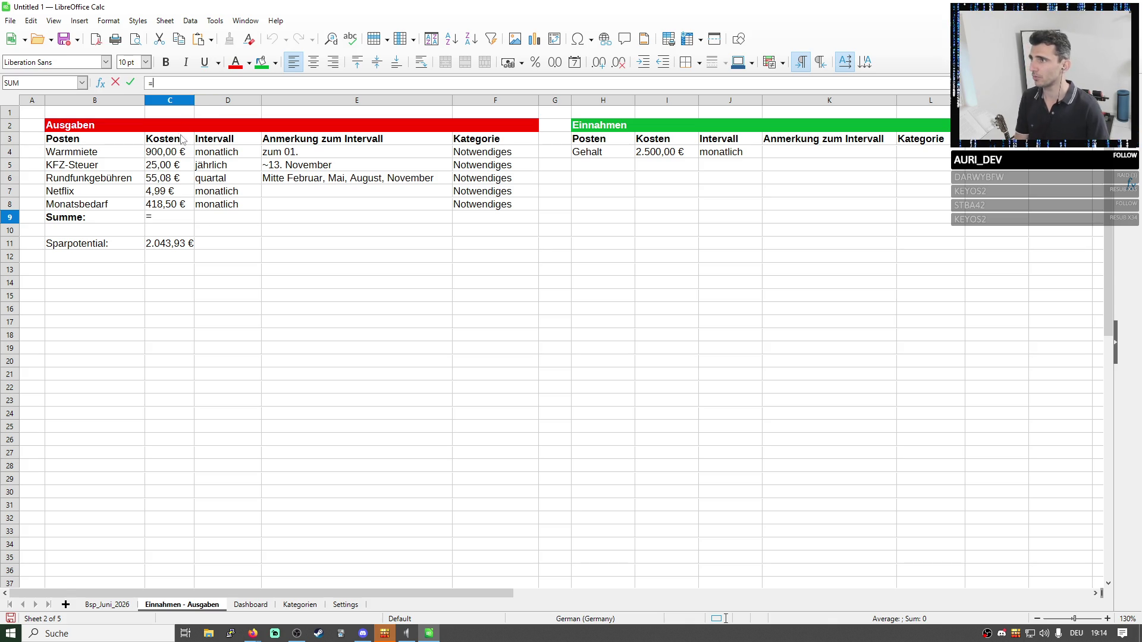
Enter the monthly total =C4+C5/12+C6/3+C7+C8 in C9.
click(169, 152)
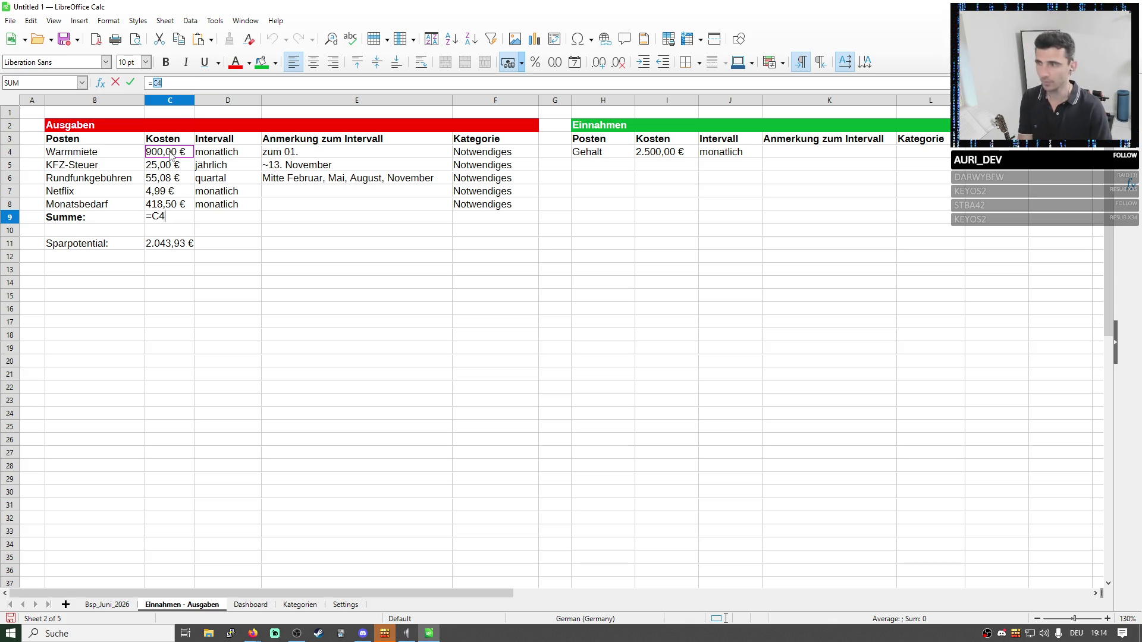
click(170, 166)
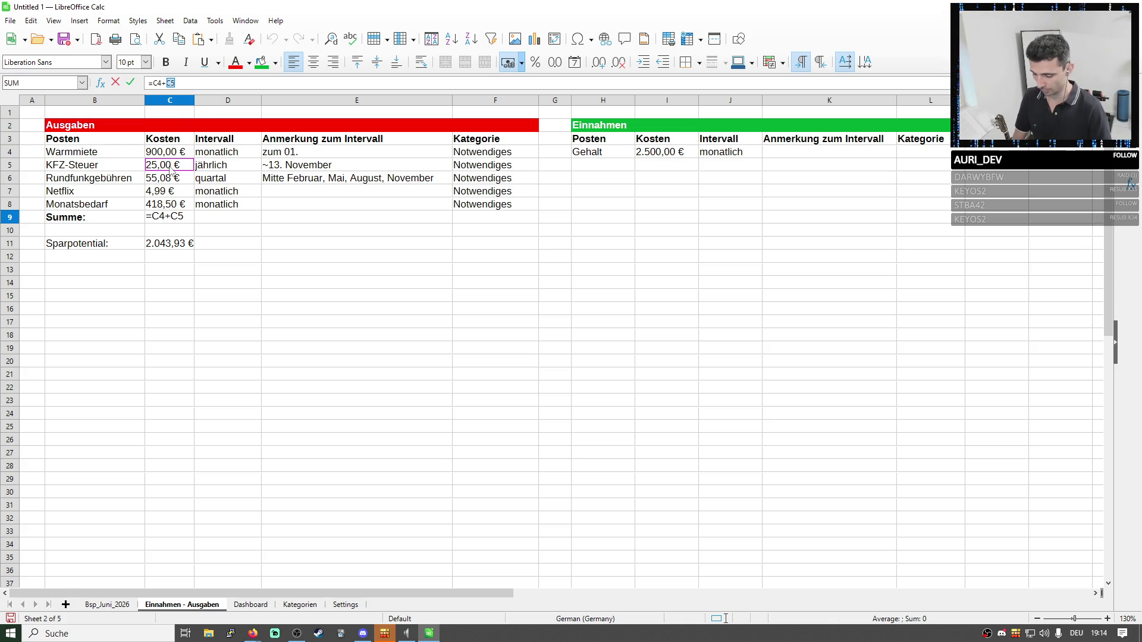
click(166, 178)
text(3)
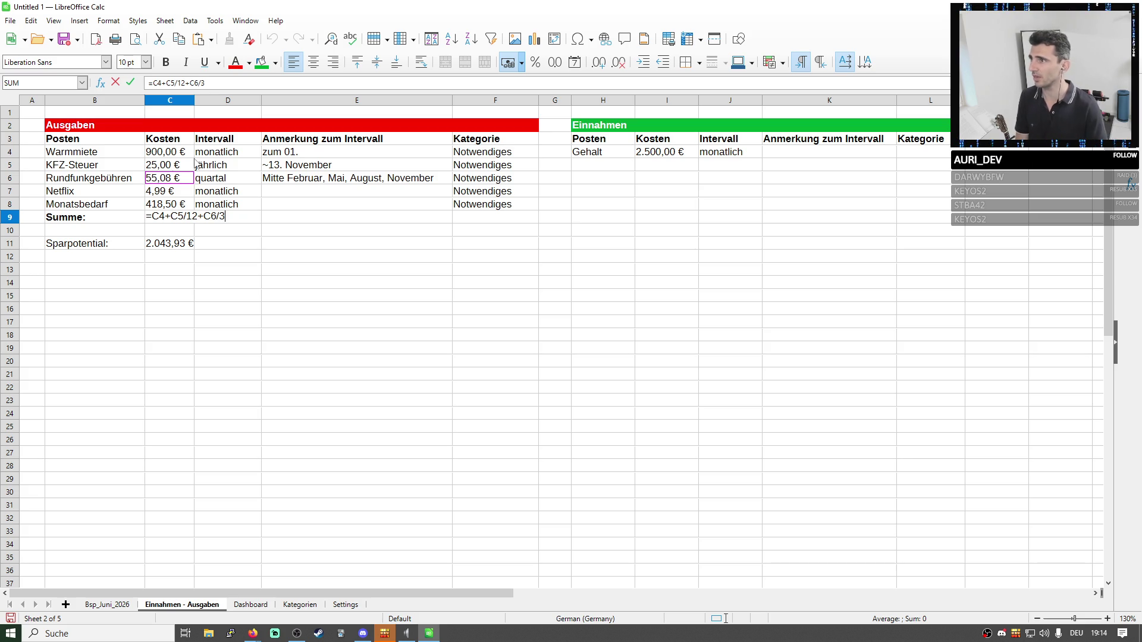
text(+)
click(168, 193)
text(+)
click(168, 205)
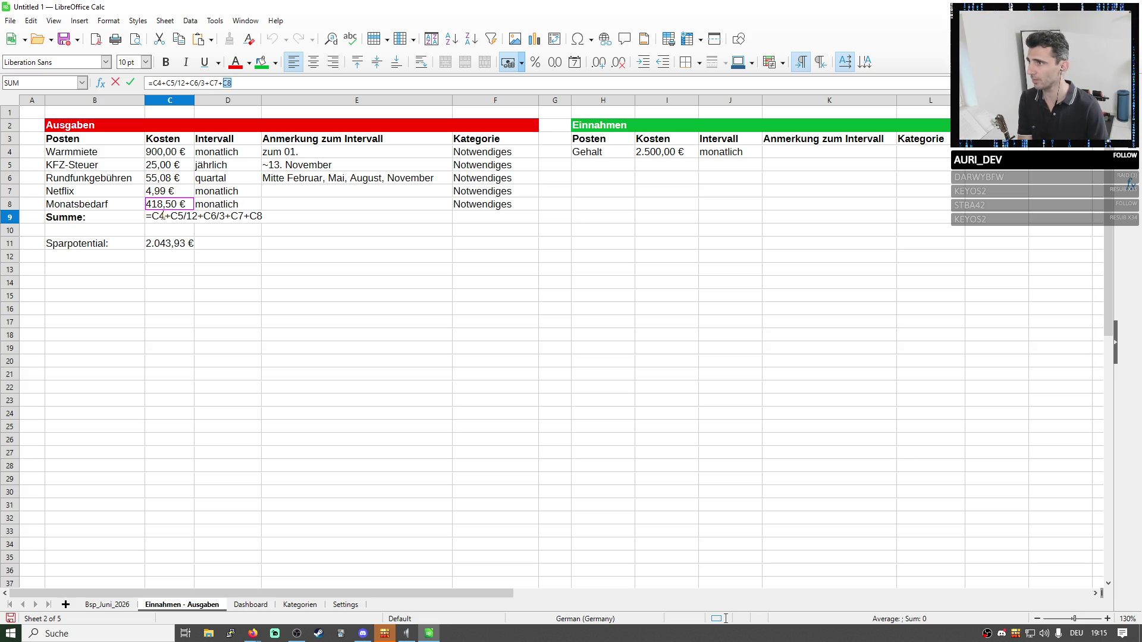
key(Return)
Rename the label to Monatsausgaben: and make the 1.343,93 € total bold.
double_click(58, 217)
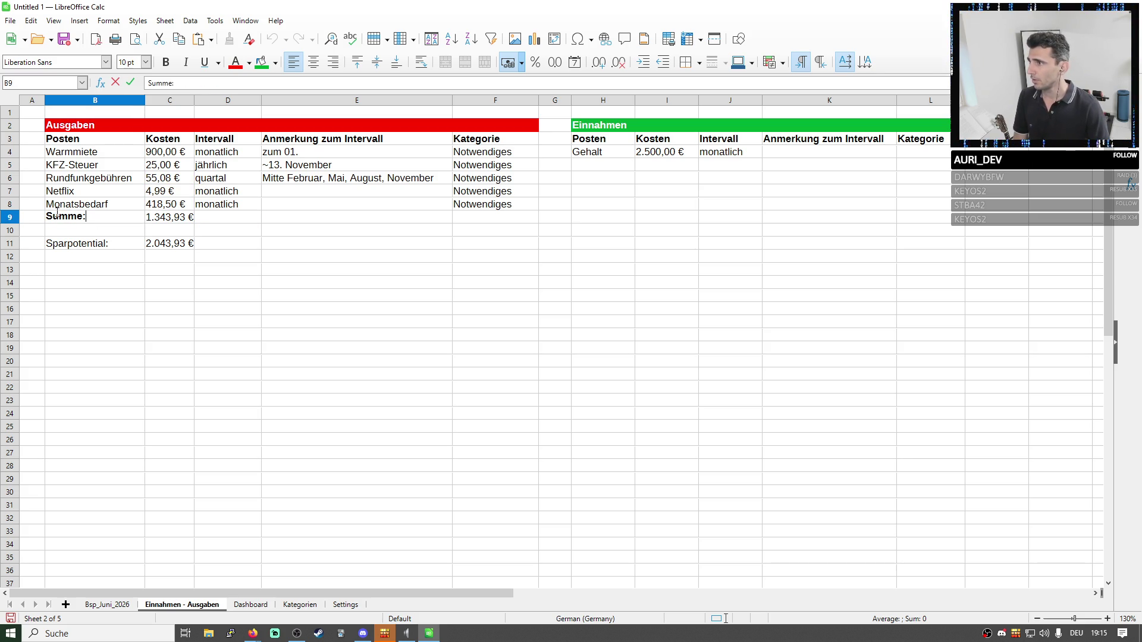
key(shift+Home)
key(ctrl+b)
text(Monatsausga)
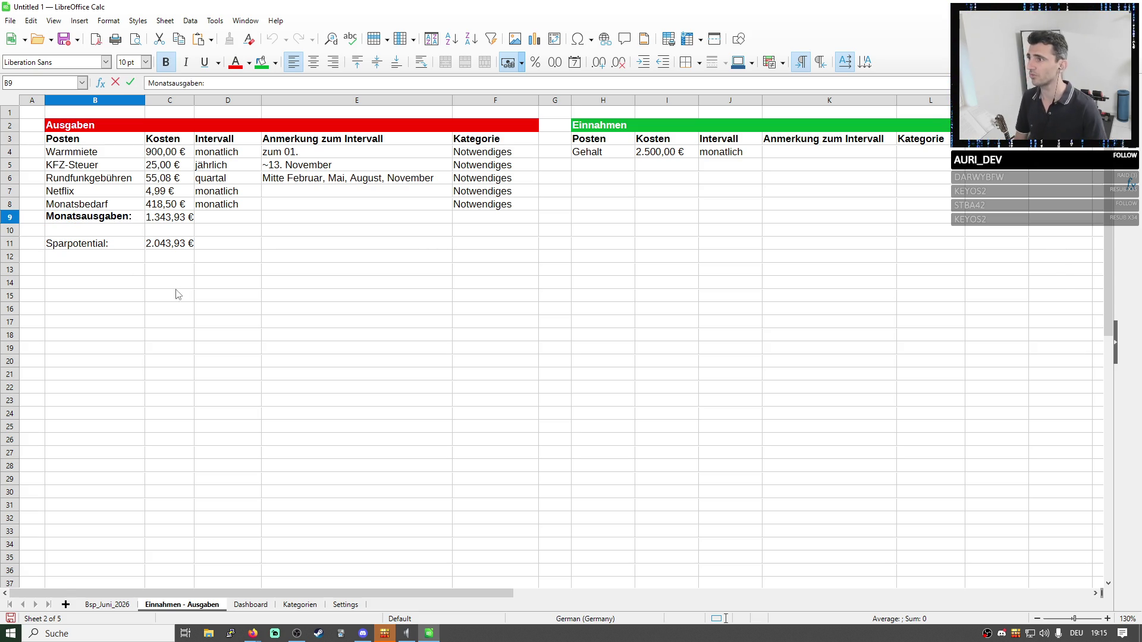
key(Tab)
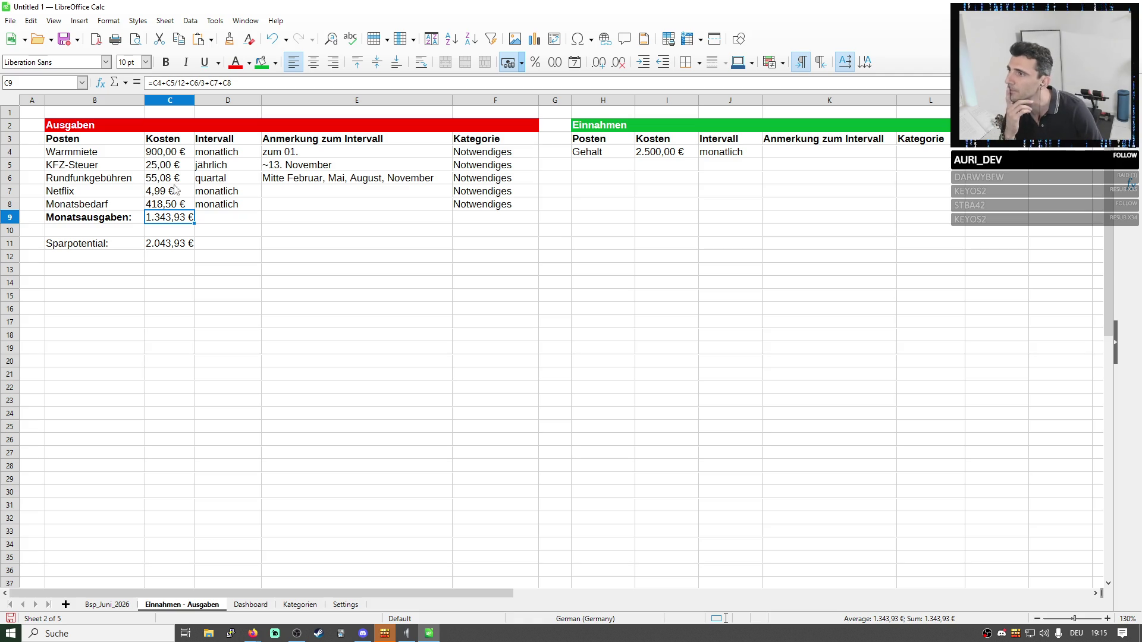
click(166, 61)
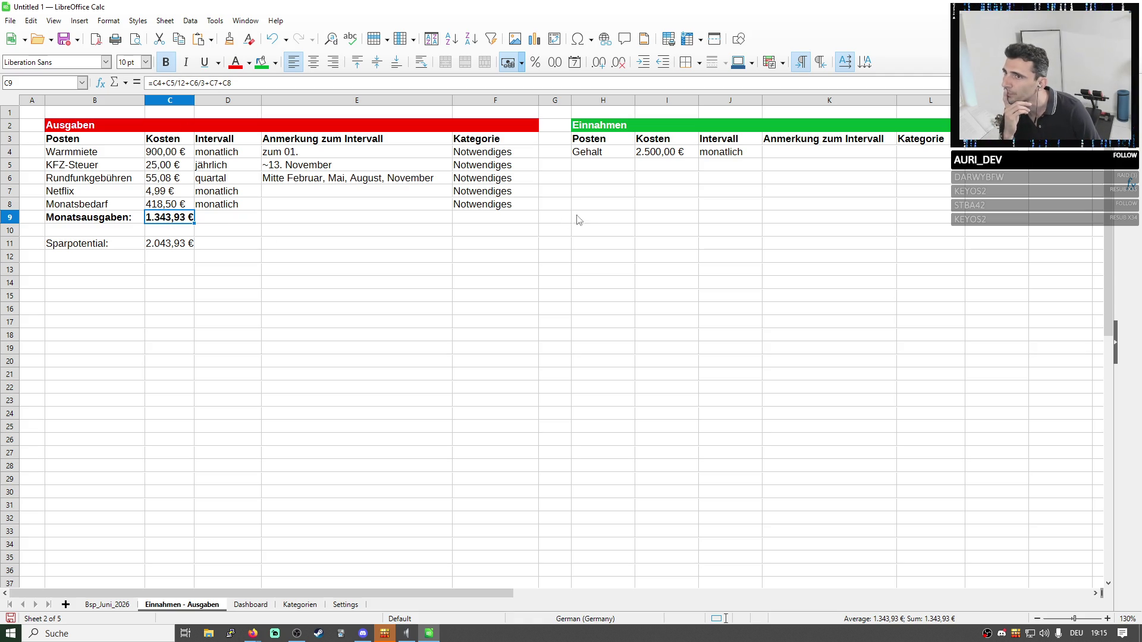
drag(98, 218, 173, 222)
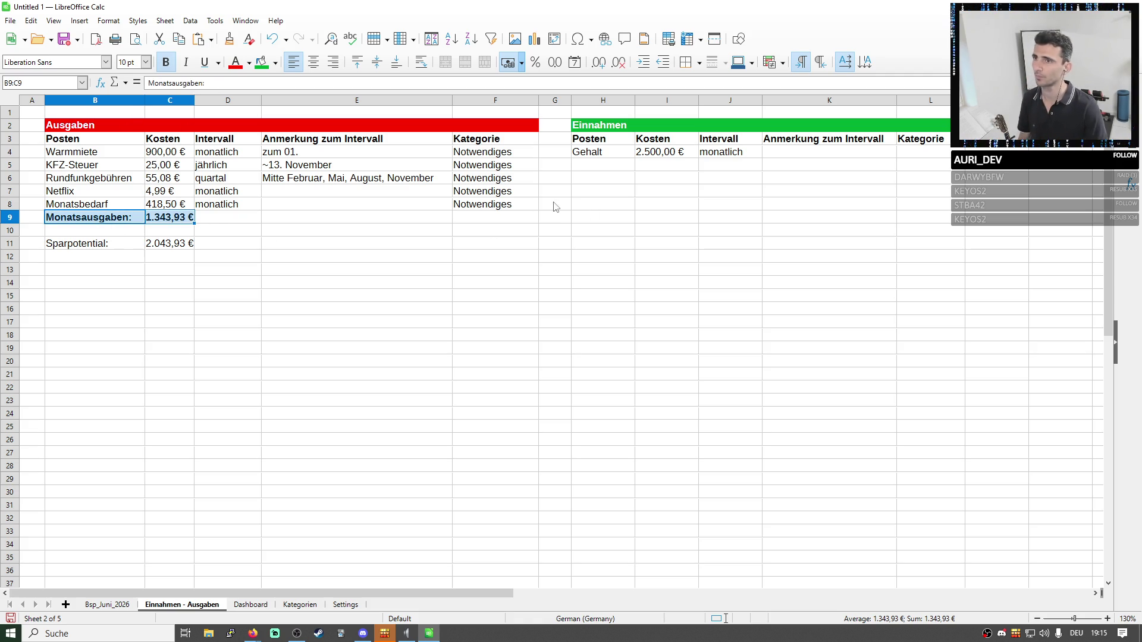
Copy the Monatsausgaben row into H5:I5 under Gehalt and fit column H to the label.
key(ctrl+c)
click(600, 169)
key(ctrl+v)
text(Monateinnah)
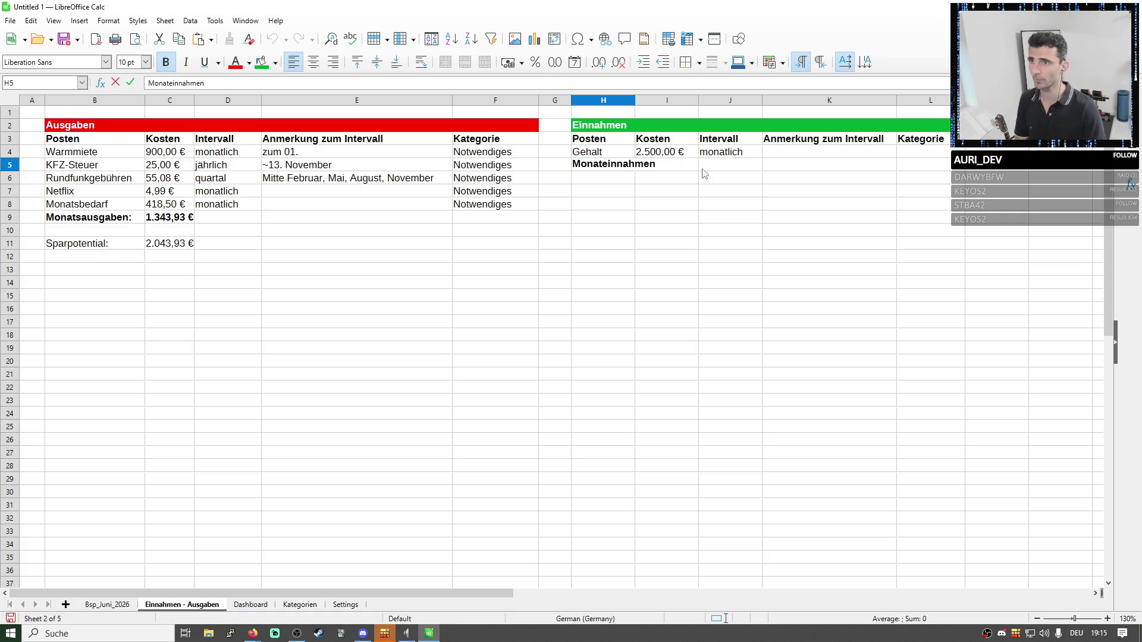
key(Return)
double_click(635, 100)
Rename the pasted label to Monateinnahmen: and clear the broken #REF! total.
click(696, 166)
click(659, 166)
double_click(659, 166)
text(:)
key(Tab)
key(BackSpace)
key(Return)
text(=)
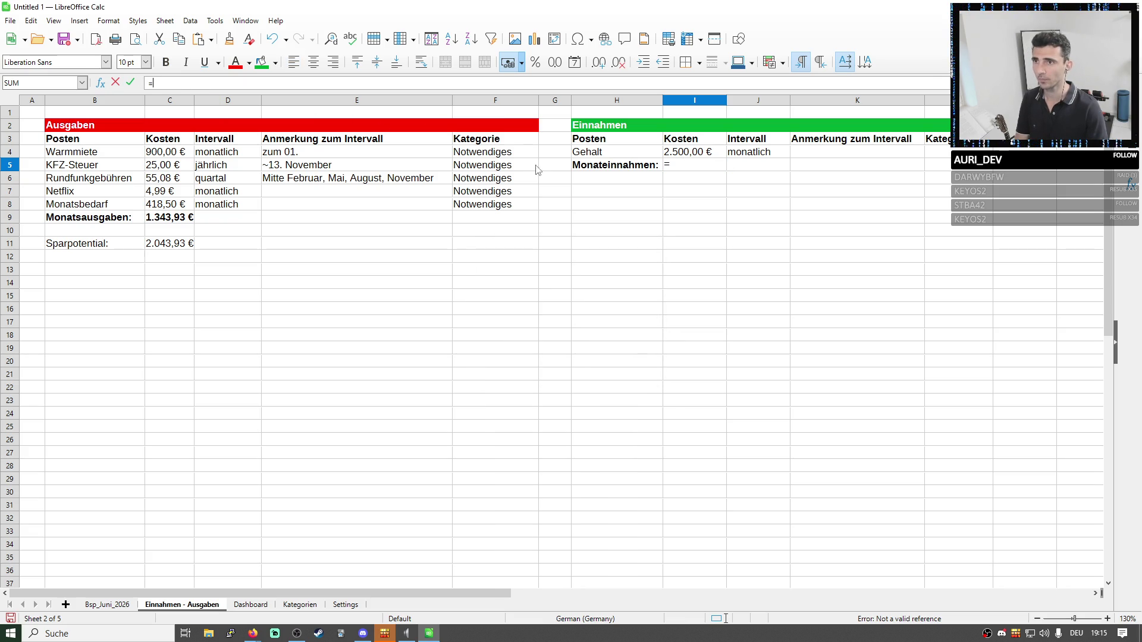
Set I5 to =I4 giving 2.500,00 €, bold and left-aligned.
key(Up)
key(Return)
key(Up)
key(Up)
key(Down)
click(165, 62)
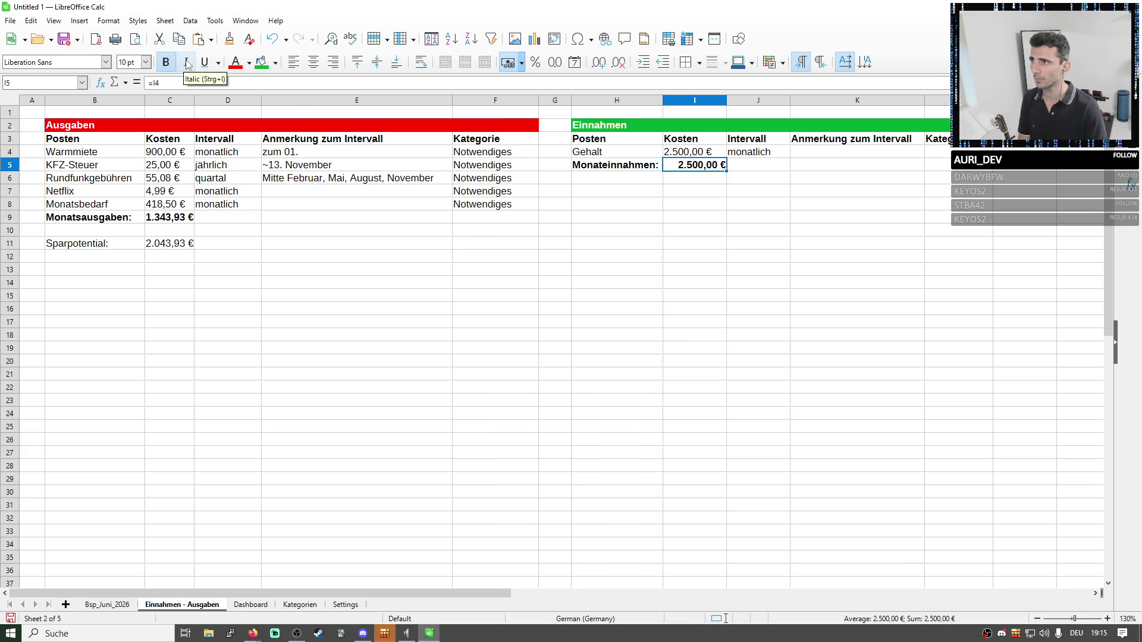
click(294, 62)
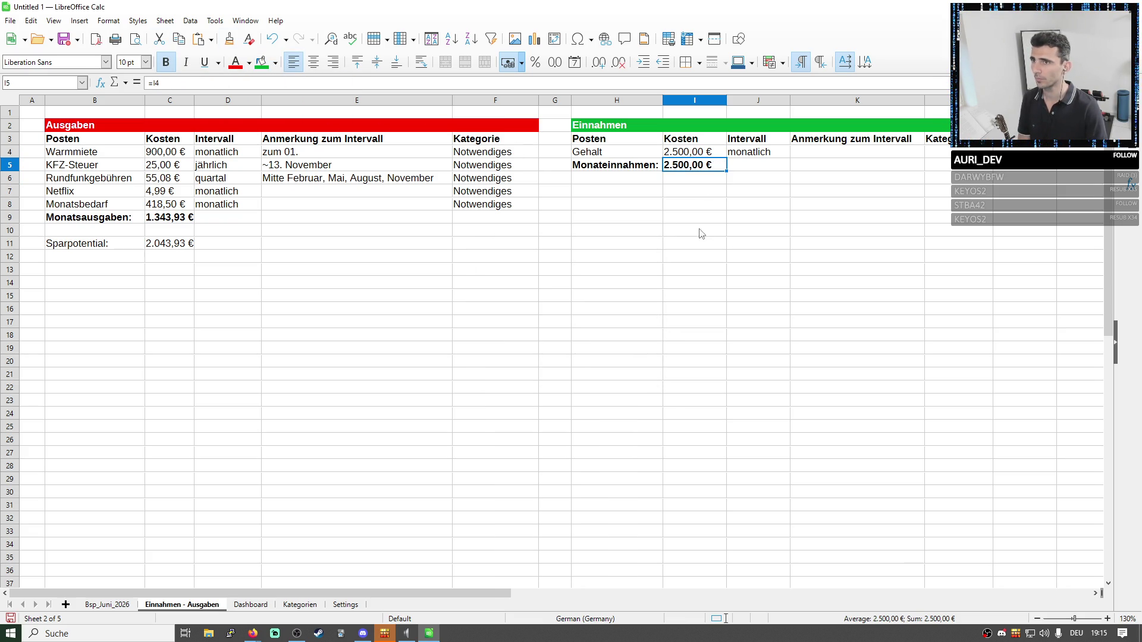
click(651, 177)
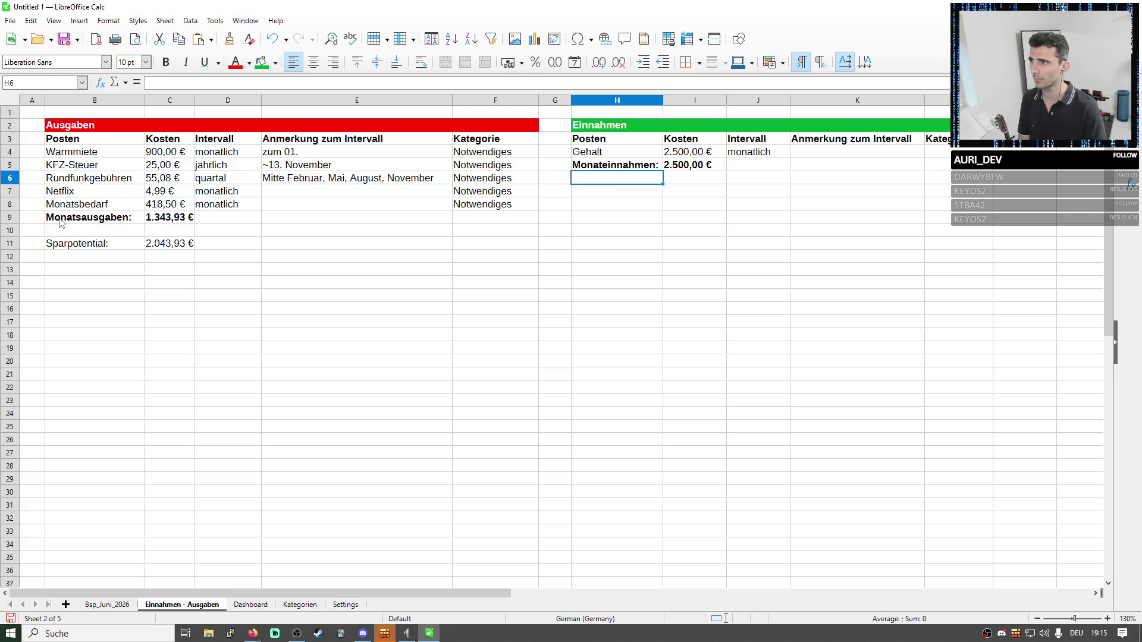
Widen column B and rename B9 to Monatsausgaben Summe:.
click(140, 218)
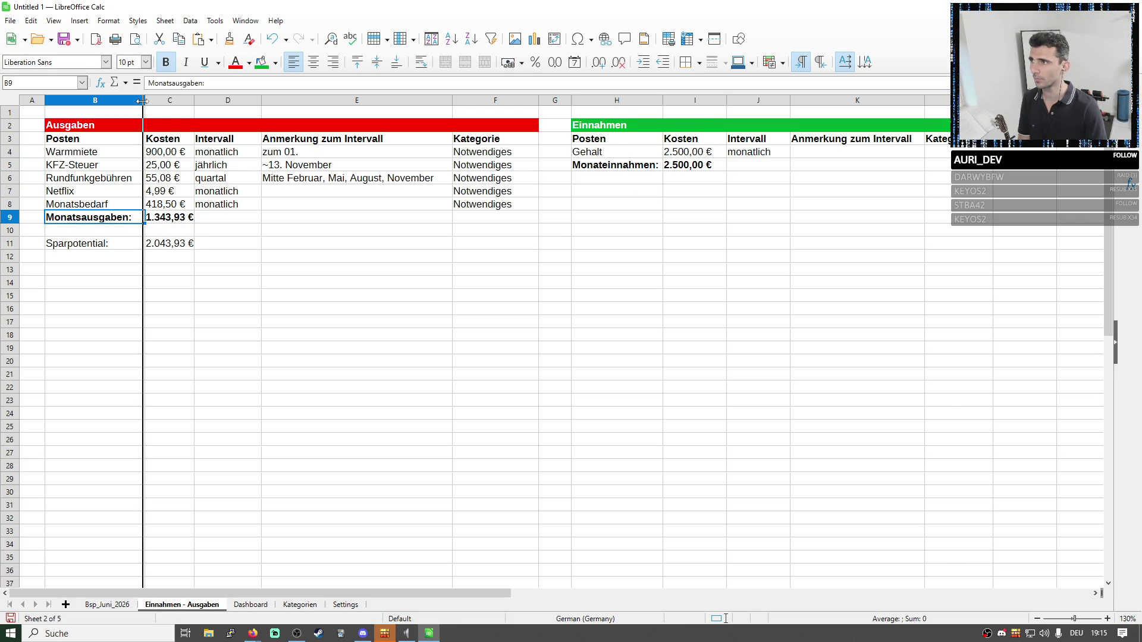
drag(141, 100, 167, 101)
triple_click(78, 216)
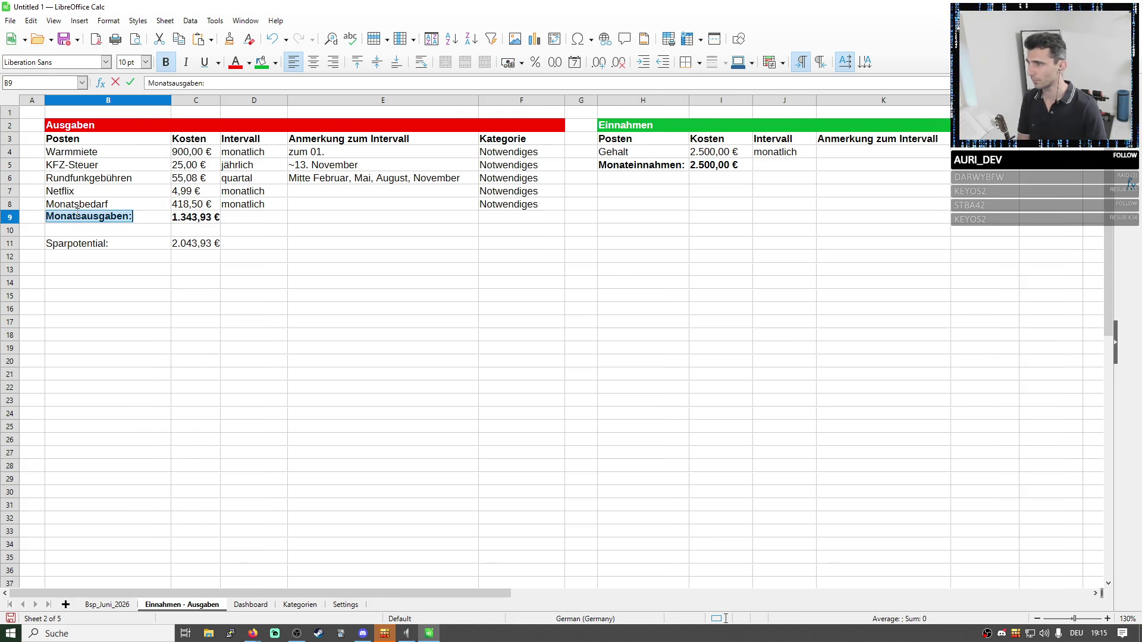
click(78, 215)
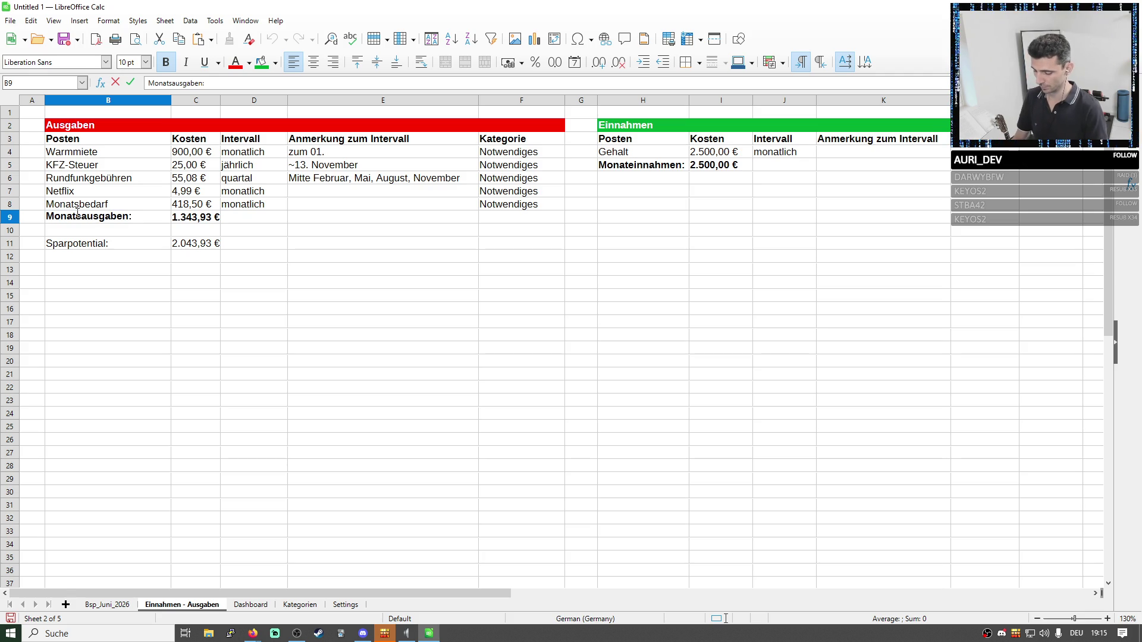
text(Summe)
click(185, 261)
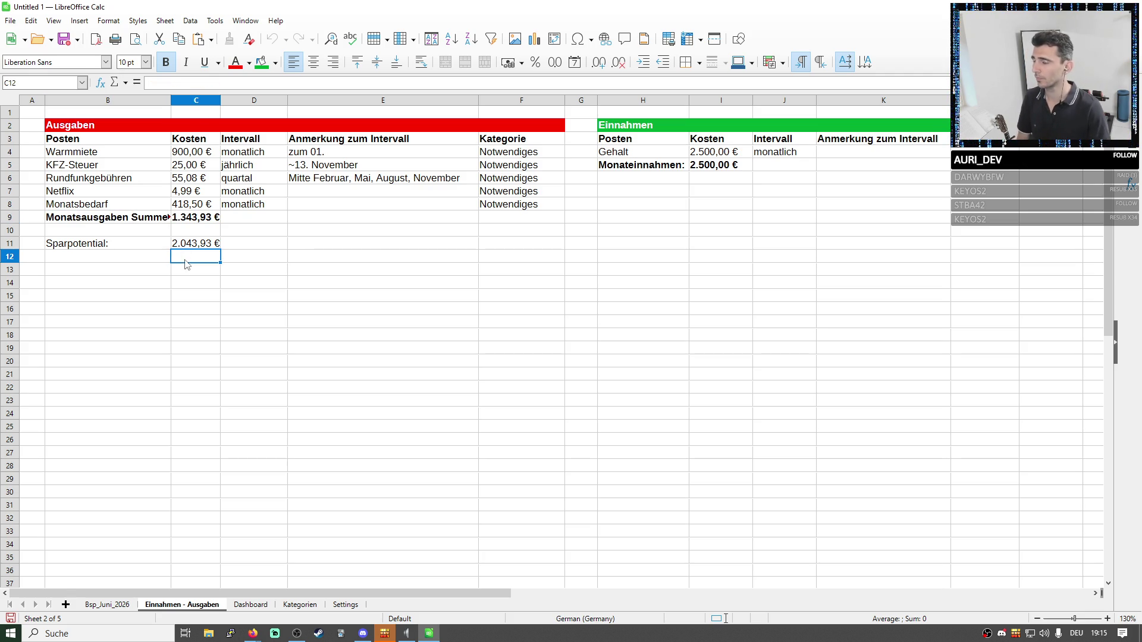
drag(171, 100, 208, 99)
Copy the label over H5, overwriting the income label, and widen column H.
key(Up)
key(Up)
key(Up)
key(Left)
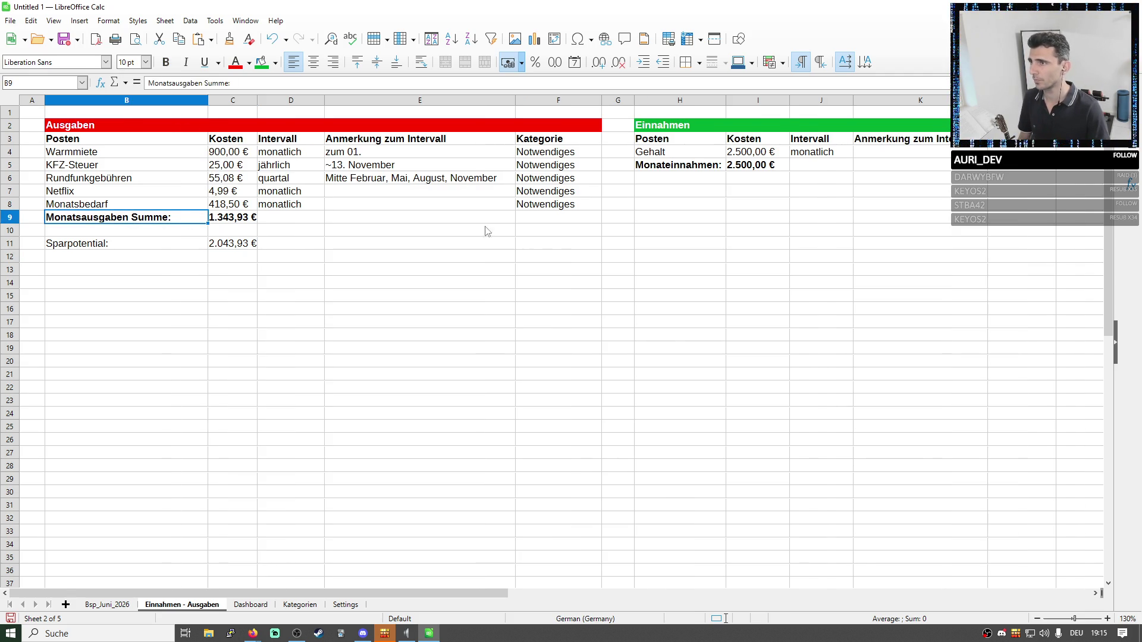
click(670, 172)
key(ctrl+v)
click(606, 344)
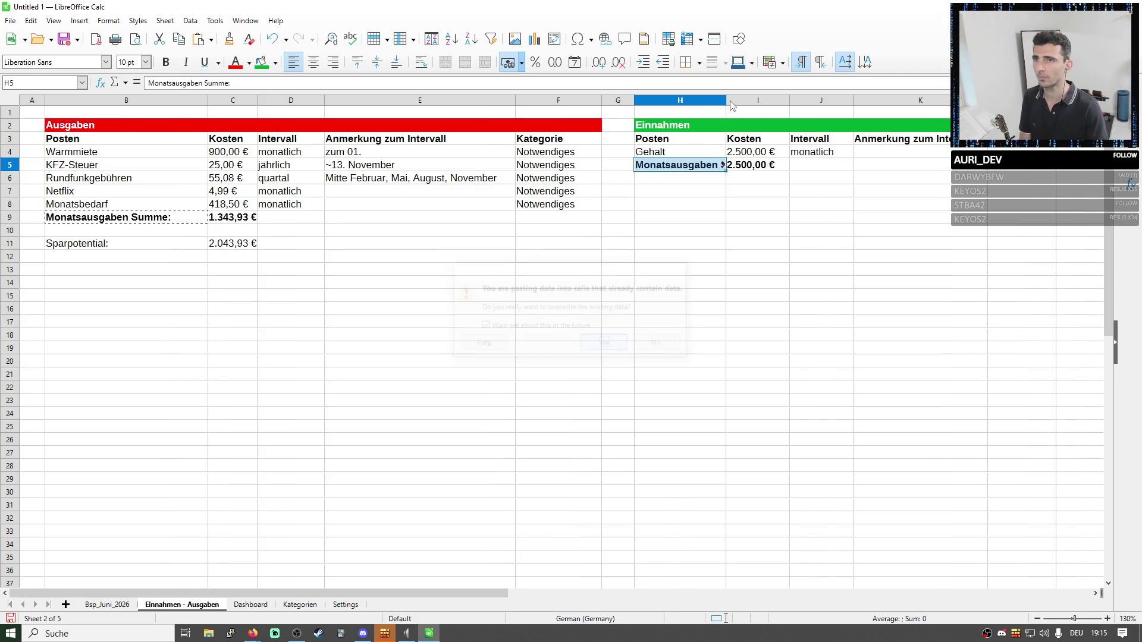
drag(730, 100, 785, 100)
Edit H5 to read Monatseinnahmen Summe:.
double_click(670, 164)
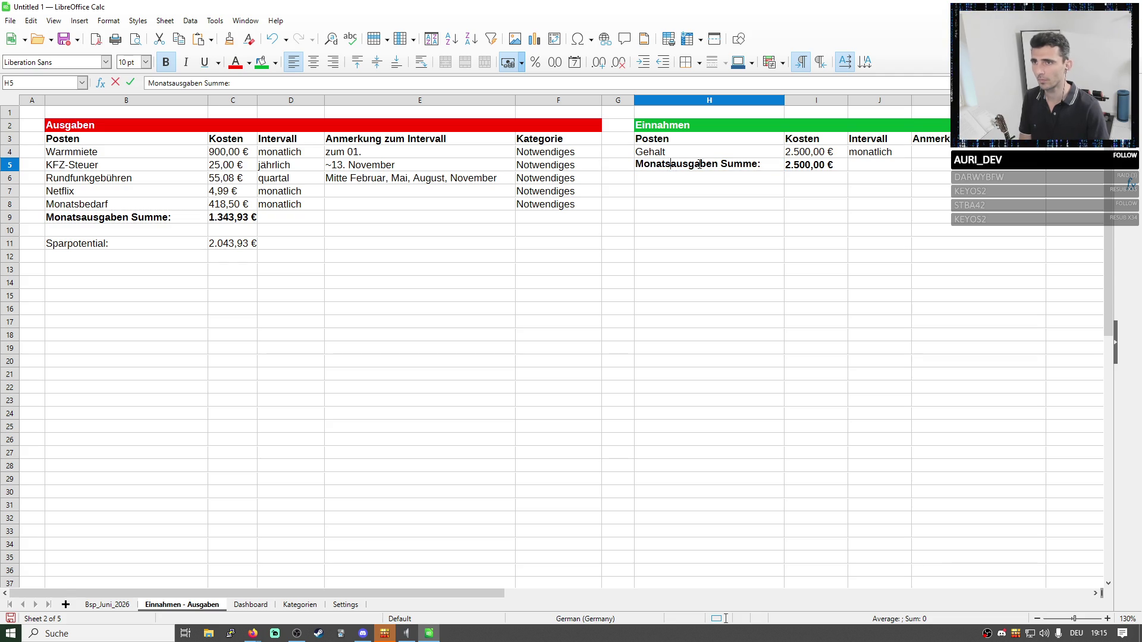
text(einnahm)
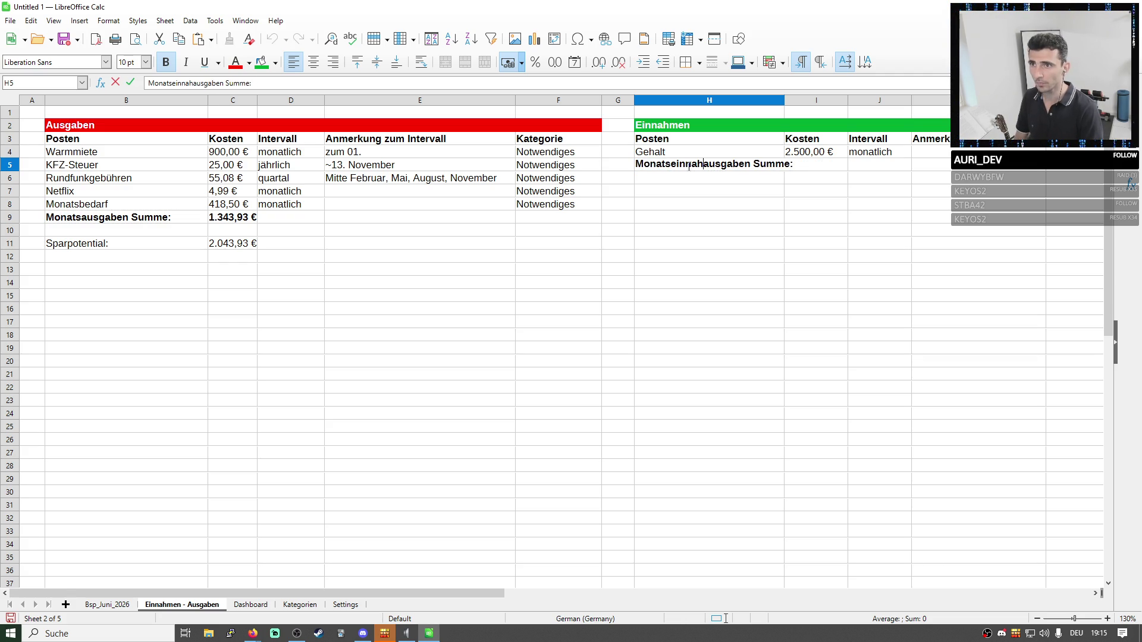
key(Delete)
key(Delete)
key(Delete)
text(en)
key(Return)
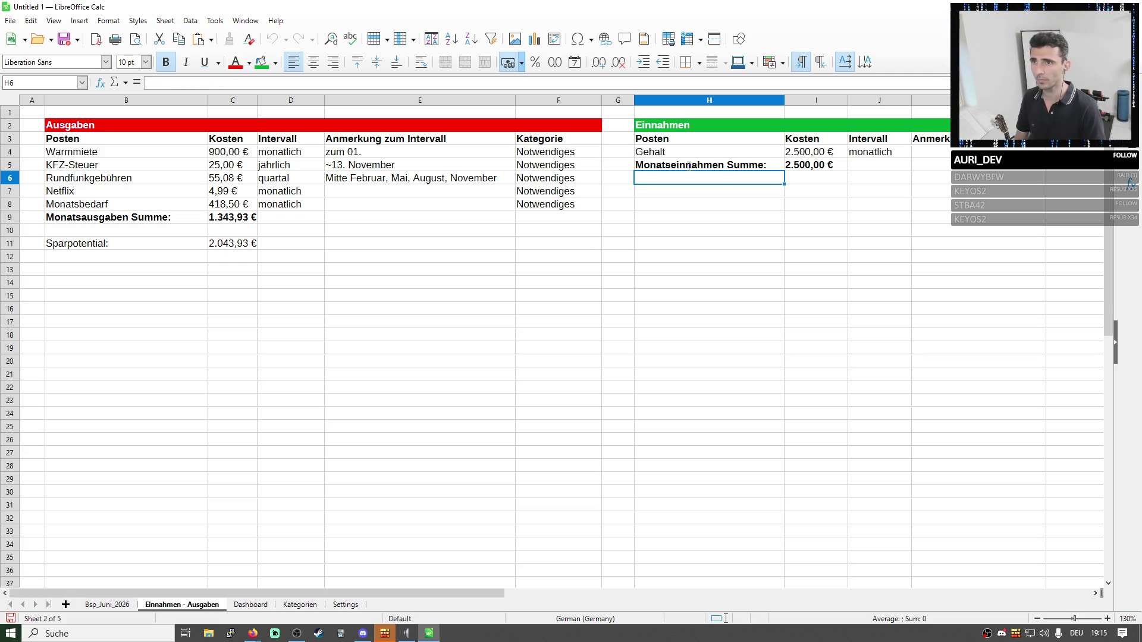
click(243, 250)
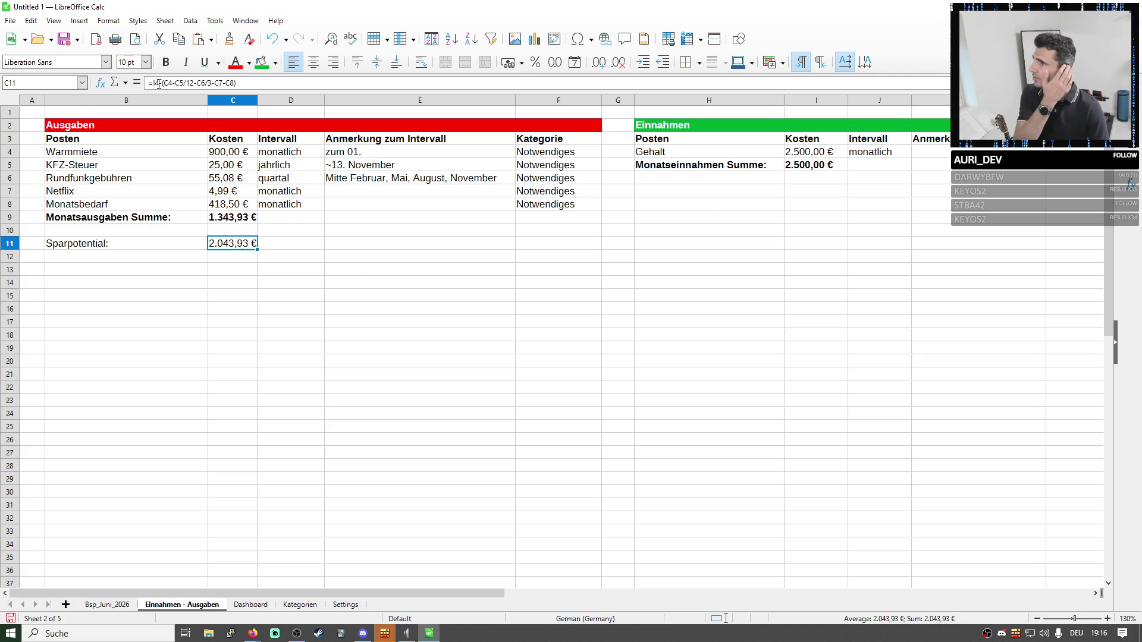
Make Sparpotential in C11 the income total minus expenses, =I5-C9, giving 1.156,07 €.
drag(150, 84, 212, 83)
text(=)
click(804, 170)
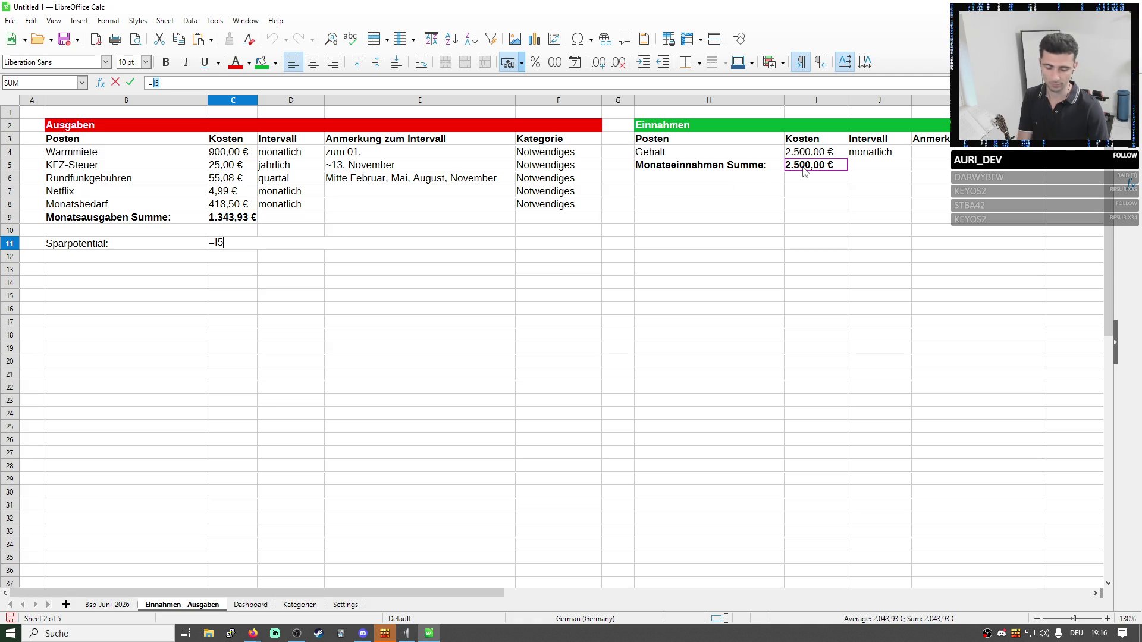
text(-)
click(241, 218)
key(Return)
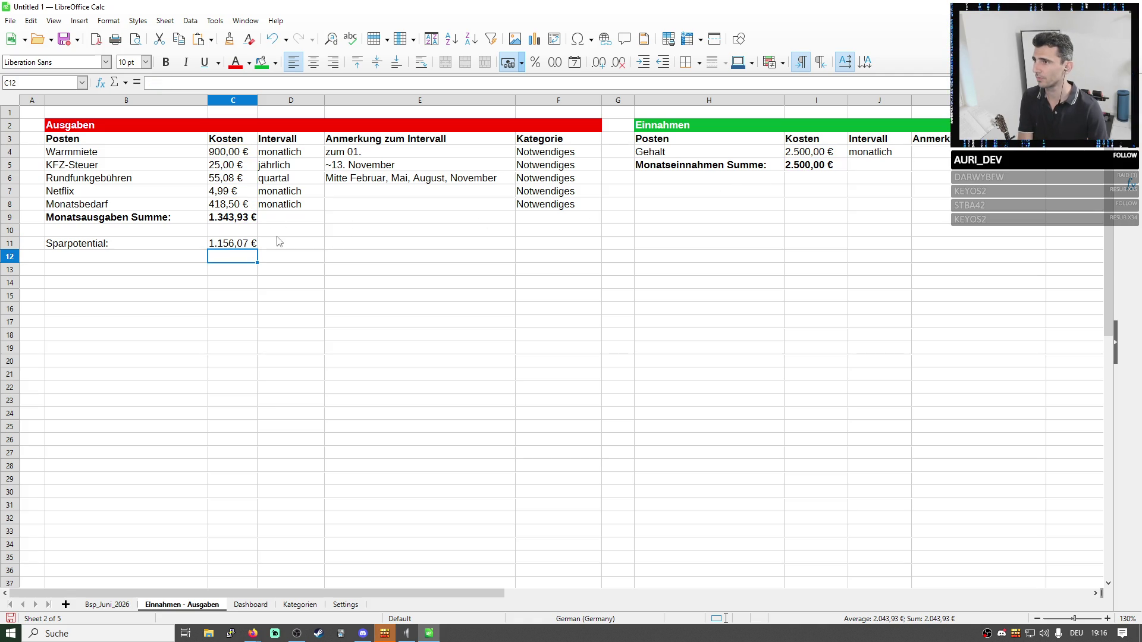
click(241, 242)
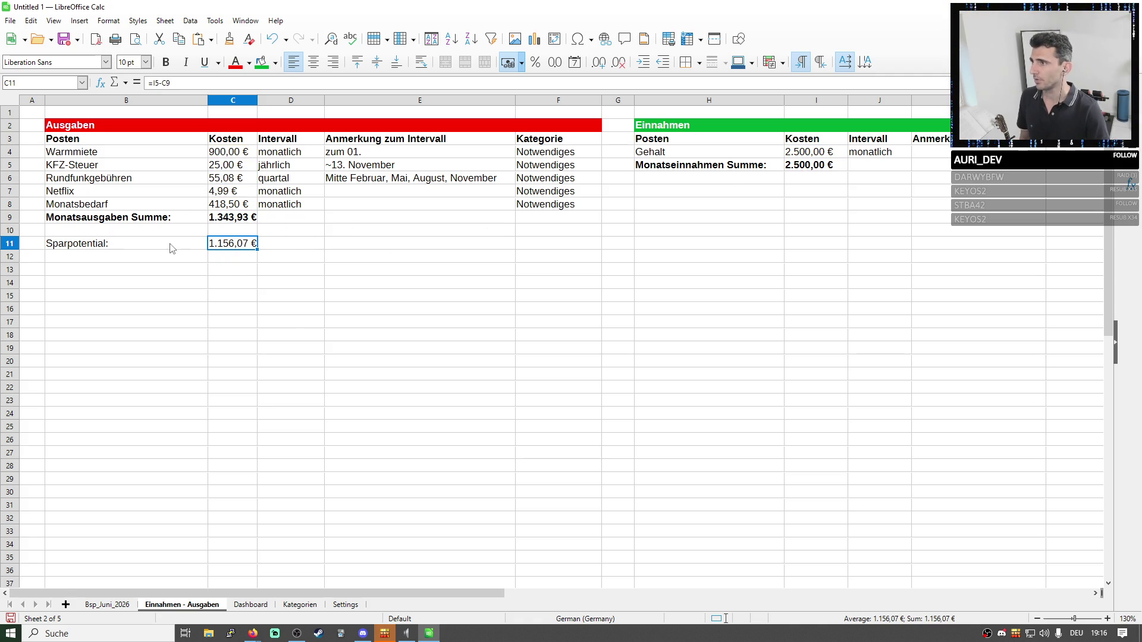
Make the Sparpotential row B11:C11 bold and fill its label B11 dark blue.
drag(175, 248, 242, 245)
click(165, 62)
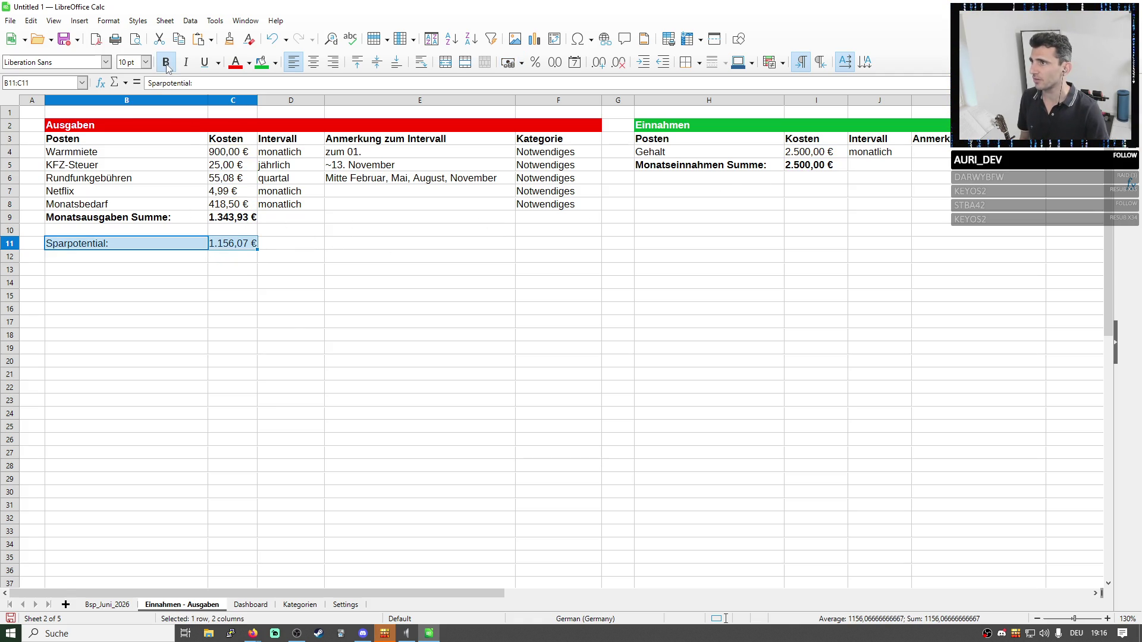
click(273, 62)
click(172, 249)
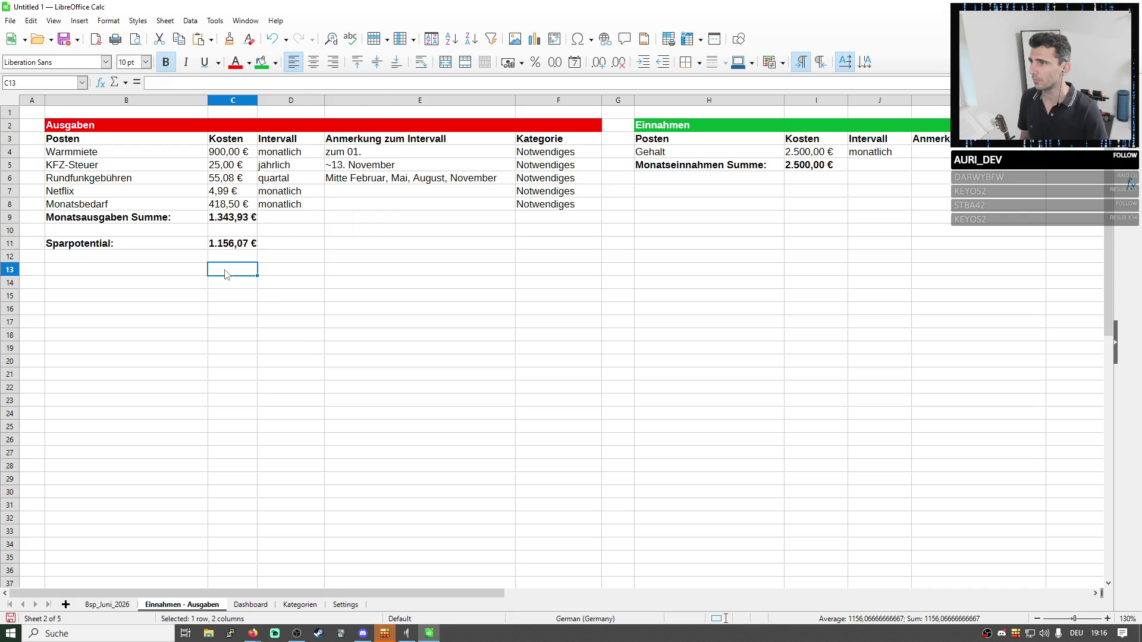
click(224, 259)
drag(184, 256, 233, 249)
click(234, 253)
click(190, 249)
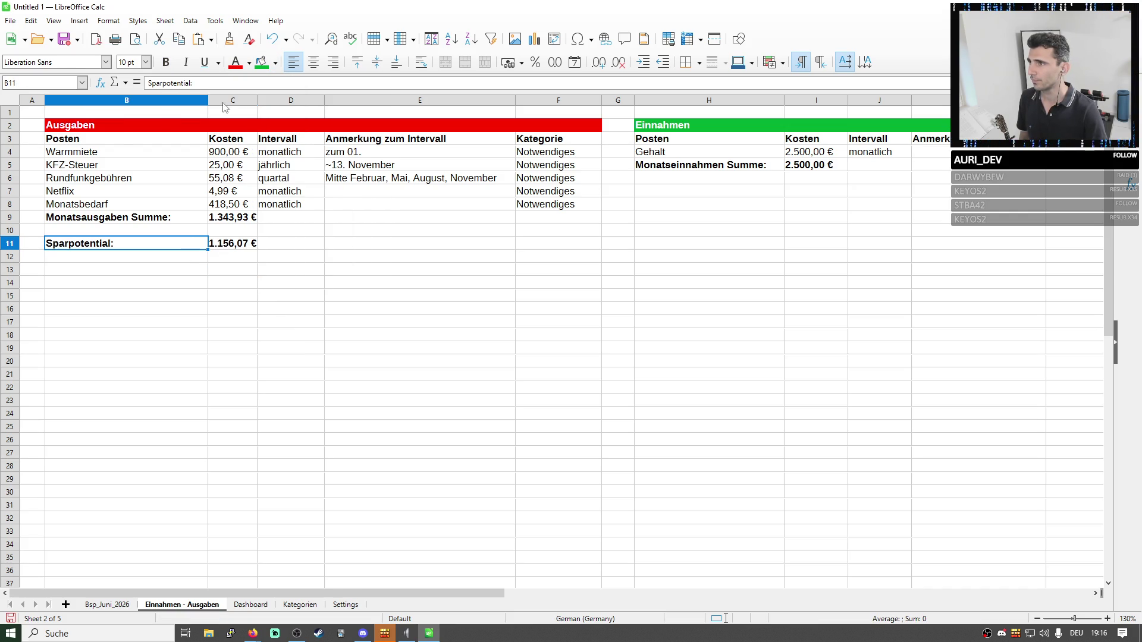
click(273, 63)
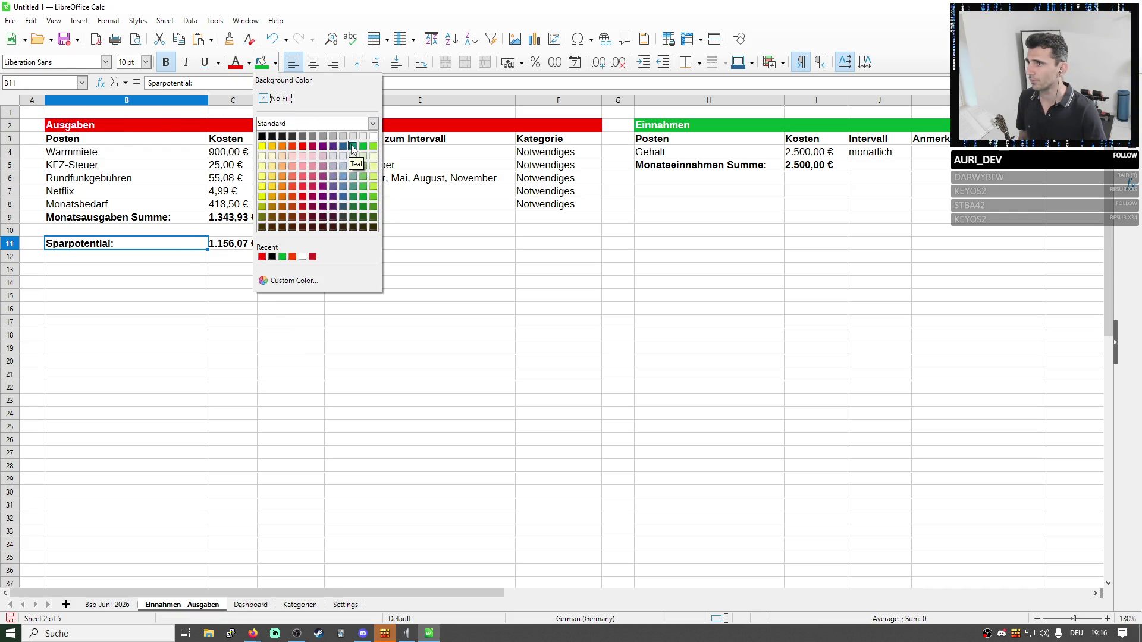
key(Escape)
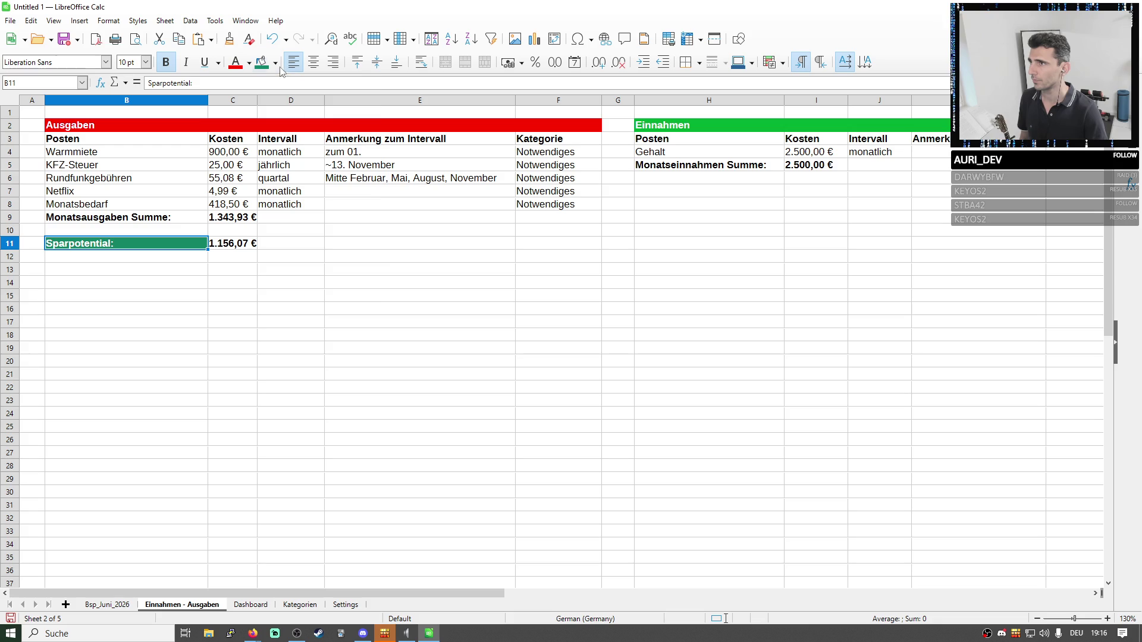
click(276, 62)
click(344, 152)
click(362, 244)
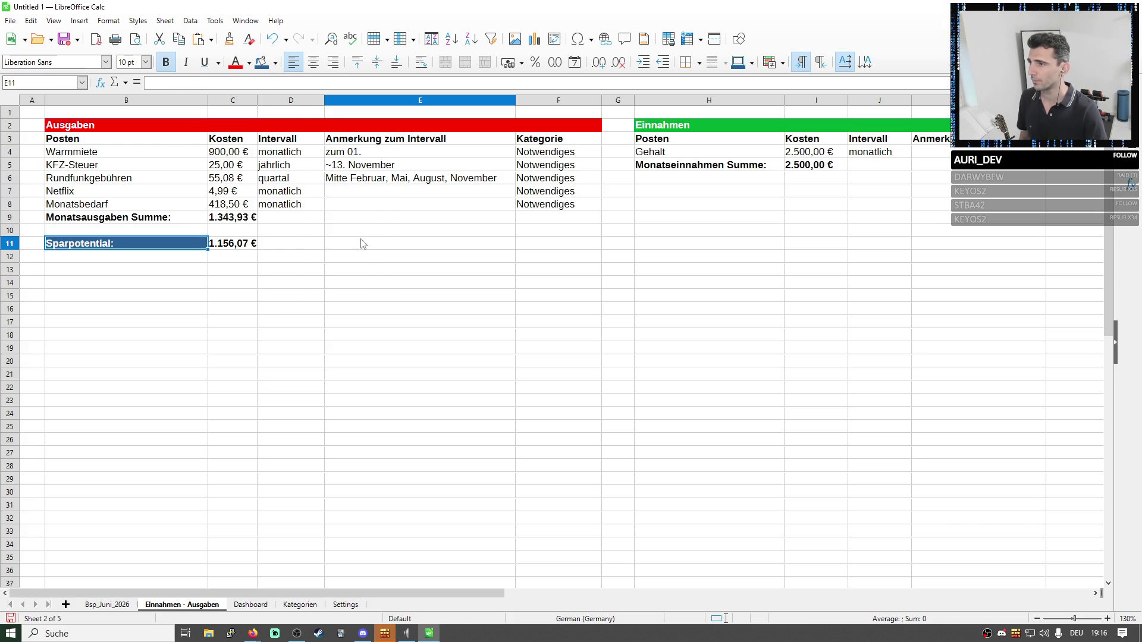
click(258, 279)
click(243, 249)
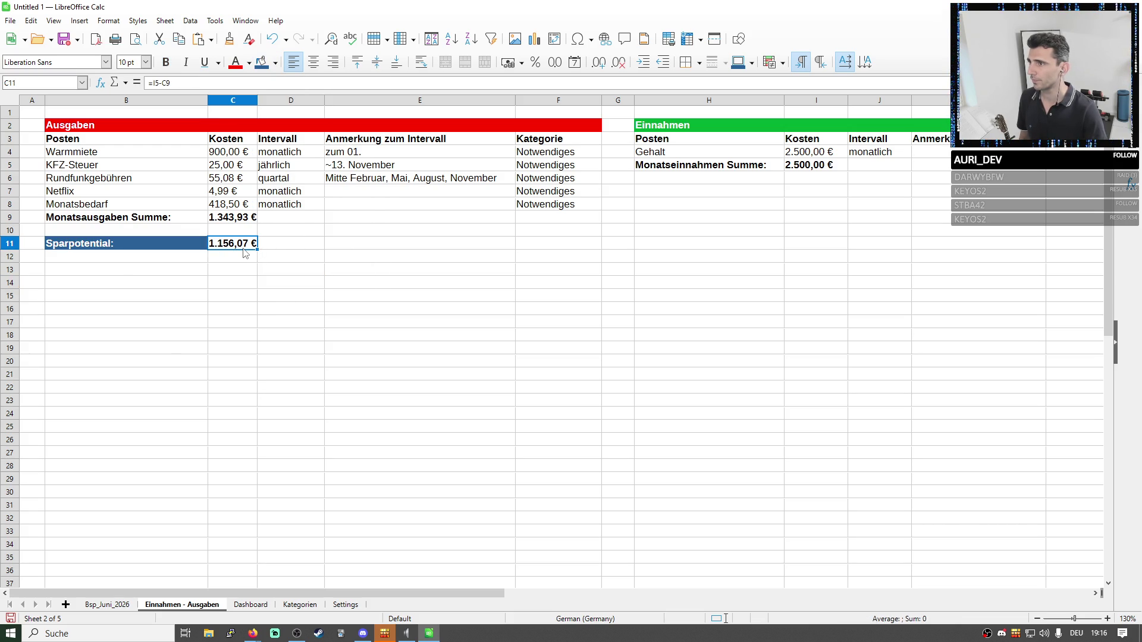
click(261, 282)
click(237, 246)
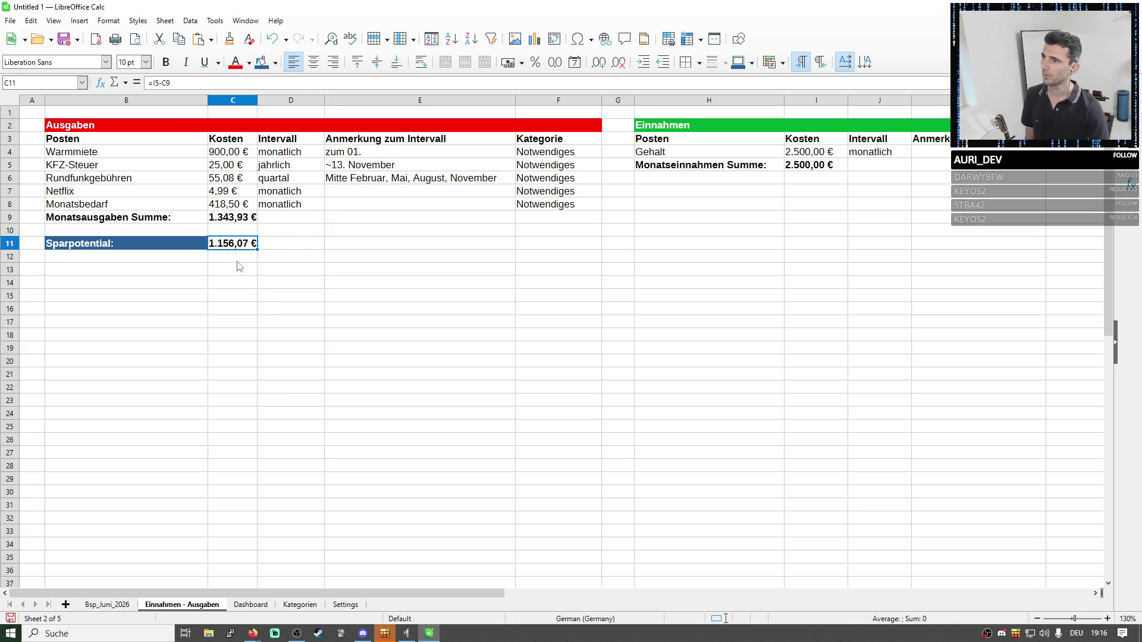
click(292, 375)
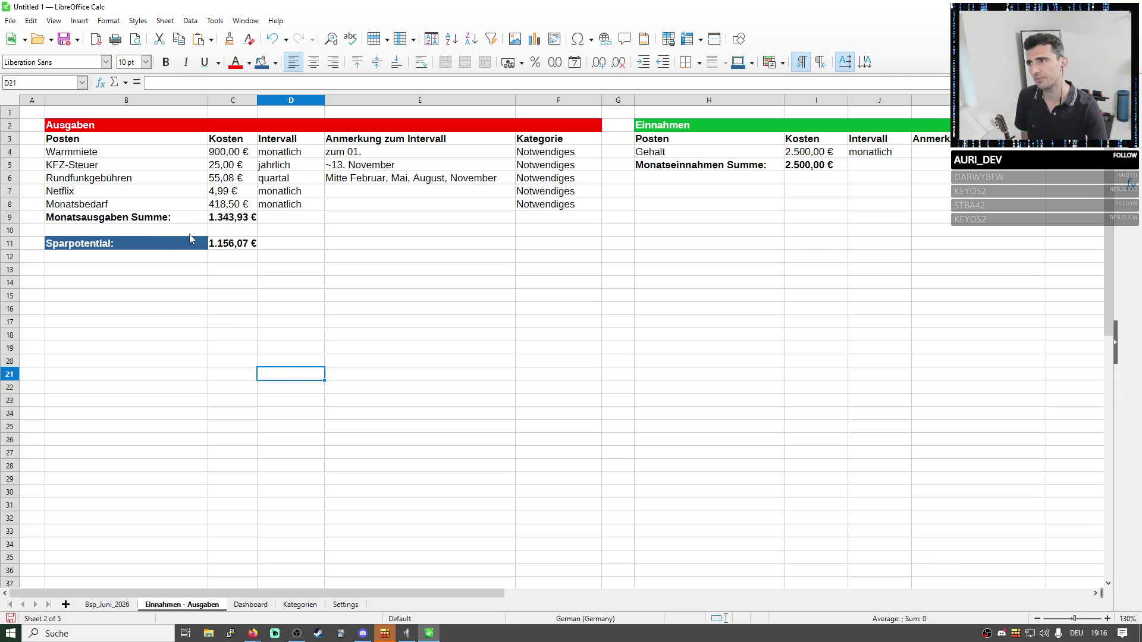
mouse_move(180, 249)
mouse_down()
mouse_move(248, 254)
mouse_move(153, 226)
mouse_up()
click(264, 257)
drag(295, 158, 230, 209)
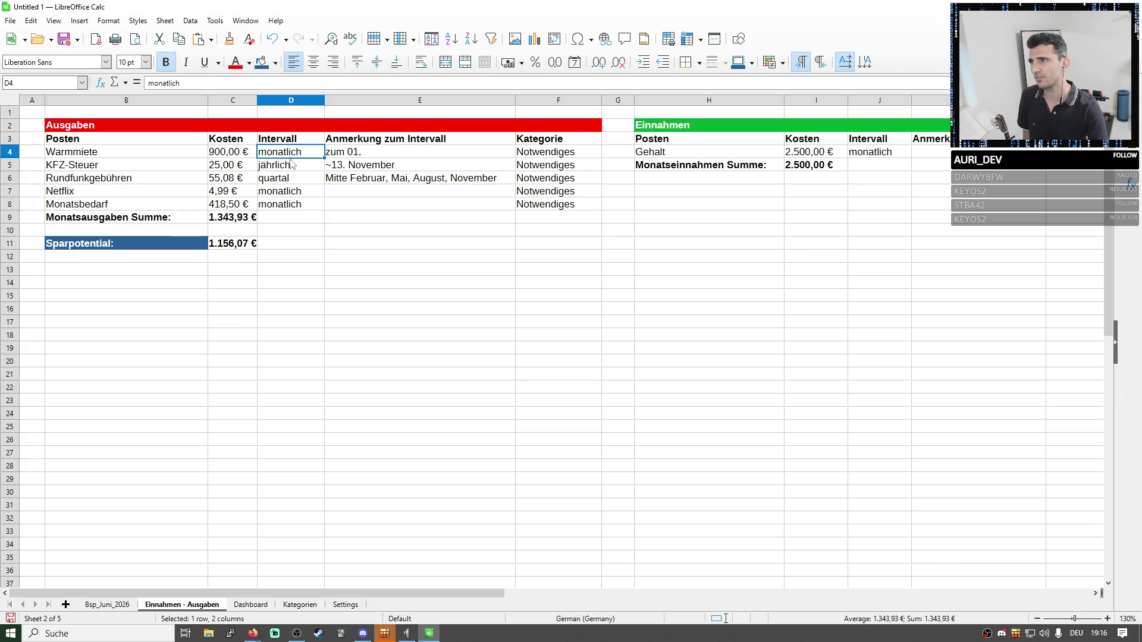
drag(231, 152, 232, 205)
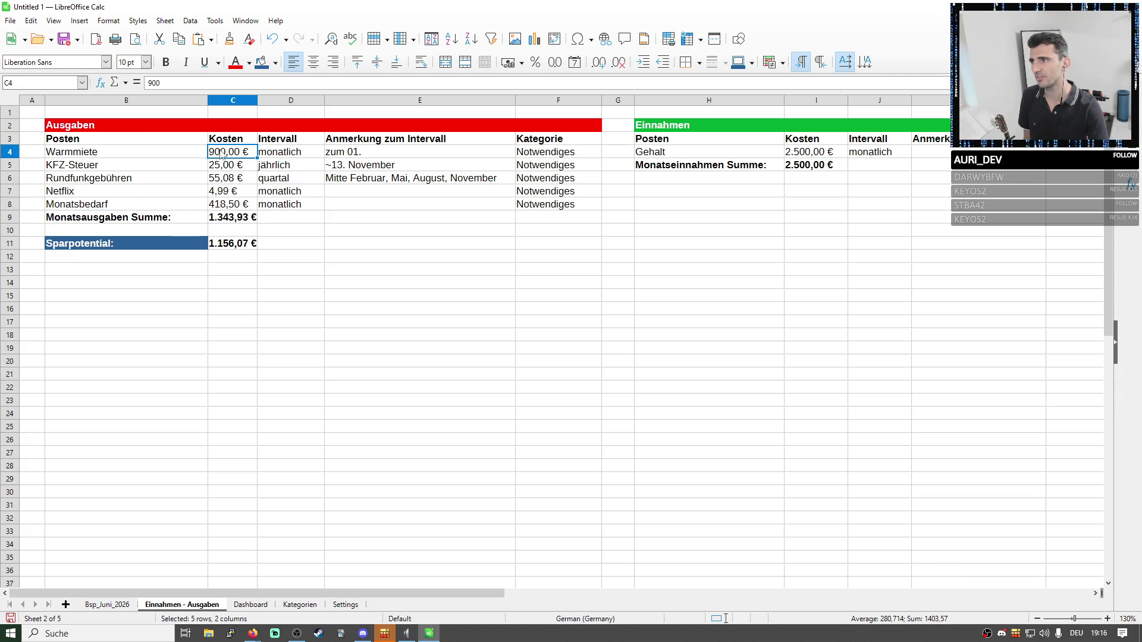
click(234, 154)
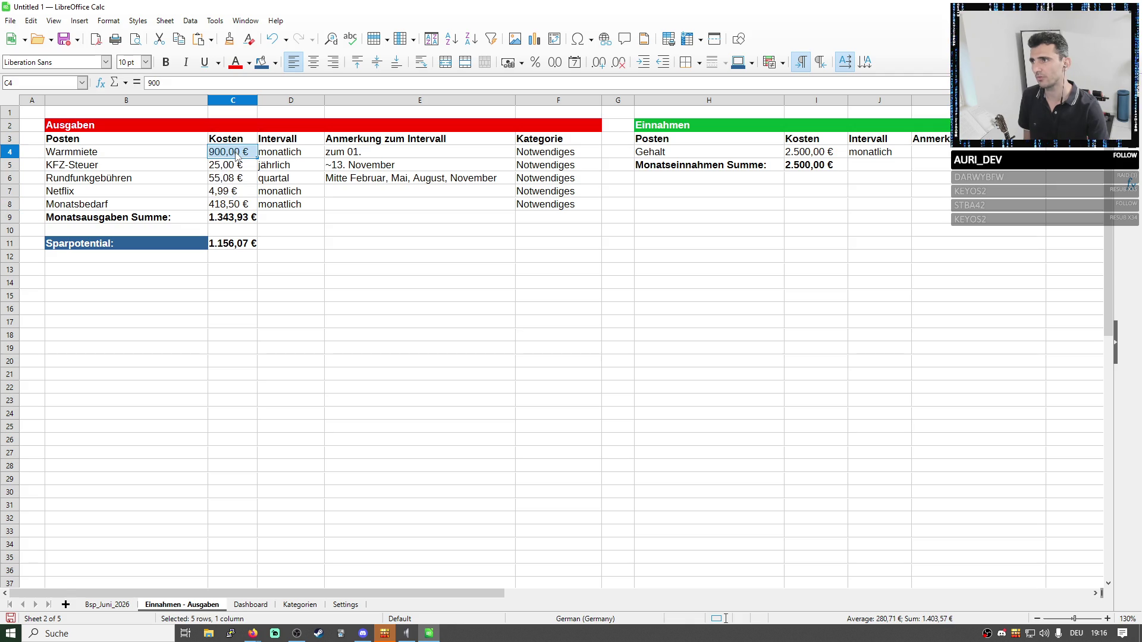
click(232, 181)
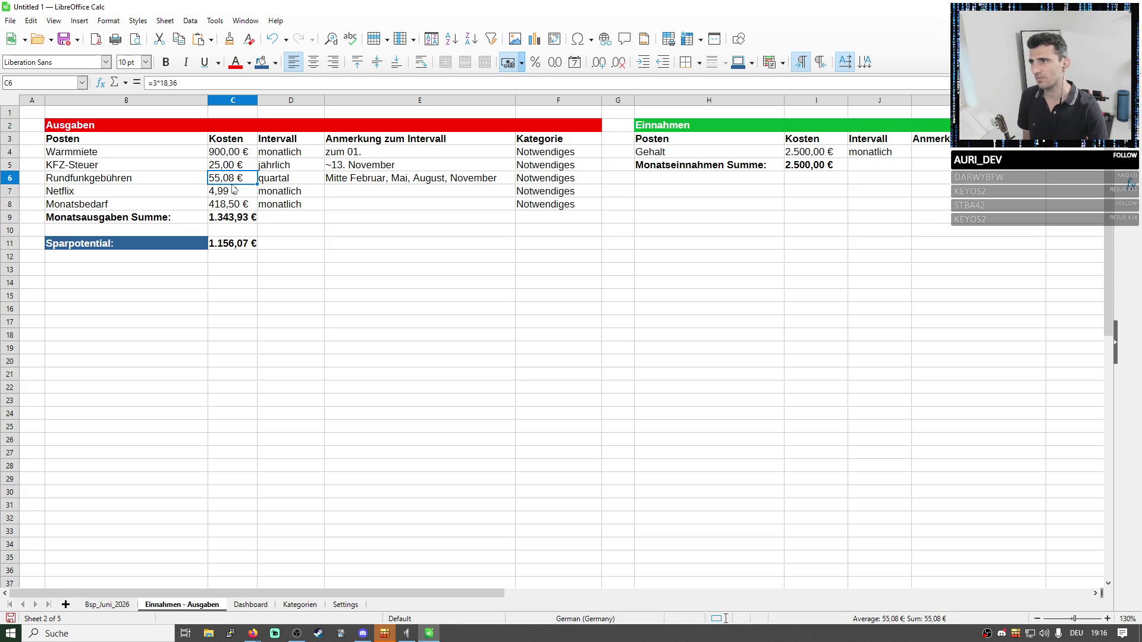
click(276, 154)
click(277, 192)
mouse_move(232, 204)
mouse_down()
mouse_move(236, 158)
mouse_move(241, 193)
mouse_up()
click(232, 166)
click(284, 167)
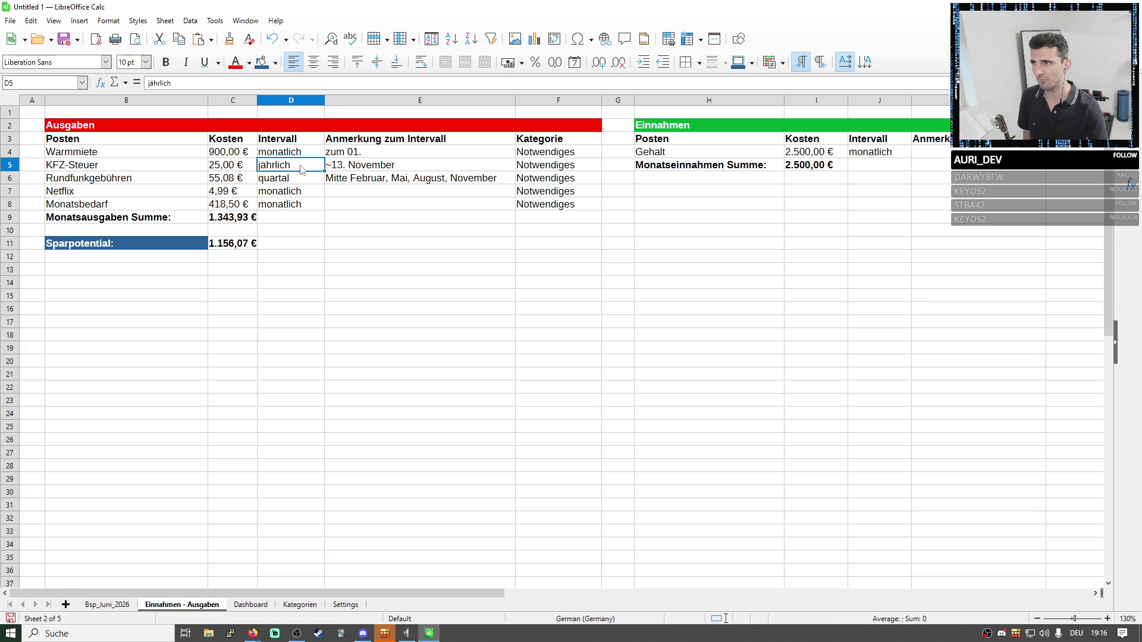
click(232, 166)
click(204, 84)
double_click(204, 84)
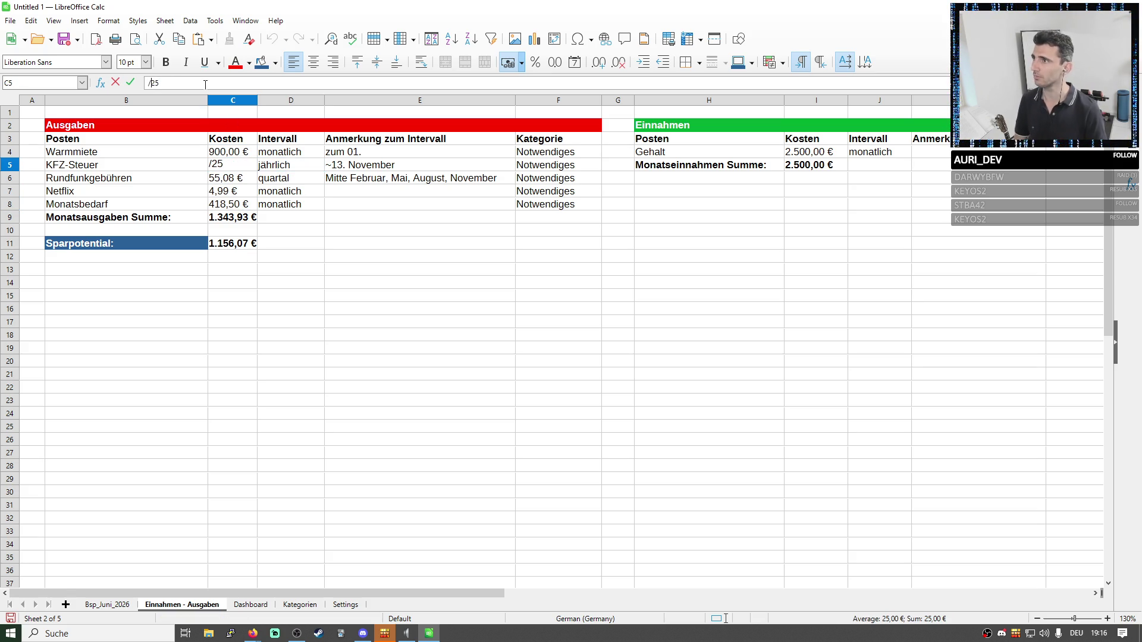
key(BackSpace)
text(=25/)
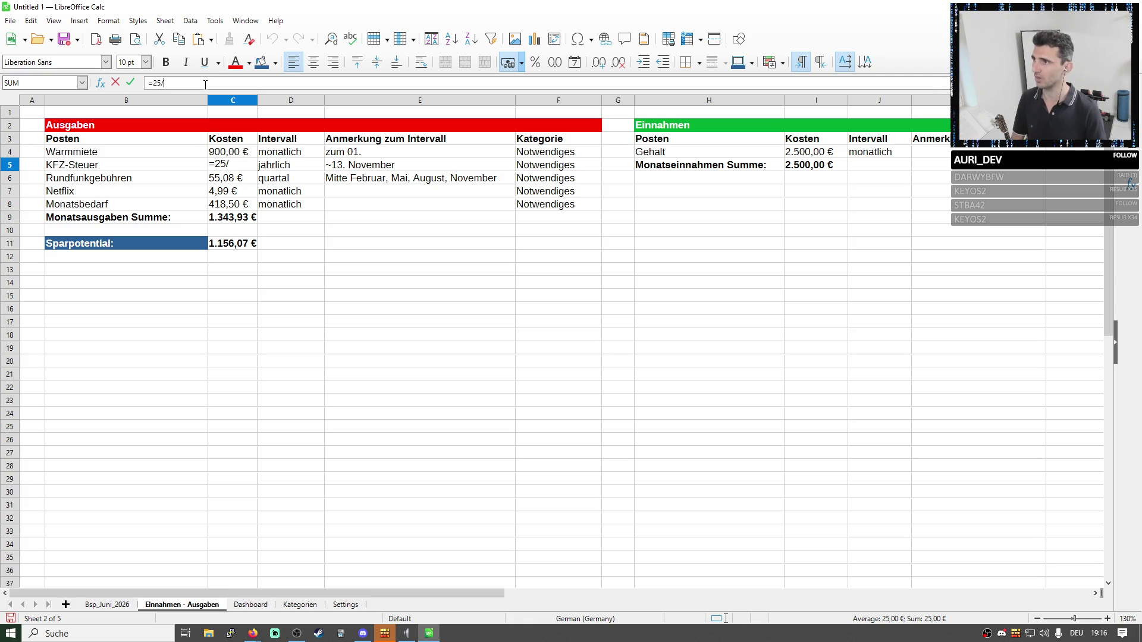
text(2)
key(Return)
click(304, 166)
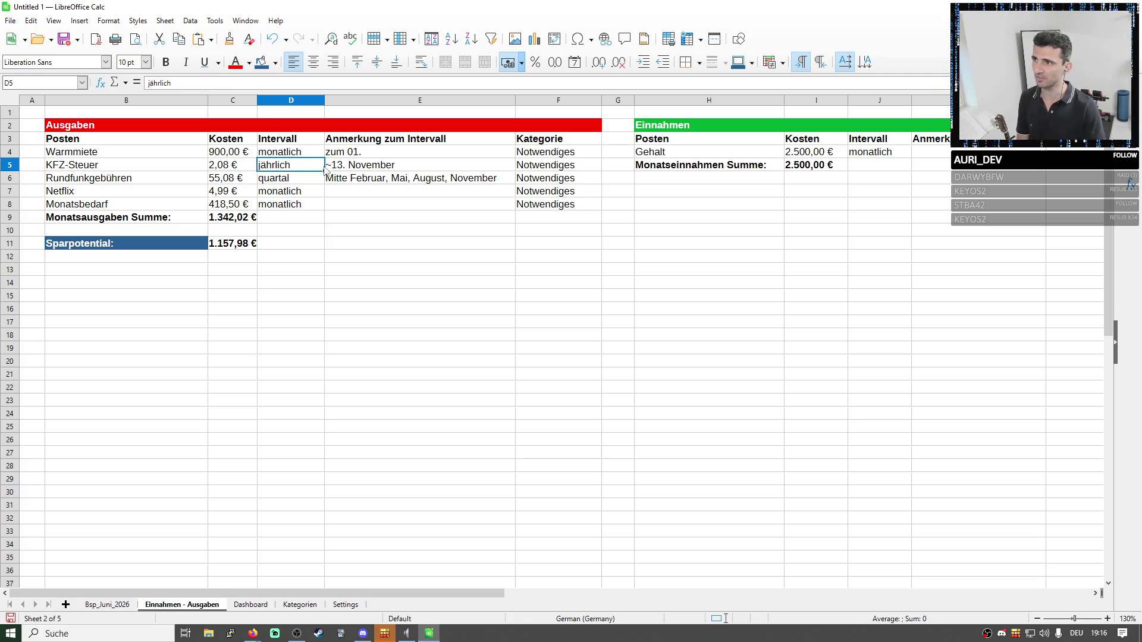
double_click(314, 166)
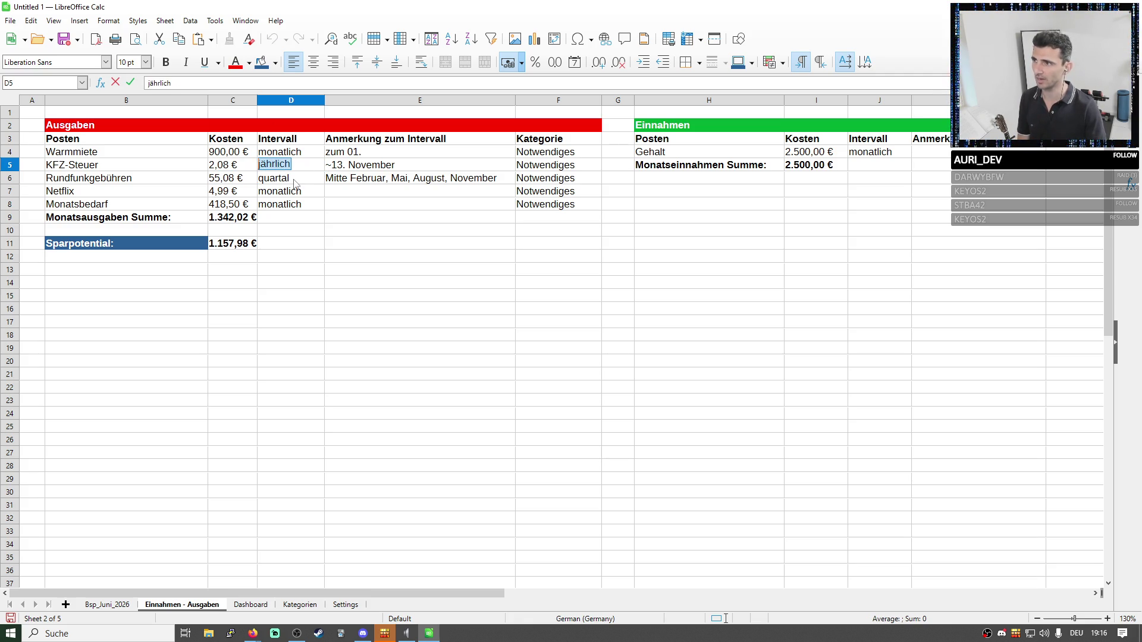
text(m)
key(BackSpace)
text(,)
key(Return)
key(Up)
key(Up)
key(ctrl+c)
key(Down)
key(ctrl+v)
key(Return)
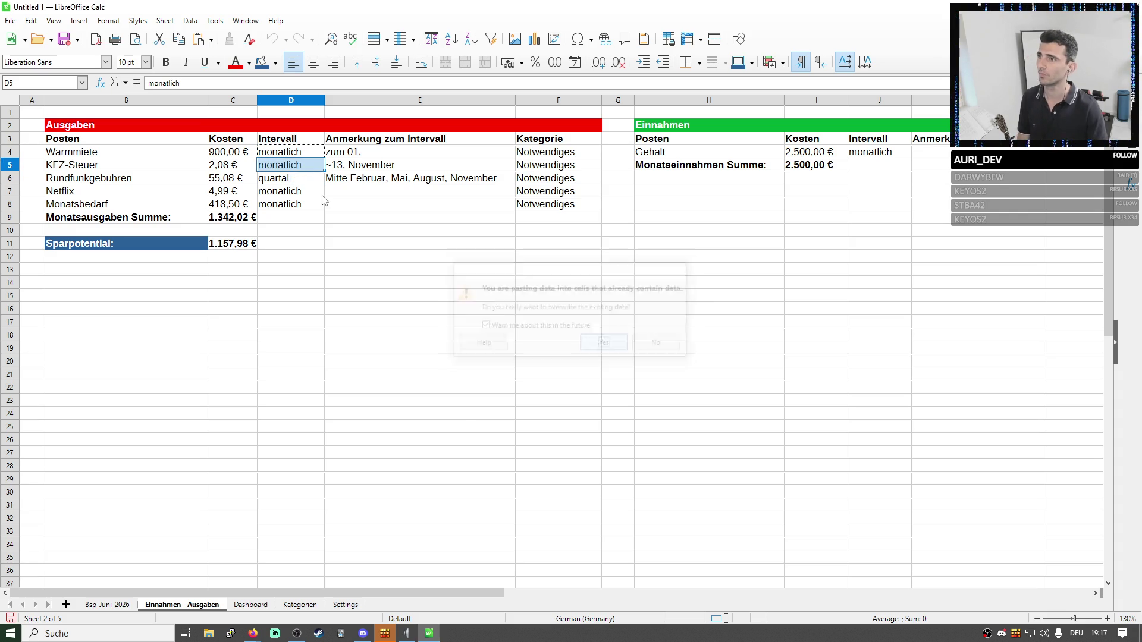
click(253, 169)
key(Down)
key(Down)
key(Down)
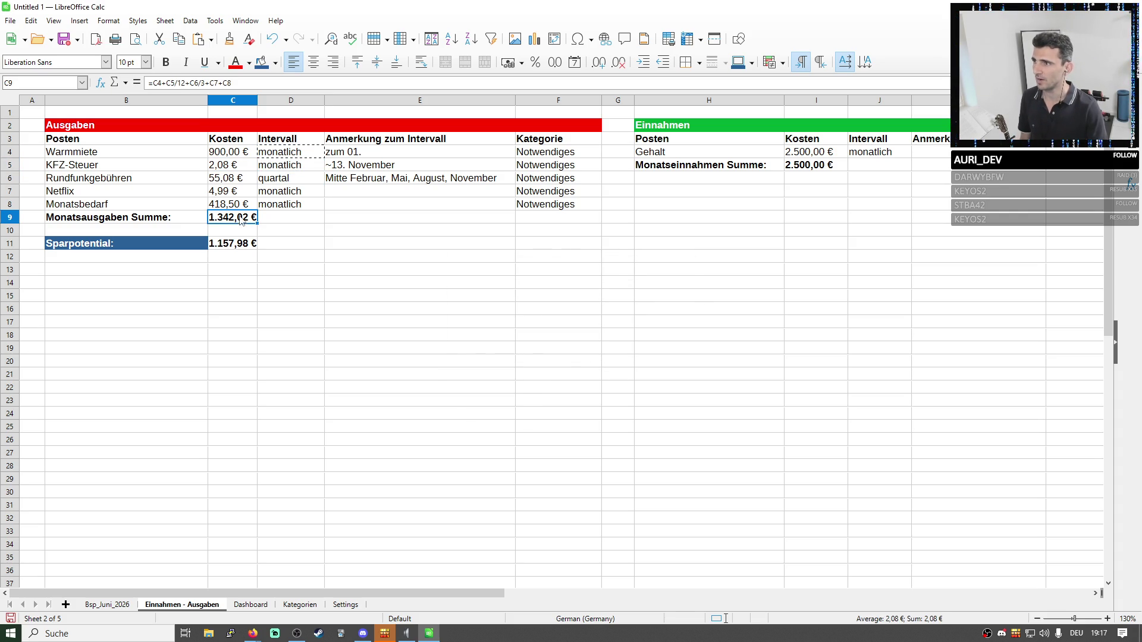
drag(279, 151, 235, 227)
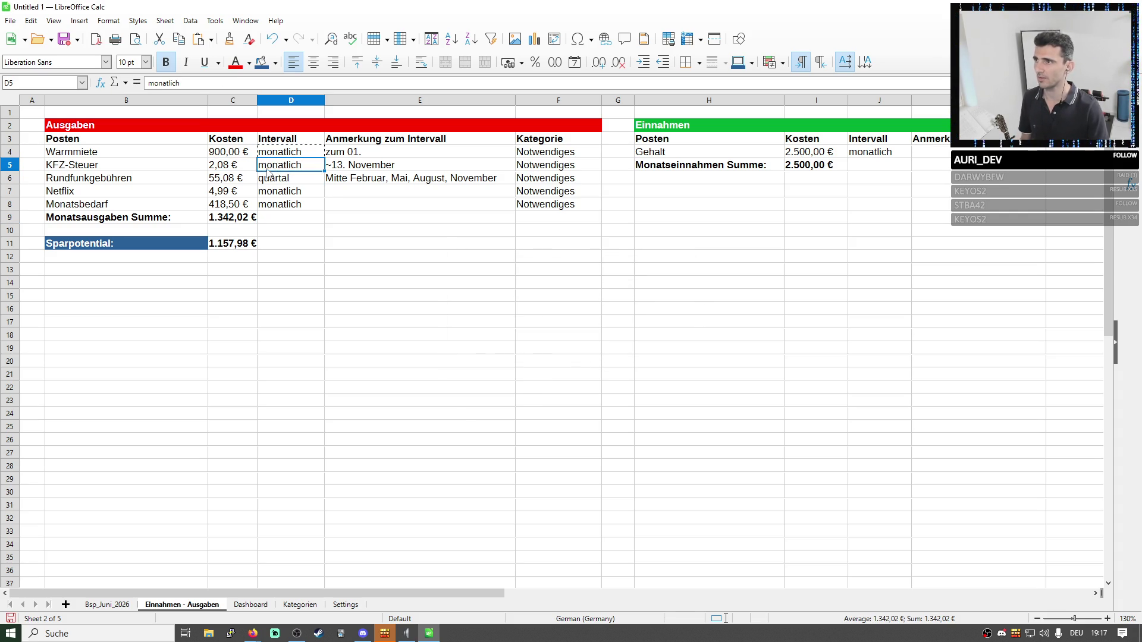
click(233, 222)
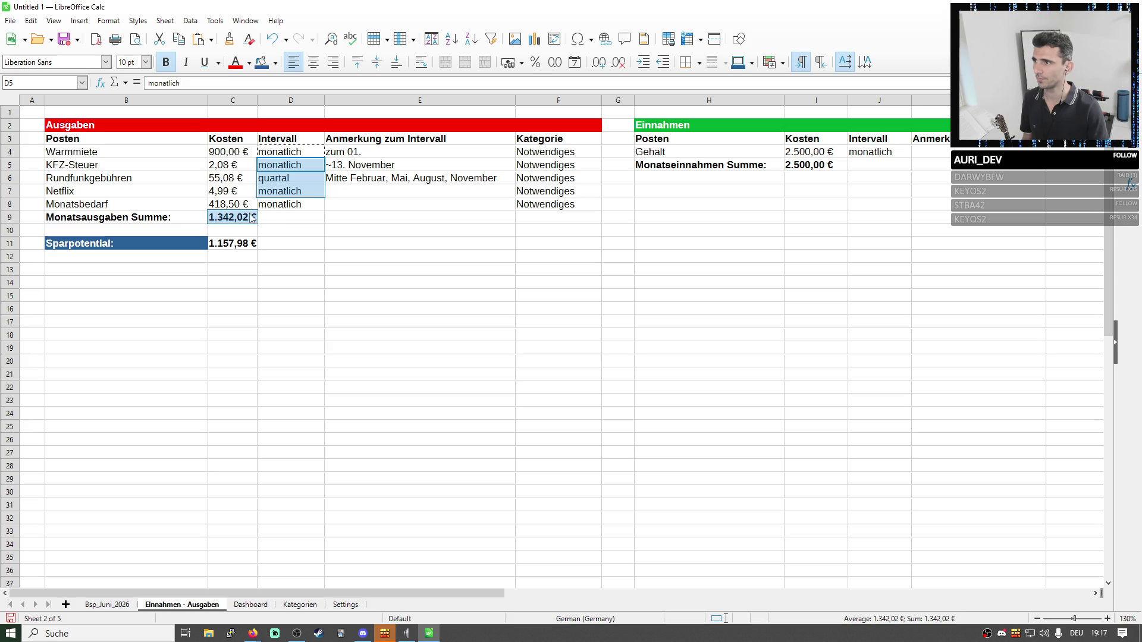
click(250, 168)
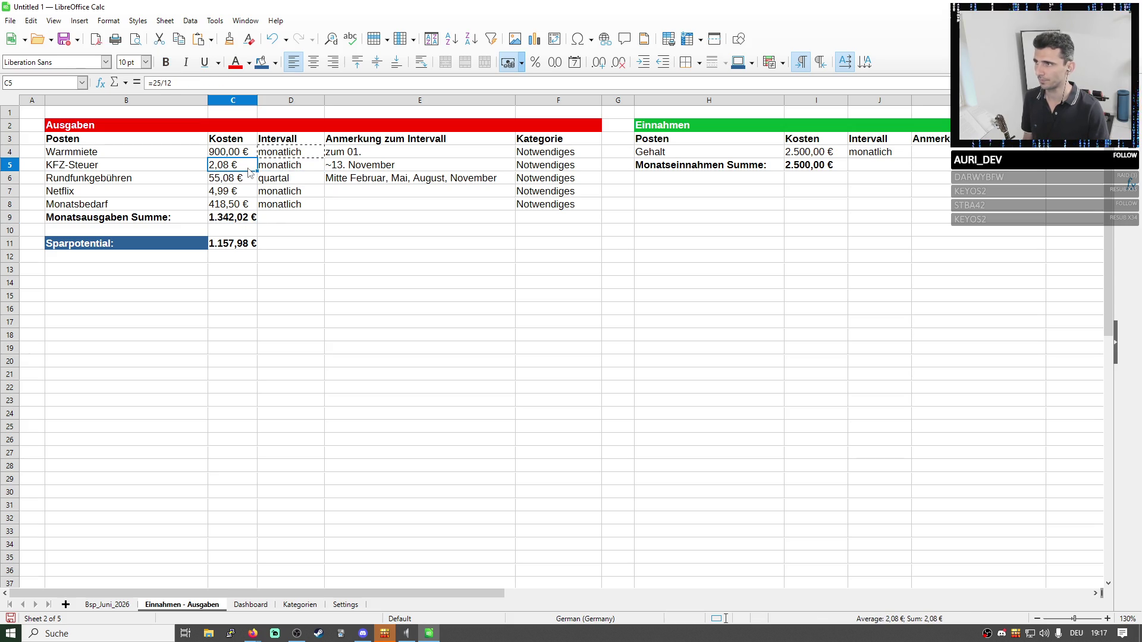
click(314, 165)
text(jährlich)
key(shift+Tab)
text(25)
key(Tab)
click(304, 156)
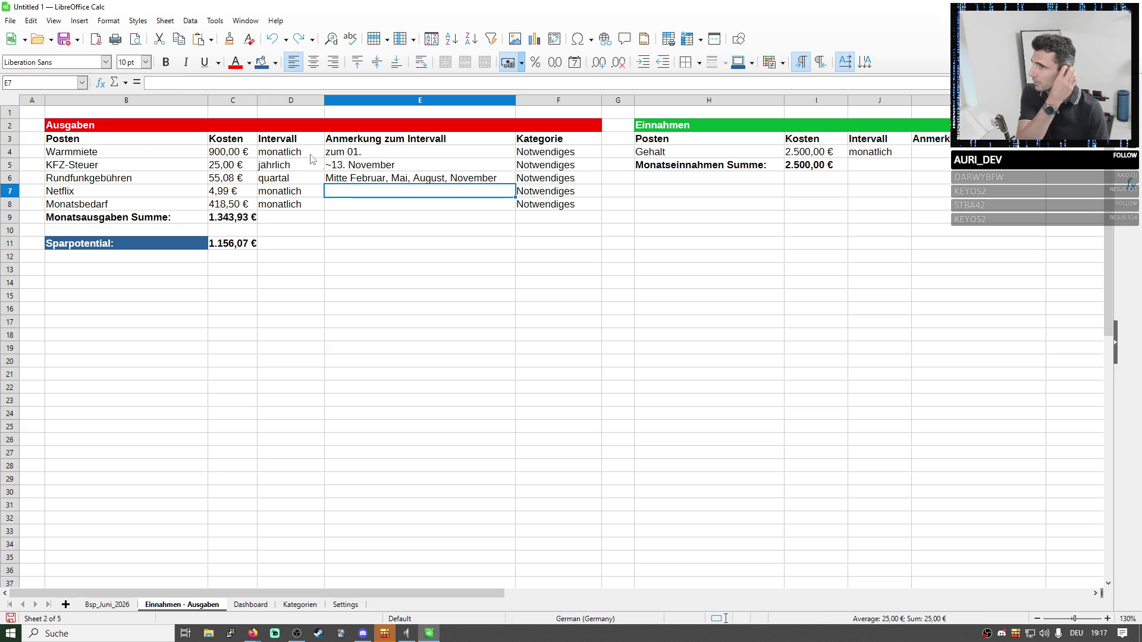
right_click(304, 155)
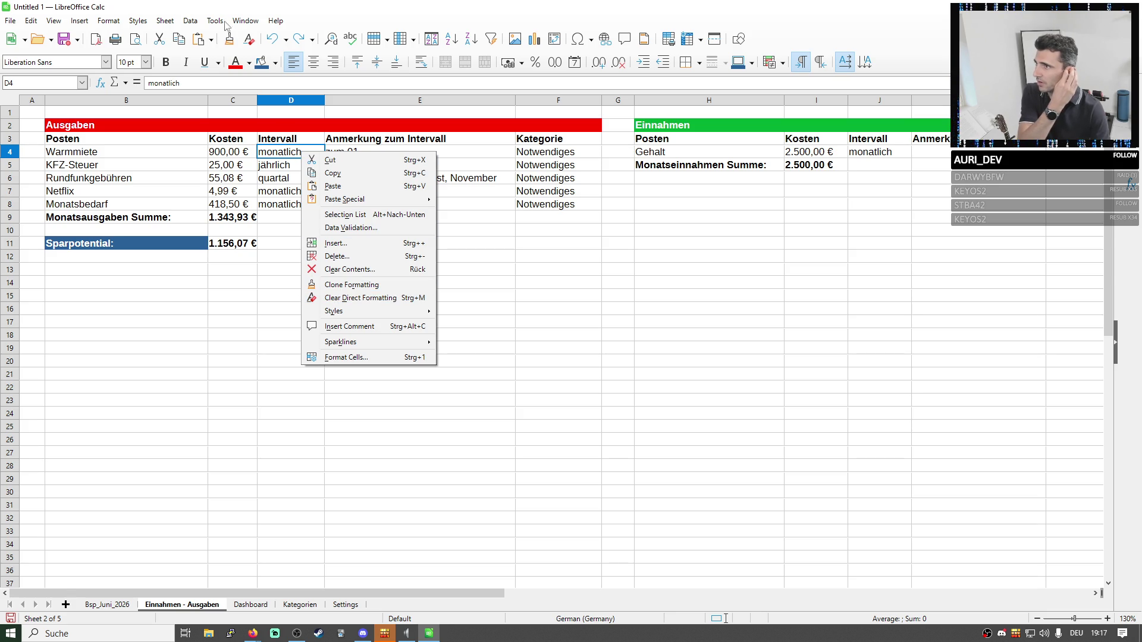
Validate D4 as a list of monatlich, quartal, tertial, halbjährlich and jährlich via Data > Validity.
click(188, 22)
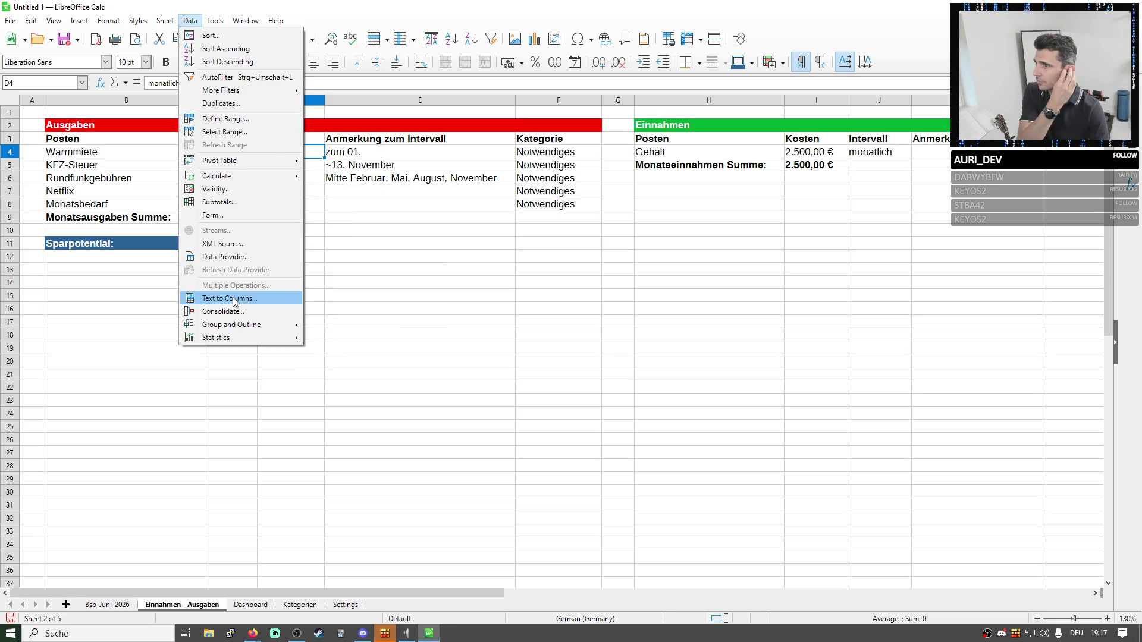
click(194, 20)
mouse_move(216, 175)
click(223, 189)
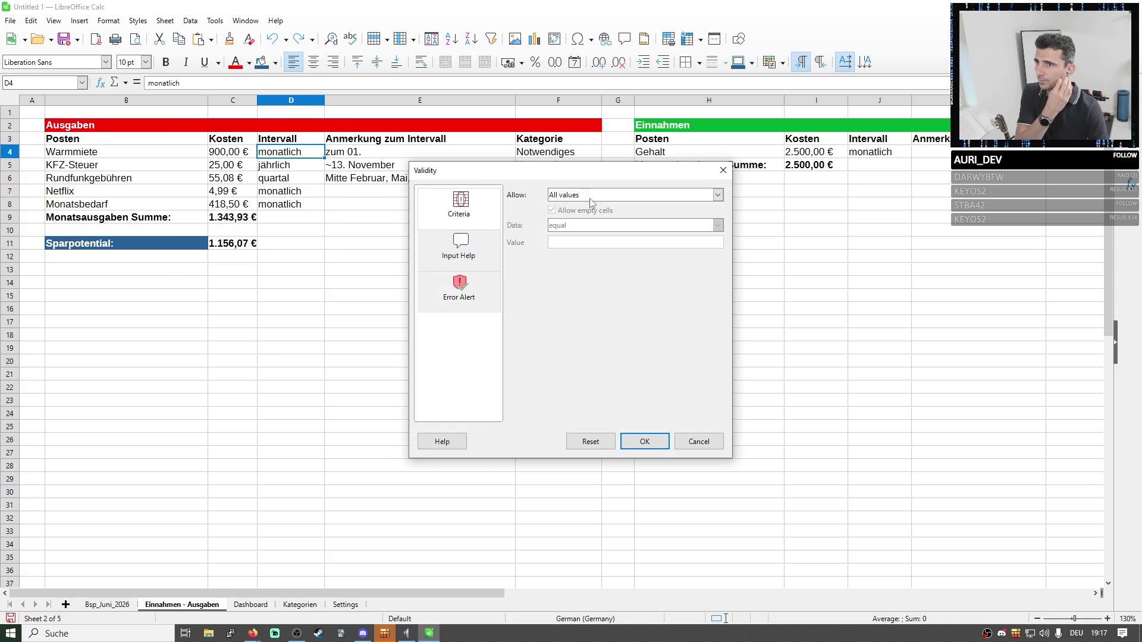
click(590, 204)
click(562, 268)
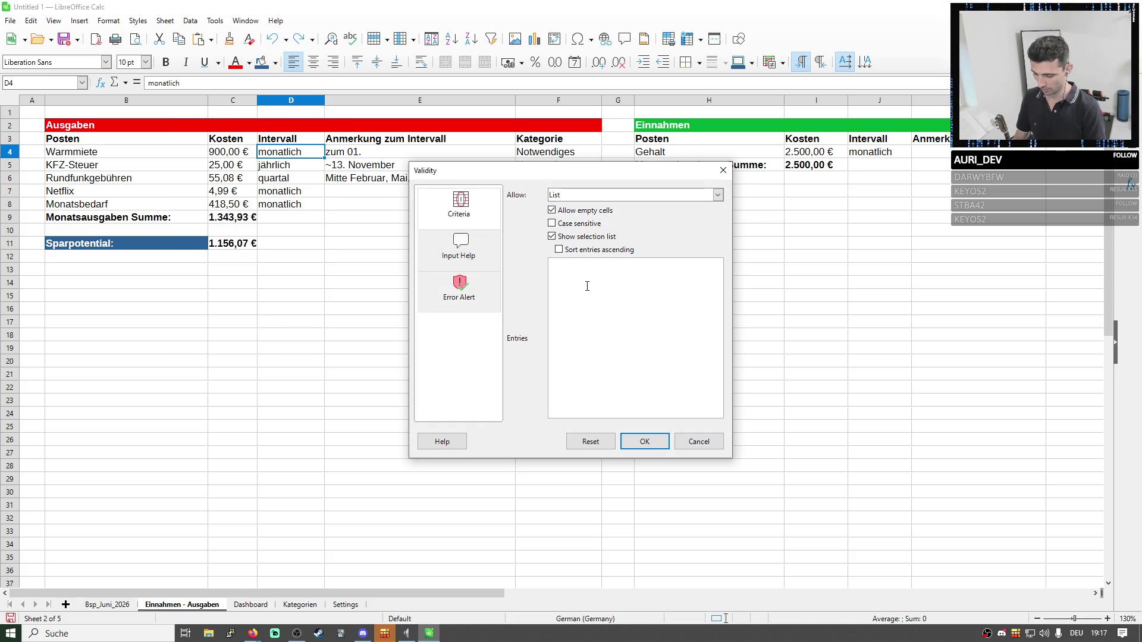
text(monatlich)
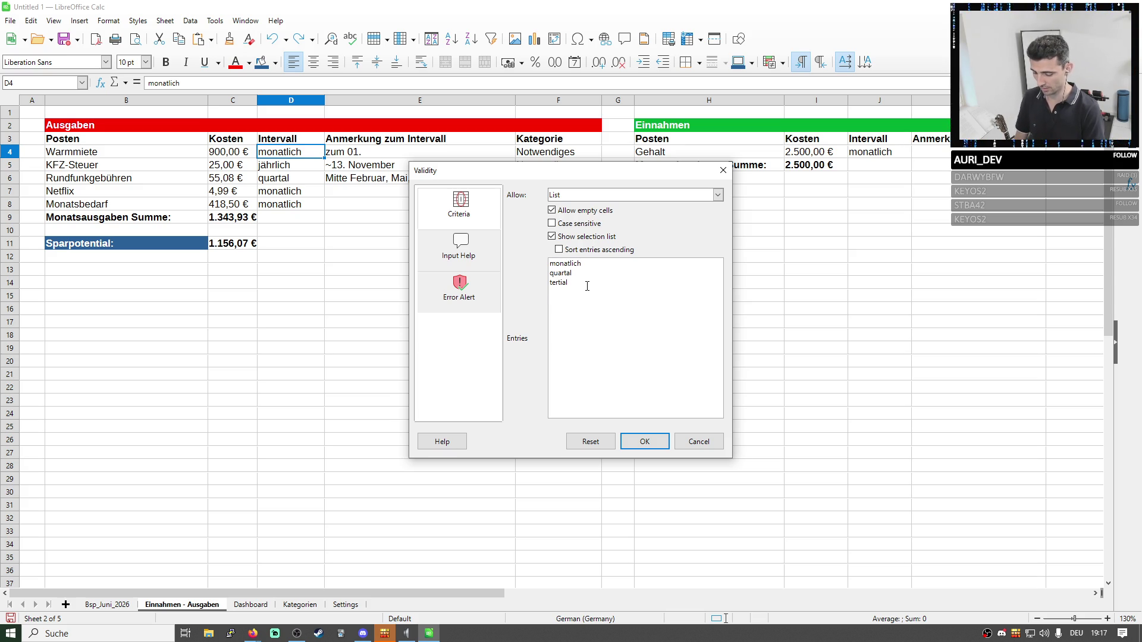
text(jährlich)
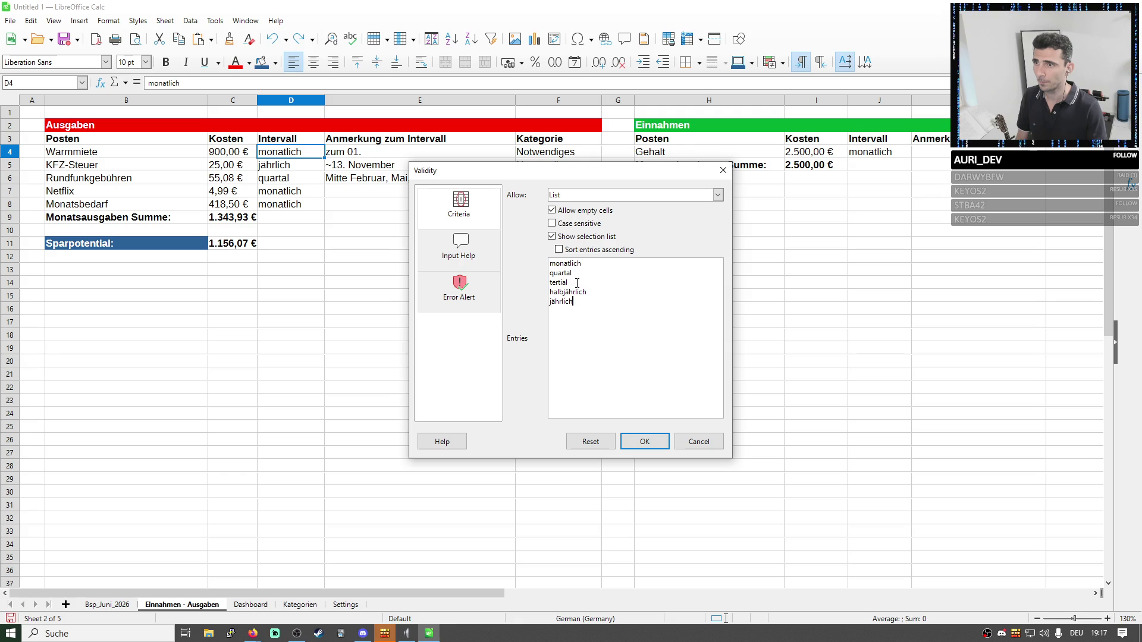
click(636, 446)
Paste D4's interval choice list onto the Intervall cells D4:D8, confirming the overwrite.
click(311, 166)
key(ctrl+v)
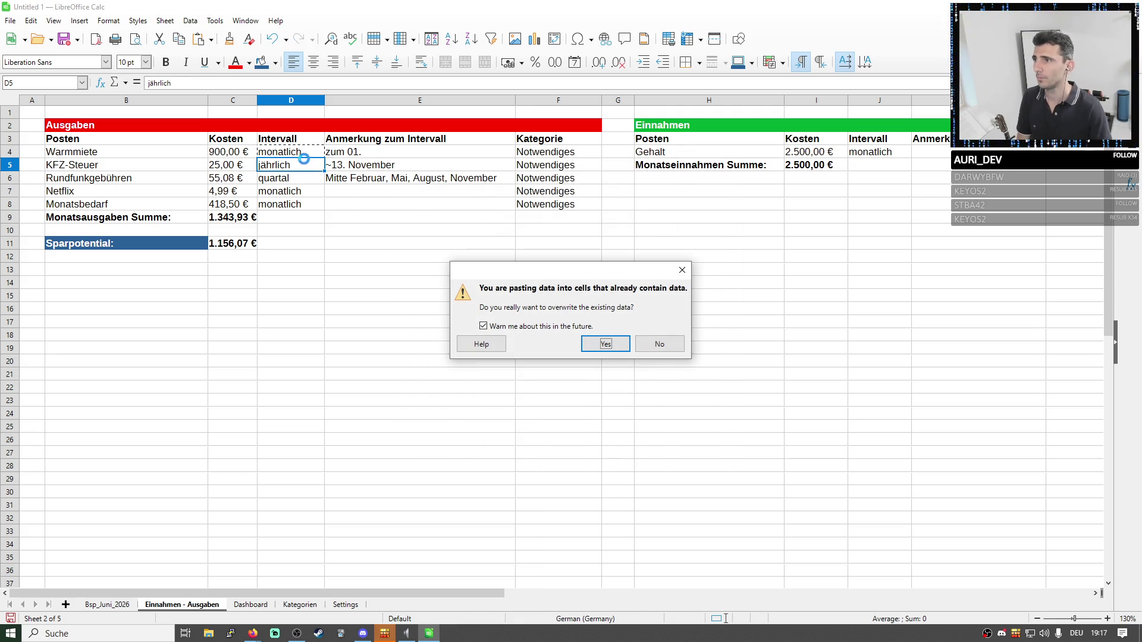
key(Return)
click(307, 156)
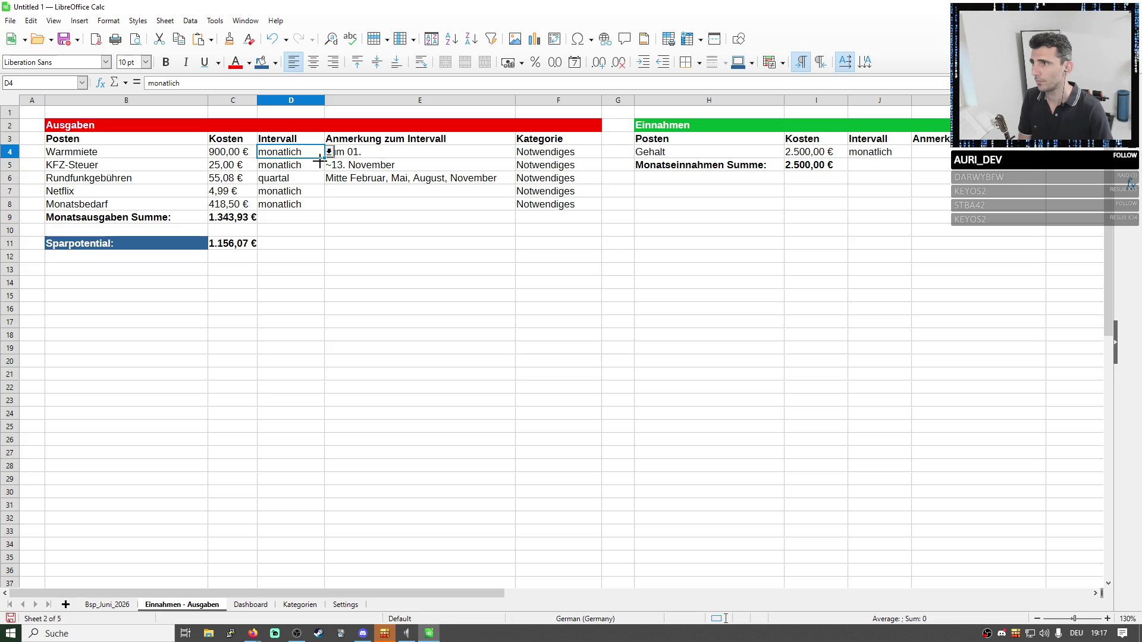
click(319, 165)
key(Escape)
click(303, 152)
drag(324, 158, 318, 216)
key(Return)
click(305, 164)
Pick jährlich for KFZ-Steuer in D5 and quartal for Rundfunkgebühren in D6 from the dropdowns.
click(328, 165)
click(283, 222)
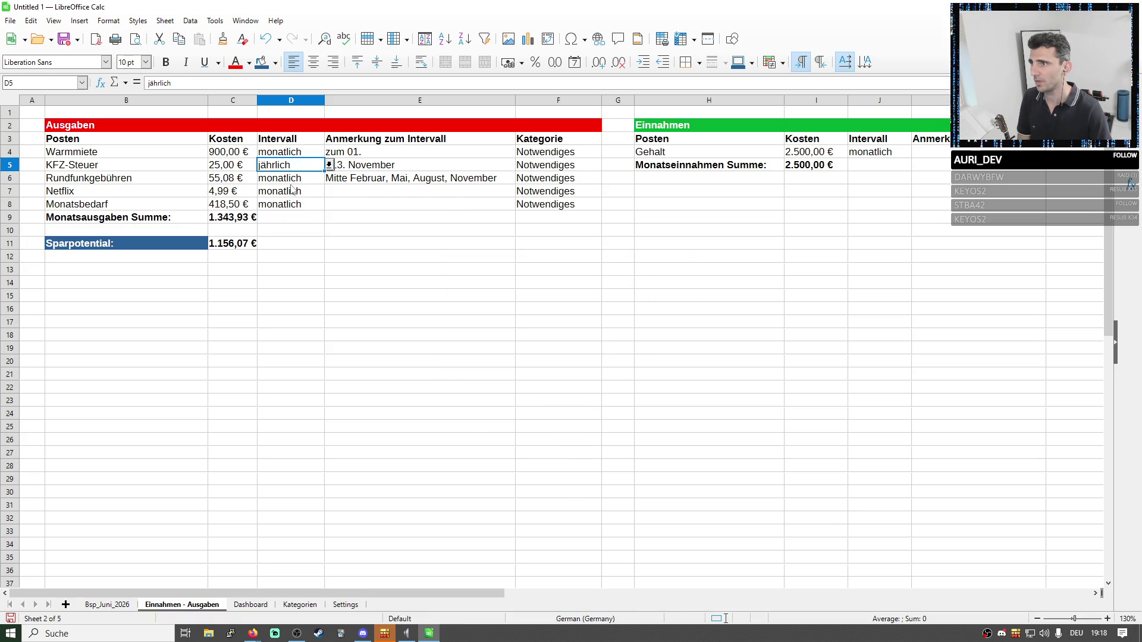
click(295, 183)
click(330, 179)
click(299, 198)
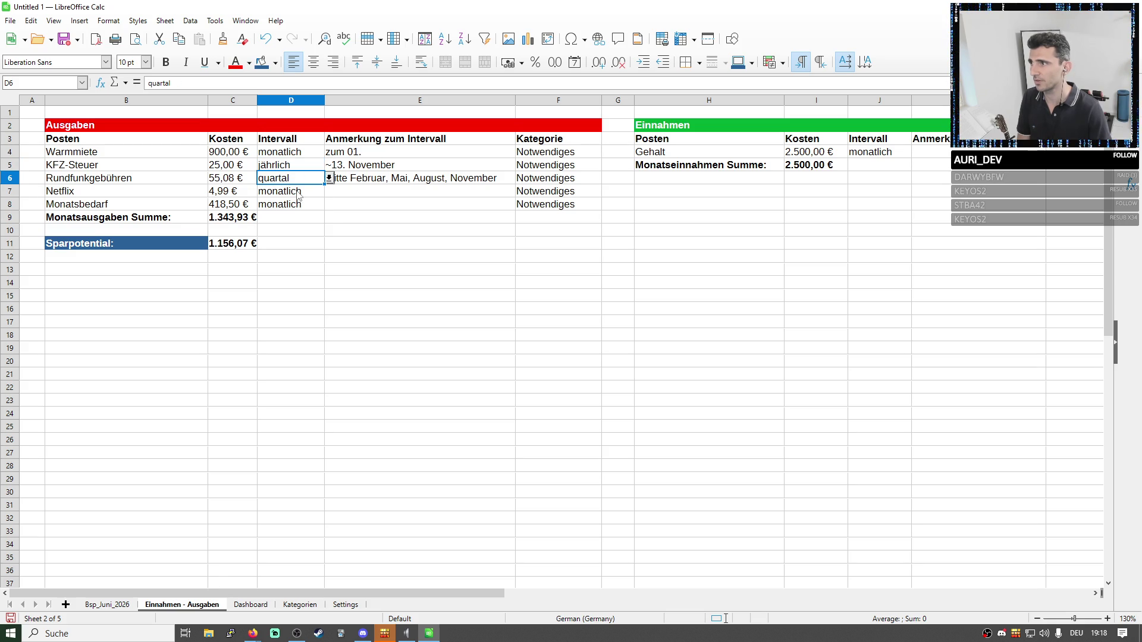
click(298, 205)
key(Down)
key(Down)
key(Down)
key(Right)
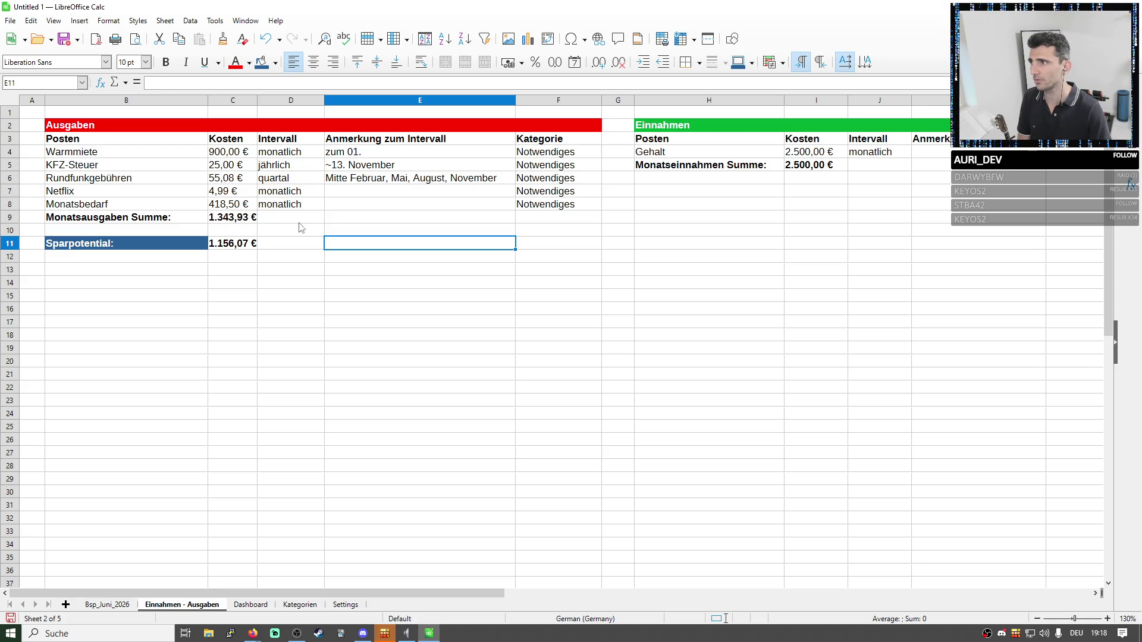
Clear the Kategorie entries in F4:F9.
click(437, 282)
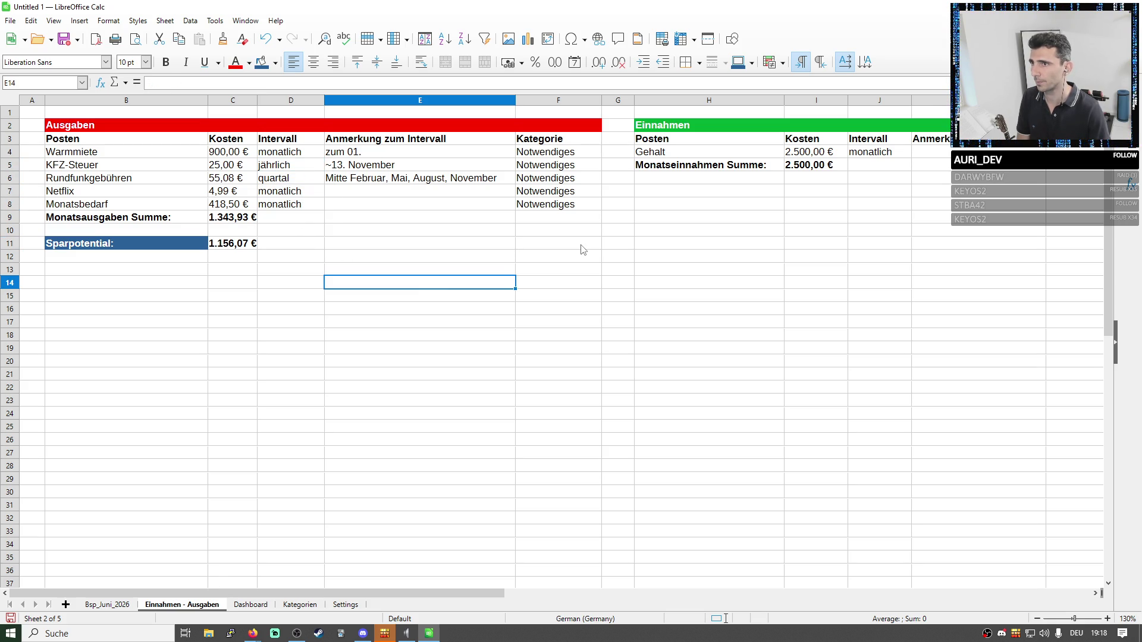
click(548, 152)
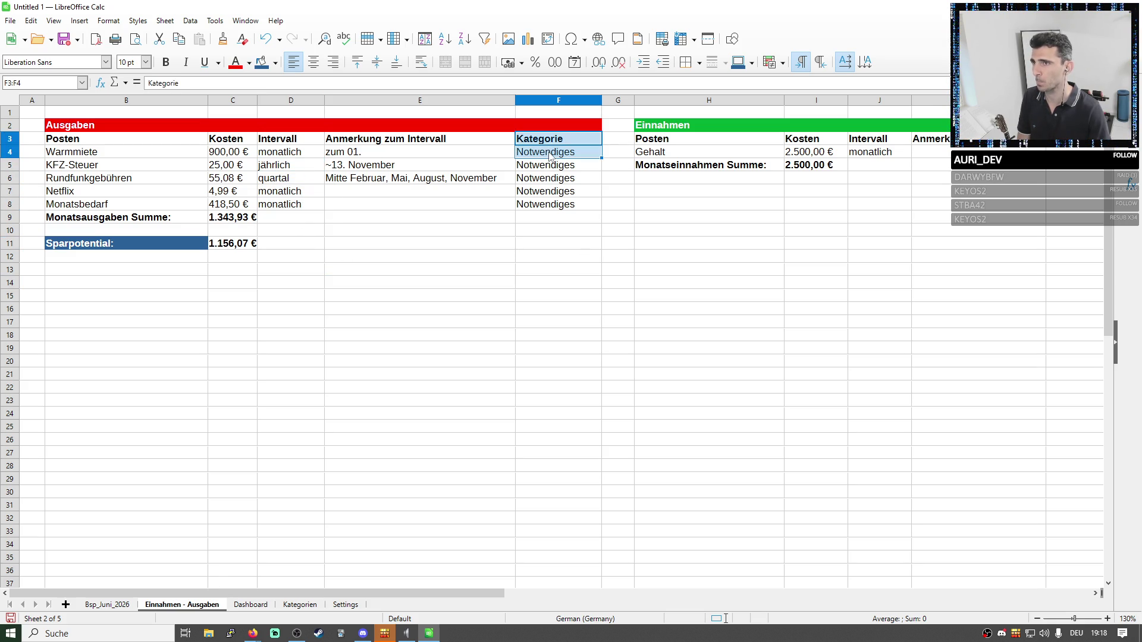
drag(548, 152, 551, 226)
key(Delete)
click(491, 282)
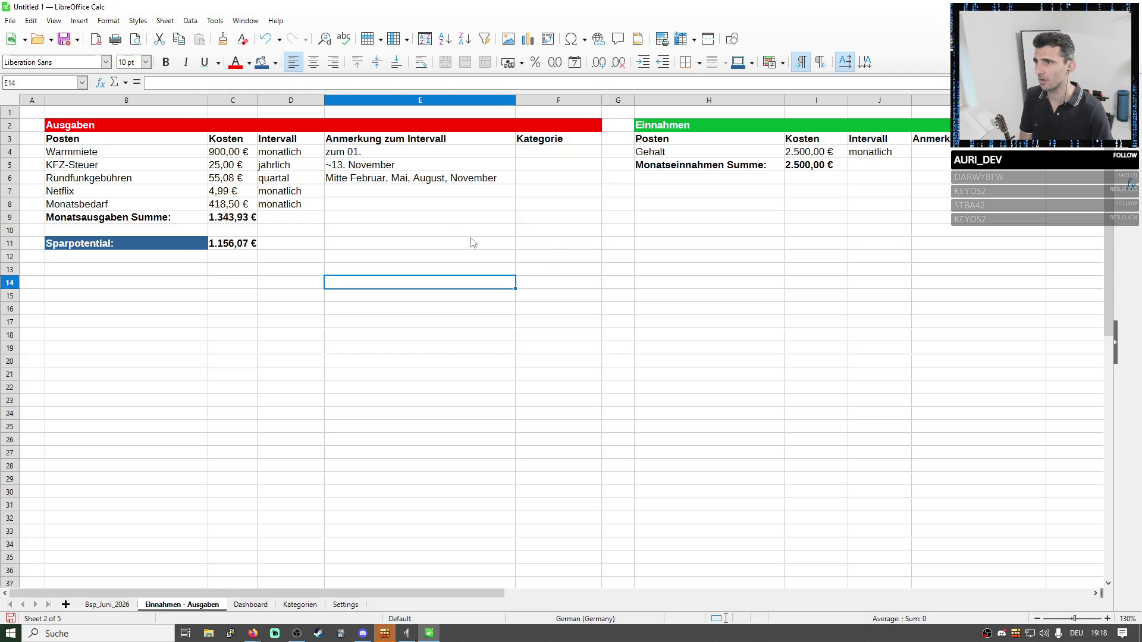
click(605, 256)
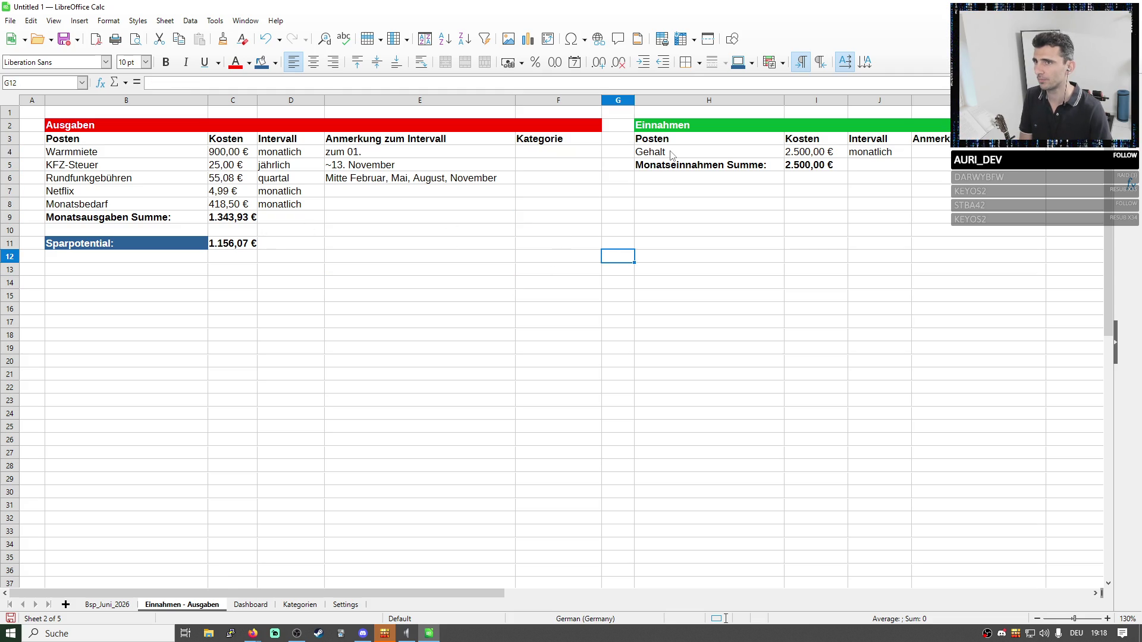
Underline and italicize the Monatsausgaben Summe label and its 1.343,93 € total in B9:C9.
click(112, 215)
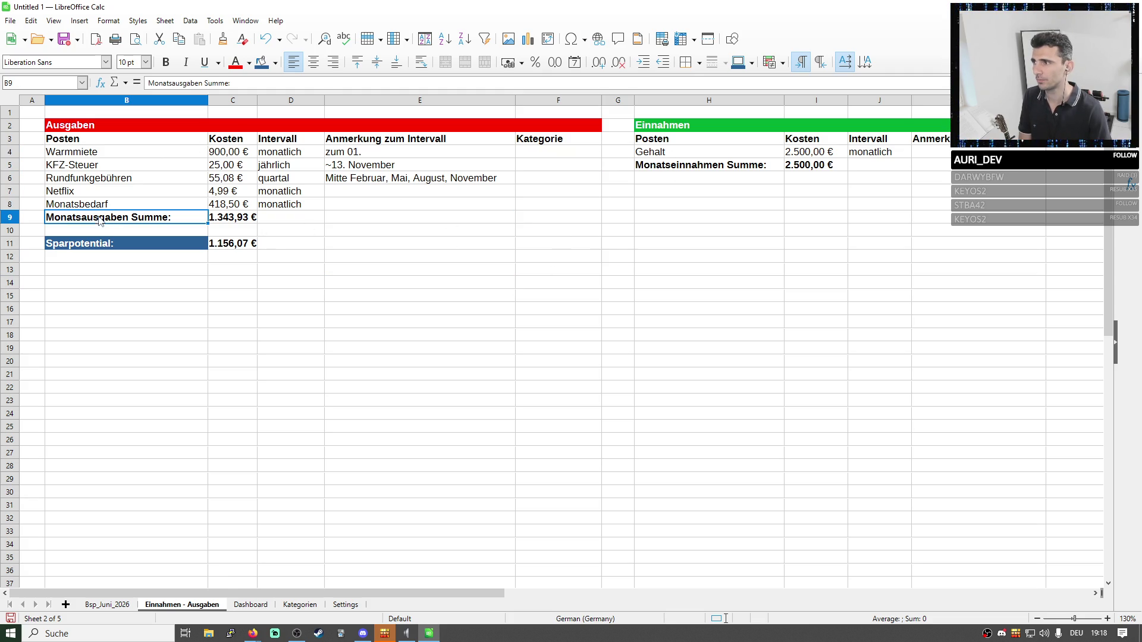
click(202, 63)
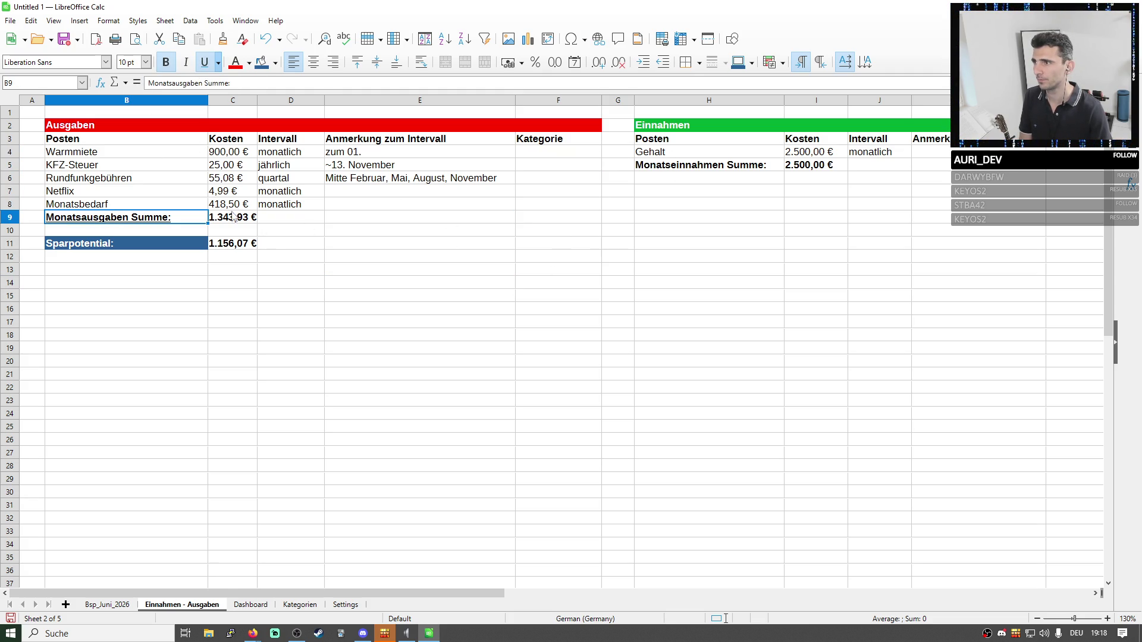
click(235, 217)
click(204, 63)
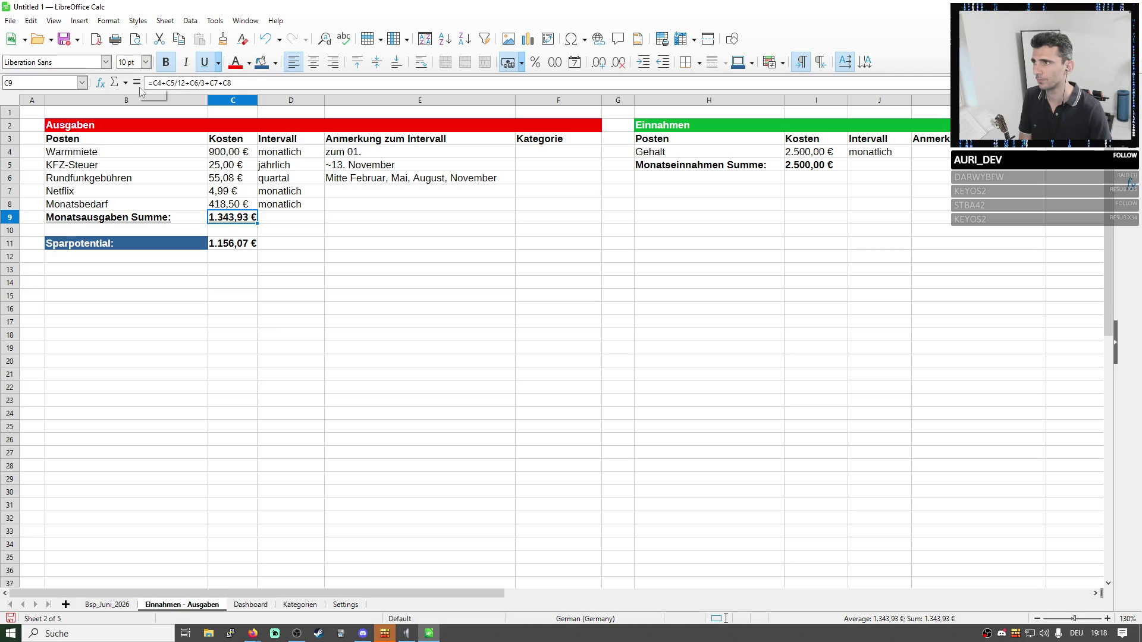
shift+click(152, 219)
click(183, 63)
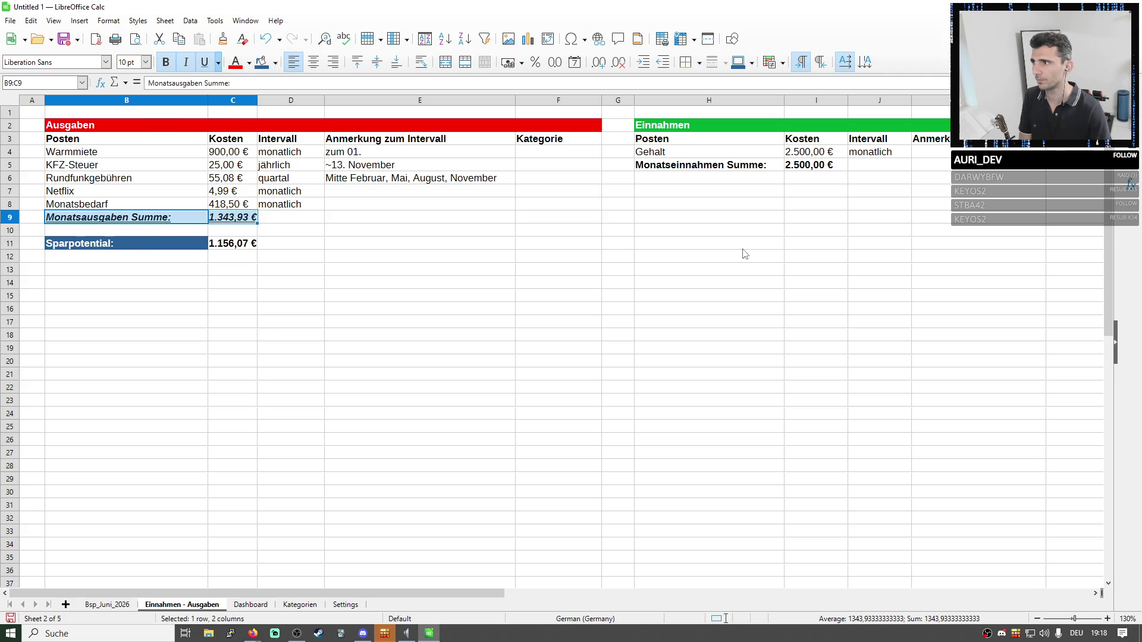
click(741, 247)
Make the Monatseinnahmen Summe row H5:I5 underlined, italic and bold.
drag(706, 165, 822, 167)
click(203, 63)
click(165, 63)
click(283, 247)
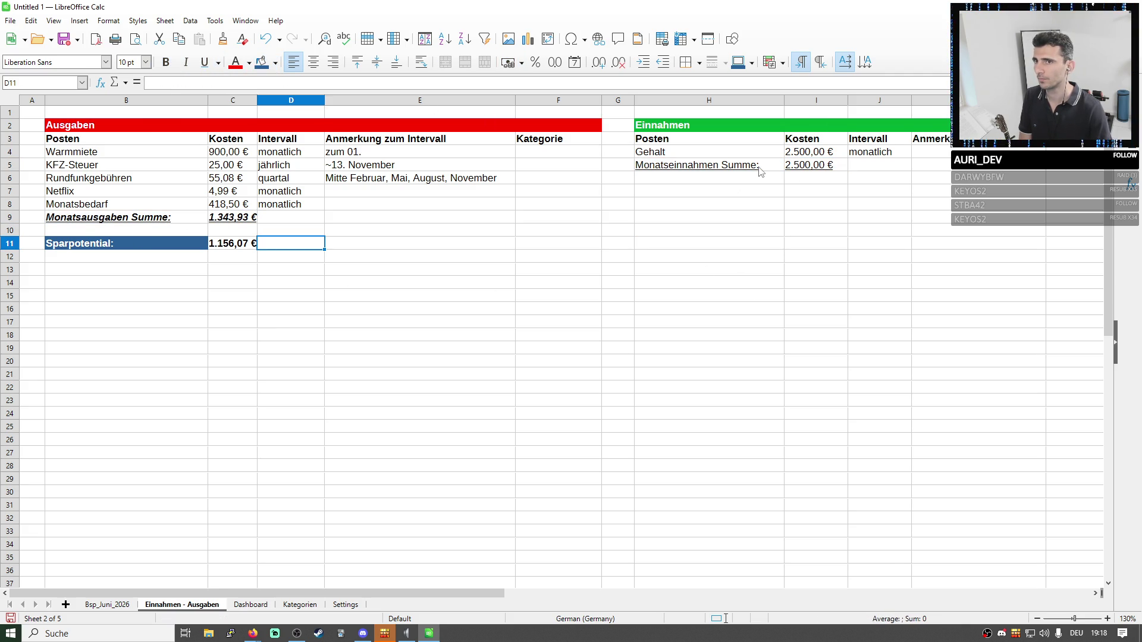
drag(758, 167, 816, 168)
click(188, 63)
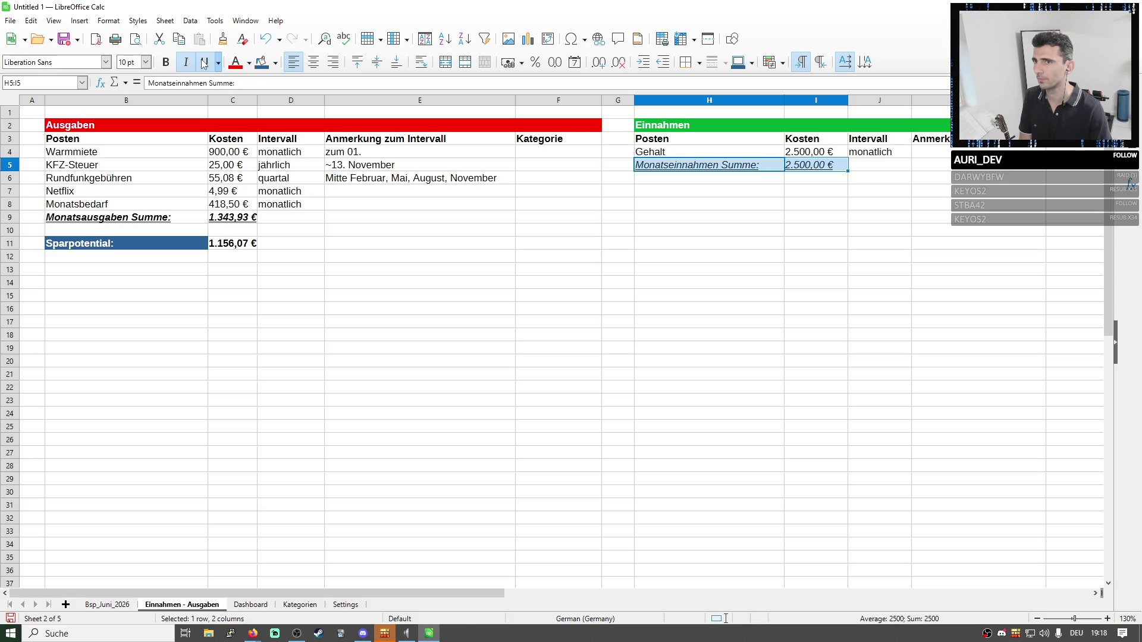
click(164, 62)
click(429, 260)
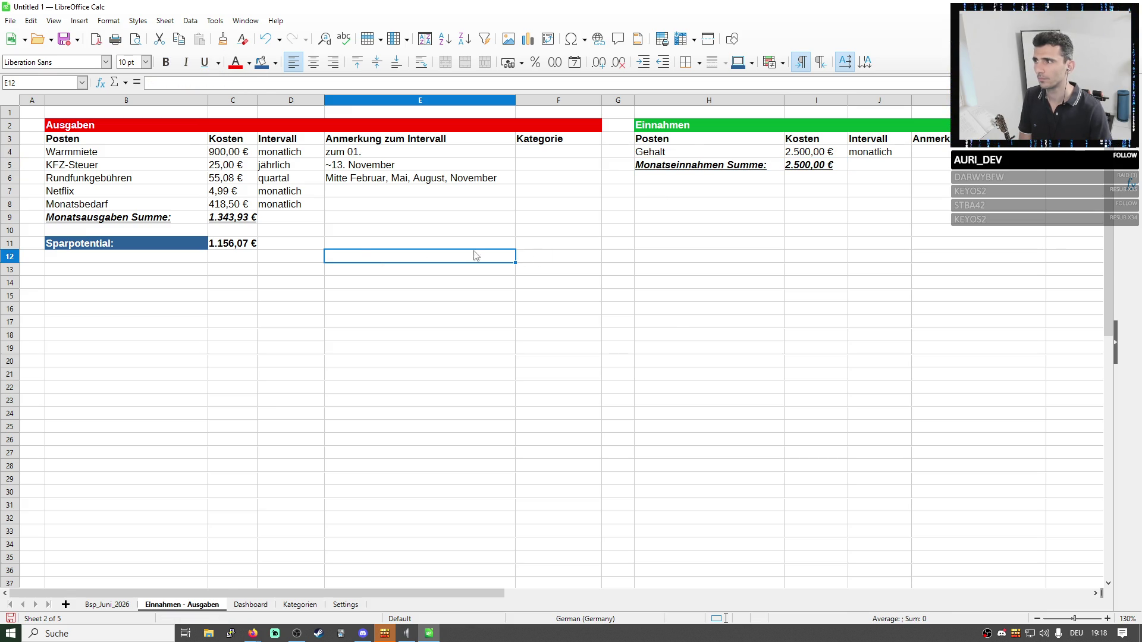
Insert blank rows below Monatsbedarf and Warmmiete and shift the expense entries up to close the gap.
right_click(13, 204)
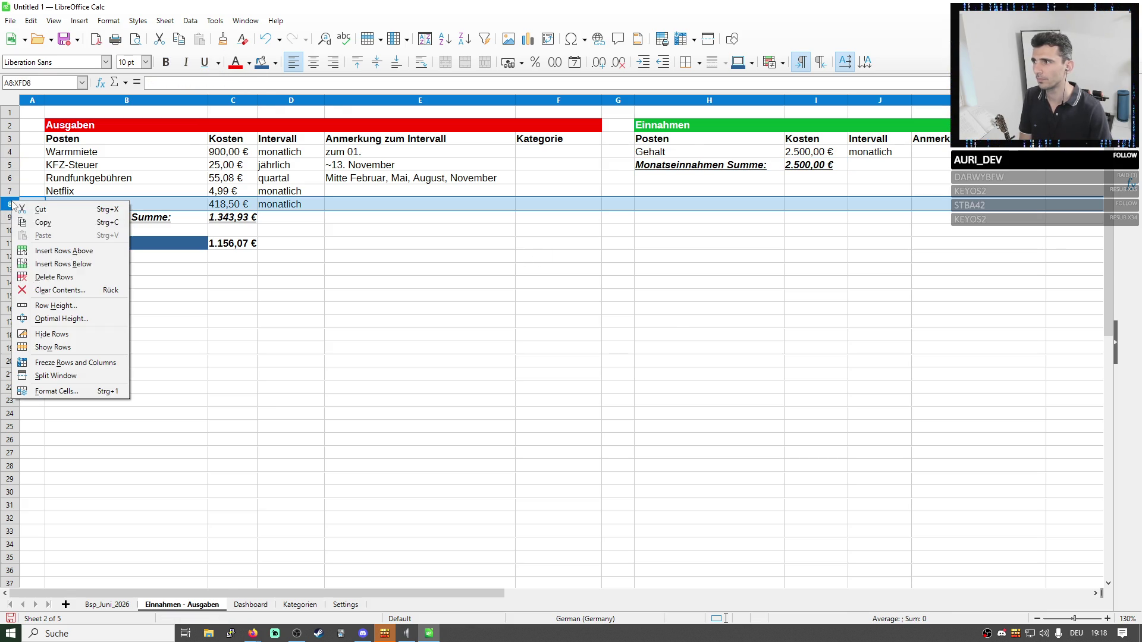
click(44, 264)
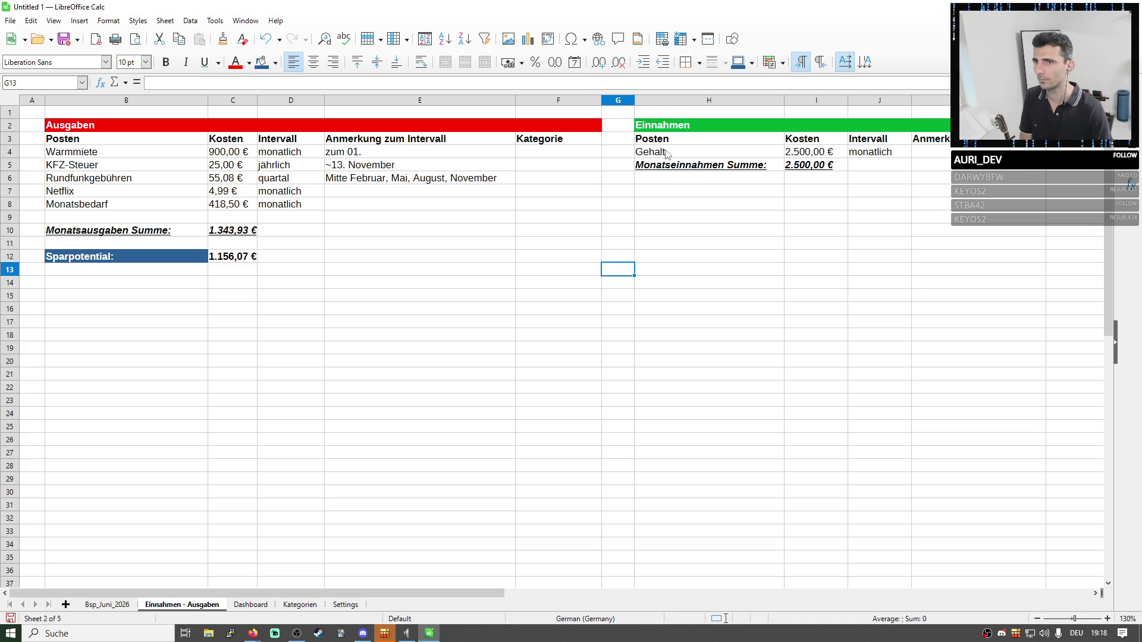
right_click(6, 152)
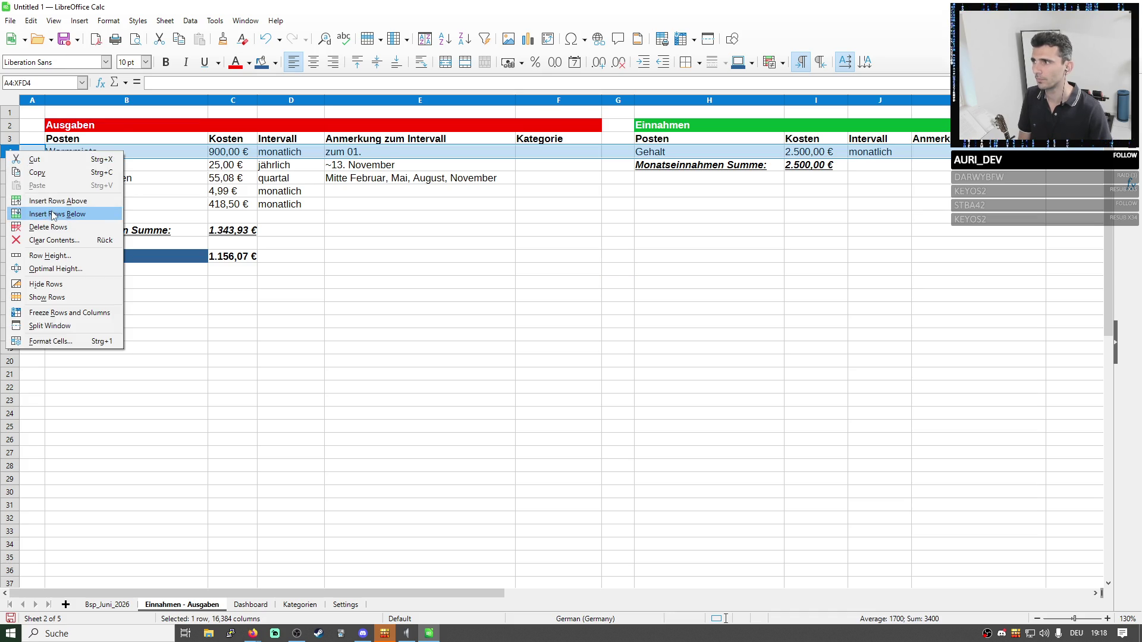
click(52, 214)
drag(93, 178, 559, 310)
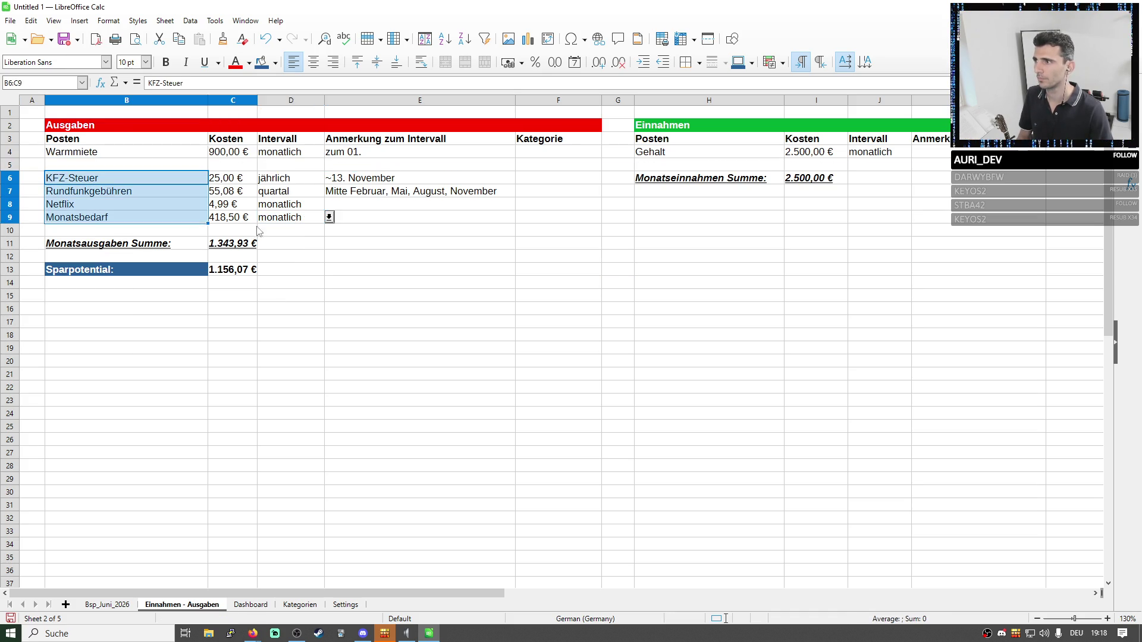
key(ctrl+x)
key(Up)
key(ctrl+v)
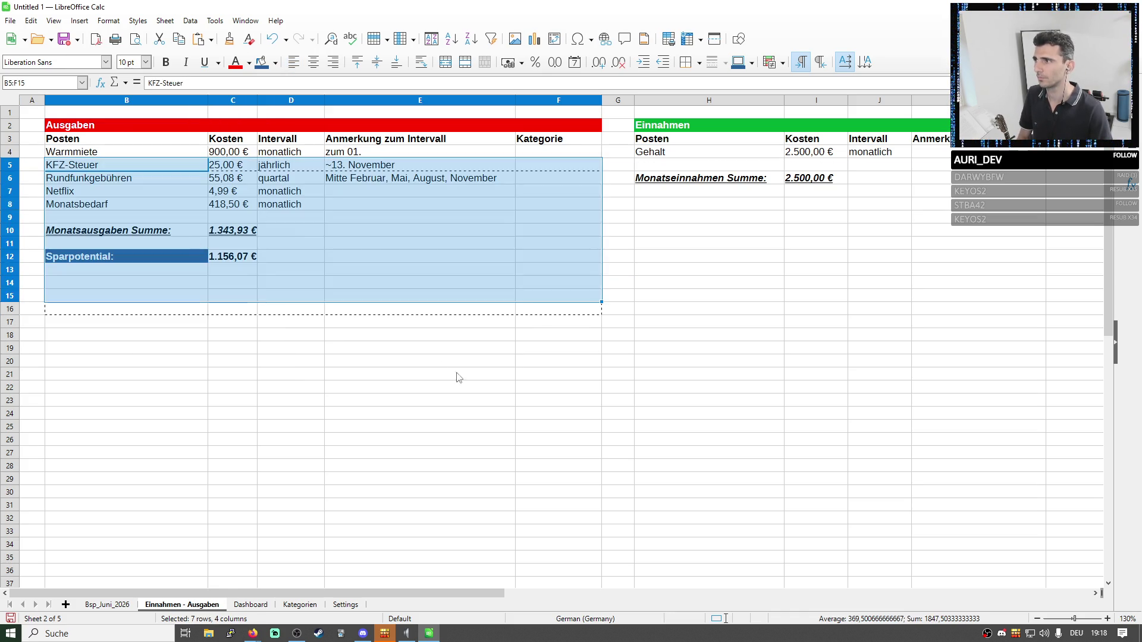
click(559, 413)
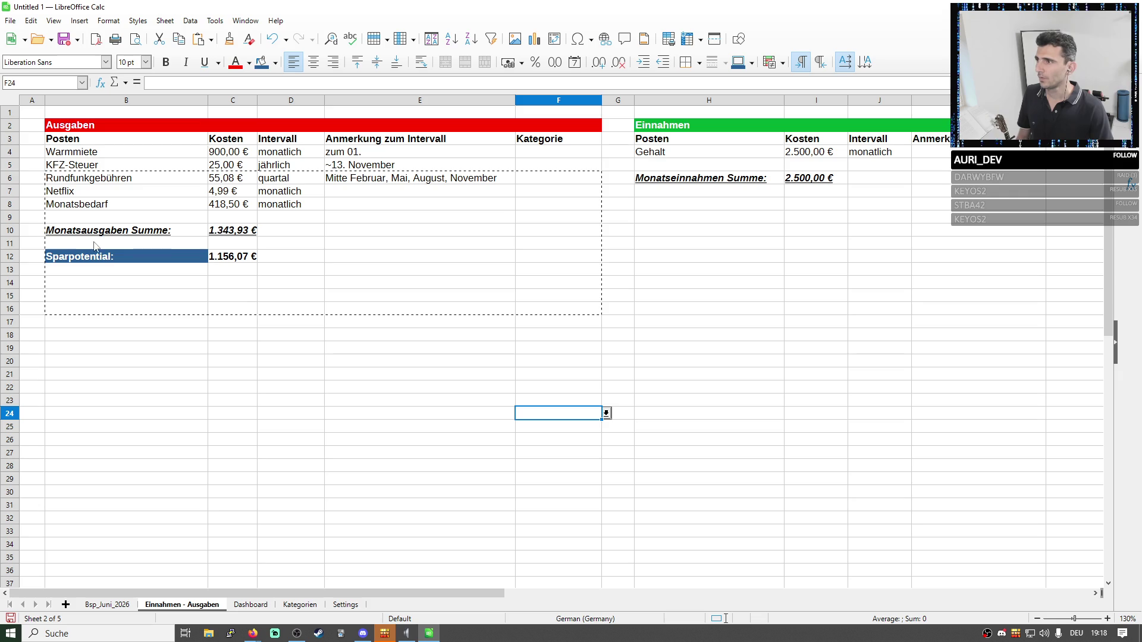
Park the Sparpotential row in row 27 and move the Einnahmen block to row 12 beneath the expenses.
click(9, 256)
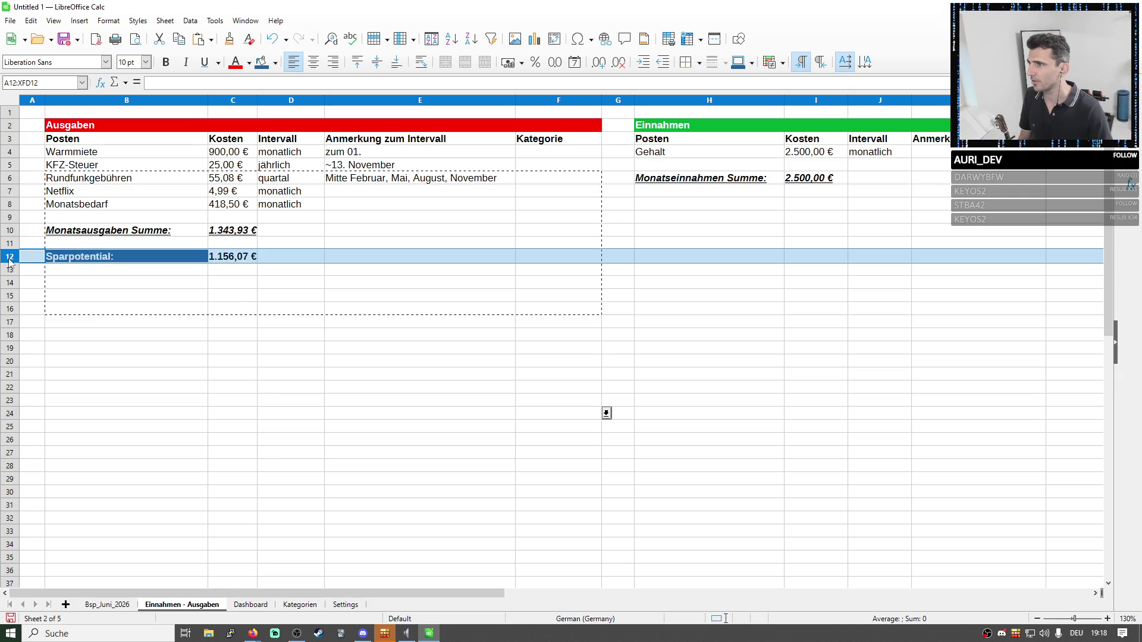
key(Delete)
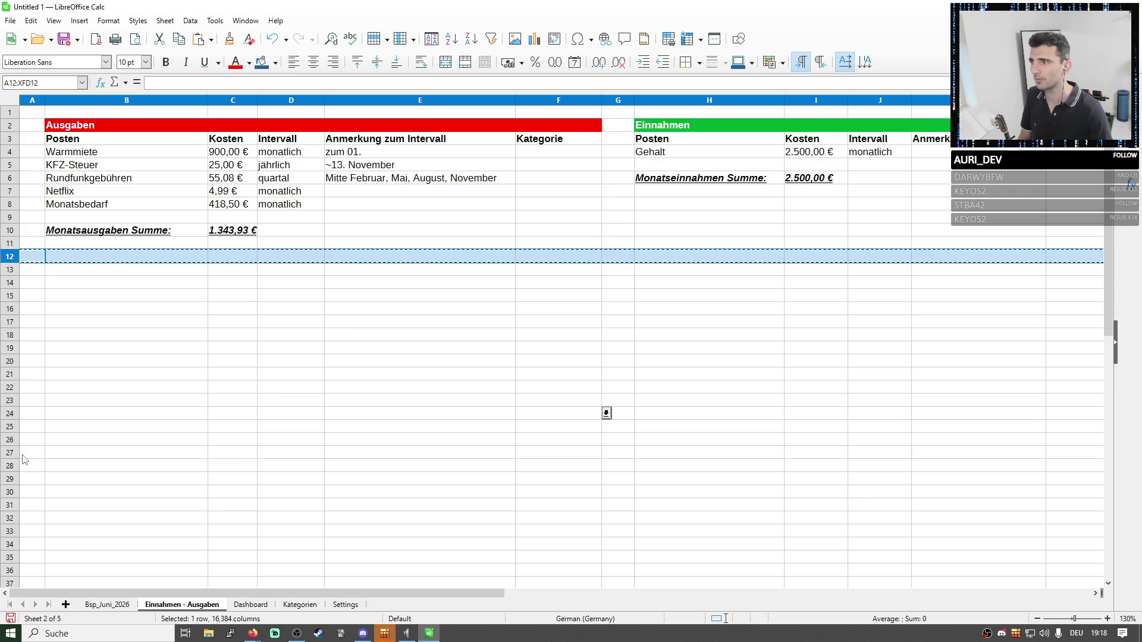
click(9, 452)
key(ctrl+v)
drag(663, 128, 1028, 174)
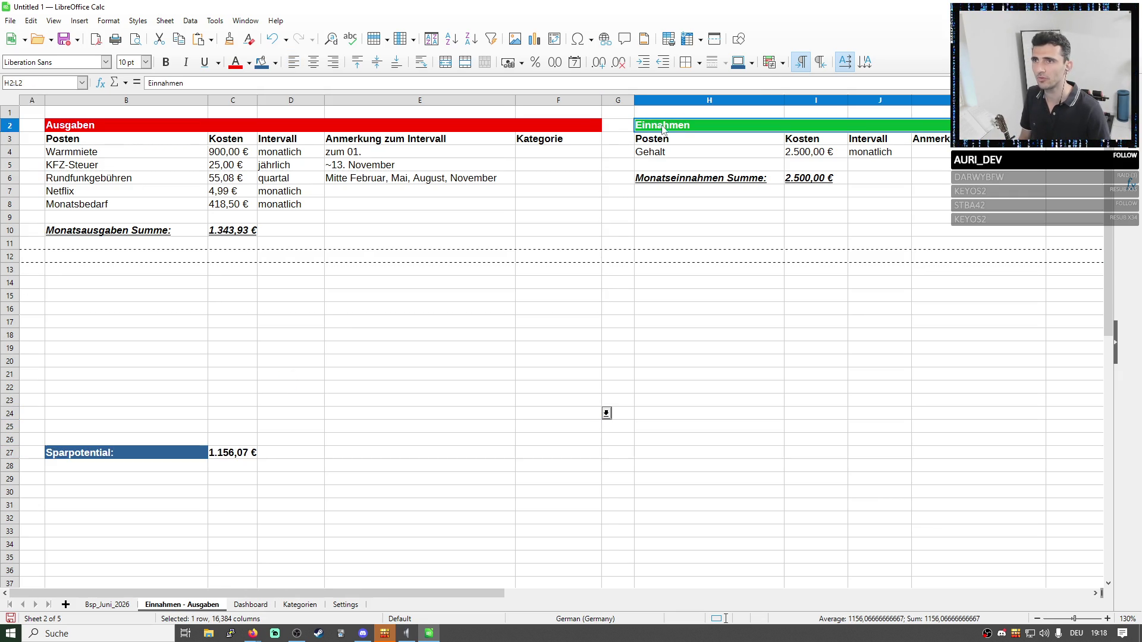
key(ctrl+x)
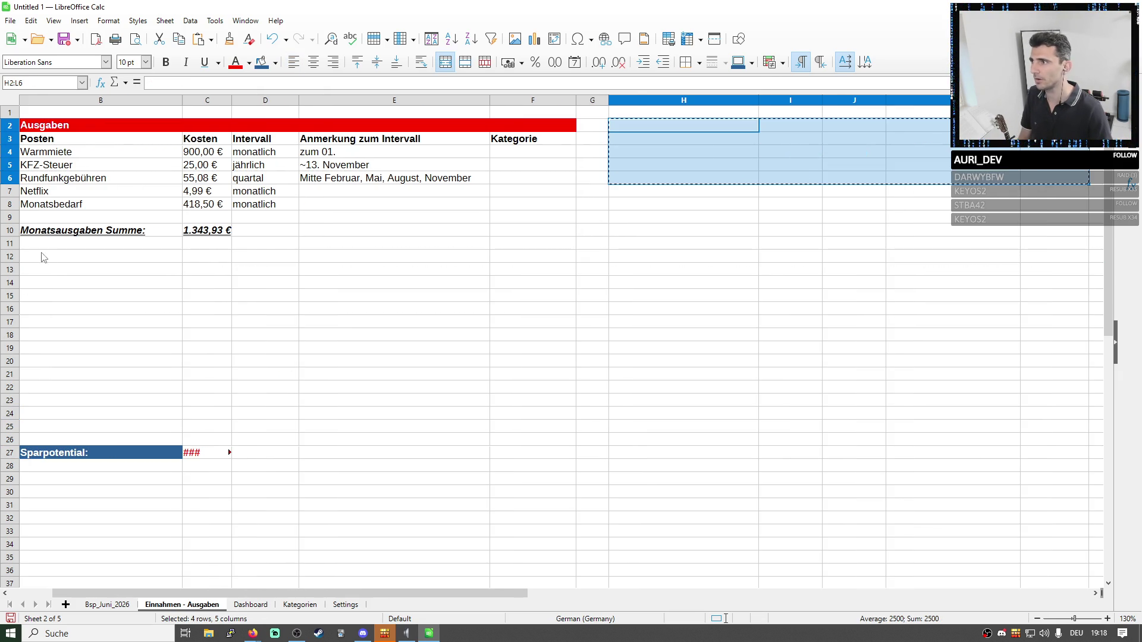
click(175, 256)
key(ctrl+v)
click(116, 334)
Move the Sparpotential label and 1.156,07 € value to the row below the income block.
click(79, 452)
drag(78, 454, 223, 459)
key(ctrl+x)
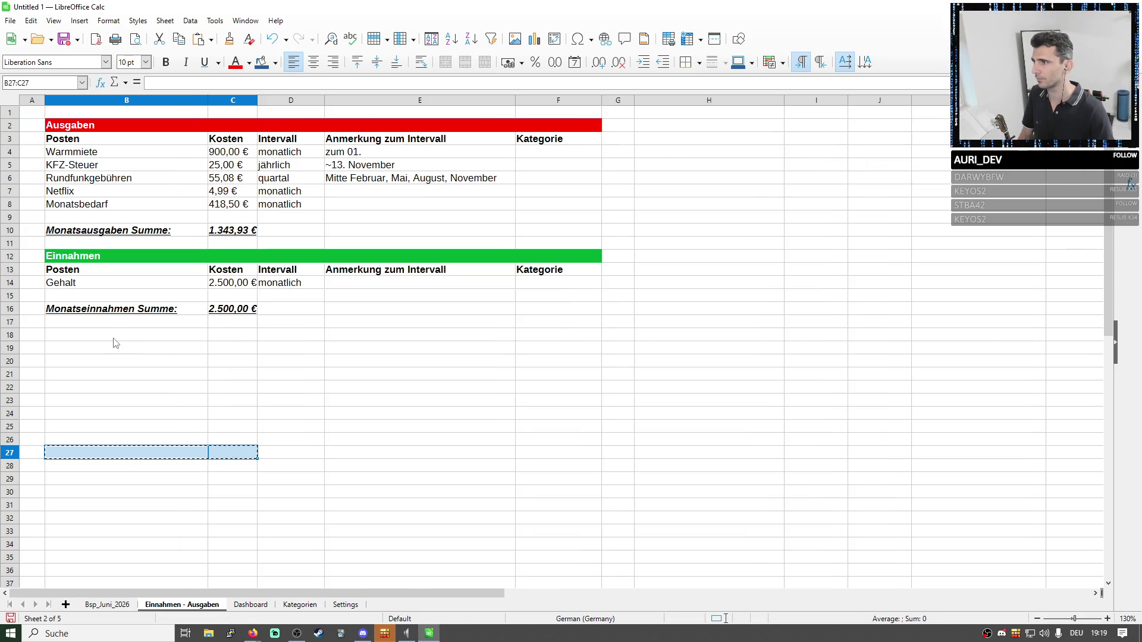
click(126, 337)
key(ctrl+v)
click(310, 362)
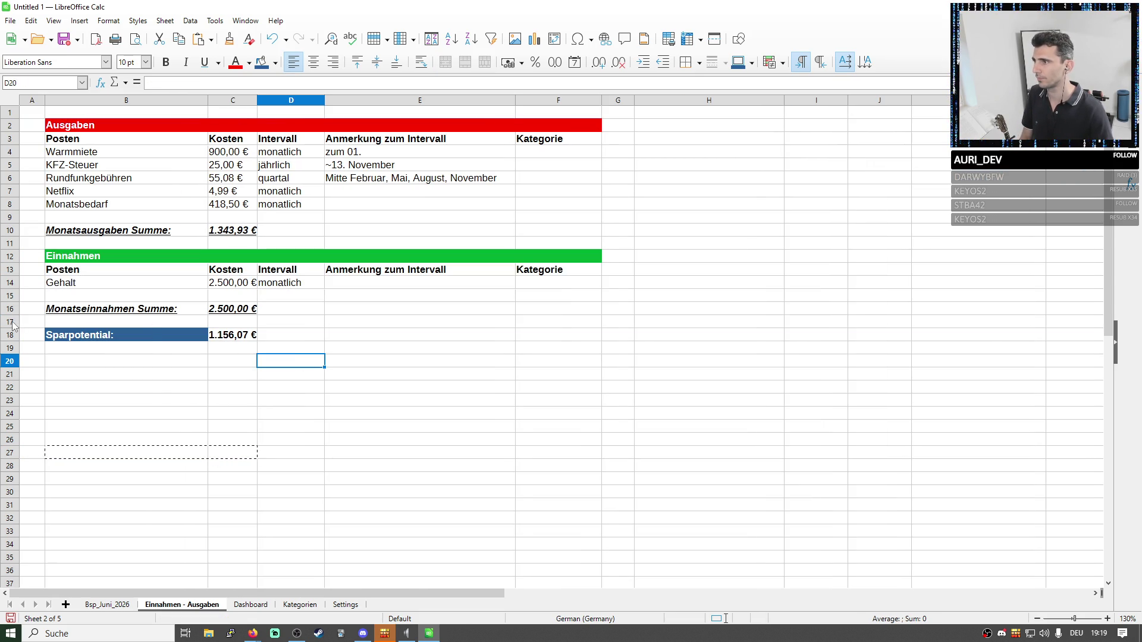
Insert spacer rows before Sparpotential and above the Einnahmen block.
right_click(16, 322)
click(53, 385)
click(386, 415)
right_click(16, 244)
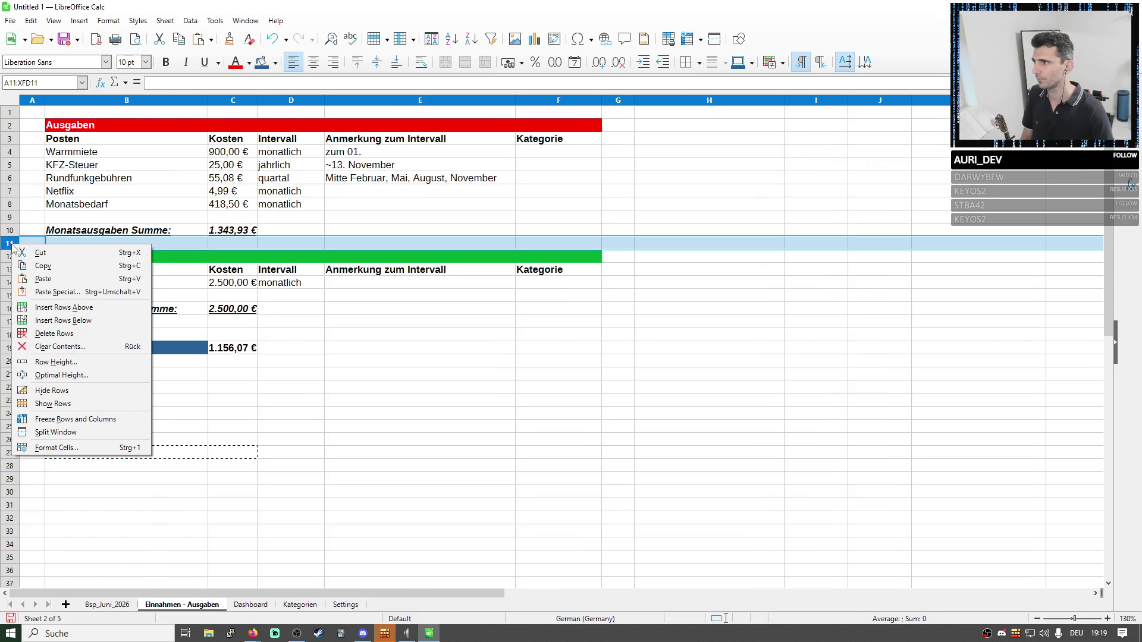
click(55, 307)
click(564, 375)
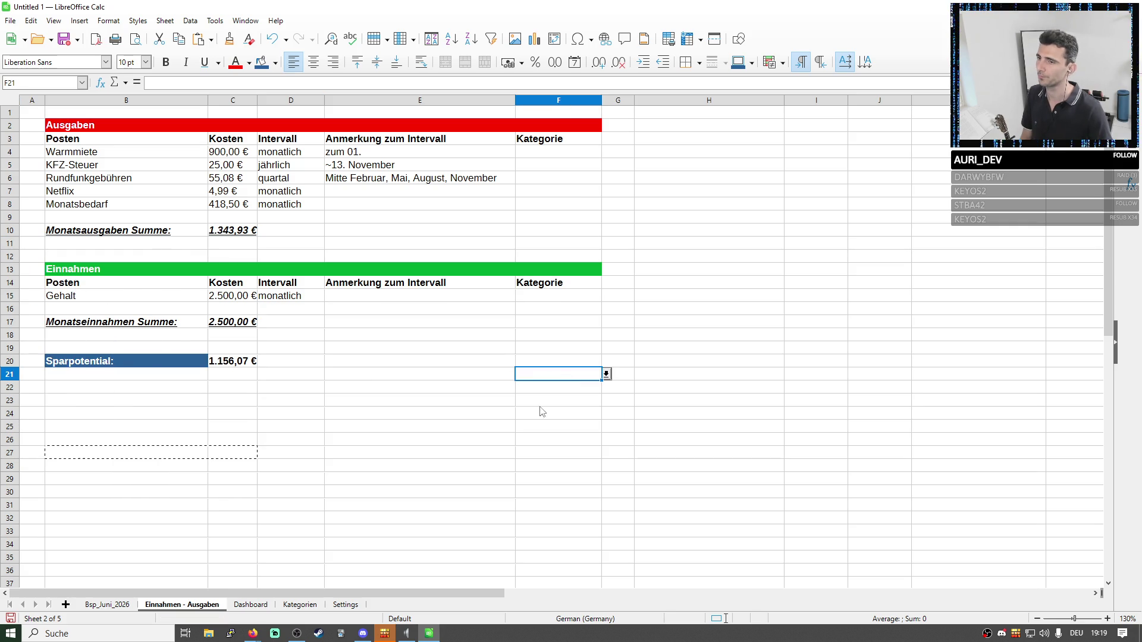
click(740, 412)
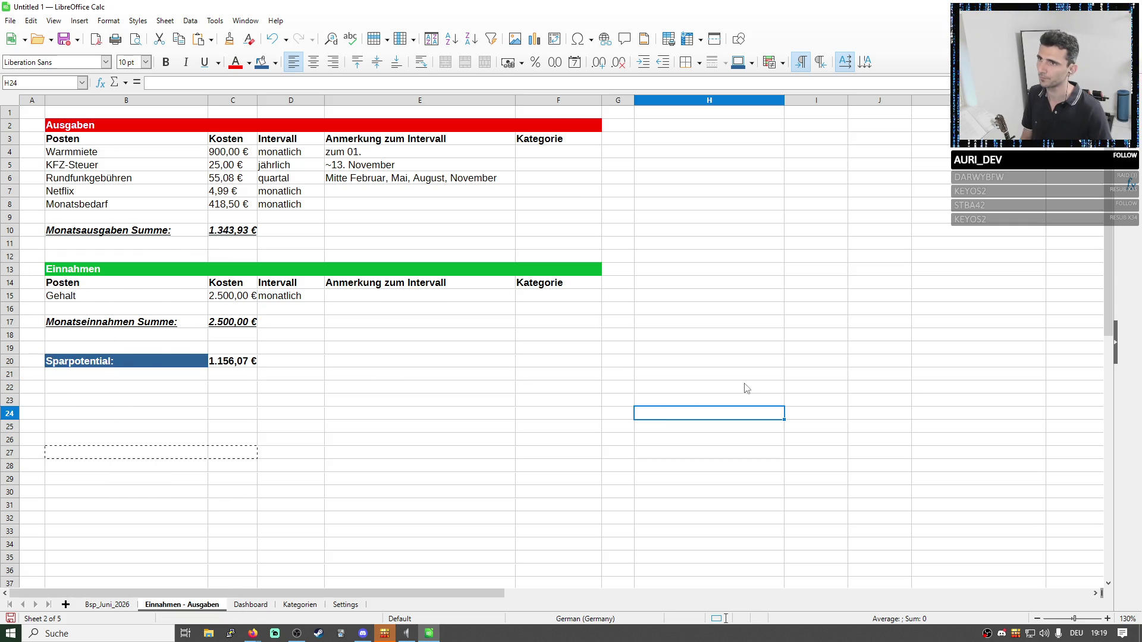
Save the workbook as Haushaltsbuch_Beispiel.ods and switch to the Settings sheet.
click(106, 606)
click(585, 257)
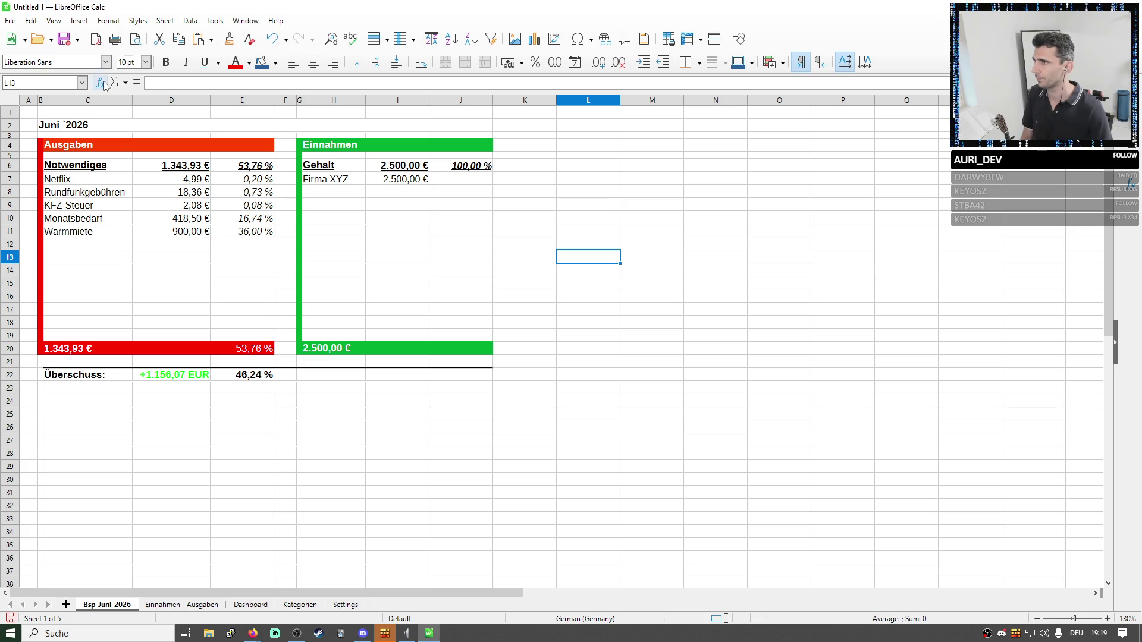
click(63, 38)
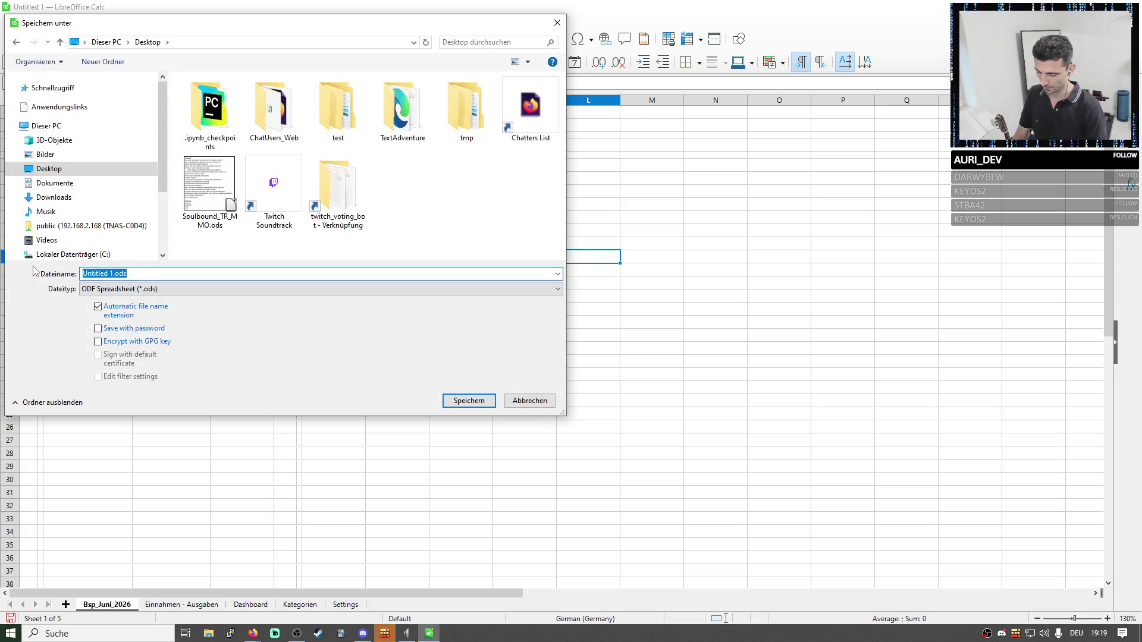
text(Haushaltsbuch_Beispiel)
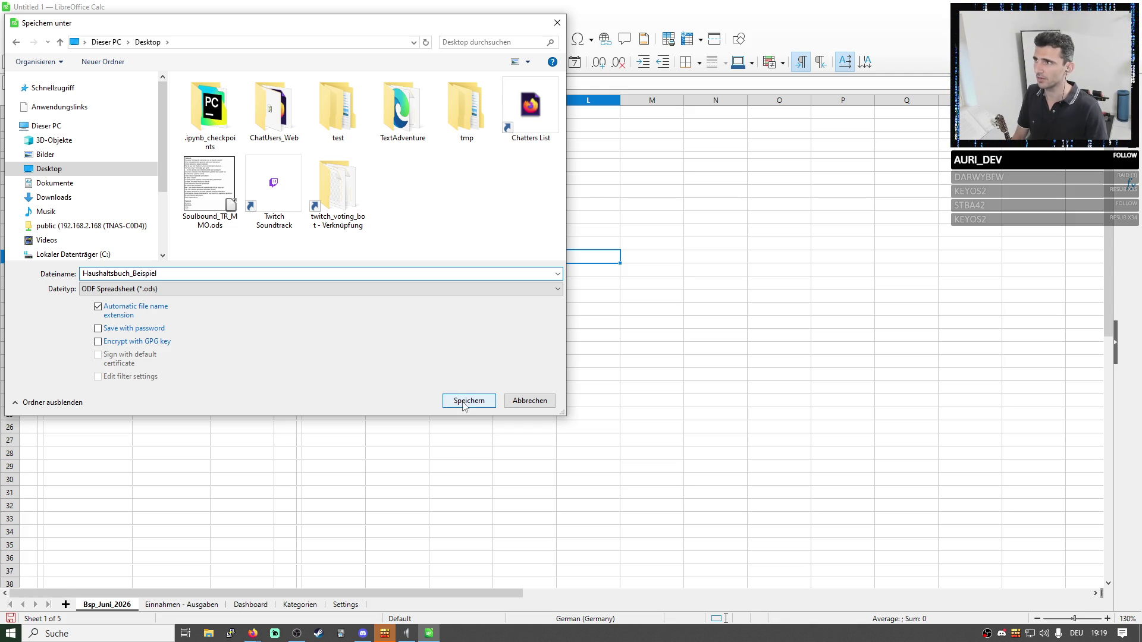
click(461, 401)
click(672, 312)
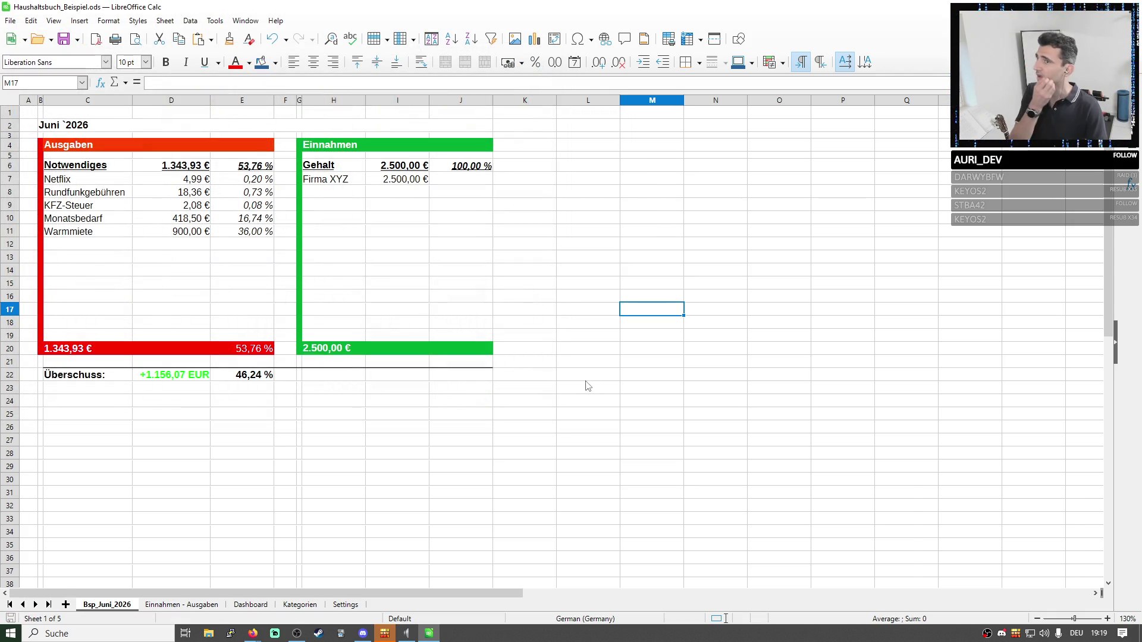
click(345, 606)
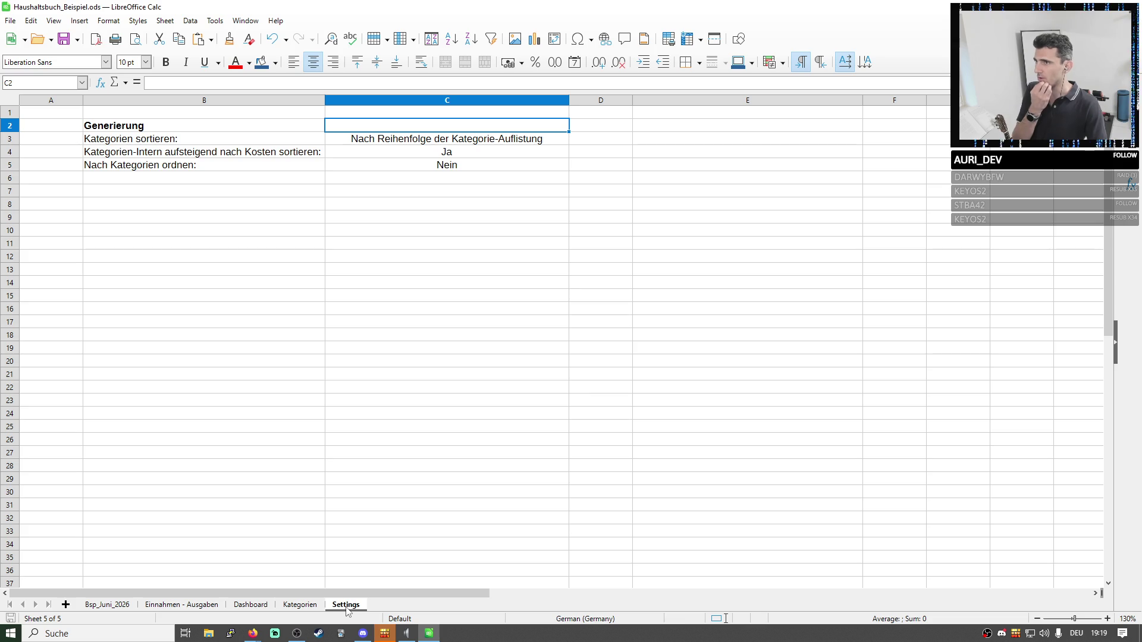
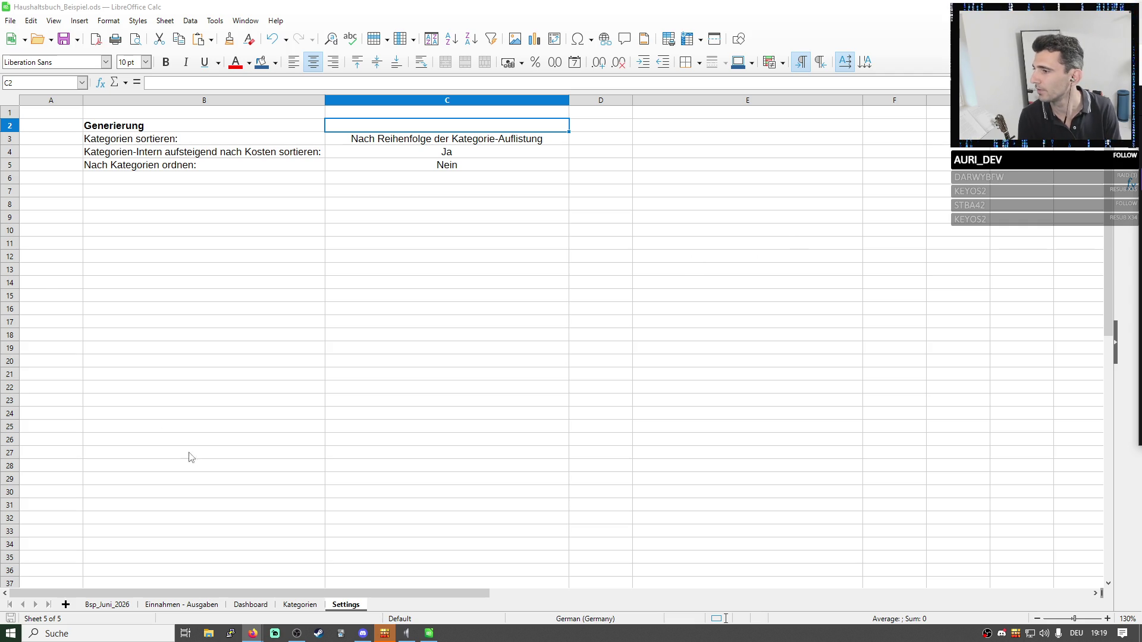
Drag the Dashboard sheet tab so it sits directly after Bsp_Juni_2026.
click(189, 604)
click(286, 455)
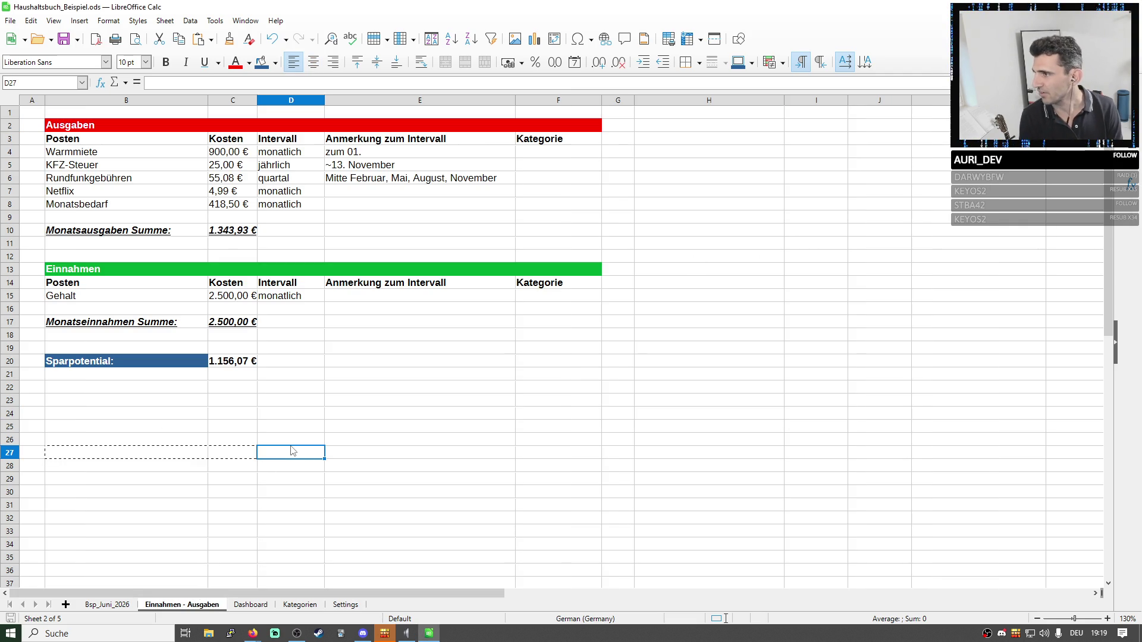
click(250, 604)
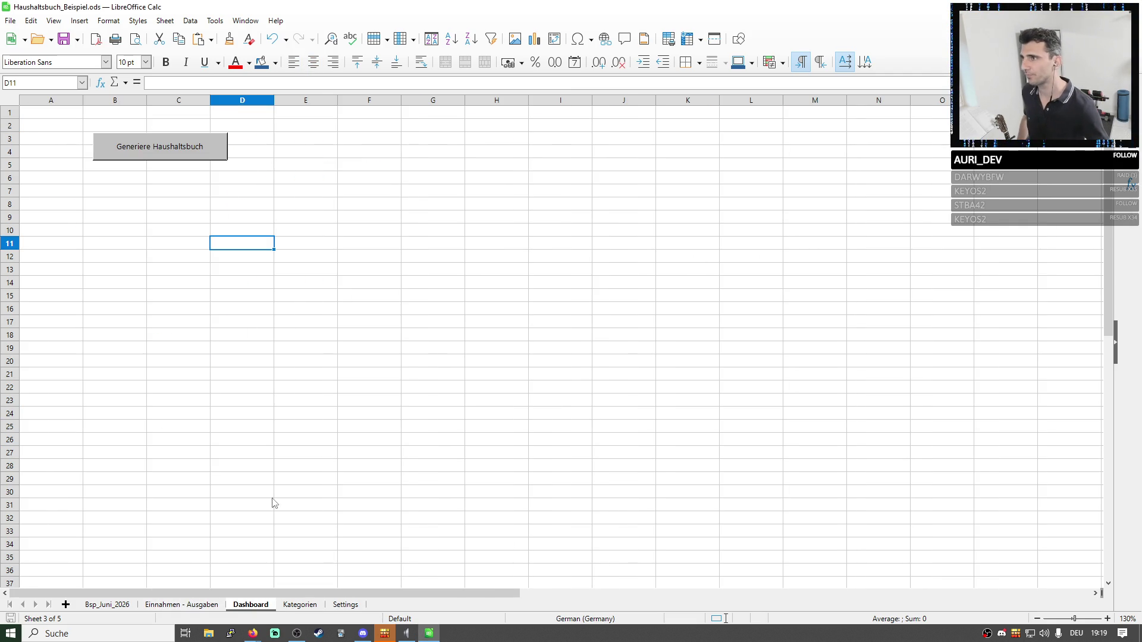
click(107, 604)
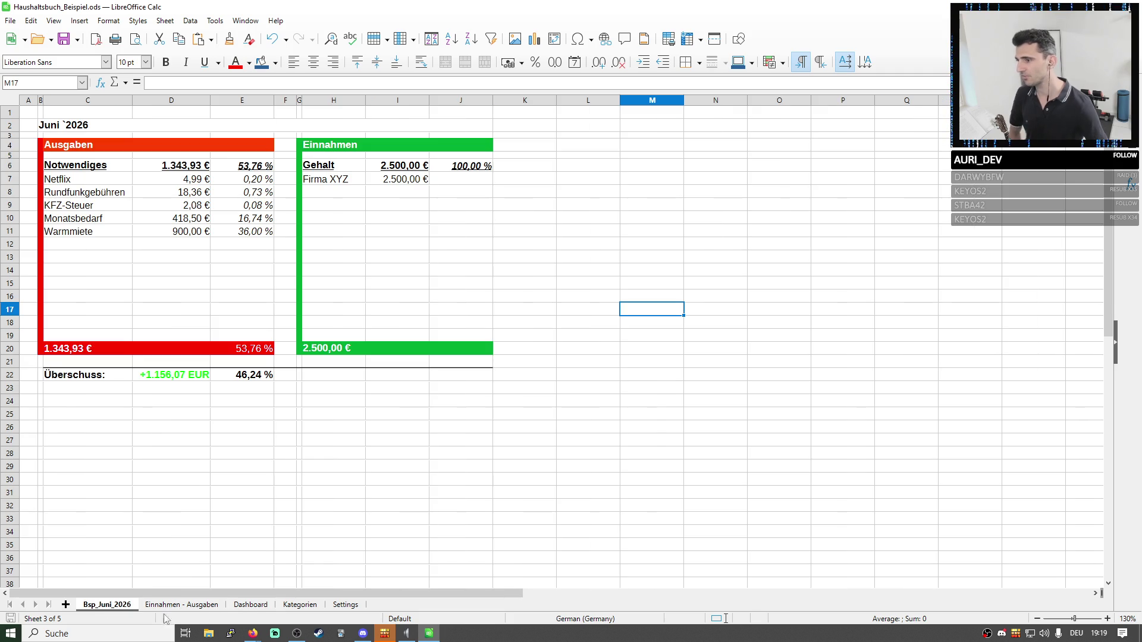
click(251, 605)
drag(154, 612, 154, 611)
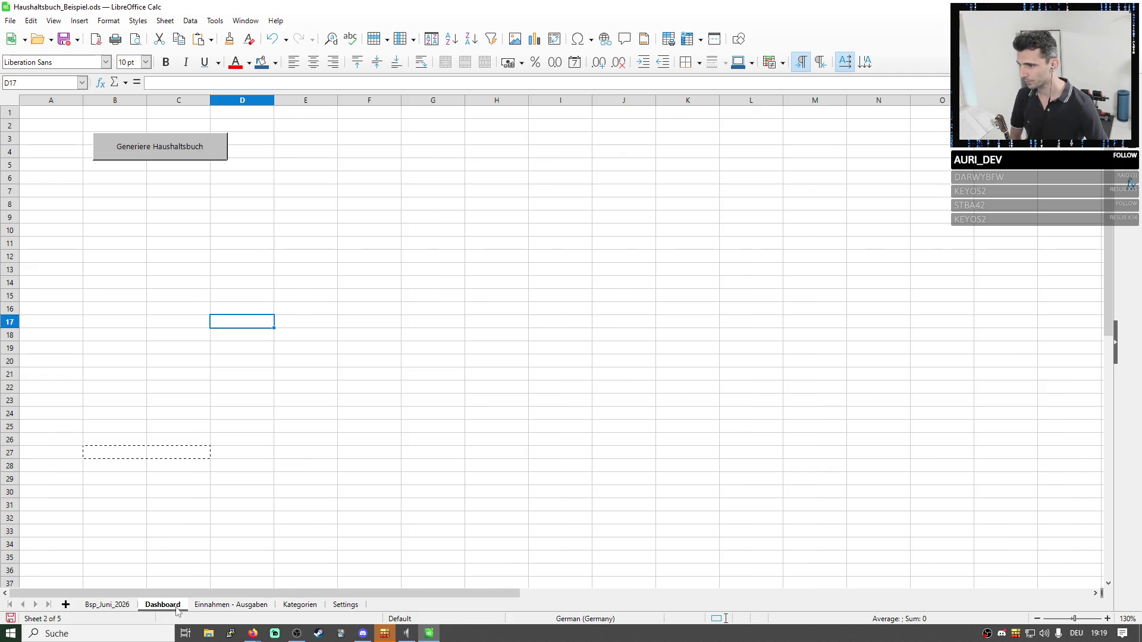
Browse the Einnahmen - Ausgaben, Kategorien and Dashboard tabs, ending on Bsp_Juni_2026.
click(227, 605)
click(303, 605)
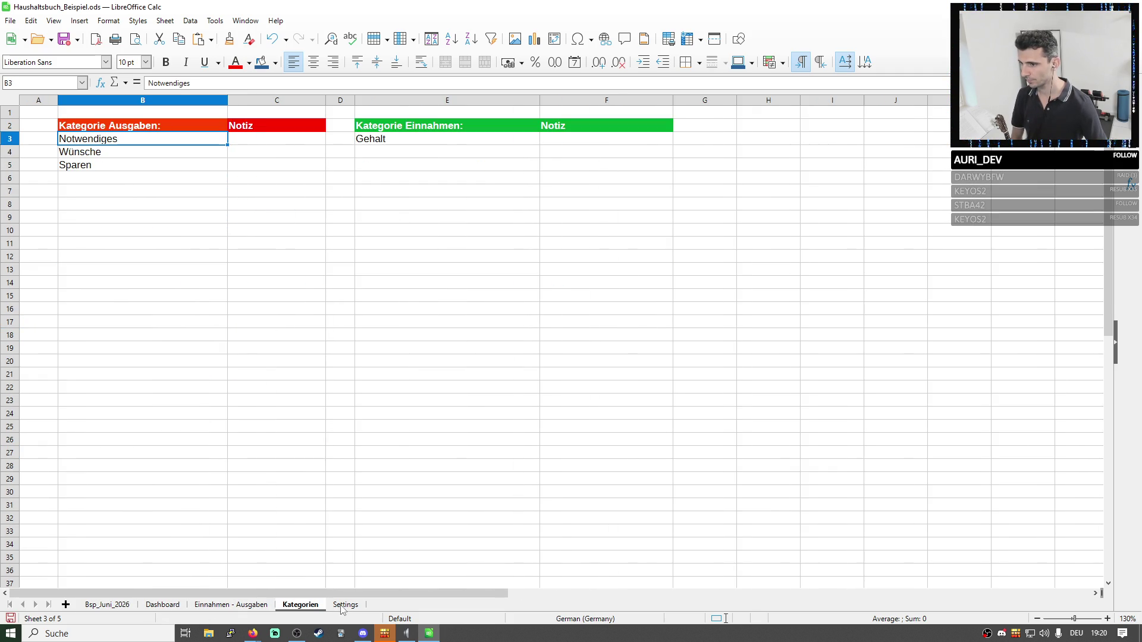
click(234, 606)
click(161, 607)
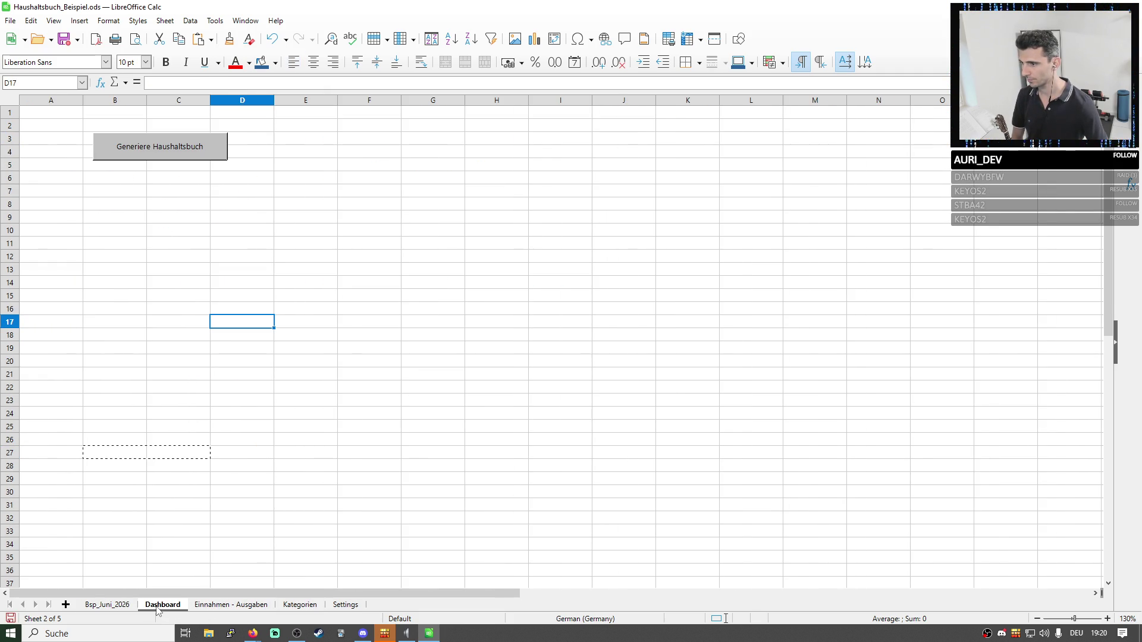
click(110, 607)
click(356, 234)
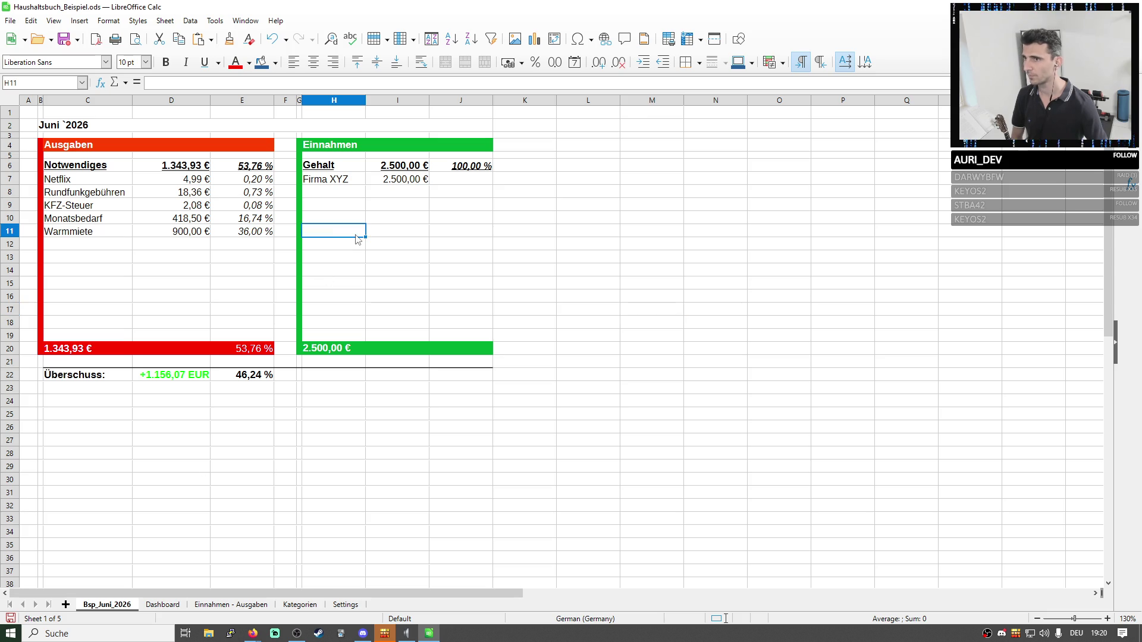
Rename the Bsp_Juni_2026 sheet to Juni_2026 by removing the Bsp_ prefix.
right_click(101, 610)
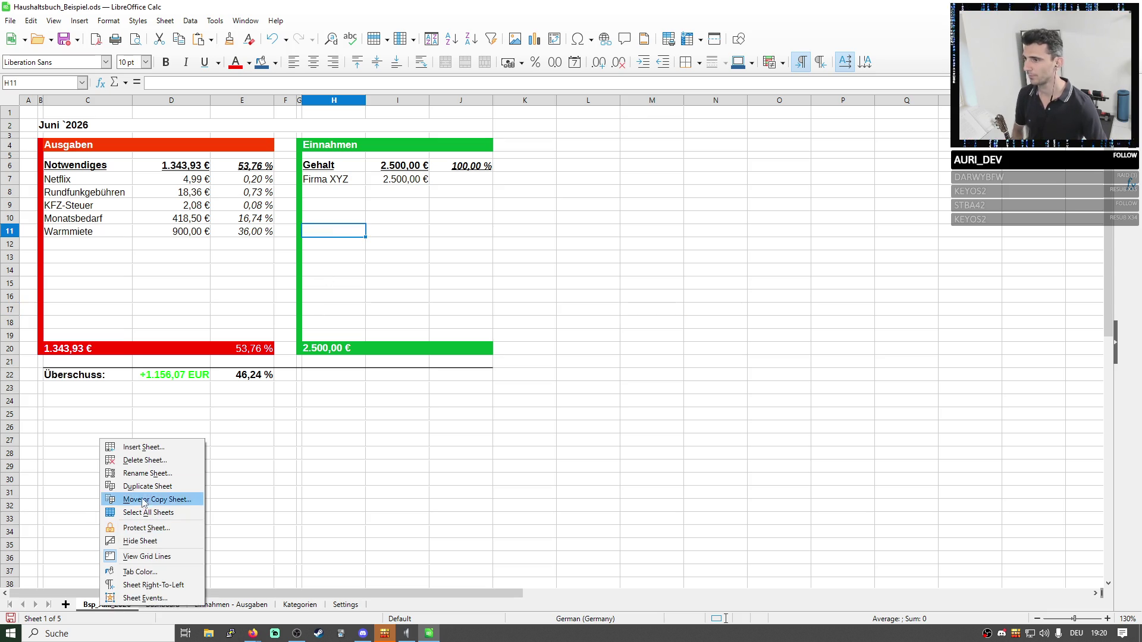
click(147, 478)
click(513, 309)
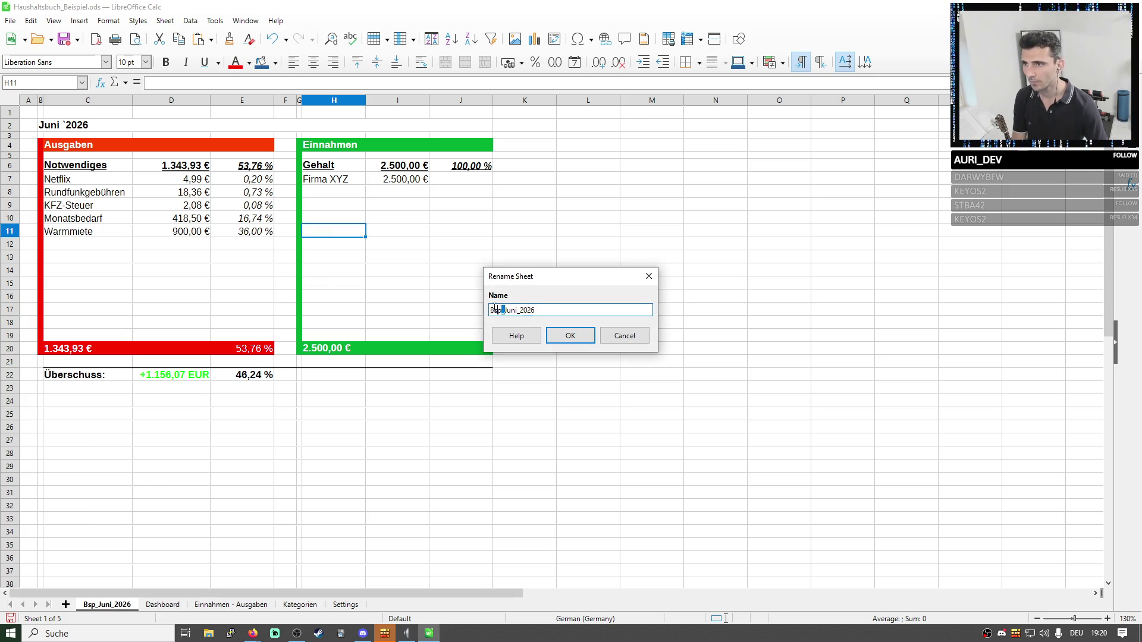
key(BackSpace)
key(BackSpace)
key(BackSpace)
click(579, 343)
click(646, 395)
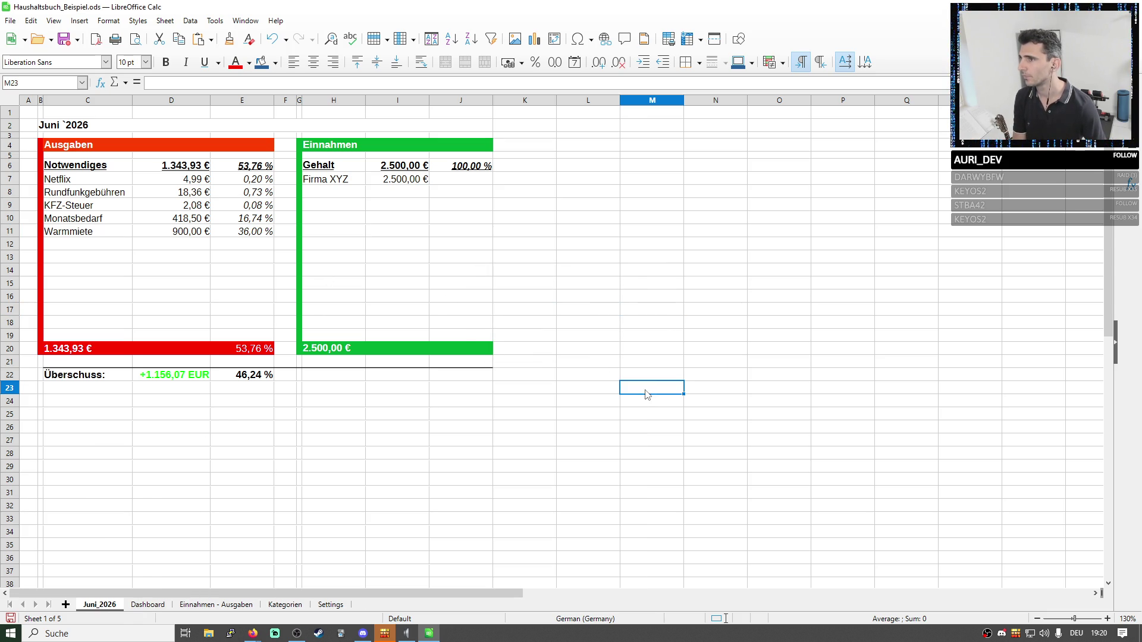
Change the Notwendiges heading in C6 to Sonstiges and select rows 13 to 19.
click(87, 164)
double_click(87, 165)
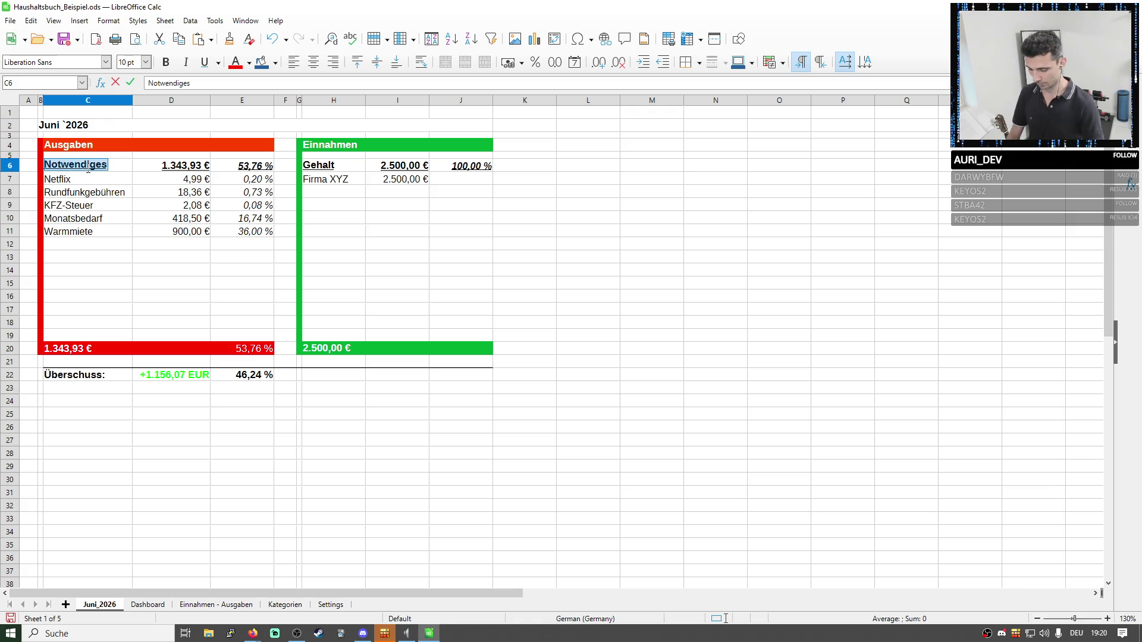
text(S)
click(366, 258)
click(98, 167)
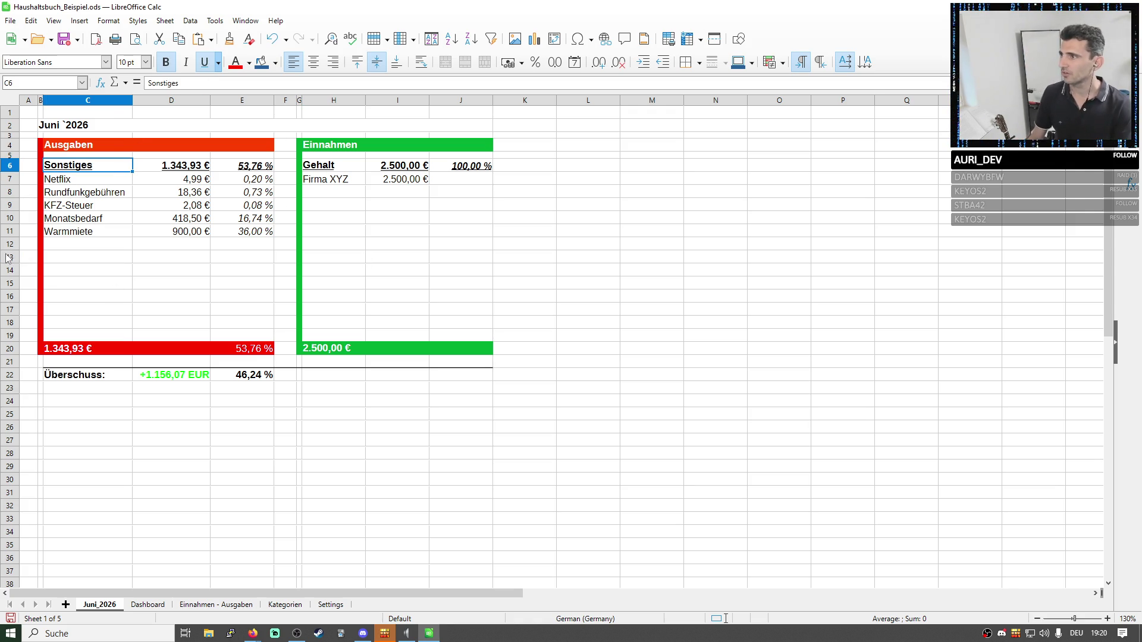
drag(7, 257, 11, 336)
Clear the contents of the selected rows 13 to 19.
right_click(11, 337)
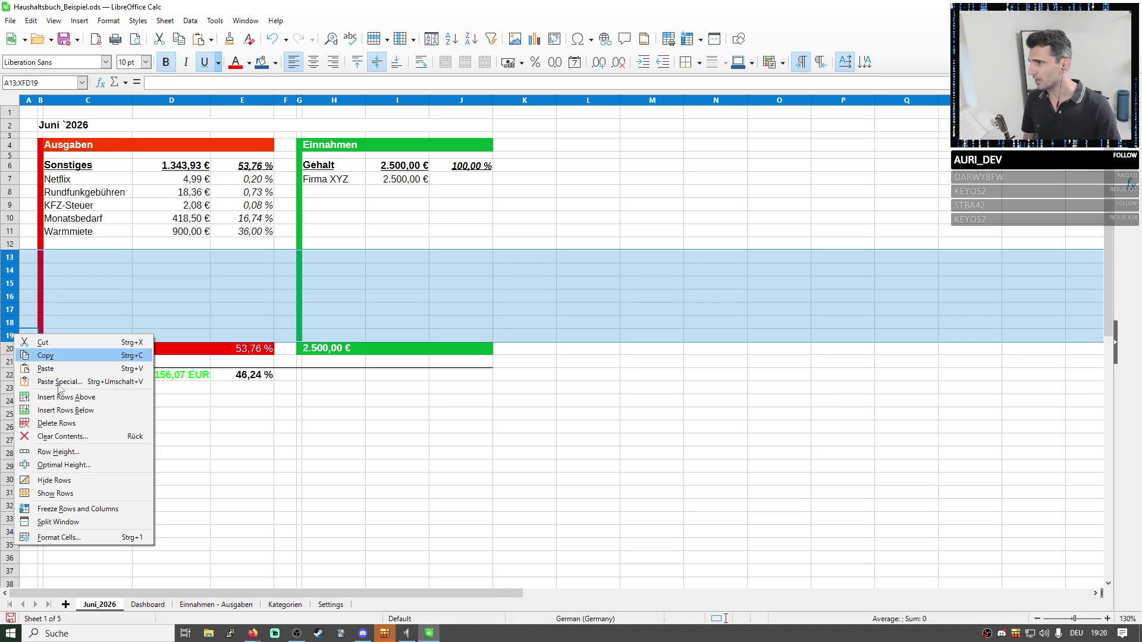
click(80, 435)
click(571, 361)
click(527, 381)
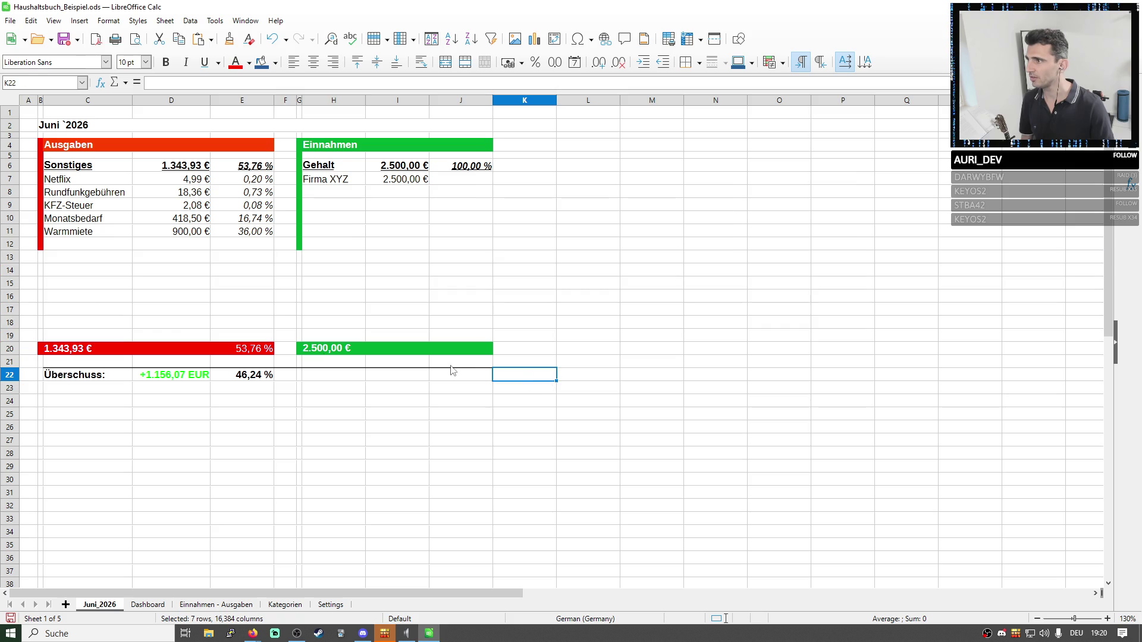
Delete rows 13 to 19 so the totals move up to row 13.
right_click(11, 257)
key(Escape)
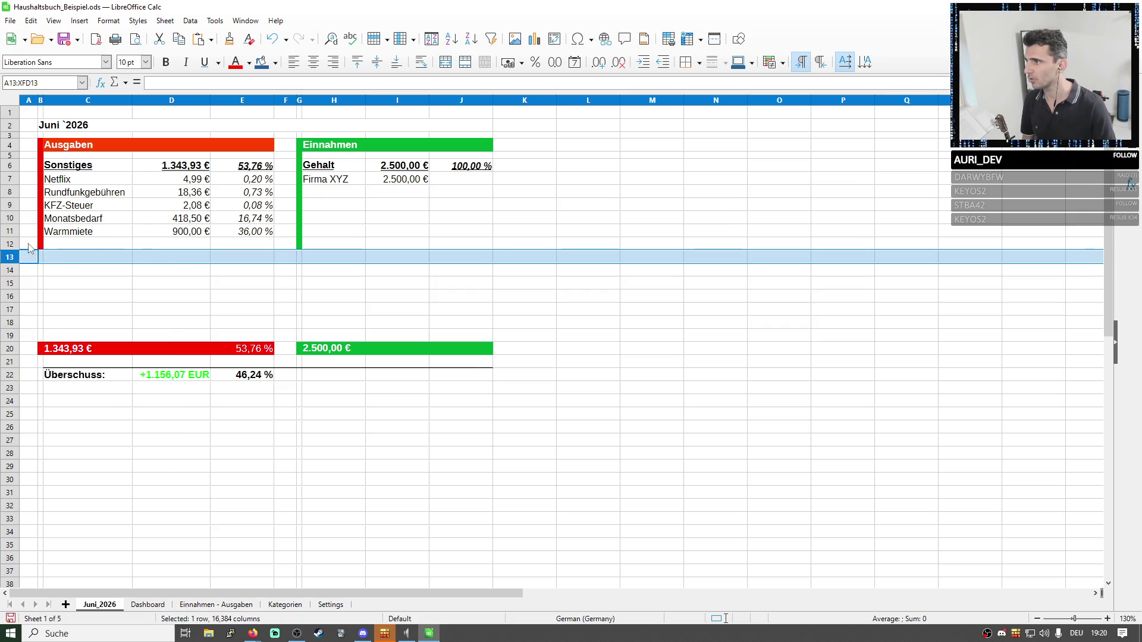
drag(11, 257, 10, 336)
right_click(8, 329)
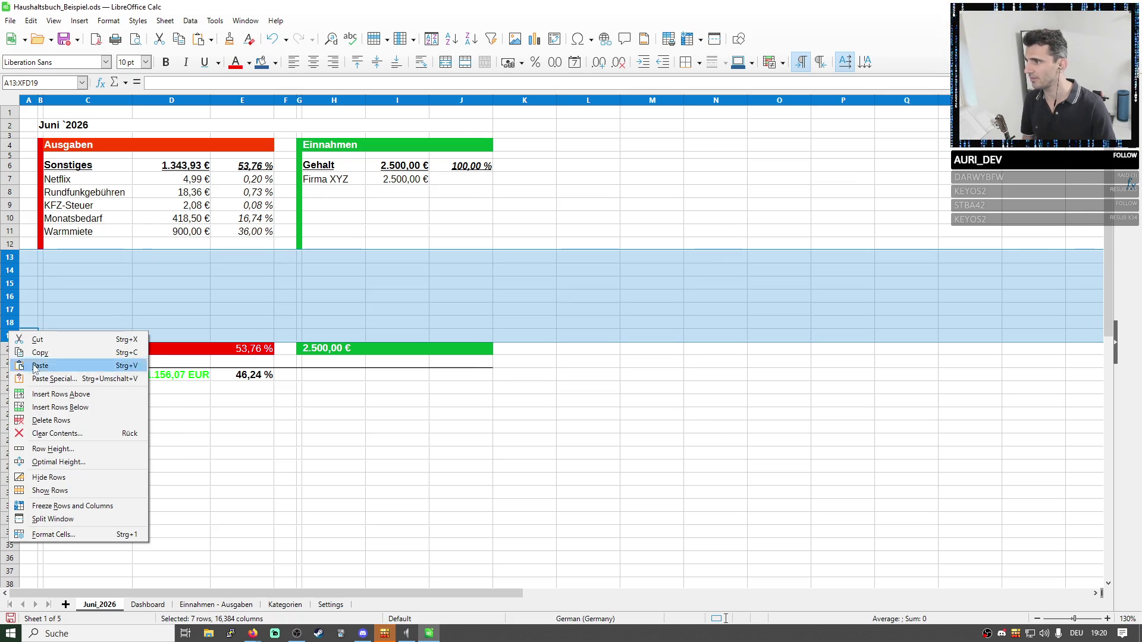
click(59, 422)
click(101, 131)
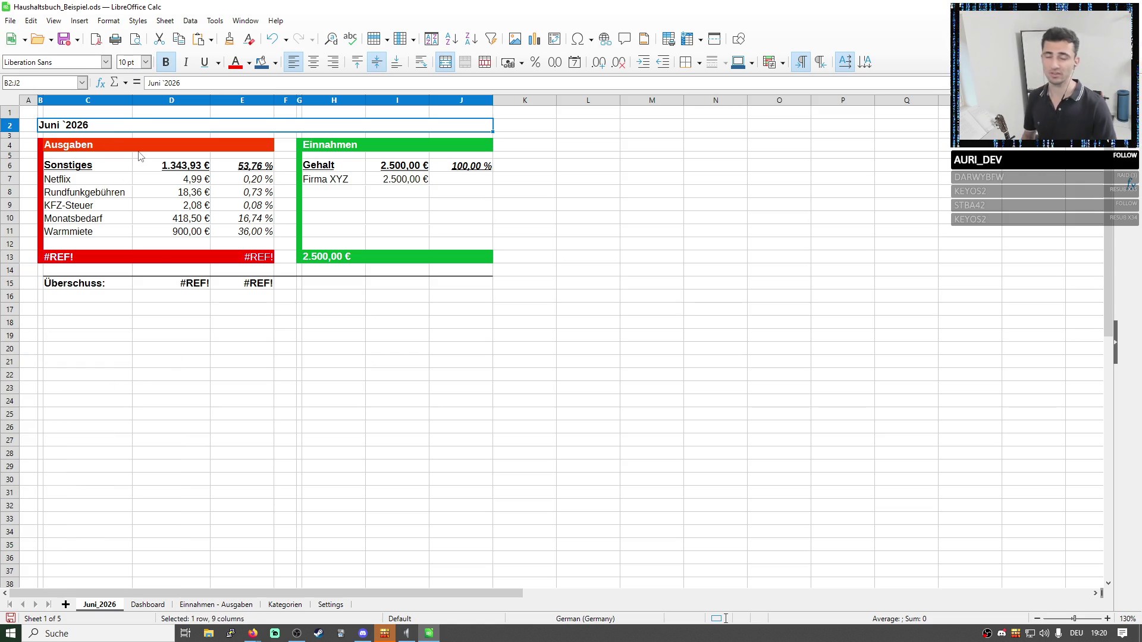
Review the Warmmiete entry on the Einnahmen - Ausgaben and Juni_2026 sheets.
click(246, 605)
key(ctrl+a)
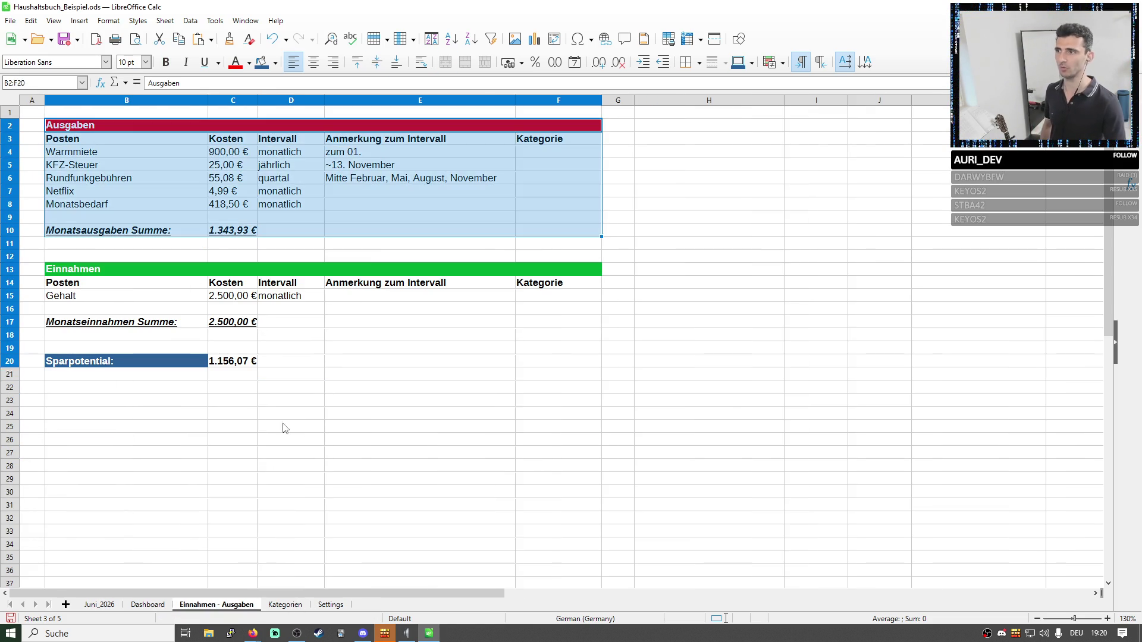
drag(270, 417, 496, 472)
click(726, 454)
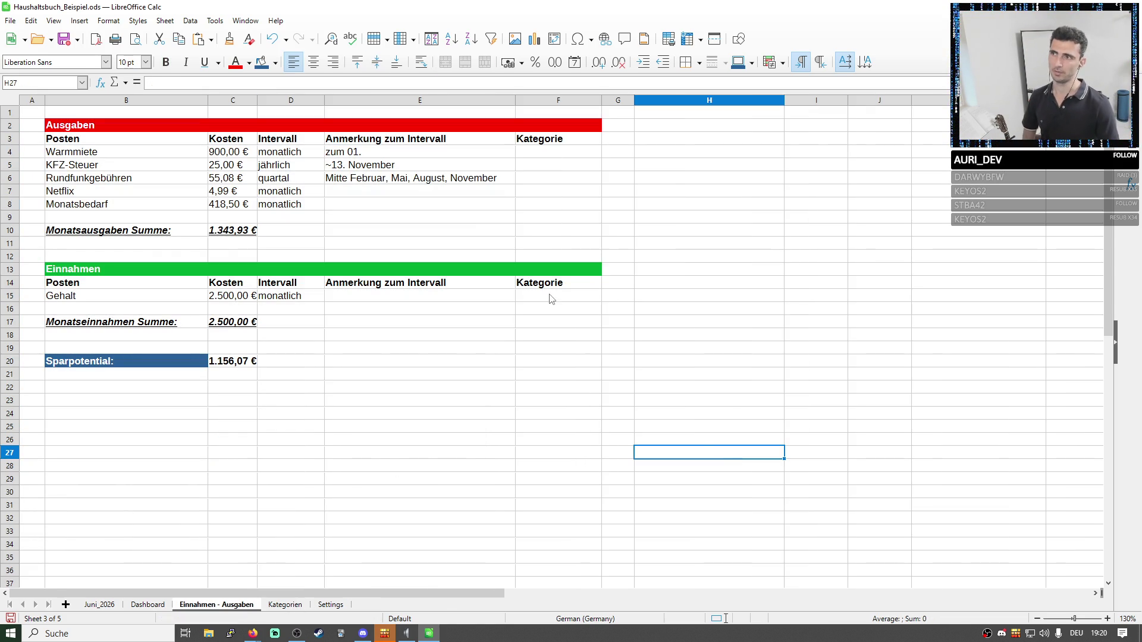
drag(85, 154, 607, 158)
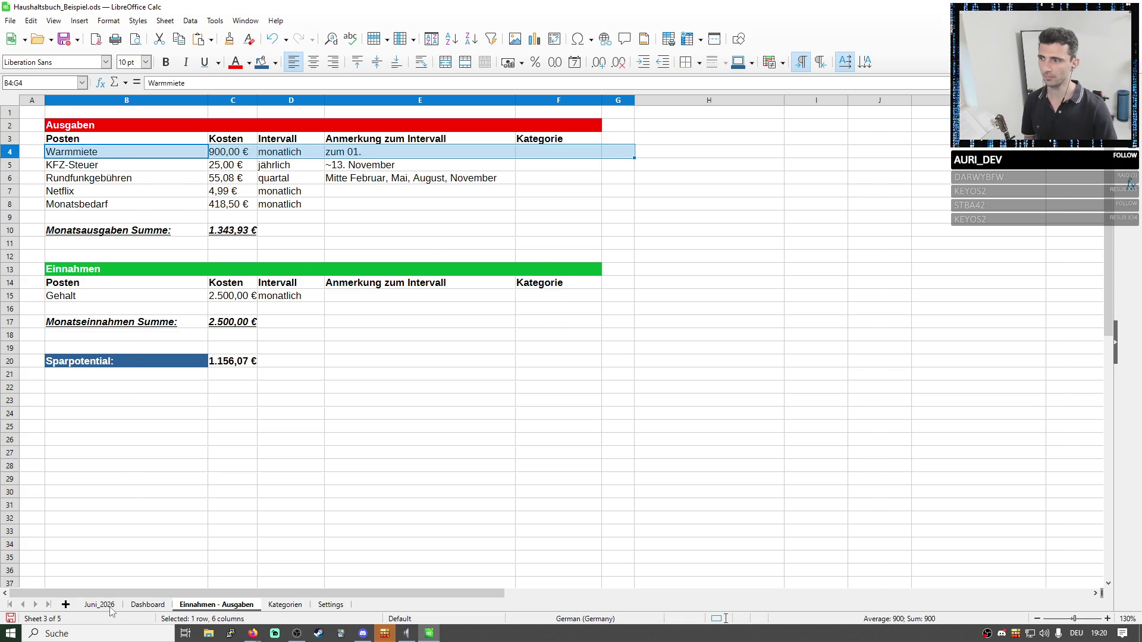
click(99, 605)
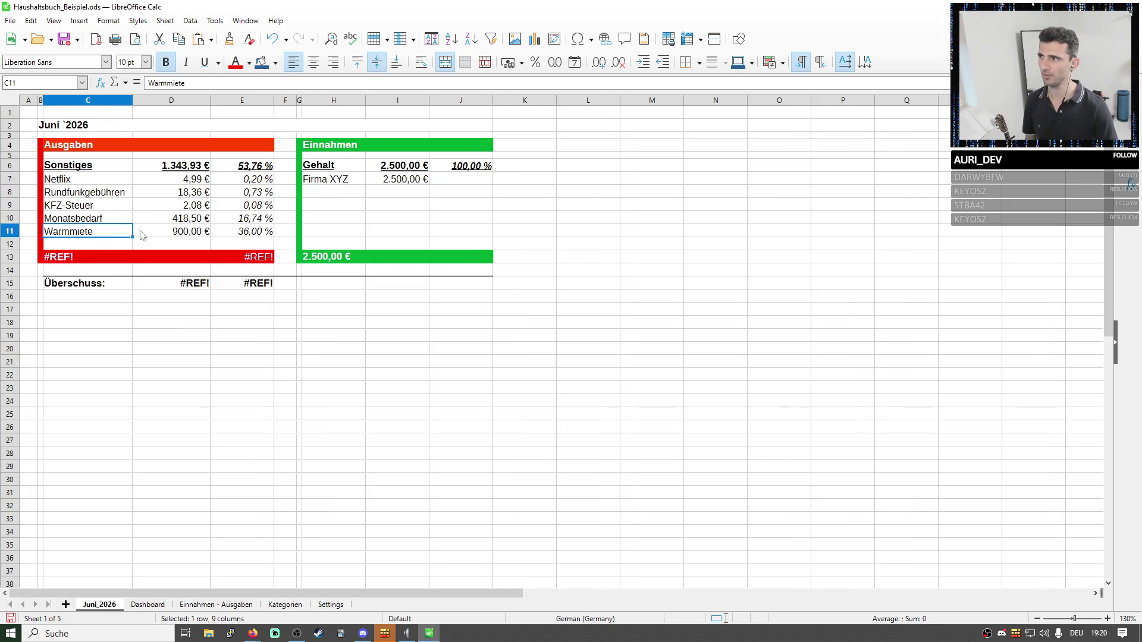
drag(75, 234, 186, 232)
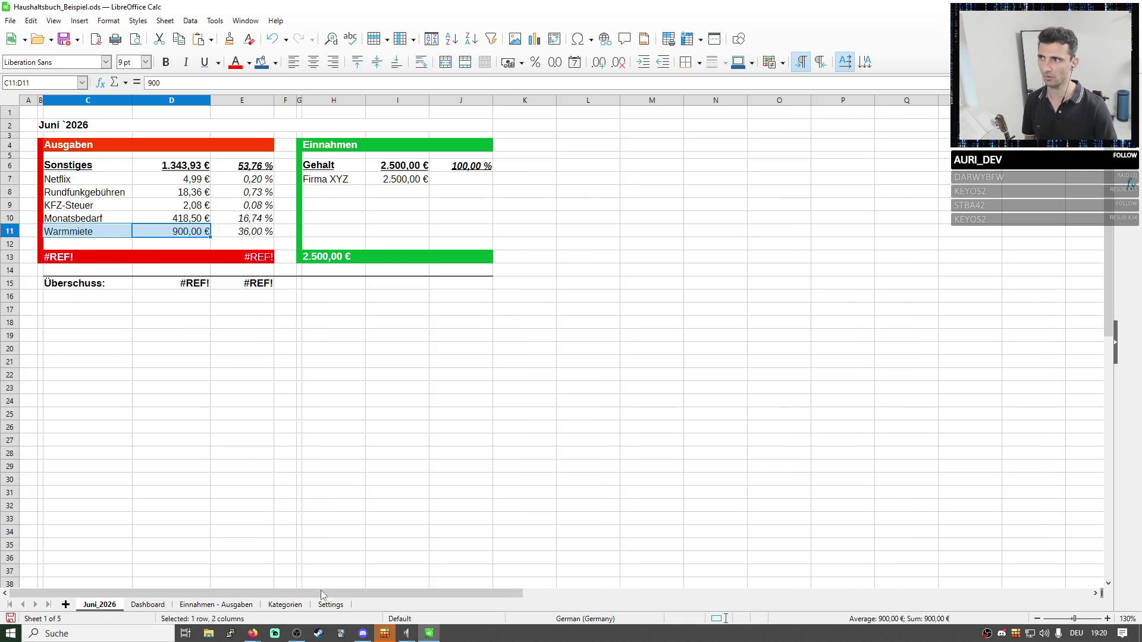
click(85, 168)
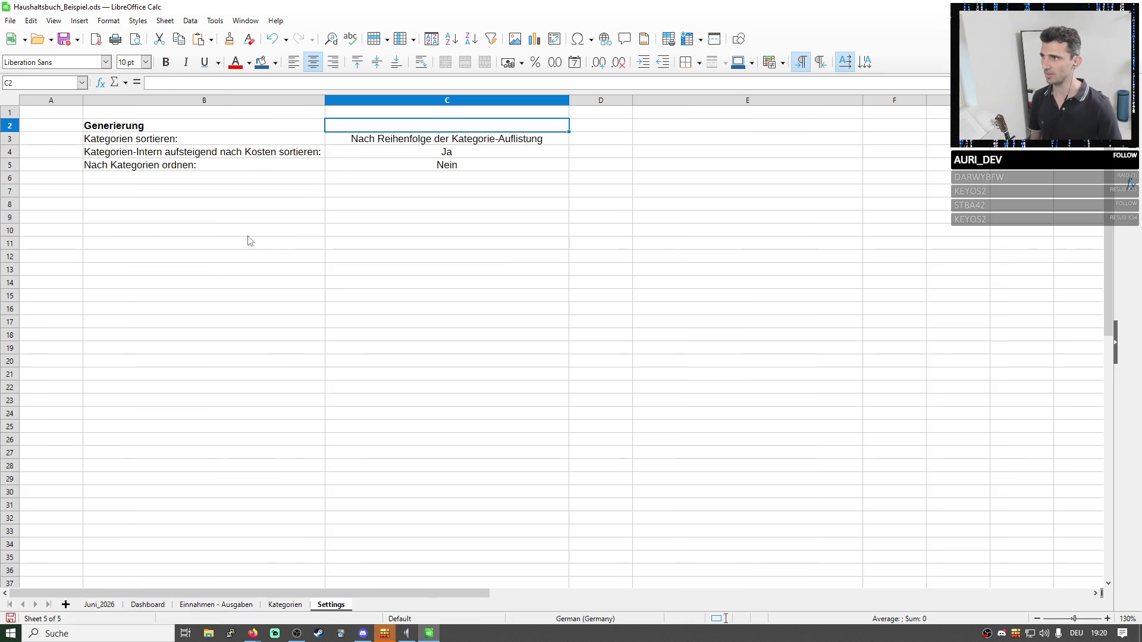
On the Settings sheet, leave the cost-sorting option in C4 at Ja after undoing stray typing.
click(160, 154)
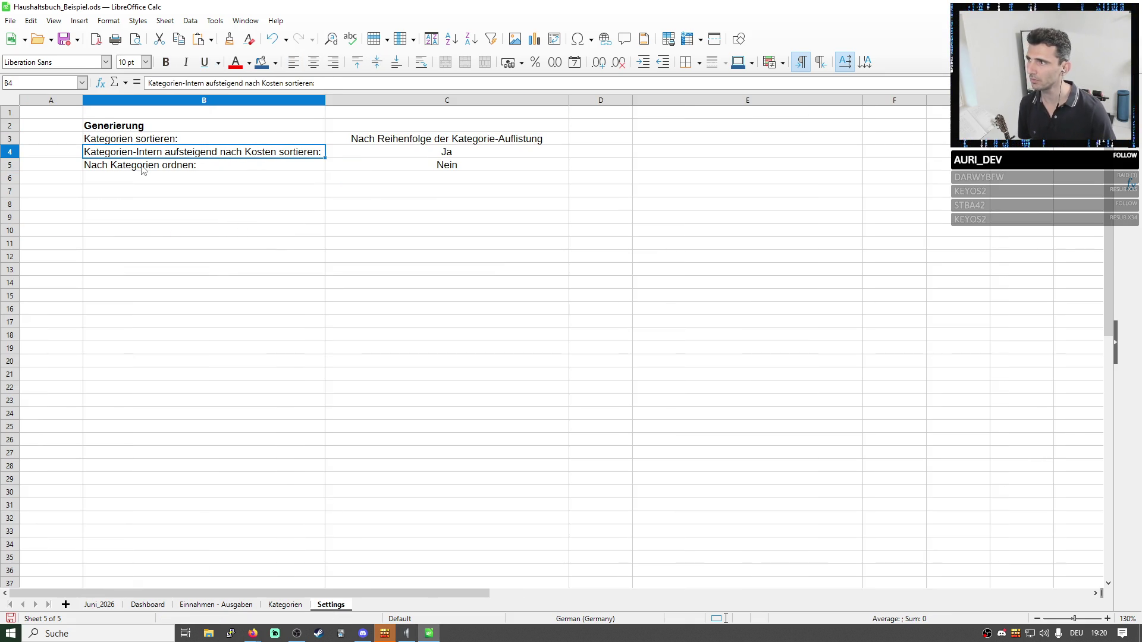
double_click(427, 155)
text(NEin)
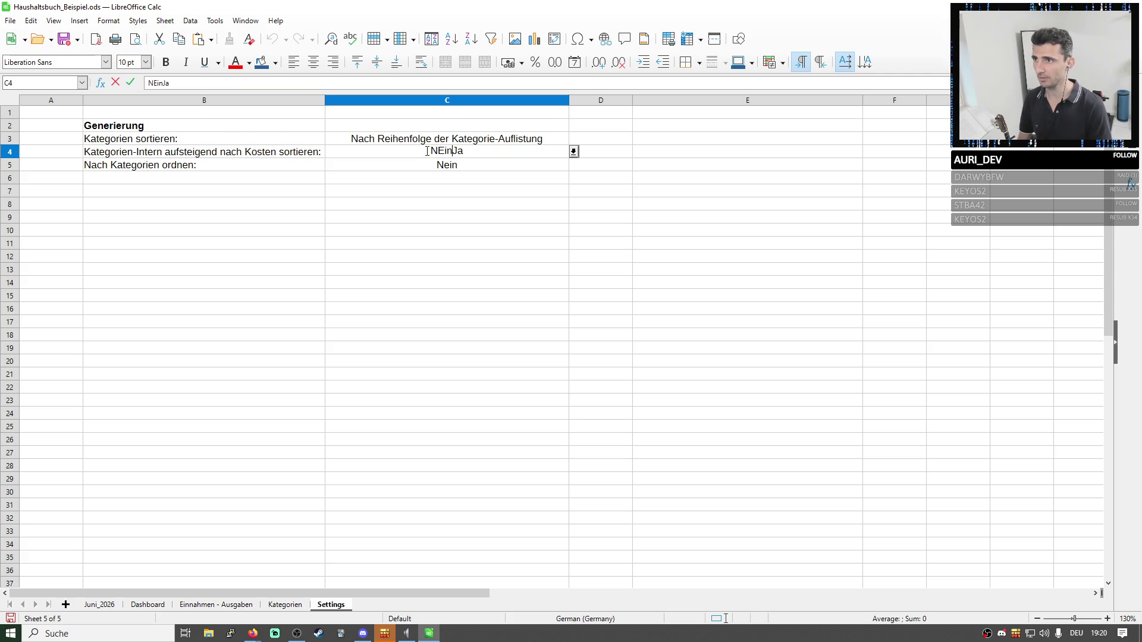
key(BackSpace)
key(BackSpace)
key(BackSpace)
key(Return)
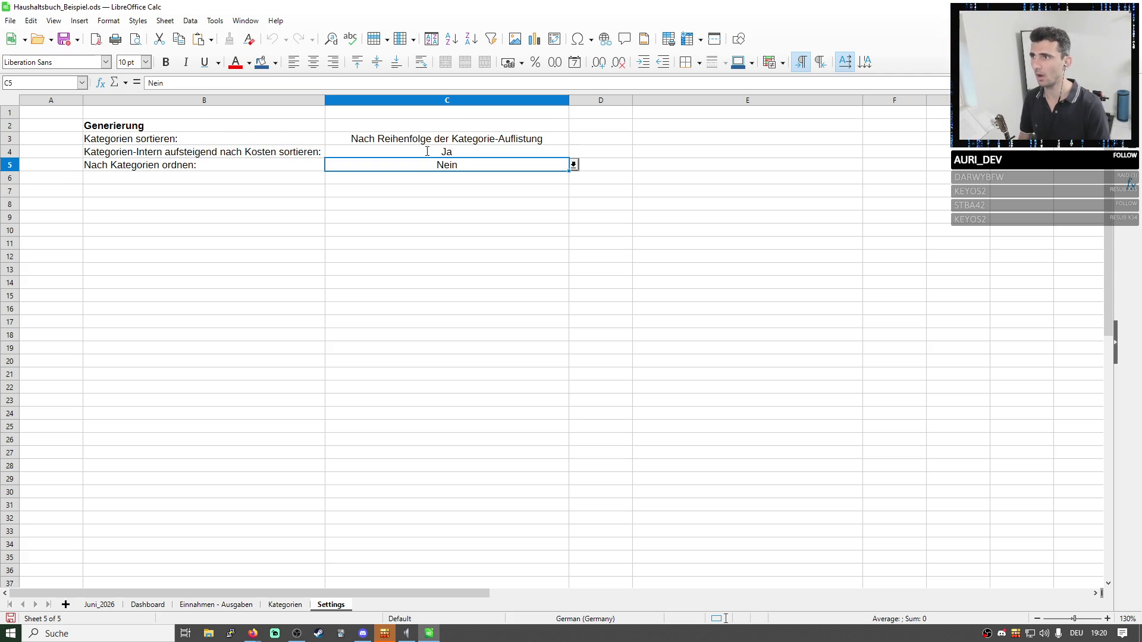
click(286, 153)
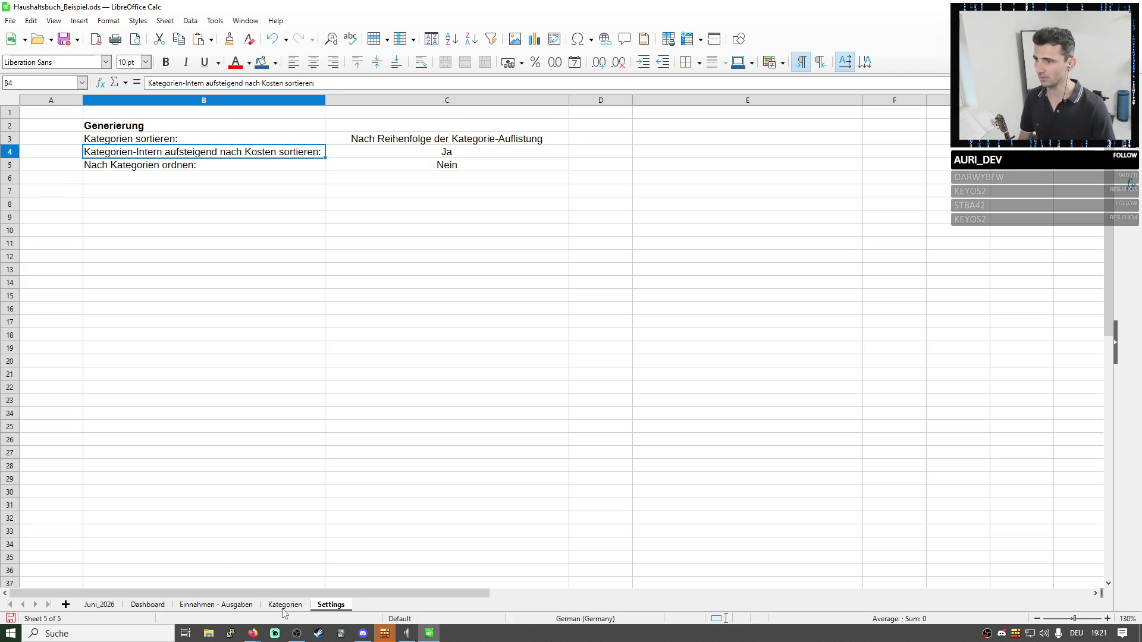
Check the Kategorie cells and the Netflix, Rundfunkgebühren and KFZ-Steuer entries on Juni_2026.
click(204, 604)
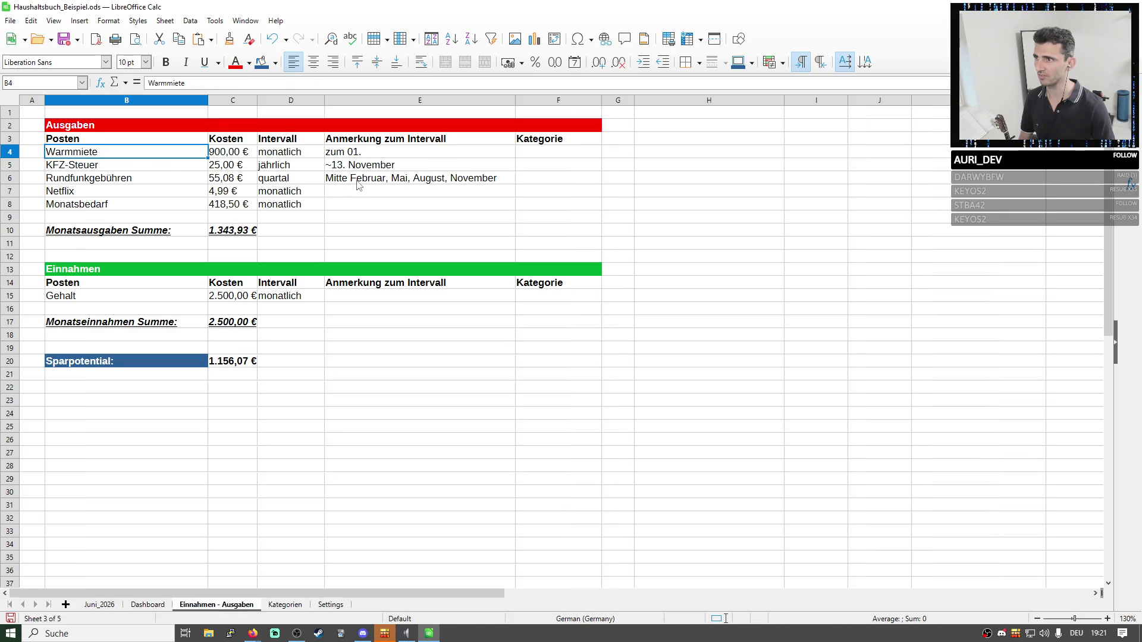
drag(531, 156, 543, 208)
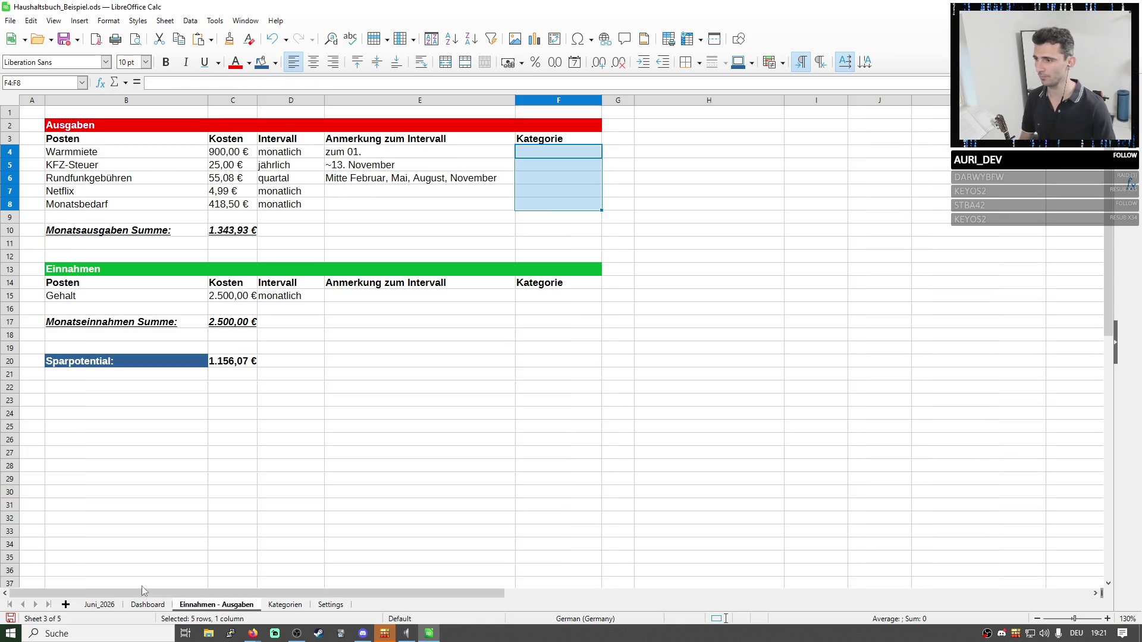
click(105, 605)
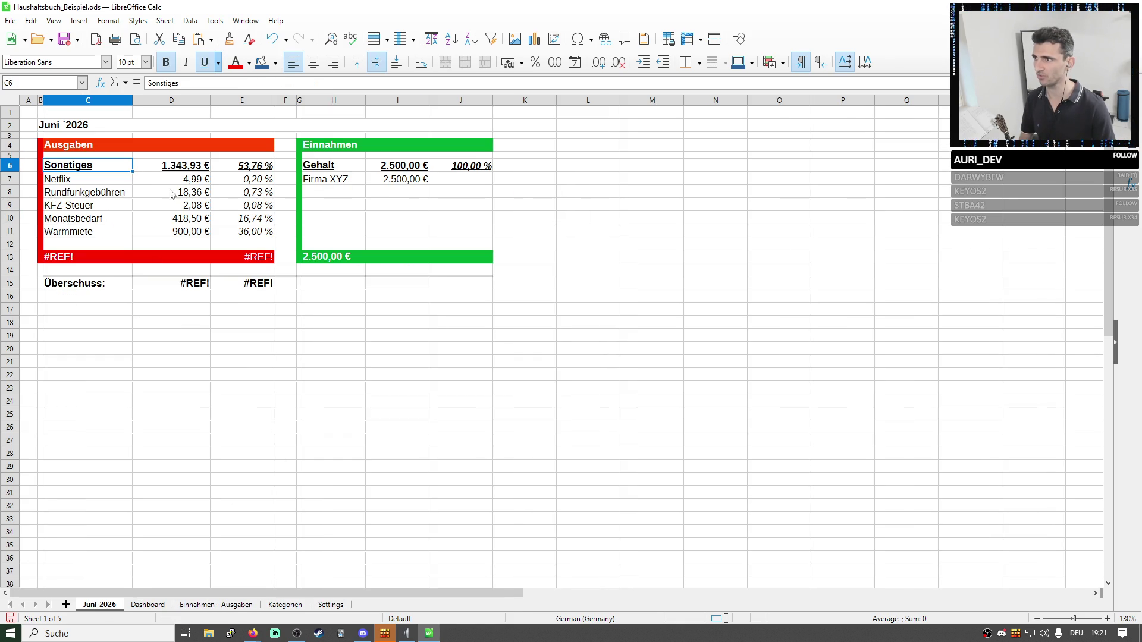
drag(186, 181, 190, 199)
click(158, 209)
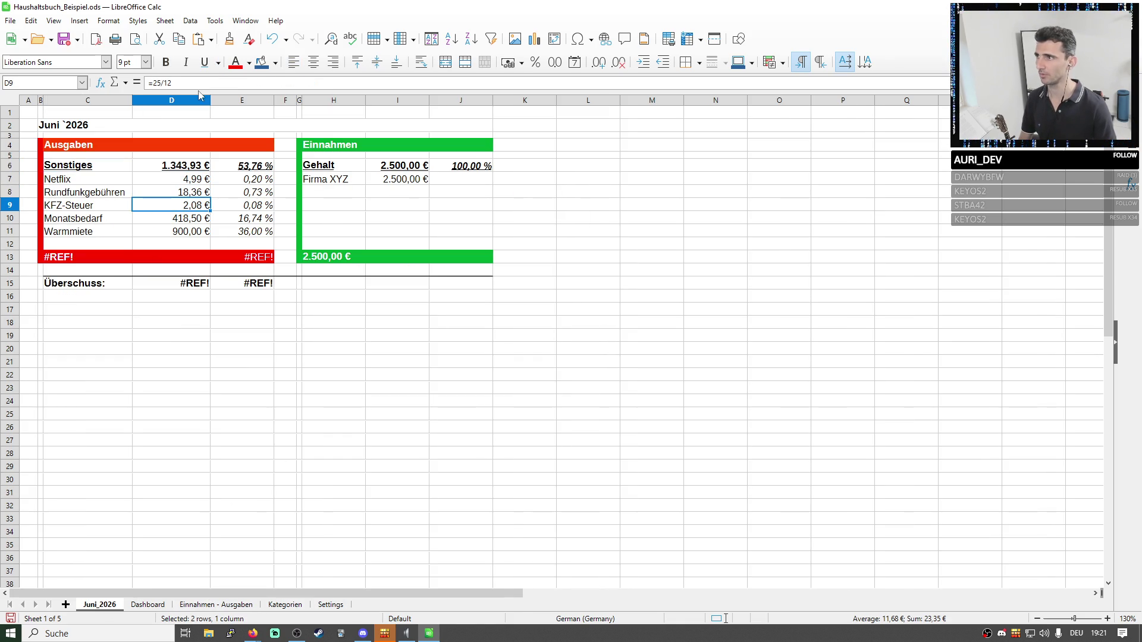
click(59, 196)
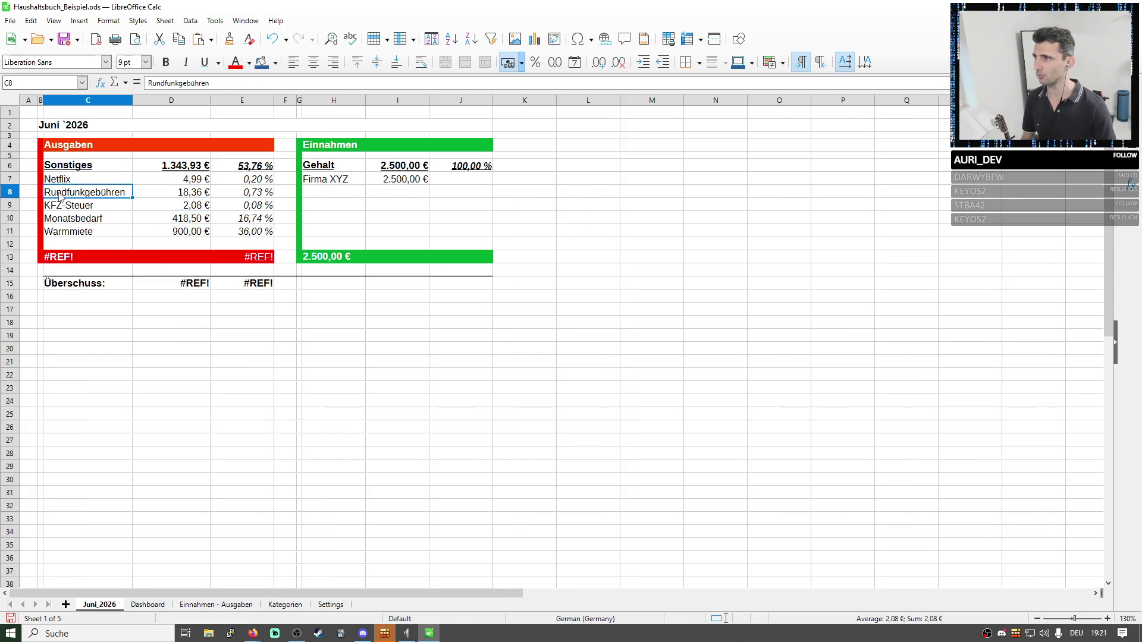
click(178, 206)
Swap the Rundfunkgebühren and KFZ-Steuer rows via an inserted blank row, then delete the leftover row.
right_click(12, 193)
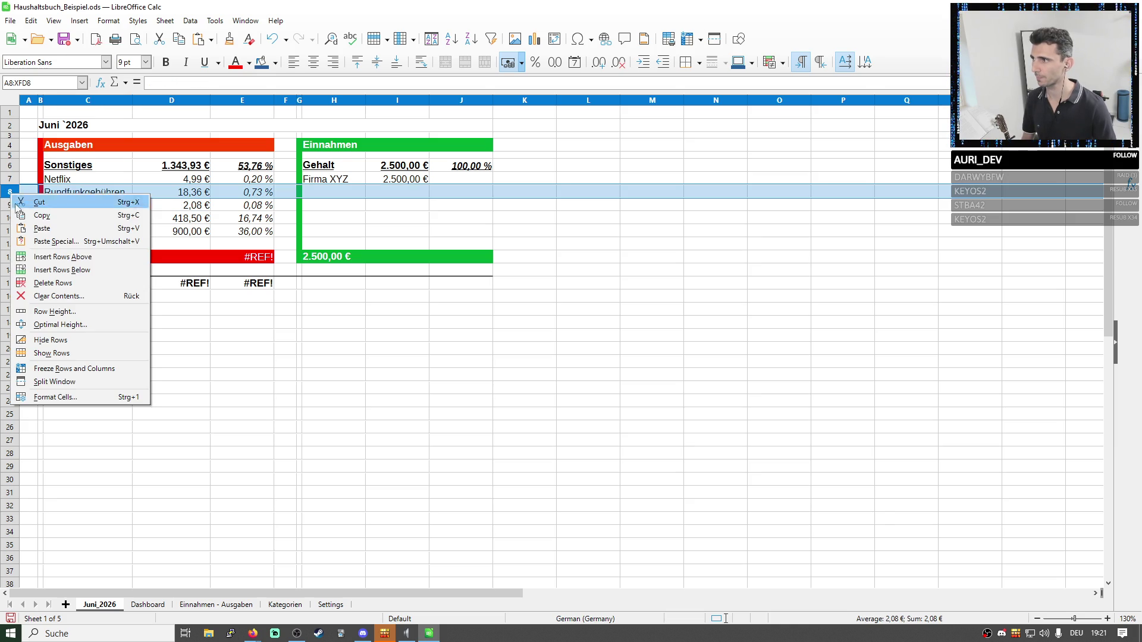
click(65, 269)
click(234, 245)
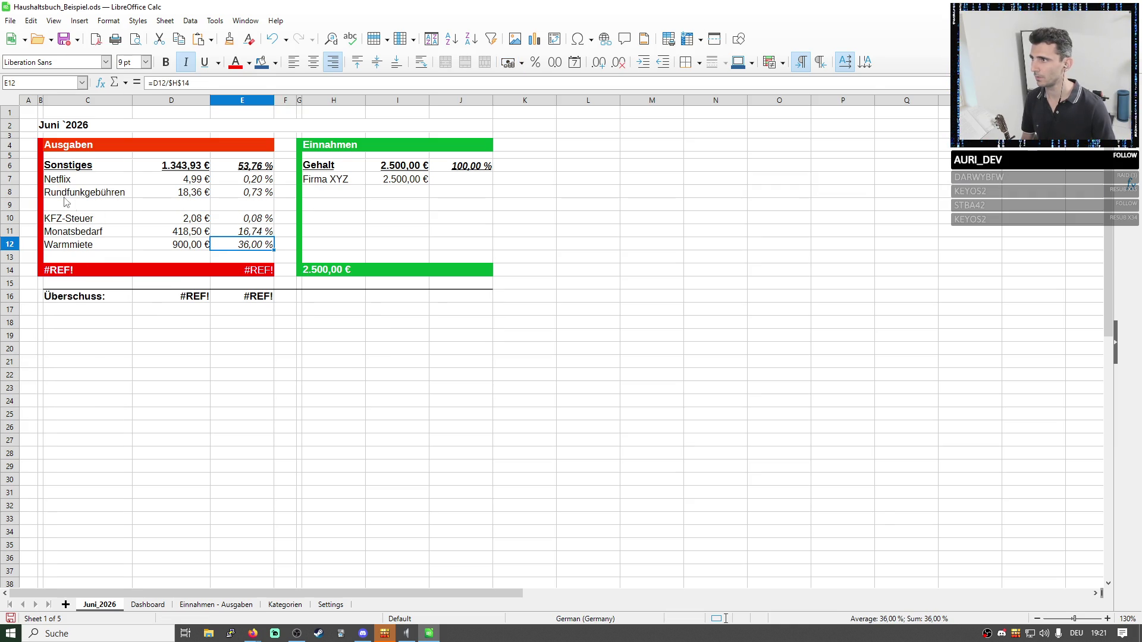
click(12, 193)
key(ctrl+x)
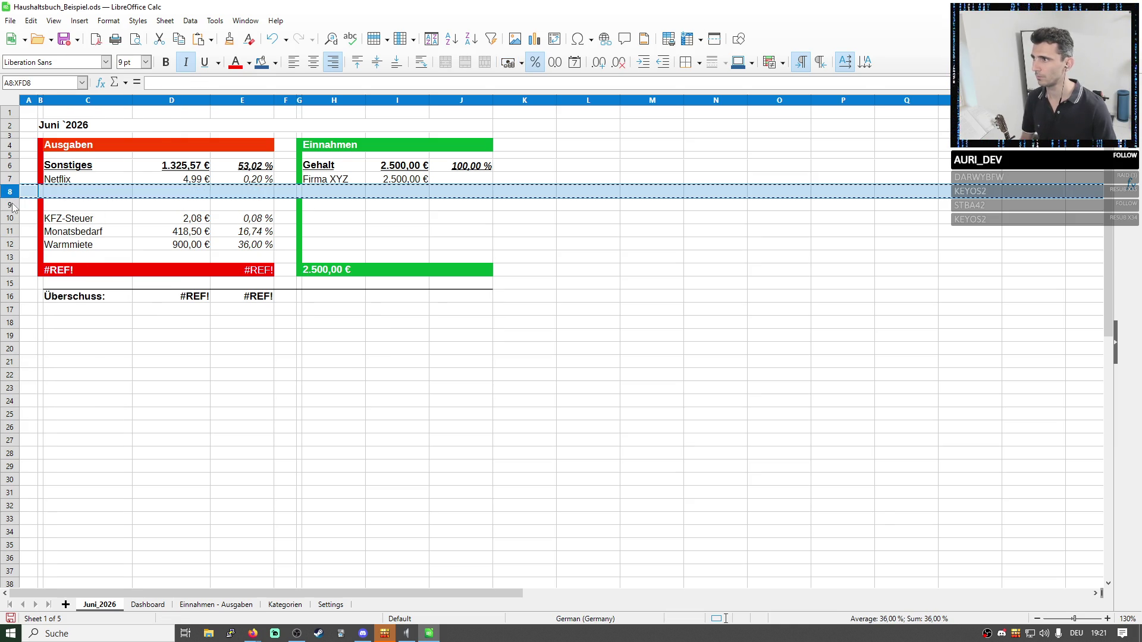
click(12, 205)
key(ctrl+v)
click(12, 218)
key(ctrl+x)
click(11, 193)
key(ctrl+v)
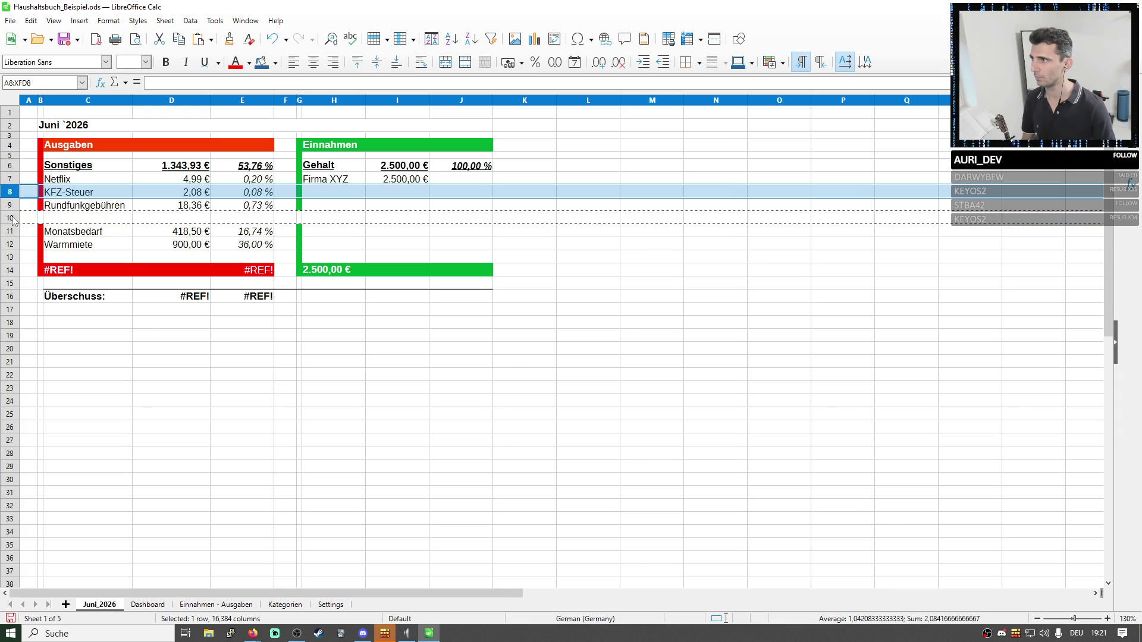
right_click(11, 219)
click(67, 306)
click(321, 313)
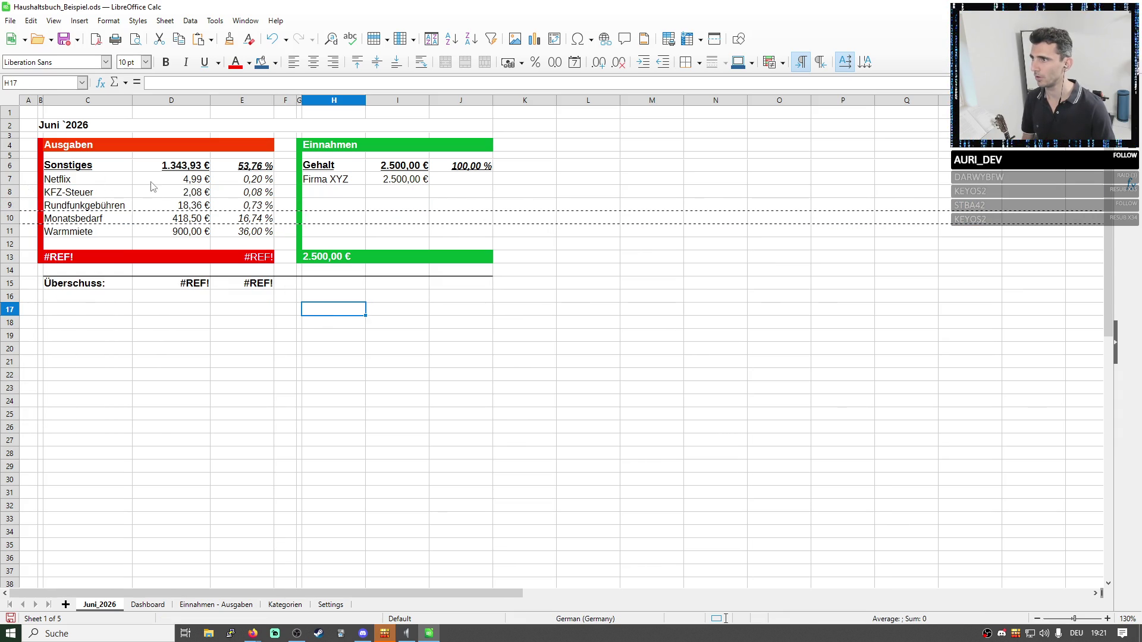
Move KFZ-Steuer above Netflix by copying rows into a blank row and deleting the duplicate.
right_click(10, 191)
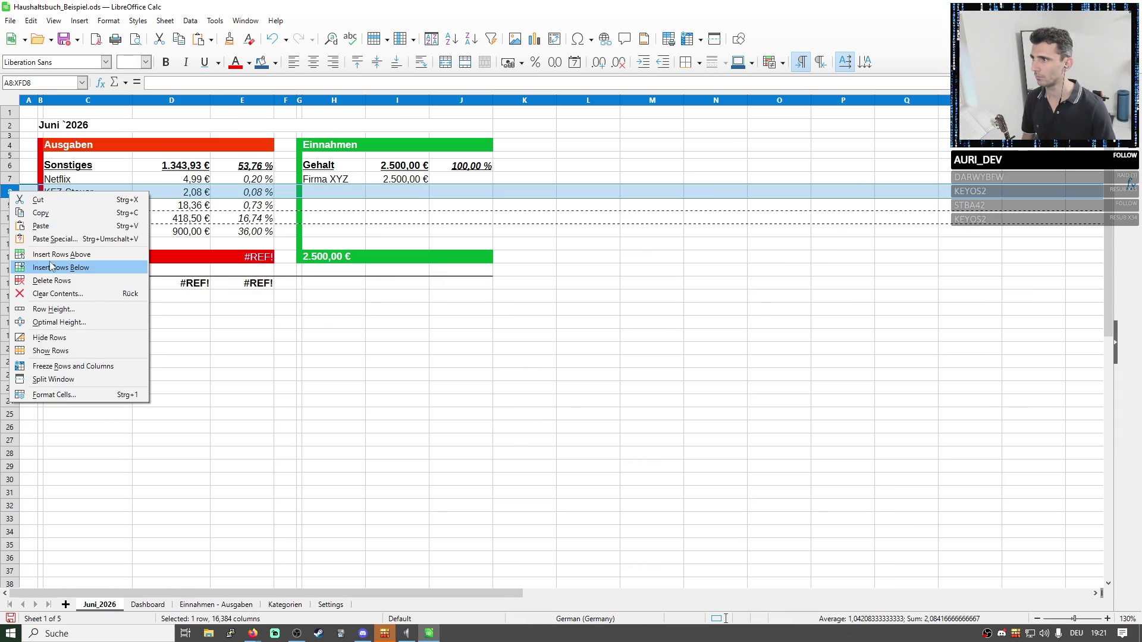
click(54, 254)
click(10, 179)
key(ctrl+c)
click(11, 191)
key(ctrl+v)
click(11, 205)
key(ctrl+c)
click(11, 178)
key(ctrl+v)
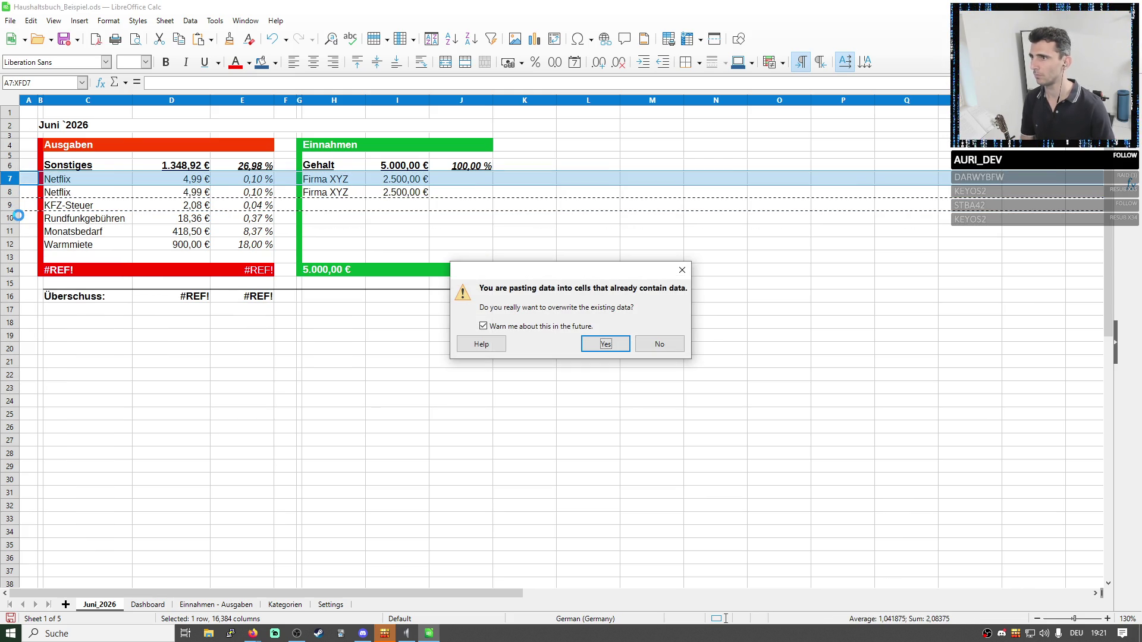
key(Return)
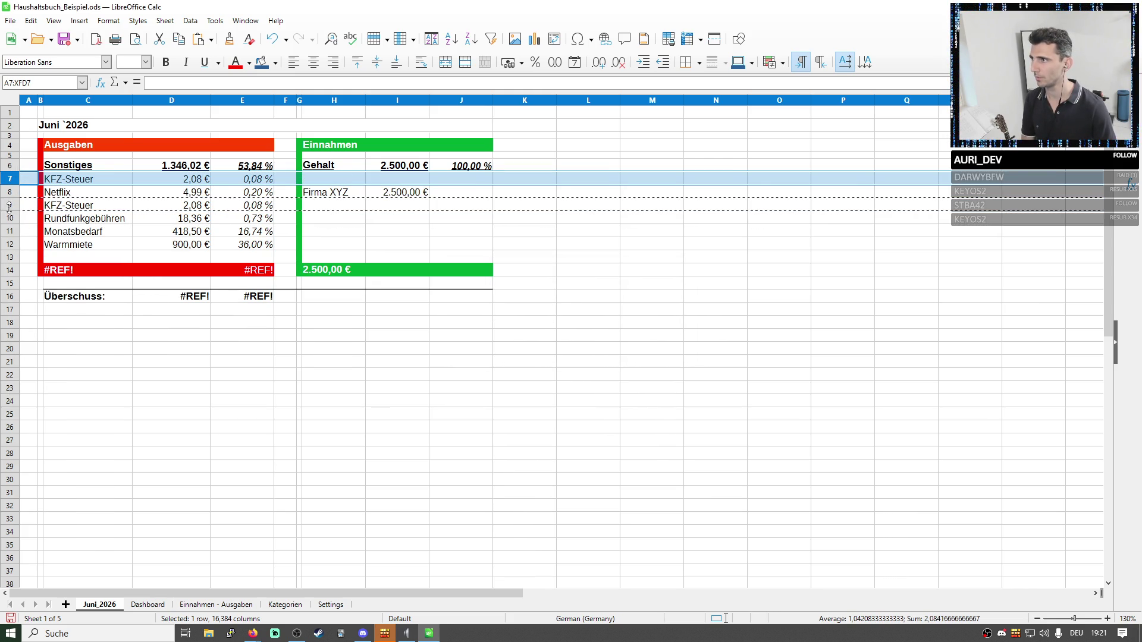
right_click(13, 205)
click(53, 293)
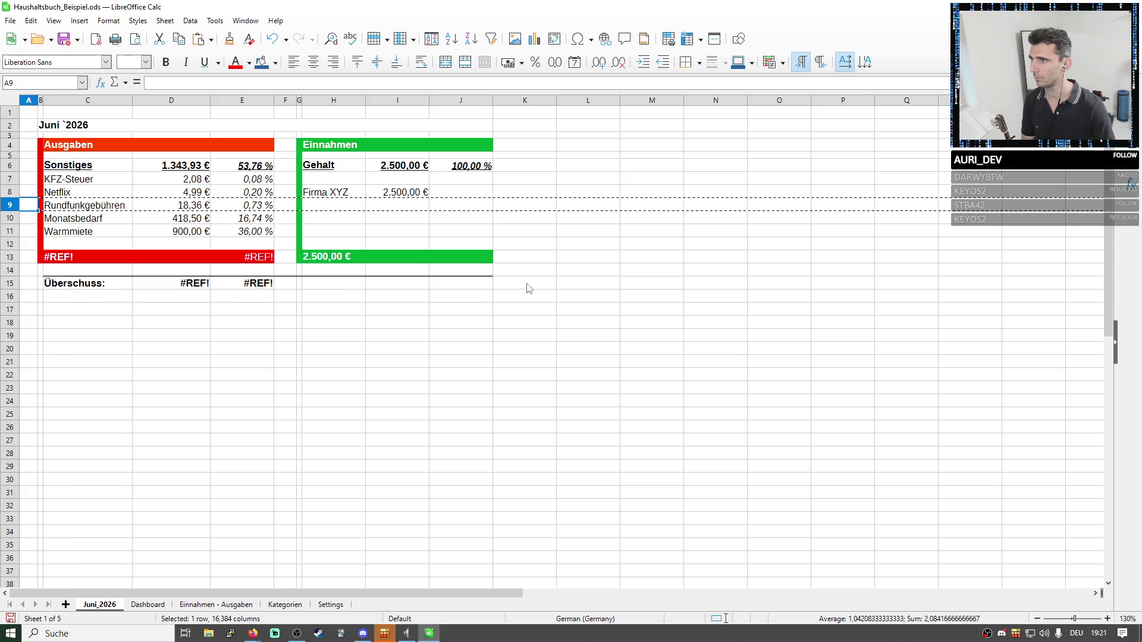
Move the Firma XYZ income entry into the first income row.
mouse_move(339, 193)
mouse_down()
mouse_move(385, 197)
mouse_move(386, 183)
mouse_up()
click(558, 196)
key(Delete)
click(630, 199)
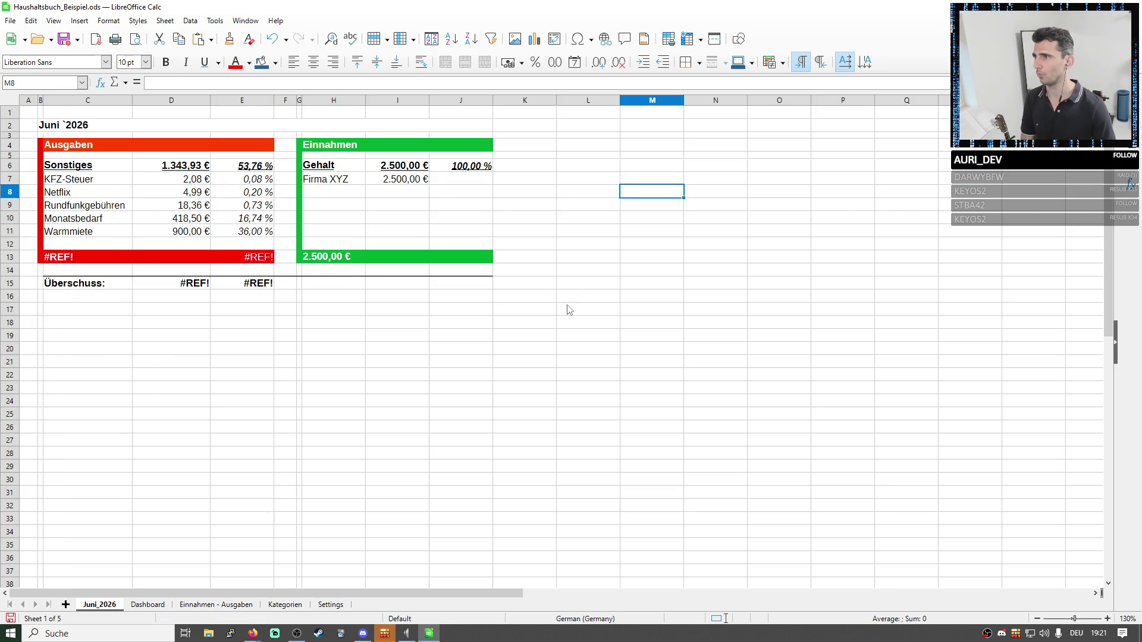
click(359, 366)
Fix the Ausgaben percentage total in C13 by removing the +#REF! part, giving 53,76 %.
drag(178, 187, 179, 232)
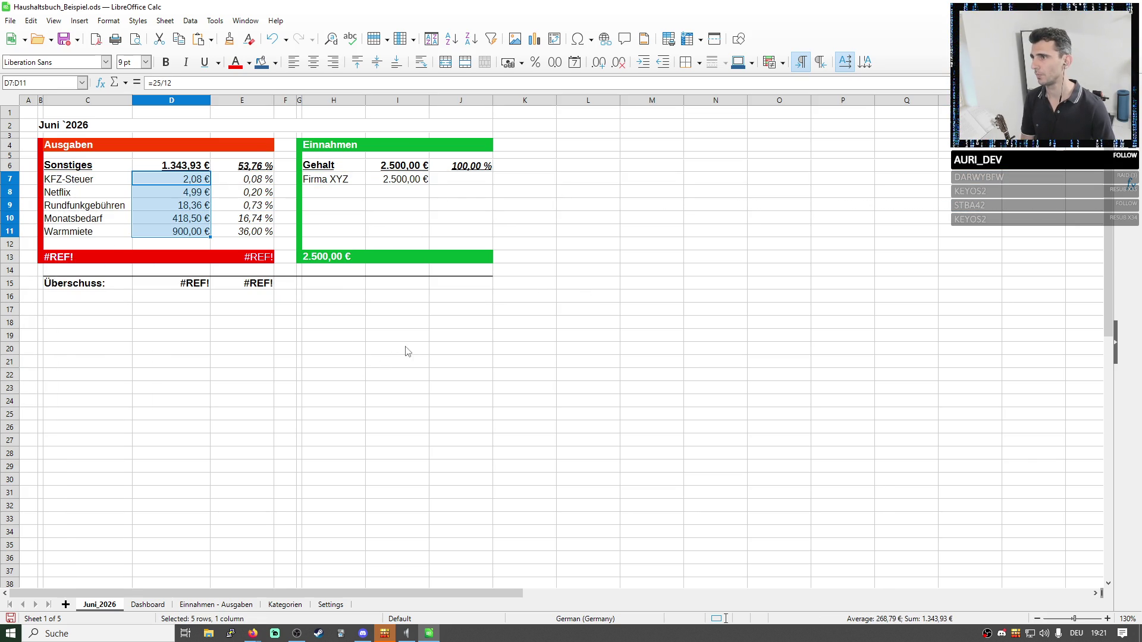
click(266, 261)
key(F2)
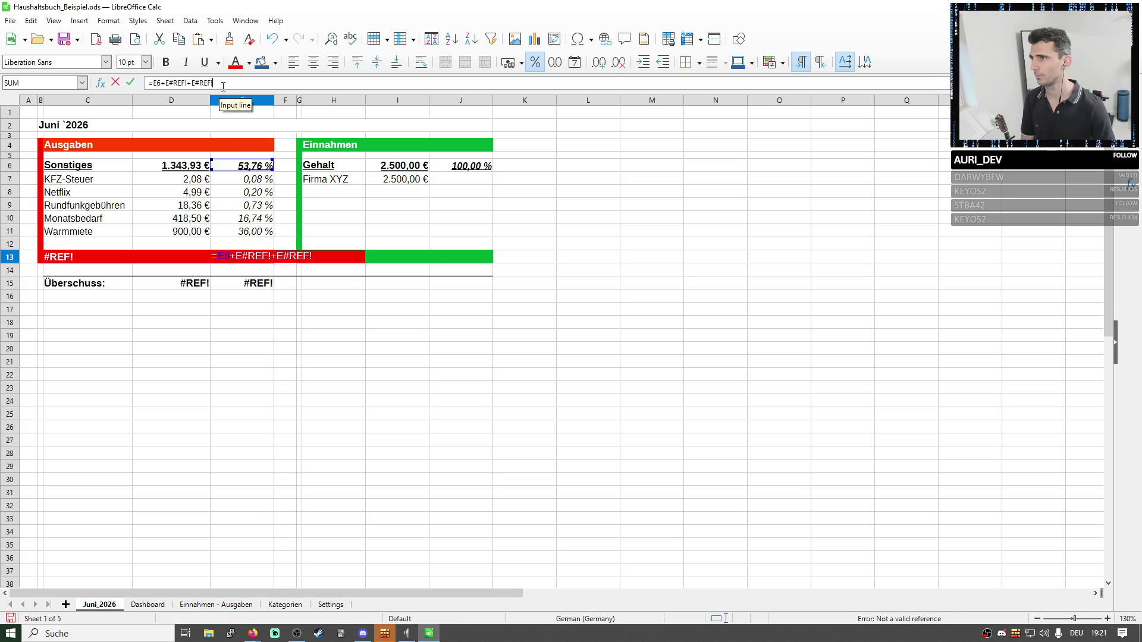
key(BackSpace)
key(BackSpace)
key(BackSpace)
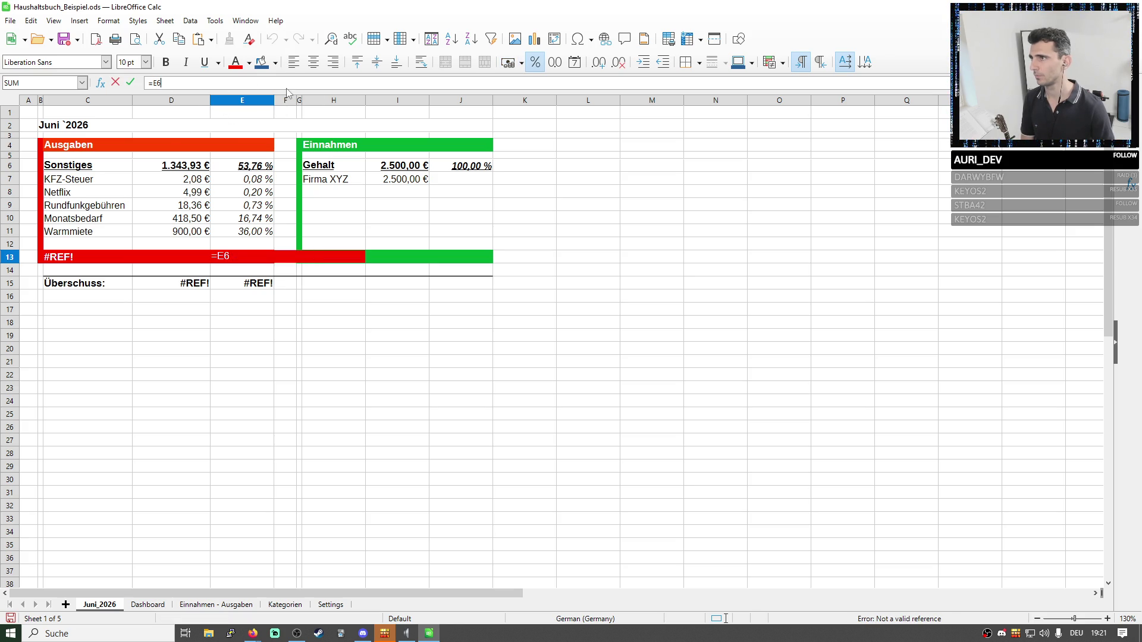
key(Return)
click(205, 284)
click(205, 82)
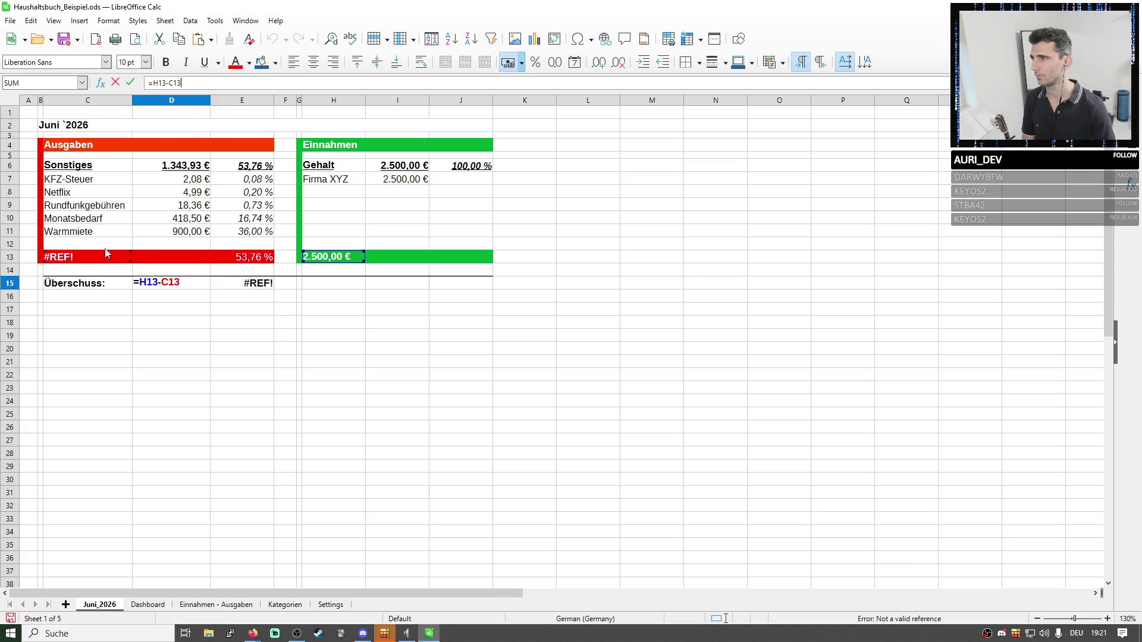
Fix the Ausgaben amount total in E13 to 1.343,93 €, so Überschuss shows +1.156,07 EUR.
click(77, 258)
drag(217, 82, 166, 83)
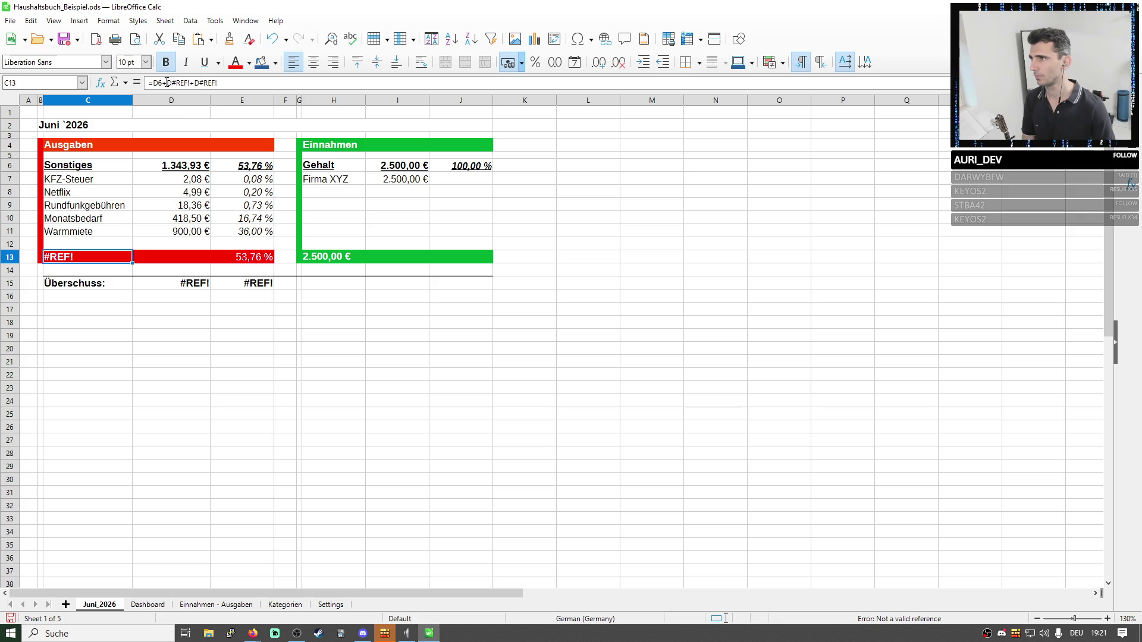
key(BackSpace)
key(Return)
click(328, 310)
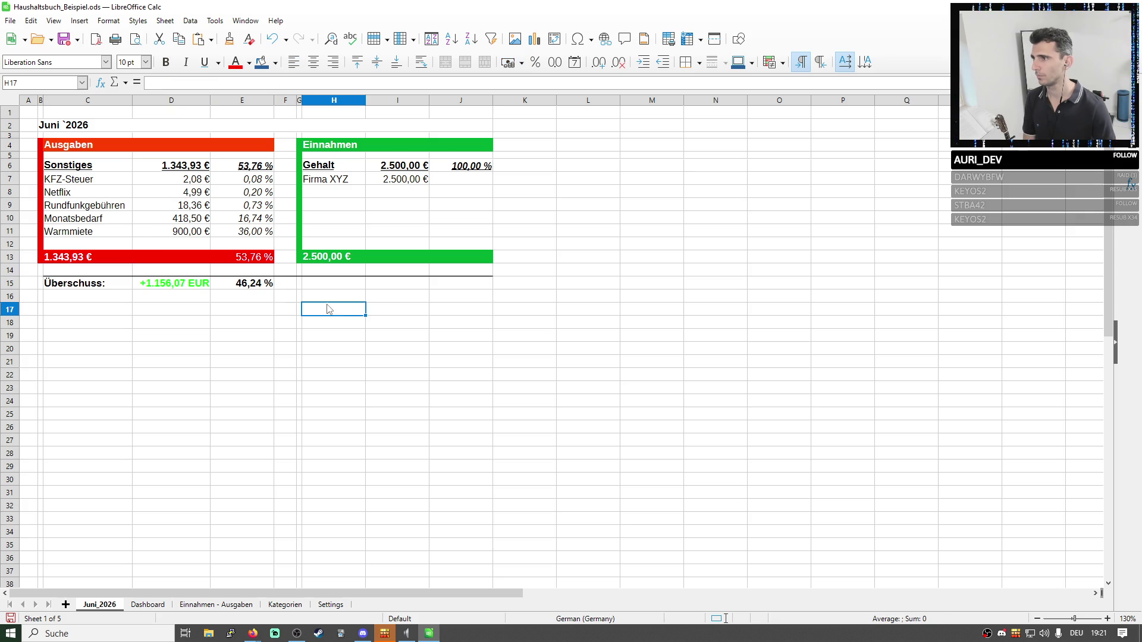
click(310, 338)
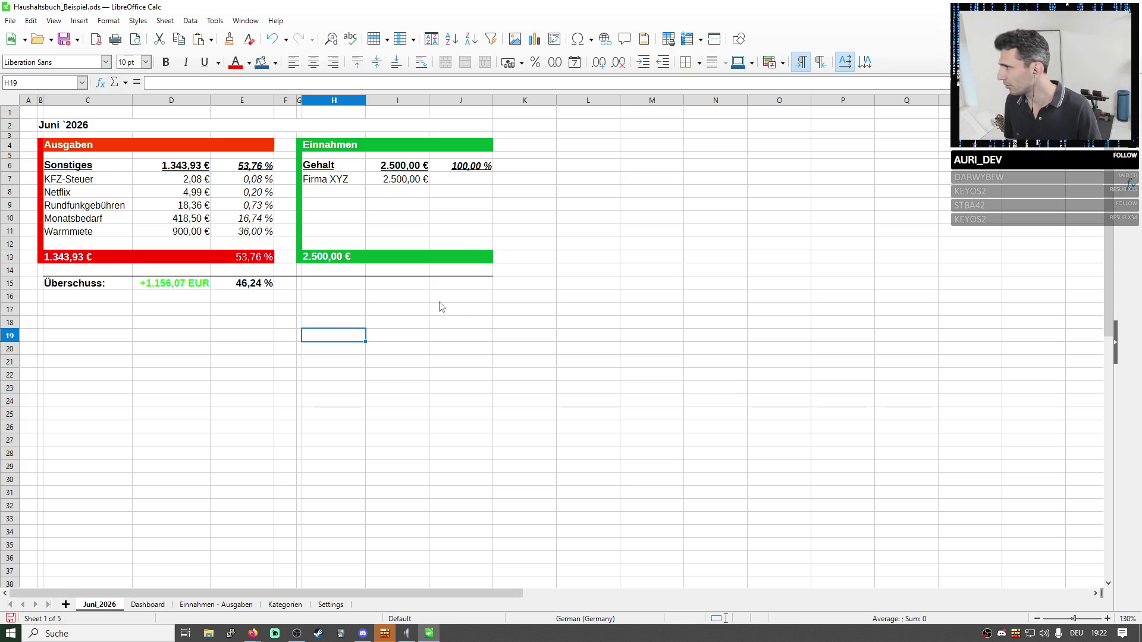
click(495, 327)
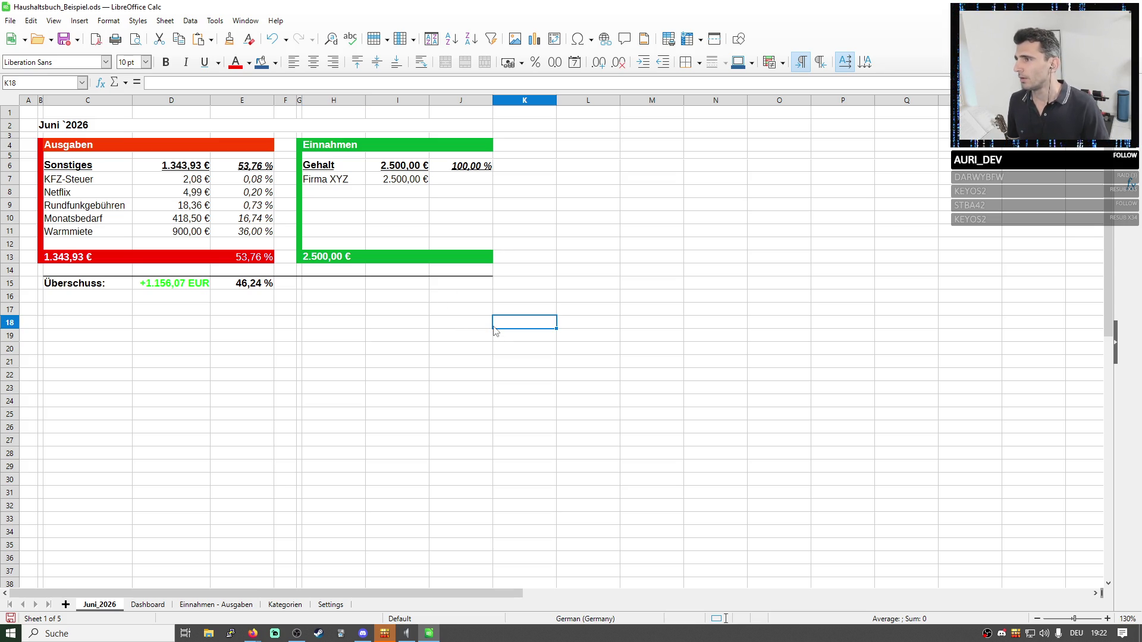
click(252, 258)
double_click(252, 259)
key(Return)
click(260, 171)
double_click(259, 171)
key(Return)
click(521, 359)
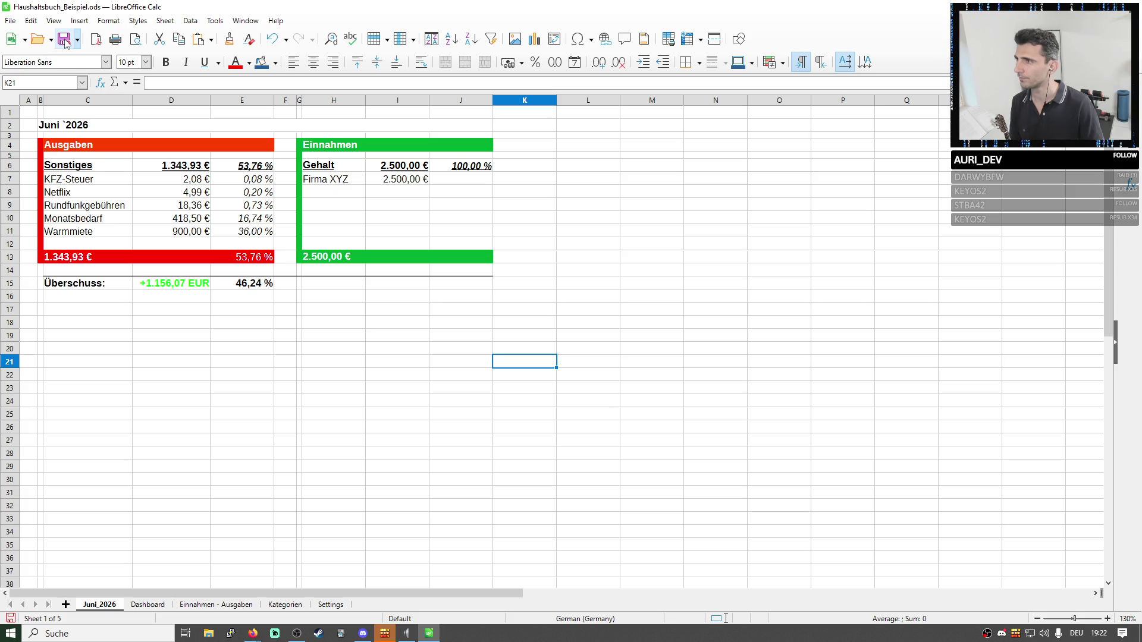
click(331, 605)
click(442, 142)
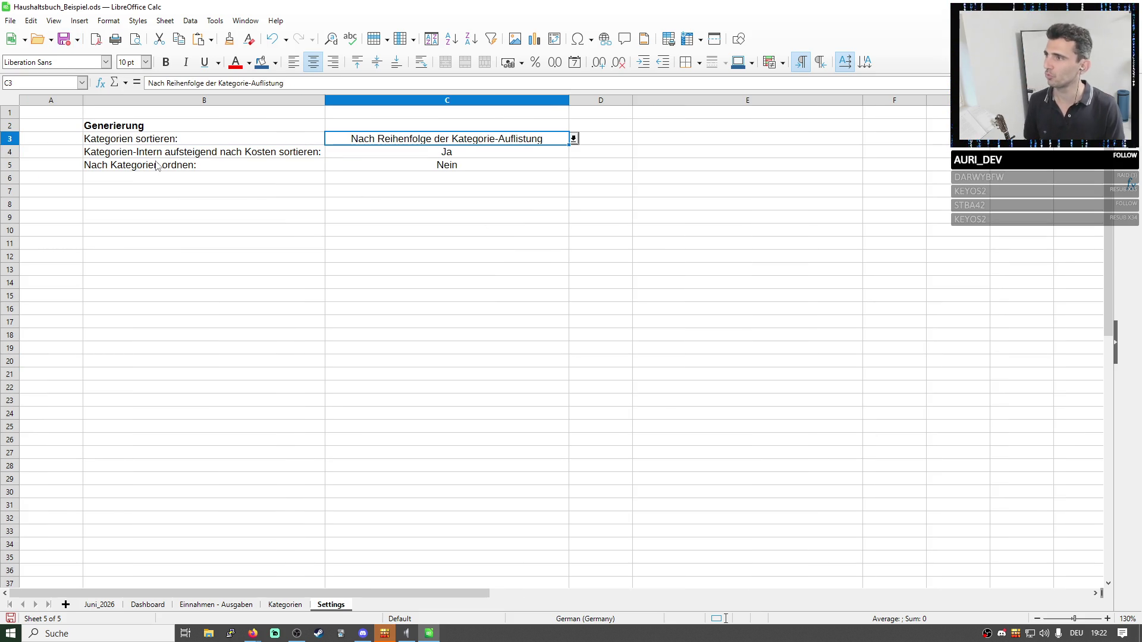
drag(152, 166, 369, 168)
click(462, 166)
key(shift+Left)
click(425, 206)
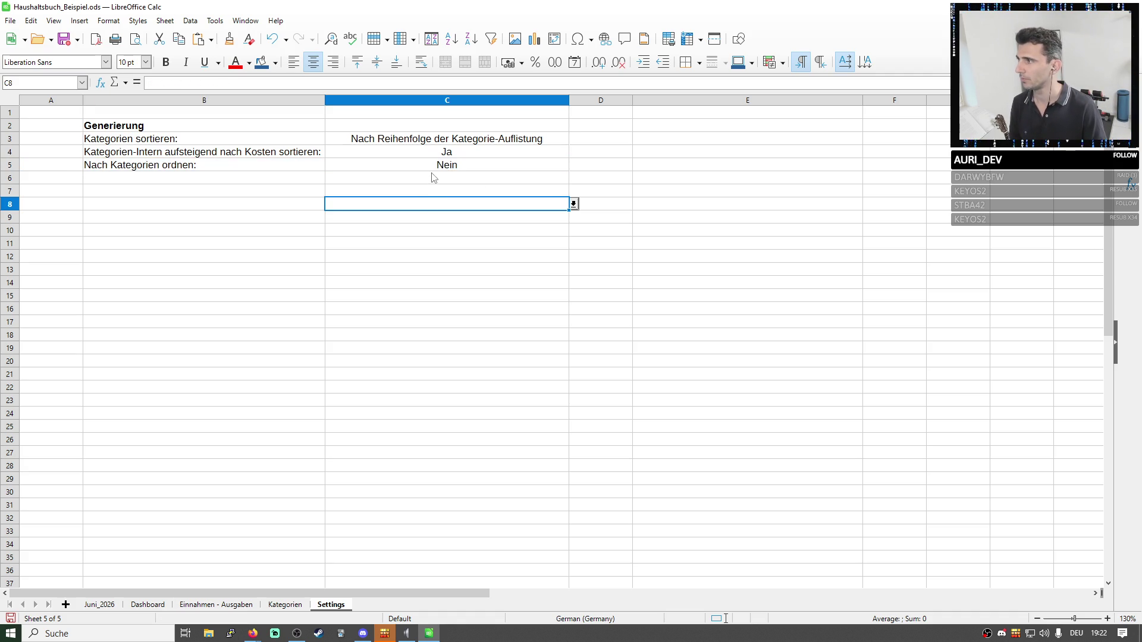
click(105, 607)
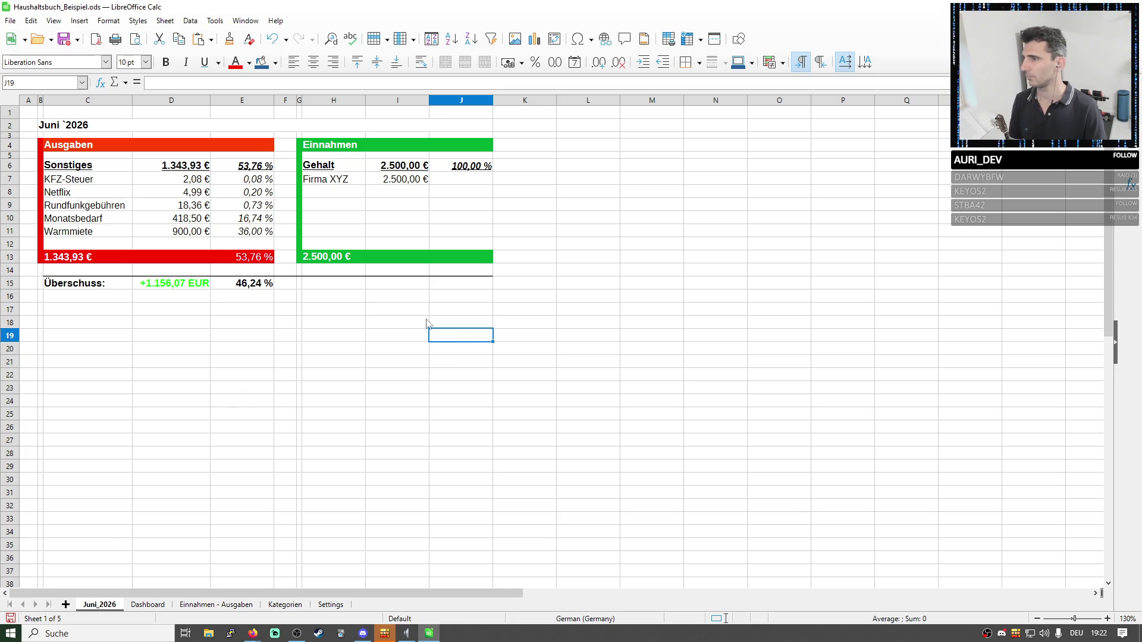
click(268, 283)
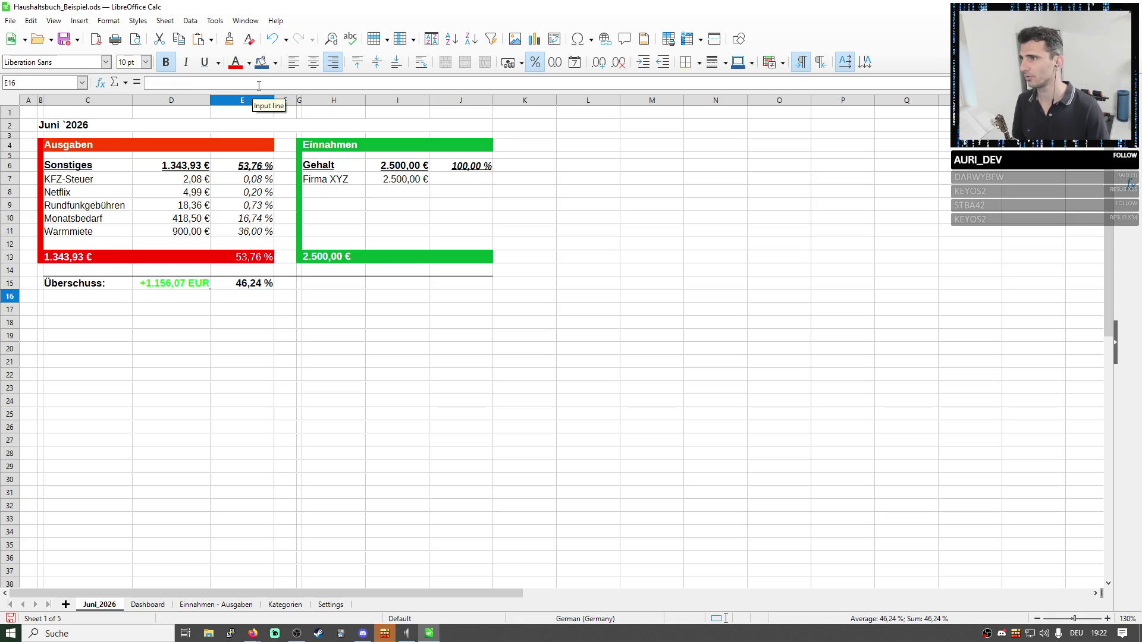
click(482, 389)
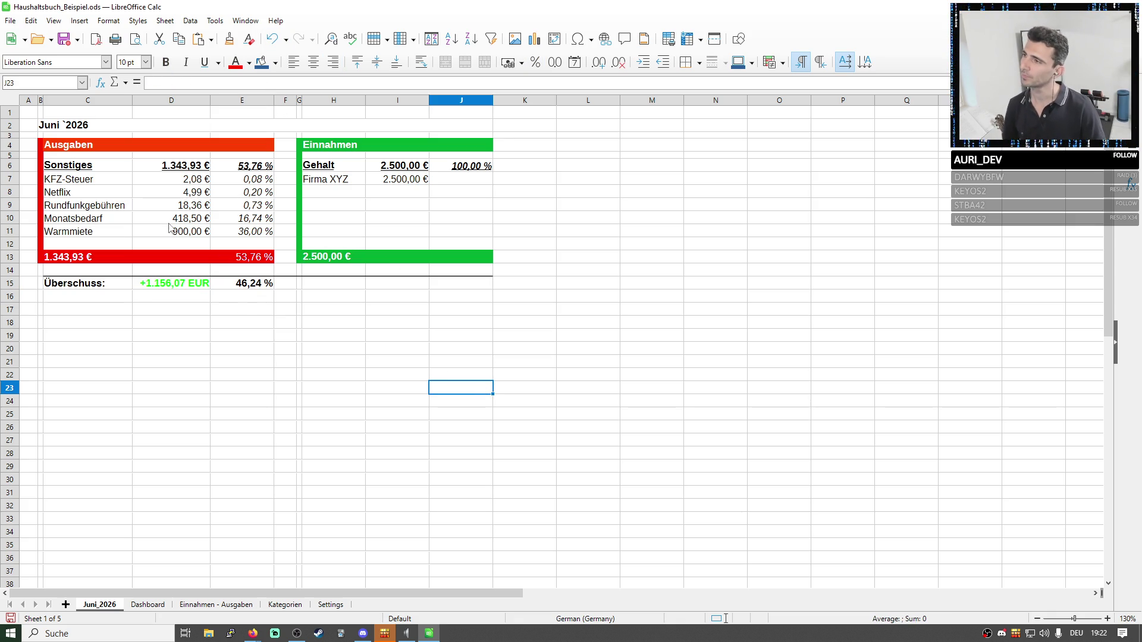
click(79, 129)
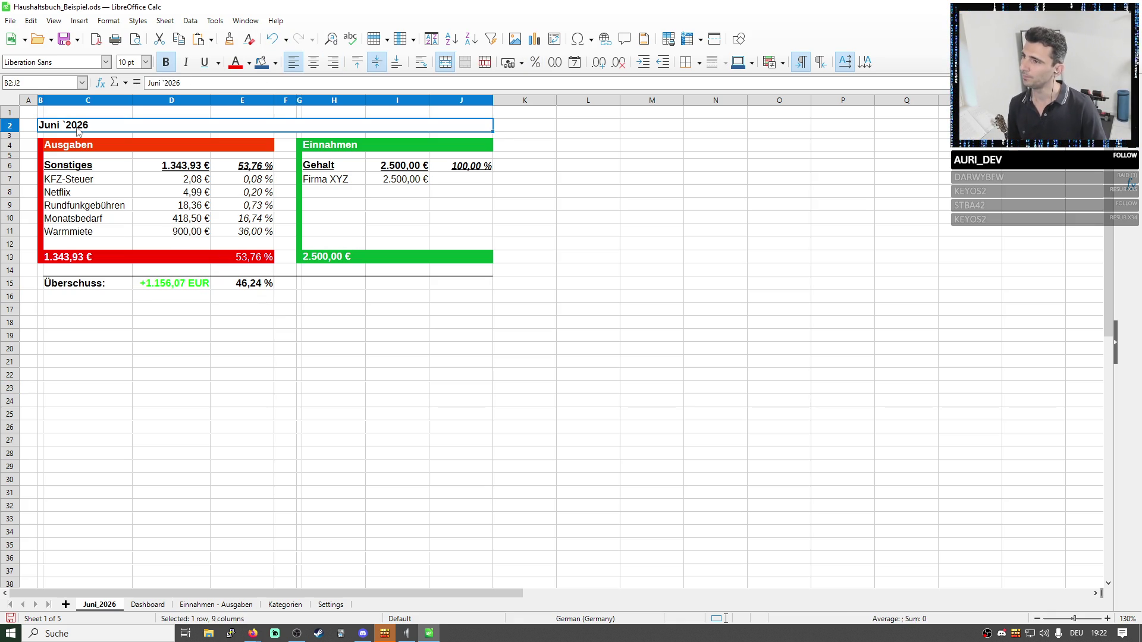
click(299, 362)
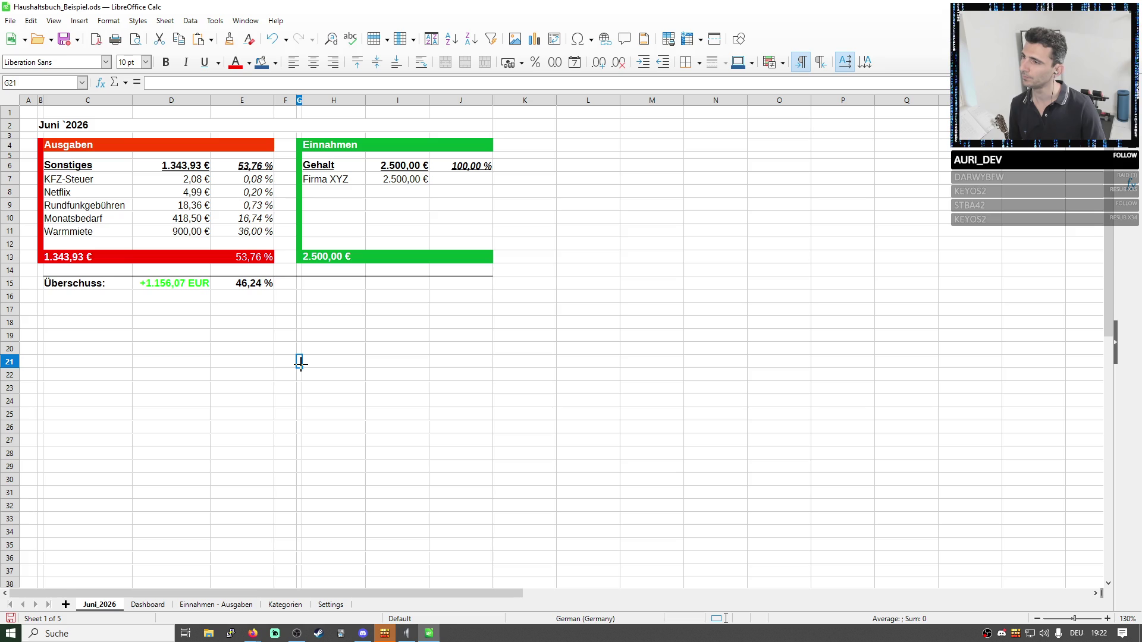
click(476, 351)
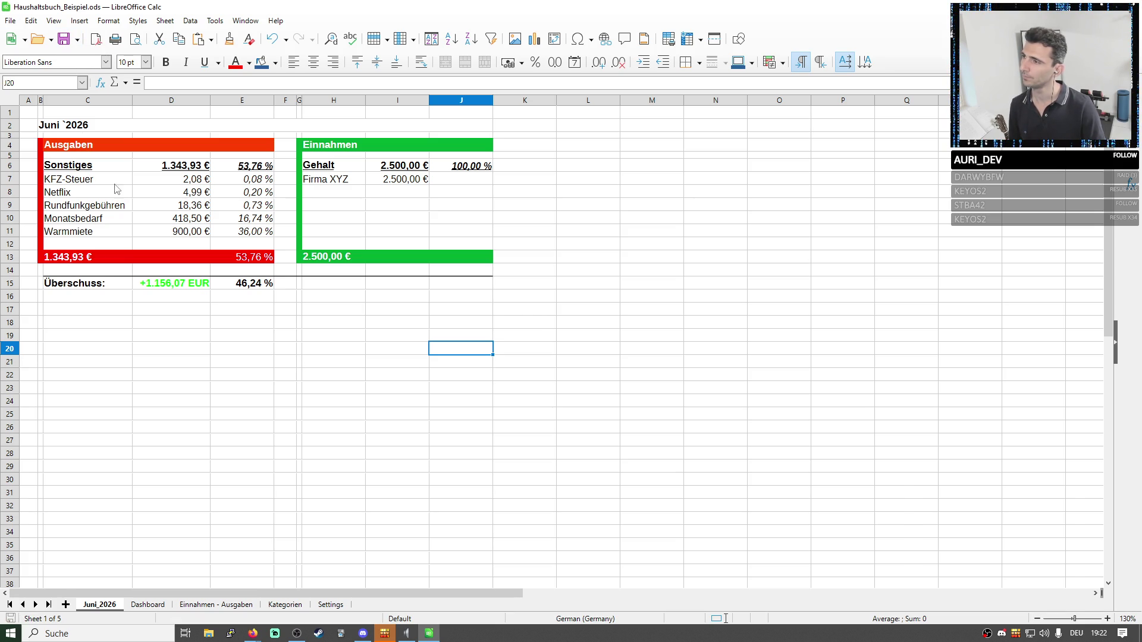
click(539, 316)
Browse the Settings, Kategorien, Einnahmen - Ausgaben and Dashboard tabs, then select B2:J21 on Juni_2026.
click(330, 605)
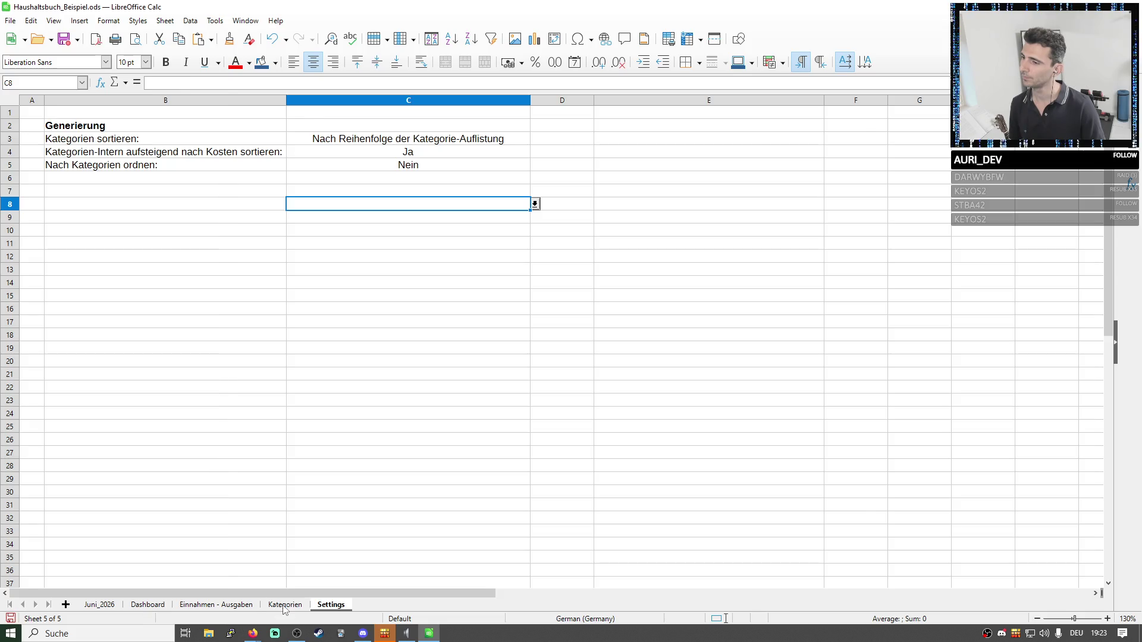
click(285, 605)
click(223, 606)
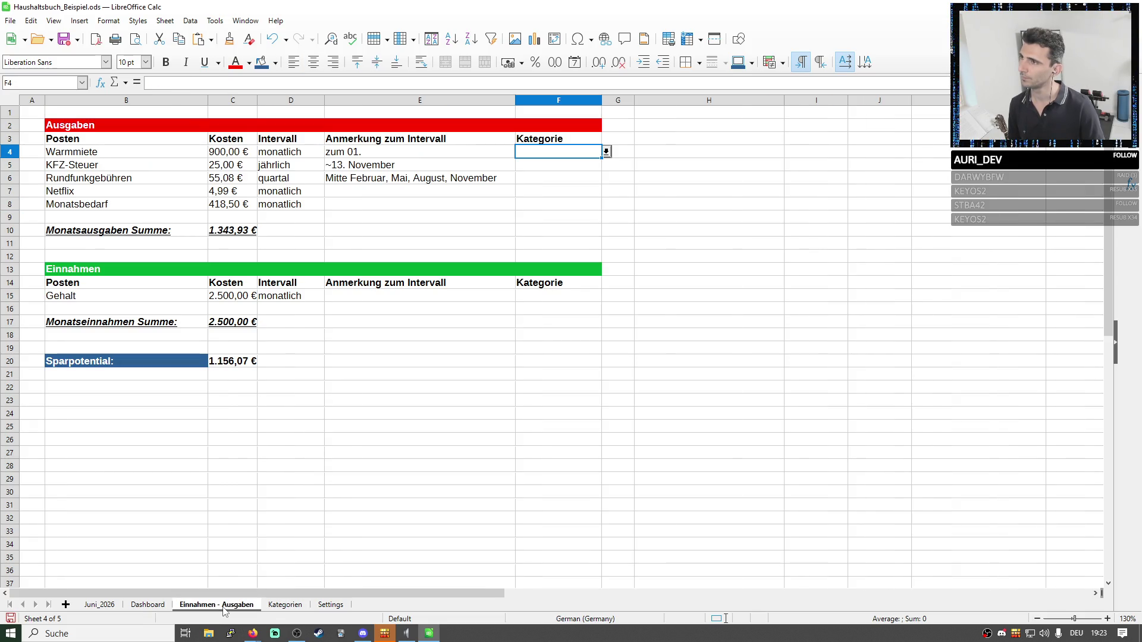
click(143, 605)
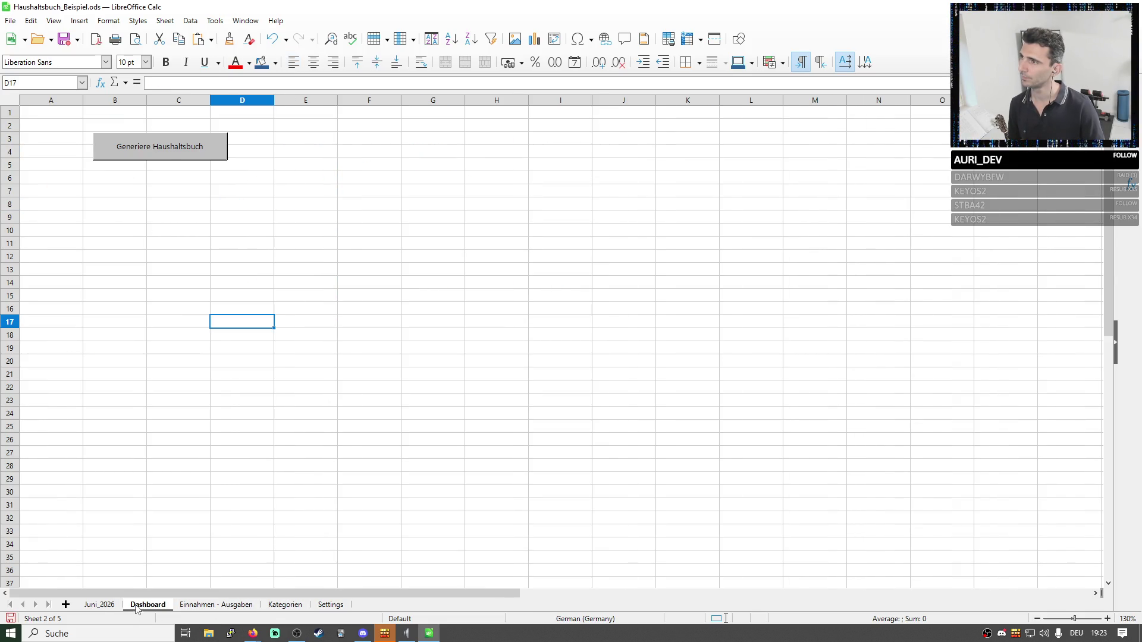
click(105, 605)
click(350, 337)
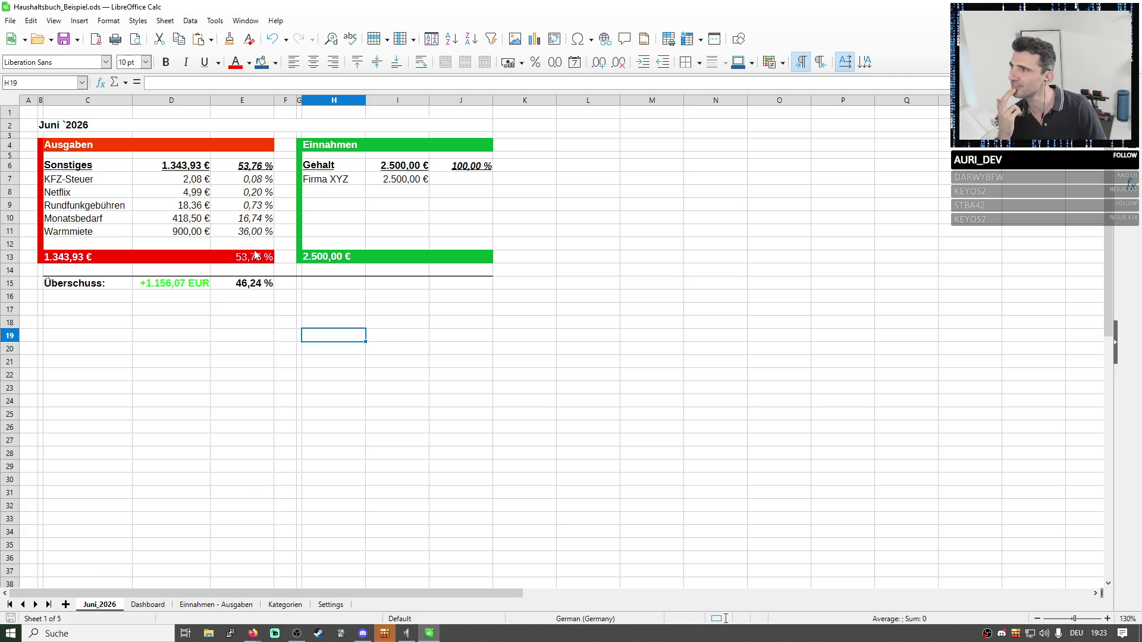
drag(64, 125, 414, 366)
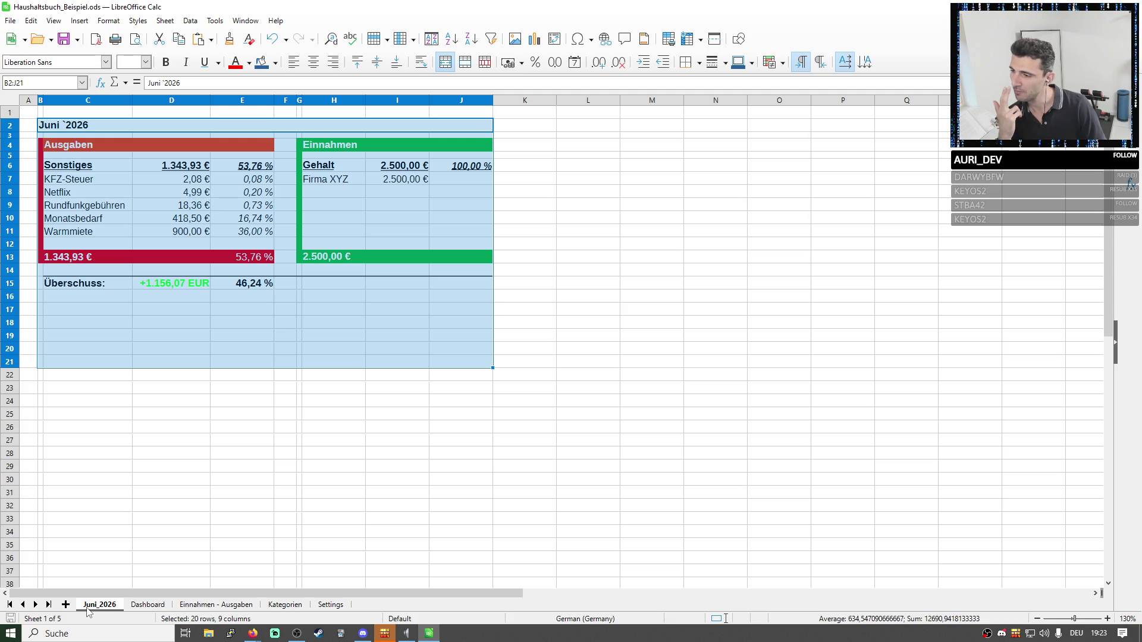
Select the tables B2:F18 on Einnahmen - Ausgaben and start renaming the sheet.
click(198, 606)
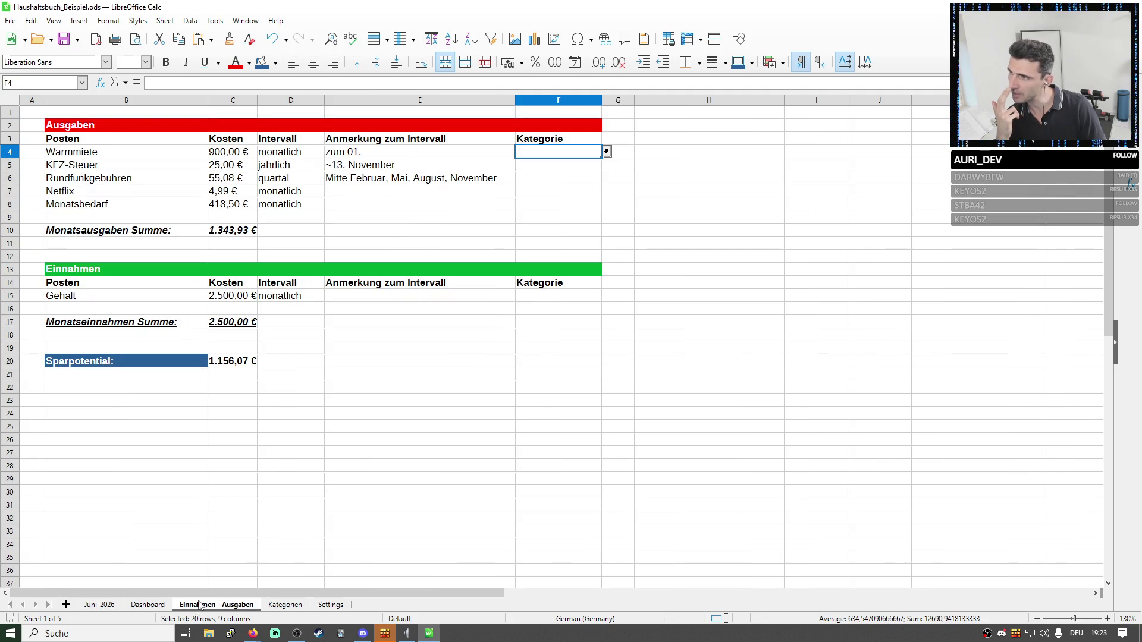
drag(93, 125, 458, 336)
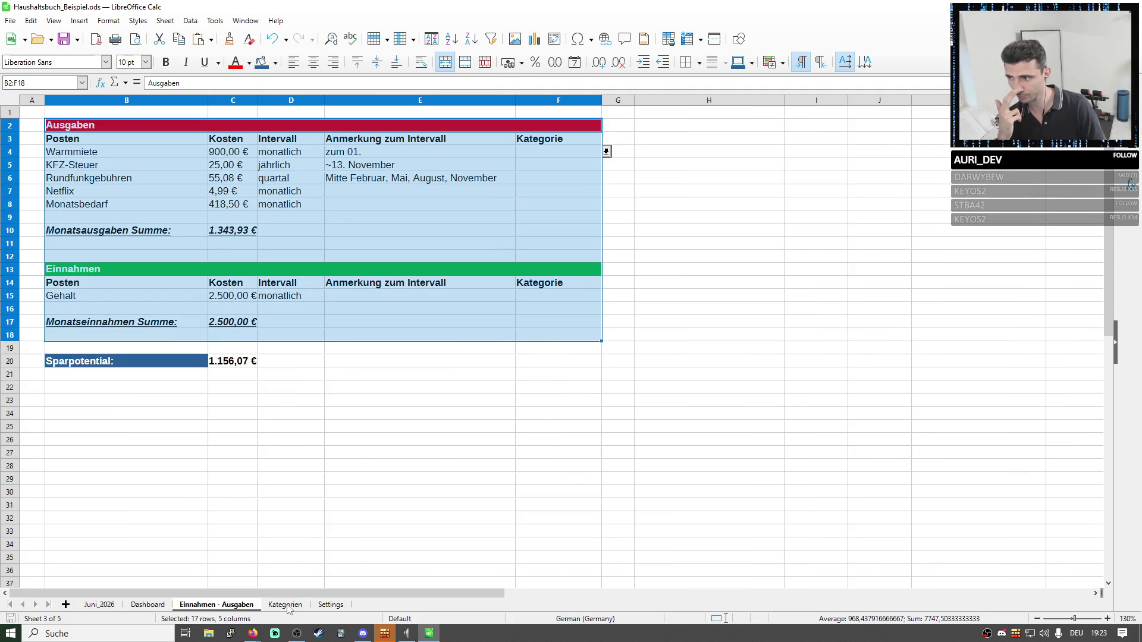
right_click(214, 609)
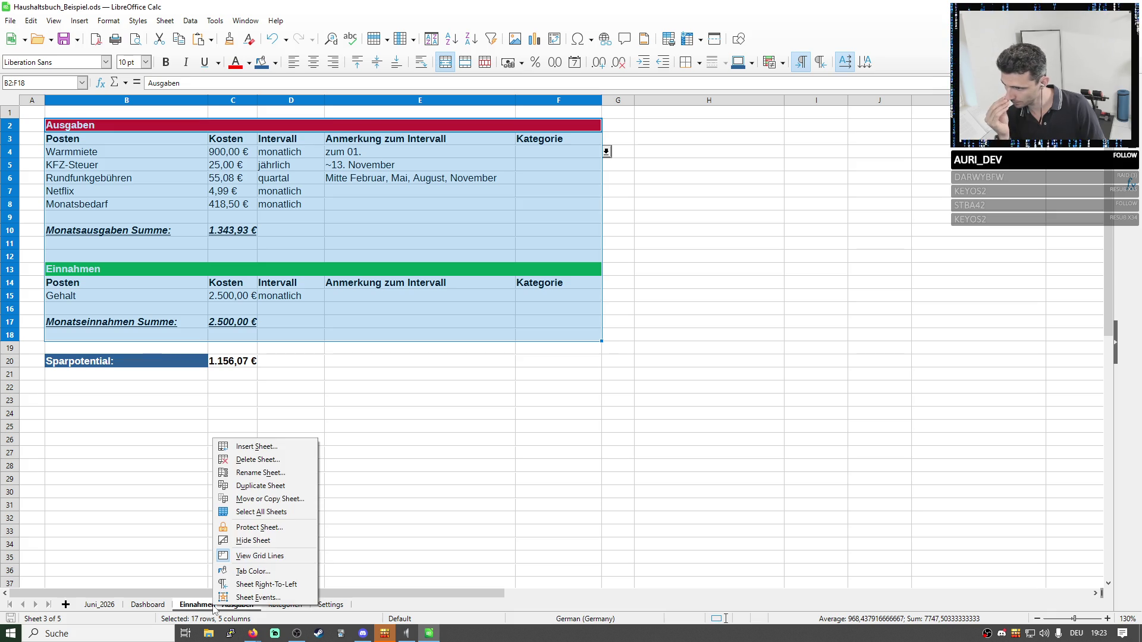
click(279, 472)
Rename the sheet to Aktuelle Einnahmen & Ausgaben.
click(542, 309)
key(Home)
text(Aktuelle)
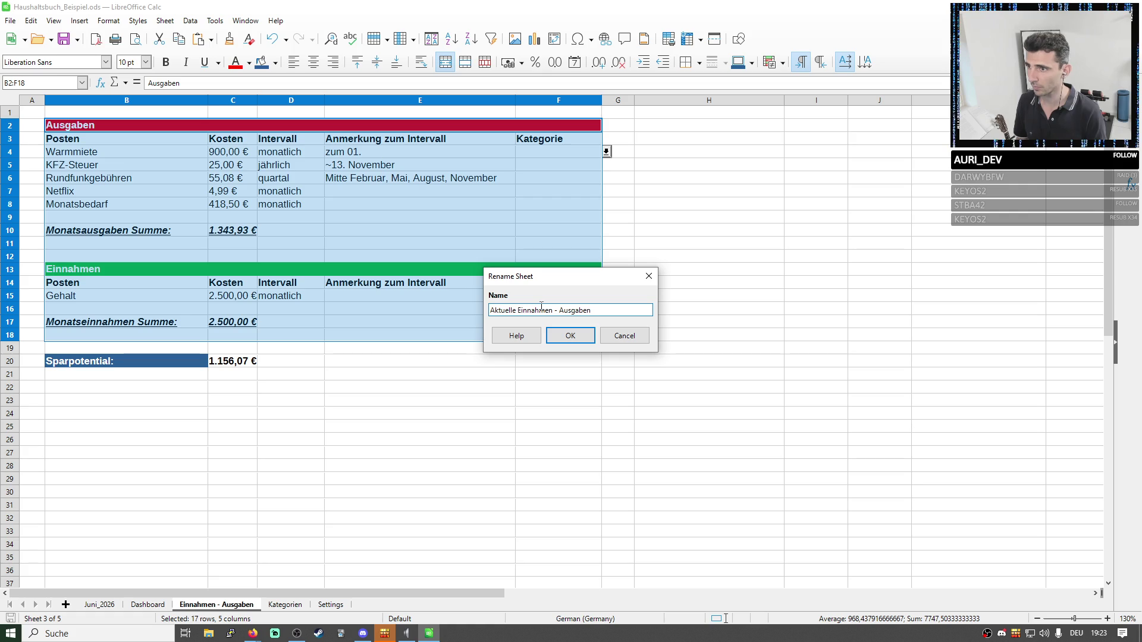
key(BackSpace)
text(&)
key(Return)
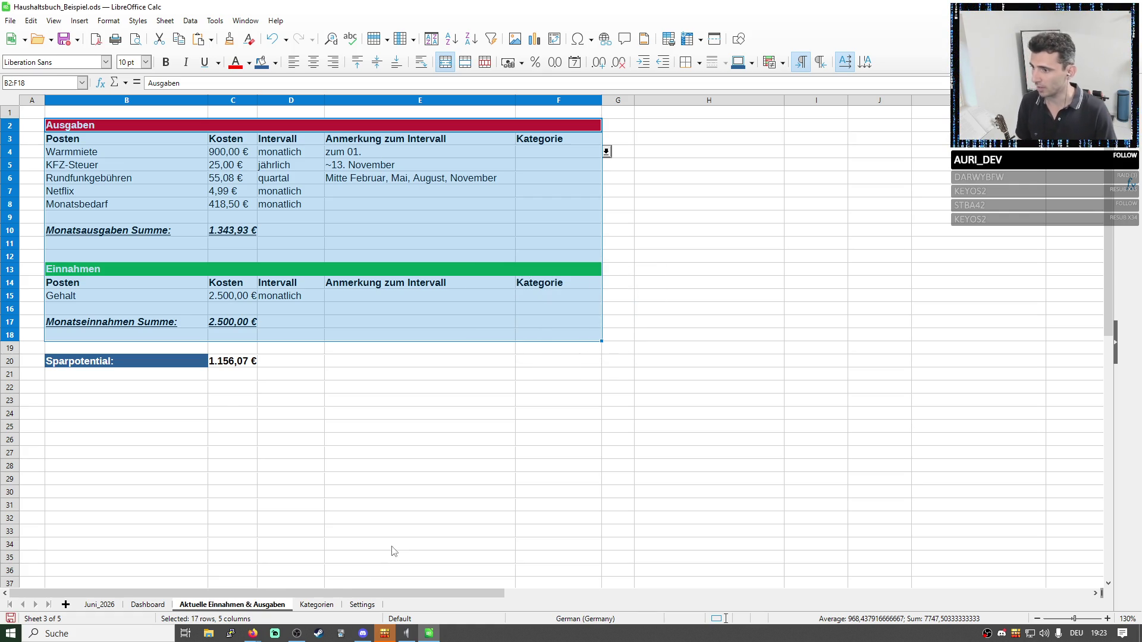
right_click(325, 606)
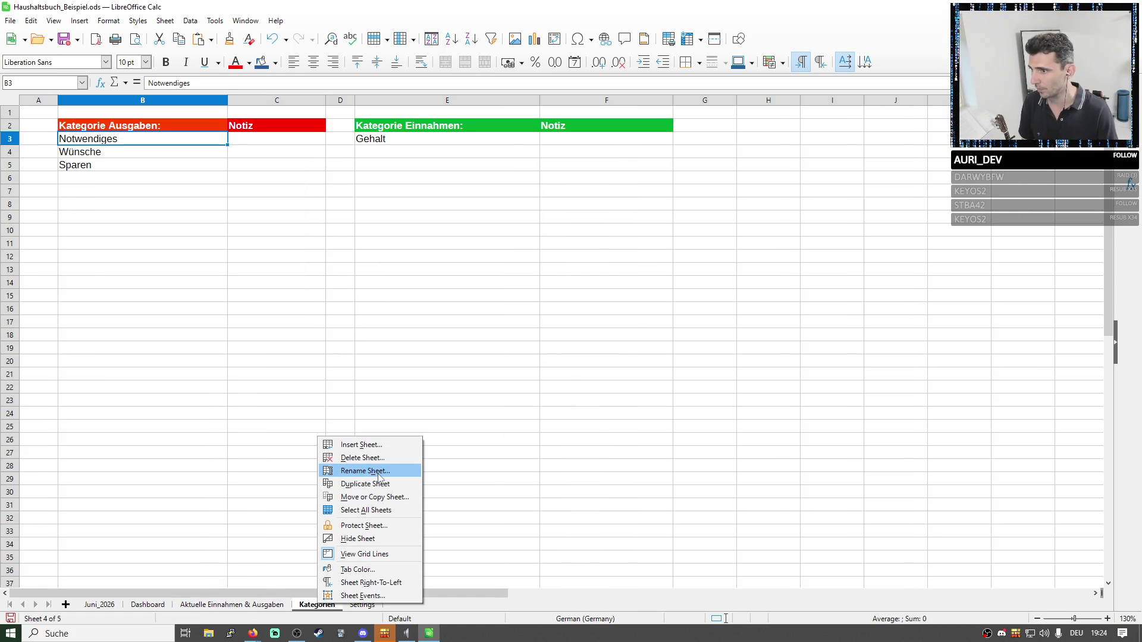
Flip through the Aktuelle Einnahmen & Ausgaben, Settings, Kategorien and Dashboard sheets, landing on Juni_2026.
click(658, 466)
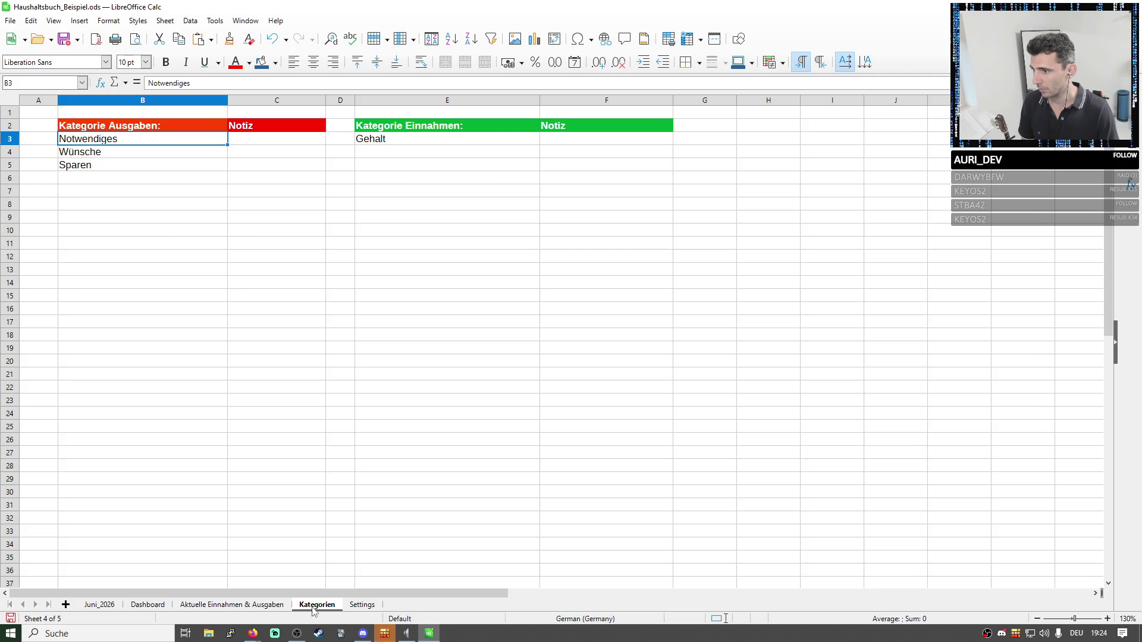
click(245, 606)
click(362, 606)
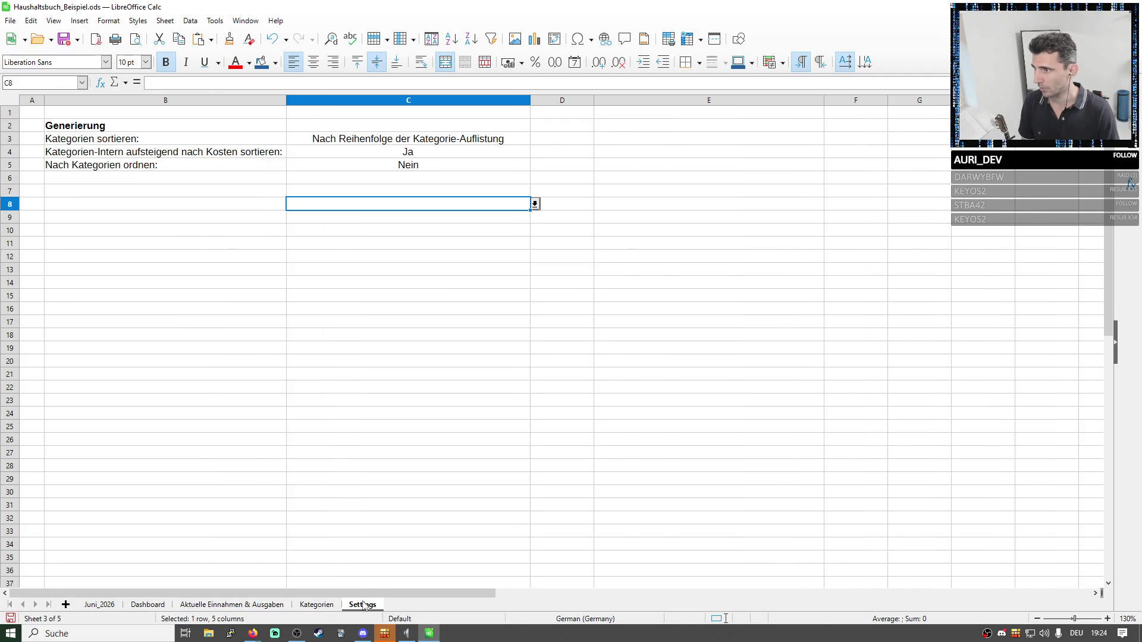
click(304, 607)
click(249, 607)
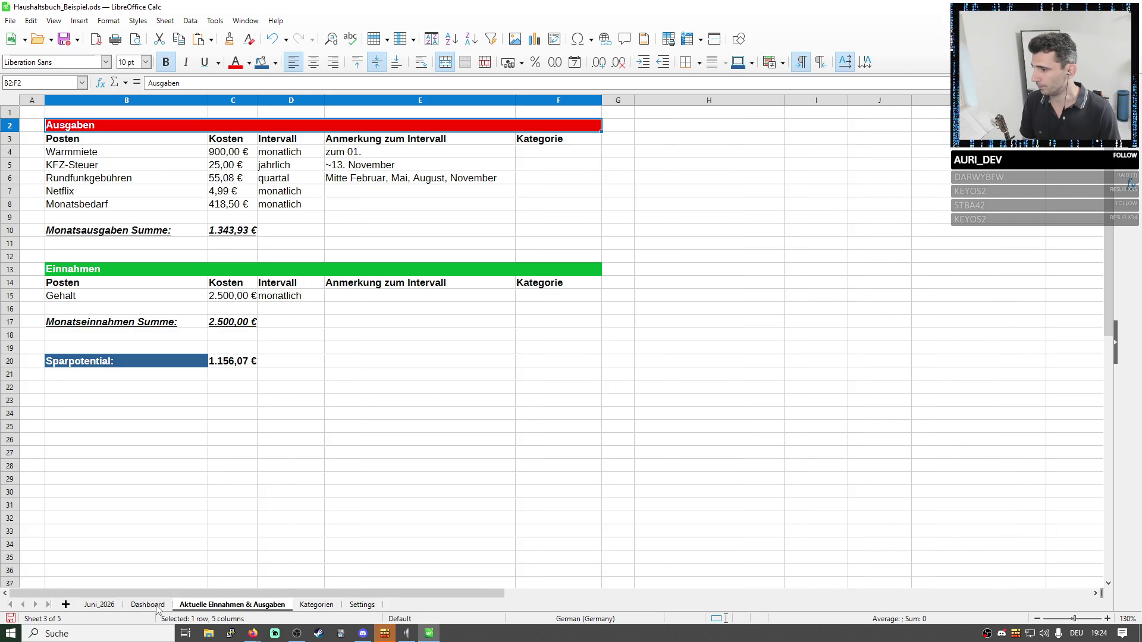
right_click(183, 610)
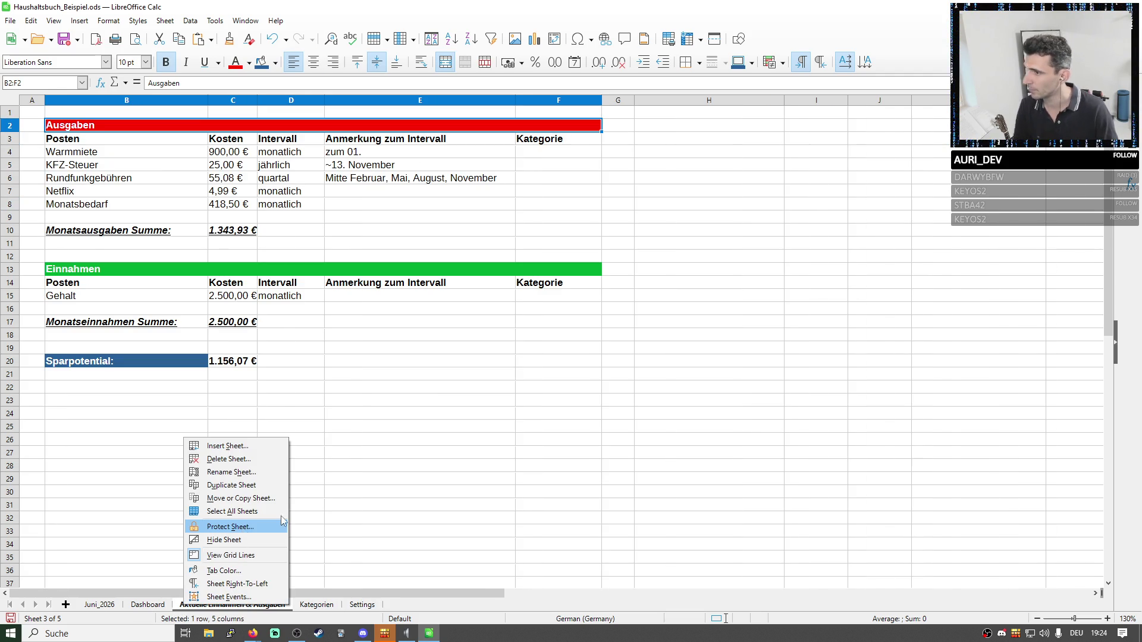
click(437, 483)
click(148, 605)
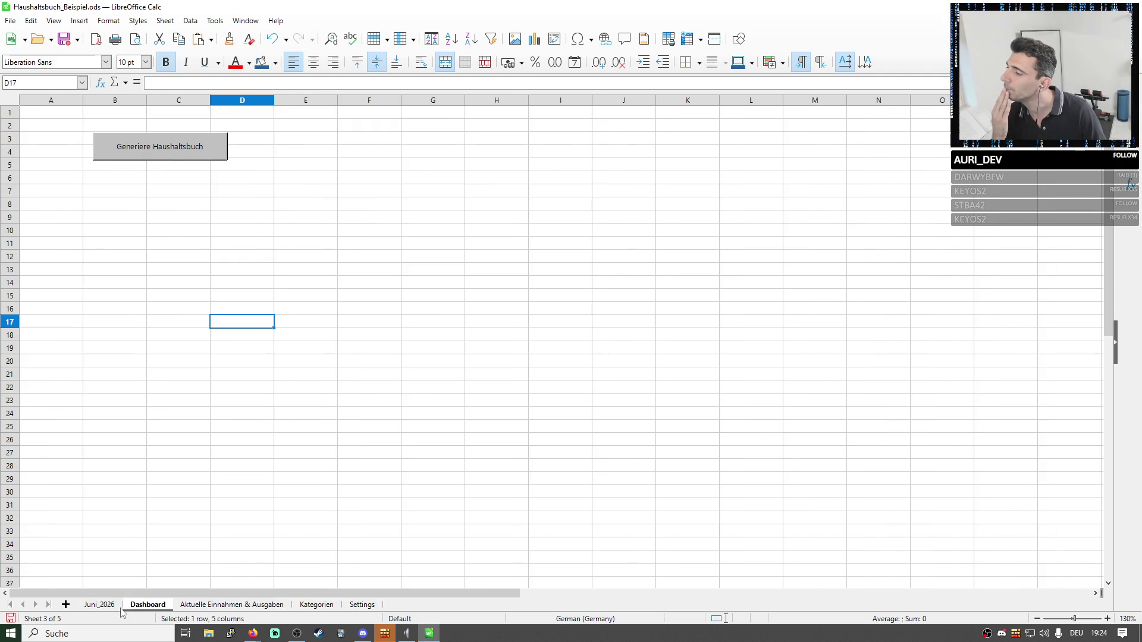
click(98, 606)
Rename Juni_2026 with a pasted star symbol in front of the name.
right_click(97, 612)
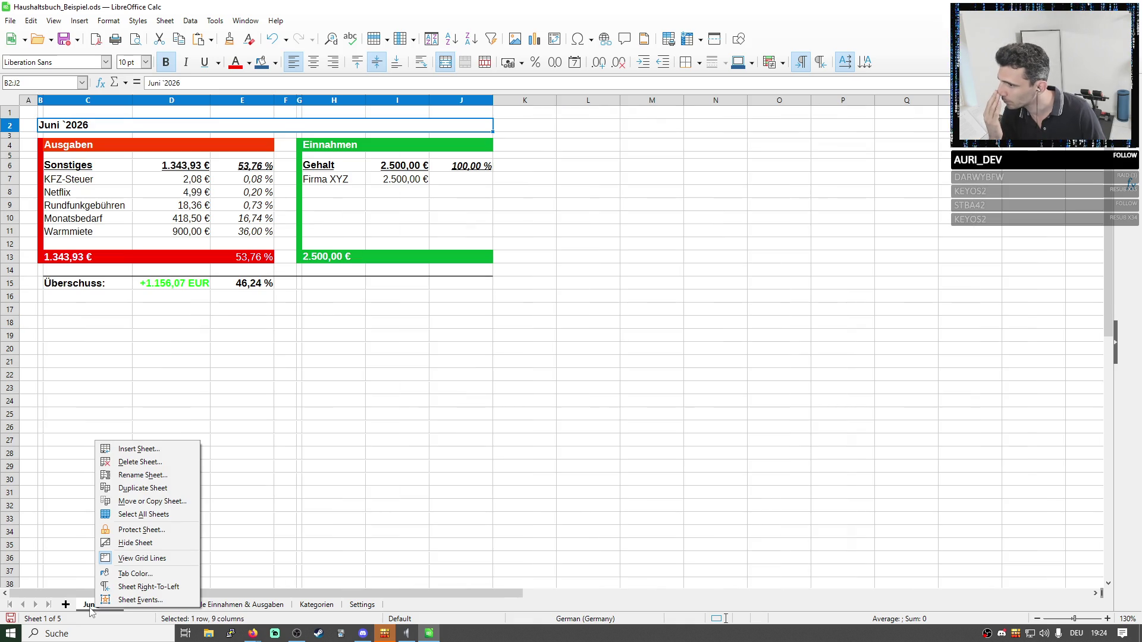
click(147, 475)
key(Home)
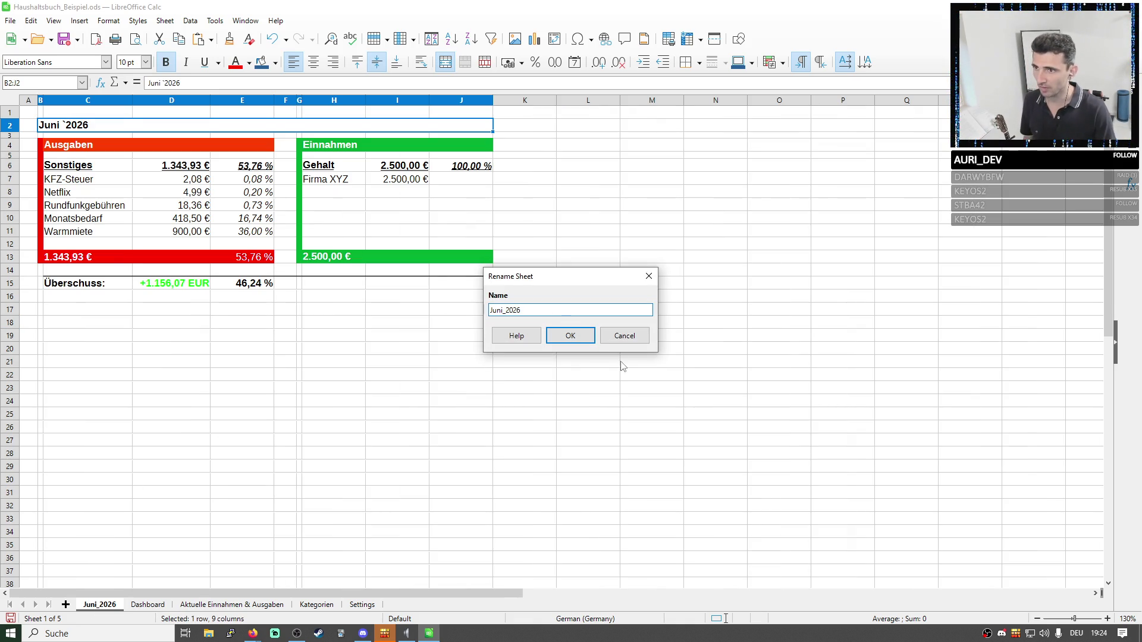
key(alt+Tab)
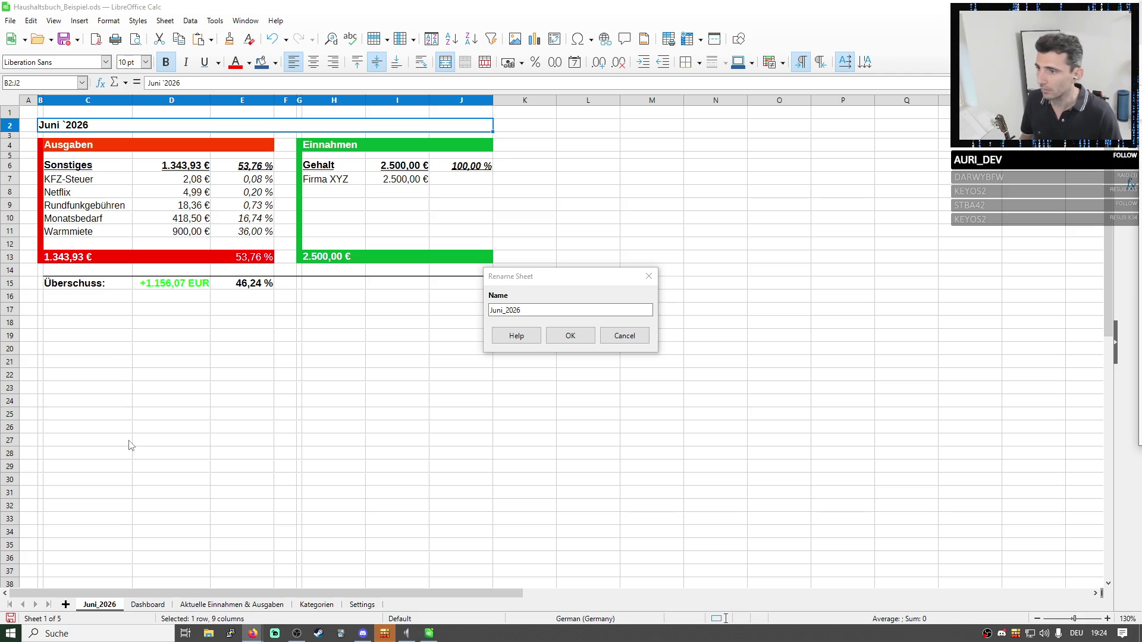
key(ctrl+v)
click(570, 336)
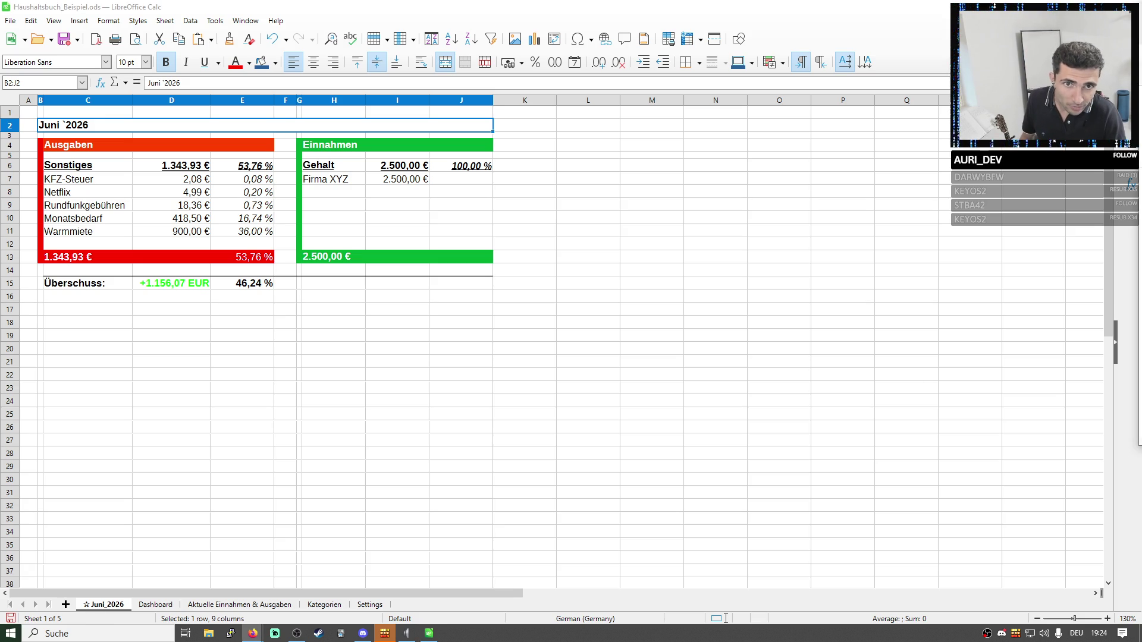
Swap in a filled star and add a trailing star so Juni_2026 is starred on both sides.
right_click(94, 606)
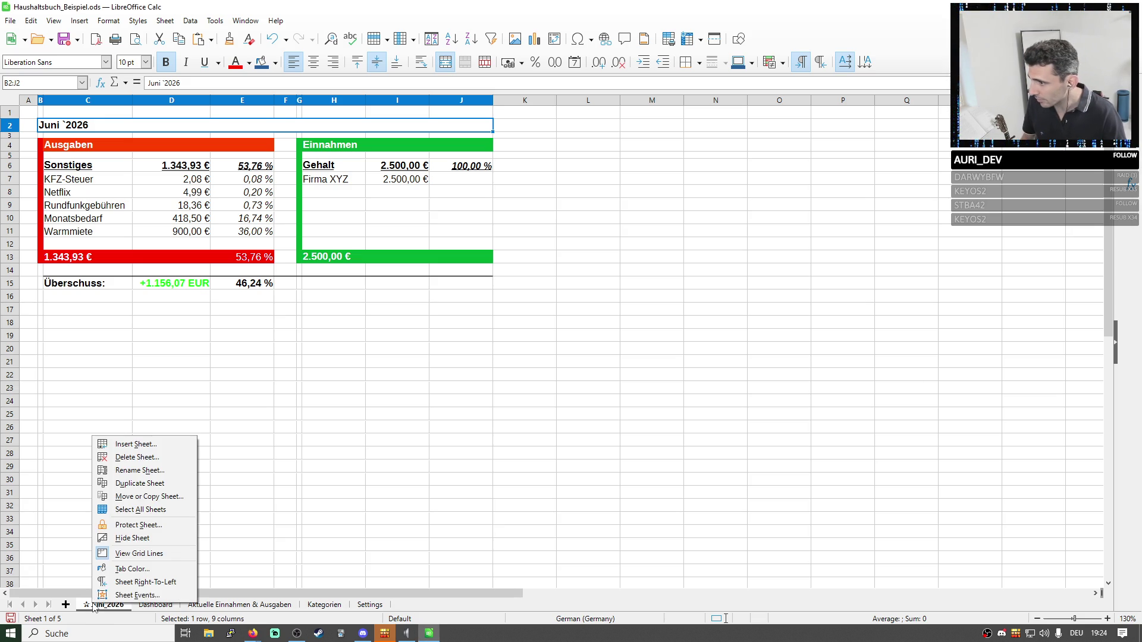
click(147, 471)
click(503, 314)
click(566, 336)
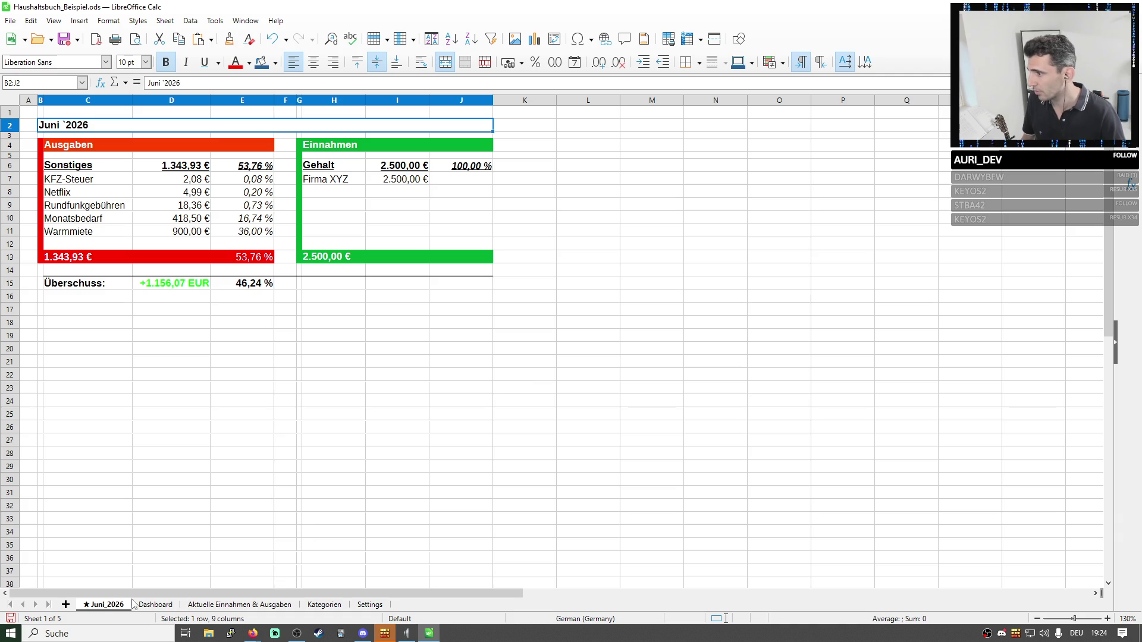
click(148, 533)
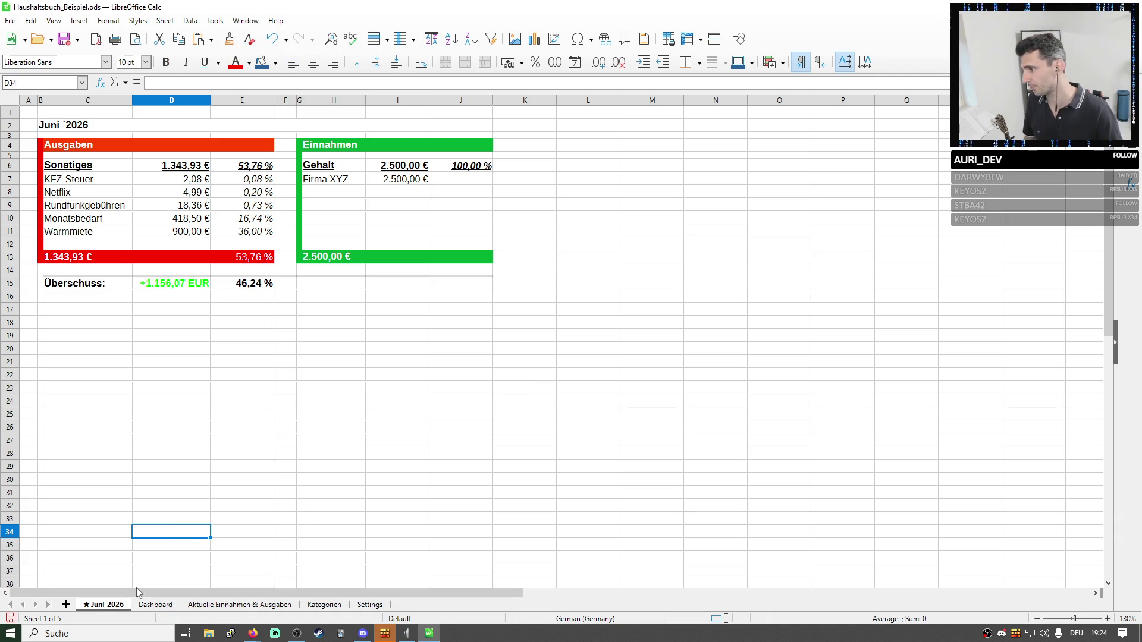
right_click(121, 606)
click(165, 472)
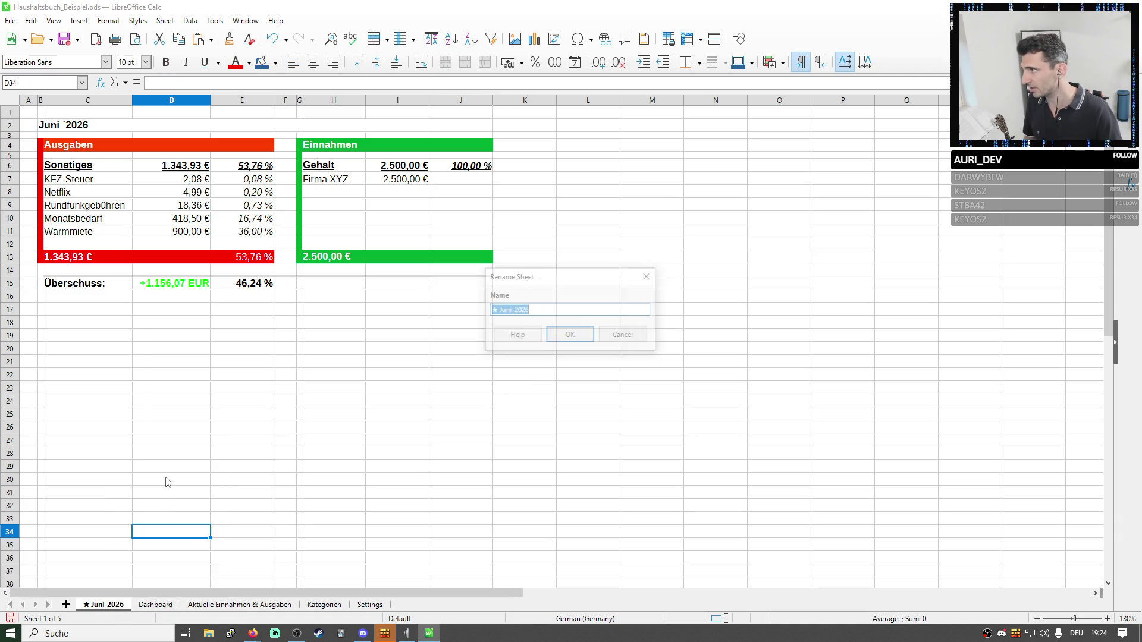
click(575, 308)
text(★)
click(569, 334)
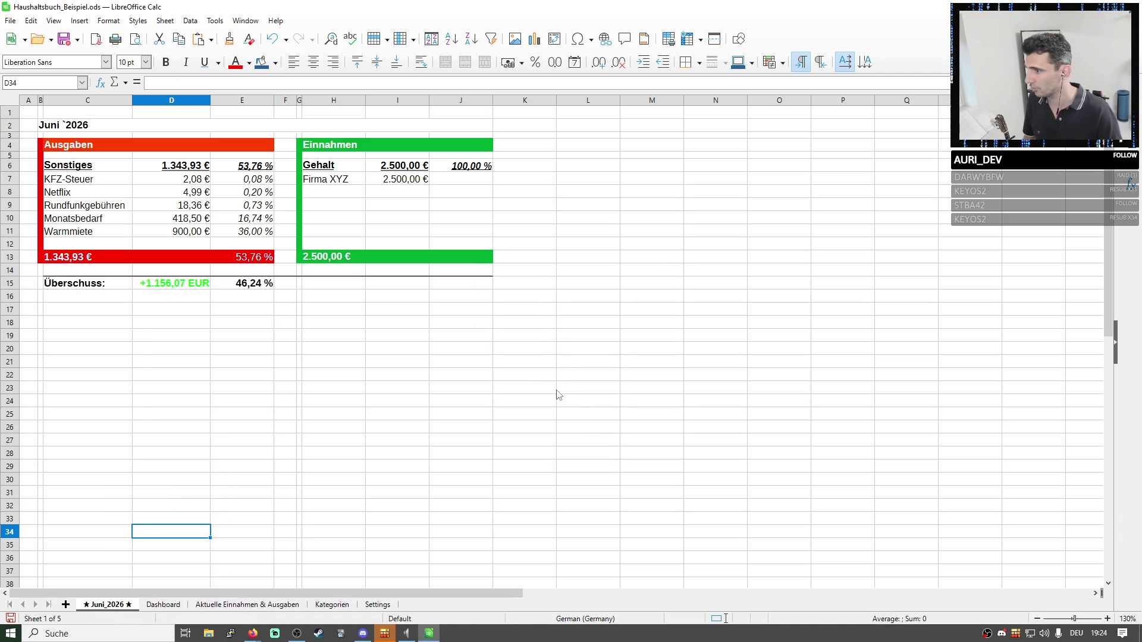
click(534, 446)
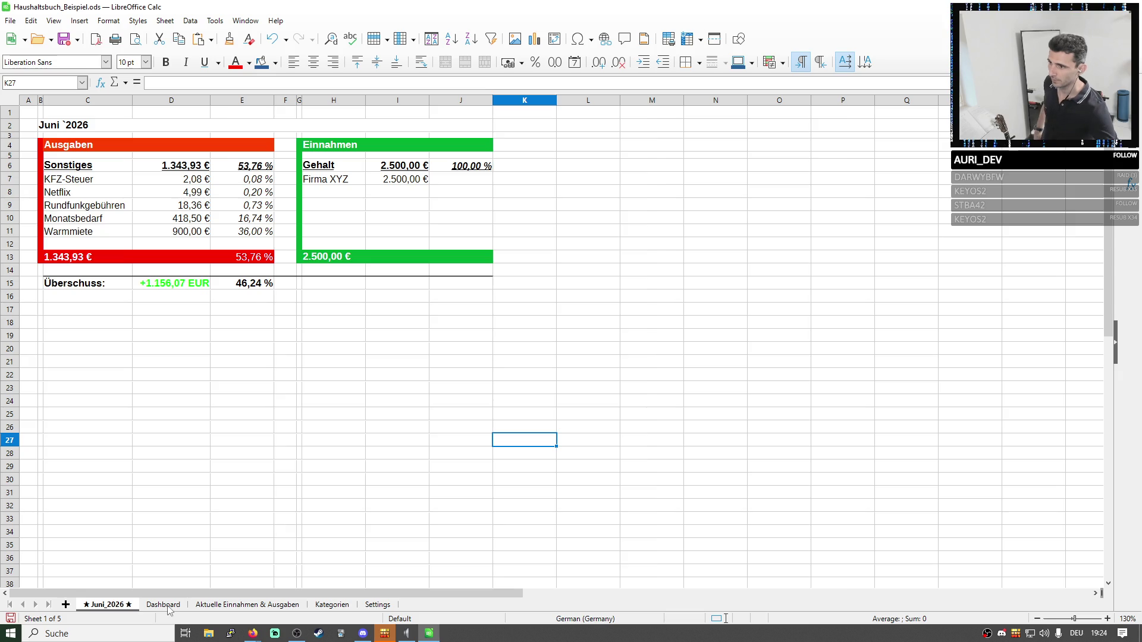
Review how the starred name looks beside the other sheet tabs.
click(165, 605)
click(241, 604)
click(330, 605)
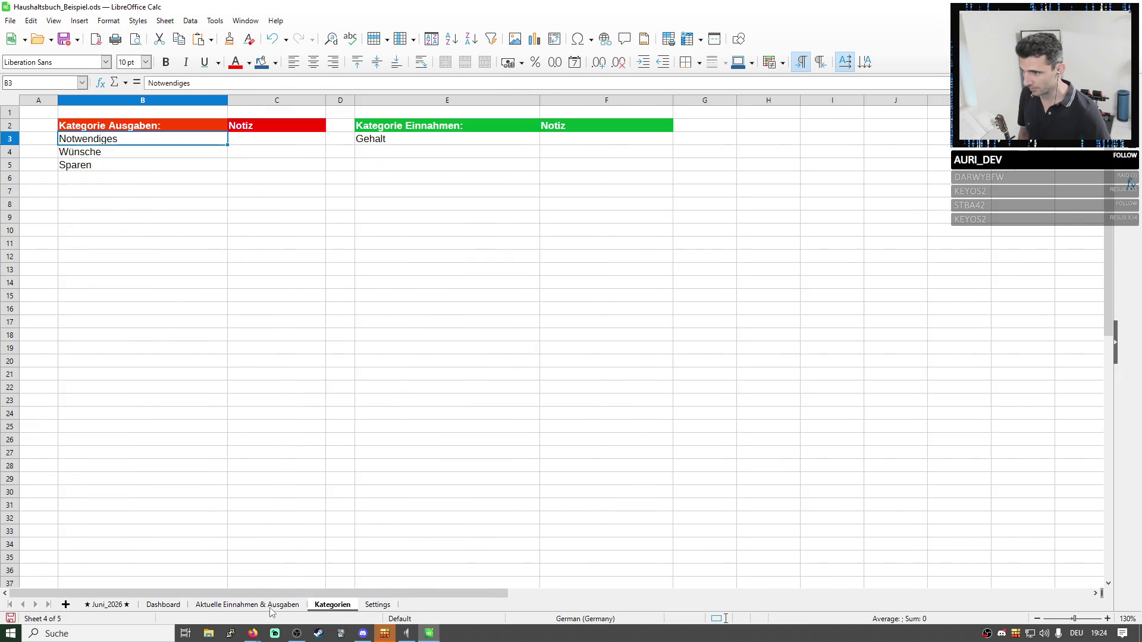
click(248, 606)
click(164, 605)
click(106, 605)
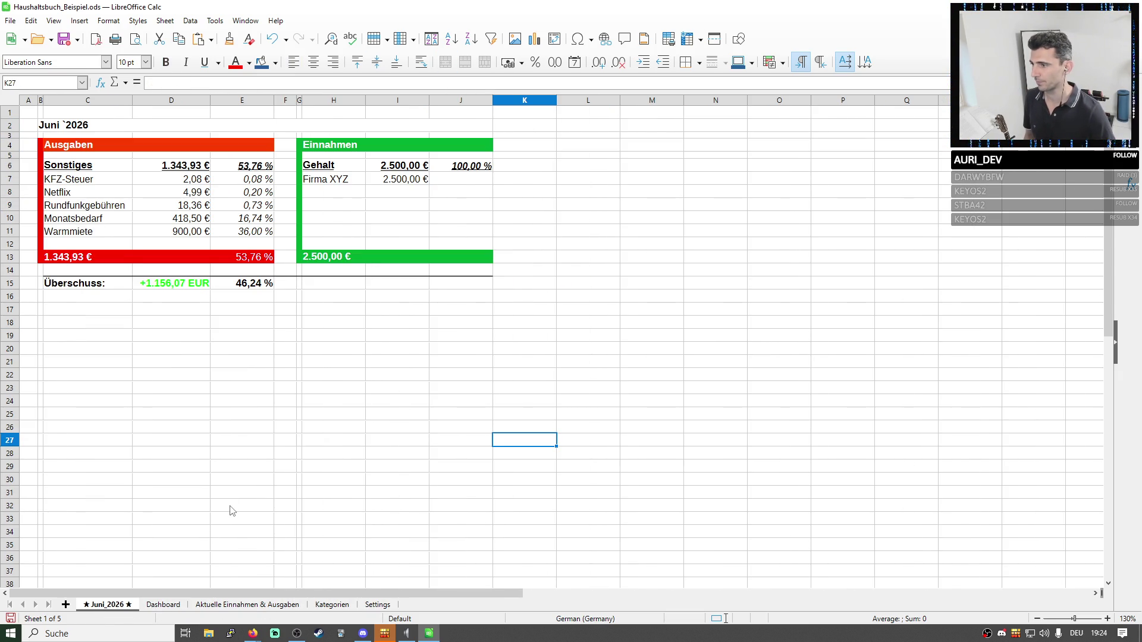
Strip the stars back to plain Juni_2026, then bring up the Dashboard sheet's options.
right_click(112, 606)
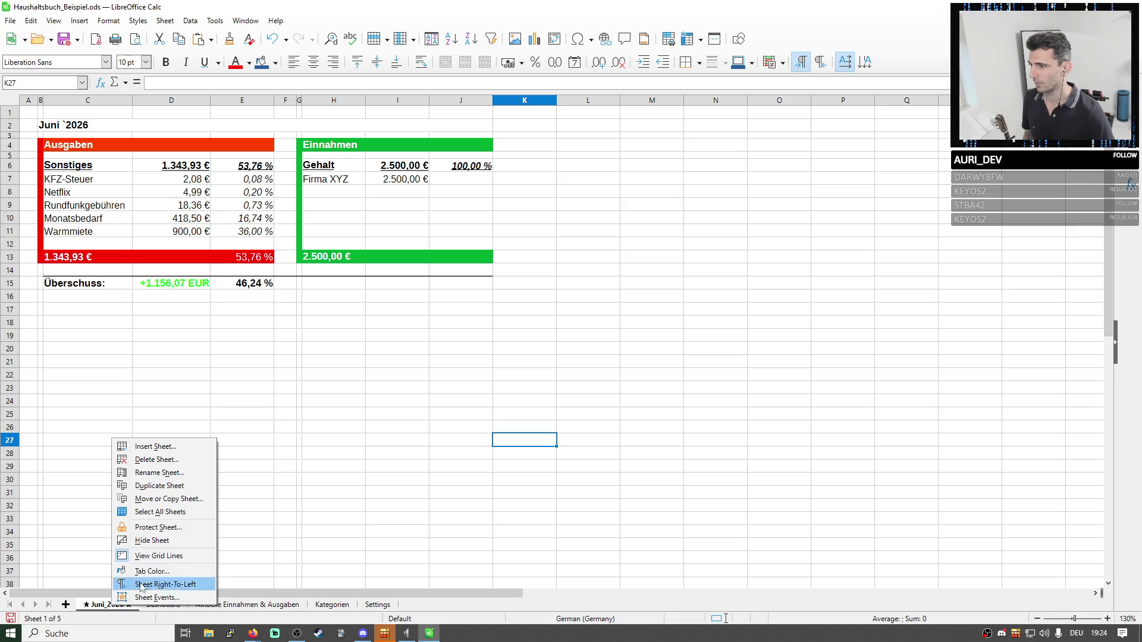
click(159, 472)
click(493, 309)
key(Delete)
key(Delete)
key(End)
key(BackSpace)
key(BackSpace)
click(570, 335)
right_click(154, 607)
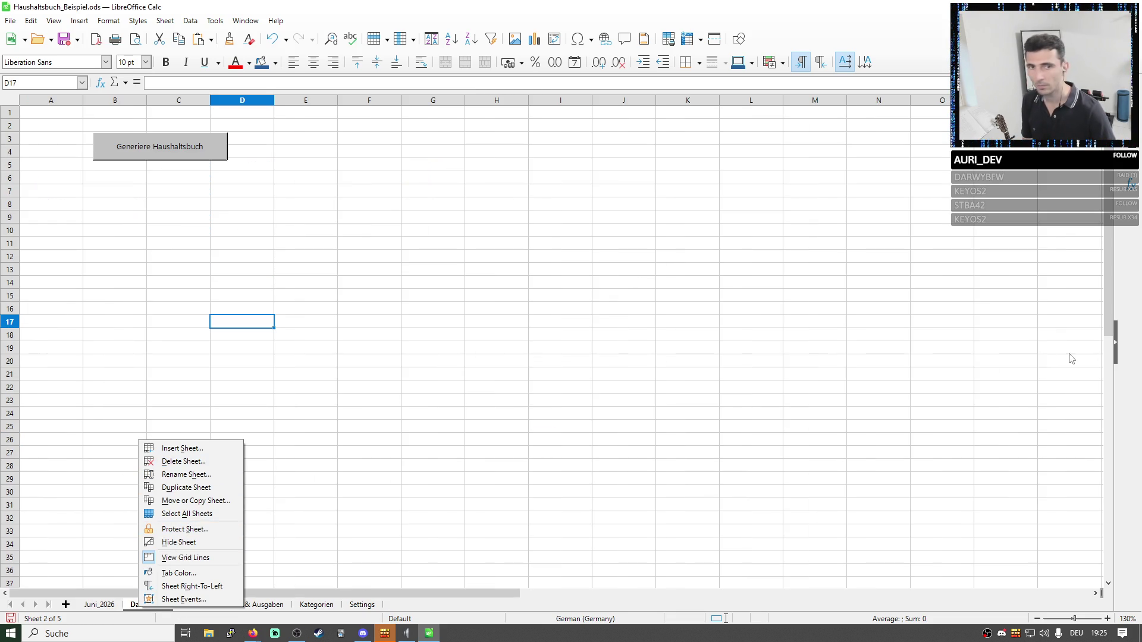
Maximize Firefox, clear the old query and search Google for 'utf zeichen app'.
key(alt+Tab)
double_click(624, 143)
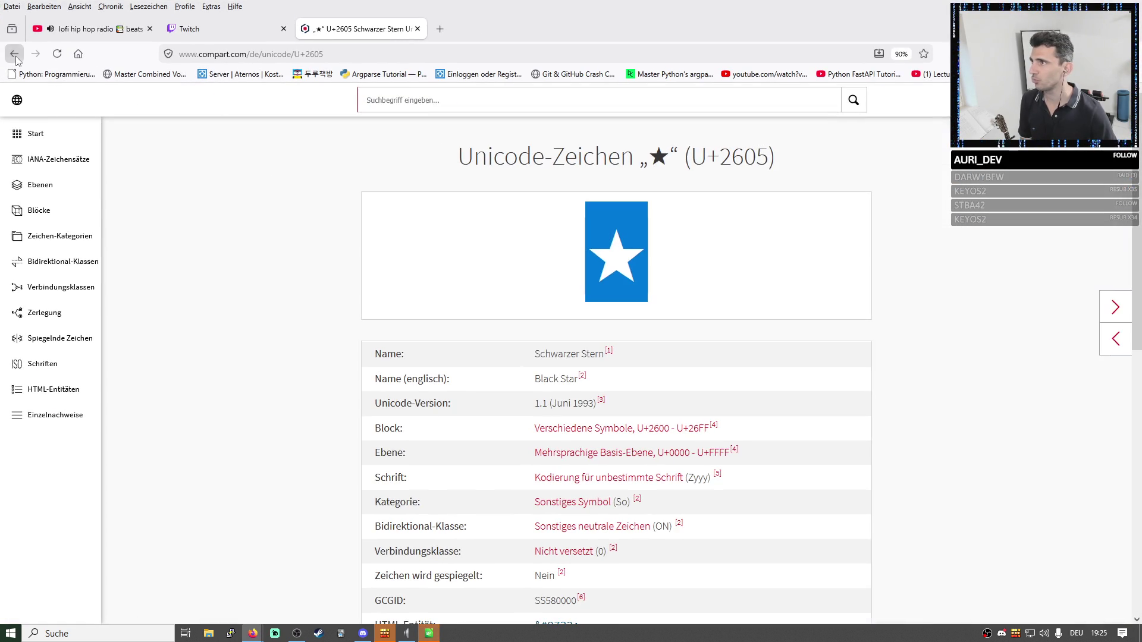
click(14, 54)
drag(268, 115, 136, 113)
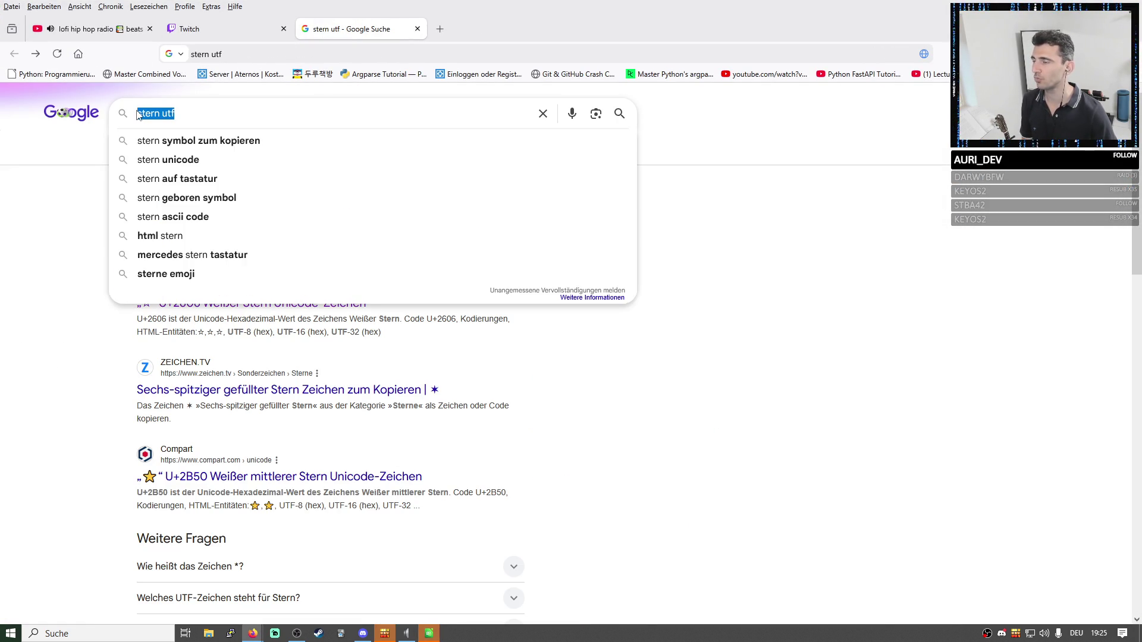
key(BackSpace)
drag(624, 28, 665, 83)
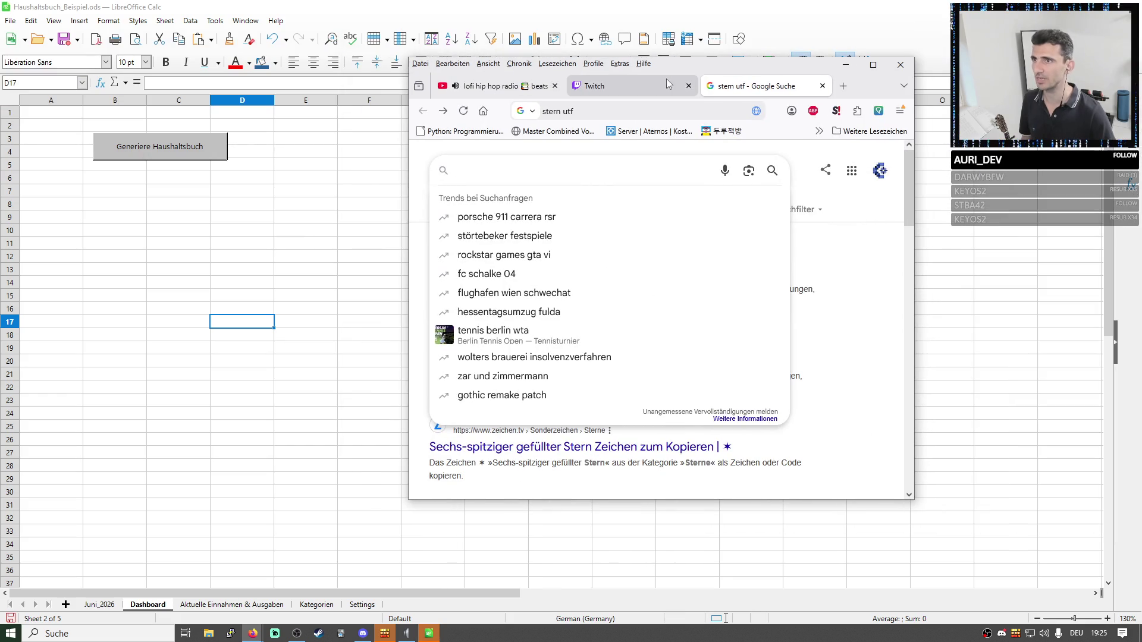
double_click(768, 76)
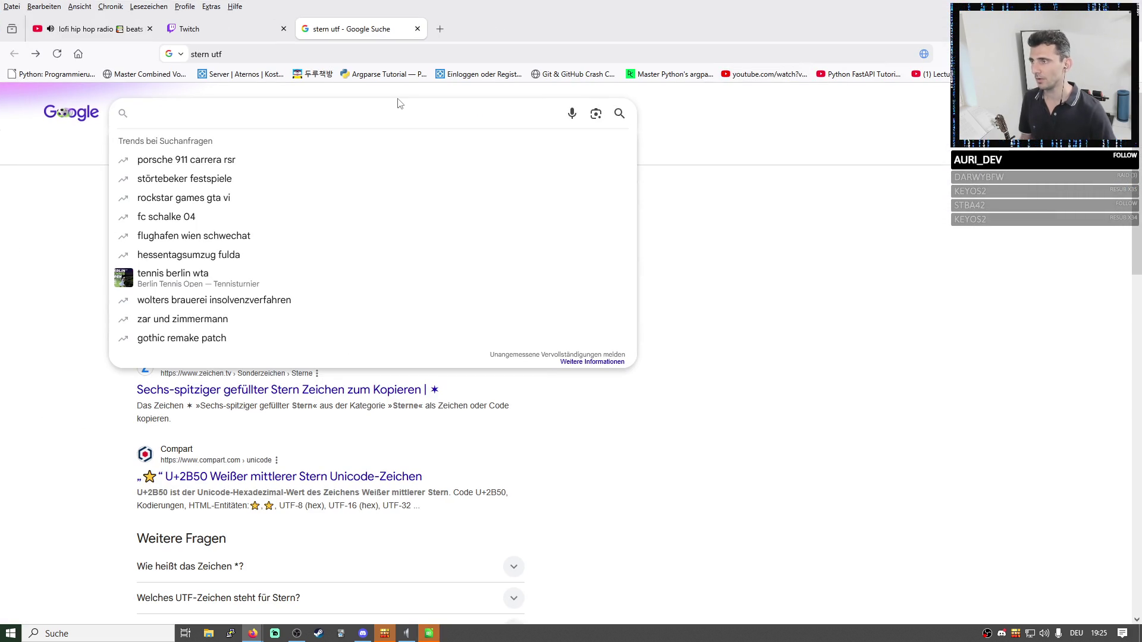
text(utf zeichen app)
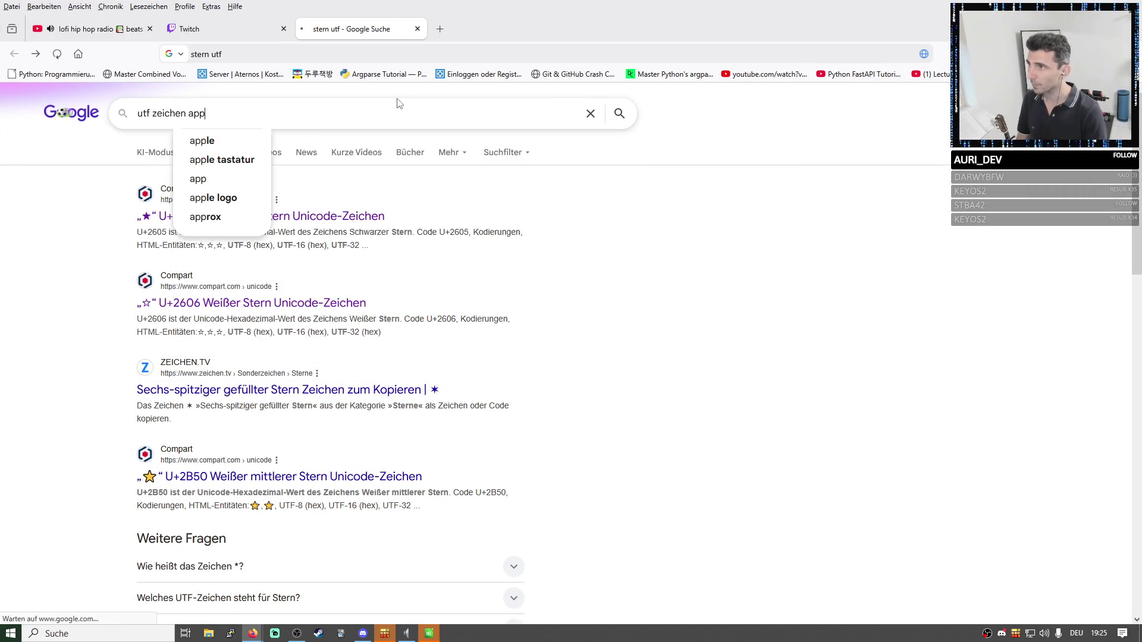
key(Return)
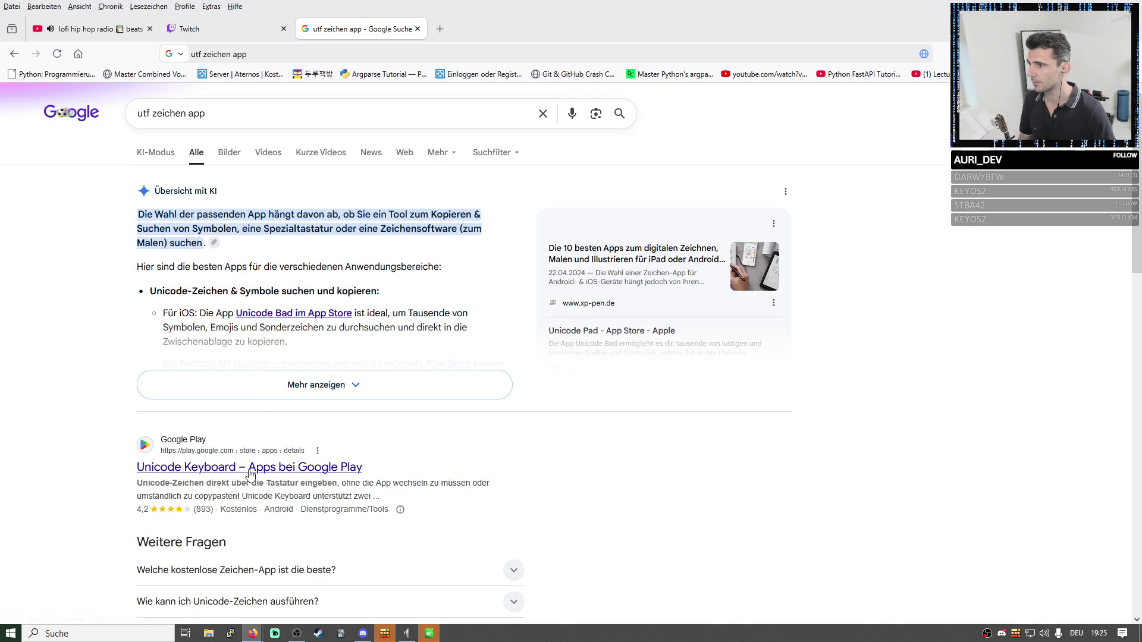
scroll(249, 473, down, 2)
scroll(248, 474, down, 2)
scroll(249, 473, down, 2)
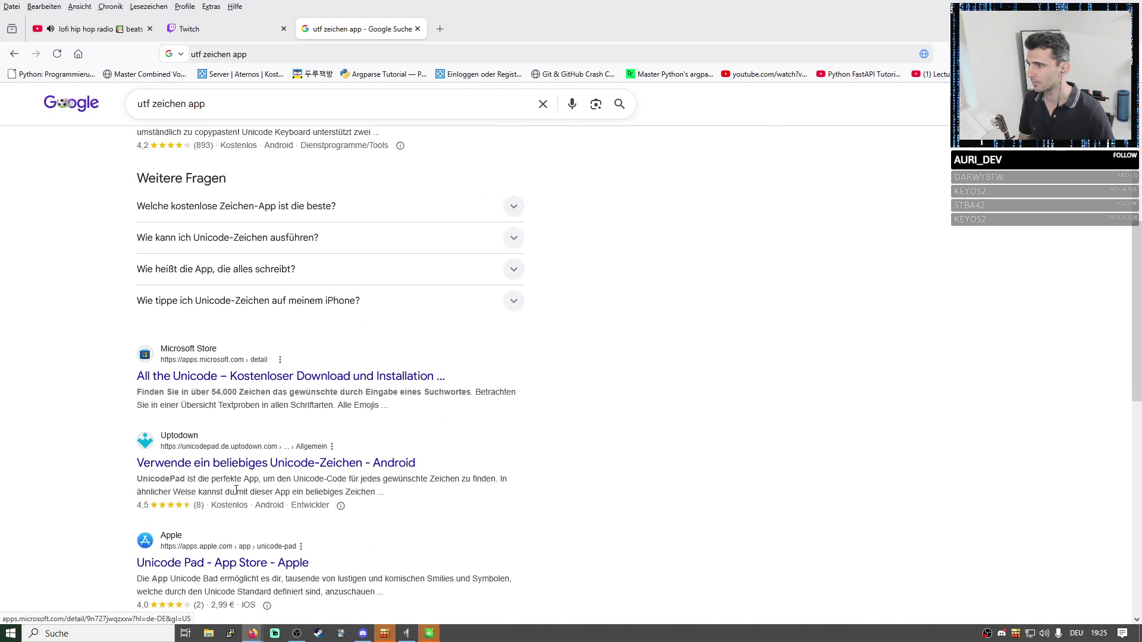
scroll(199, 92, up, 5)
scroll(198, 92, up, 2)
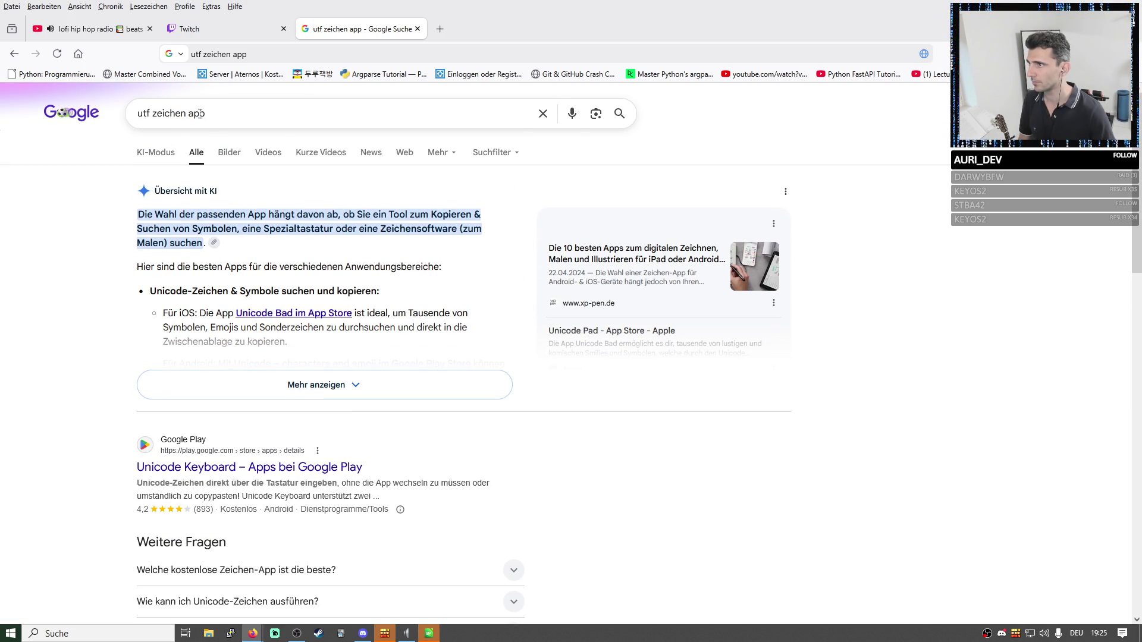
Try the 'utf 8 app' suggestion, then rework the query to 'app utf zeichen' and search.
double_click(148, 111)
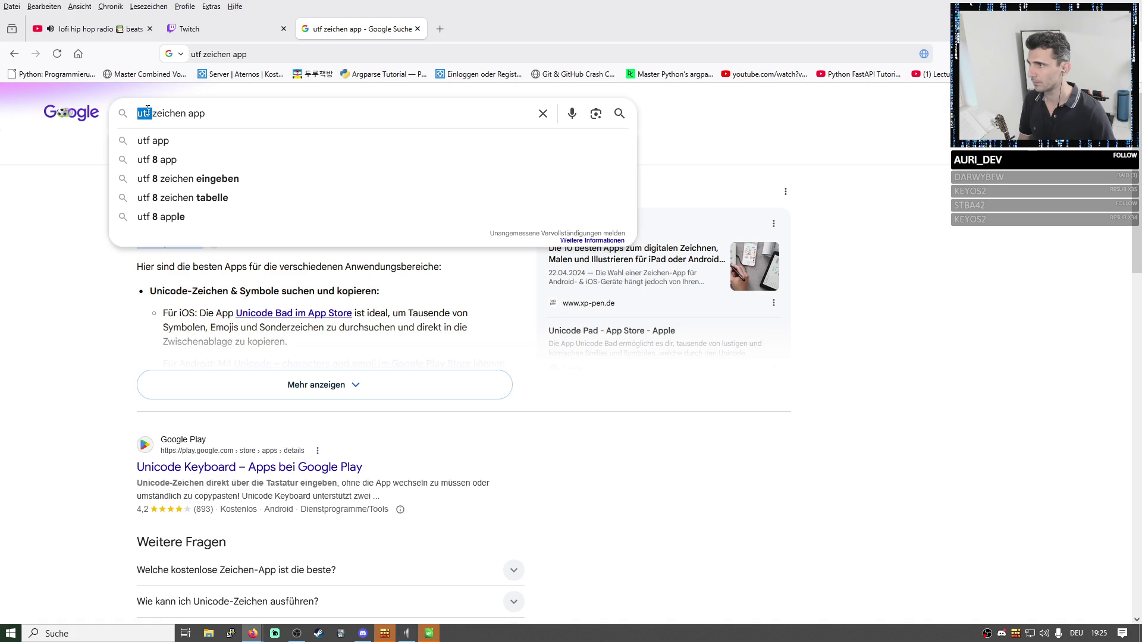
click(150, 159)
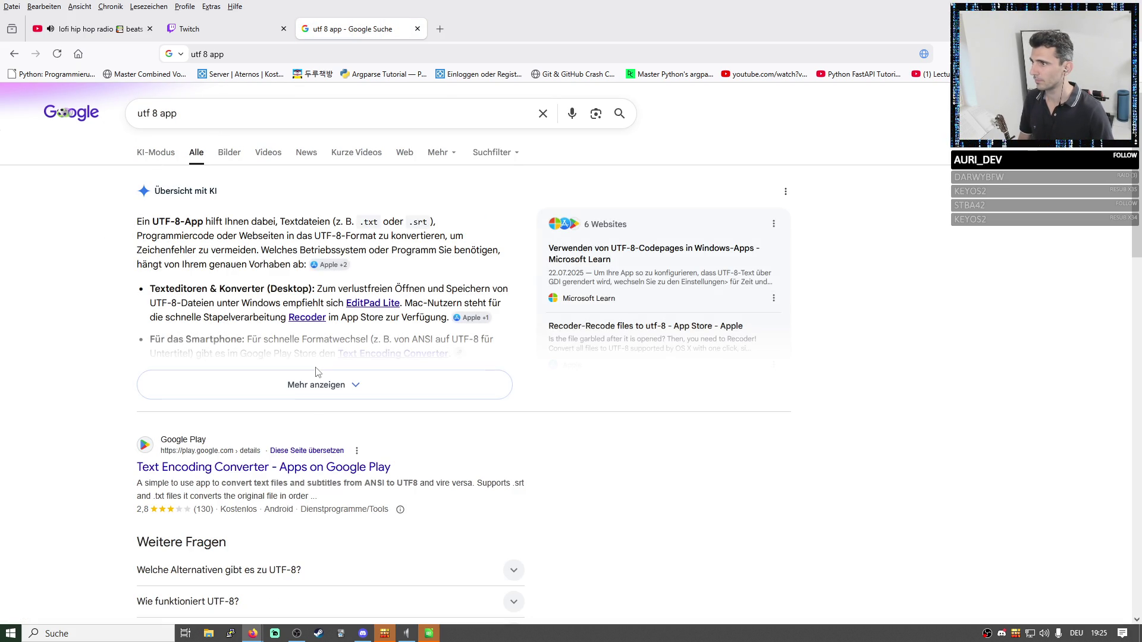
scroll(348, 410, down, 2)
scroll(332, 273, up, 3)
click(214, 117)
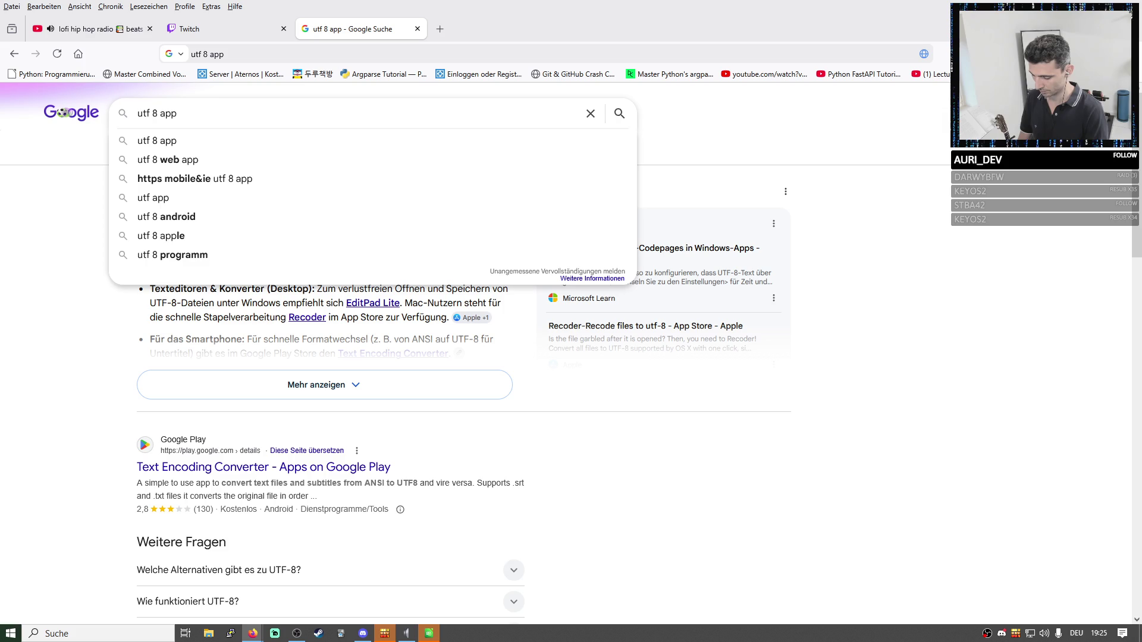
text(utf )
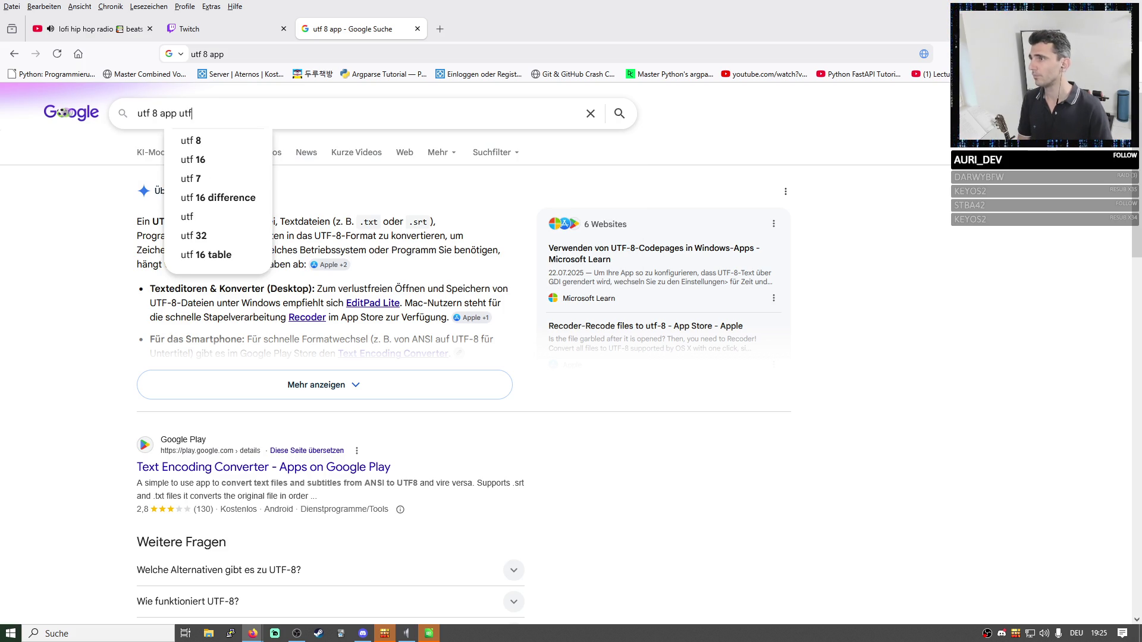
text(zeichen)
drag(161, 113, 136, 113)
key(BackSpace)
key(Return)
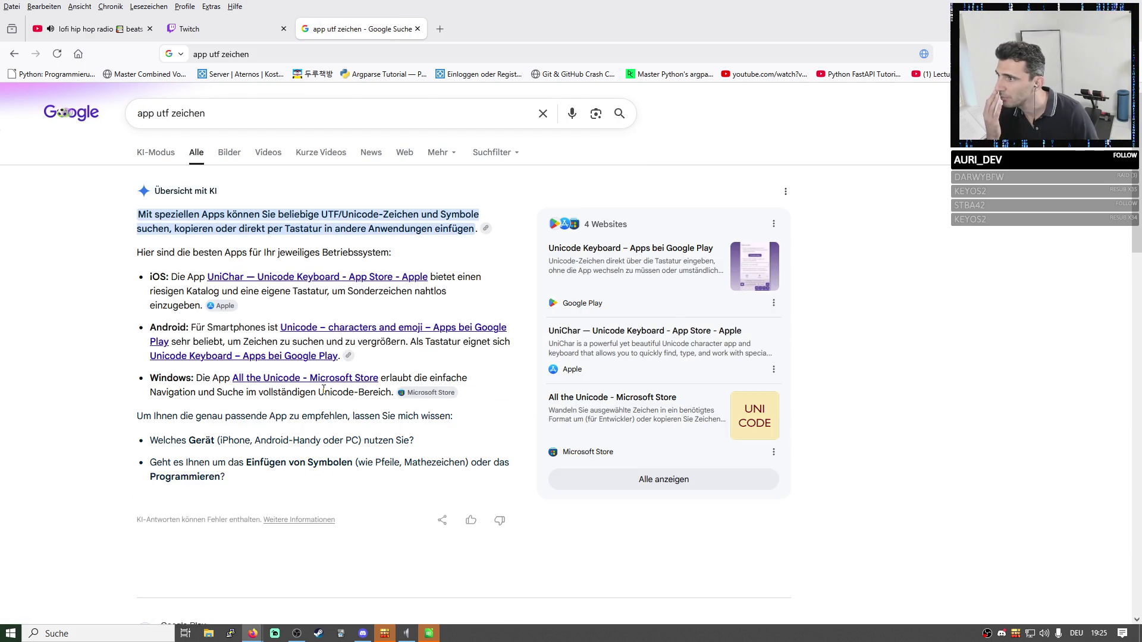
scroll(323, 388, down, 2)
scroll(323, 388, down, 5)
scroll(324, 390, down, 4)
scroll(324, 394, down, 3)
scroll(325, 394, down, 1)
scroll(323, 395, down, 2)
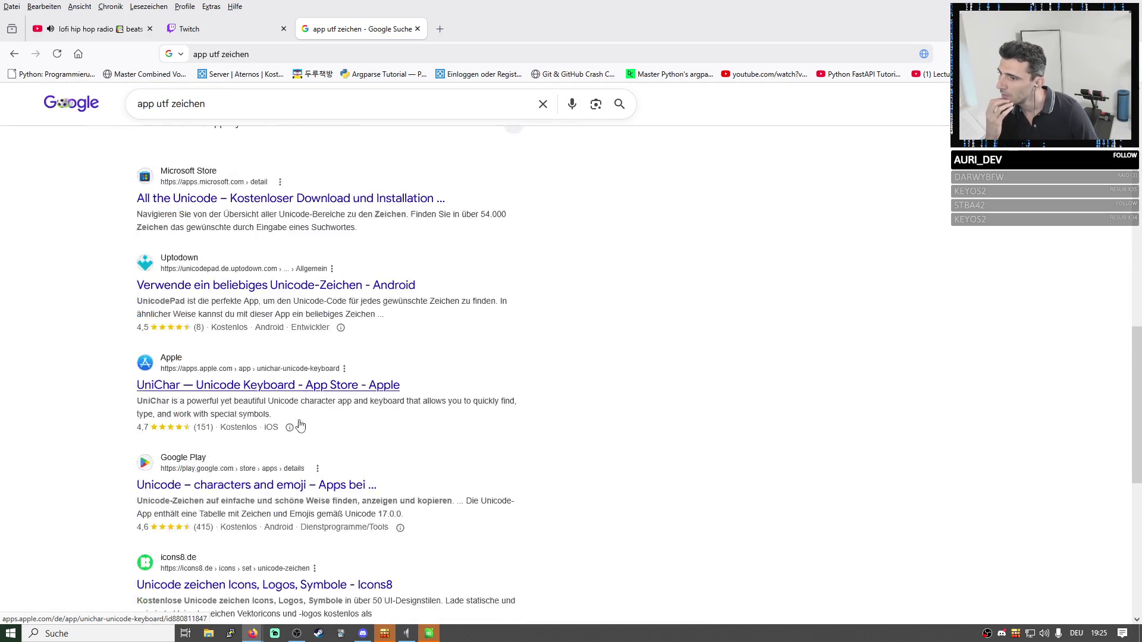
scroll(324, 394, down, 3)
scroll(267, 140, up, 8)
scroll(267, 140, up, 3)
scroll(255, 115, up, 1)
drag(252, 113, 86, 110)
text(welches utf zeichen )
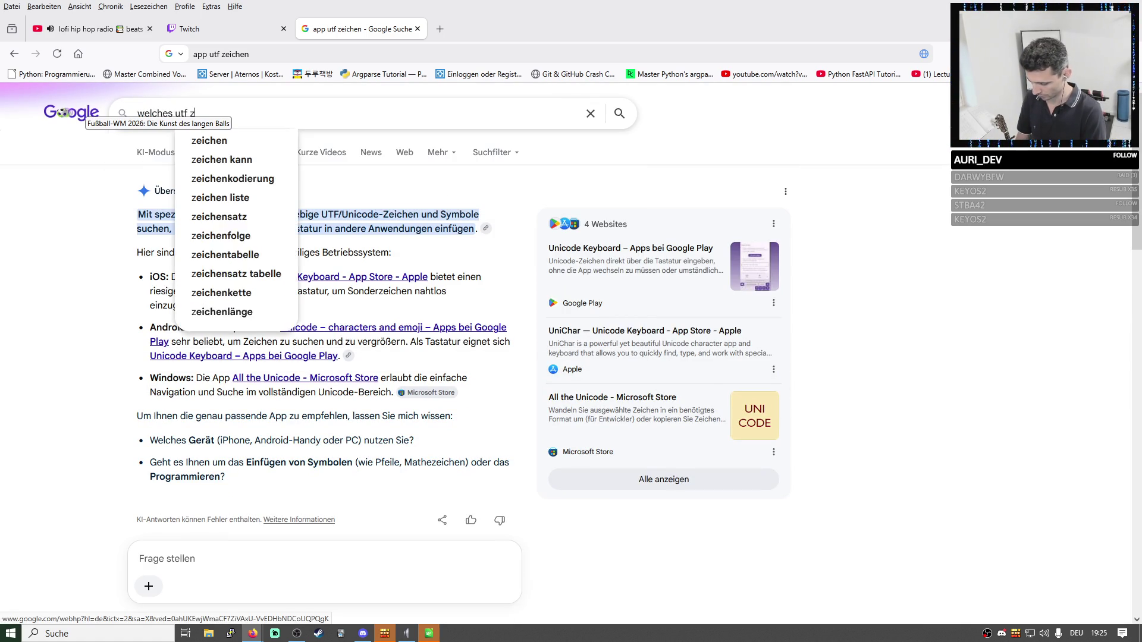
text(zB ★ könnte ich benutzen um in meiner libreoffice anwendun)
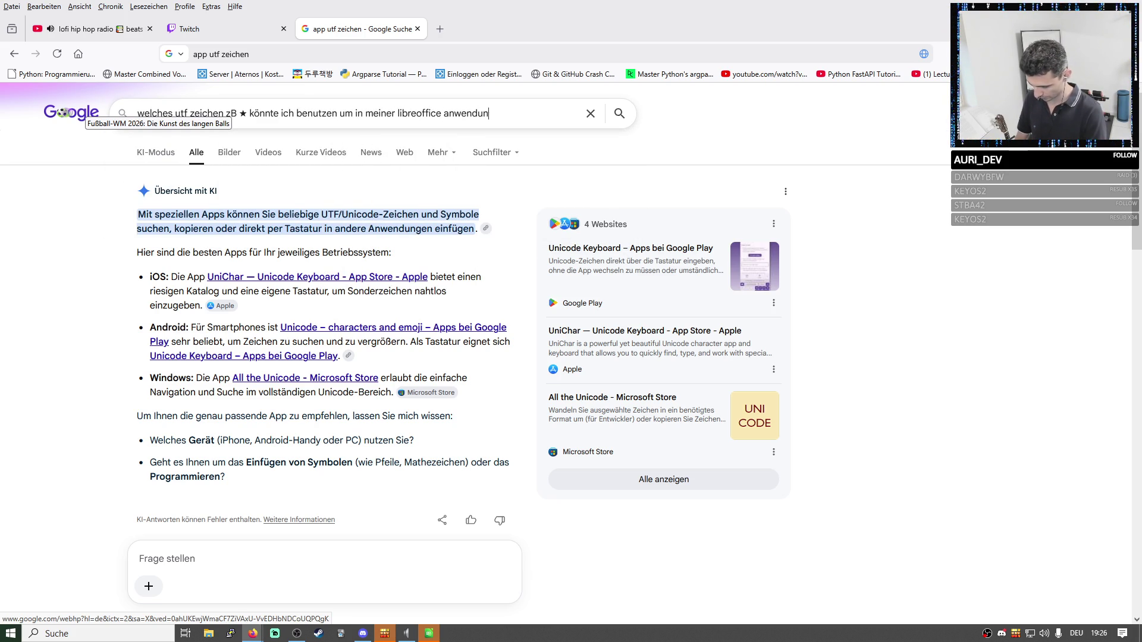
text(g zu kennzeichnen)
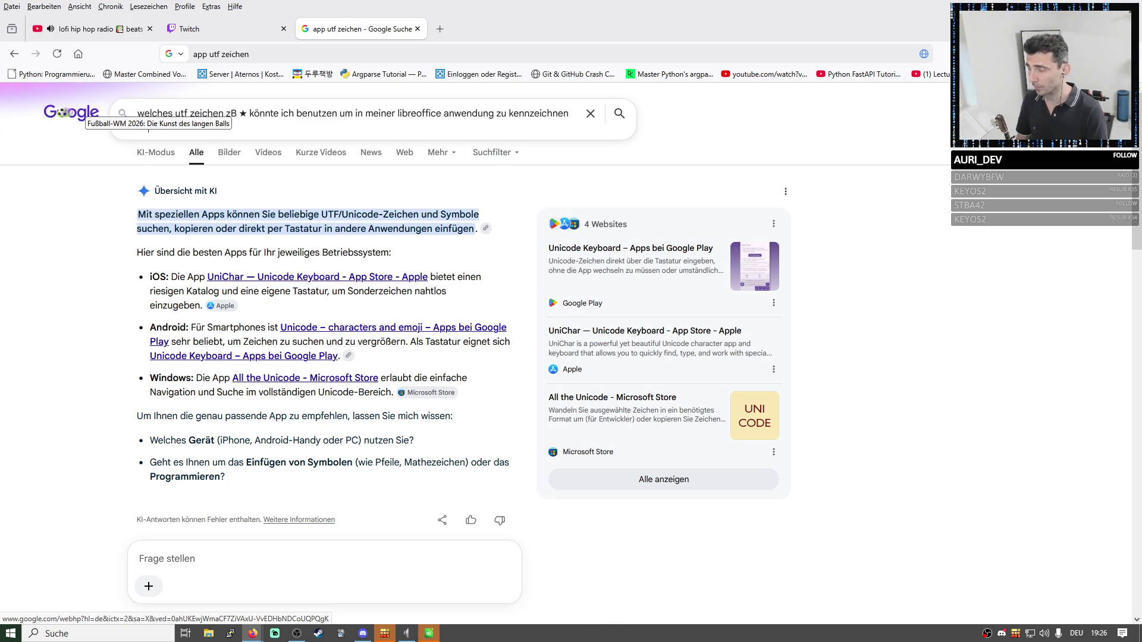
text( im)
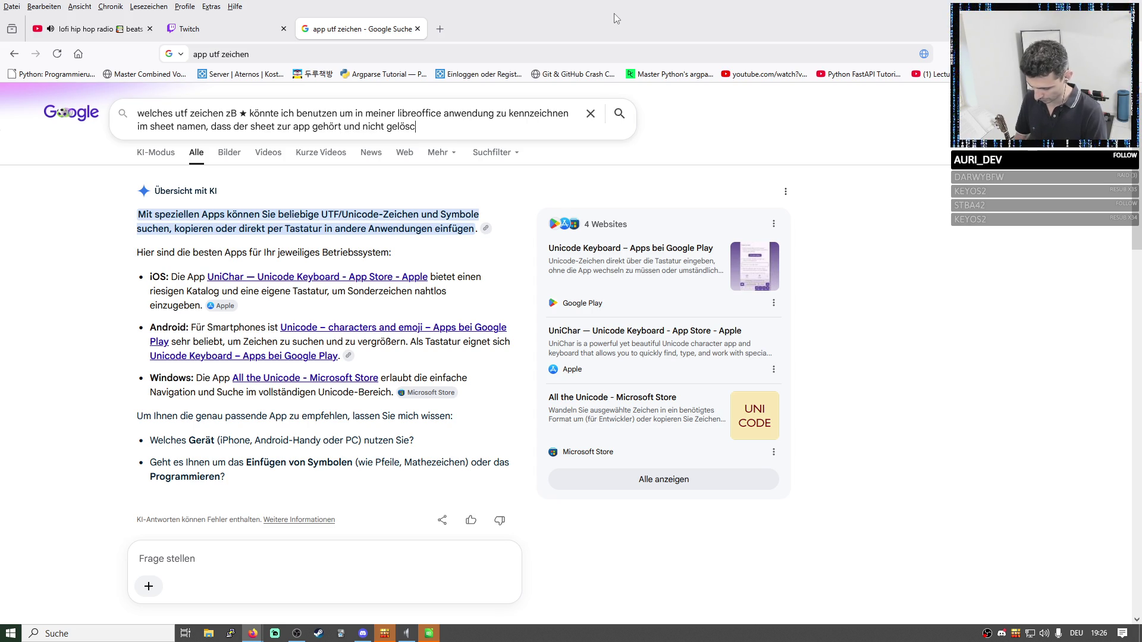
text(rden soll)
Submit the sheet-name symbol question, expand the AI answer and copy the gear symbol (Zahnrad U+2699).
key(Return)
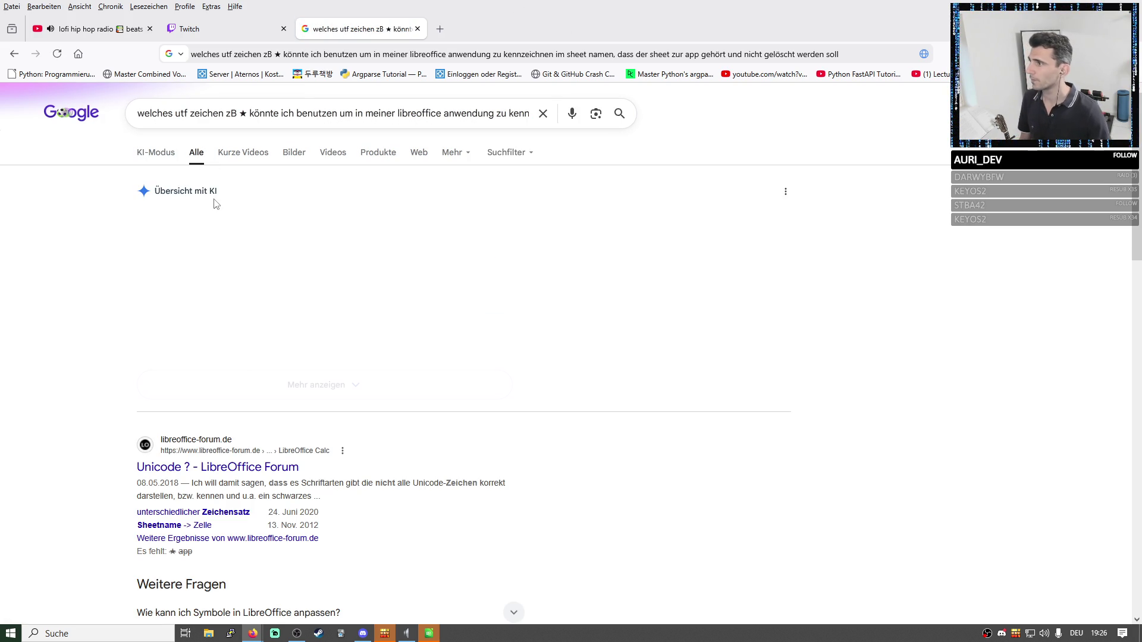
click(296, 384)
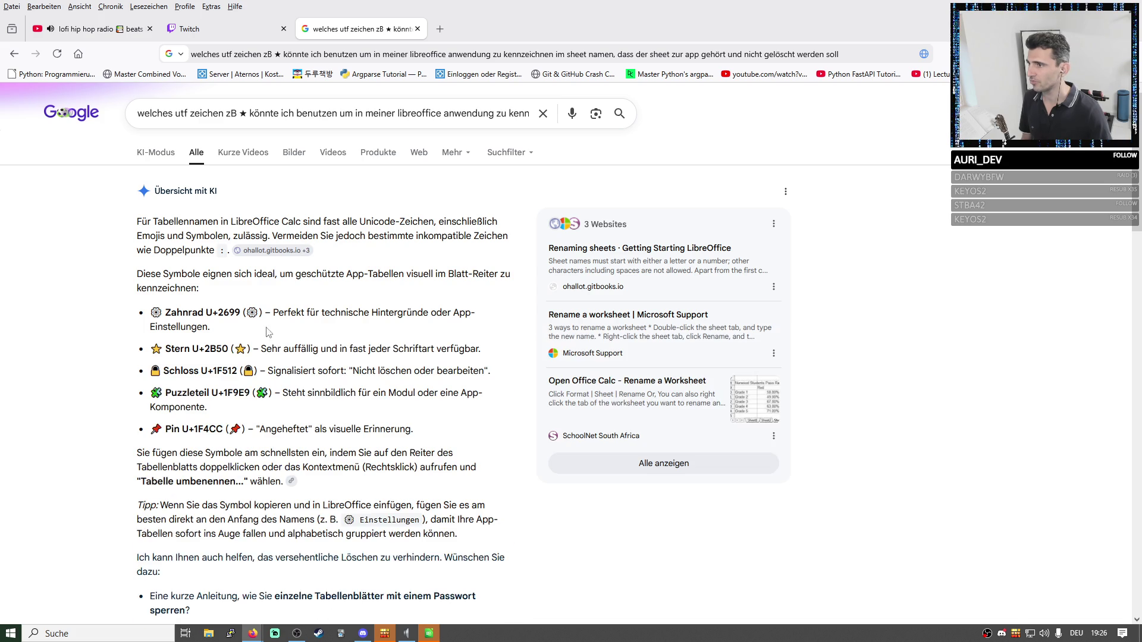
double_click(252, 313)
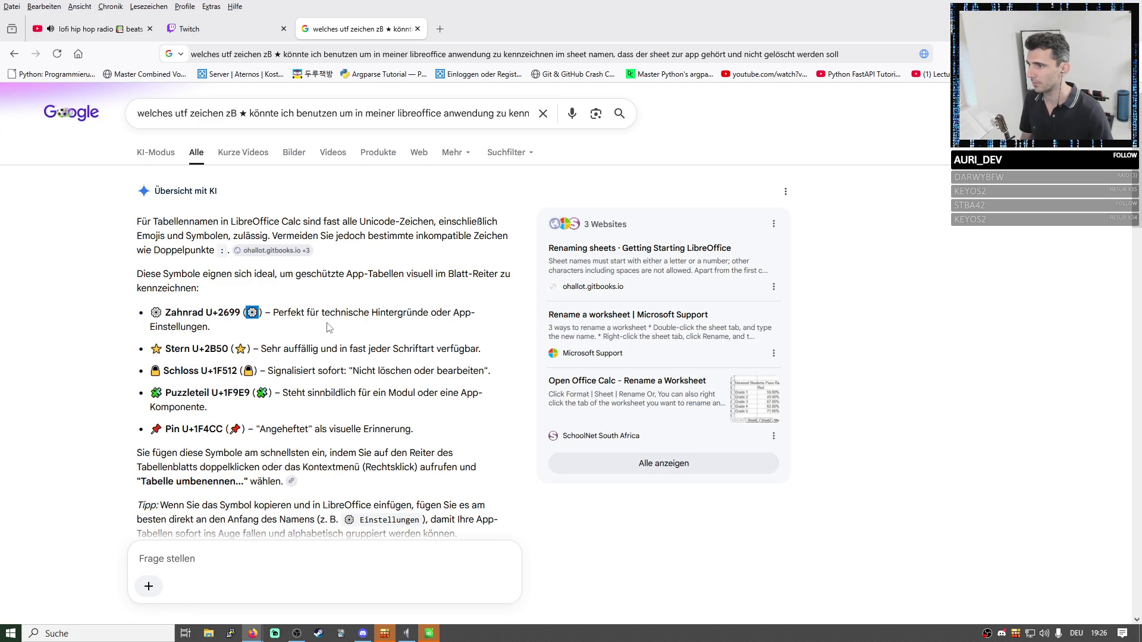
key(alt+Tab)
Rename the Settings sheet with the gear symbol in front.
click(362, 605)
right_click(361, 607)
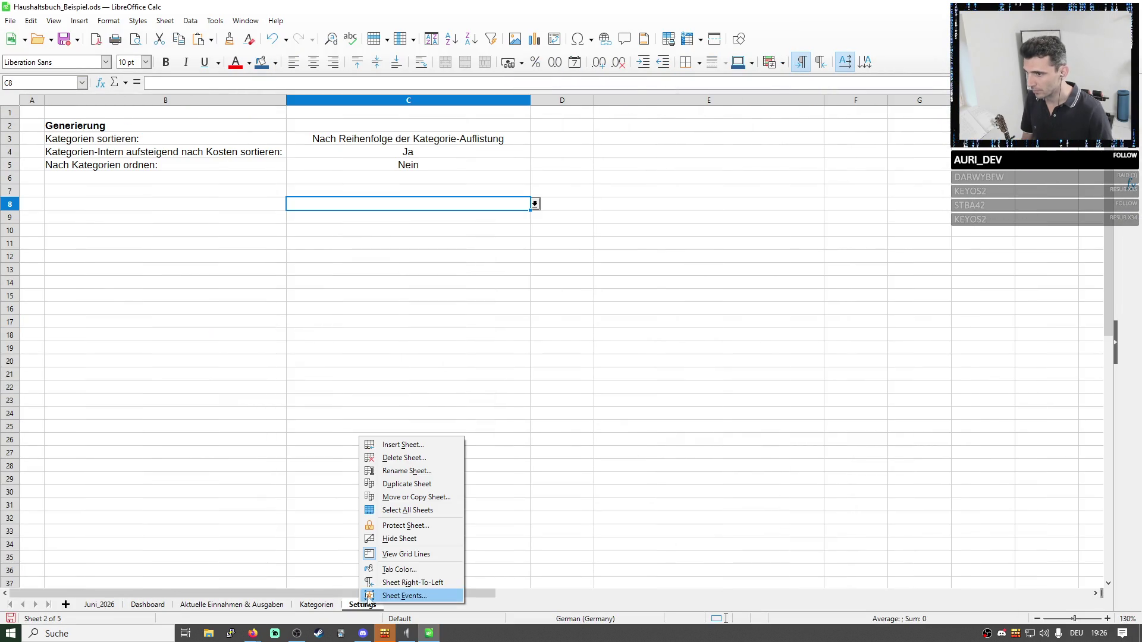
click(403, 471)
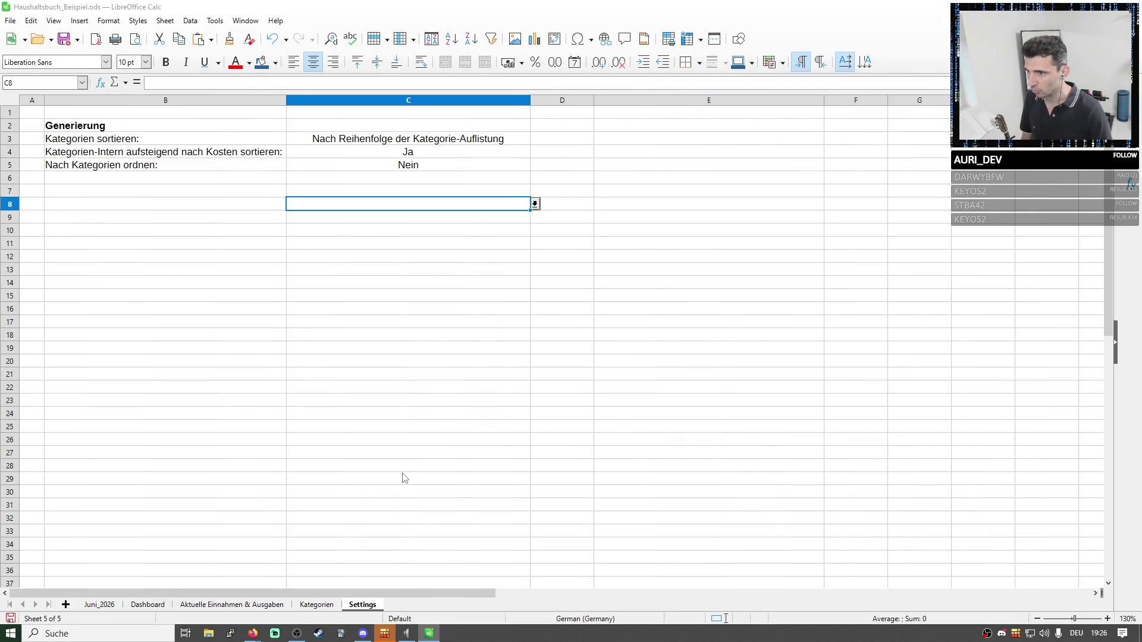
click(496, 315)
text(⚙ Settings)
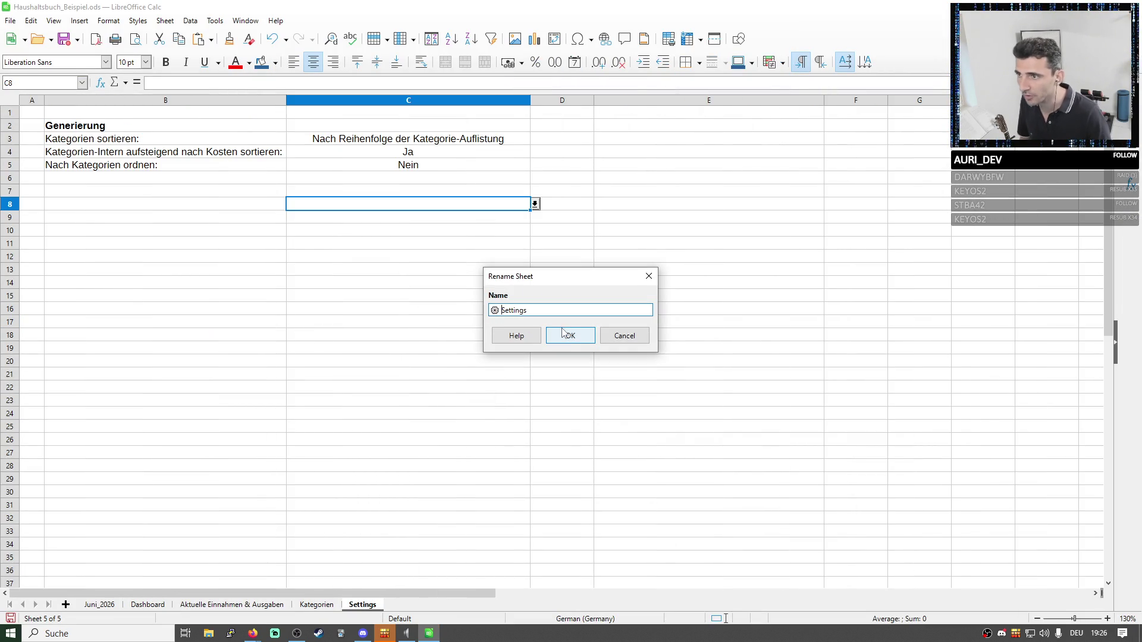
click(570, 335)
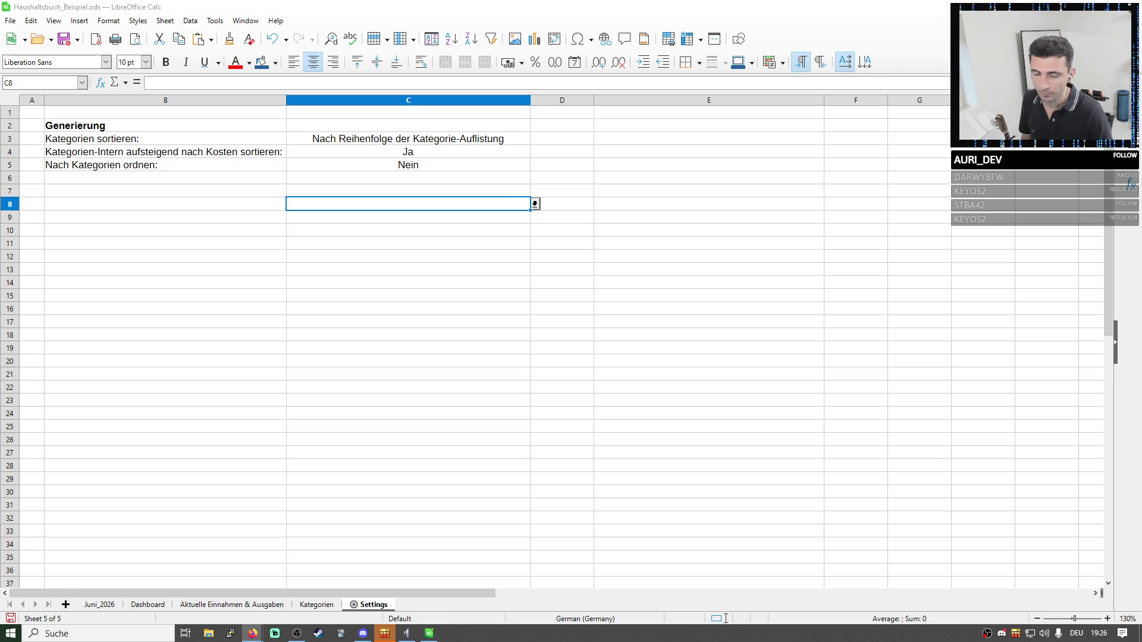
Rename the Kategorien sheet with the gear symbol in front.
click(317, 605)
right_click(317, 605)
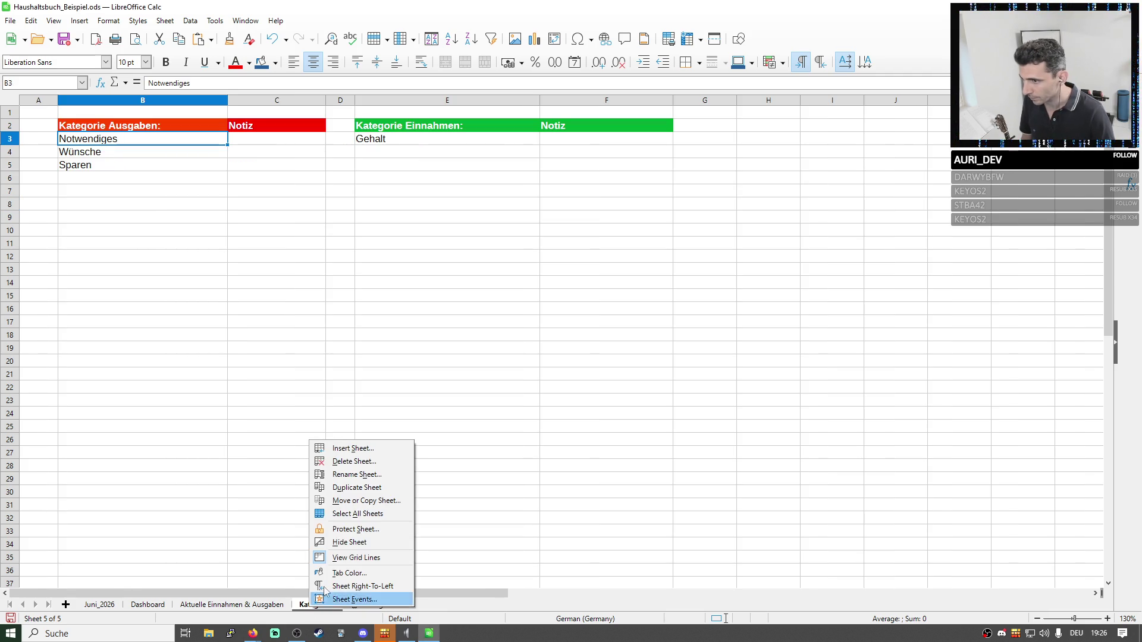
click(351, 475)
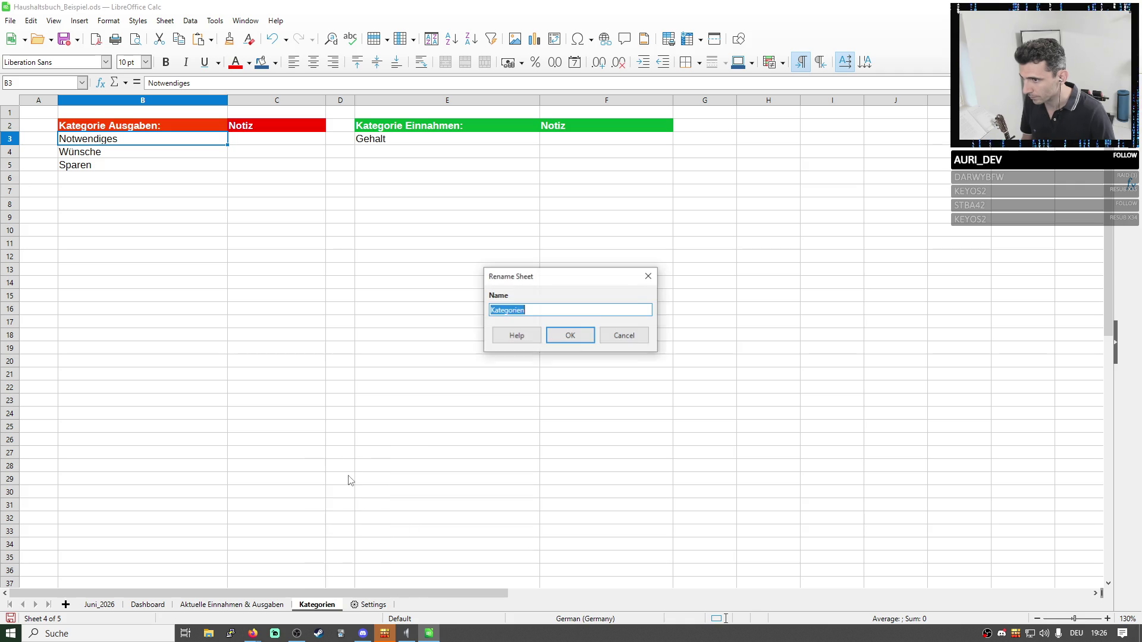
click(490, 313)
click(570, 336)
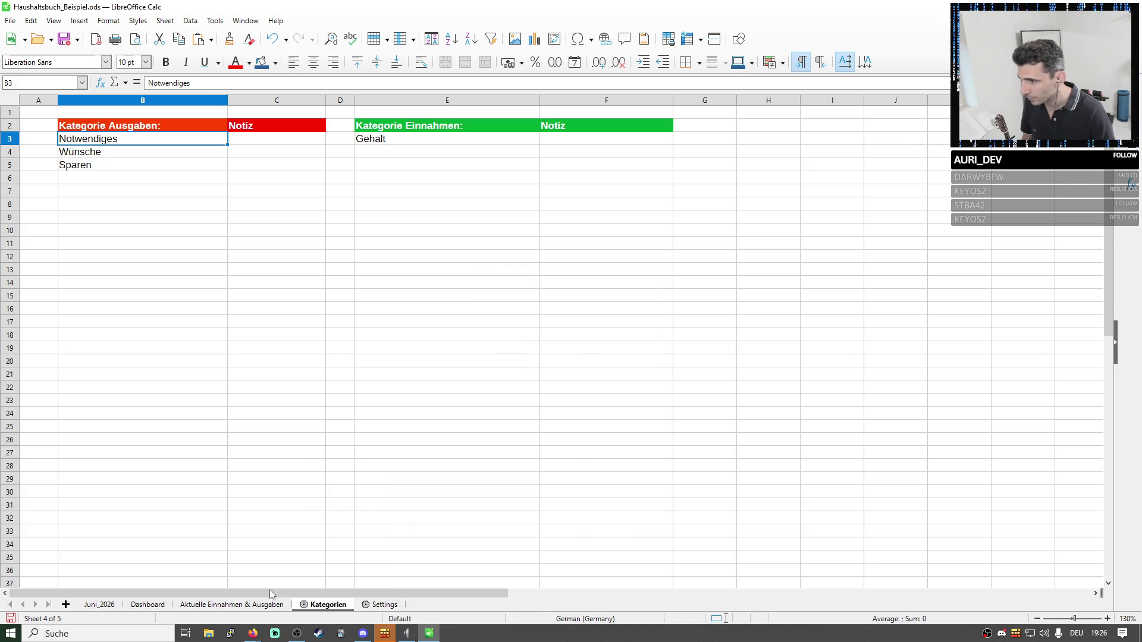
Rename Aktuelle Einnahmen & Ausgaben with the gear prefix and return to the Dashboard.
right_click(231, 606)
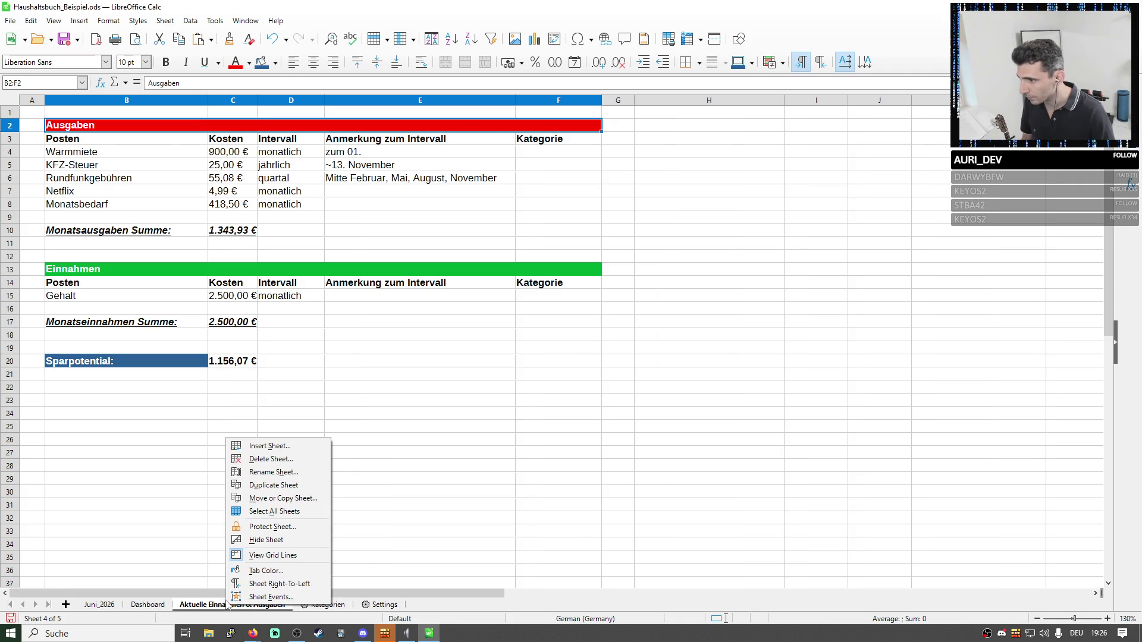
click(273, 472)
click(491, 310)
key(ctrl+v)
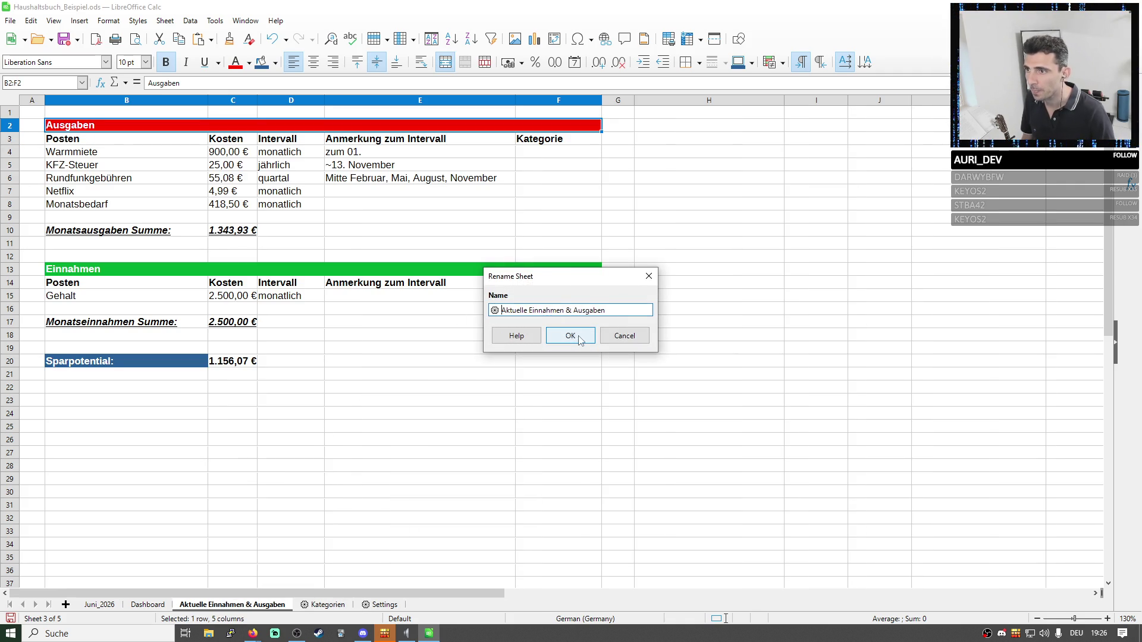
click(573, 337)
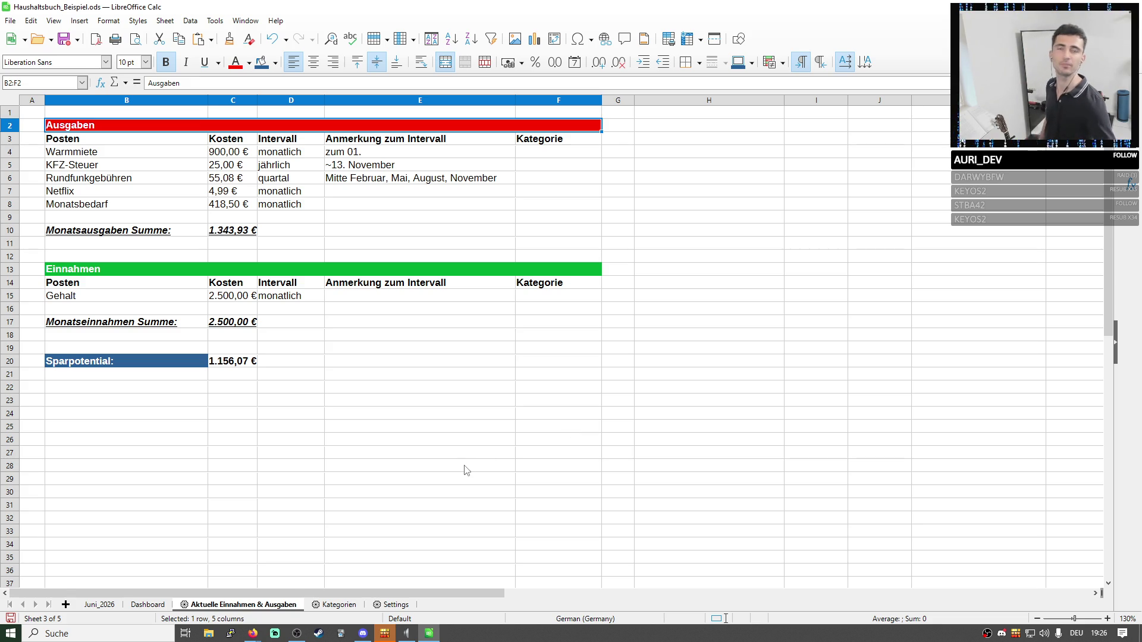
click(395, 605)
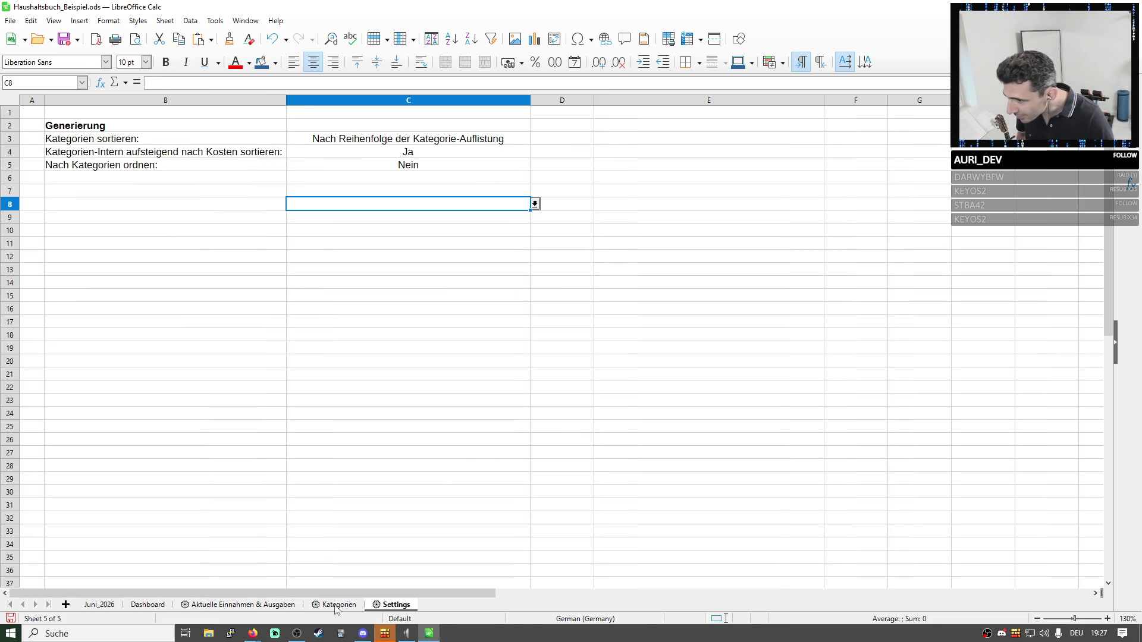
click(230, 606)
Rename the Dashboard sheet with the gear symbol in front.
right_click(147, 605)
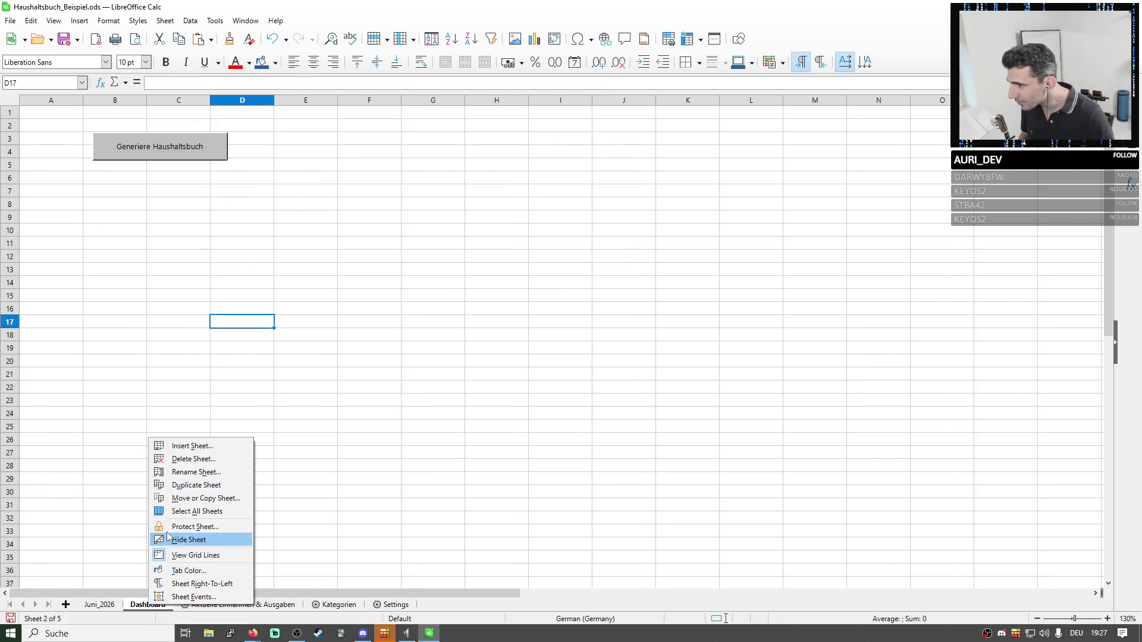
click(187, 472)
key(Home)
key(ctrl+v)
click(564, 339)
click(500, 390)
Check the gear-prefixed names across all sheet tabs.
click(98, 605)
click(159, 604)
click(255, 605)
click(350, 605)
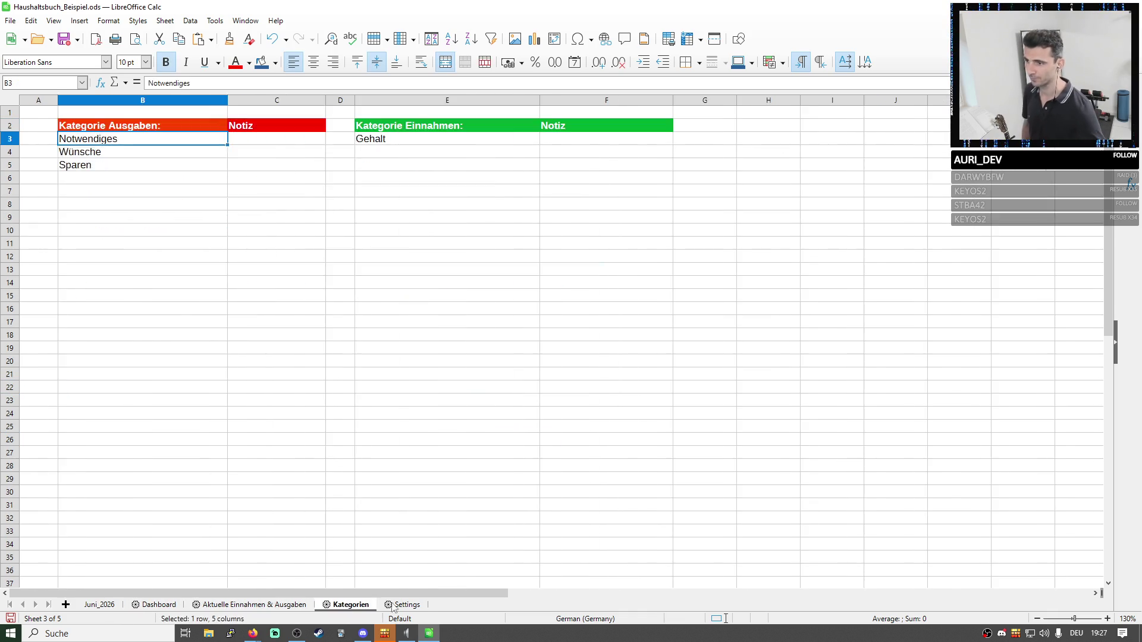
click(407, 605)
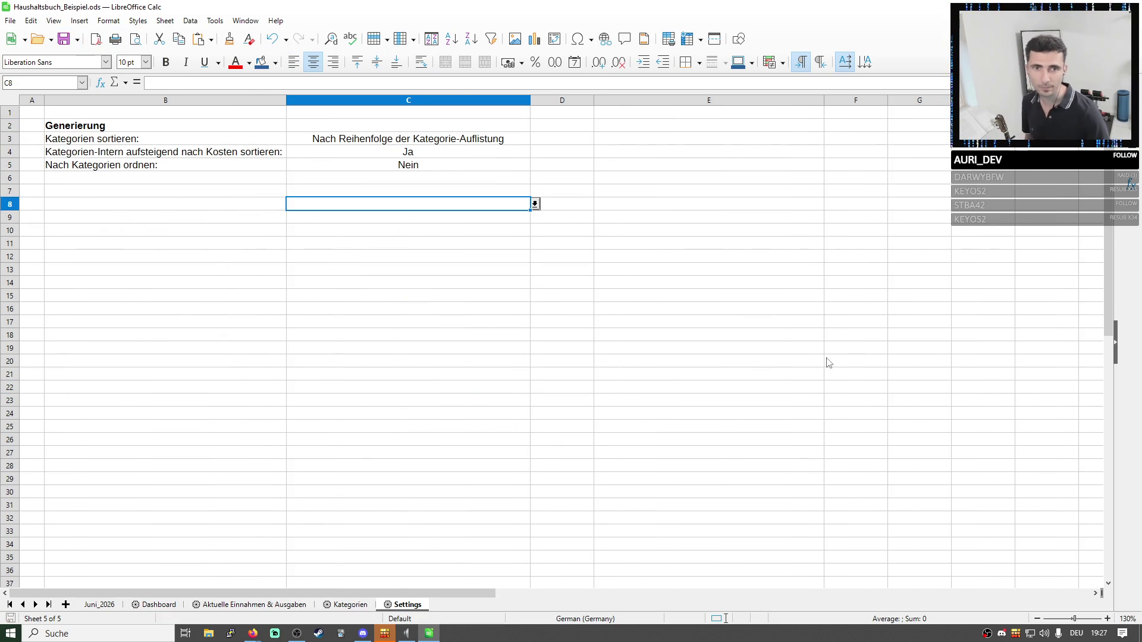
key(alt+Tab)
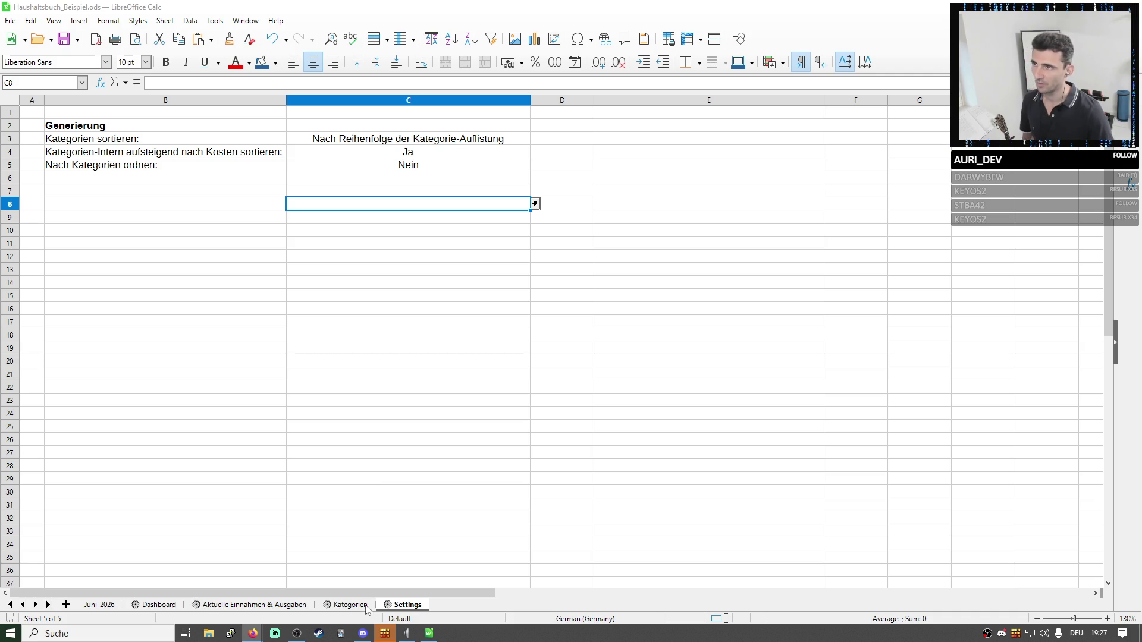
Go to Aktuelle Einnahmen & Ausgaben and select both budget tables.
click(161, 605)
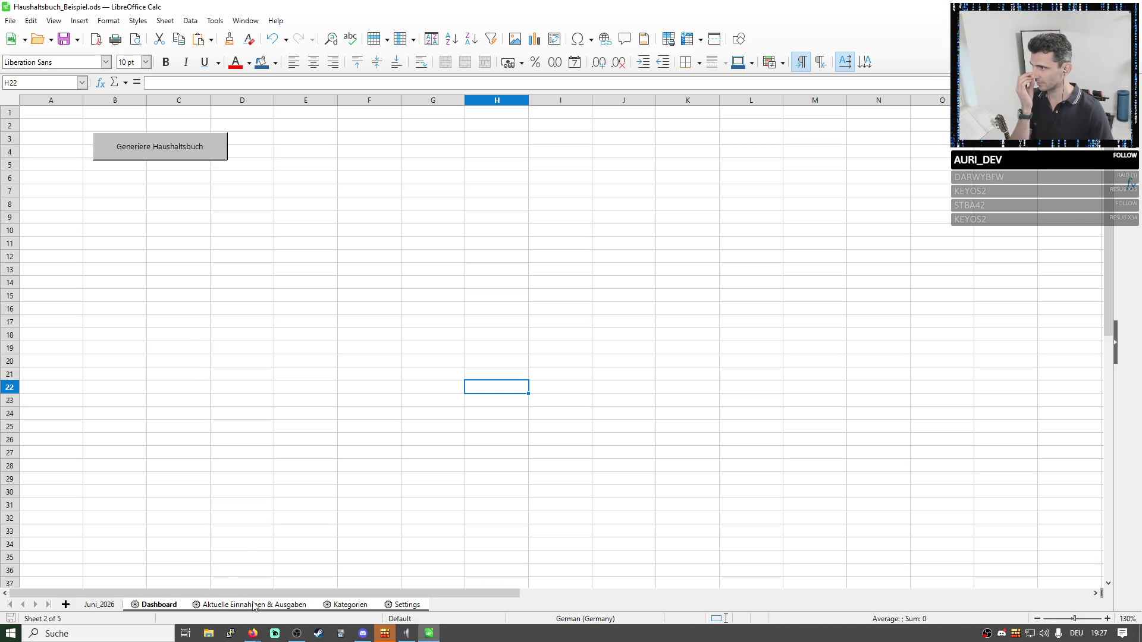
click(286, 494)
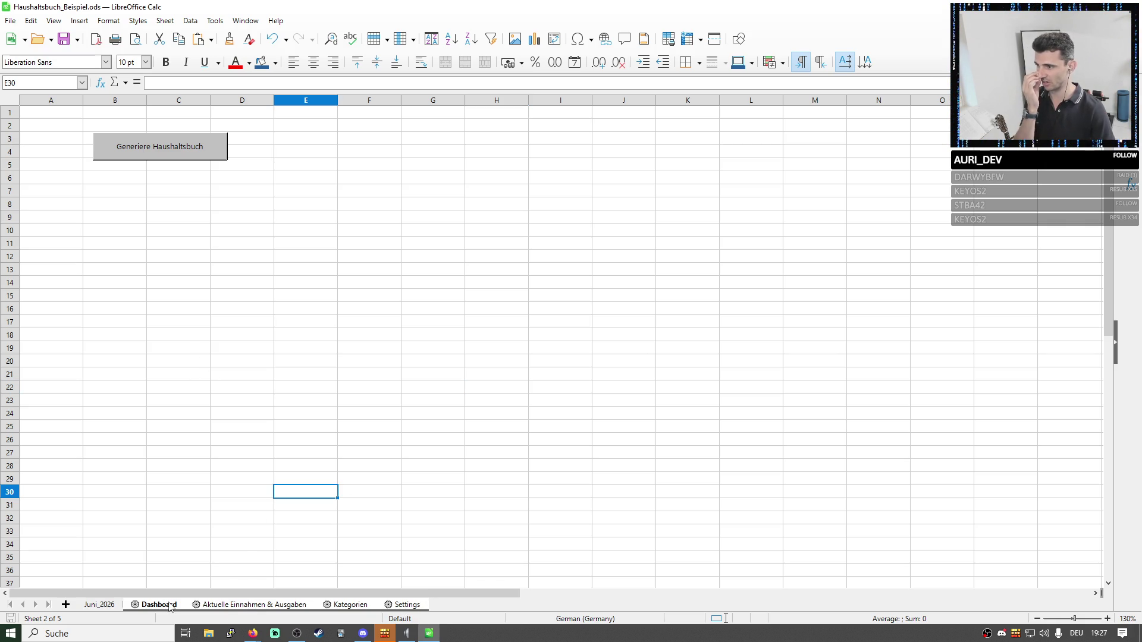
click(236, 605)
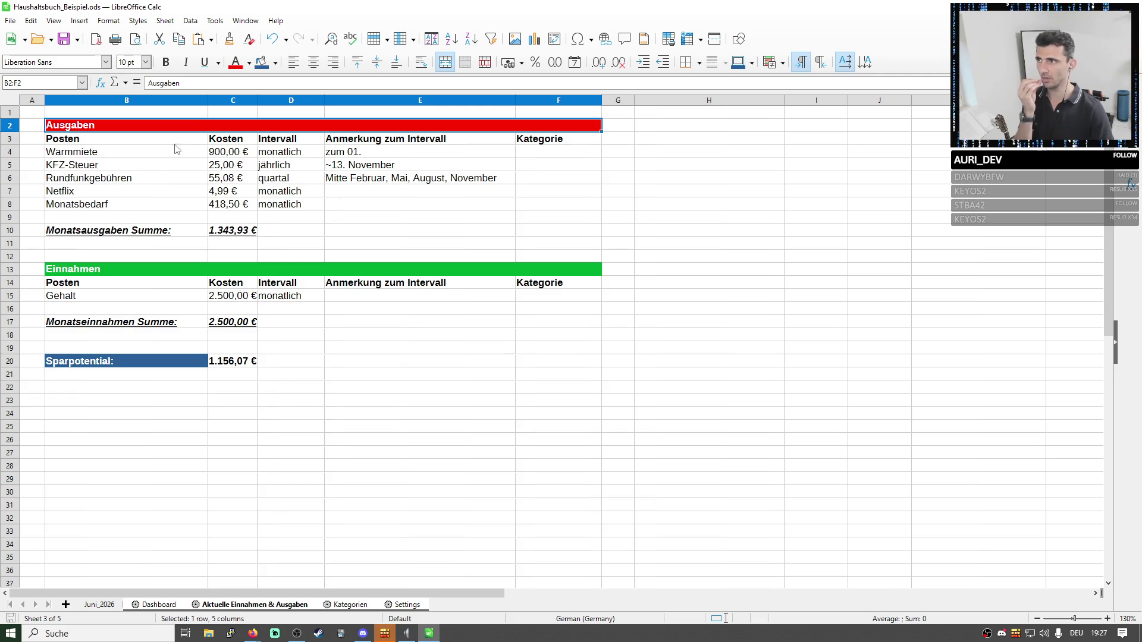
drag(179, 132, 350, 313)
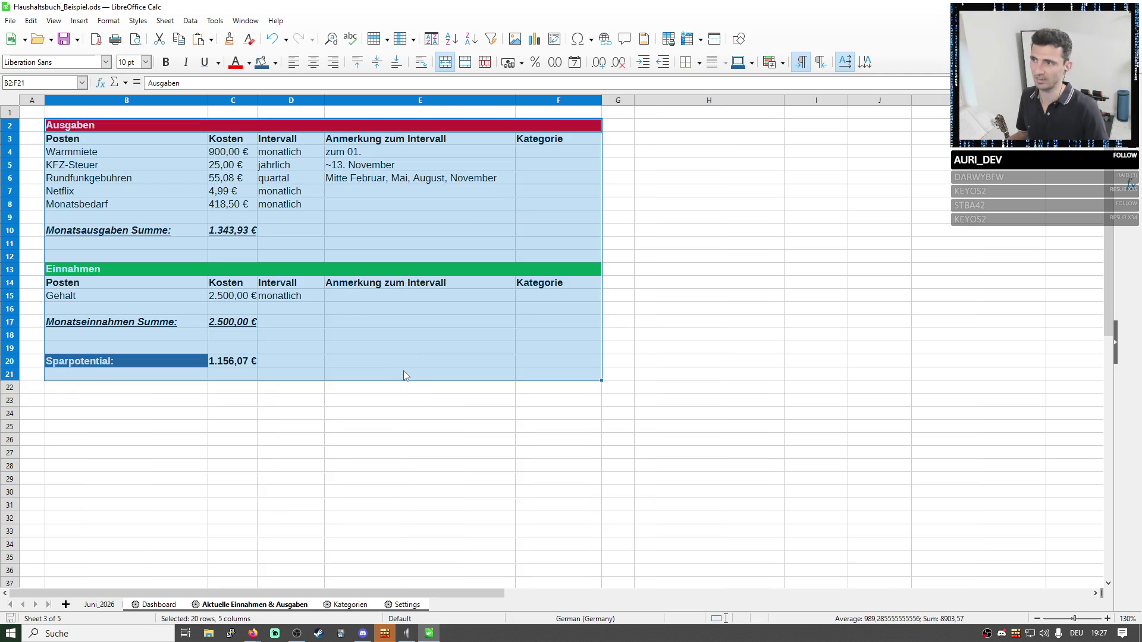
Move the Einnahmen table B13:F17 beside the Ausgaben table at H2.
click(450, 430)
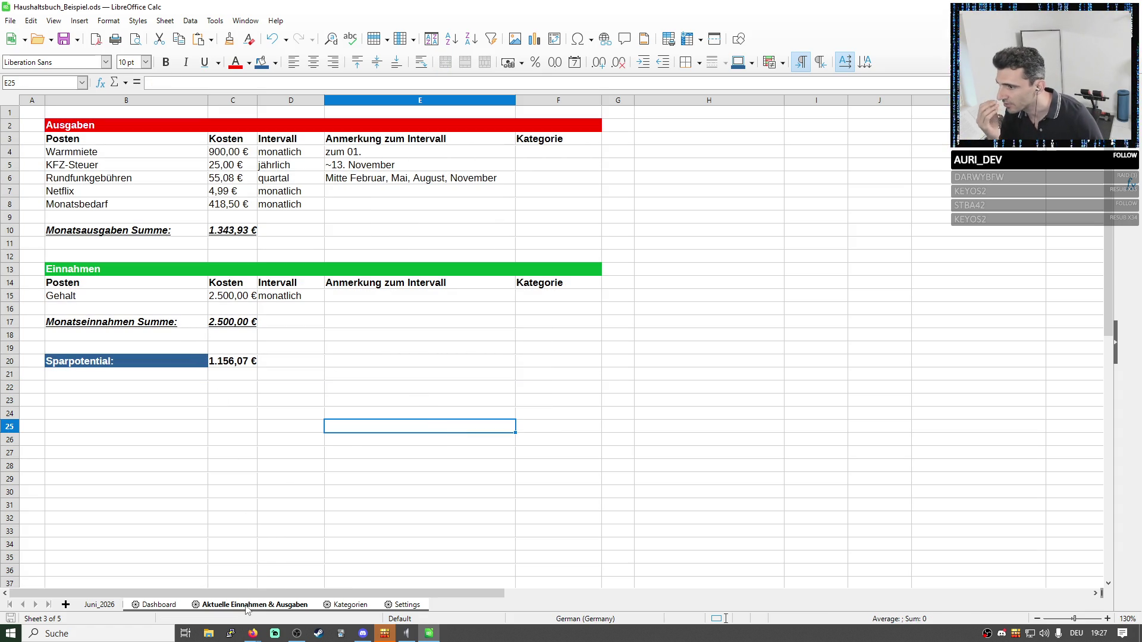
right_click(248, 607)
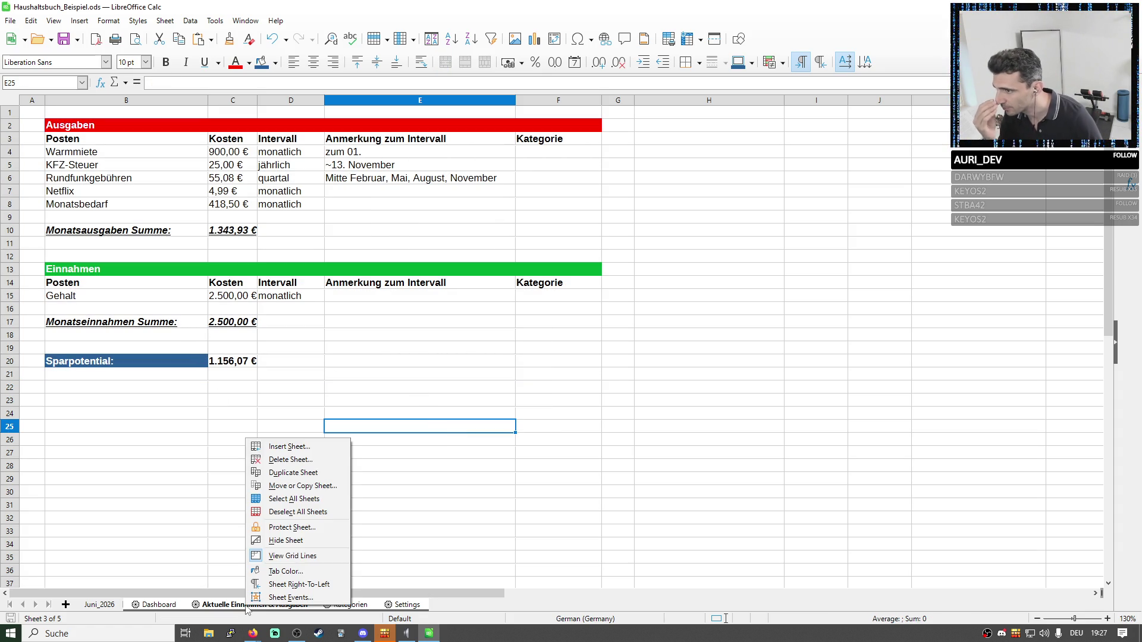
click(216, 568)
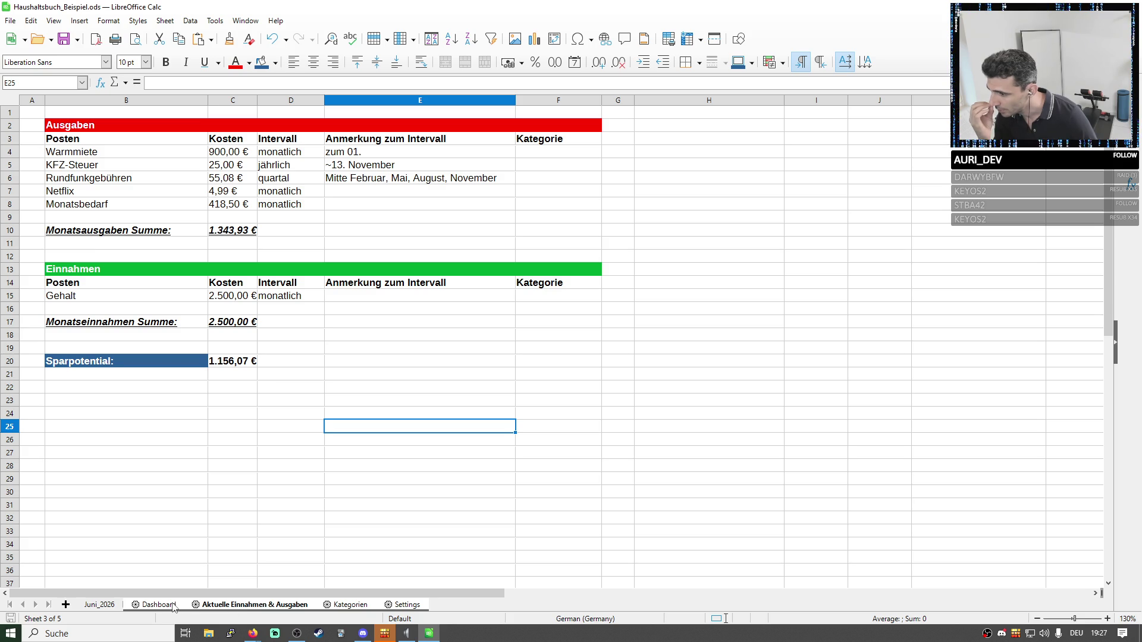
click(270, 413)
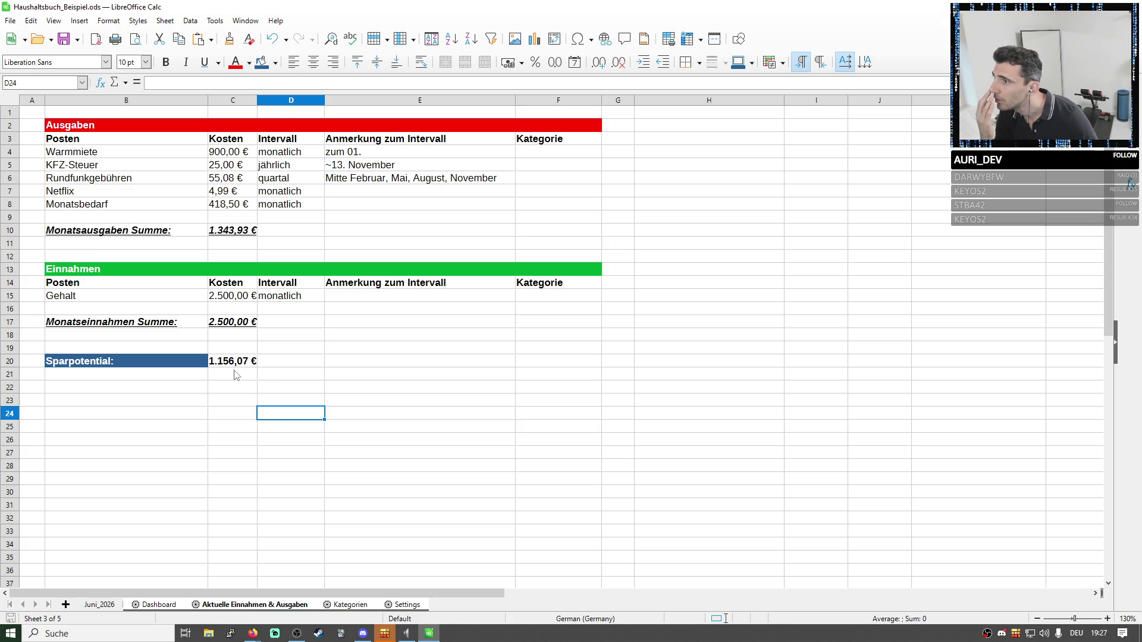
drag(122, 274, 553, 323)
key(ctrl+x)
key(ctrl+v)
click(678, 282)
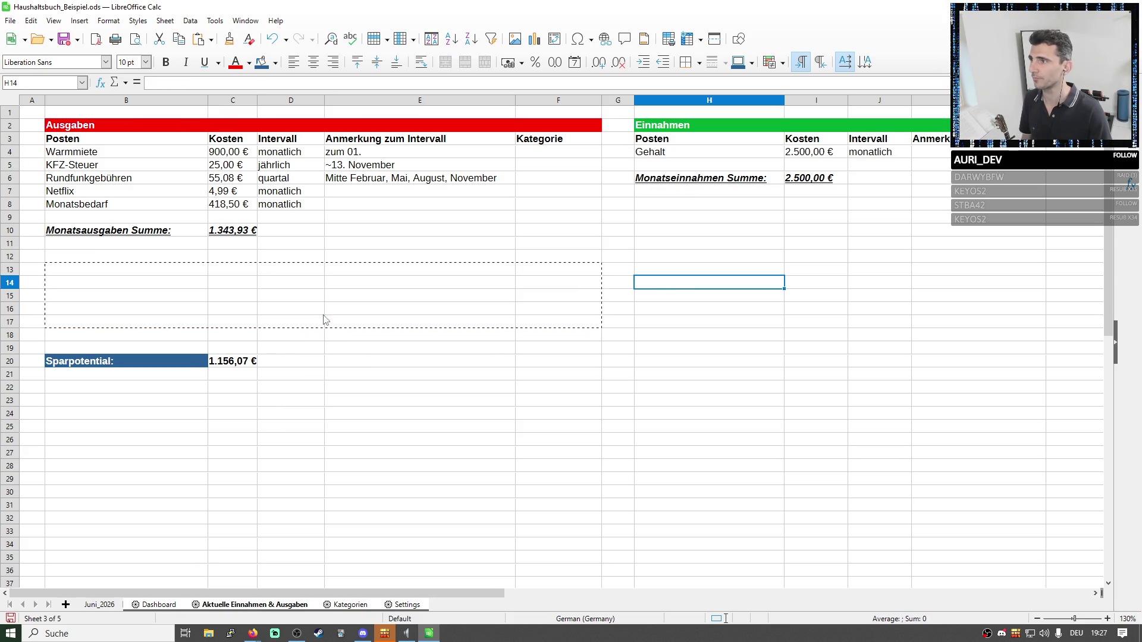
click(308, 309)
Remove the Sparpotential row B20:C20 and move the Dashboard's Generiere Haushaltsbuch button to column E.
drag(117, 362, 219, 366)
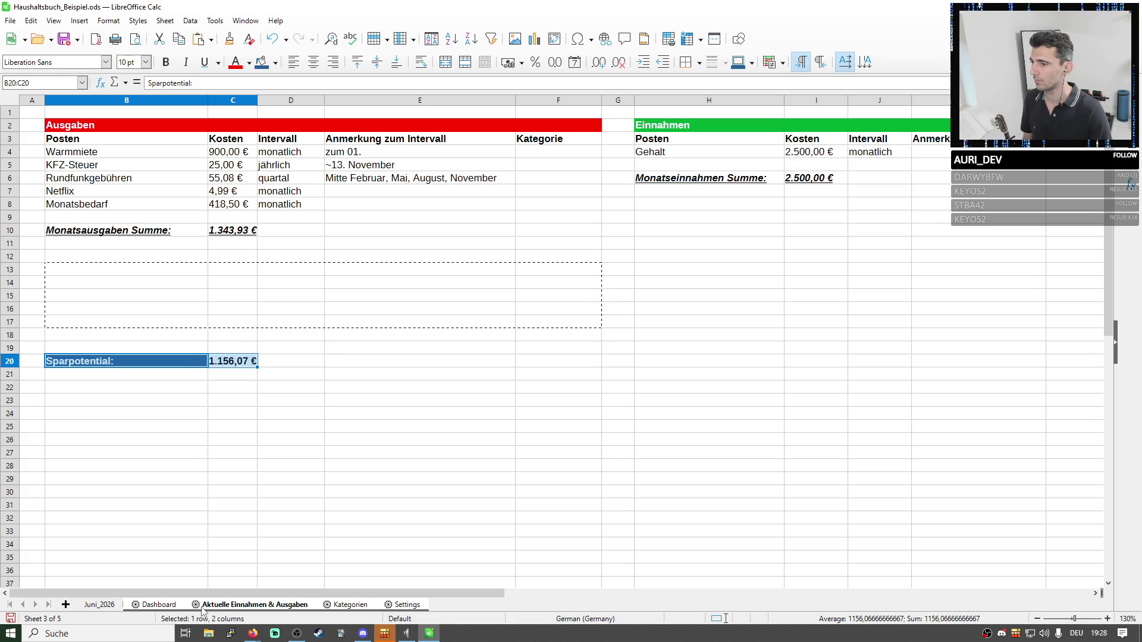
key(Delete)
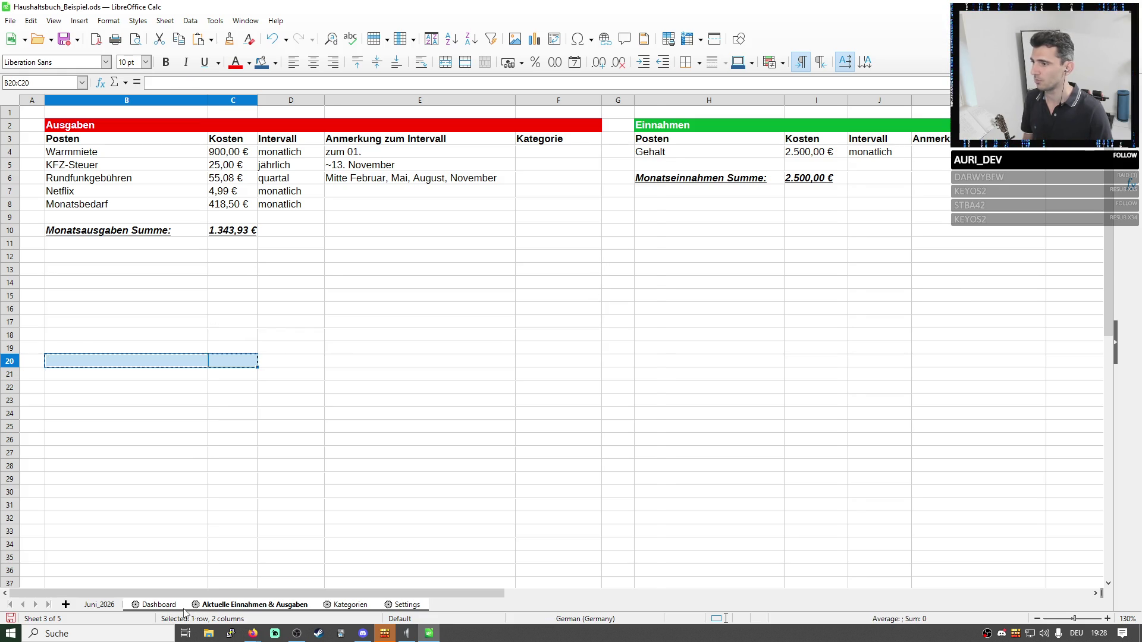
click(161, 605)
click(112, 148)
drag(142, 145, 359, 162)
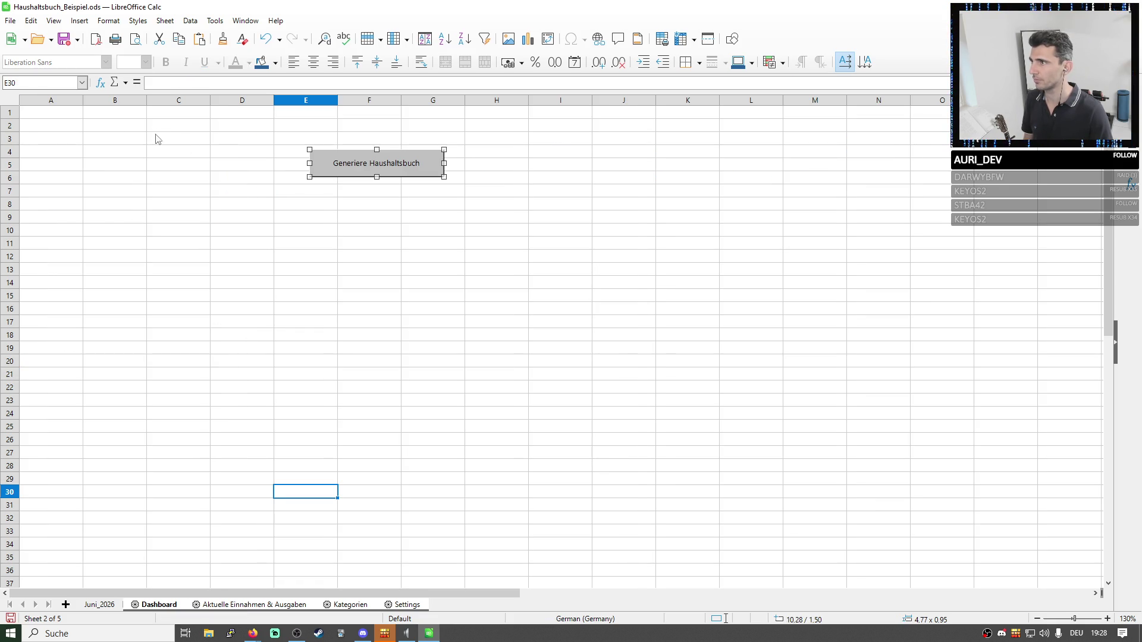
Enter 'Summe der Monats-Ausgaben' in Dashboard B2 and widen column B to fit.
click(131, 130)
text(Aktuel)
key(BackSpace)
key(BackSpace)
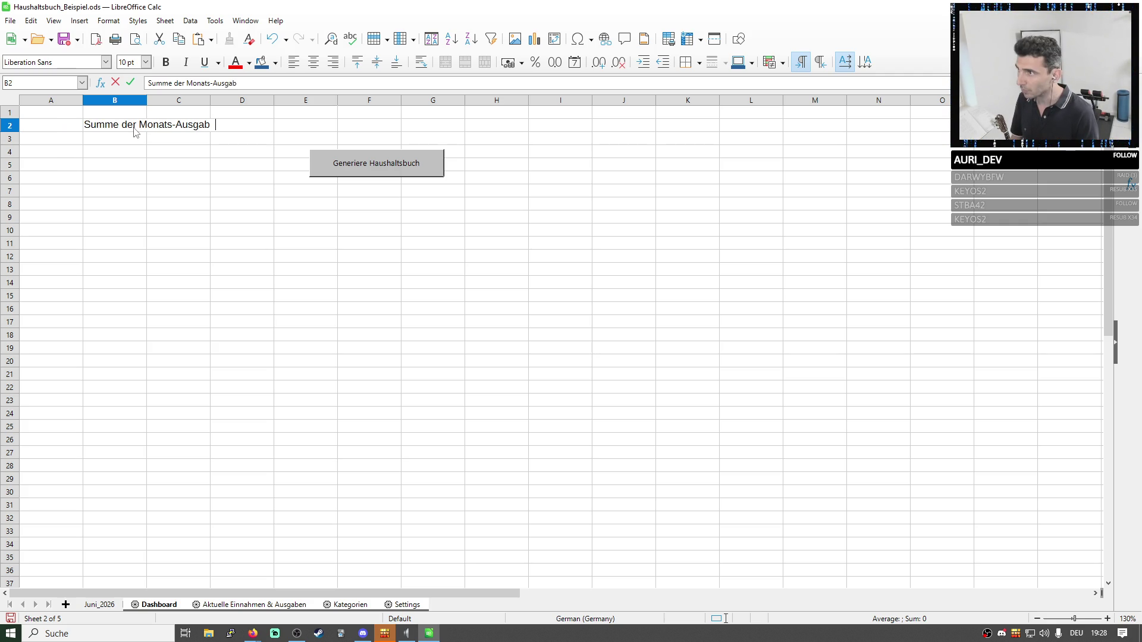
text(:)
key(Return)
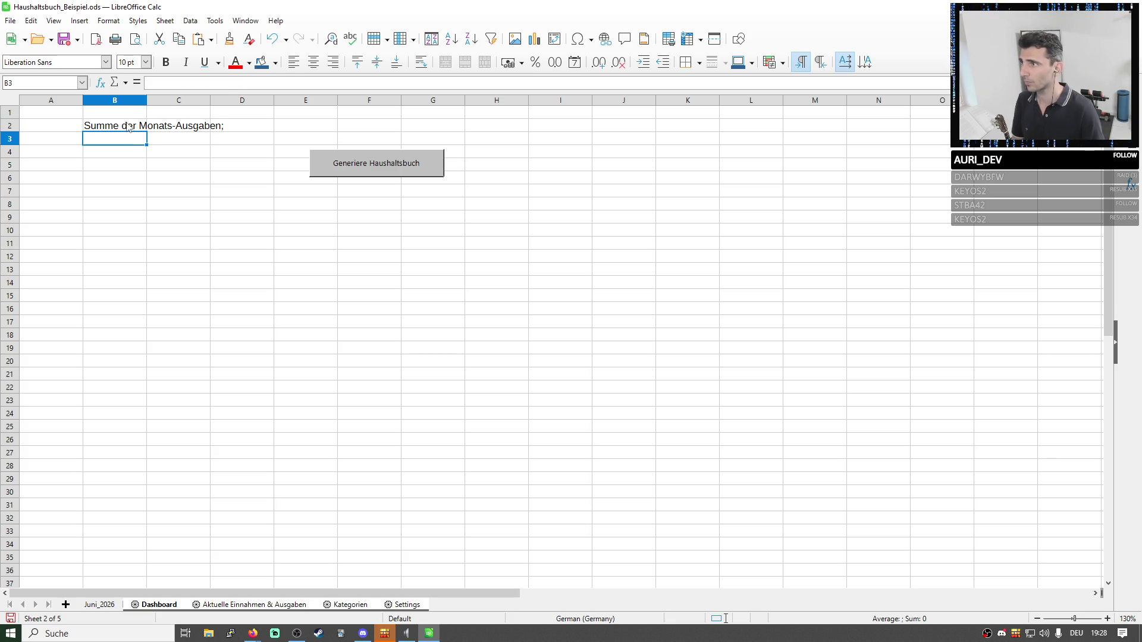
click(129, 127)
click(273, 83)
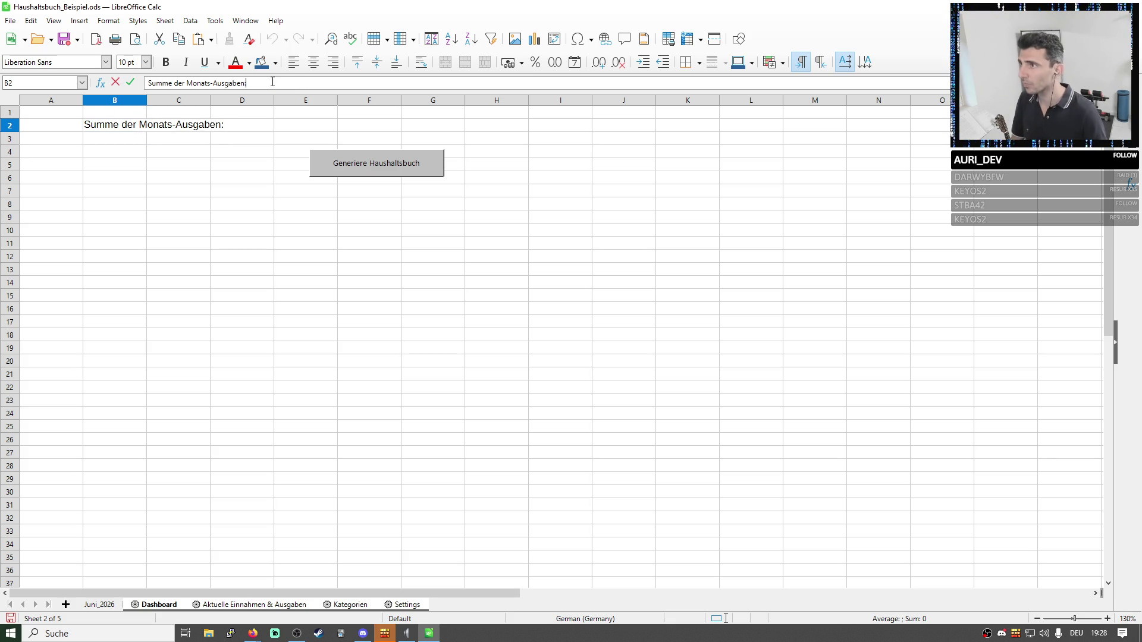
click(143, 101)
drag(147, 101, 252, 100)
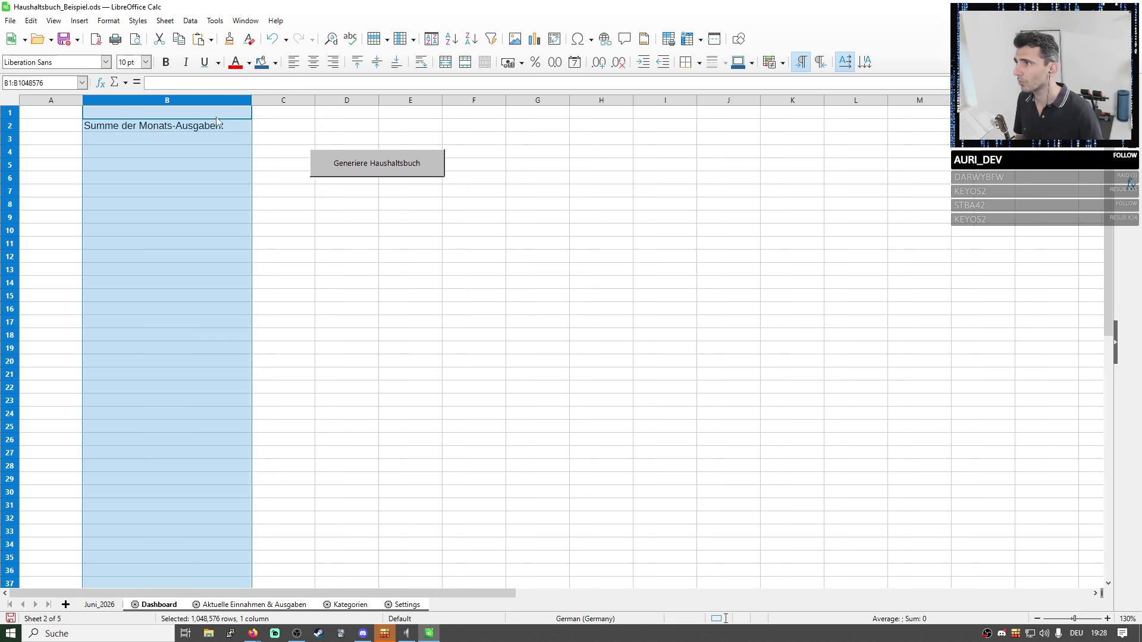
Copy the label into B3 and change it to 'Summe der Monats-Einnahmen'.
click(178, 125)
key(ctrl+c)
key(ctrl+v)
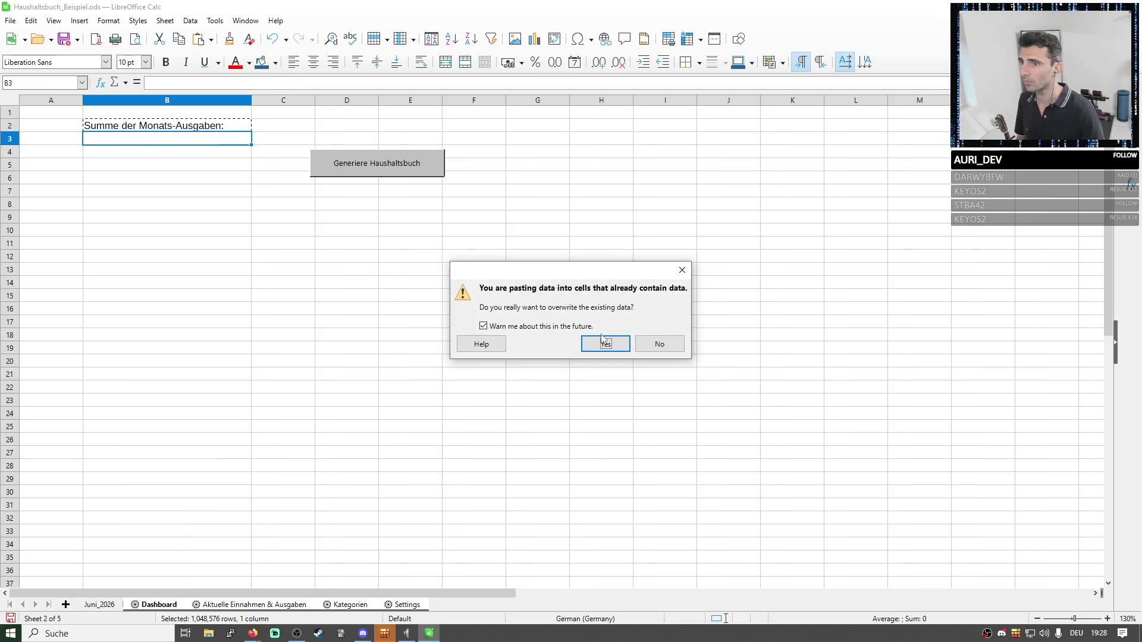
click(605, 343)
double_click(183, 138)
text(En:)
key(Return)
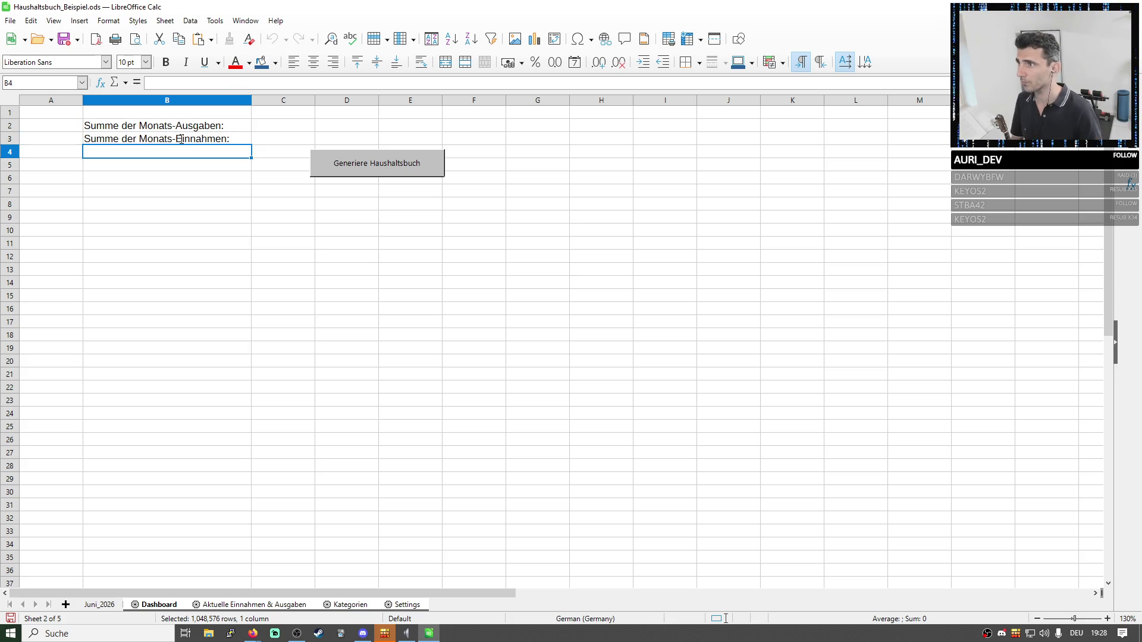
Move the Generiere Haushaltsbuch button down to rows 12–13 and start the Sparpotential formula in C4 from C3.
click(417, 168)
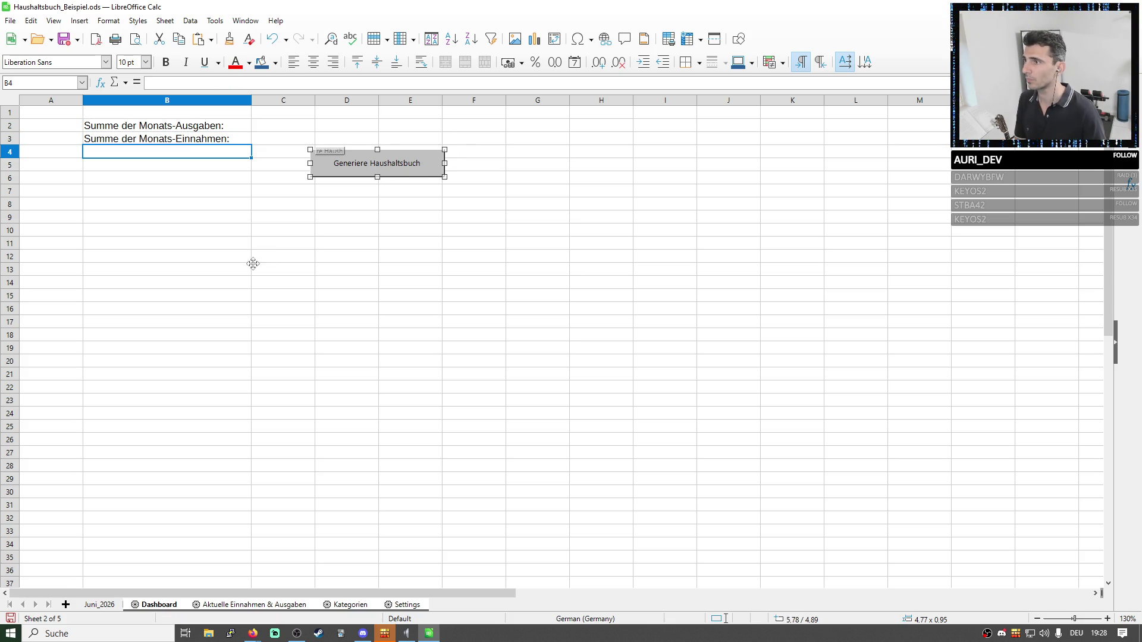
drag(385, 163, 254, 263)
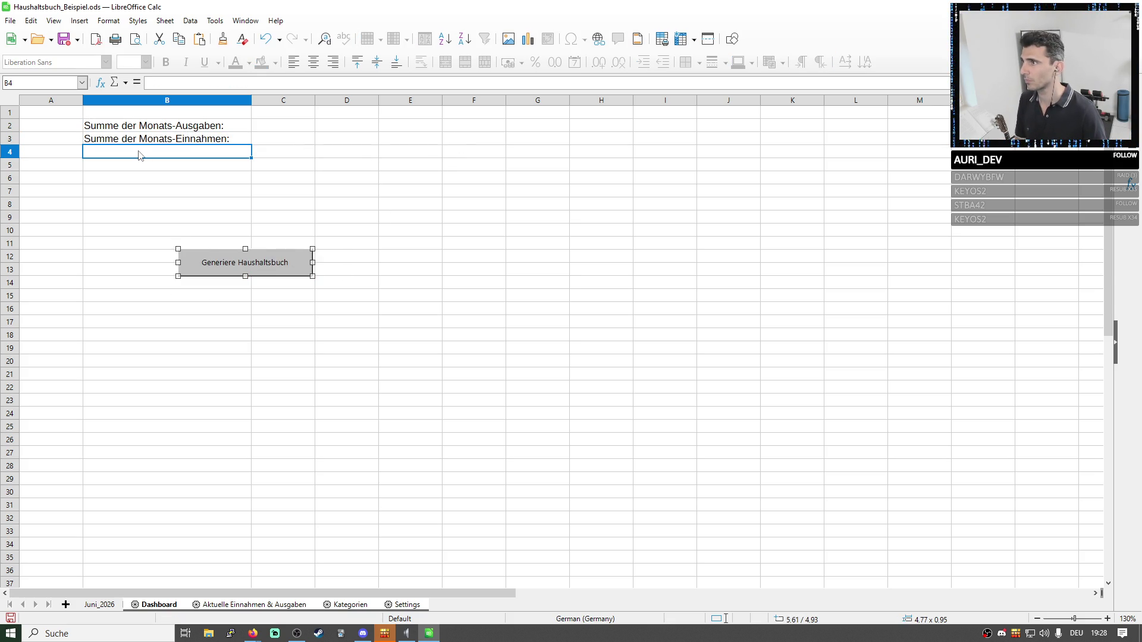
text(Spar)
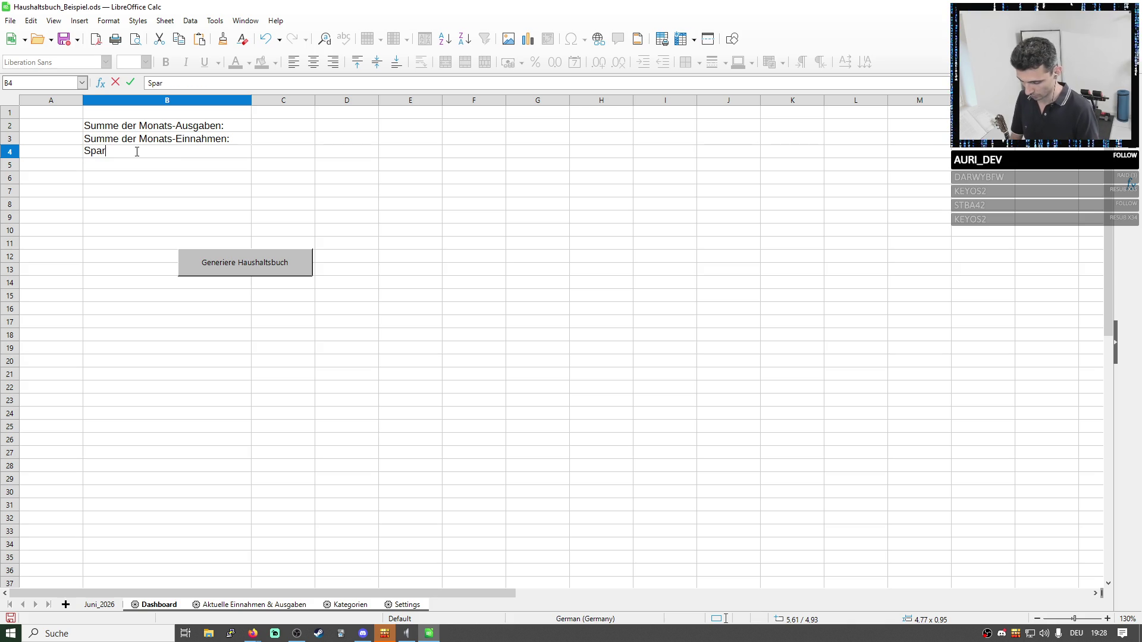
text(potential:)
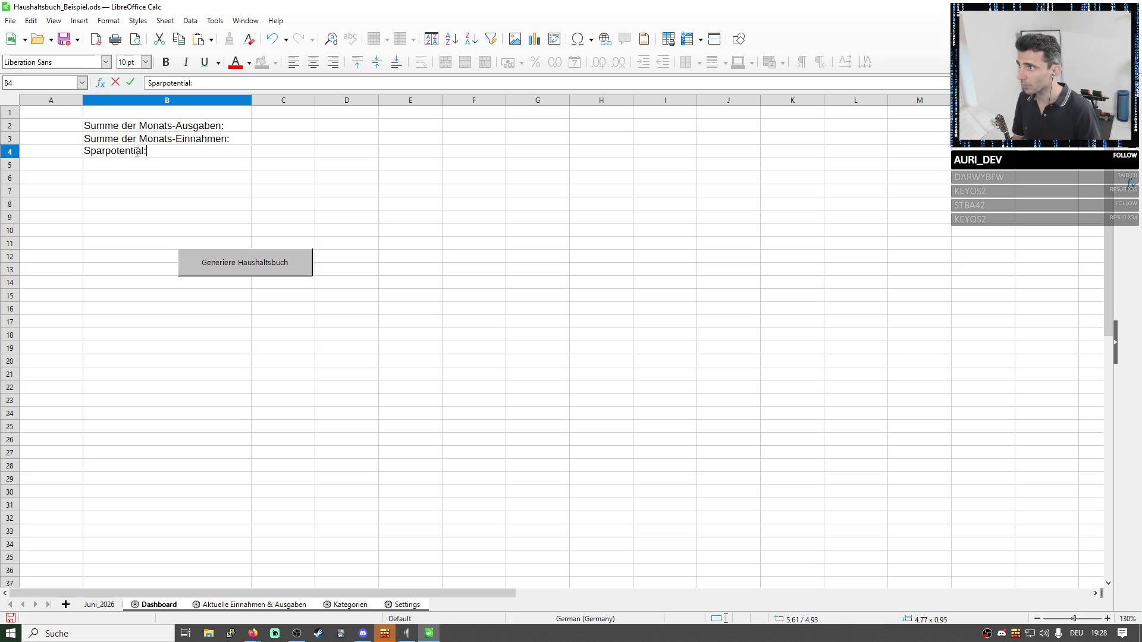
click(267, 152)
text(=)
click(277, 140)
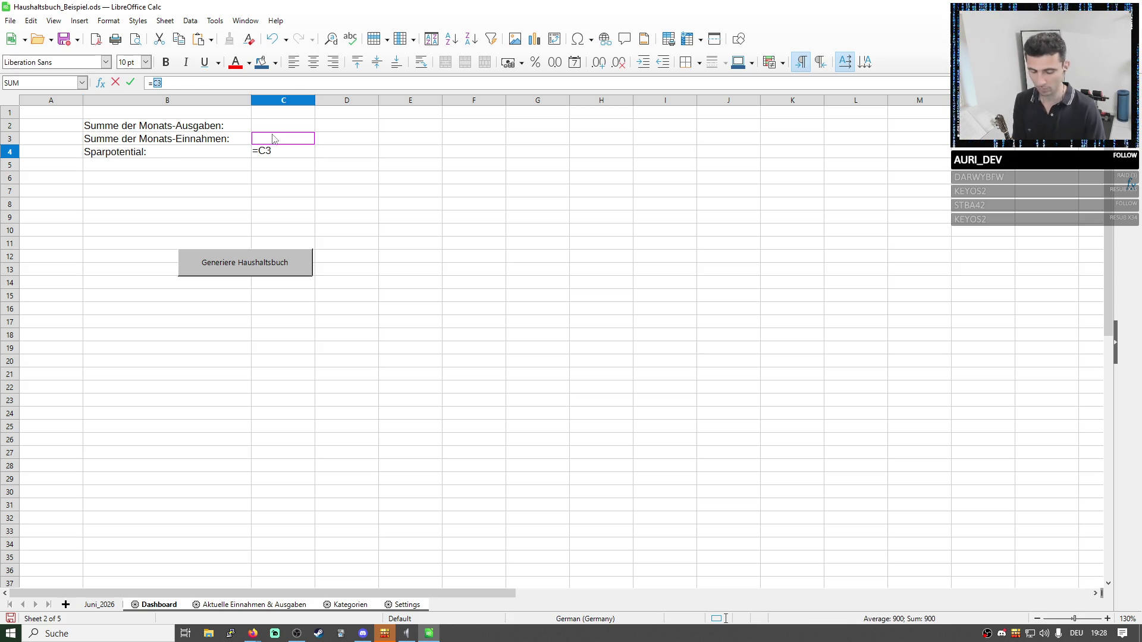
Start an expense-total formula in Dashboard C2, then abandon it unfinished.
key(Return)
click(270, 130)
click(232, 83)
text(=)
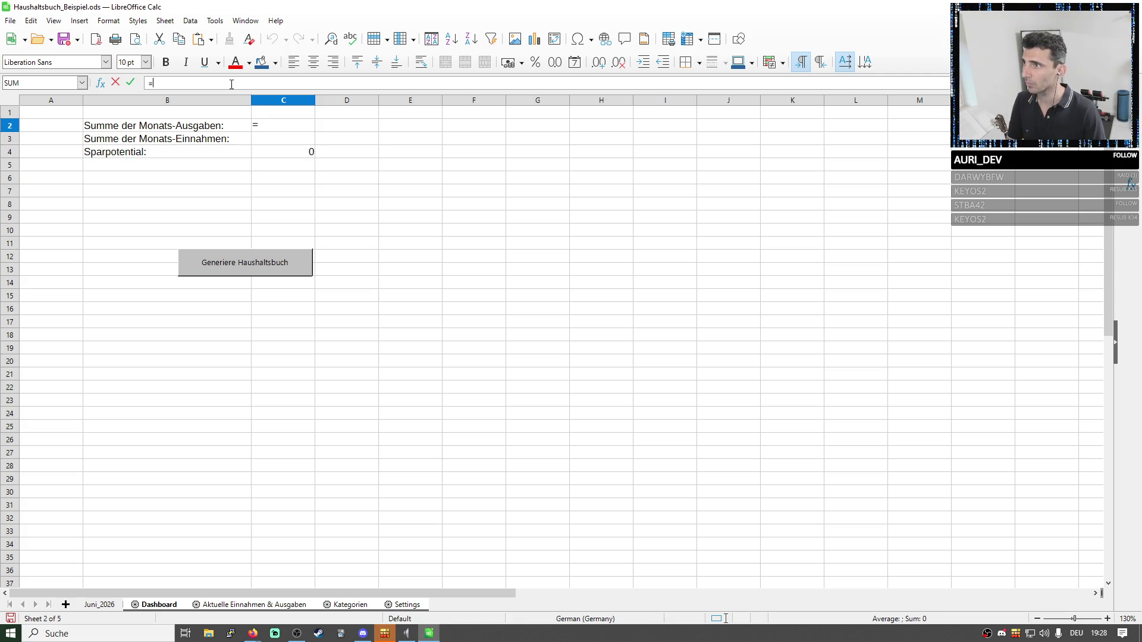
click(279, 605)
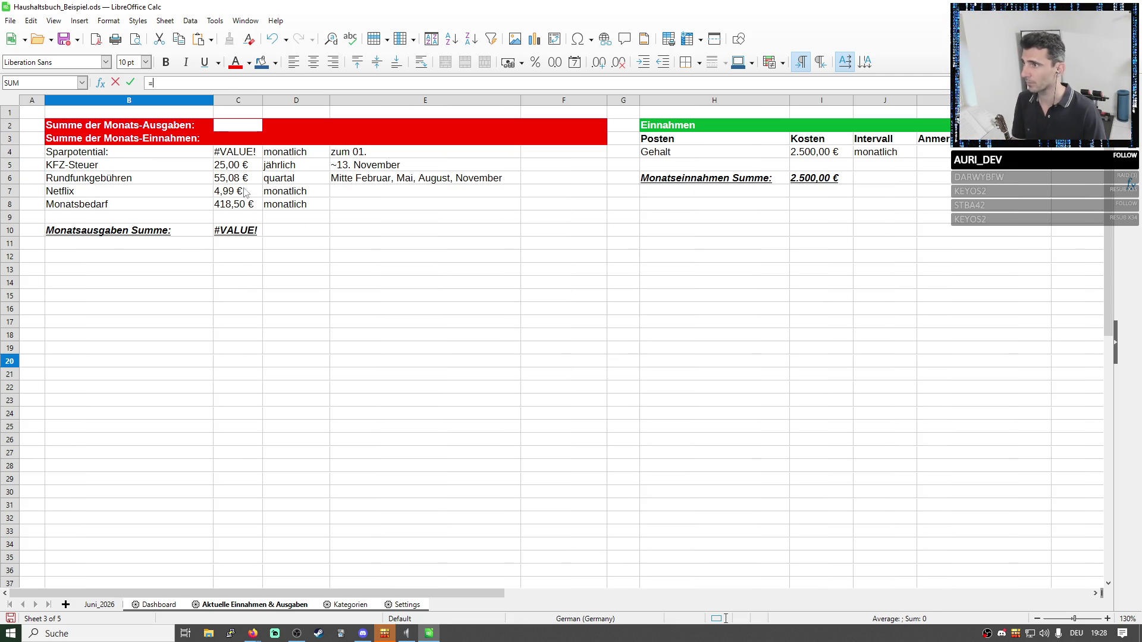
key(ctrl+Page_Up)
click(343, 606)
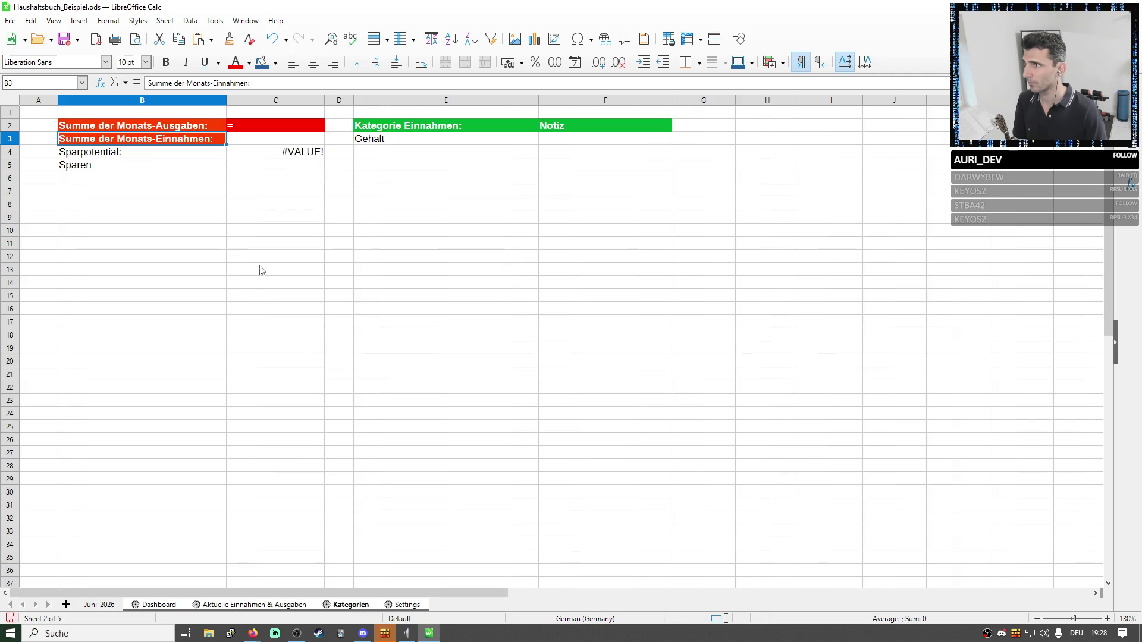
click(252, 603)
click(312, 343)
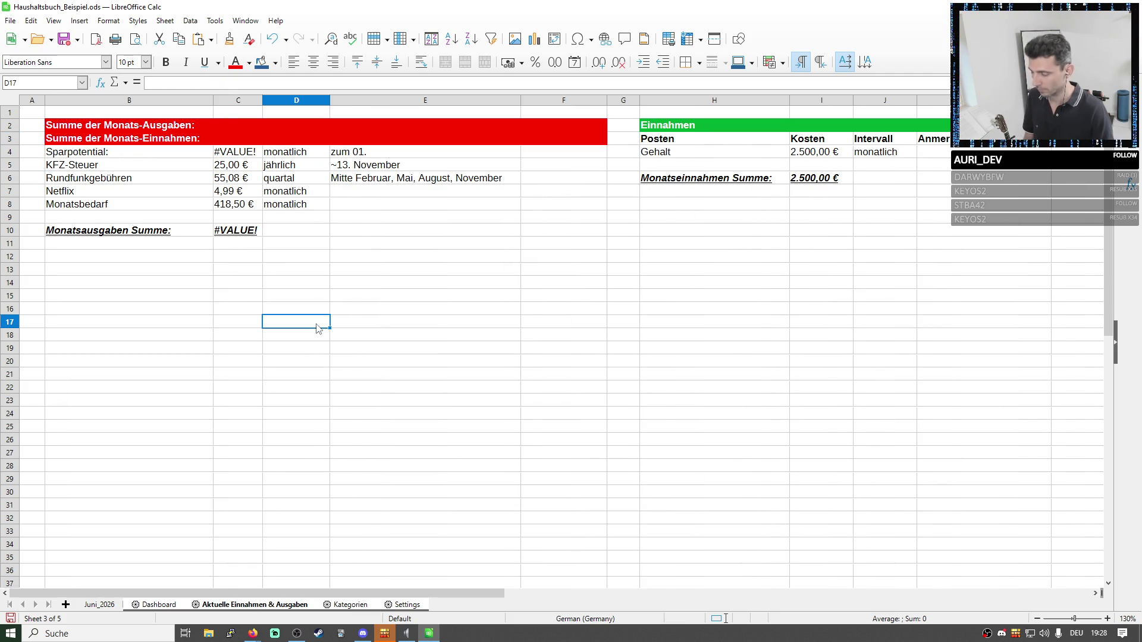
key(Escape)
Undo the mistaken Dashboard edits and the removal of the Einnahmen table.
key(ctrl+z)
key(ctrl+z)
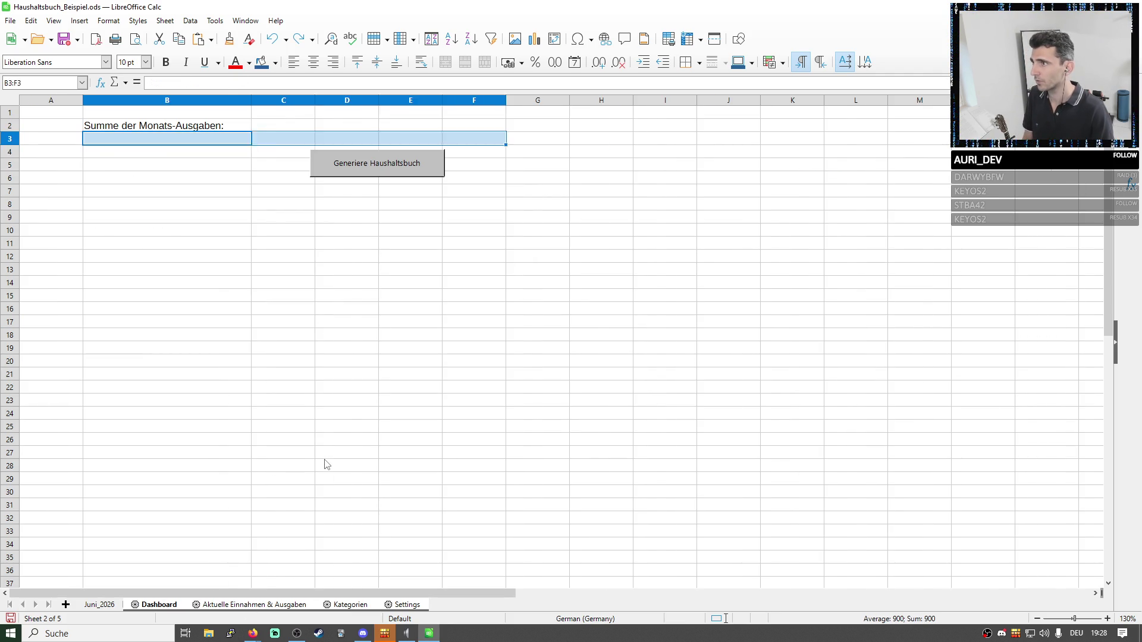
key(ctrl+z)
key(ctrl+z)
key(ctrl+z)
key(ctrl+z)
key(ctrl+z)
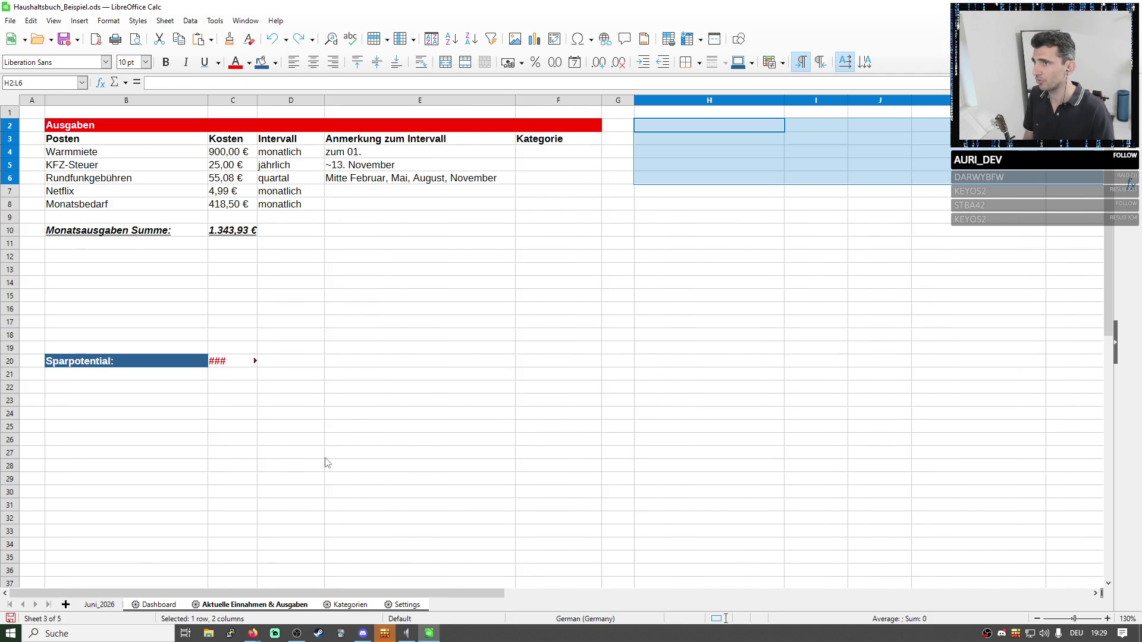
key(ctrl+y)
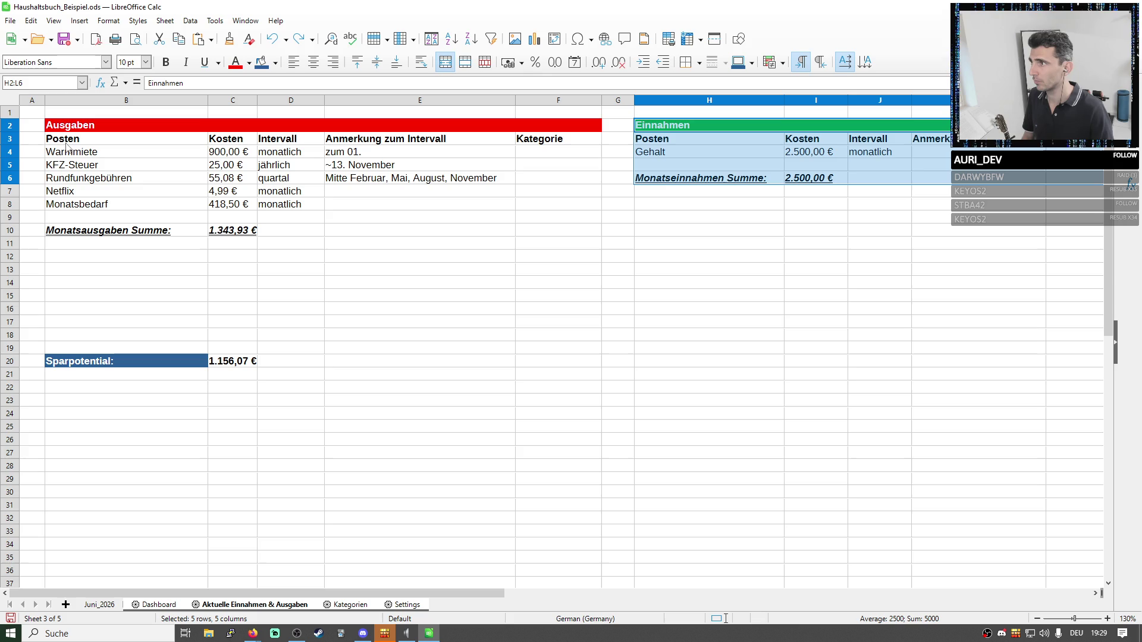
click(14, 101)
click(125, 361)
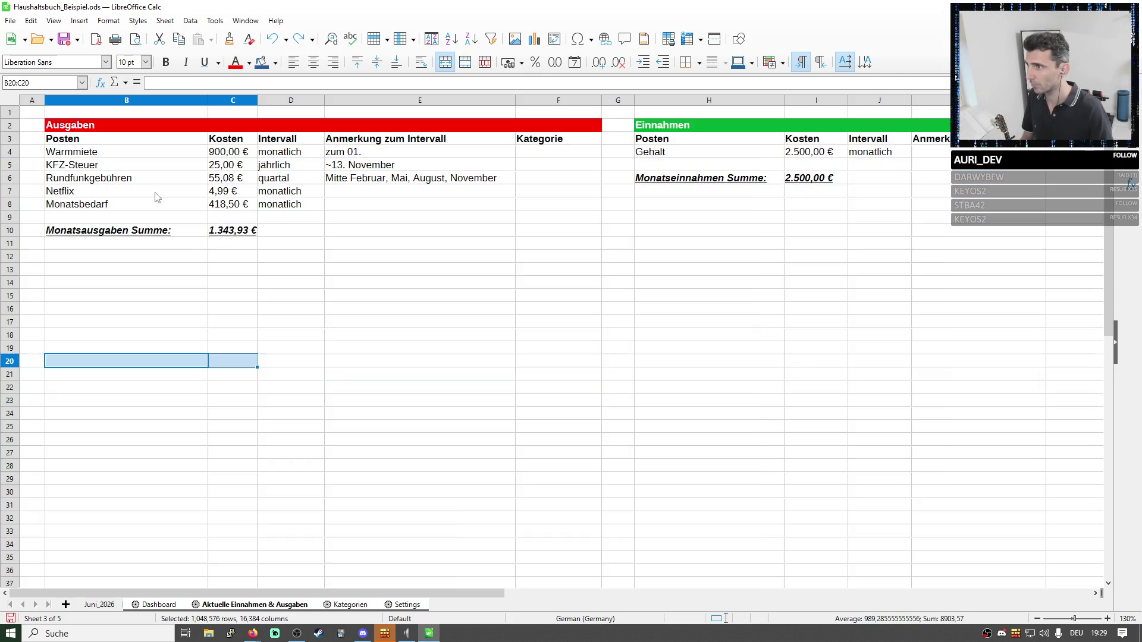
click(407, 604)
click(147, 142)
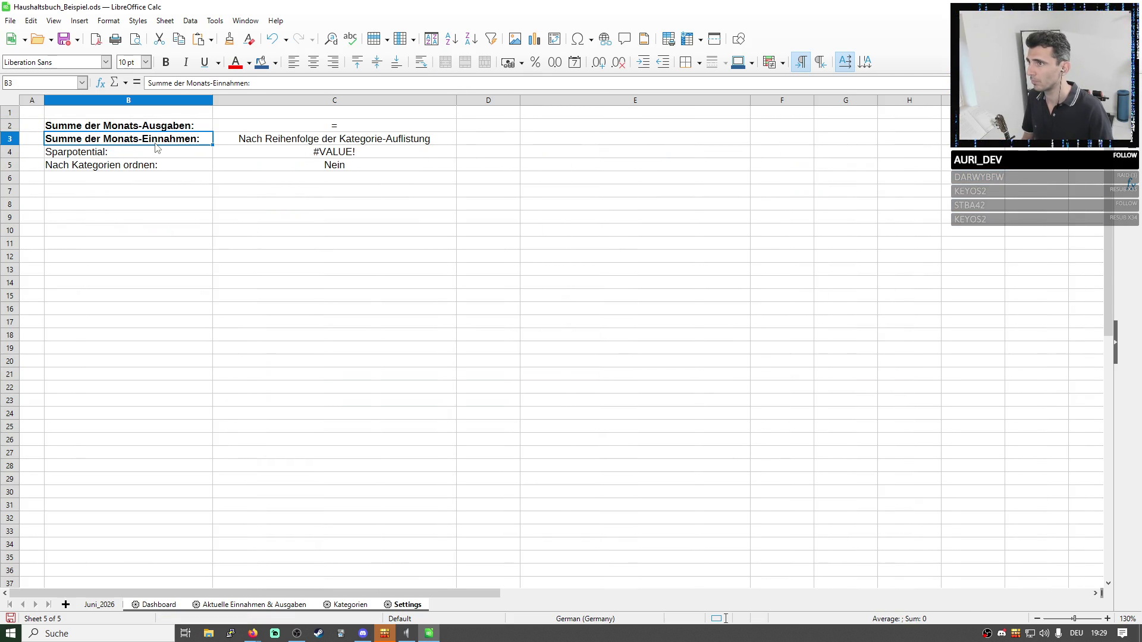
key(ctrl+z)
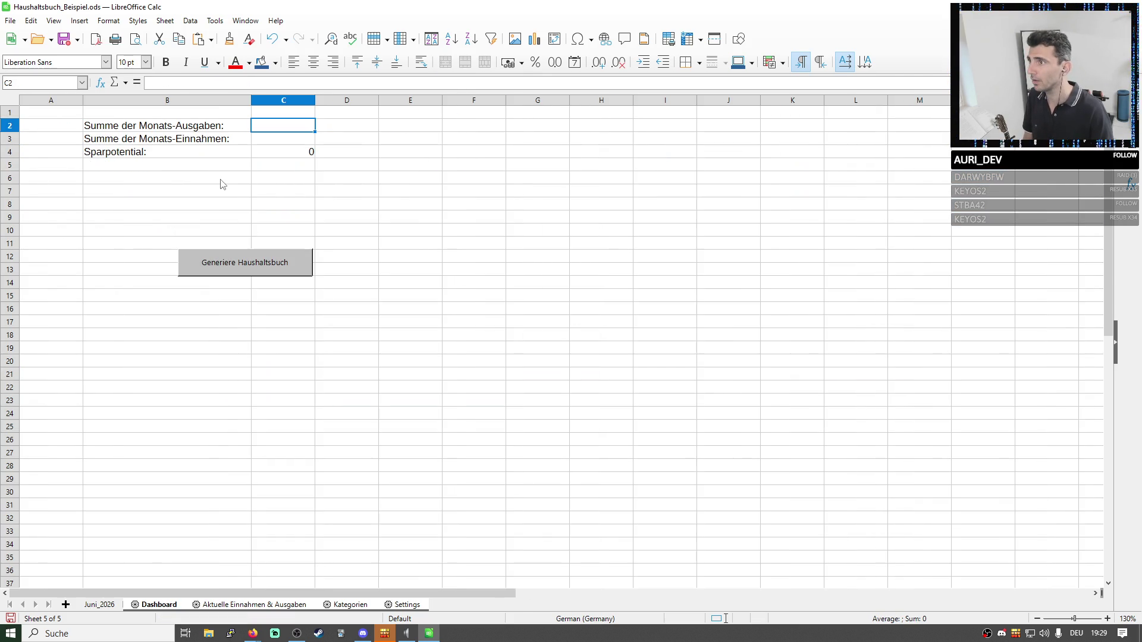
Paste the copied contents over the whole Aktuelle Einnahmen & Ausgaben sheet, restoring both tables and Sparpotential 1.156,07 €.
click(268, 605)
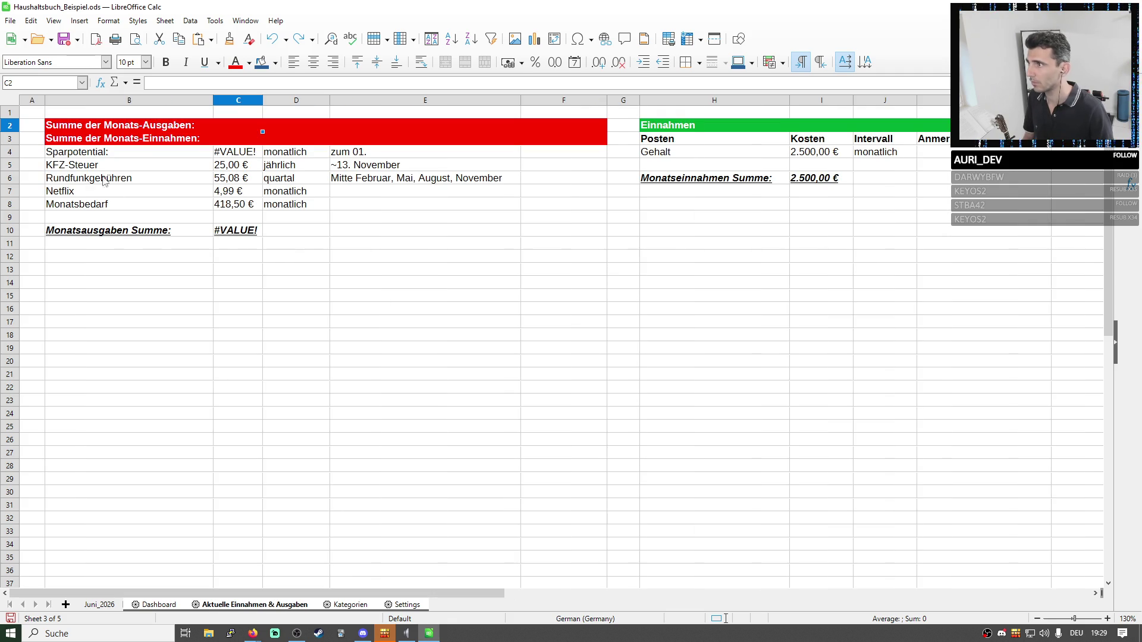
click(7, 104)
key(ctrl+v)
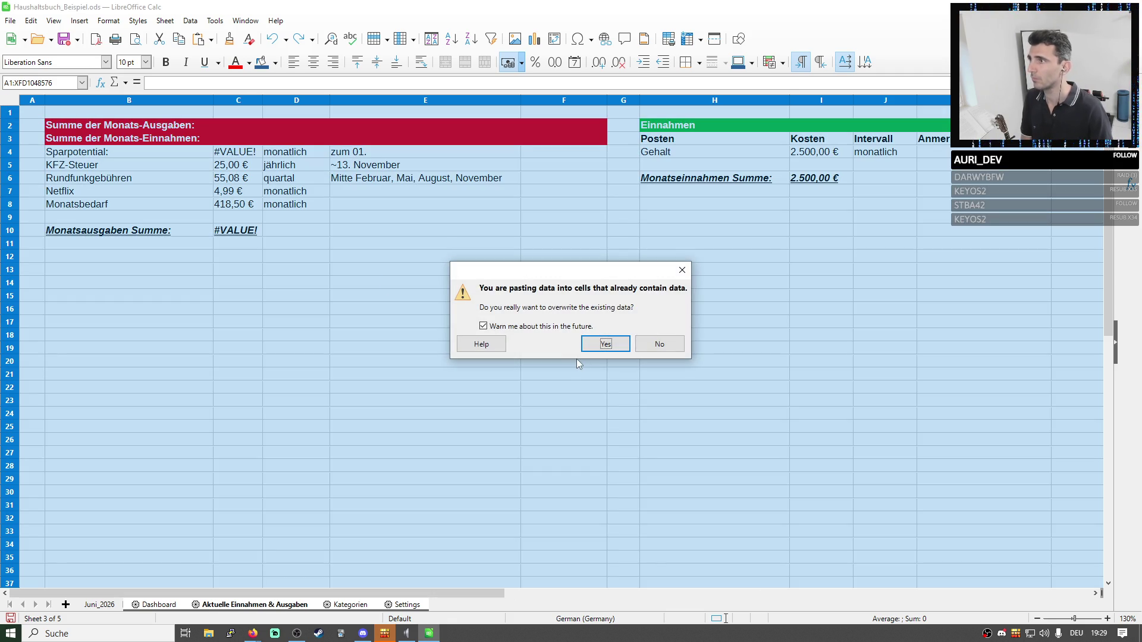
key(Return)
click(577, 362)
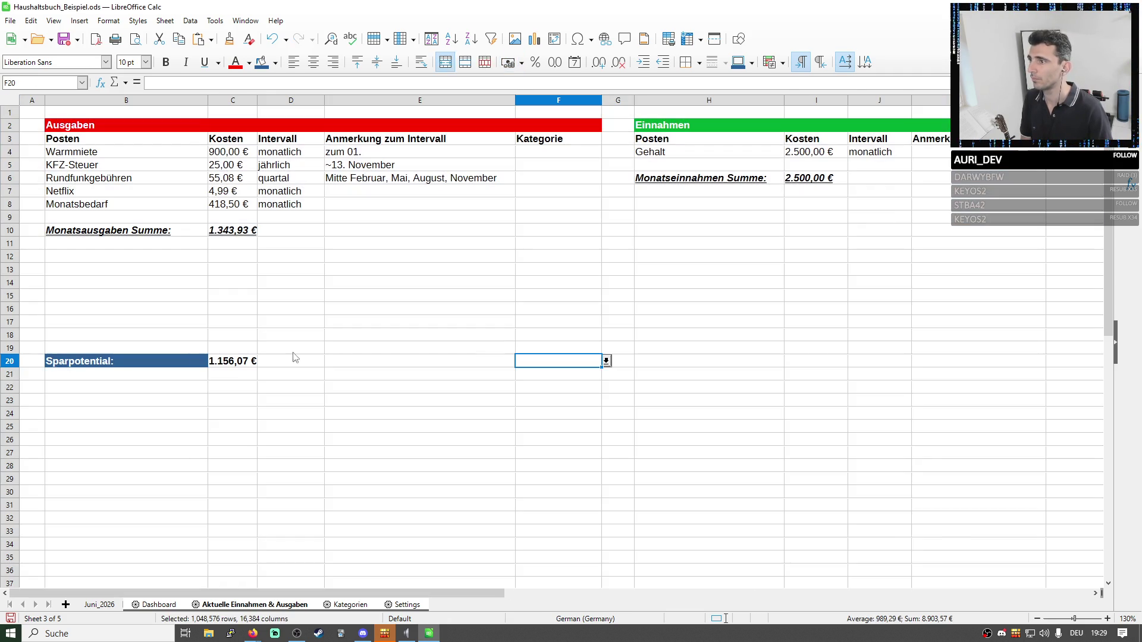
Clear the Sparpotential line from row 20 via Delete Contents.
click(12, 360)
key(Delete)
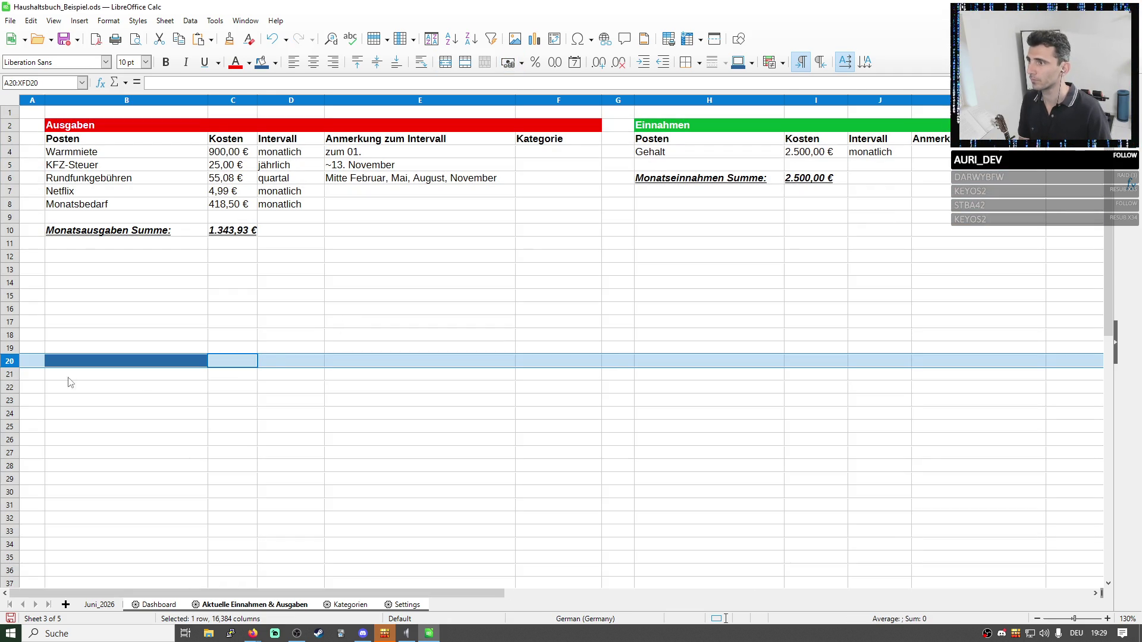
right_click(8, 361)
click(72, 462)
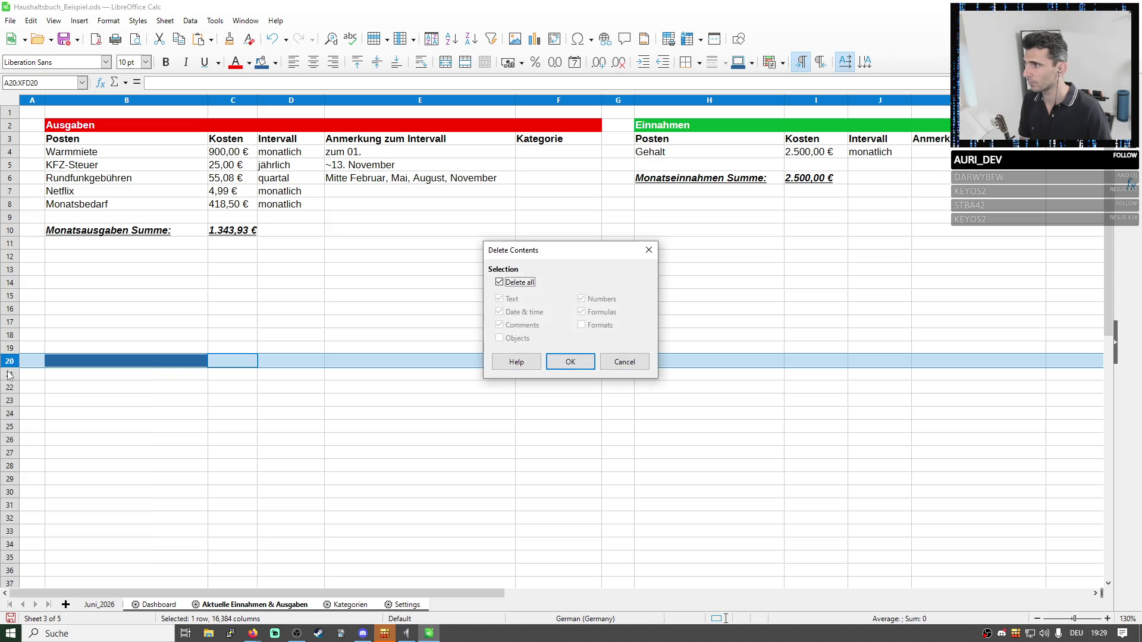
key(Return)
right_click(12, 362)
click(55, 438)
click(144, 308)
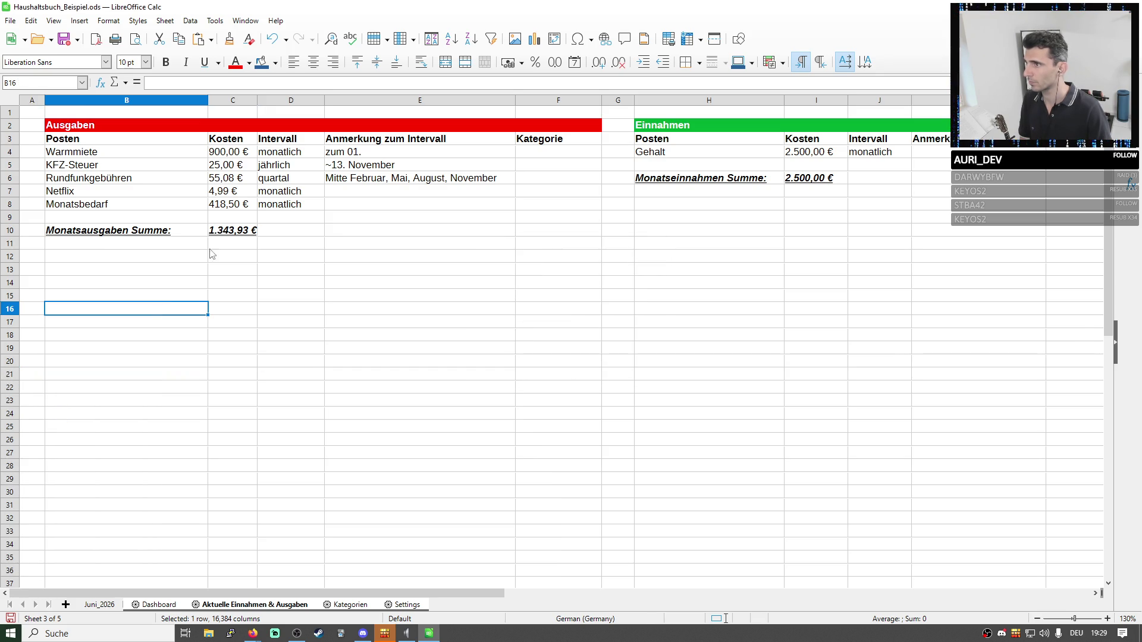
Clear the Monatsausgaben Summe and Monatseinnahmen Summe label-and-total cells.
drag(70, 234, 257, 230)
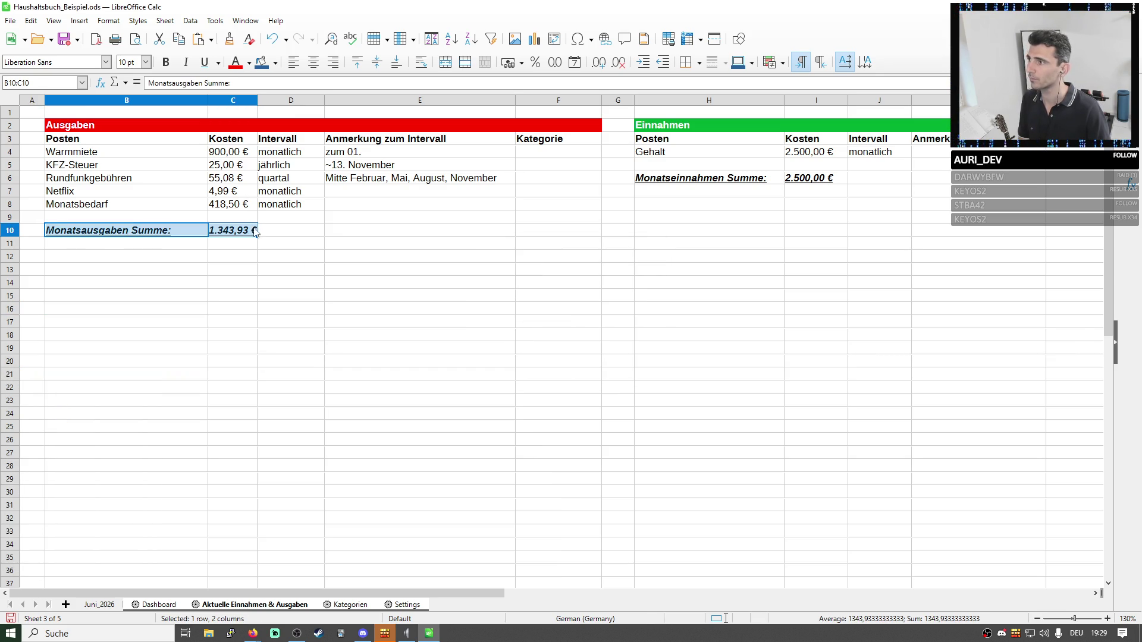
key(BackSpace)
key(Return)
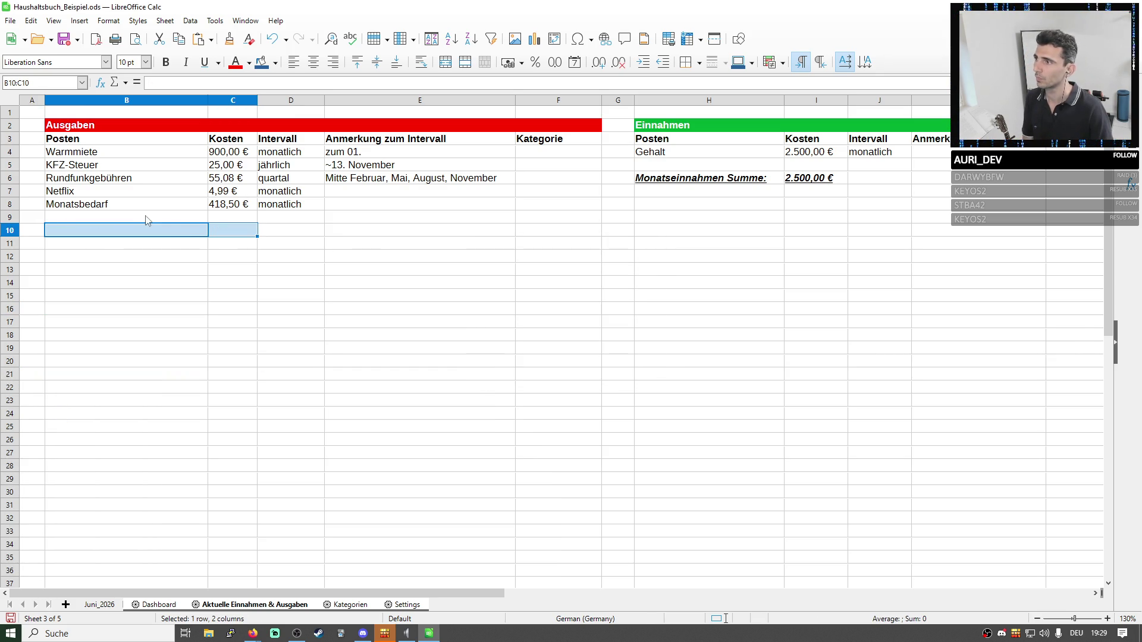
drag(705, 188, 824, 190)
key(Delete)
click(630, 273)
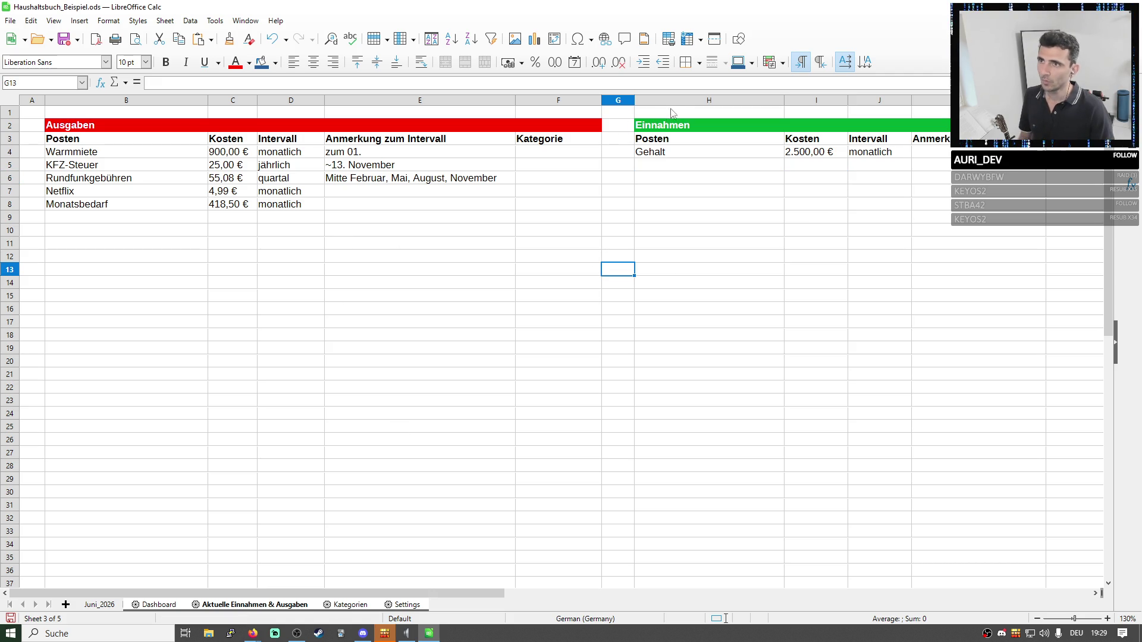
Narrow the spacer columns G and A by dragging their header borders left.
drag(634, 99, 611, 100)
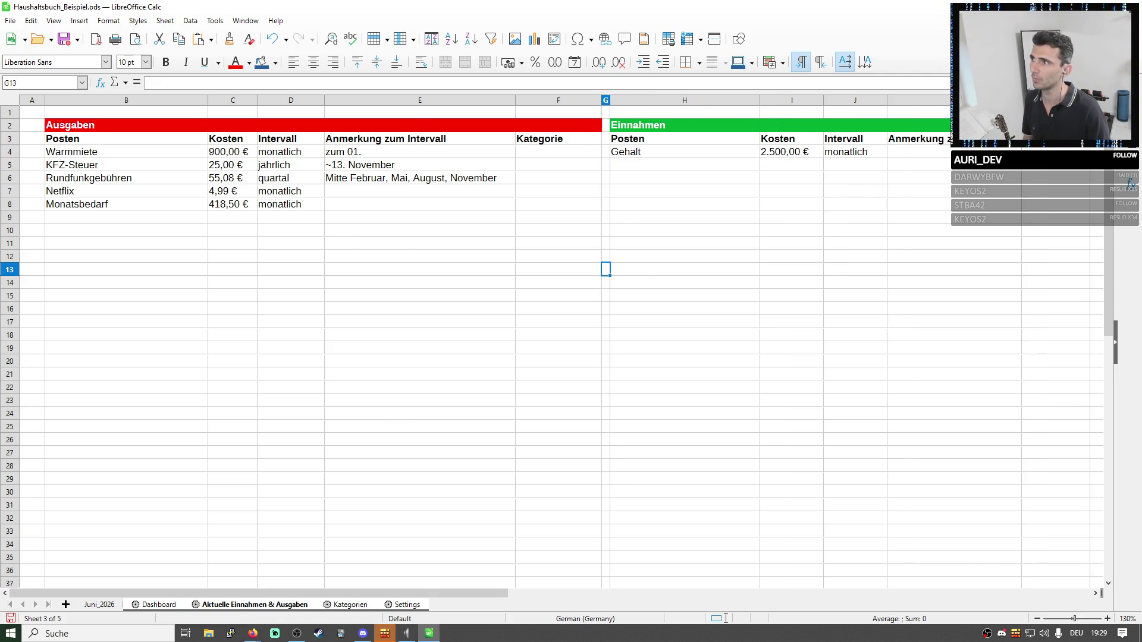
drag(46, 100, 31, 100)
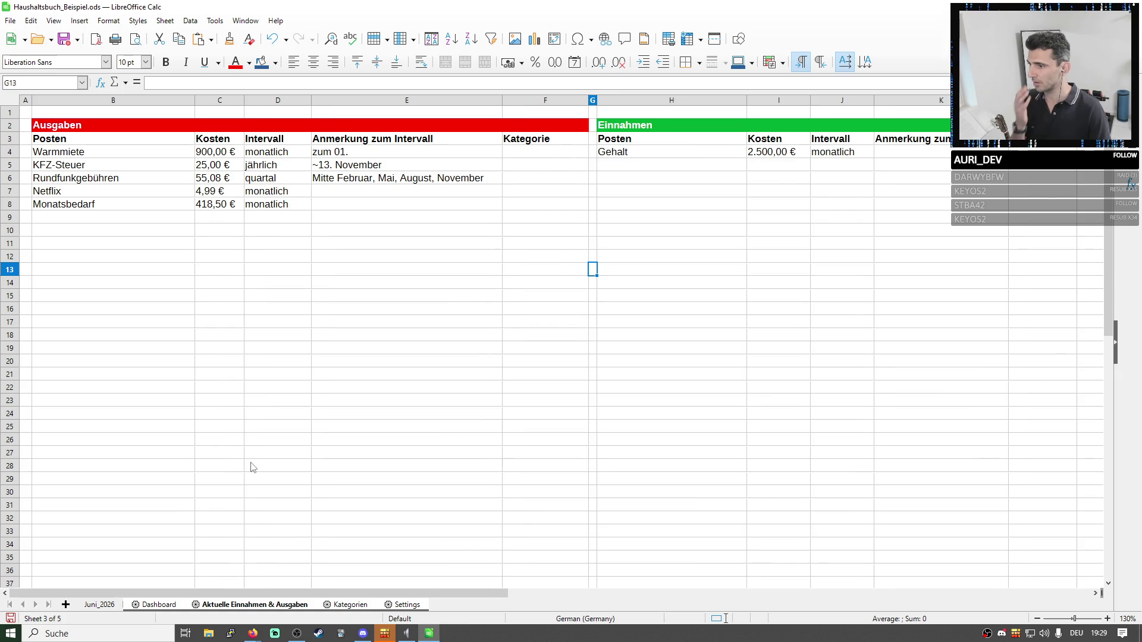
Try duplicating the selected sheets, then undo so the workbook stays at five sheets.
right_click(266, 606)
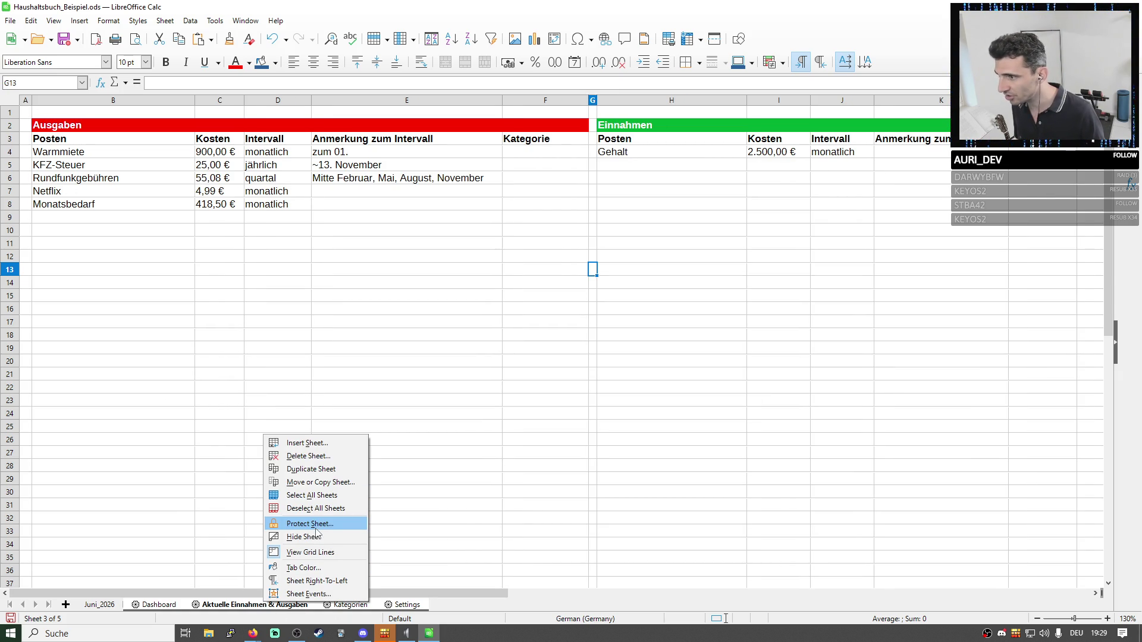
click(312, 470)
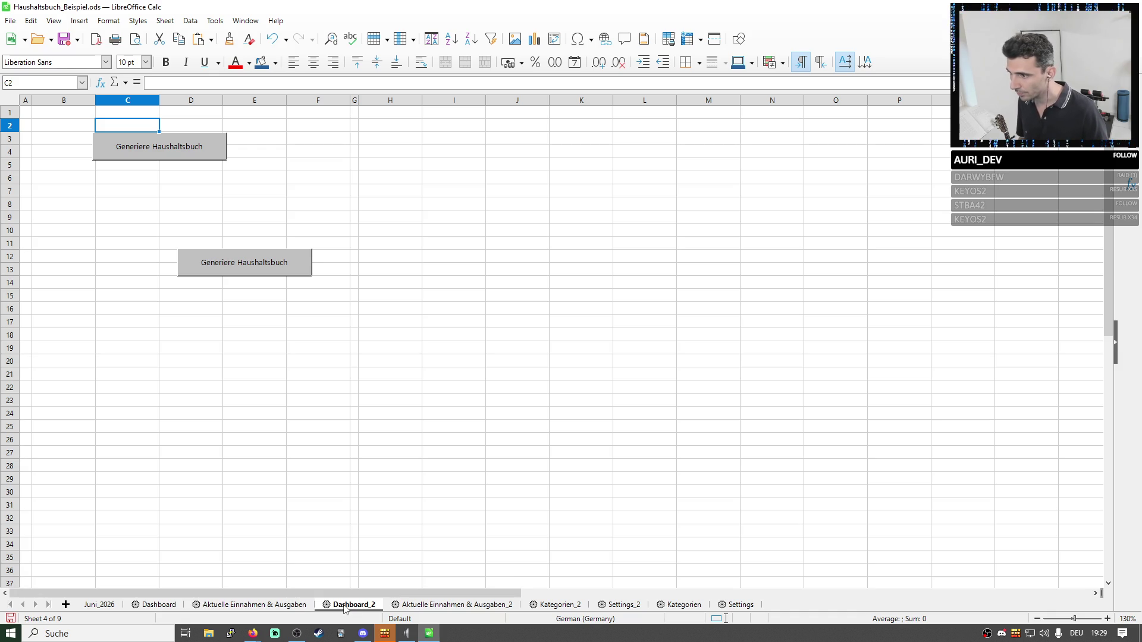
click(388, 474)
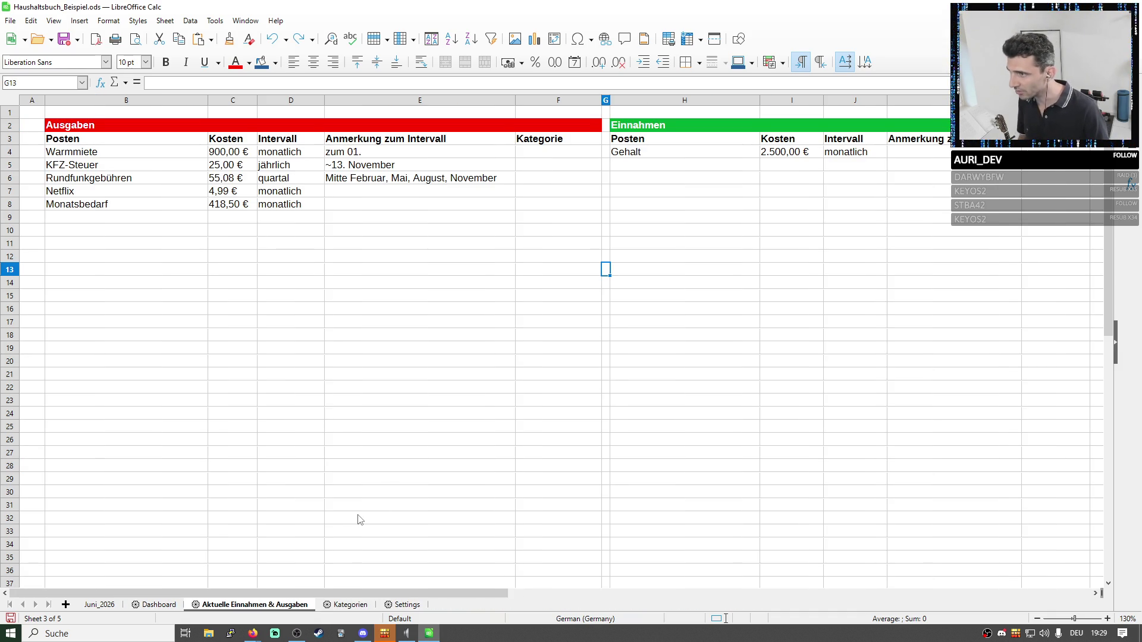
scroll(358, 519, right, 1)
key(ctrl+y)
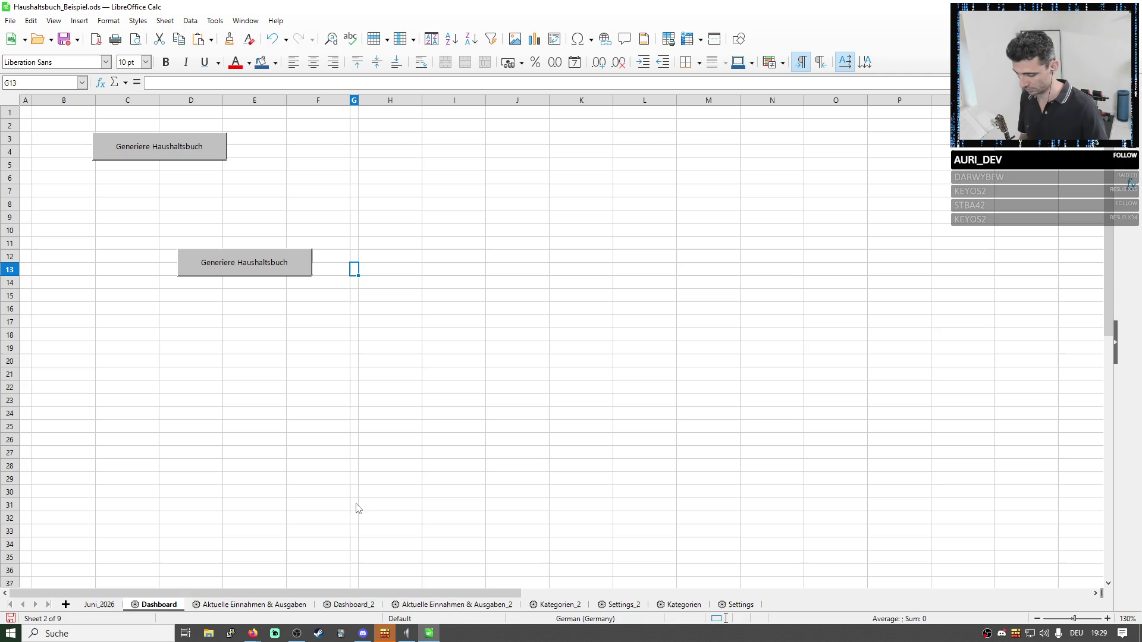
key(ctrl+z)
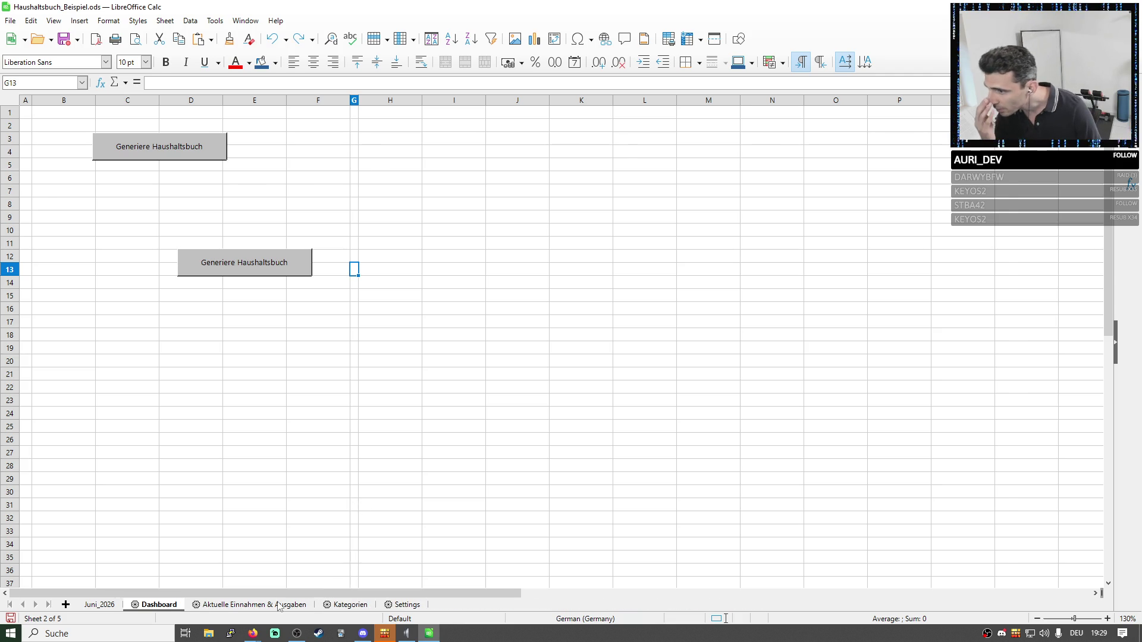
right_click(268, 606)
Duplicate the combined sheet and rename the copy to Einnahmen.
click(305, 484)
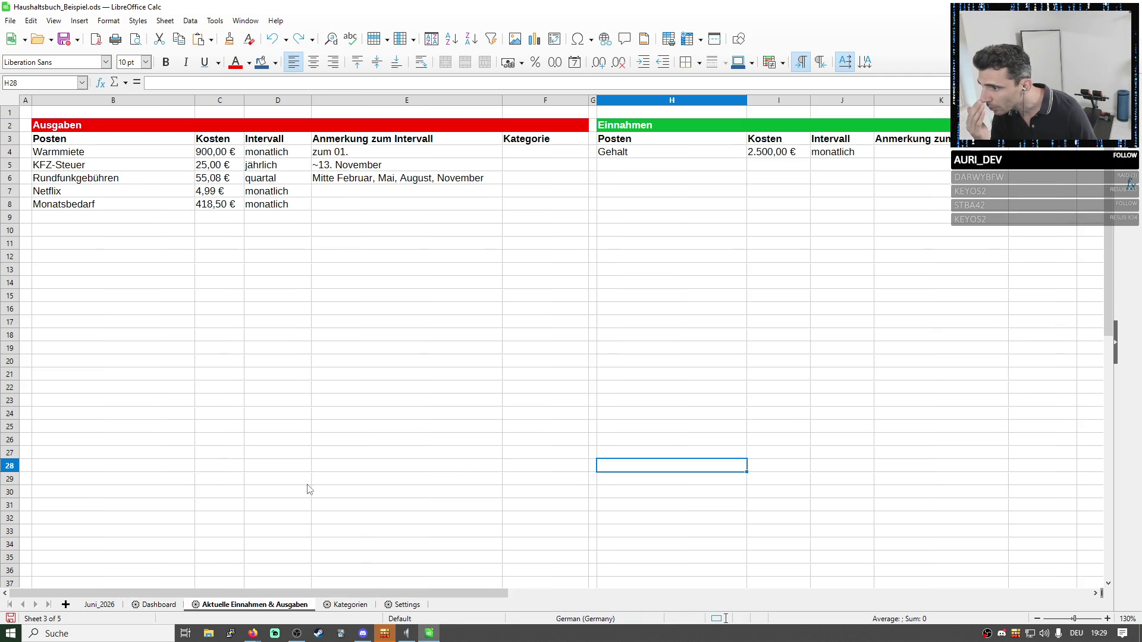
double_click(355, 605)
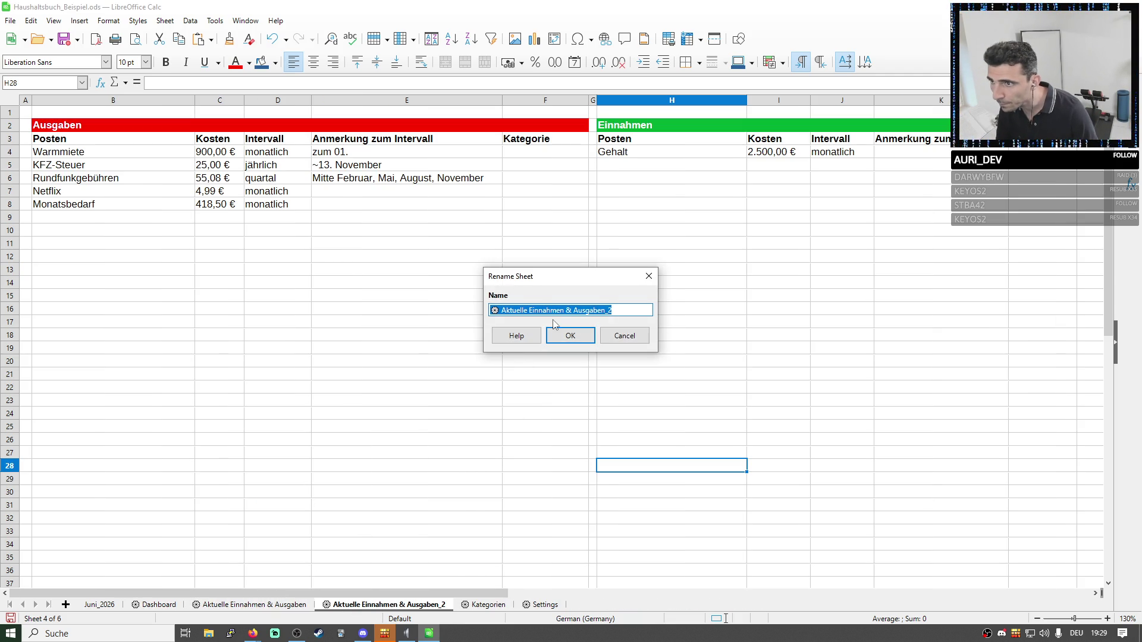
click(535, 311)
double_click(526, 309)
key(BackSpace)
drag(537, 310, 588, 310)
key(BackSpace)
key(Return)
Rename the original combined sheet to Ausgaben, trimming Einnahmen & and Aktuelle.
right_click(243, 605)
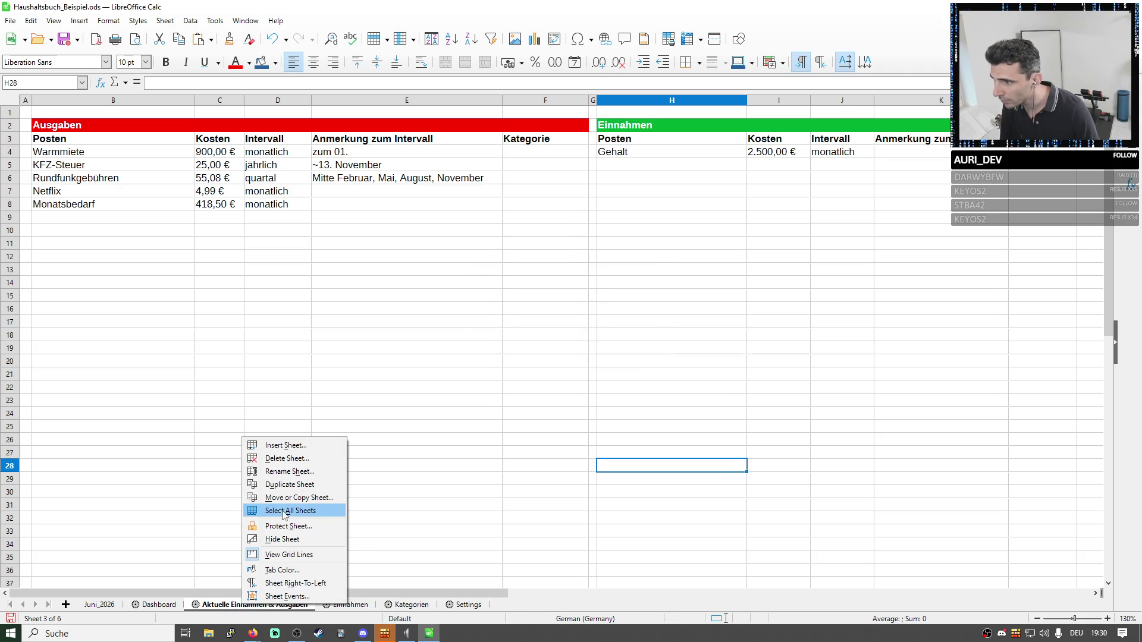
click(286, 471)
click(517, 309)
drag(565, 309, 529, 310)
key(BackSpace)
key(Delete)
key(Delete)
key(Delete)
click(565, 337)
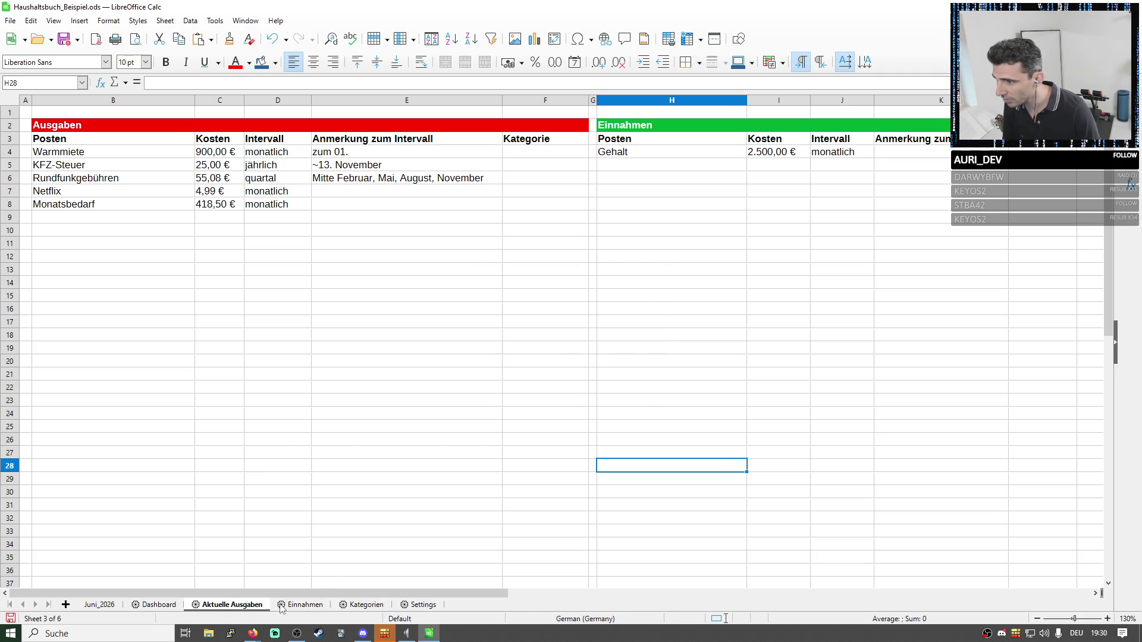
double_click(239, 607)
drag(536, 310, 502, 310)
key(BackSpace)
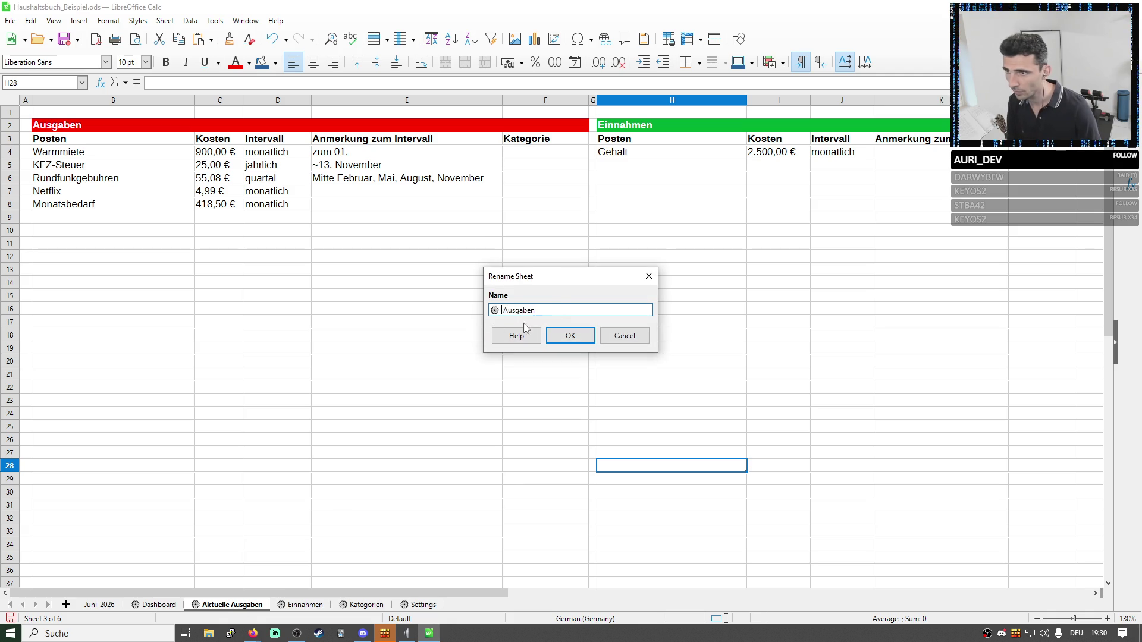
click(570, 336)
On the Einnahmen sheet, cut the contents of column H.
click(276, 605)
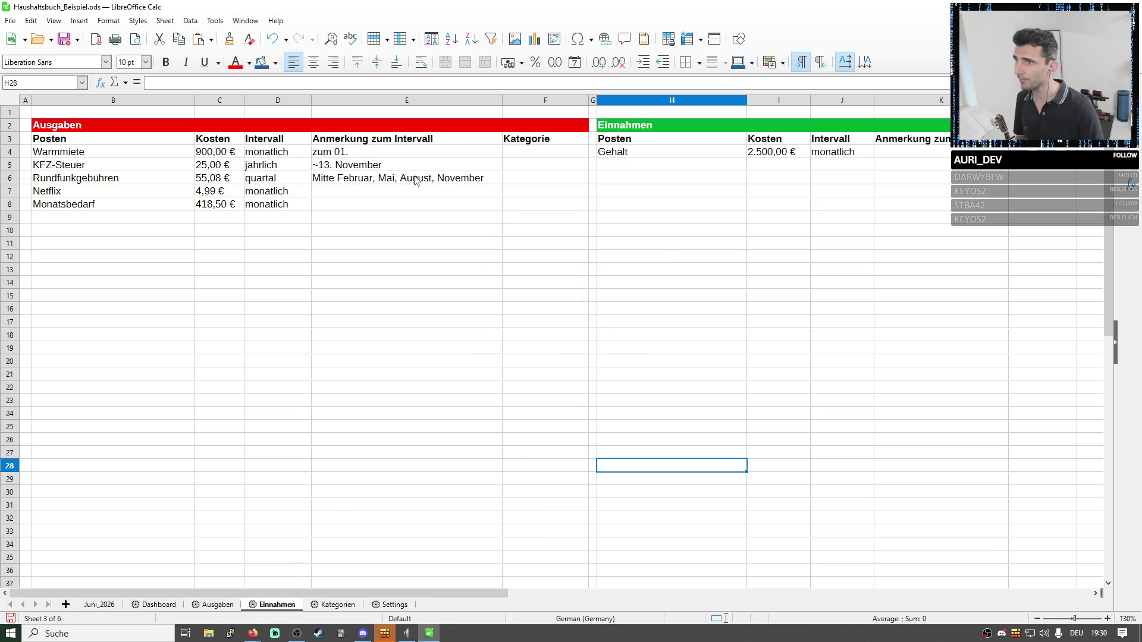
click(644, 101)
key(ctrl+x)
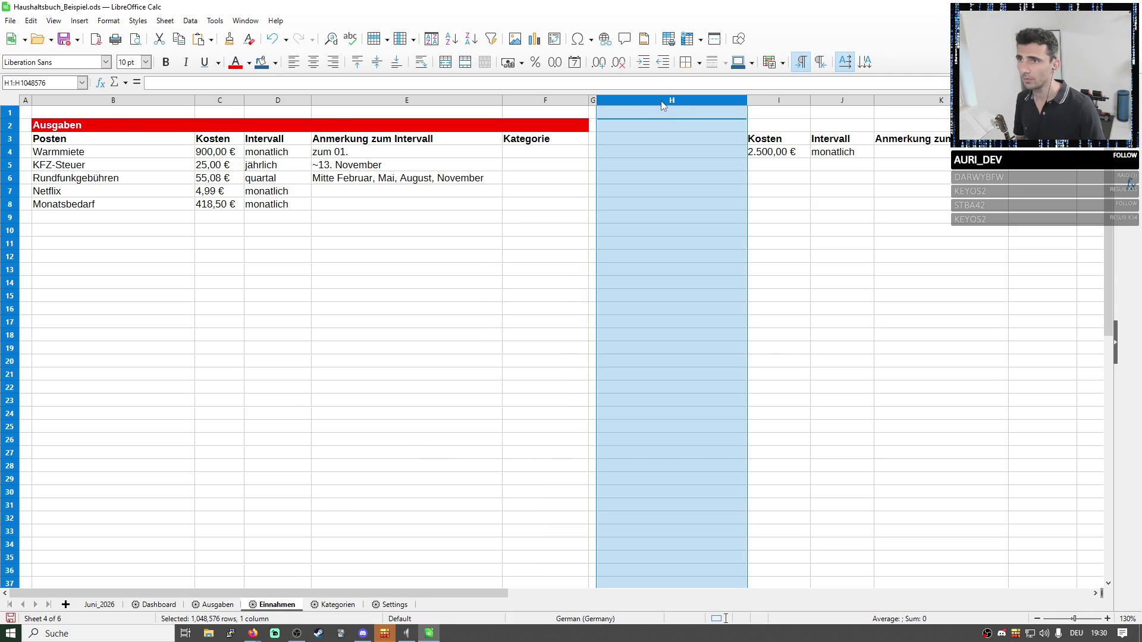
Move the Einnahmen table from columns H–L to start at column B, overwriting the expense list.
key(ctrl+z)
key(ctrl+z)
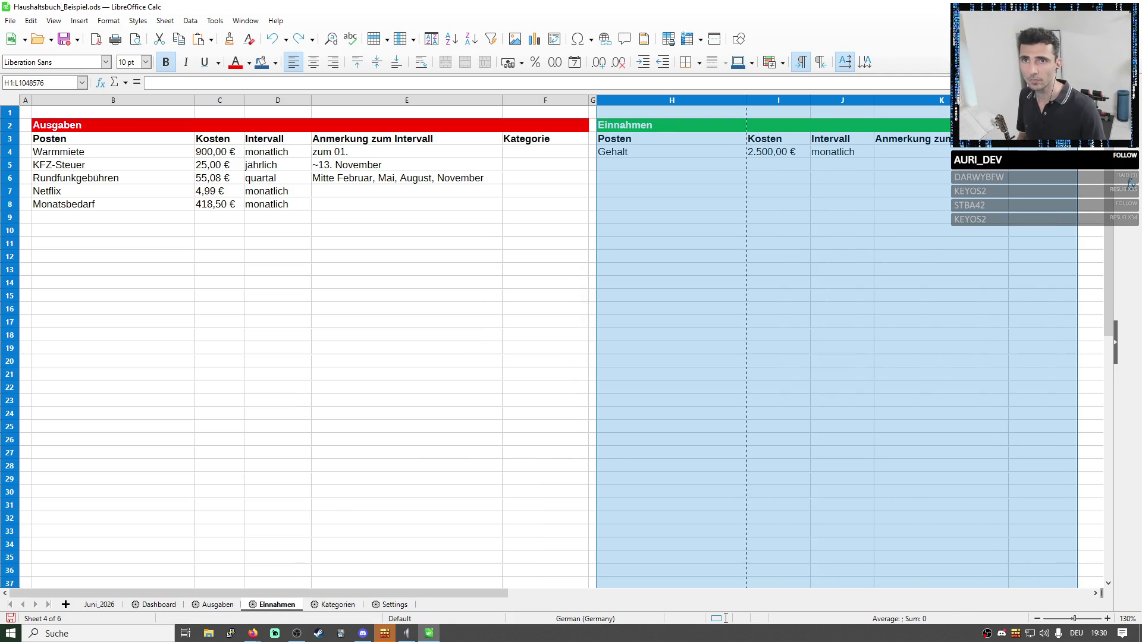
key(ctrl+y)
key(ctrl+y)
click(133, 100)
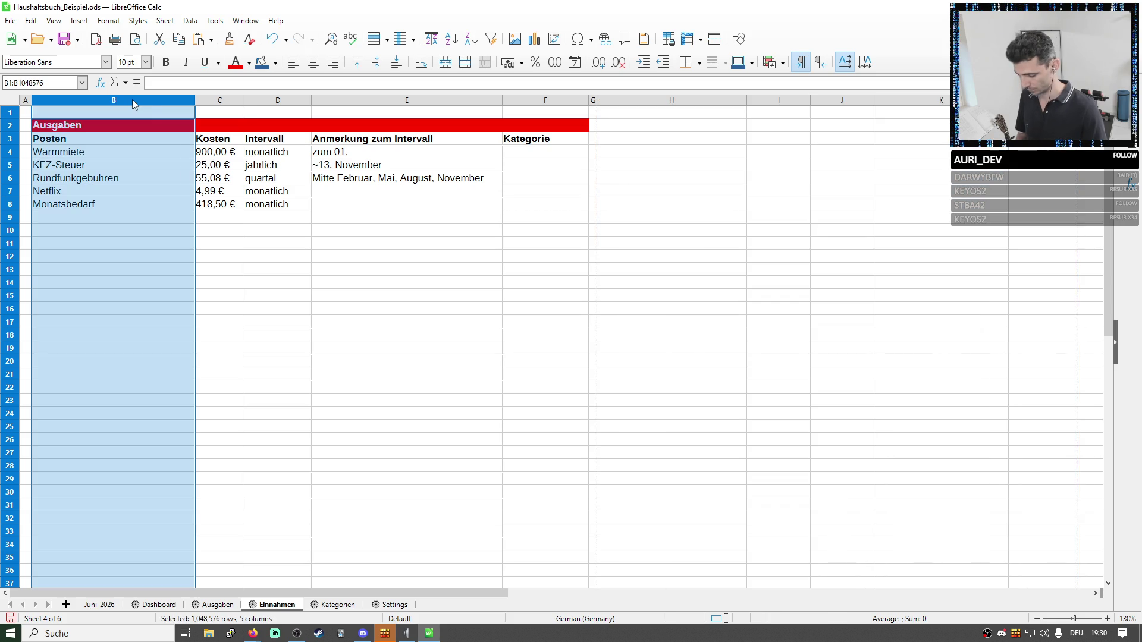
key(ctrl+v)
key(Return)
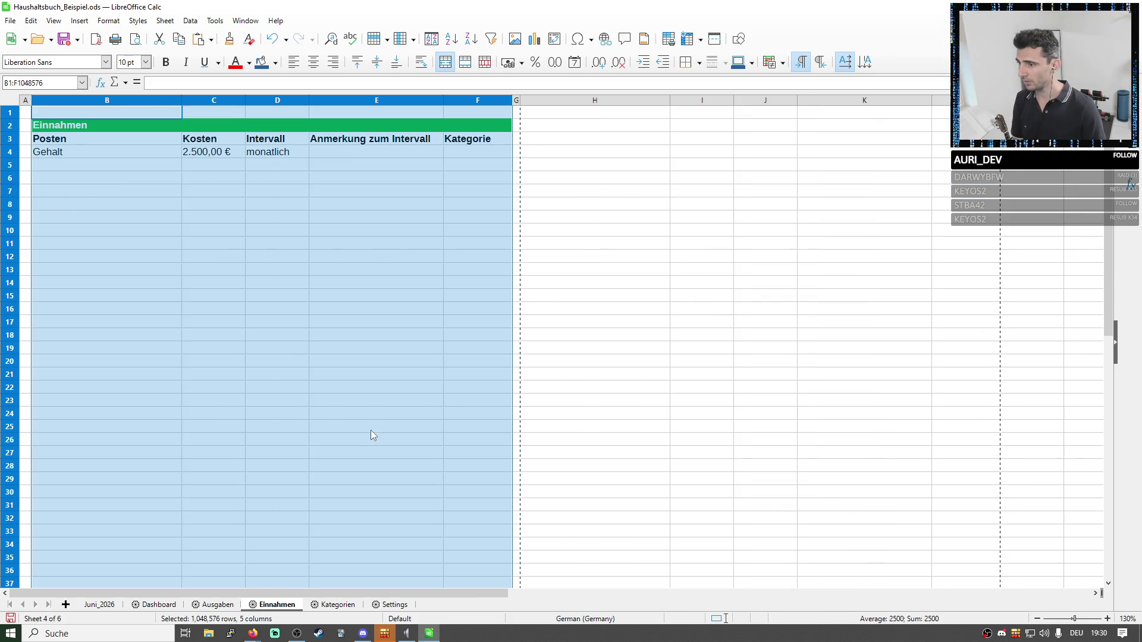
click(371, 434)
Clear the stray Einnahmen table from columns H–L of the Ausgaben sheet and go to Dashboard.
click(217, 605)
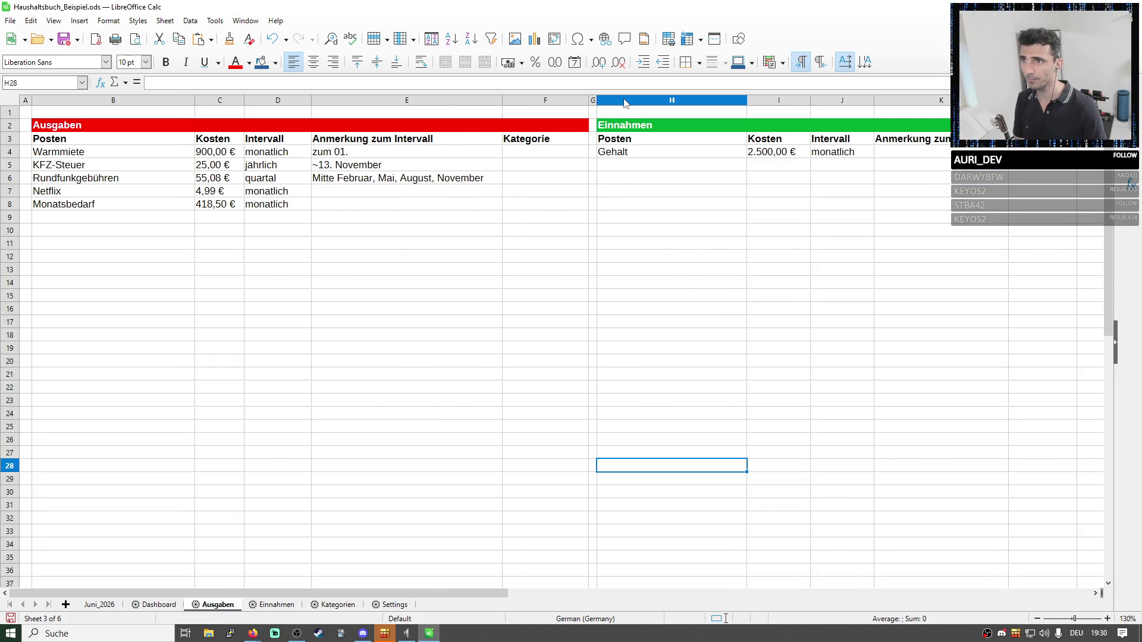
drag(625, 104, 1035, 101)
right_click(897, 100)
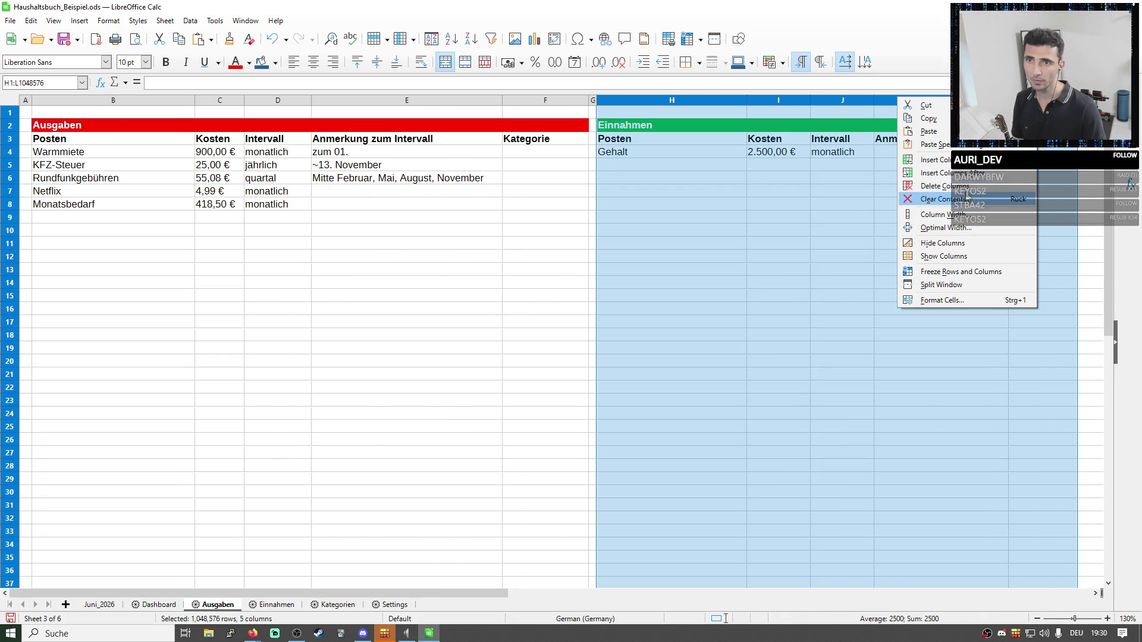
click(944, 185)
click(350, 308)
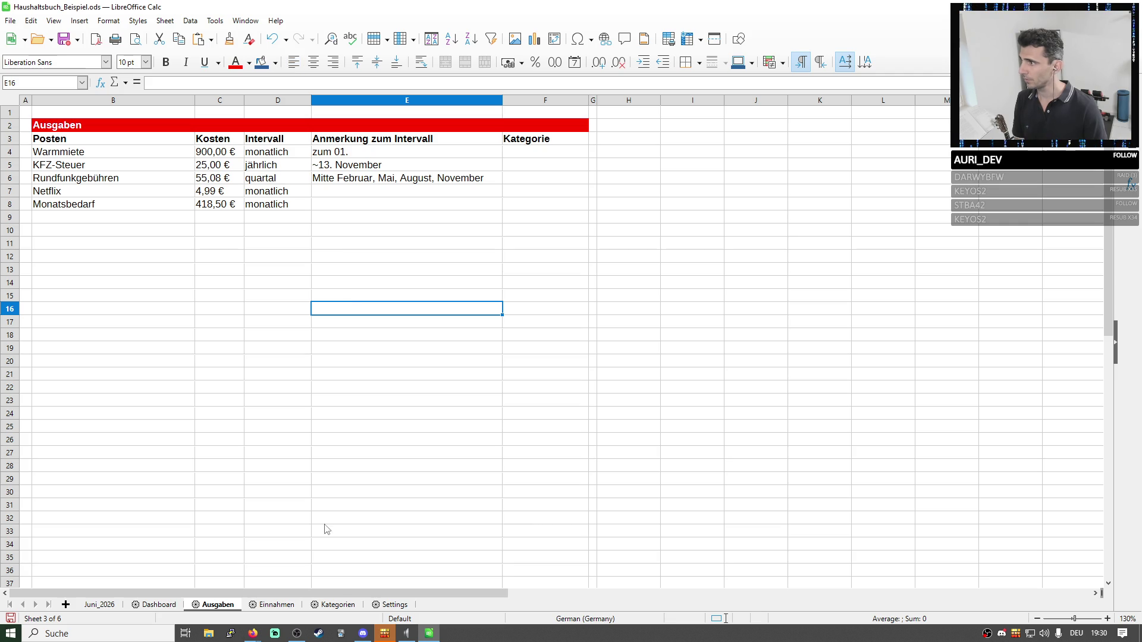
click(277, 605)
click(159, 605)
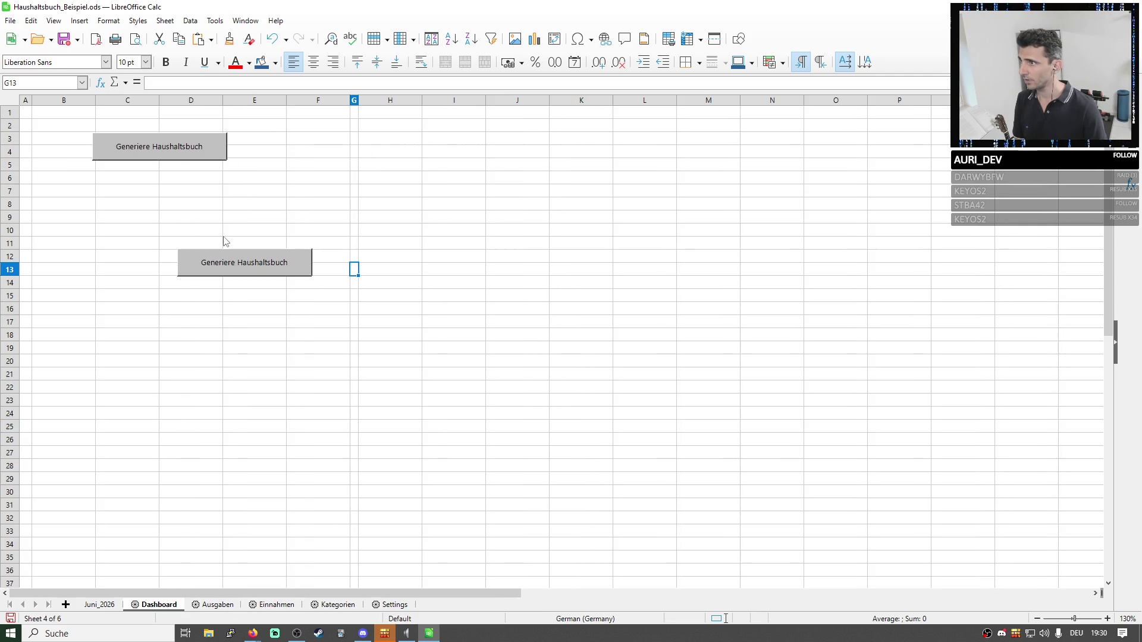
Delete the duplicate Generiere Haushaltsbuch button, move the other into column B and widen column B.
click(250, 294)
click(244, 262)
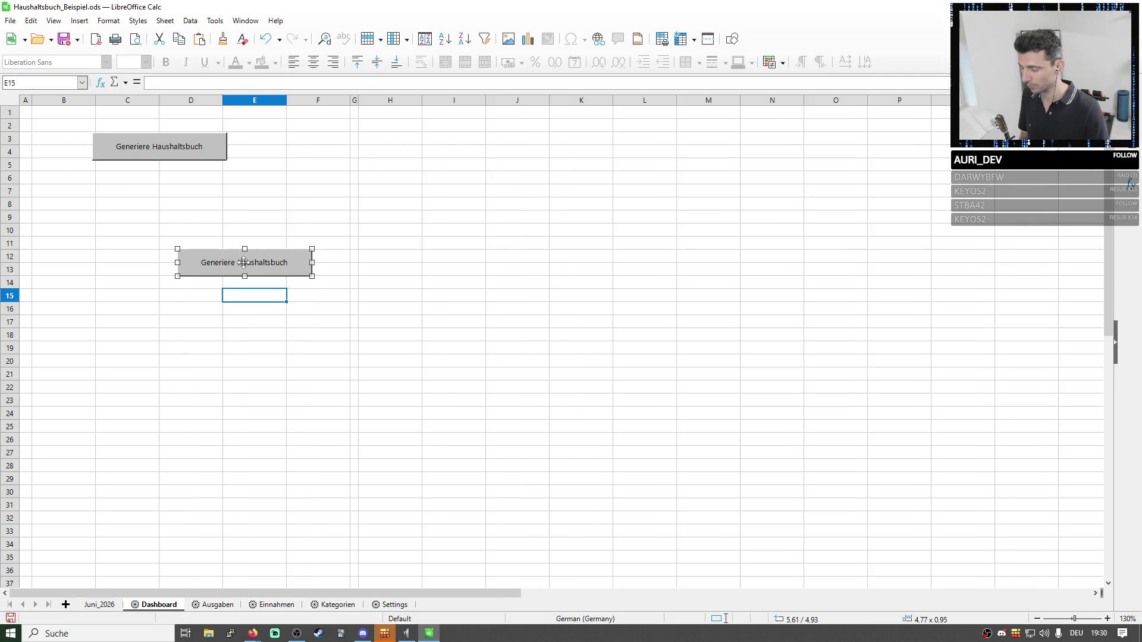
key(Delete)
mouse_move(141, 145)
mouse_down()
mouse_move(252, 170)
mouse_move(179, 255)
mouse_move(61, 289)
mouse_up()
click(126, 138)
click(134, 258)
drag(96, 100, 204, 100)
Enter the label Gesamt Einnahmen in B2, fix its spelling and copy it into B3.
double_click(130, 126)
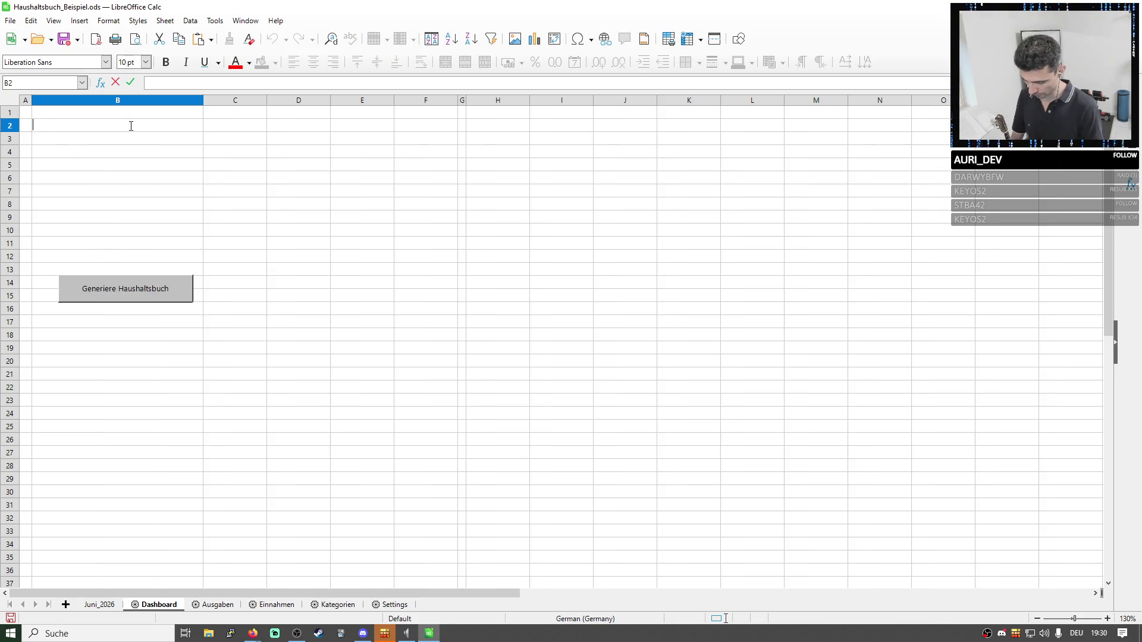
text(Gesamt Einnamhmen (monatlich):)
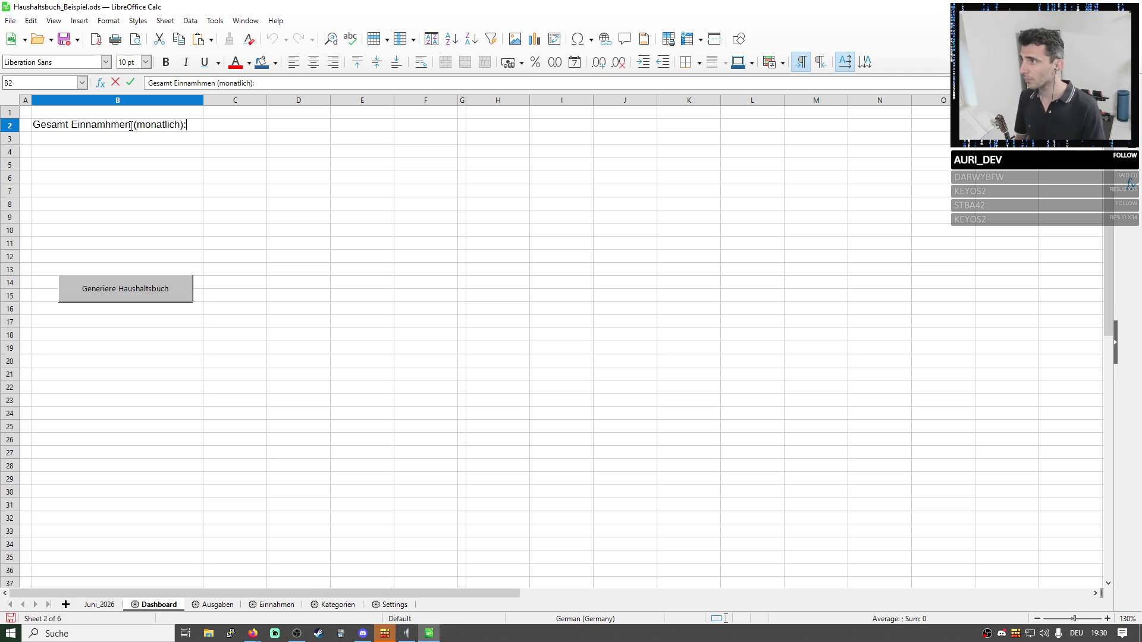
key(Return)
key(Up)
double_click(119, 131)
key(BackSpace)
key(BackSpace)
key(BackSpace)
text(hm)
key(Return)
key(Up)
key(Up)
key(ctrl+c)
key(Down)
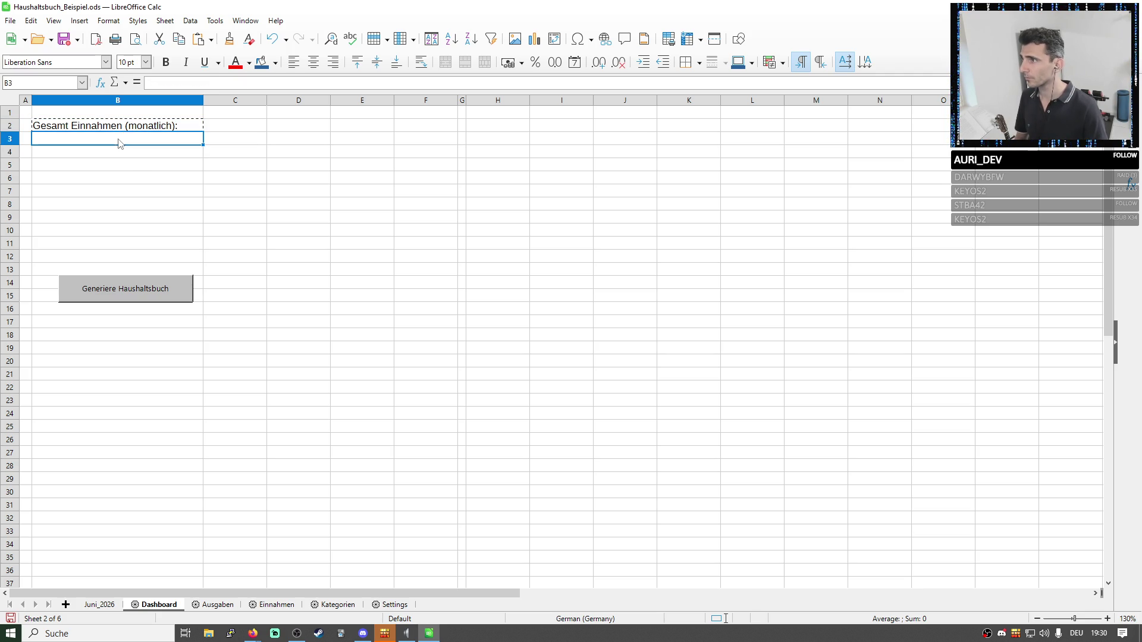
key(ctrl+v)
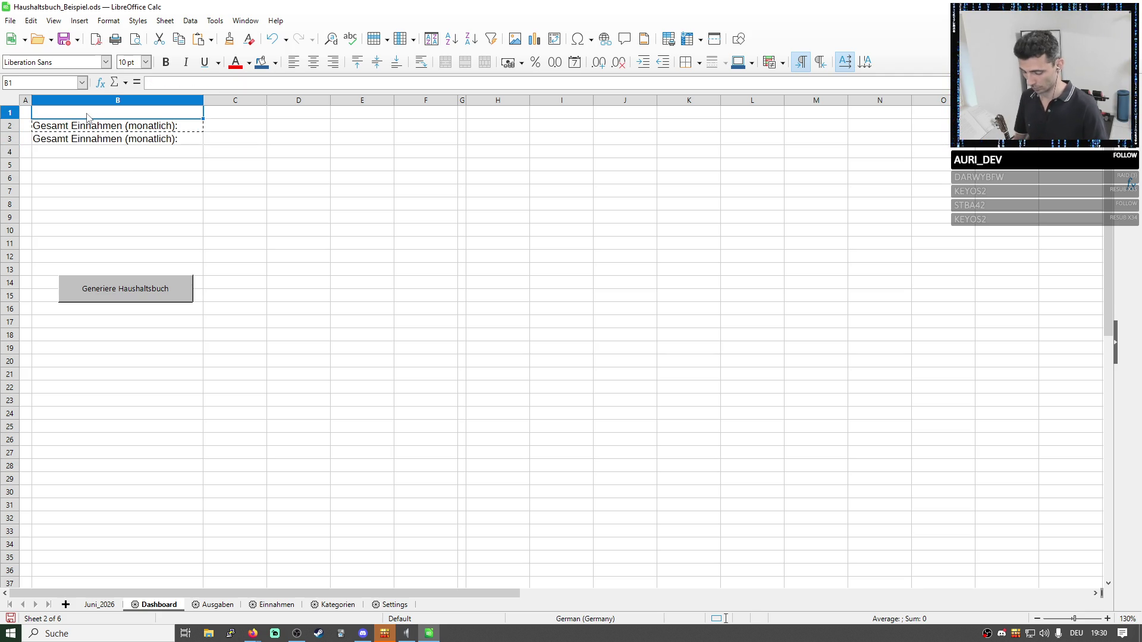
Shift both labels down a row and add a bold Übersicht heading in B2.
click(119, 125)
drag(119, 125, 115, 153)
click(97, 123)
text(Übersicht:)
click(176, 153)
click(143, 125)
key(ctrl+b)
Change the B4 label to Gesamt Ausgaben and select C3 for the income total.
click(214, 154)
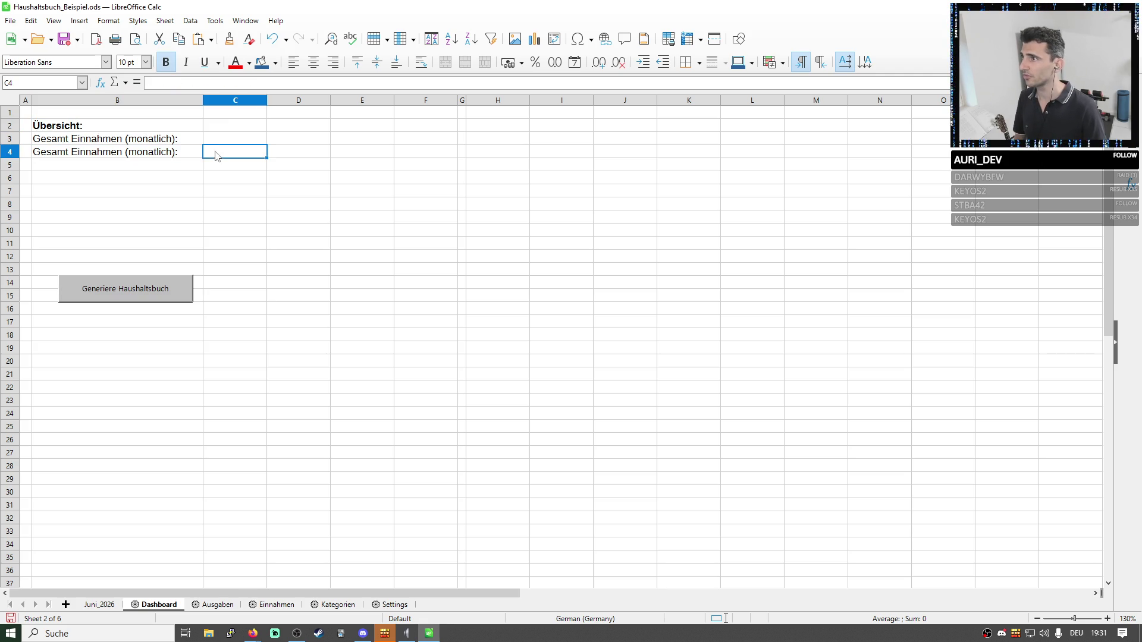
click(178, 153)
double_click(94, 150)
text(Ausgaben)
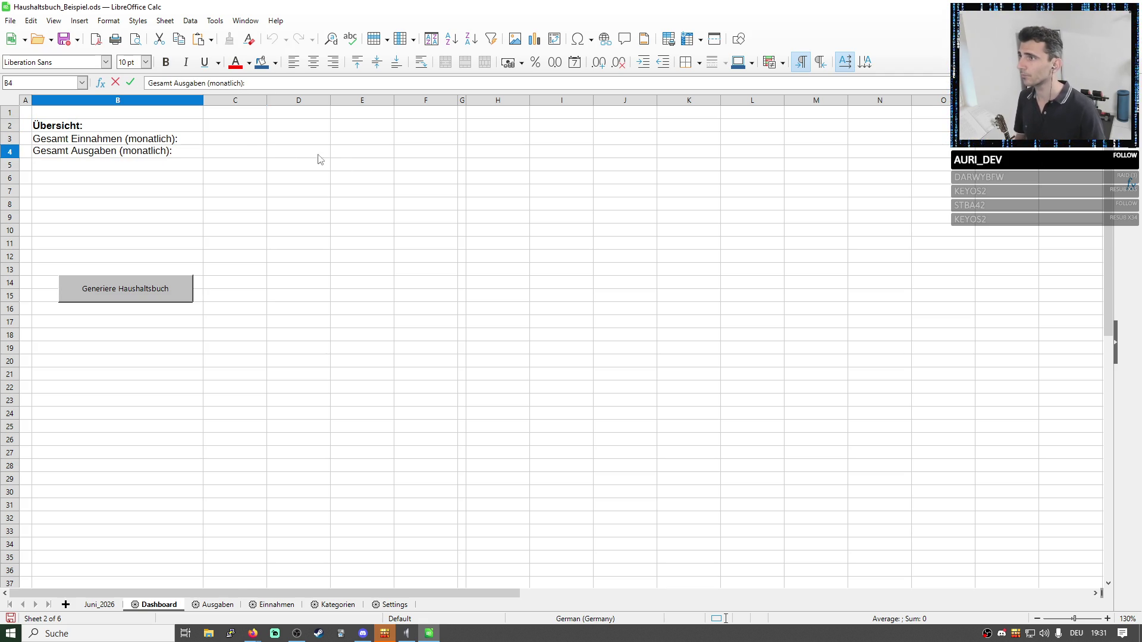
click(238, 139)
click(234, 83)
text(=)
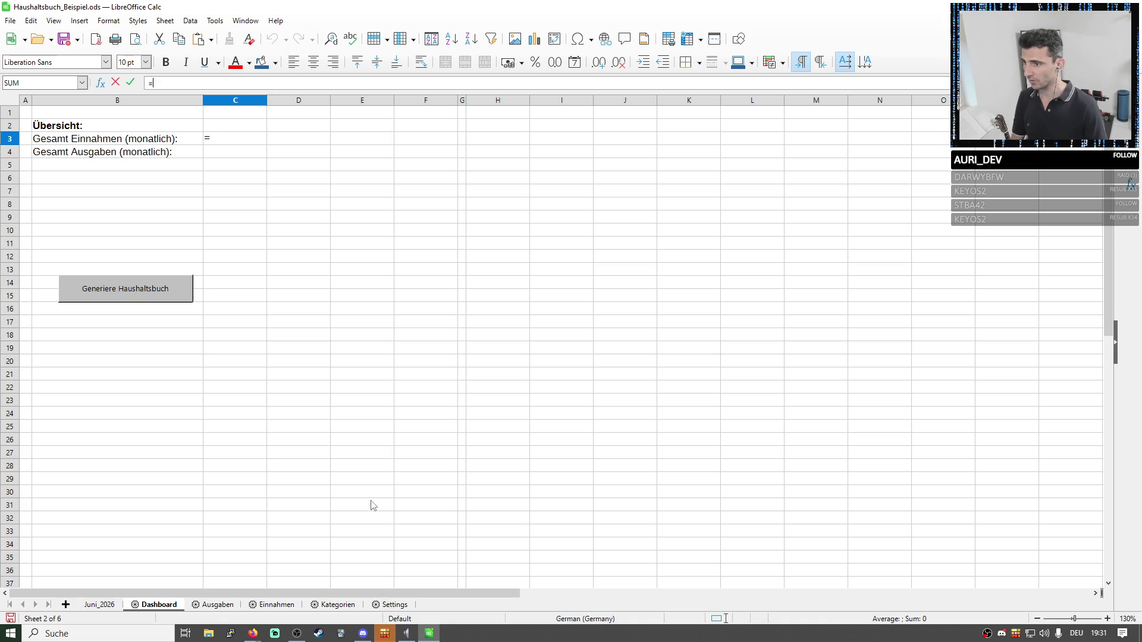
Set Dashboard C3 to ='Einnahmen'.C4, giving monthly income 2.500,00 €.
click(275, 605)
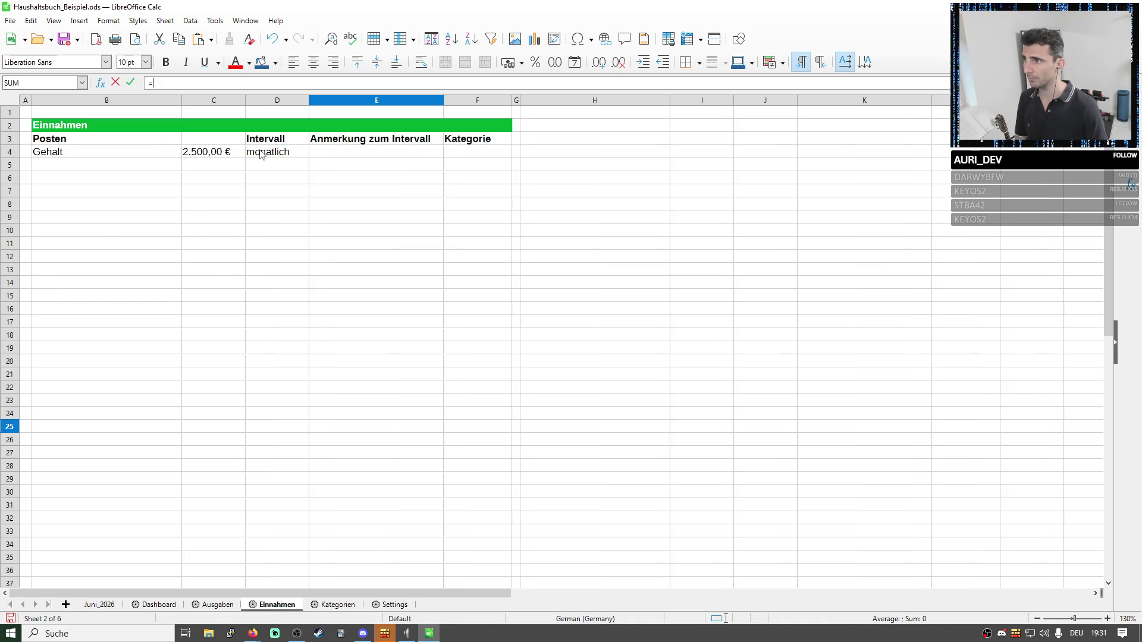
click(224, 153)
key(Return)
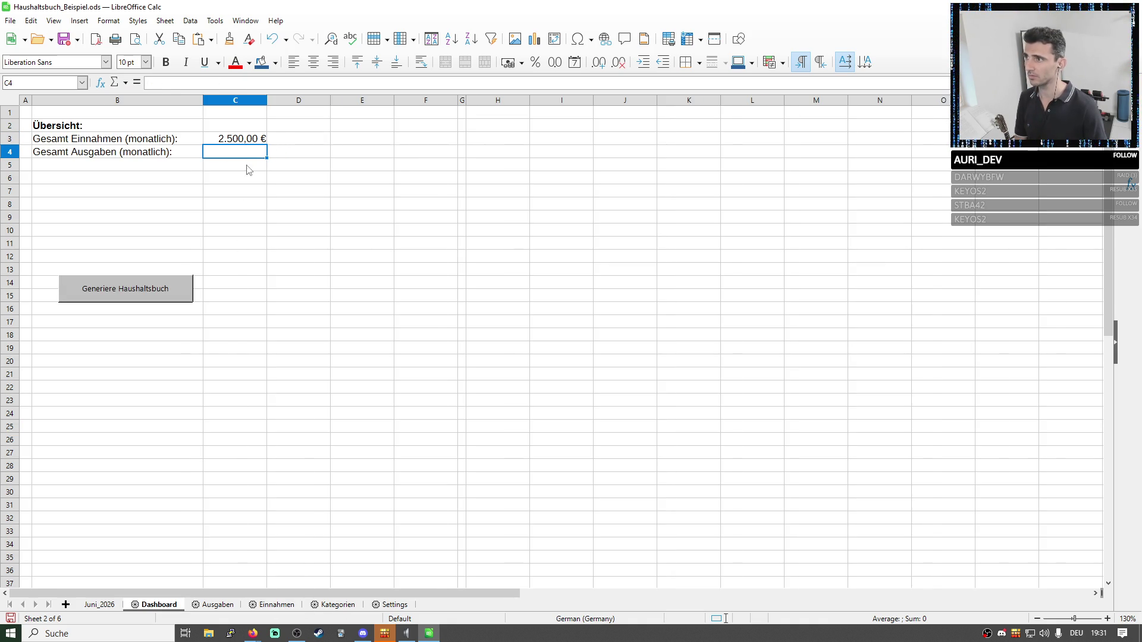
key(Up)
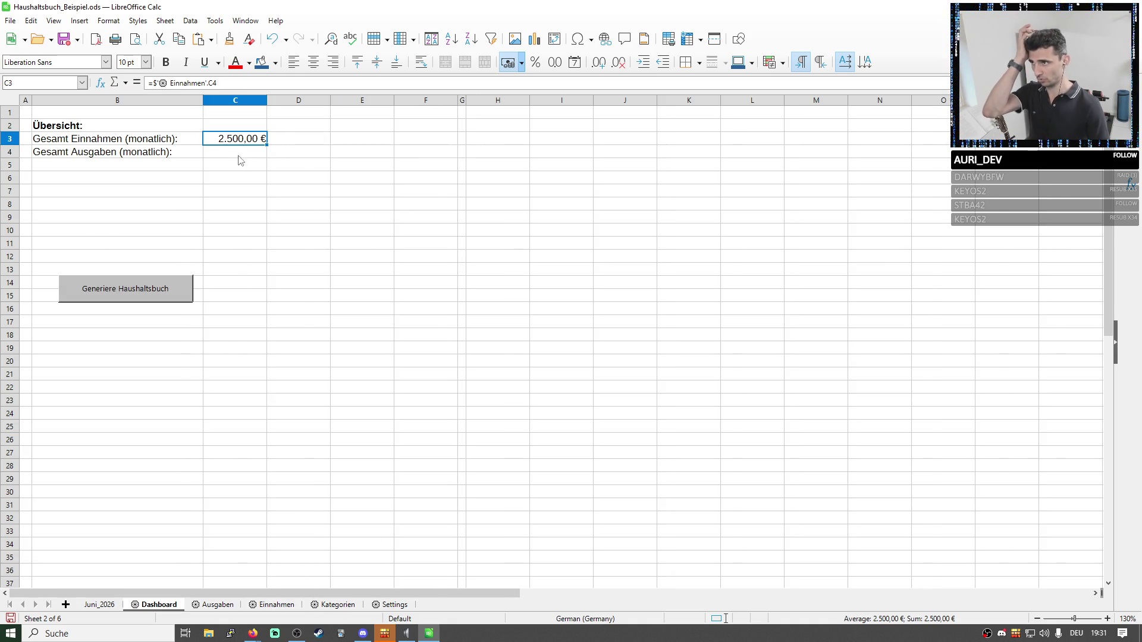
click(220, 607)
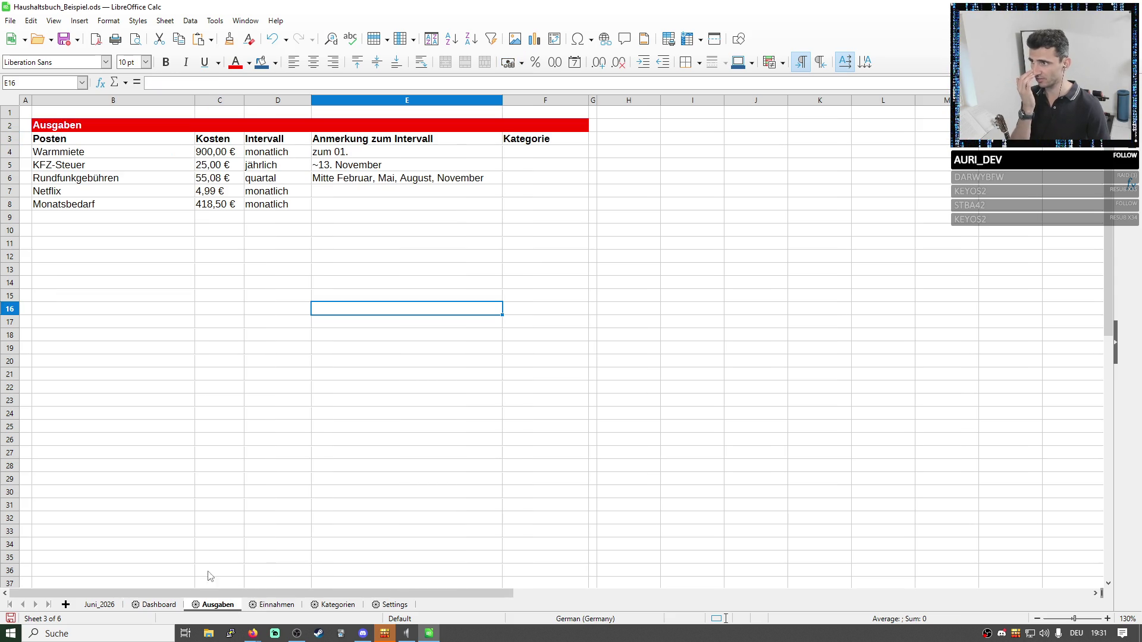
click(160, 605)
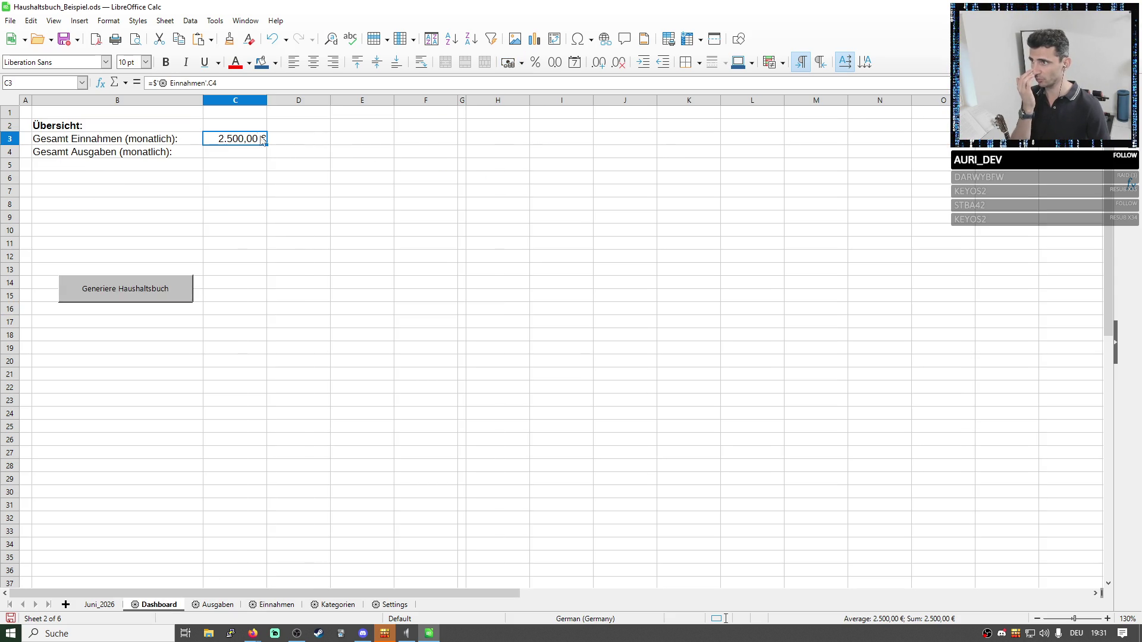
Build the C4 expense total from Warmmiete, KFZ-Steuer /12, Rundfunkgebühren /3 and Netflix, giving 1.343,93 €.
click(230, 154)
key(ctrl+v)
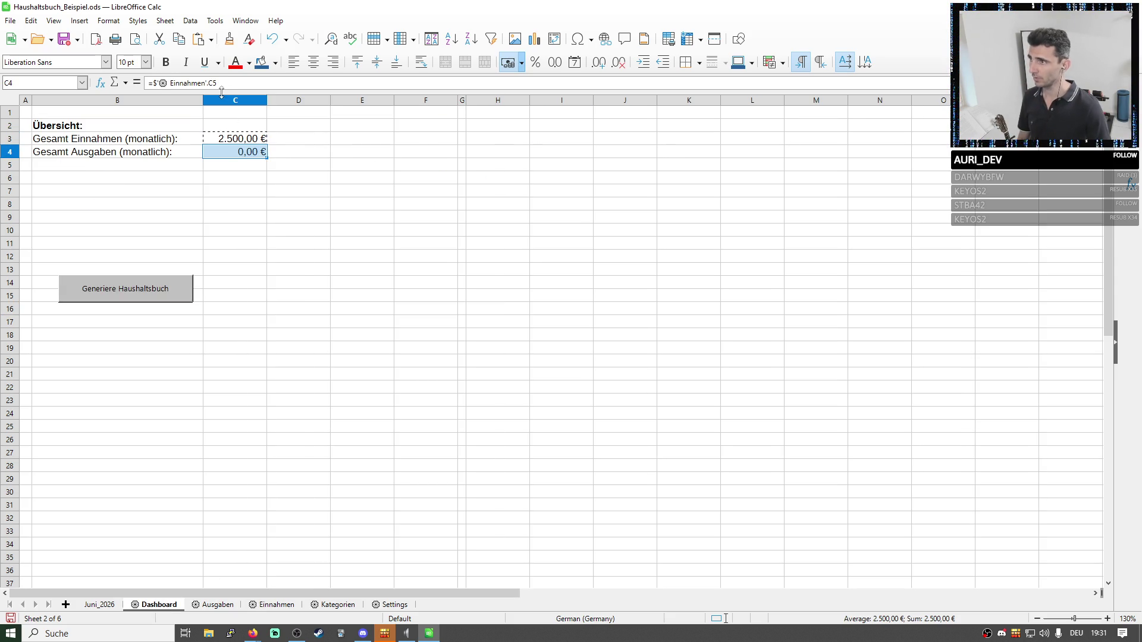
click(218, 83)
double_click(180, 84)
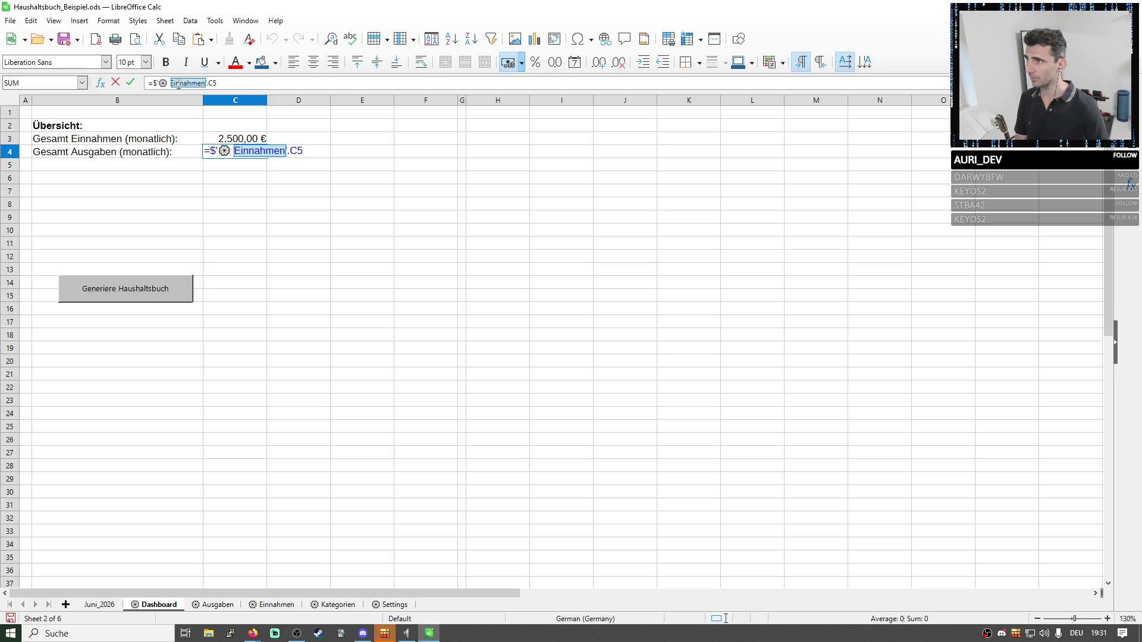
drag(248, 84, 155, 83)
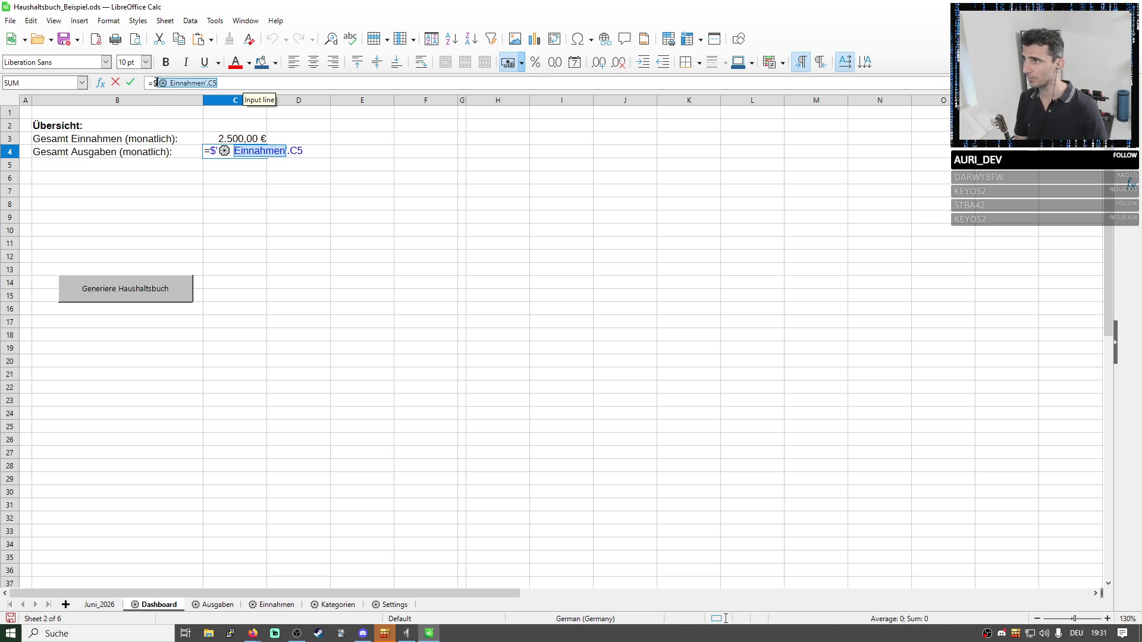
key(Delete)
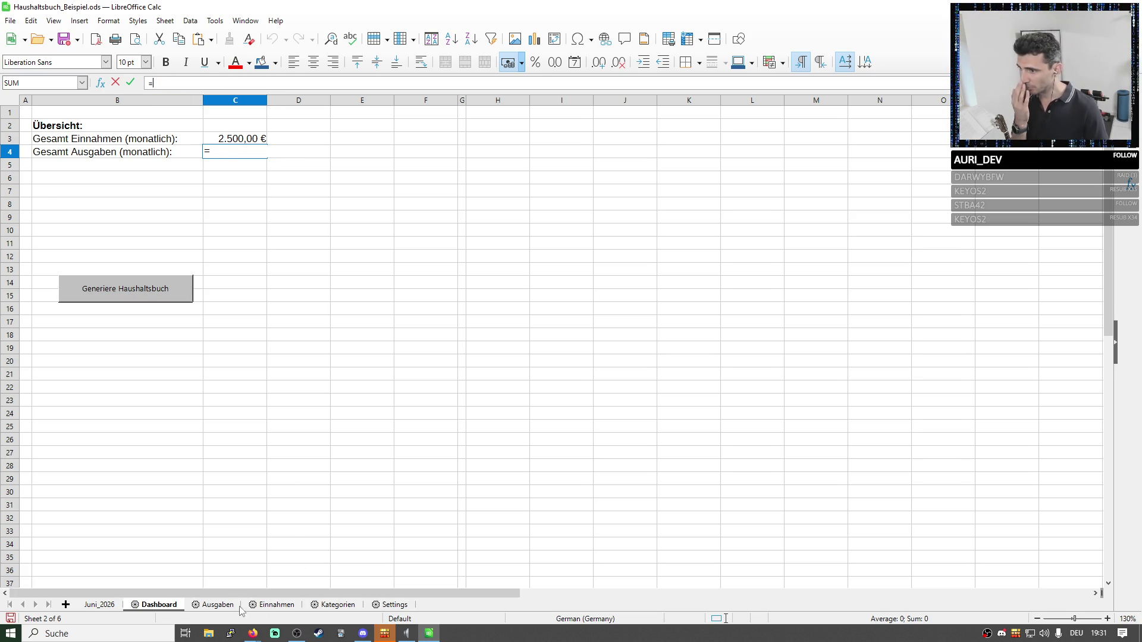
click(218, 605)
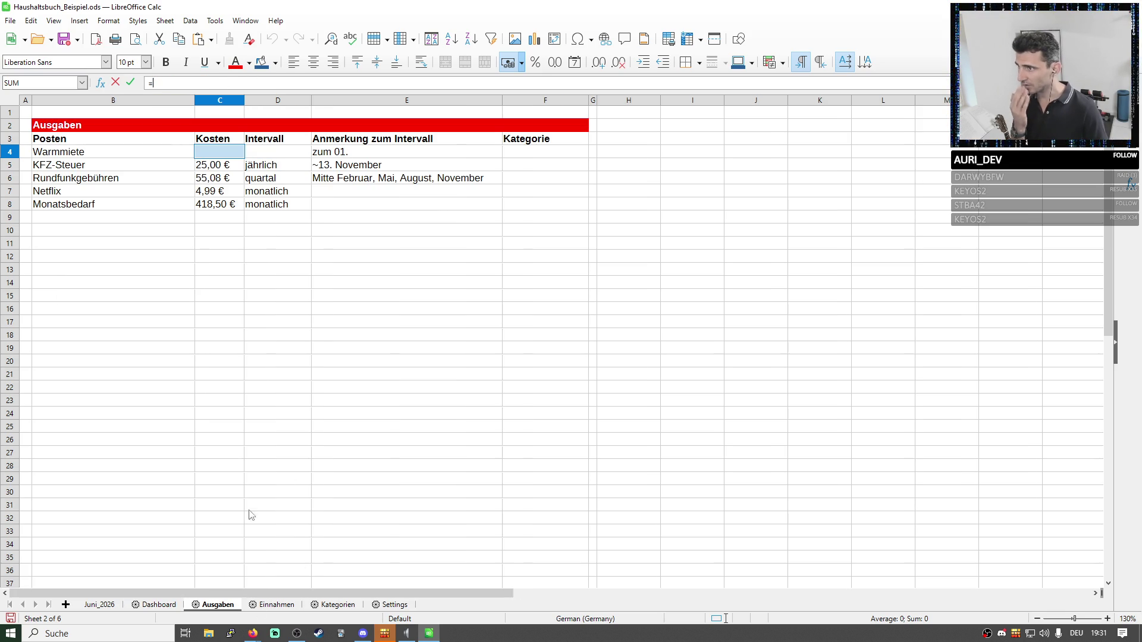
click(214, 168)
click(217, 158)
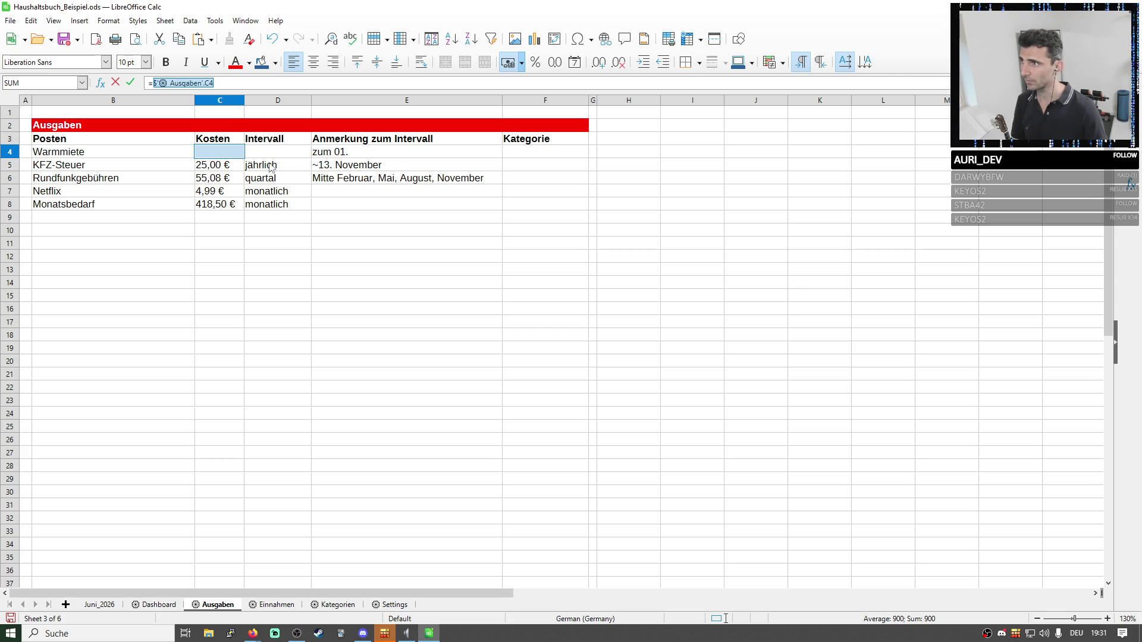
text(+)
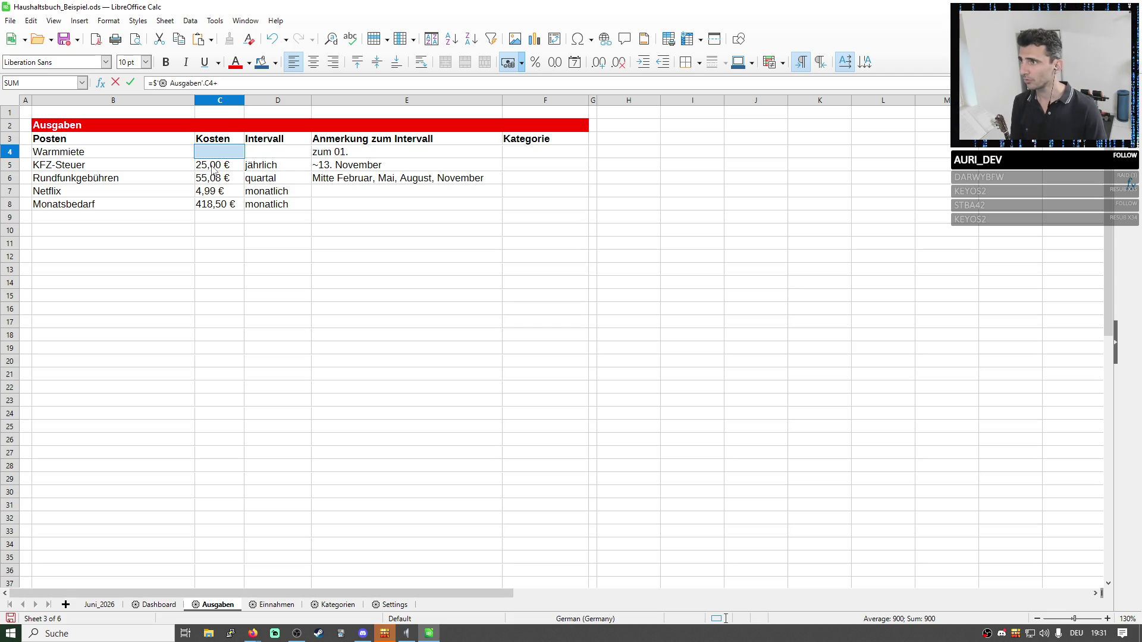
click(215, 169)
text(/12+)
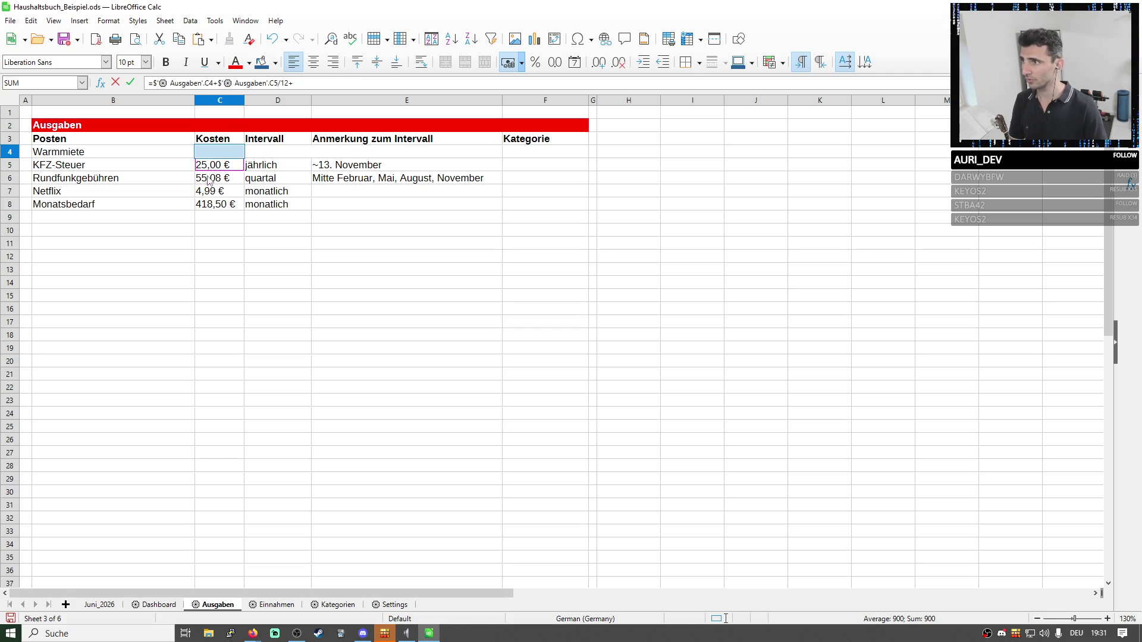
click(209, 179)
text(/3)
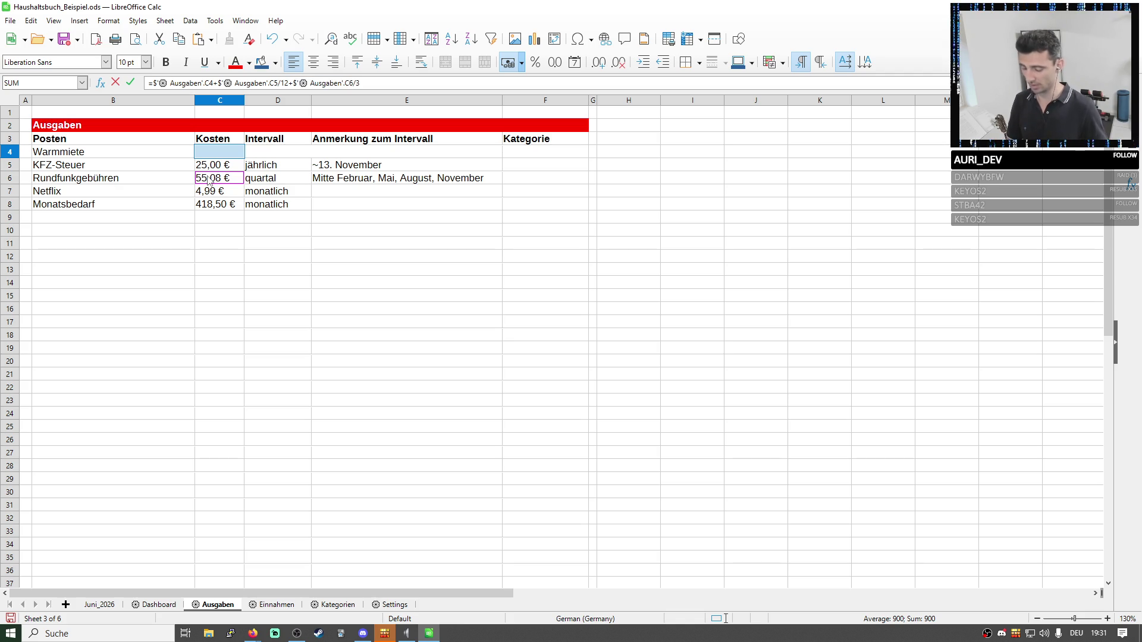
text(+)
click(214, 191)
text(+)
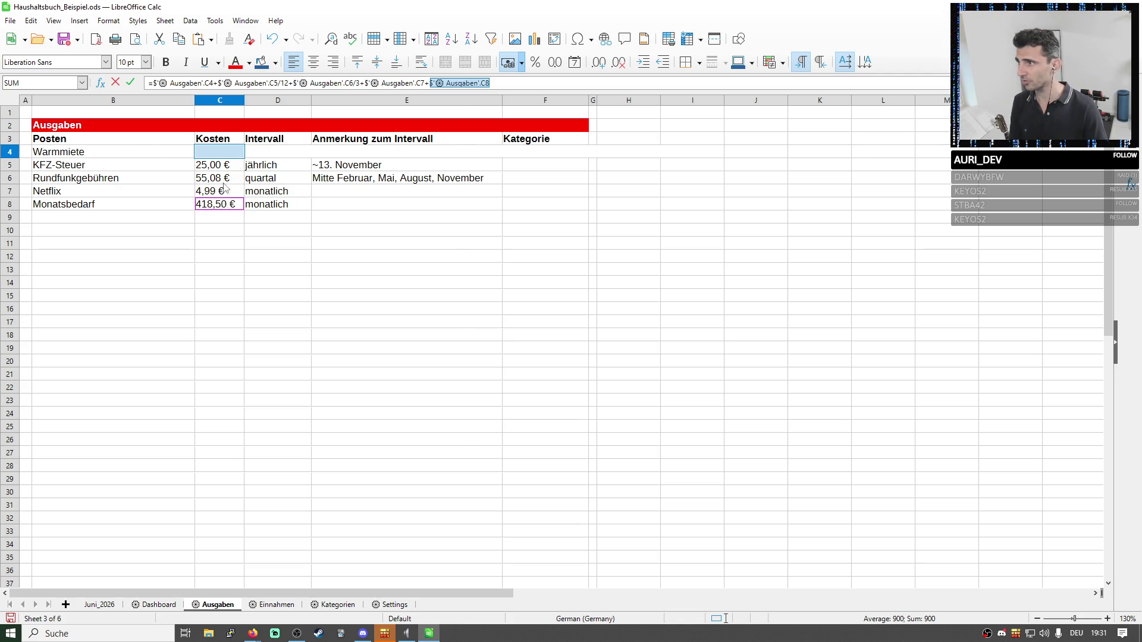
key(Return)
click(223, 605)
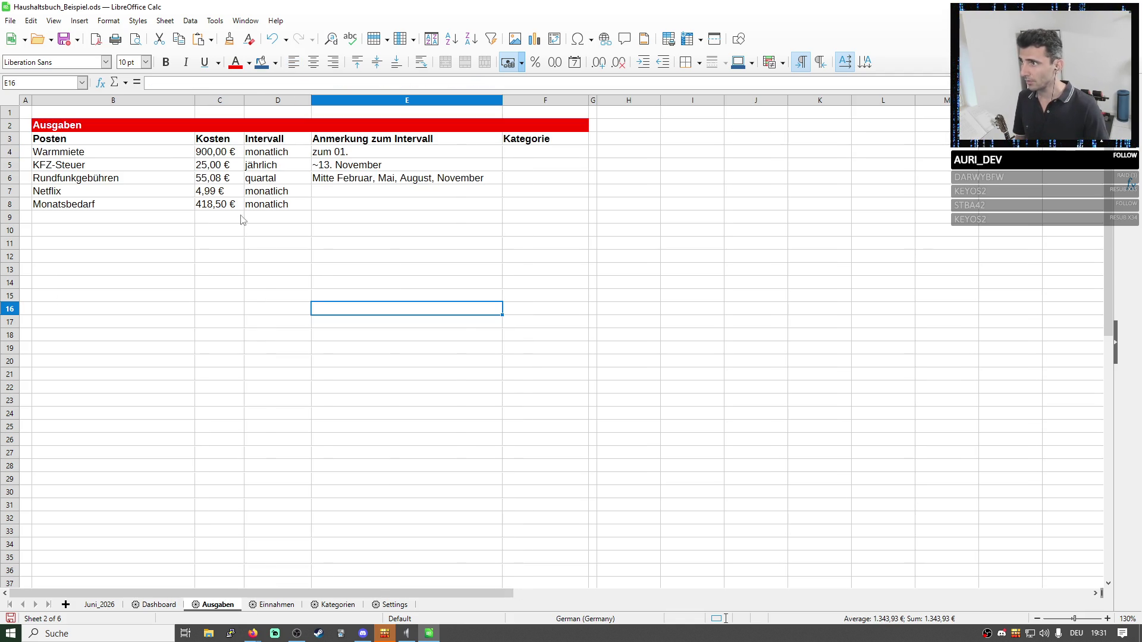
click(166, 605)
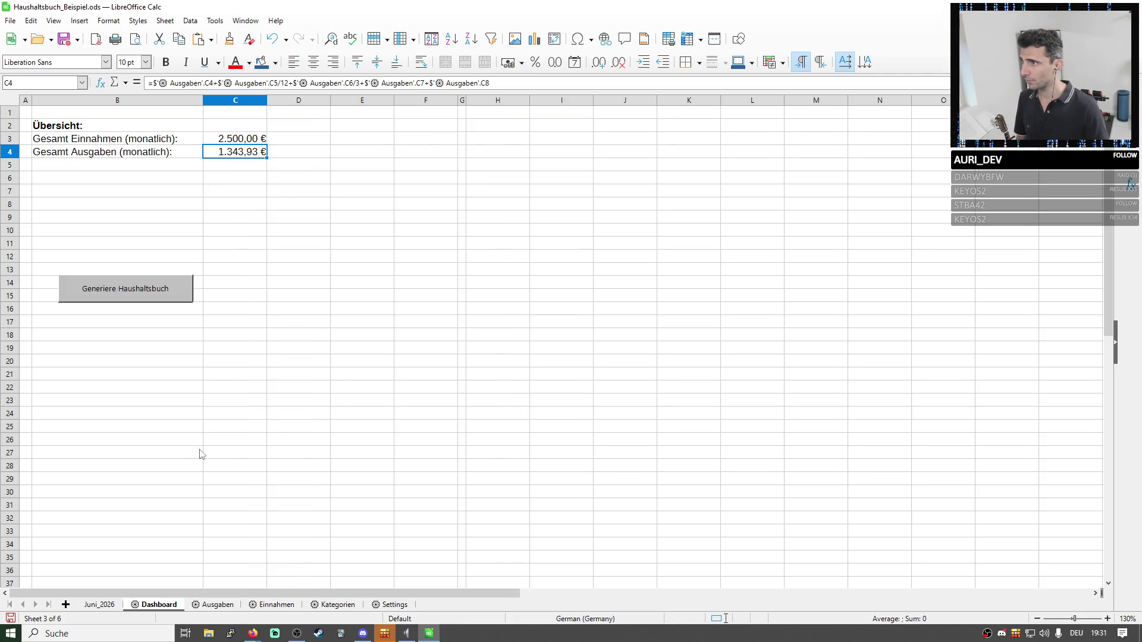
Add a Sparpotential: label in B5 with =C3-C4 showing 1.156,07 €, and move the button up beneath it.
click(151, 168)
text(Sparpotential:)
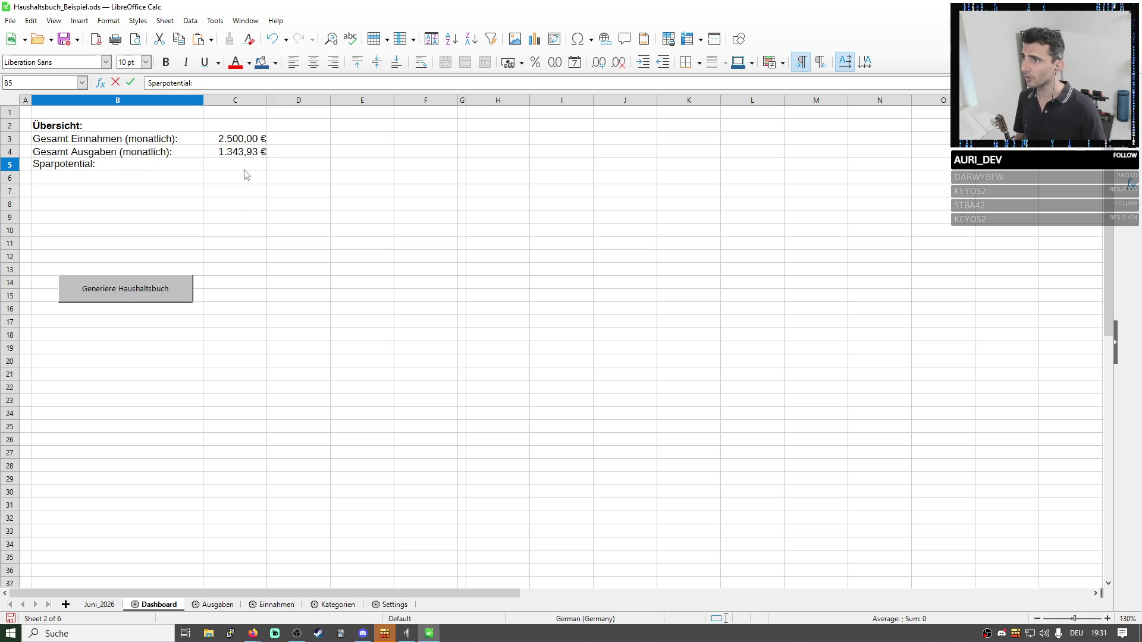
click(242, 171)
click(212, 82)
text(=)
click(251, 140)
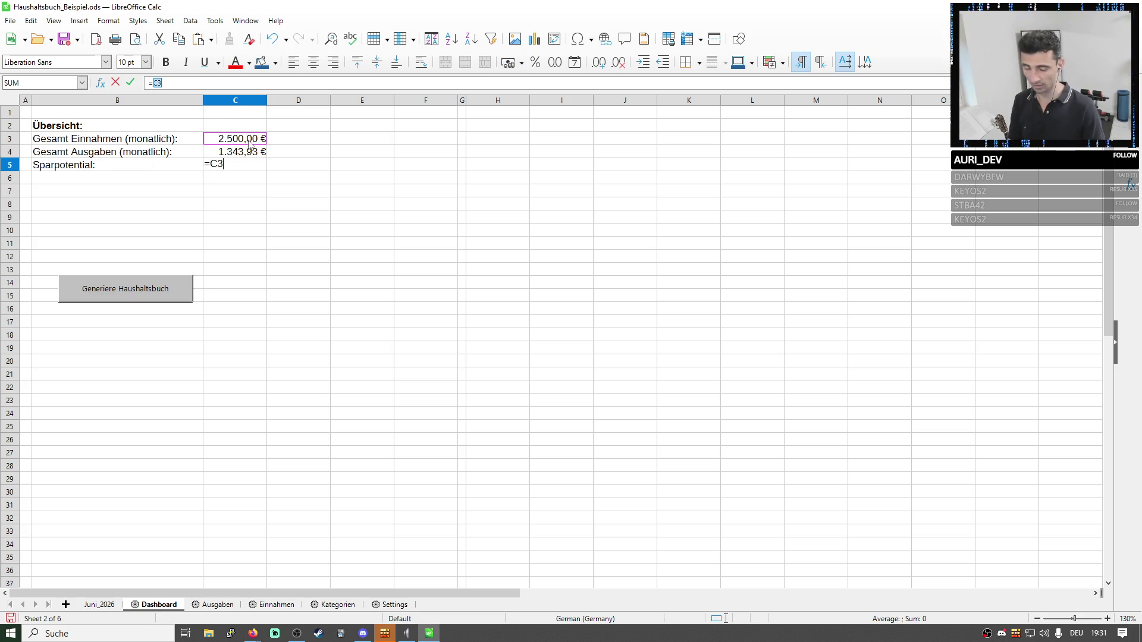
text(-)
click(251, 151)
key(Return)
key(Up)
click(203, 203)
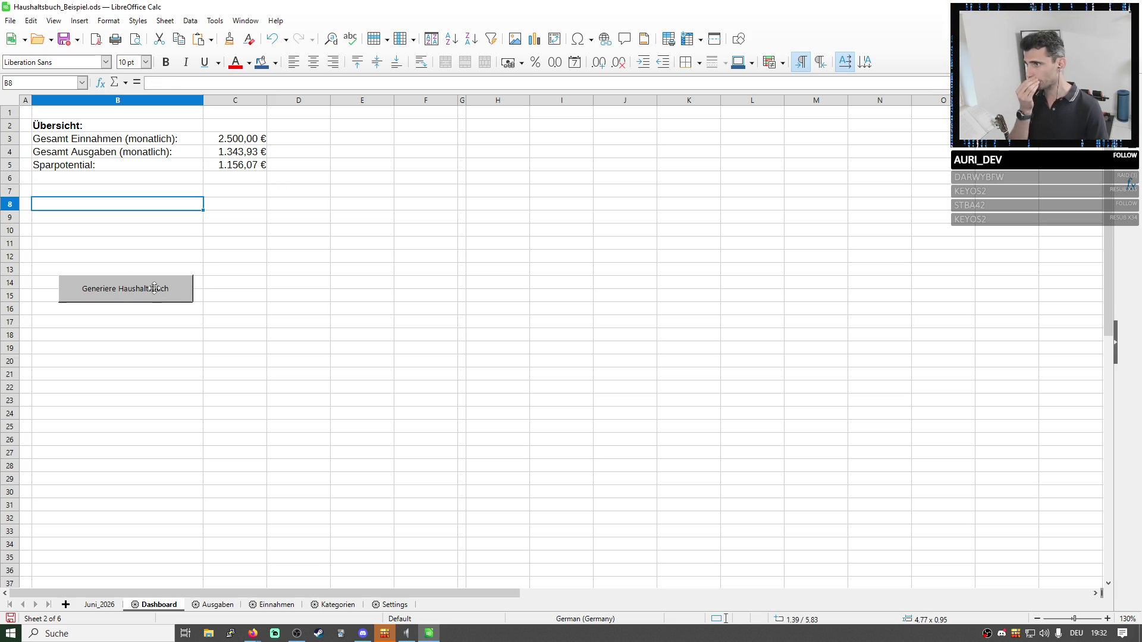
drag(174, 294, 145, 217)
click(265, 234)
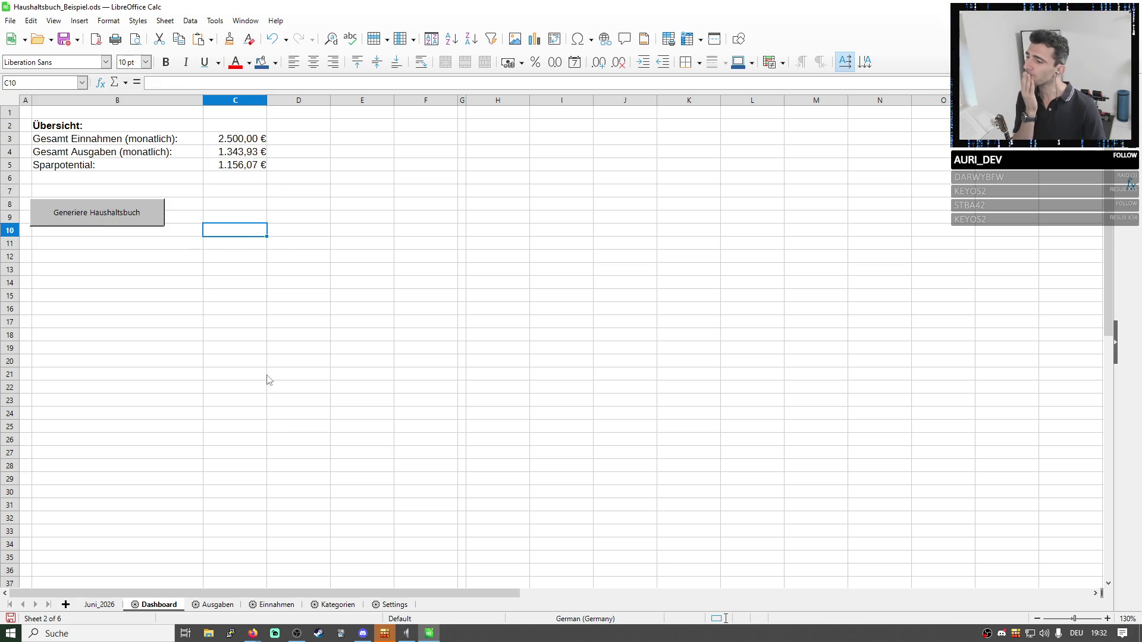
click(396, 605)
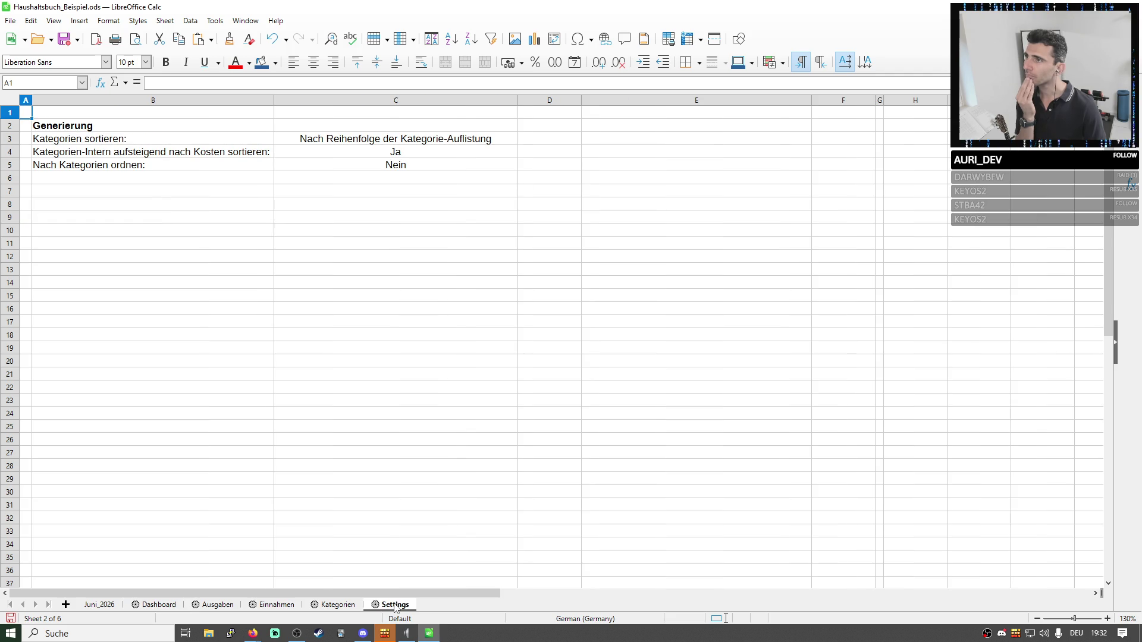
click(339, 605)
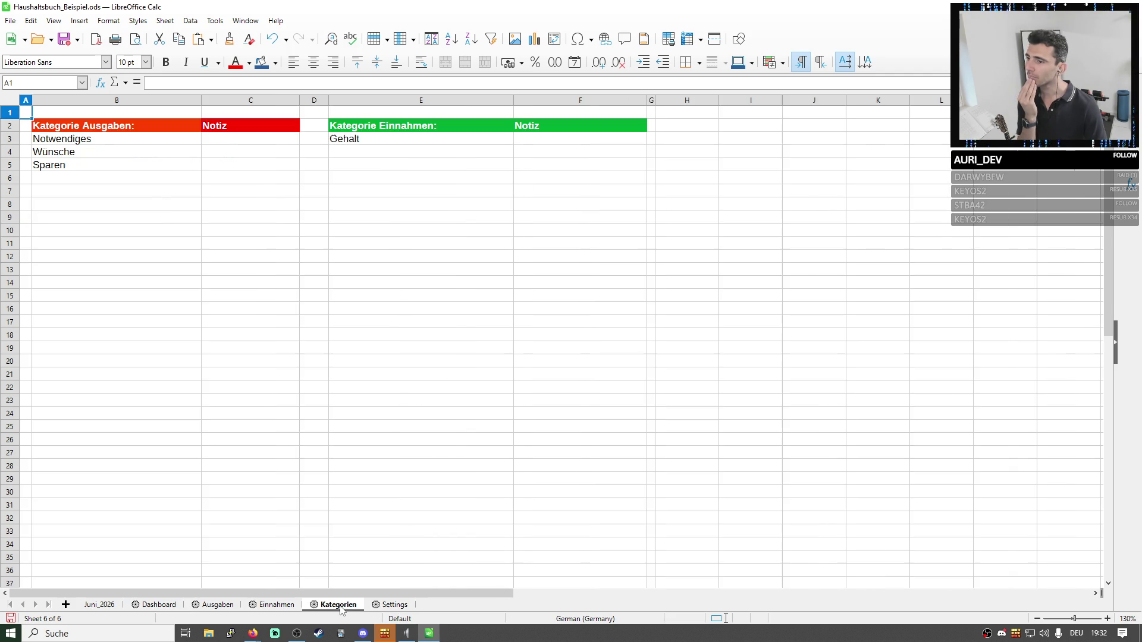
click(279, 605)
click(214, 605)
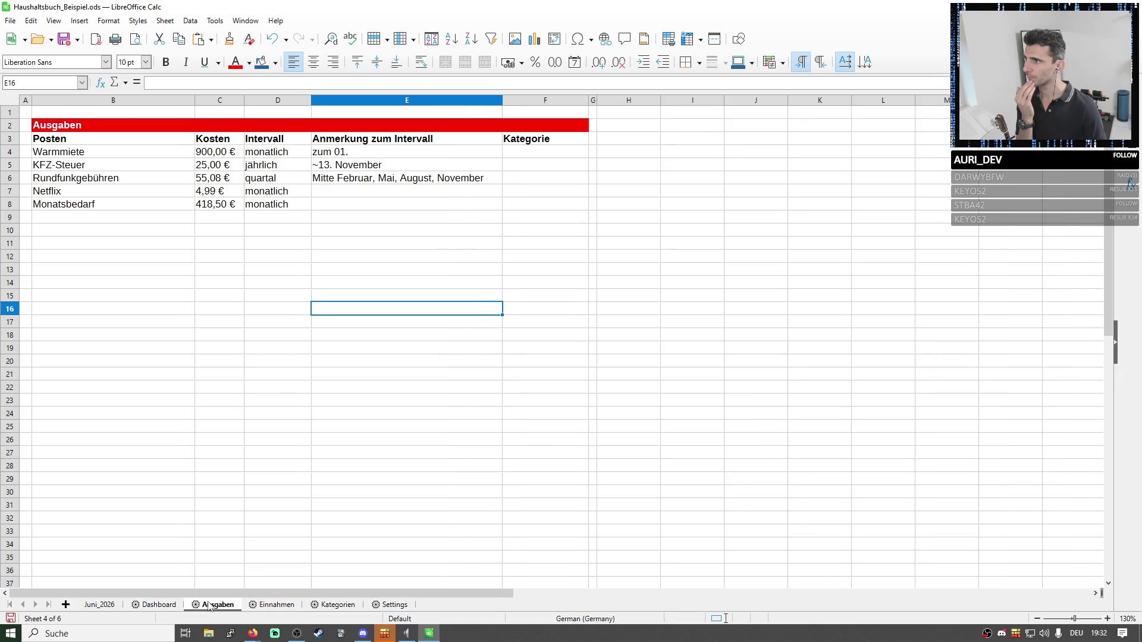
click(141, 607)
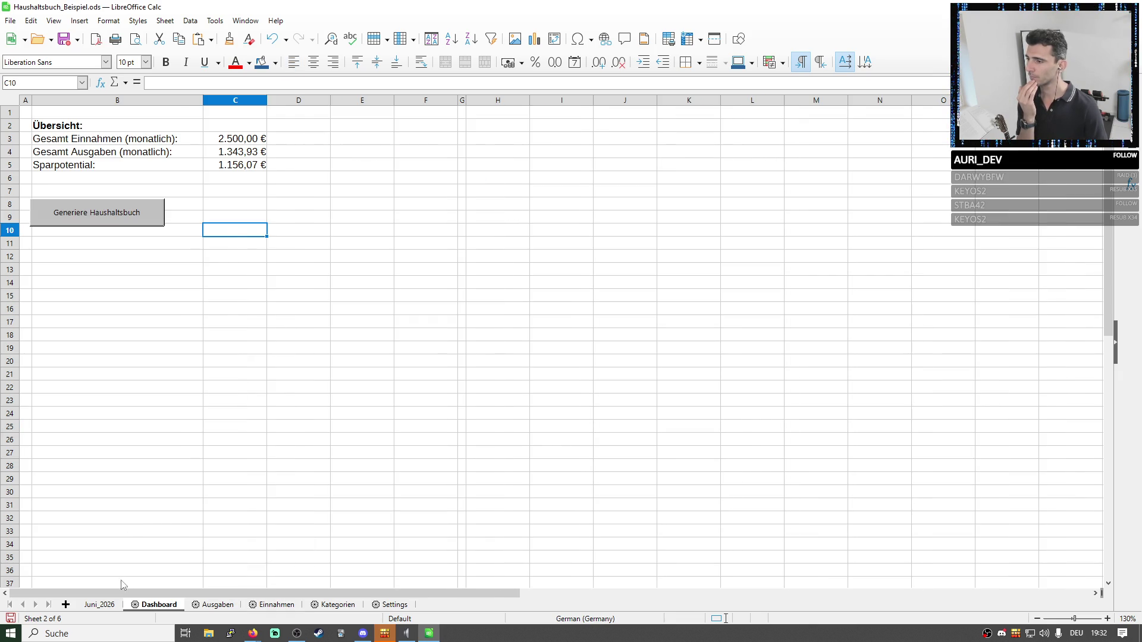
click(105, 124)
Edit B2 so the heading reads 'Übersicht Einnahmen & Ausgaben:' and commit it.
double_click(105, 123)
text(Ein-)
key(BackSpace)
key(BackSpace)
key(BackSpace)
text(ahmen &)
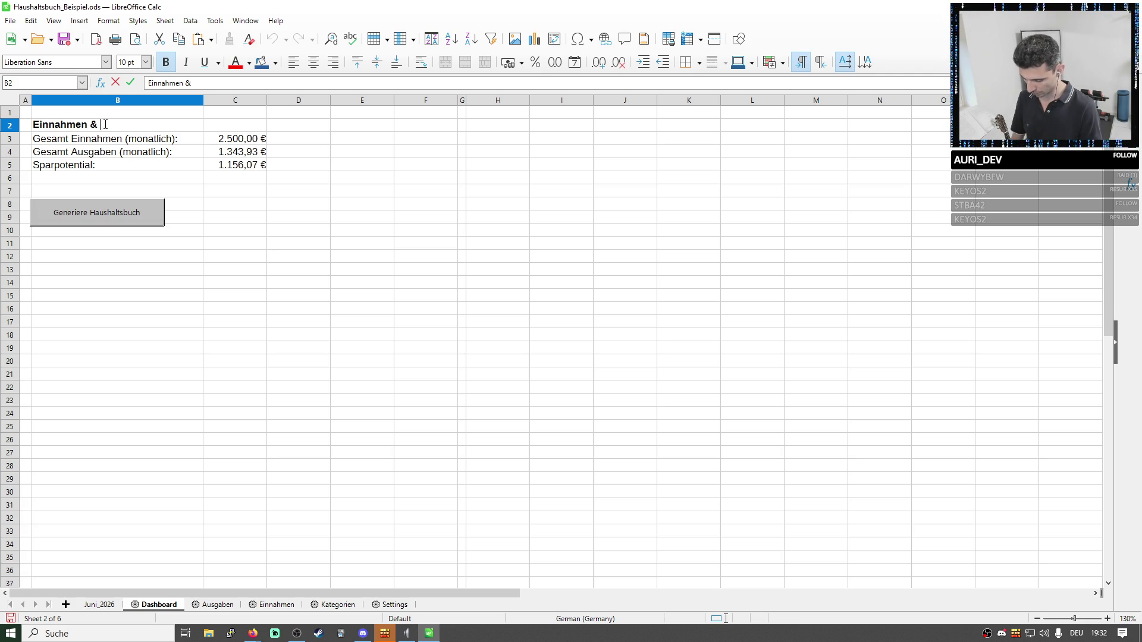
text(gaben:)
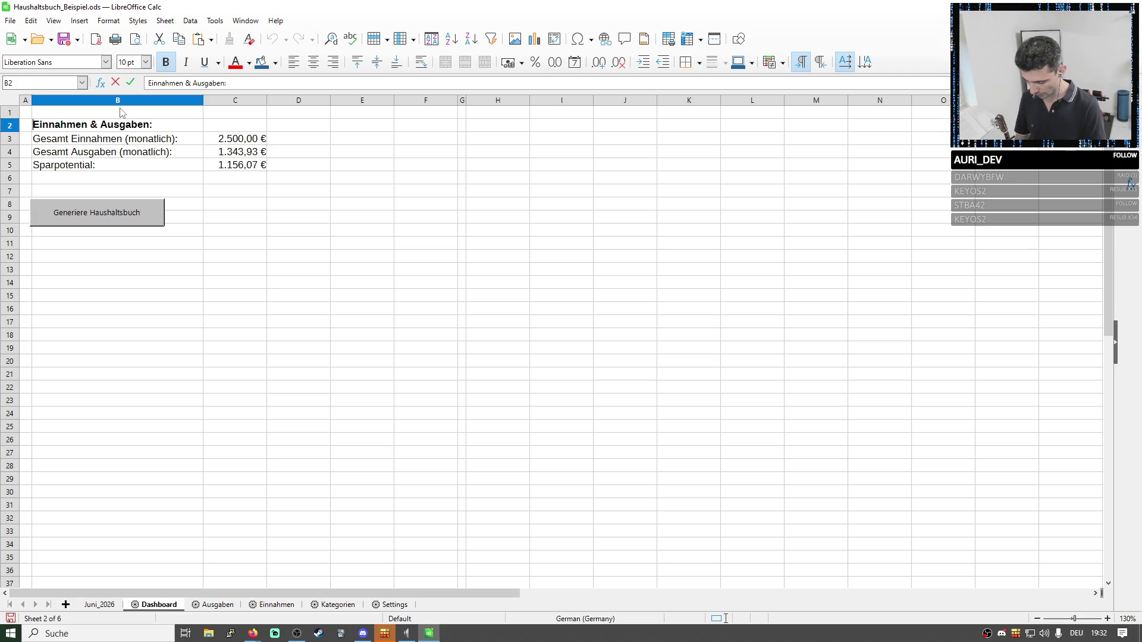
key(Home)
text(Daten)
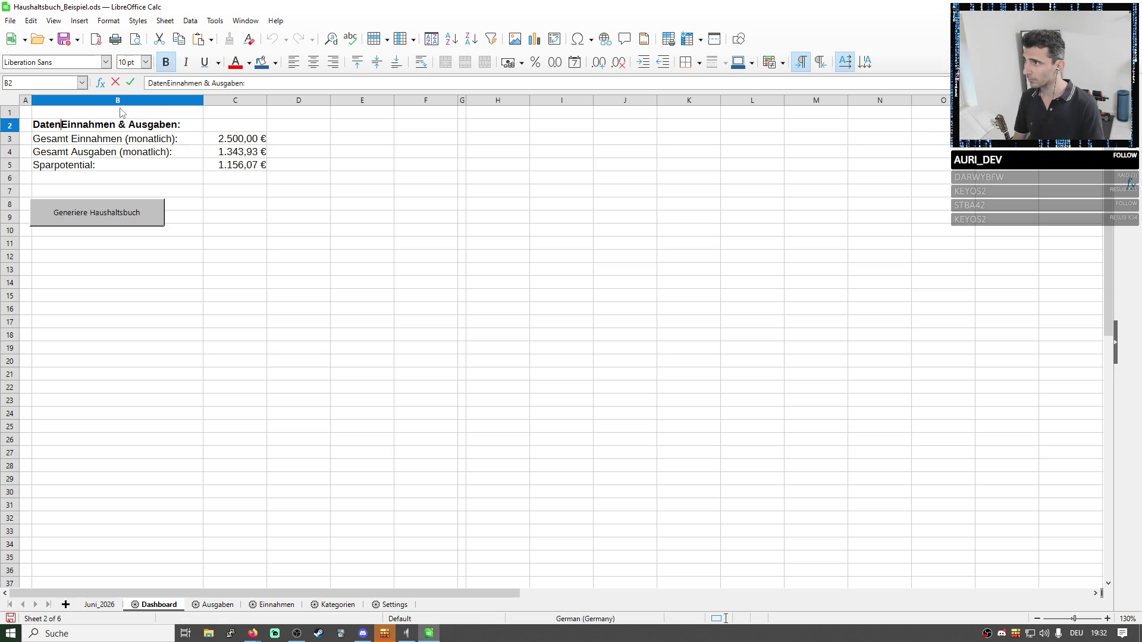
key(BackSpace)
key(BackSpace)
key(BackSpace)
key(BackSpace)
key(BackSpace)
text(Übersicht)
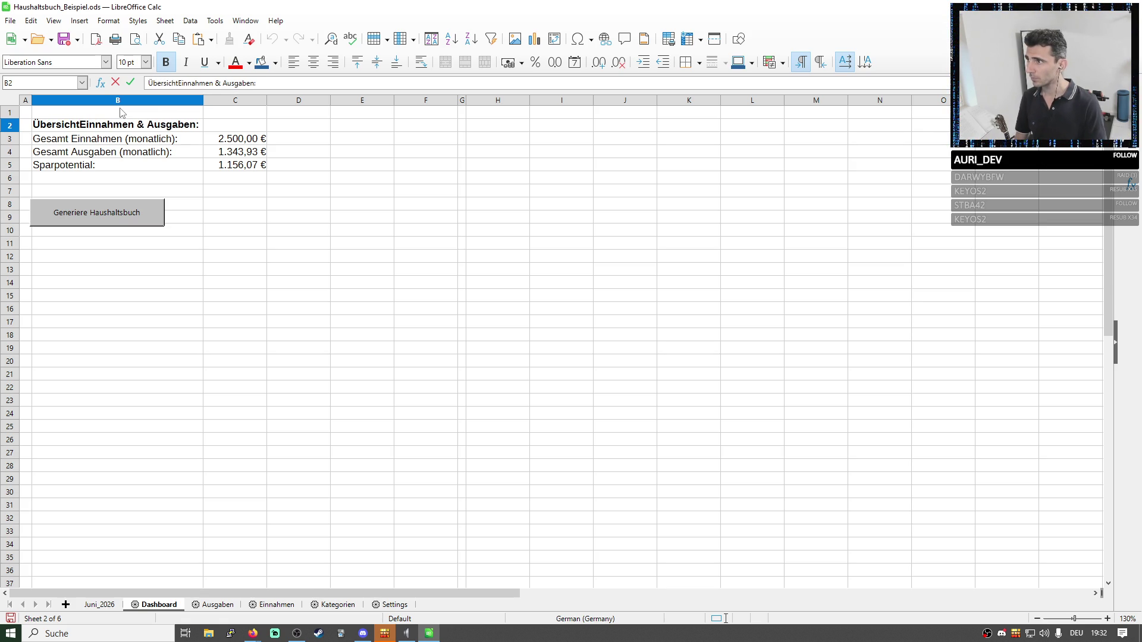
click(297, 167)
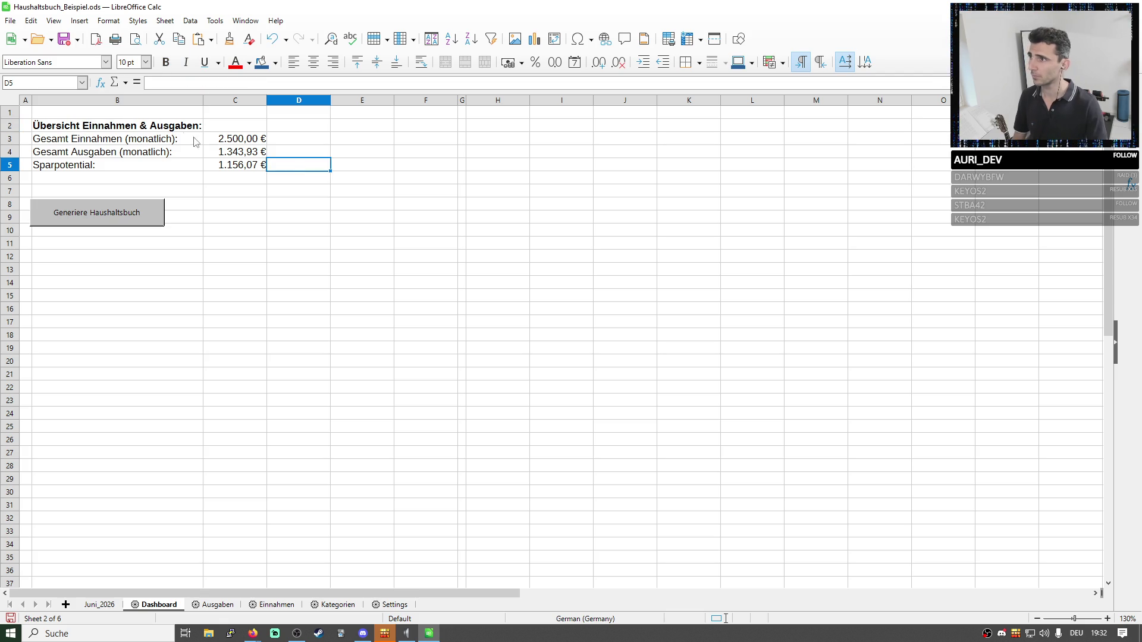
Review the totals in column C and the overview block B2:C5.
drag(230, 141, 237, 166)
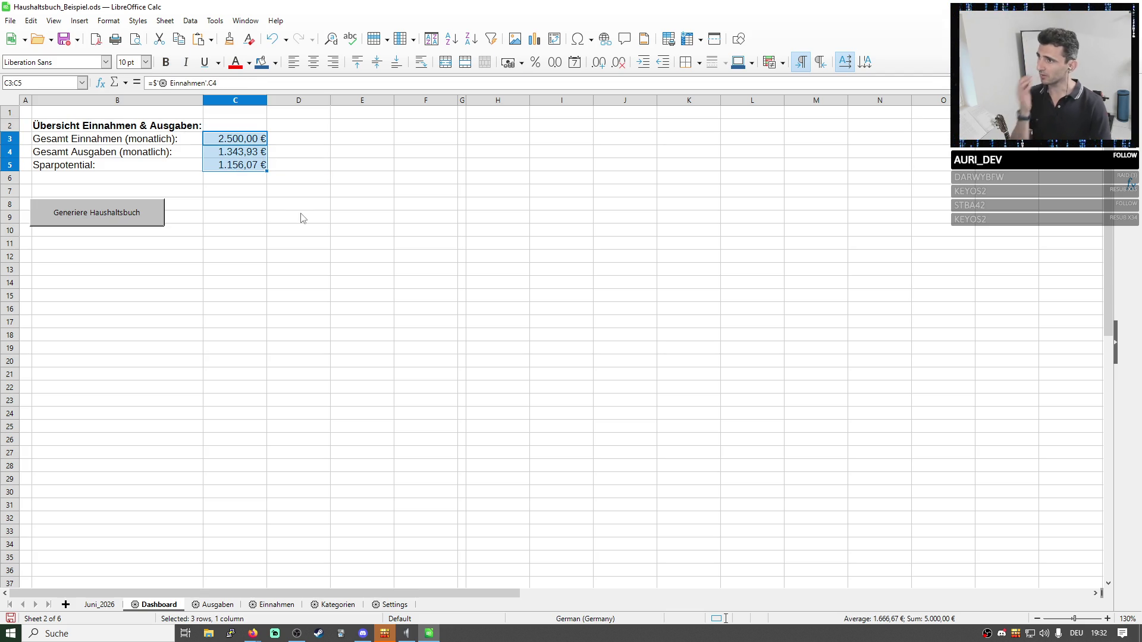
click(242, 296)
drag(89, 125, 236, 166)
click(235, 544)
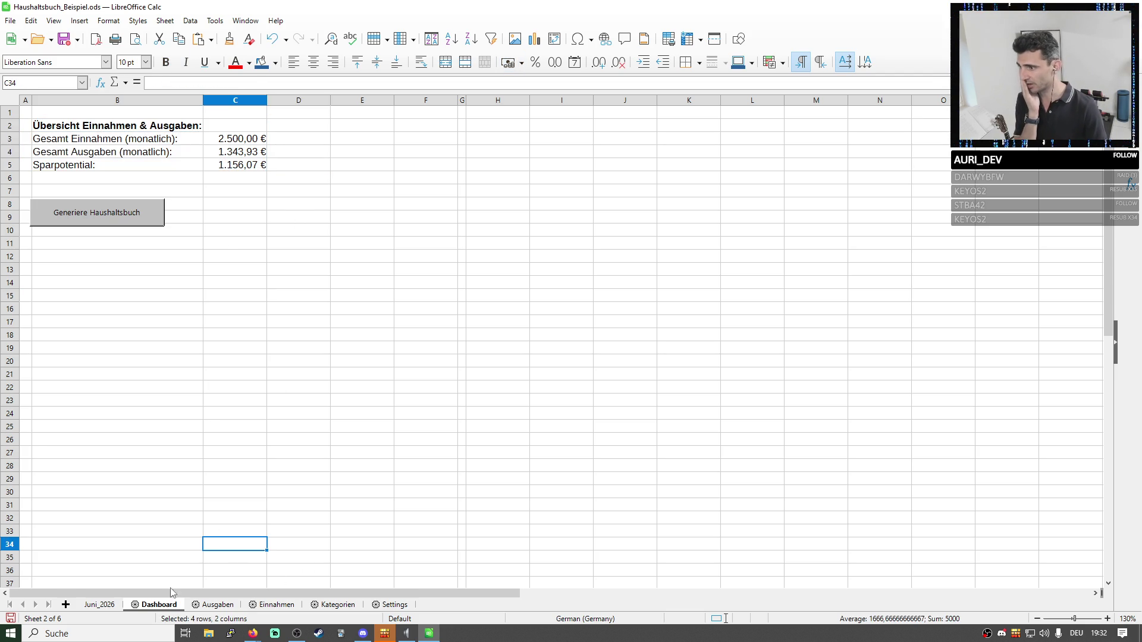
Protect the Dashboard sheet via its tab menu with 'Protect this sheet' enabled.
right_click(159, 605)
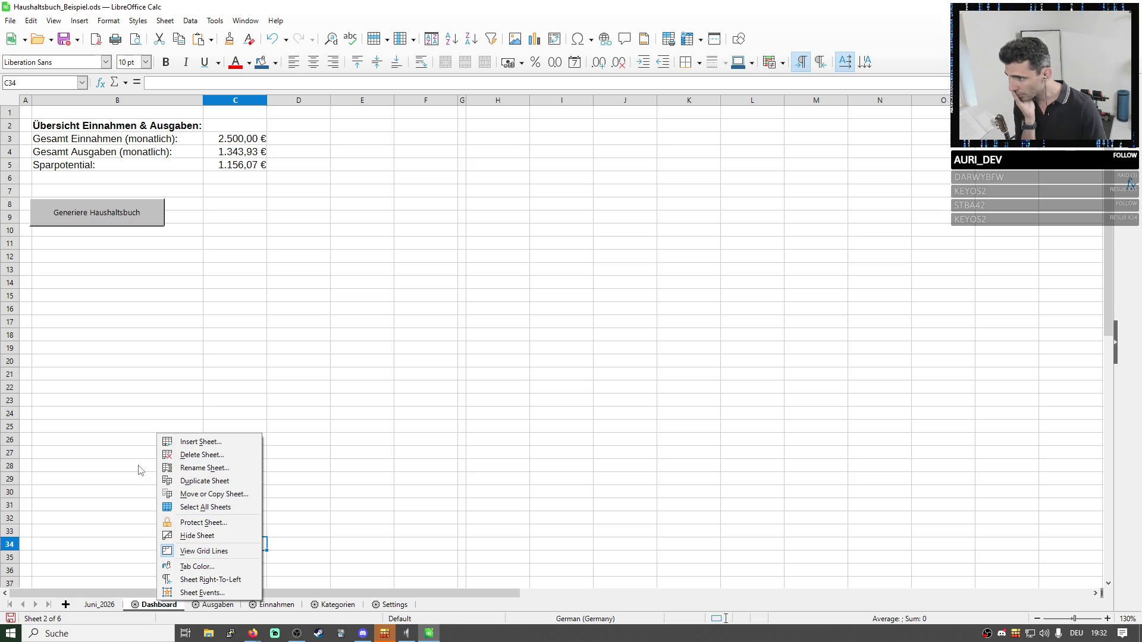
click(195, 524)
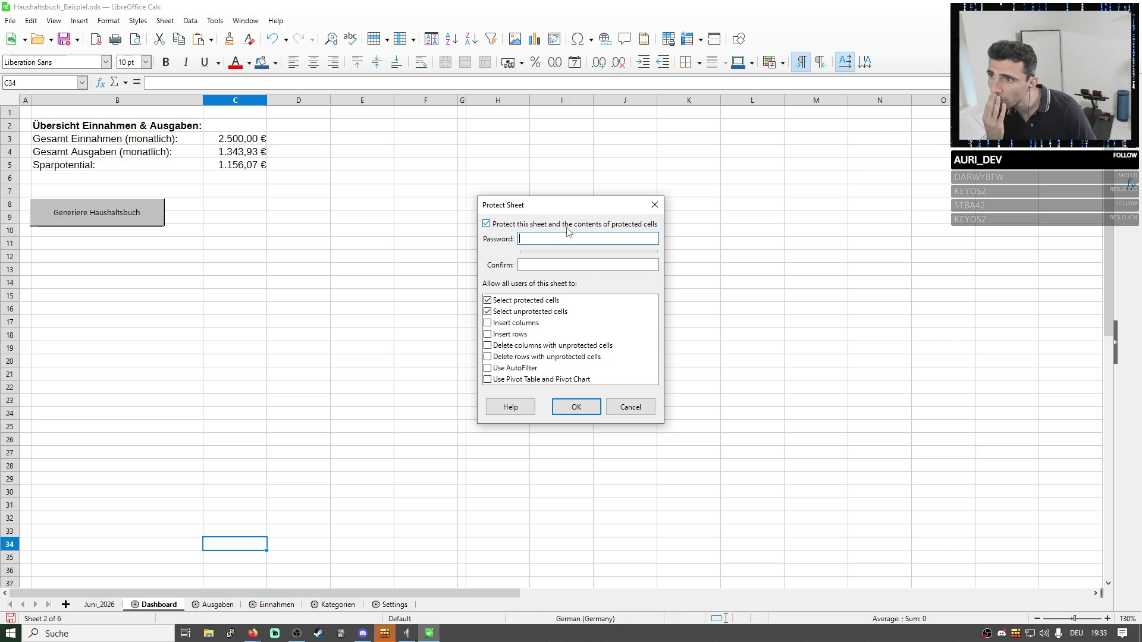
click(487, 224)
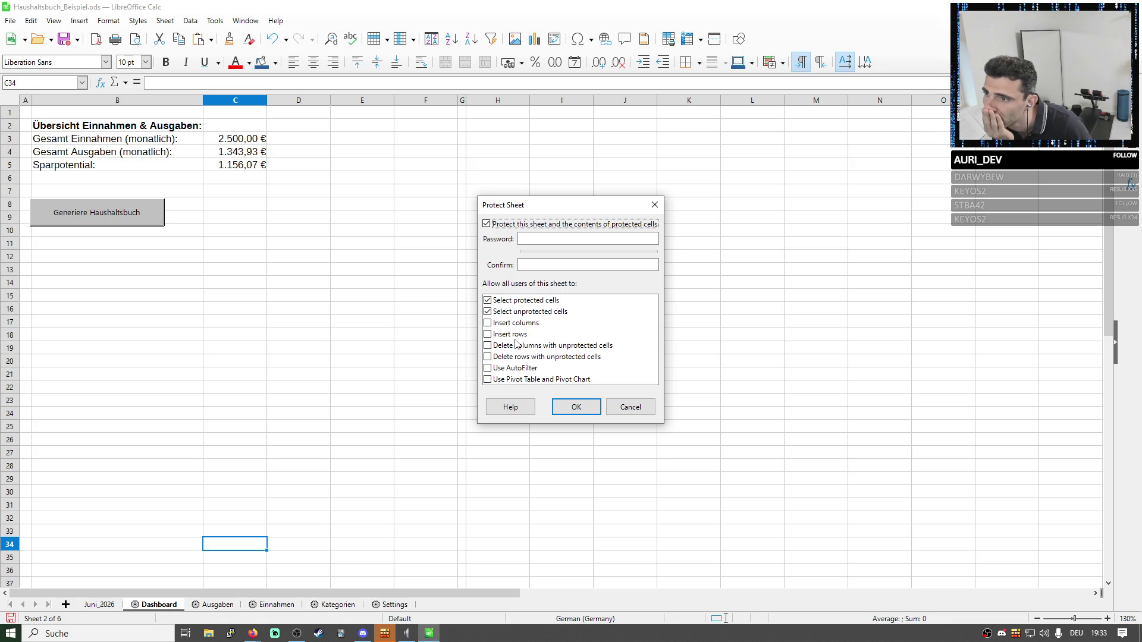
click(574, 407)
click(348, 272)
Select the overview block B2:C5 on the protected sheet and browse the Edit menu and cell options.
click(255, 179)
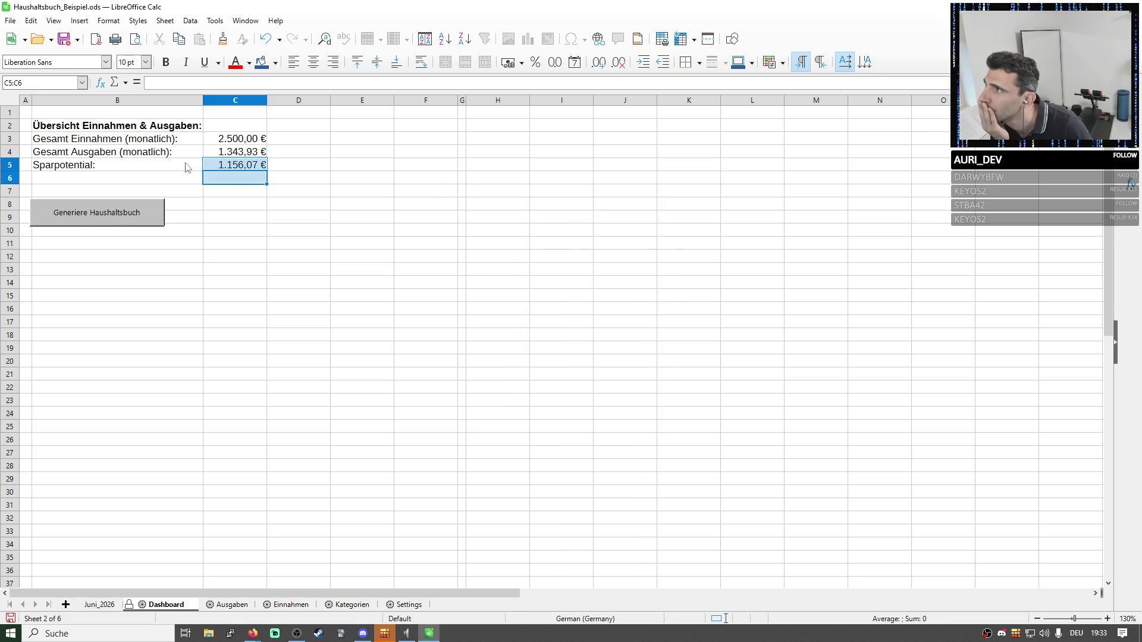
click(138, 157)
drag(116, 124, 241, 167)
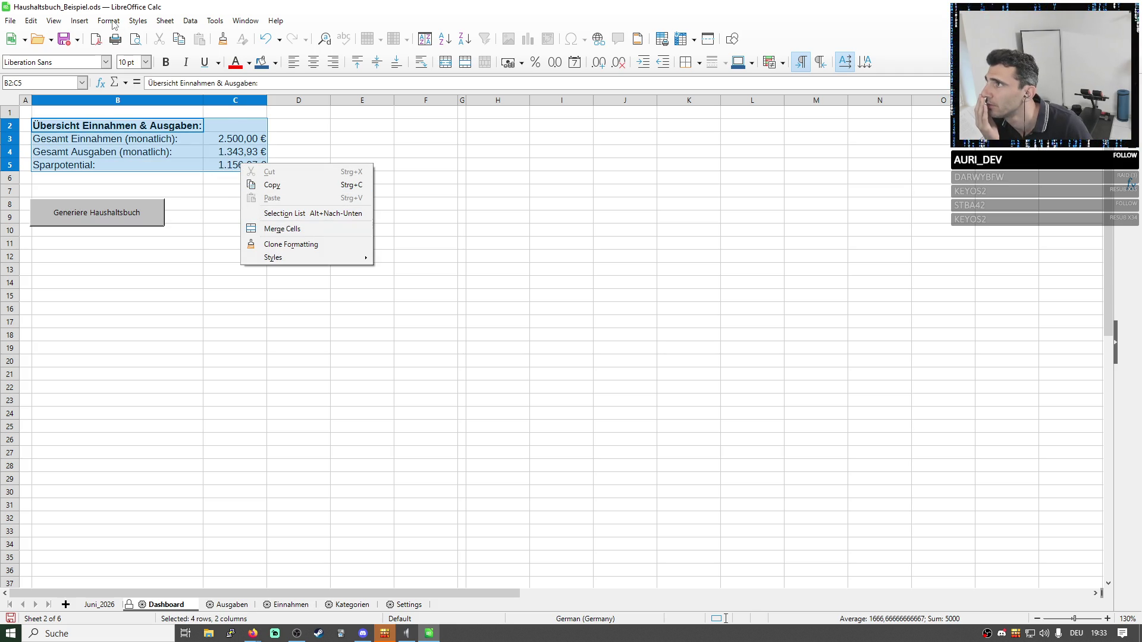
click(33, 22)
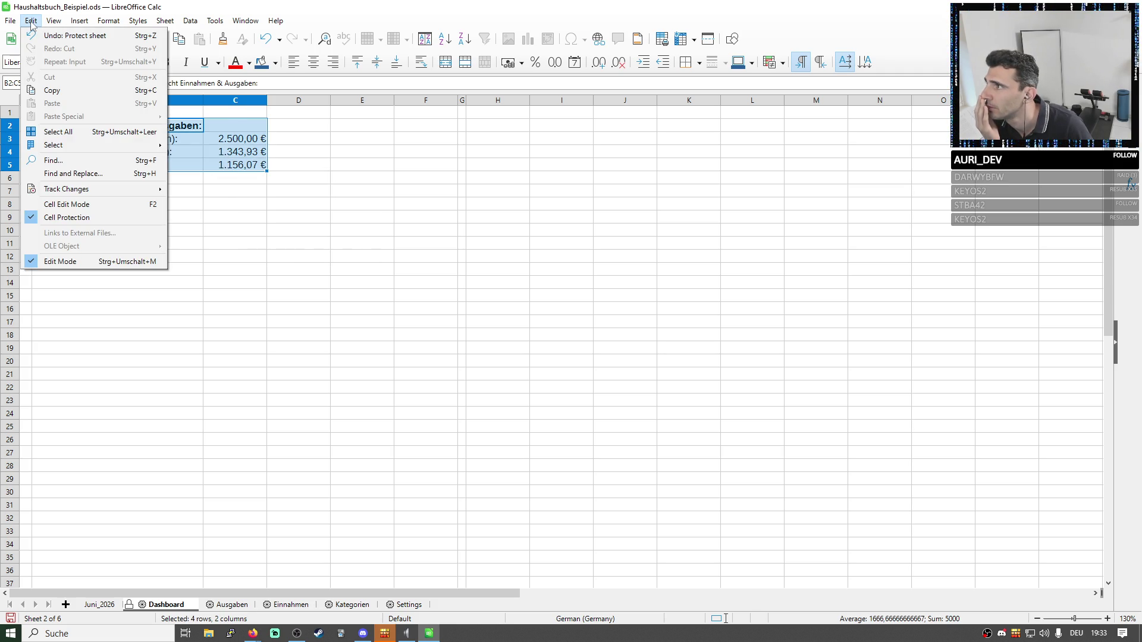
click(87, 205)
right_click(150, 140)
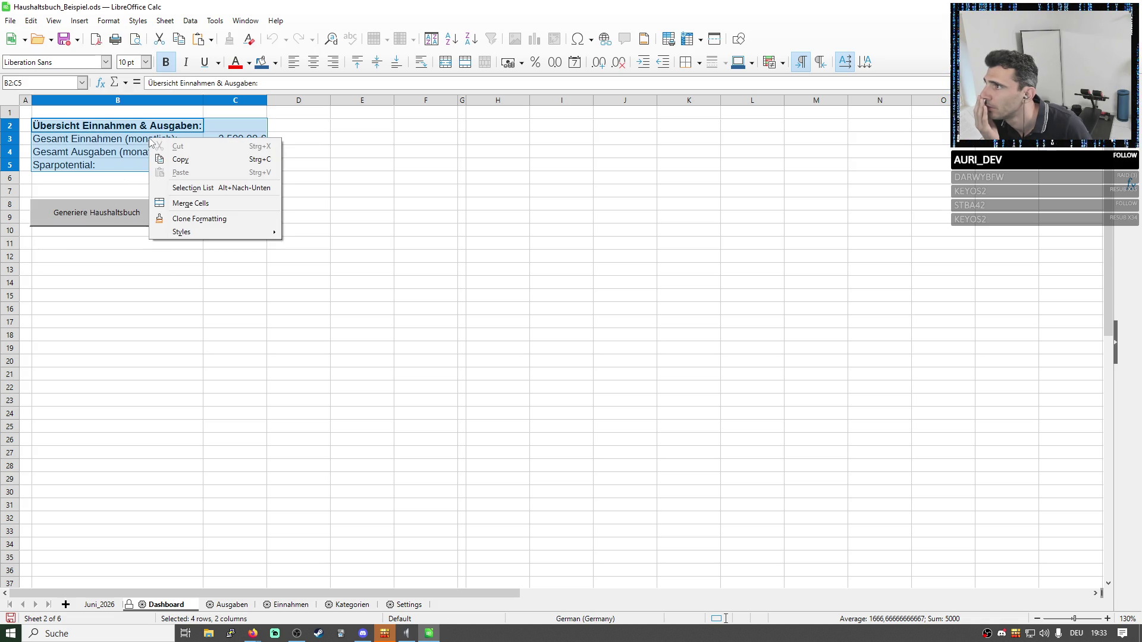
Look at Tools > Protect Spreadsheet Structure and cancel without changes.
click(147, 28)
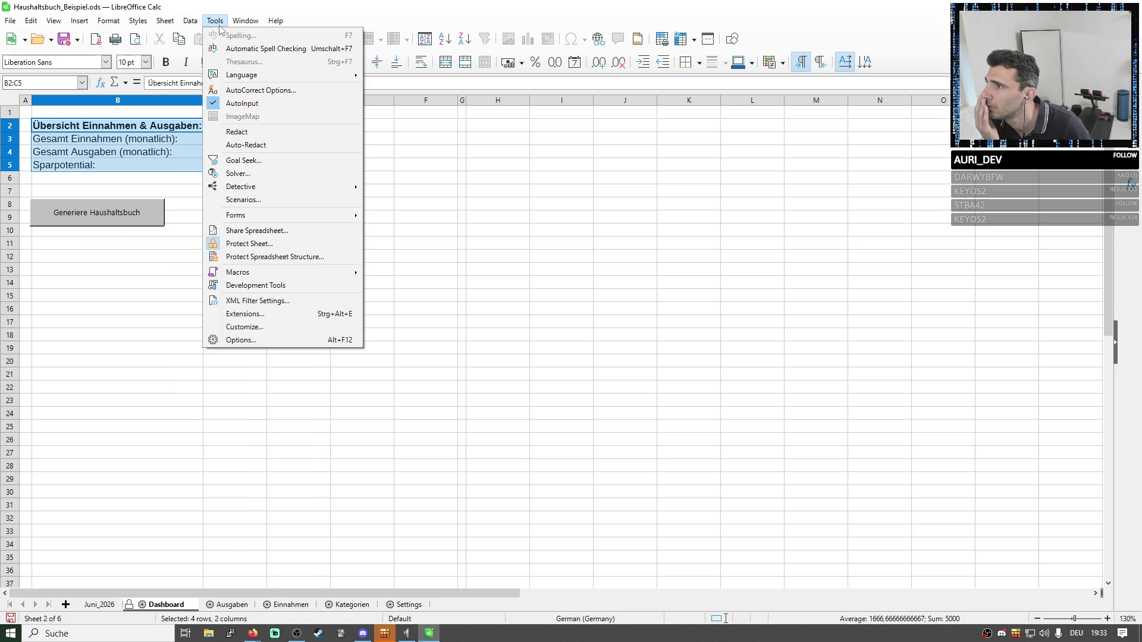
click(277, 259)
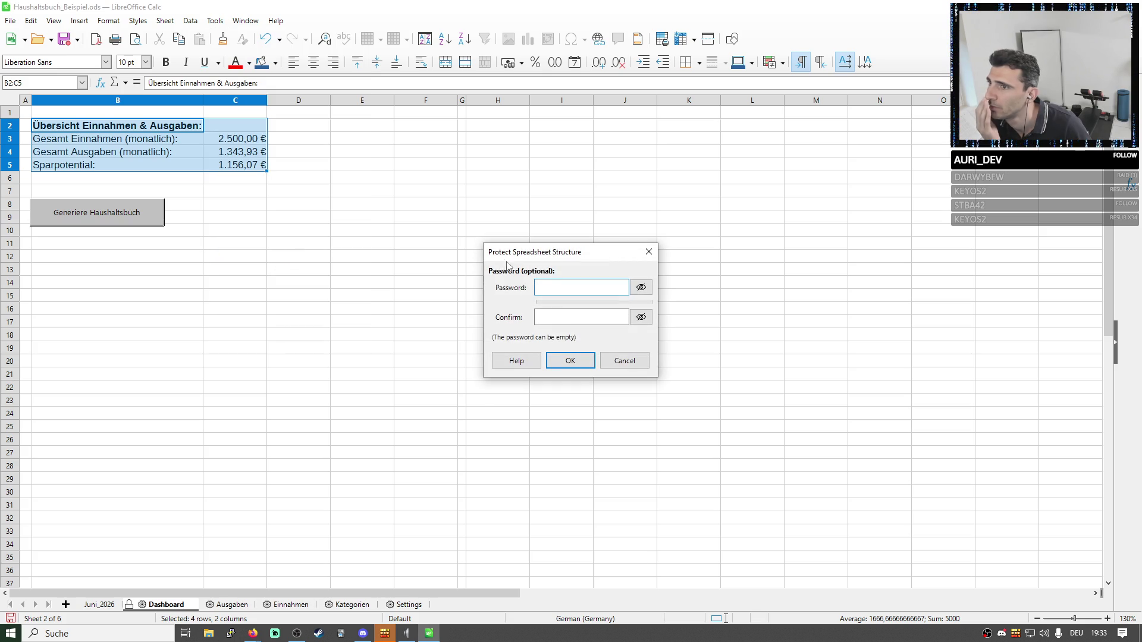
click(622, 361)
Attempt to edit the Gesamt Ausgaben total in C4, triggering the protected-cells warning.
click(235, 282)
click(235, 152)
double_click(234, 151)
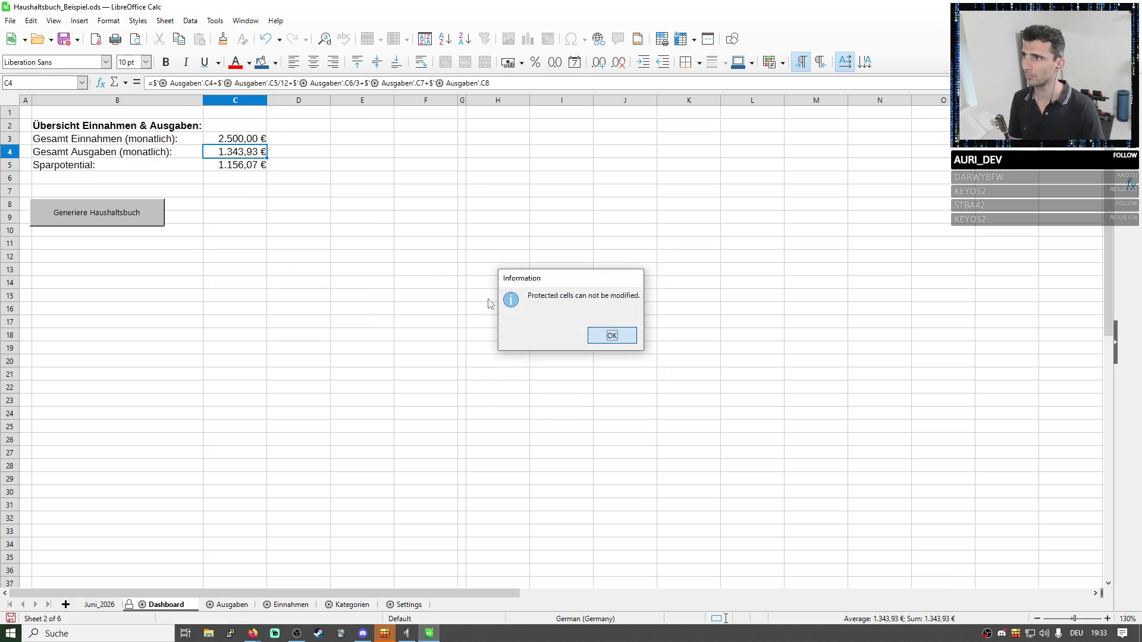
Dismiss the protected-cells warning and select cells around the overview.
click(612, 335)
click(365, 268)
click(192, 165)
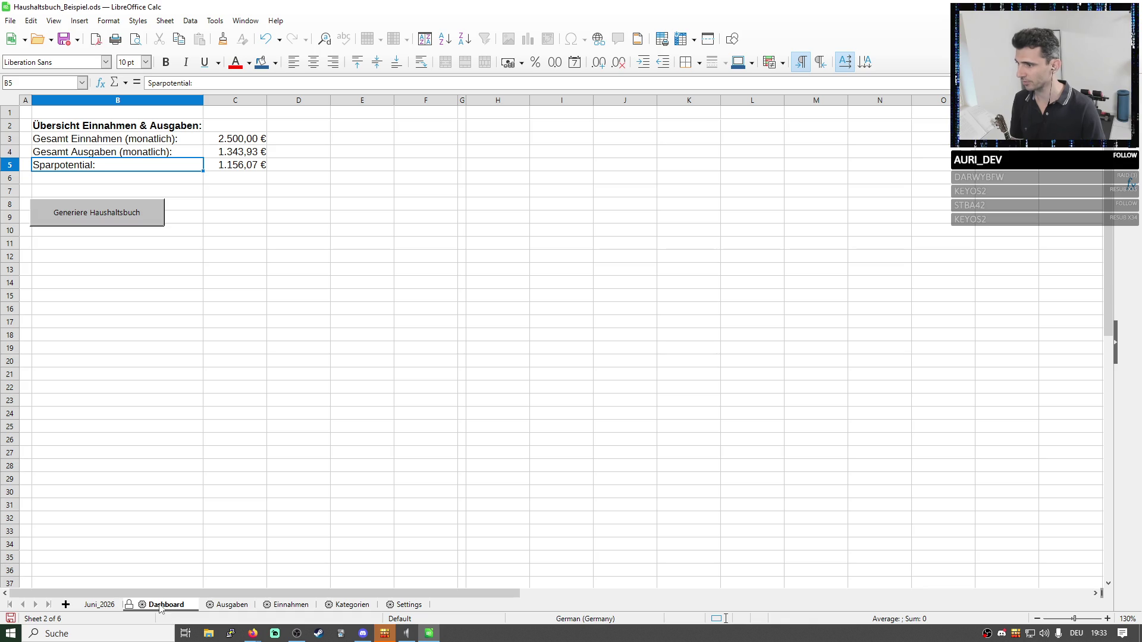
click(144, 204)
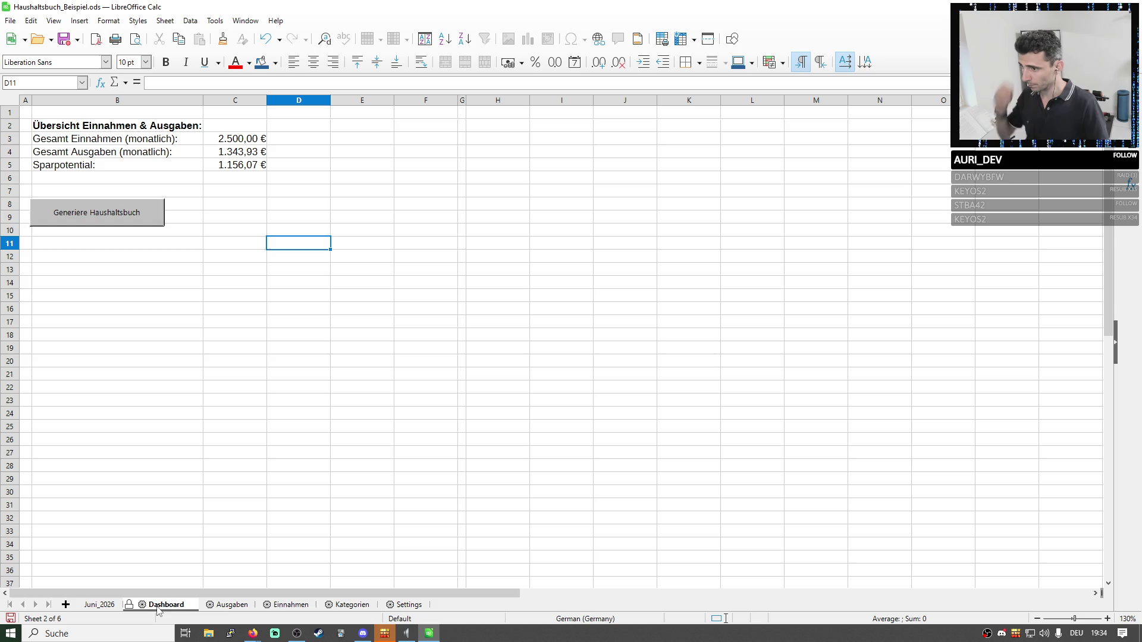
Browse the Ausgaben, Einnahmen, Kategorien, Settings and Juni_2026 sheets, checking the income table B4:F19.
click(227, 607)
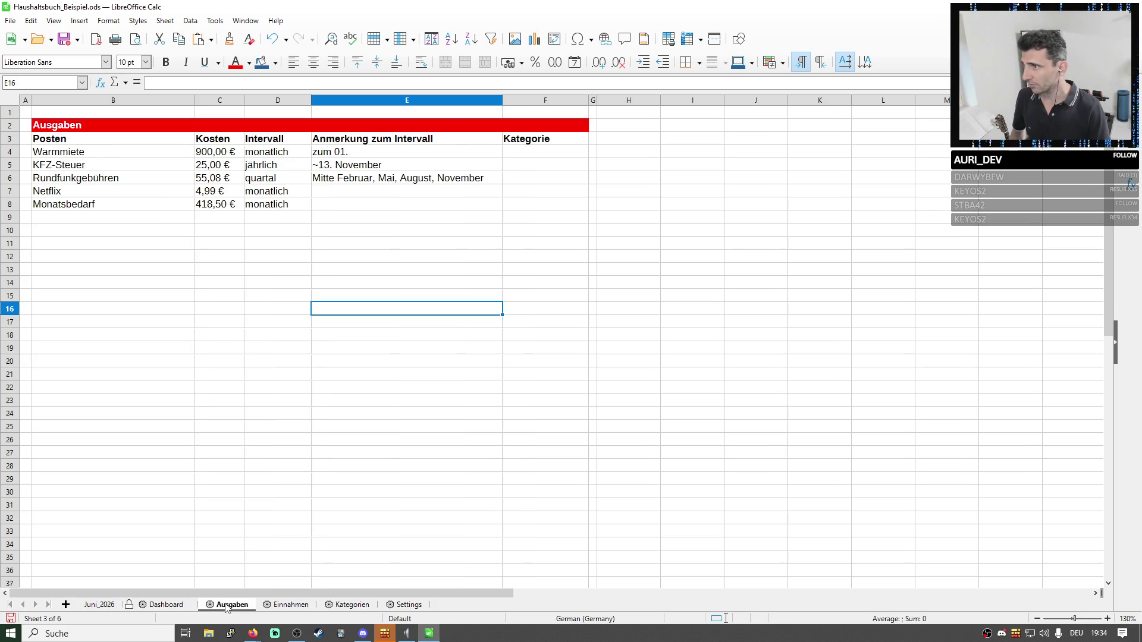
click(287, 607)
click(351, 607)
click(411, 607)
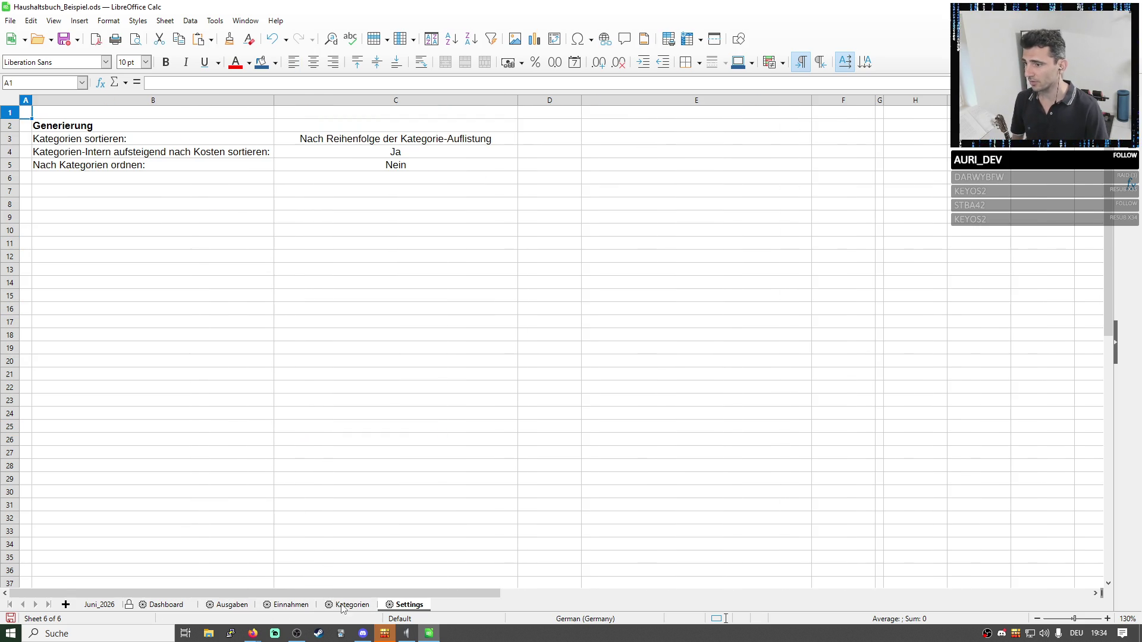
click(280, 608)
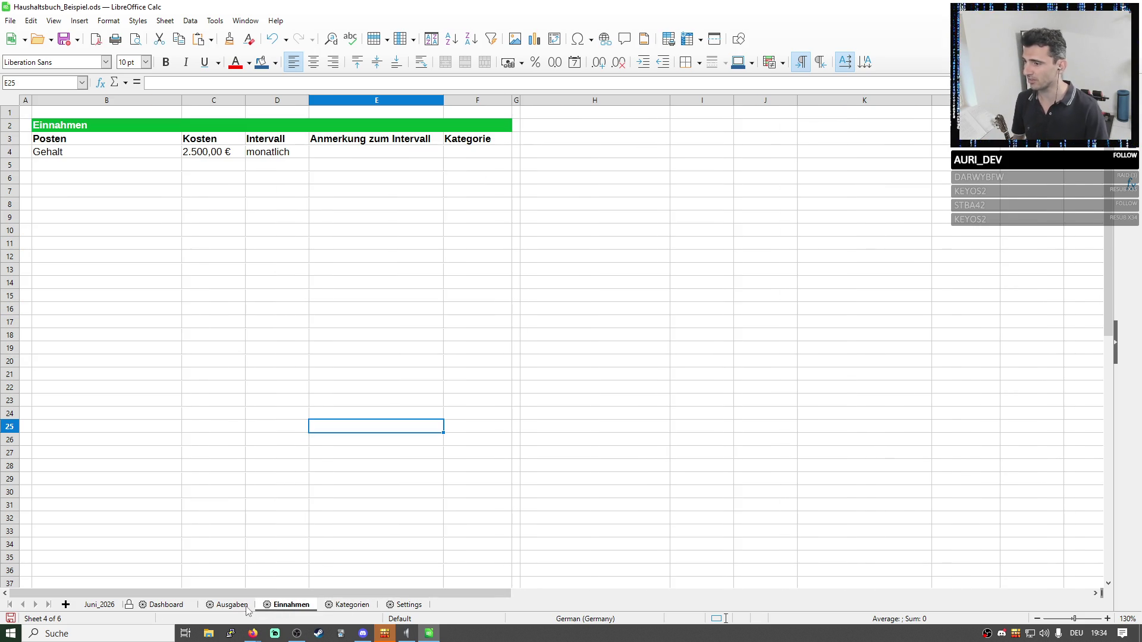
mouse_move(130, 154)
mouse_down()
mouse_move(344, 218)
mouse_move(449, 346)
mouse_up()
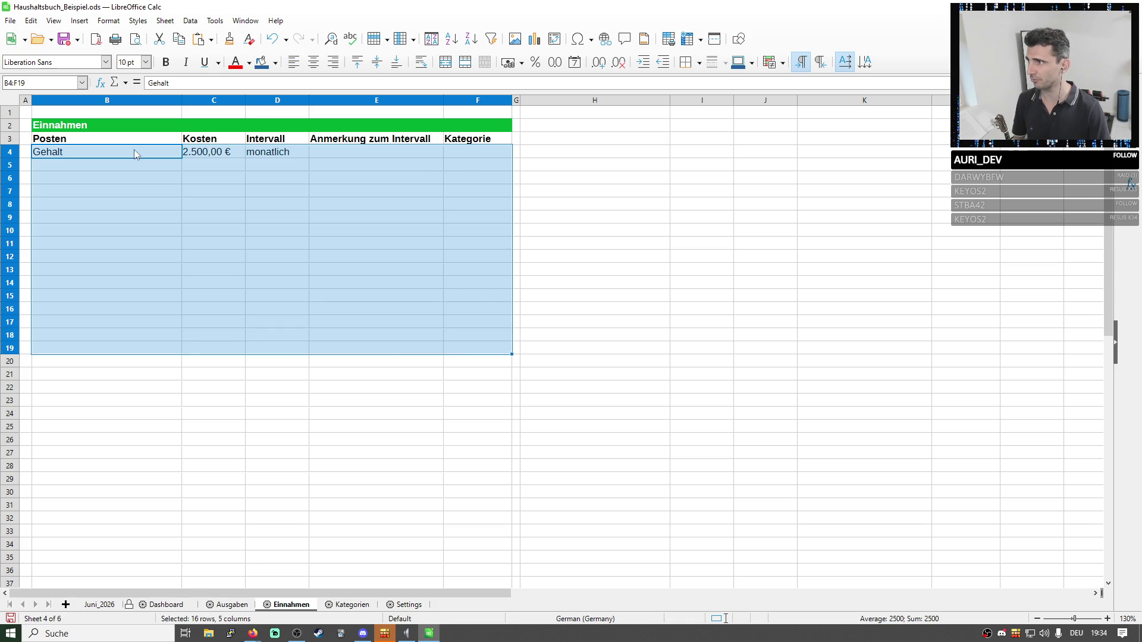
drag(121, 129, 455, 143)
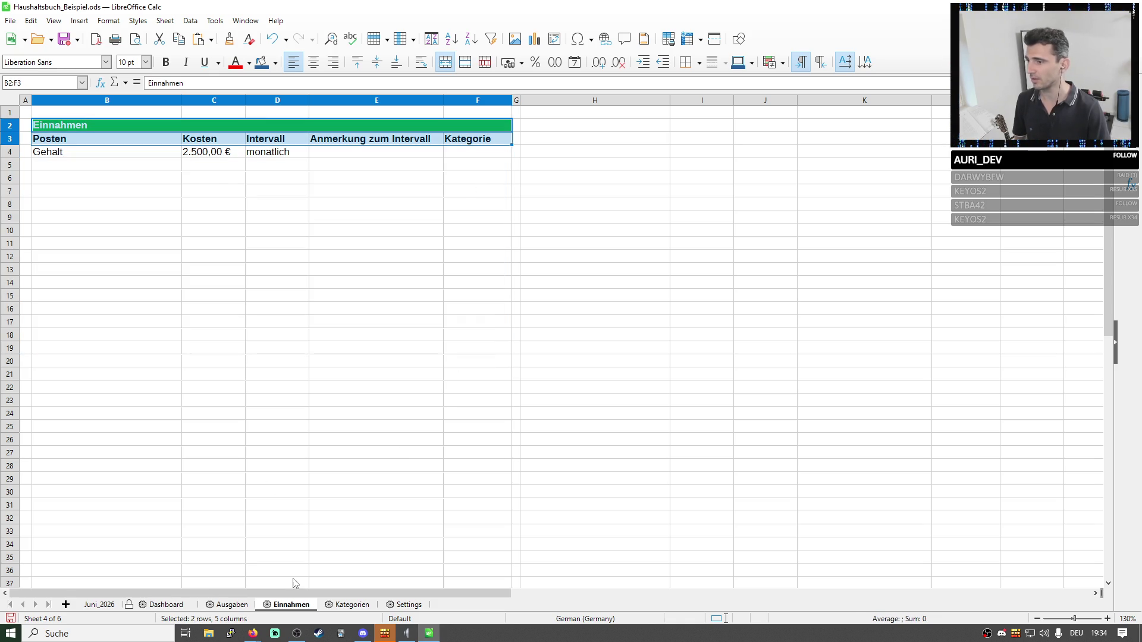
click(225, 605)
click(164, 605)
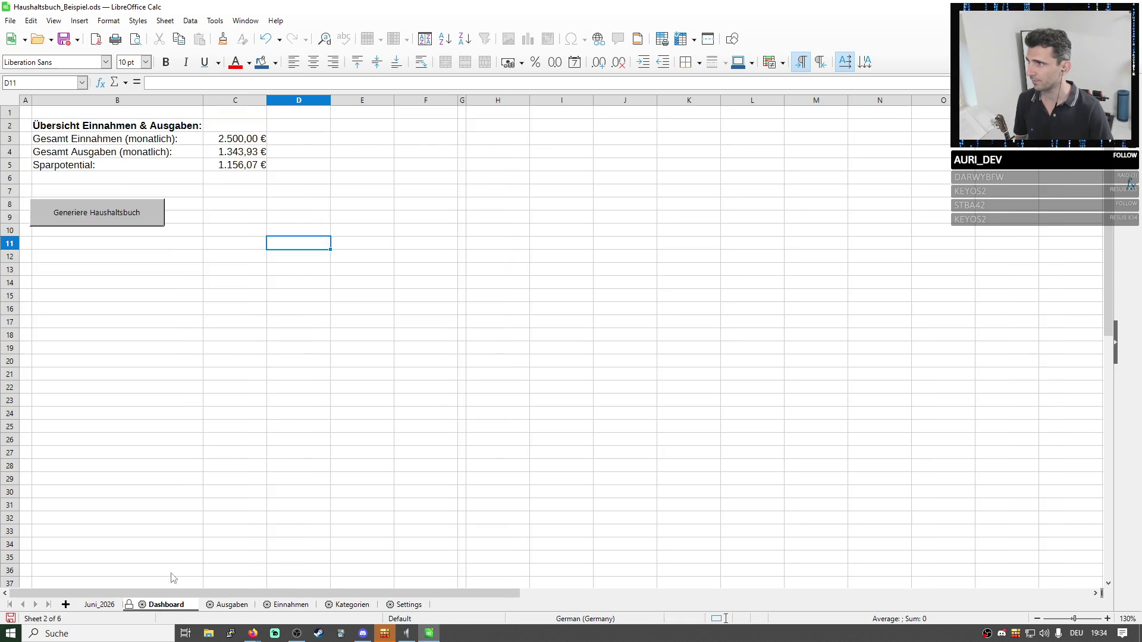
click(101, 606)
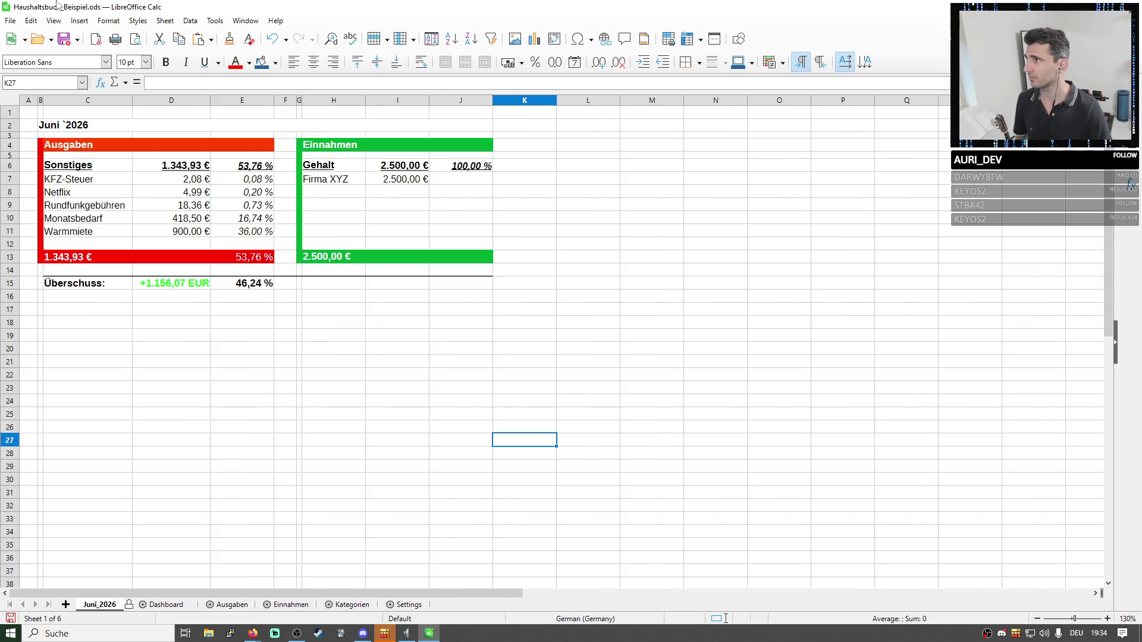
Save the workbook and return to the Dashboard sheet.
click(63, 39)
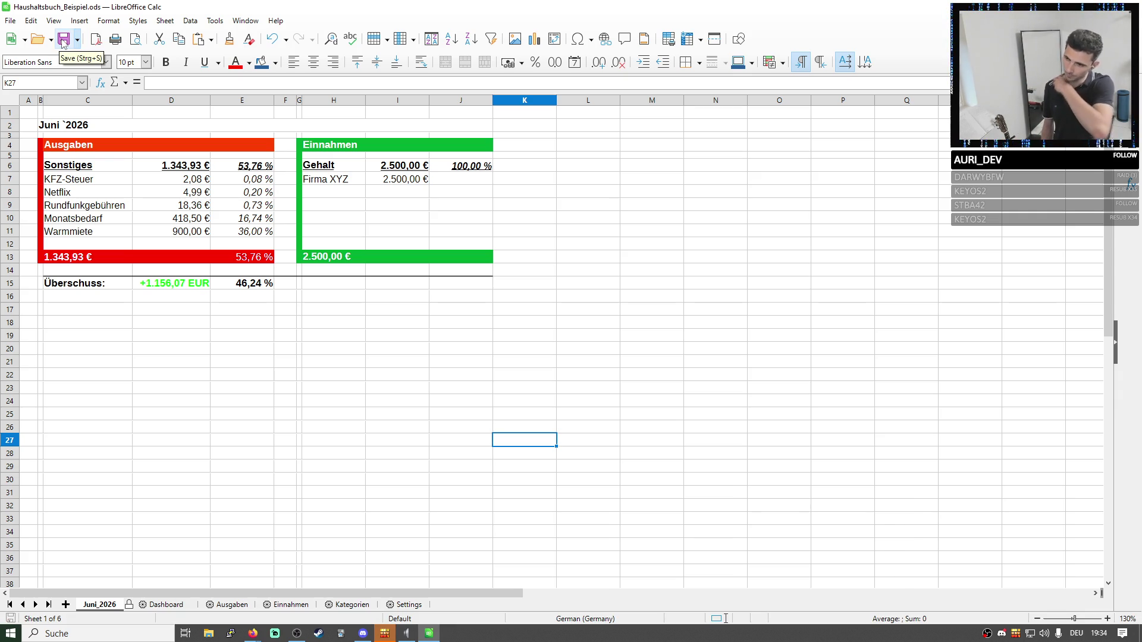
click(166, 605)
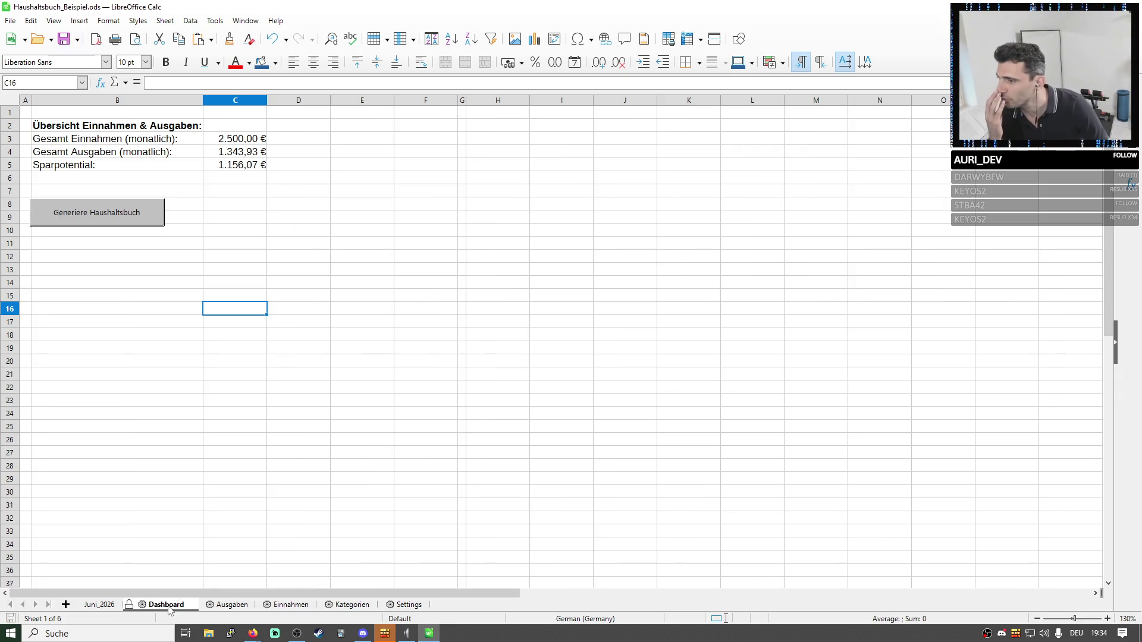
Try to select the Generiere Haushaltsbuch button on the protected Dashboard without success.
click(132, 216)
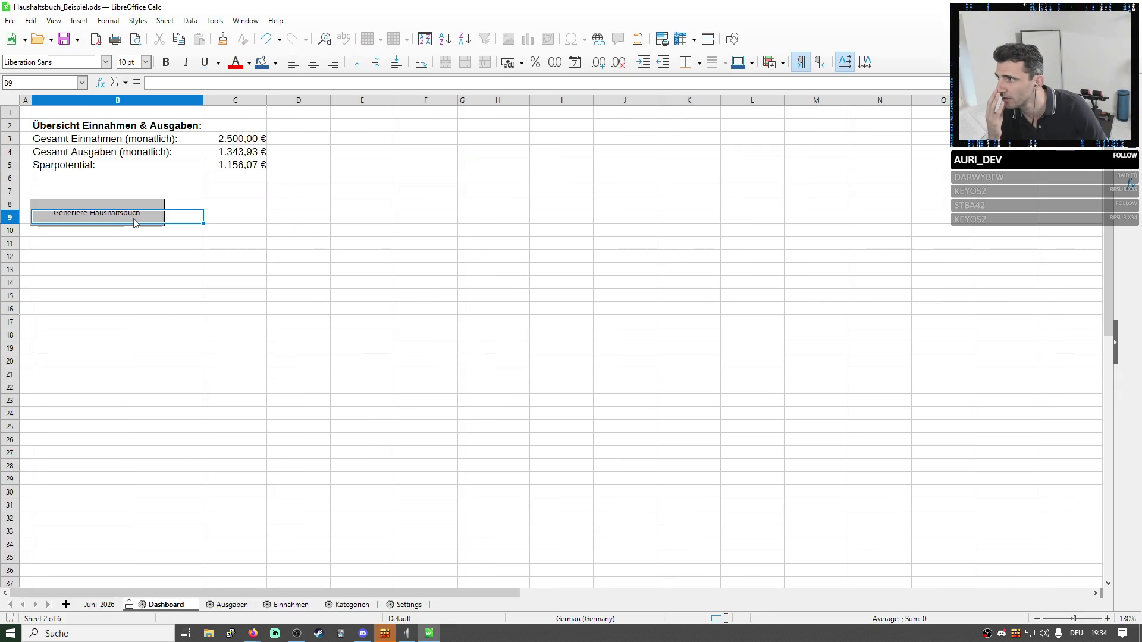
click(79, 208)
click(76, 211)
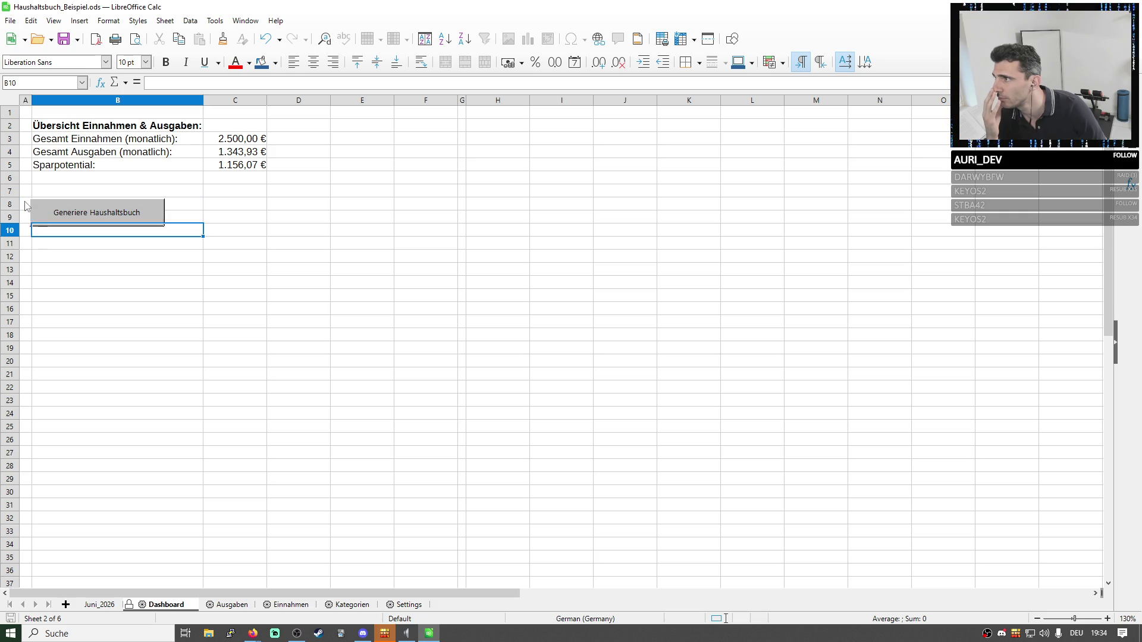
right_click(55, 212)
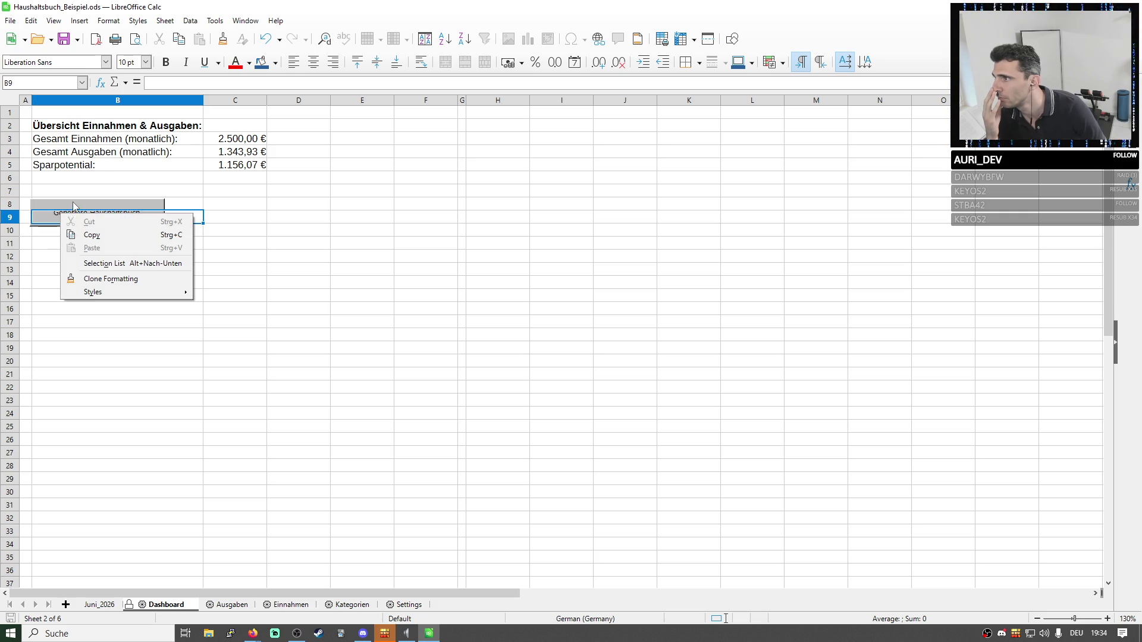
click(86, 203)
click(279, 205)
click(158, 219)
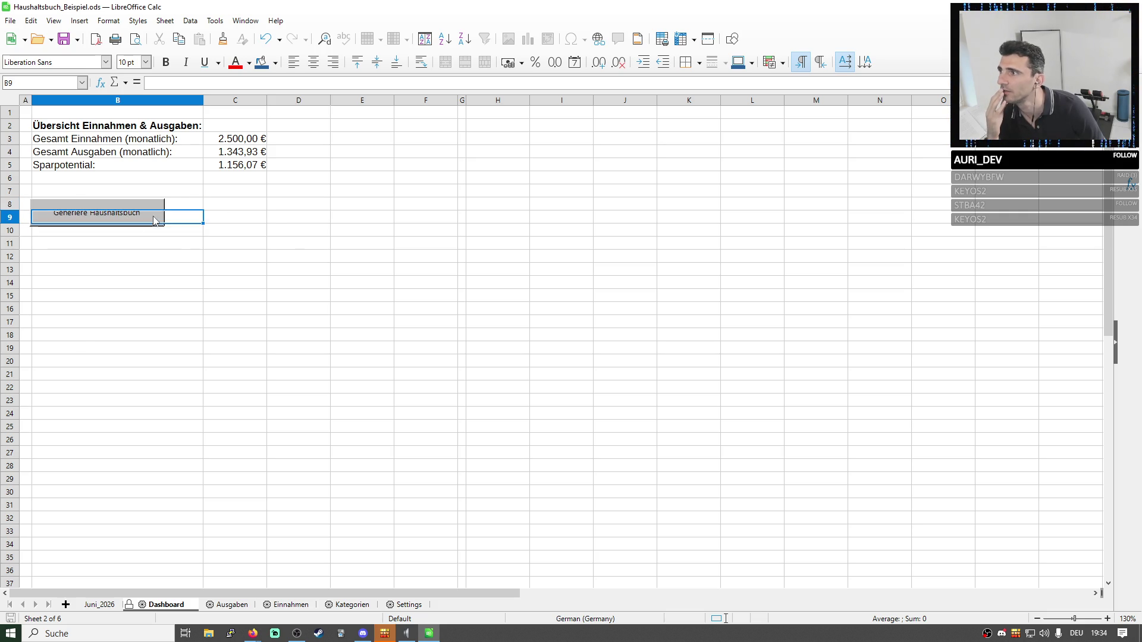
click(284, 222)
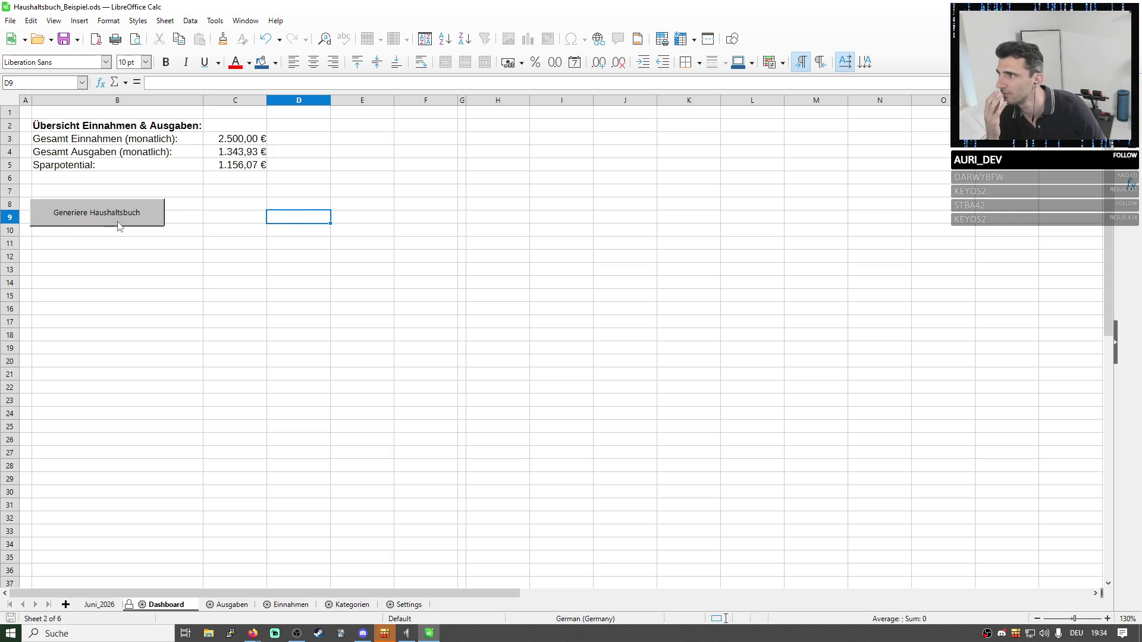
Unprotect the Dashboard sheet and drag the button up onto rows 7–8.
right_click(150, 604)
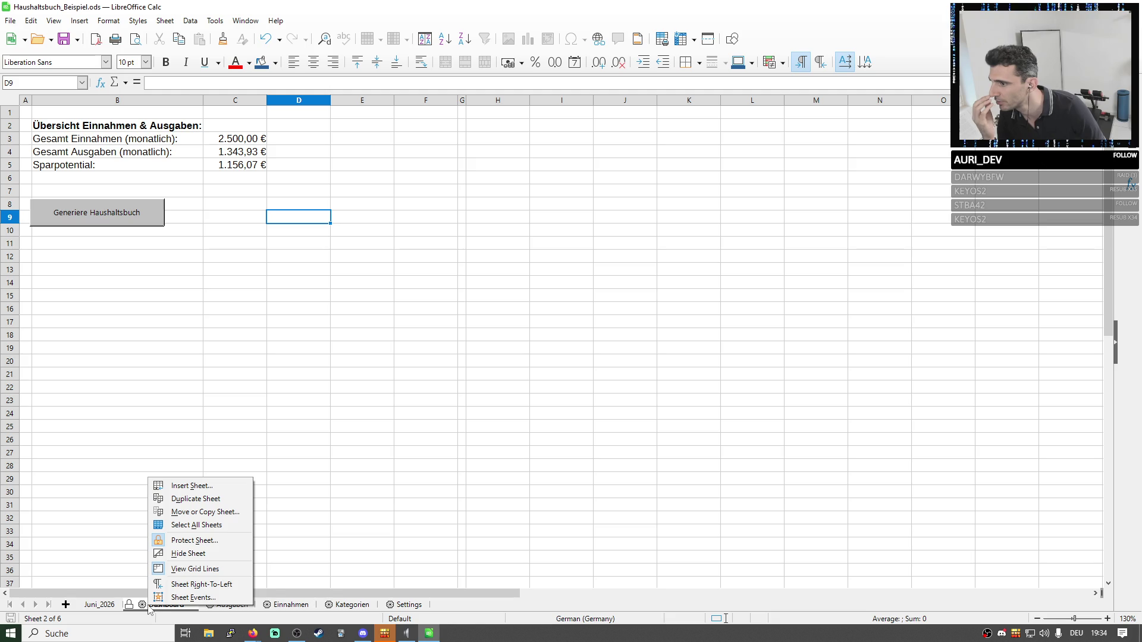
click(204, 548)
click(89, 223)
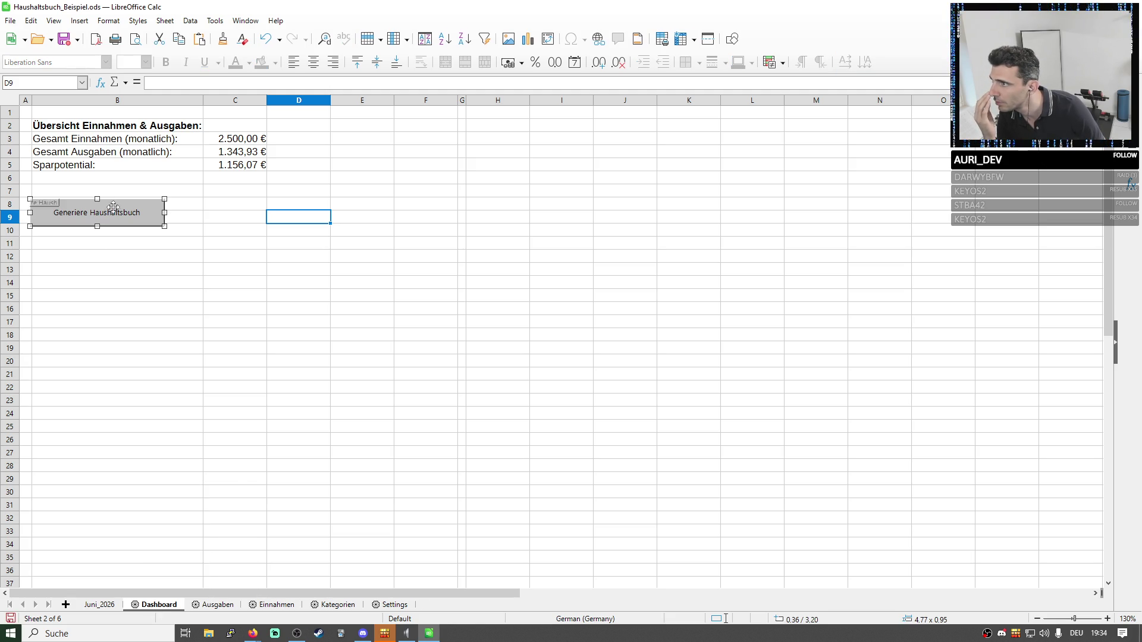
drag(135, 212, 147, 198)
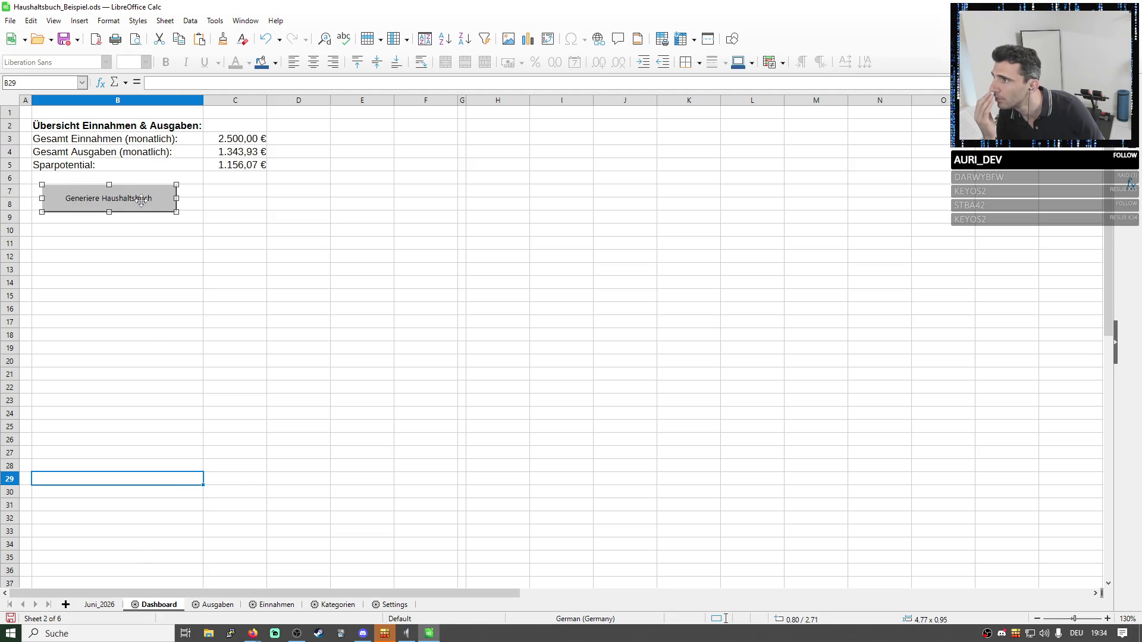
right_click(142, 206)
Re-protect the Dashboard with selecting protected cells disallowed, then lift the protection again.
right_click(147, 603)
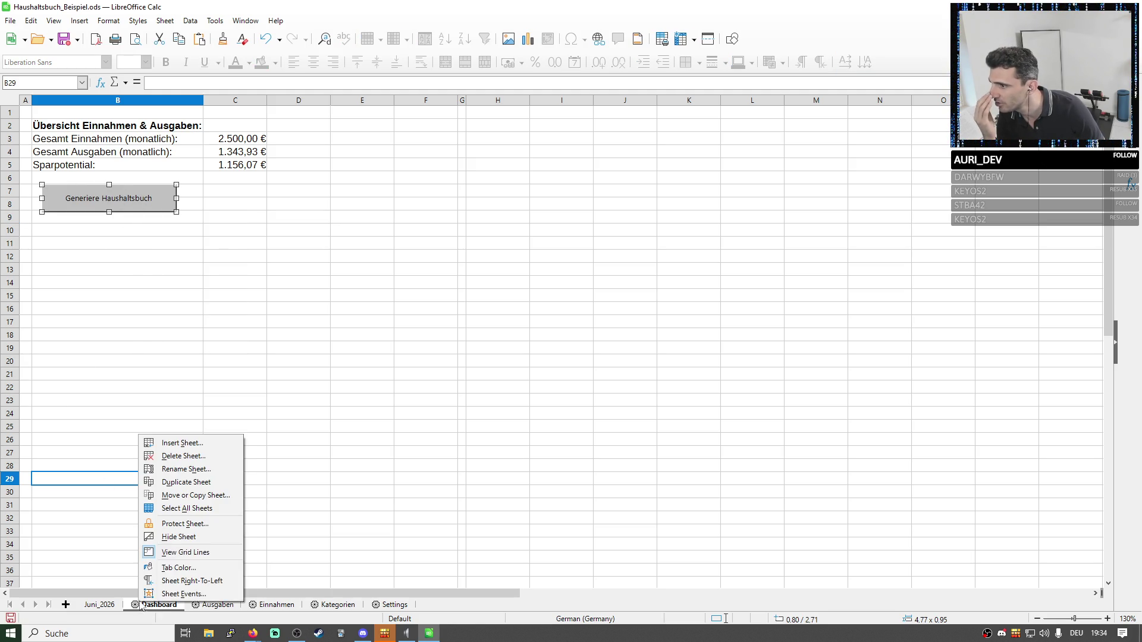
click(186, 525)
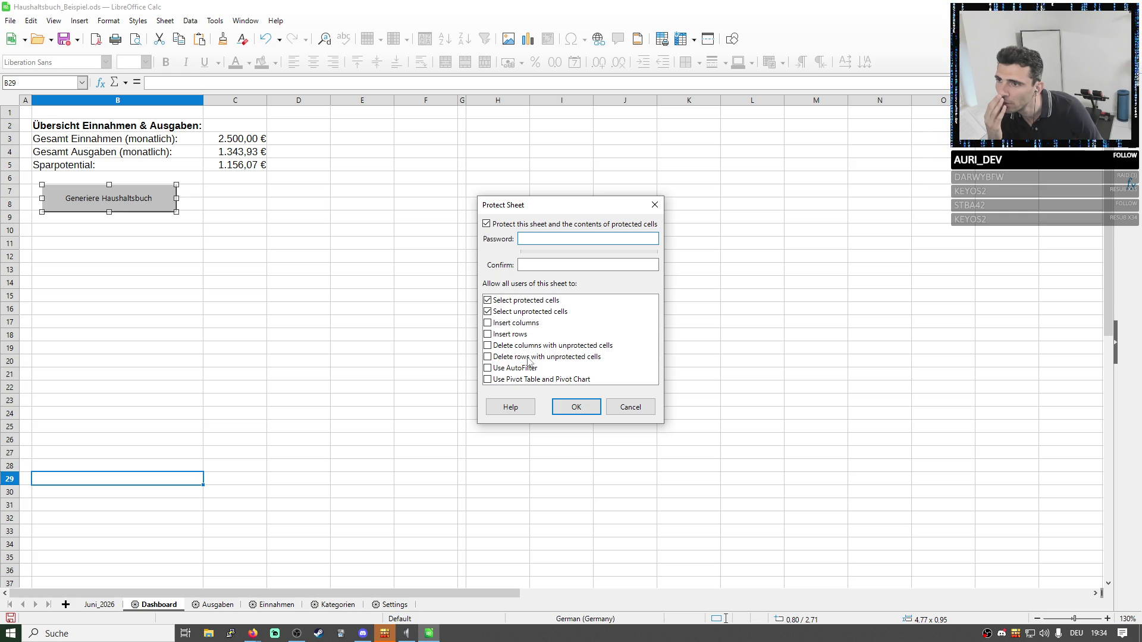
click(488, 301)
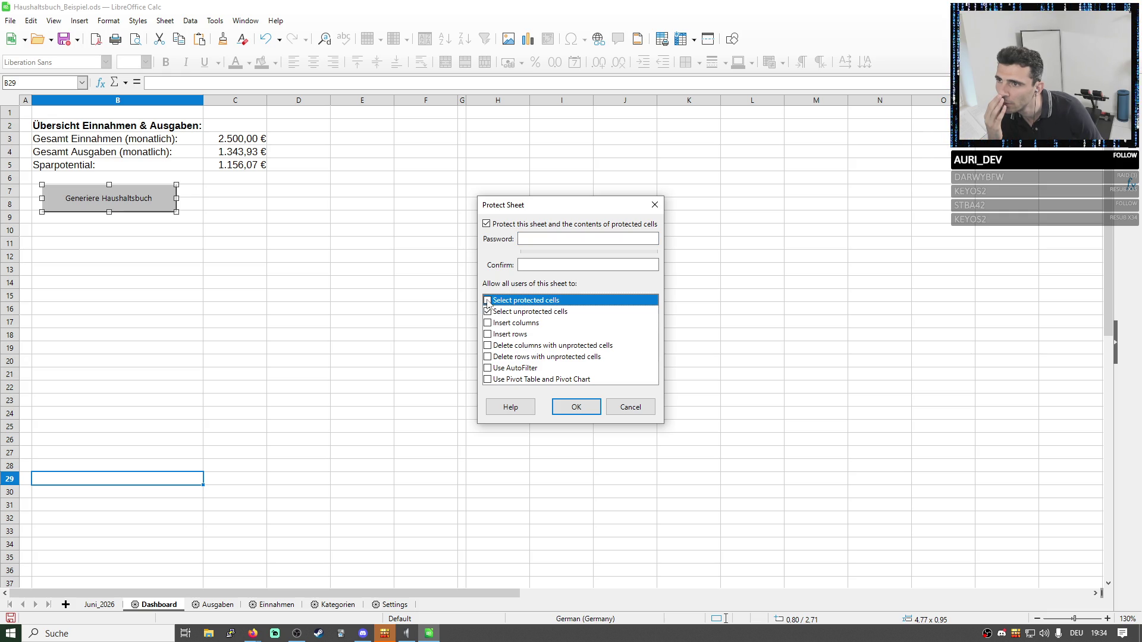
click(576, 407)
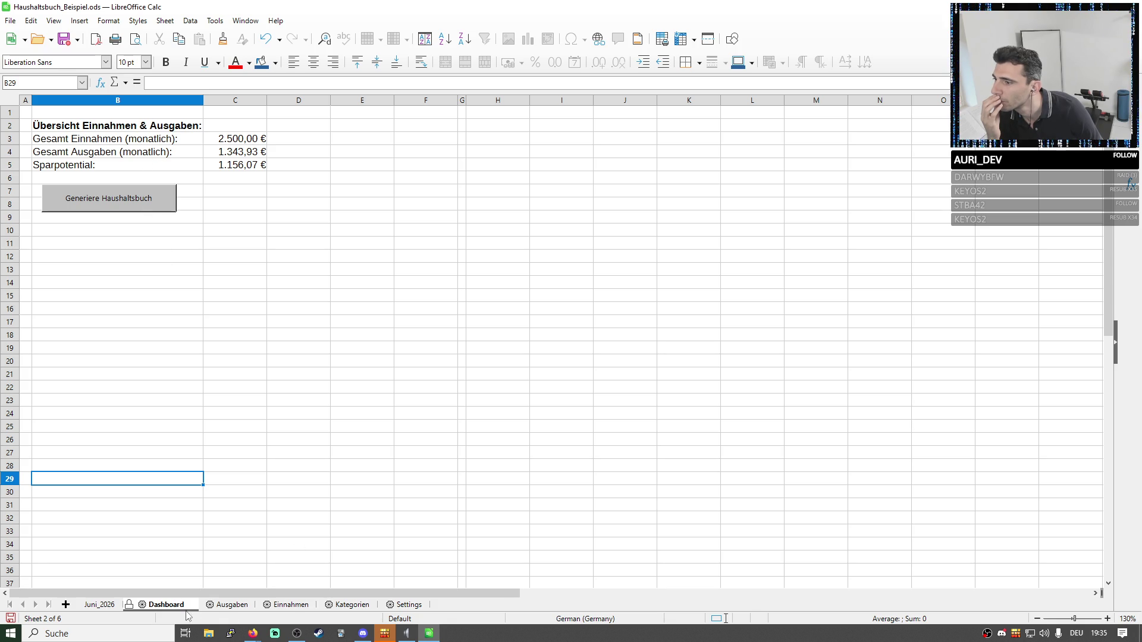
right_click(165, 604)
click(215, 538)
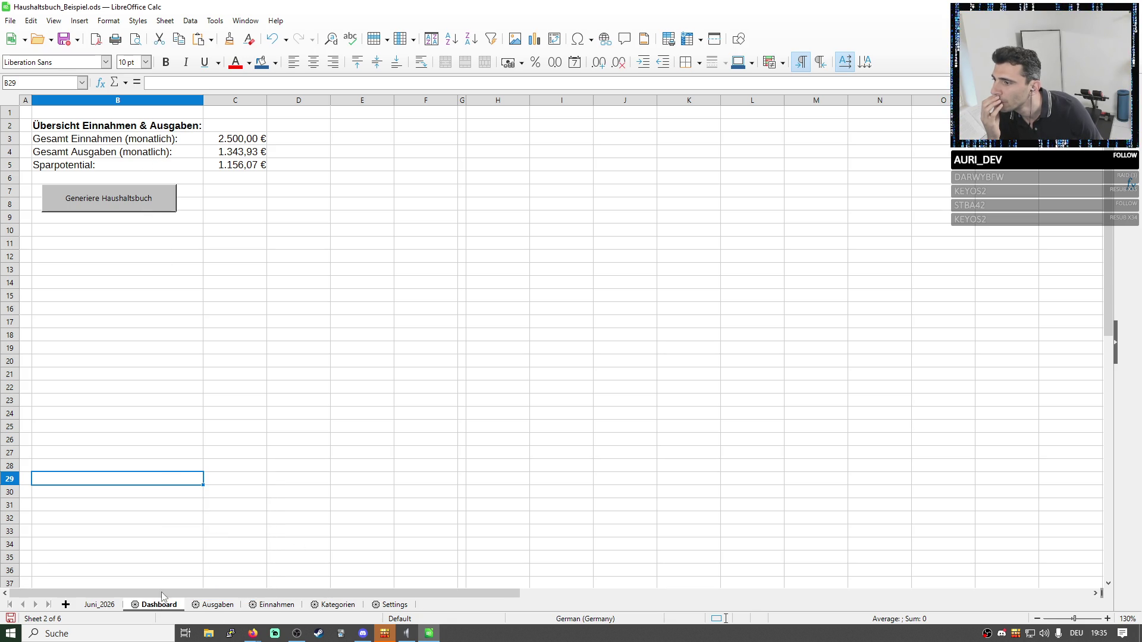
Protect the Dashboard allowing selection of protected but not unprotected cells.
right_click(156, 605)
click(205, 526)
click(488, 300)
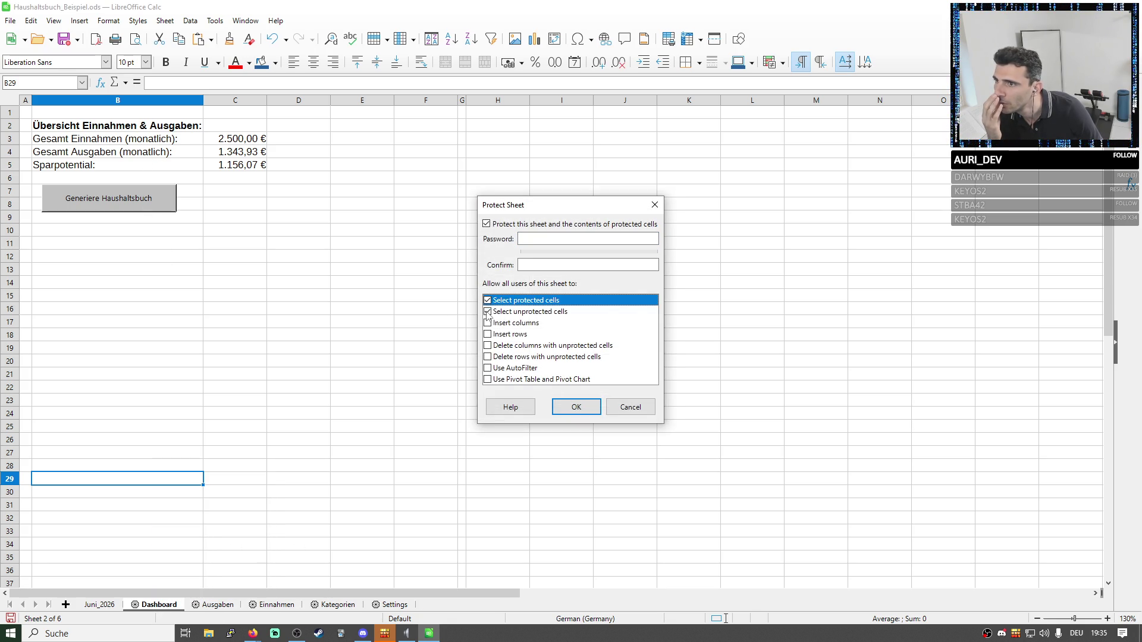
click(578, 407)
Test the protection on the Sparpotential value and button area, dismissing the warning.
click(223, 171)
click(146, 211)
click(254, 170)
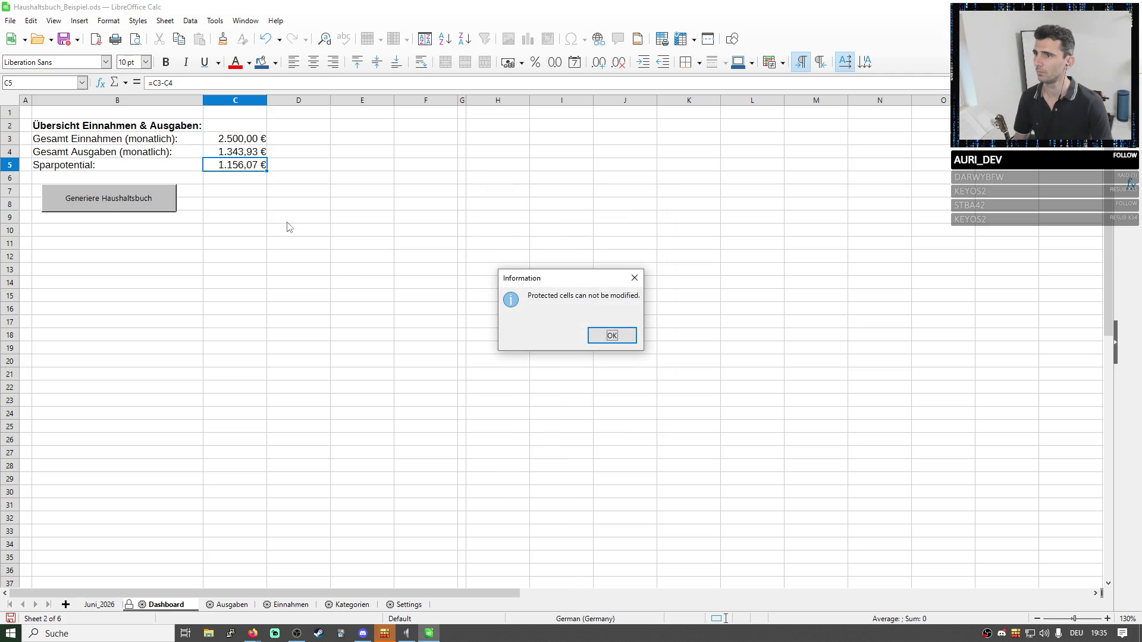
key(Return)
click(75, 203)
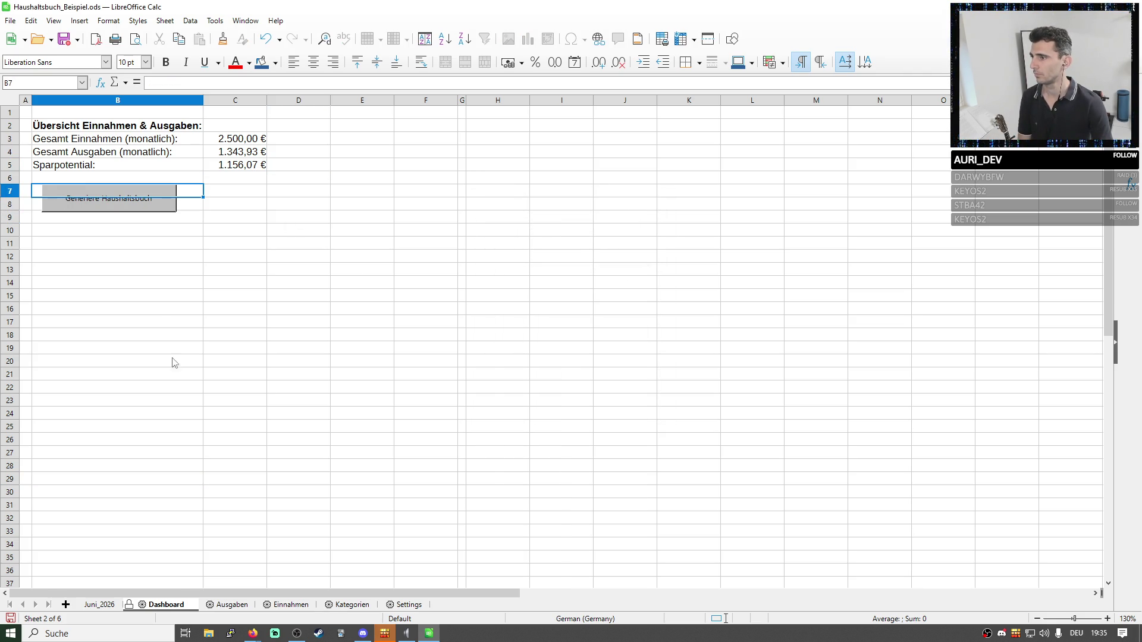
Unprotect the Dashboard, drag the button right to span columns B and C, and switch to Juni_2026.
right_click(145, 604)
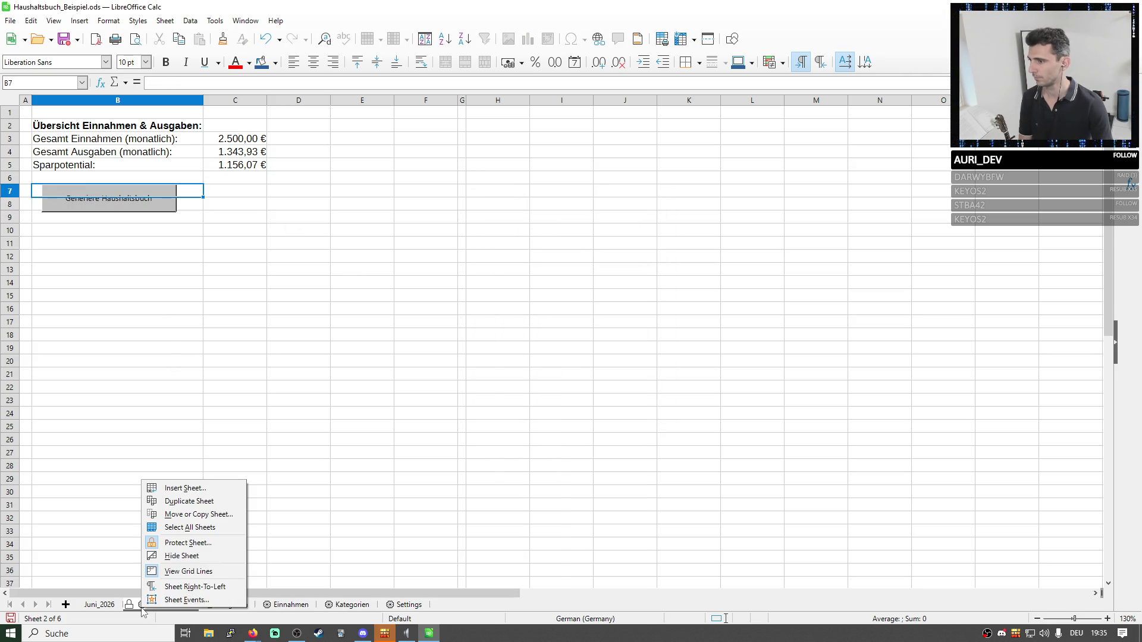
click(179, 539)
click(117, 282)
click(132, 198)
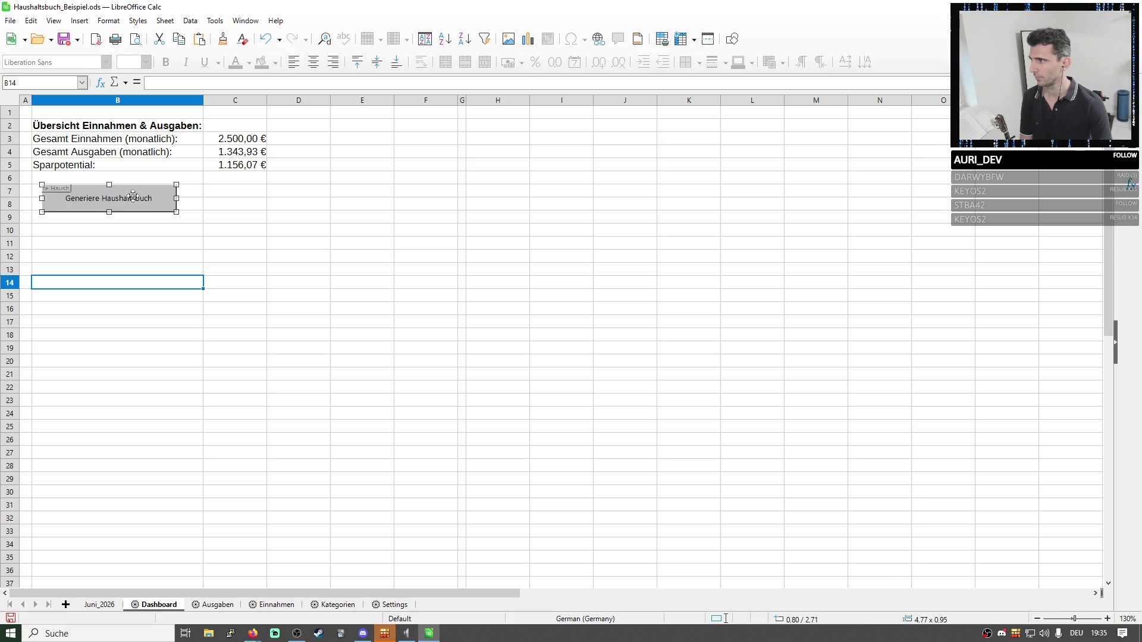
click(270, 211)
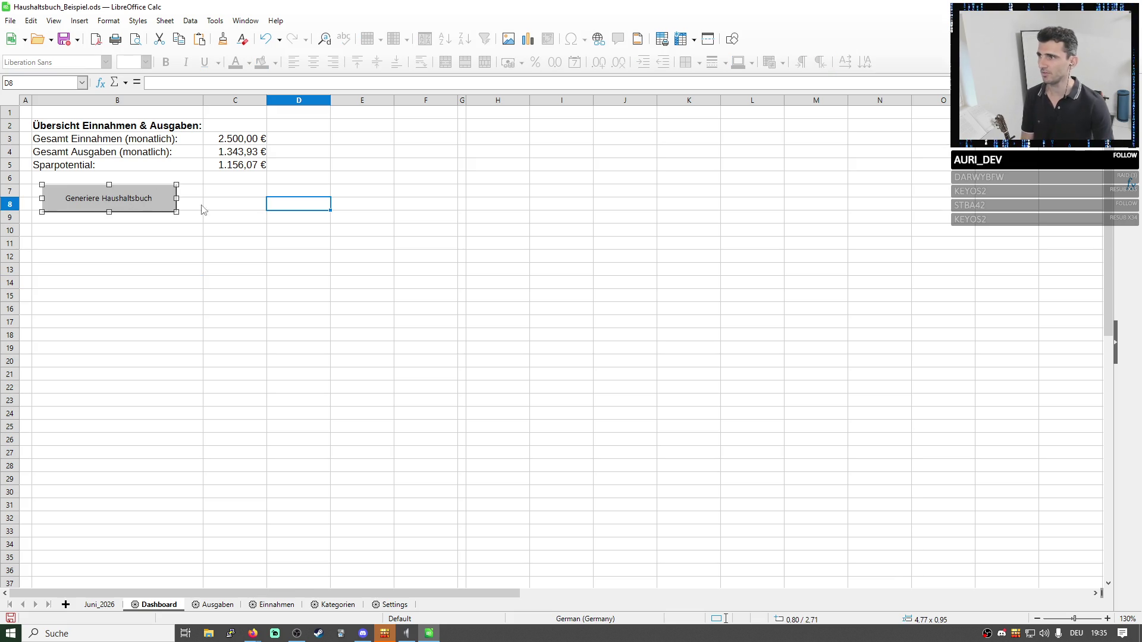
mouse_move(143, 201)
mouse_down()
mouse_move(214, 218)
mouse_move(264, 193)
mouse_up()
click(304, 273)
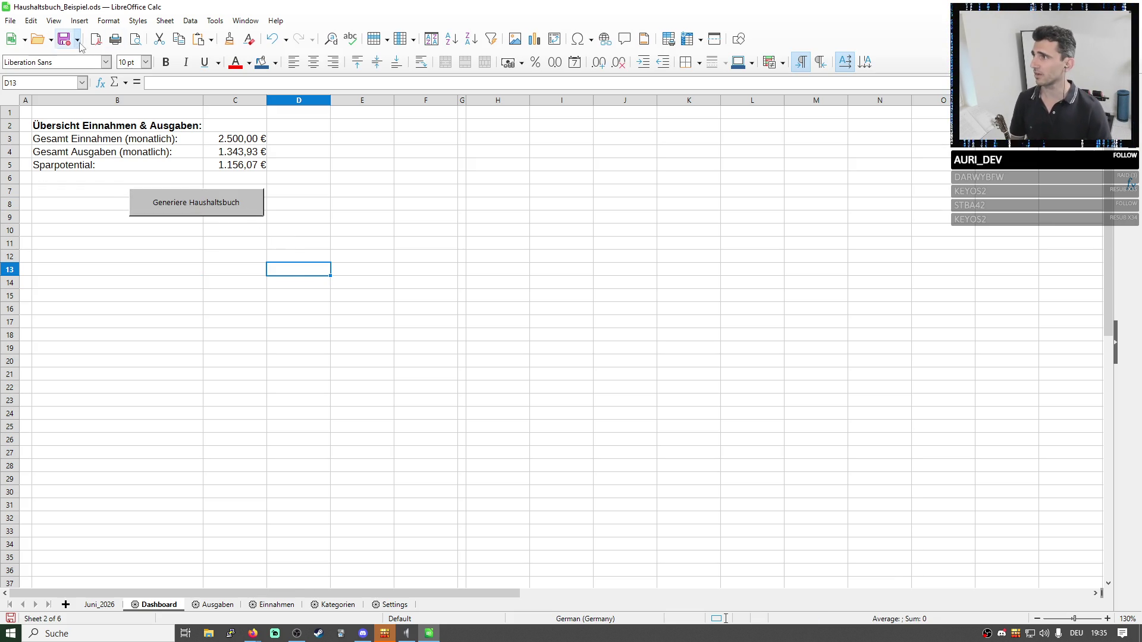
click(98, 604)
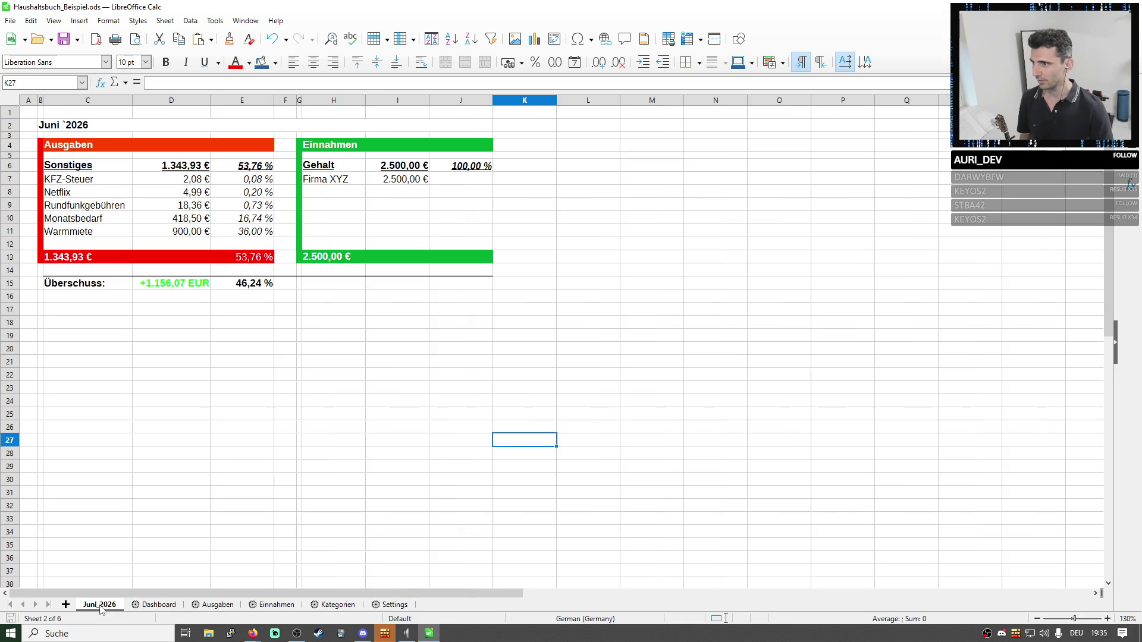
Glance through Juni_2026, Settings, Kategorien, Einnahmen and Ausgaben sheets and return to the Dashboard.
click(312, 343)
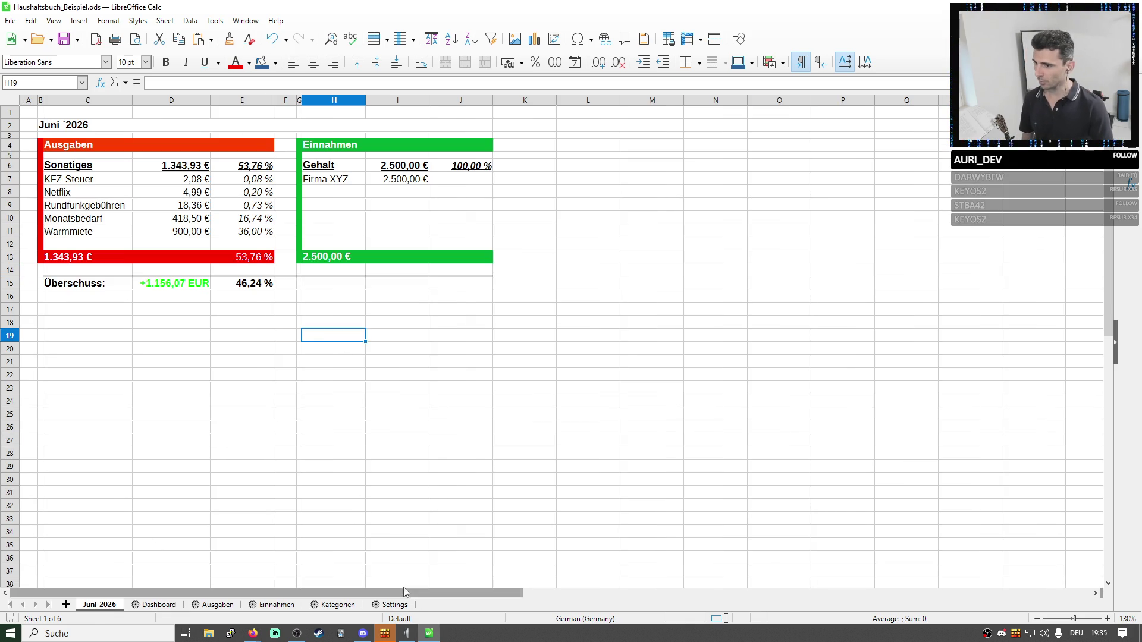
click(164, 242)
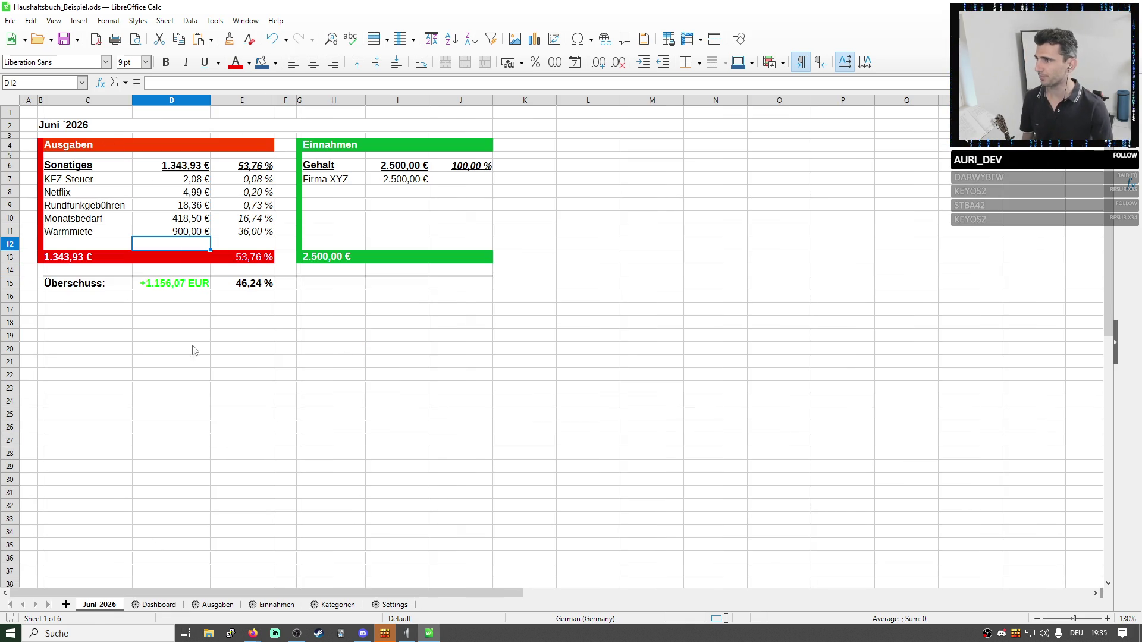
click(161, 605)
click(390, 606)
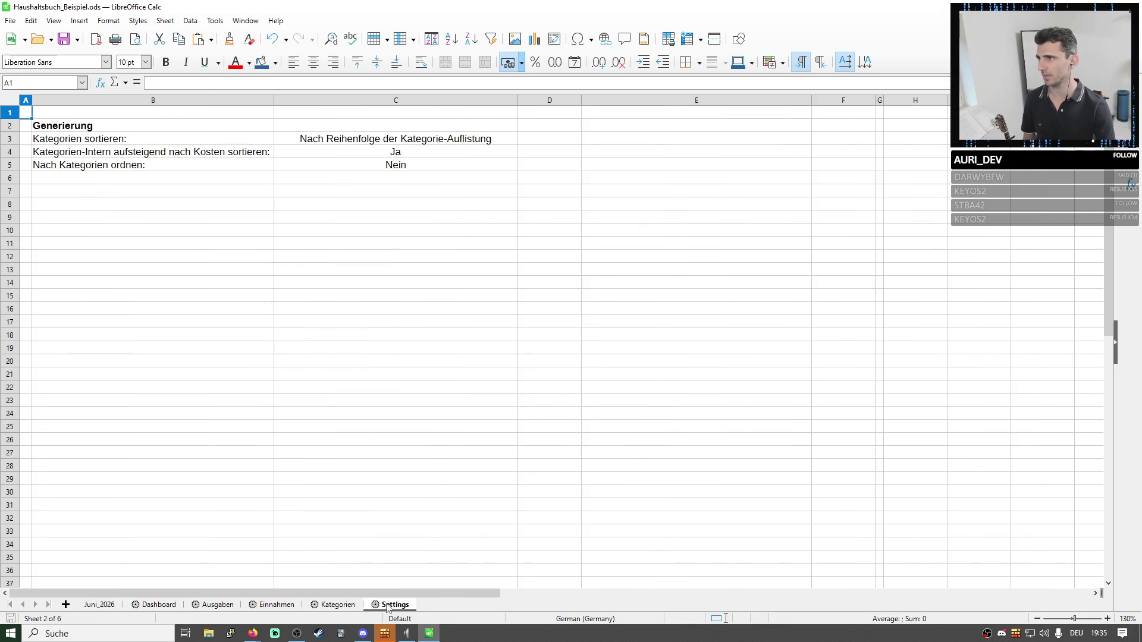
click(344, 605)
click(269, 605)
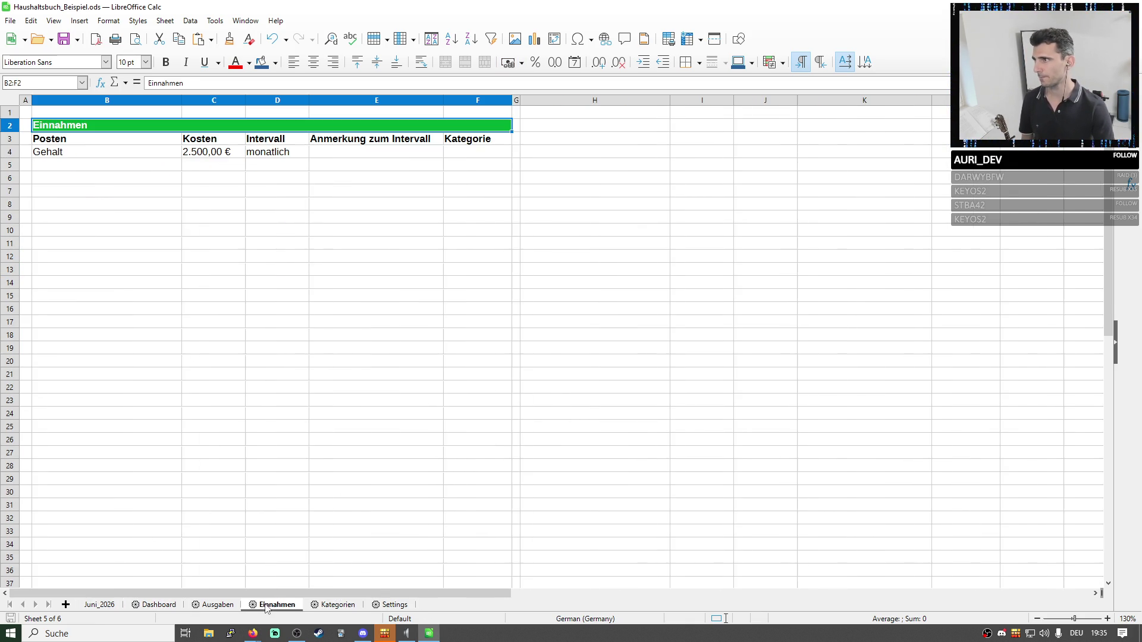
click(214, 605)
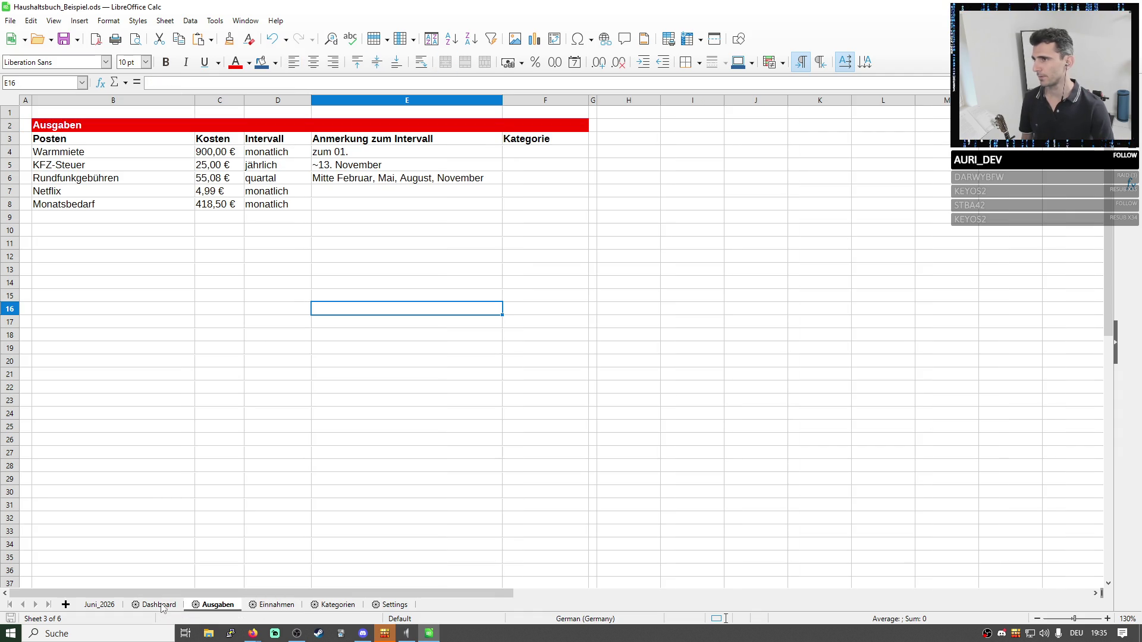
click(150, 607)
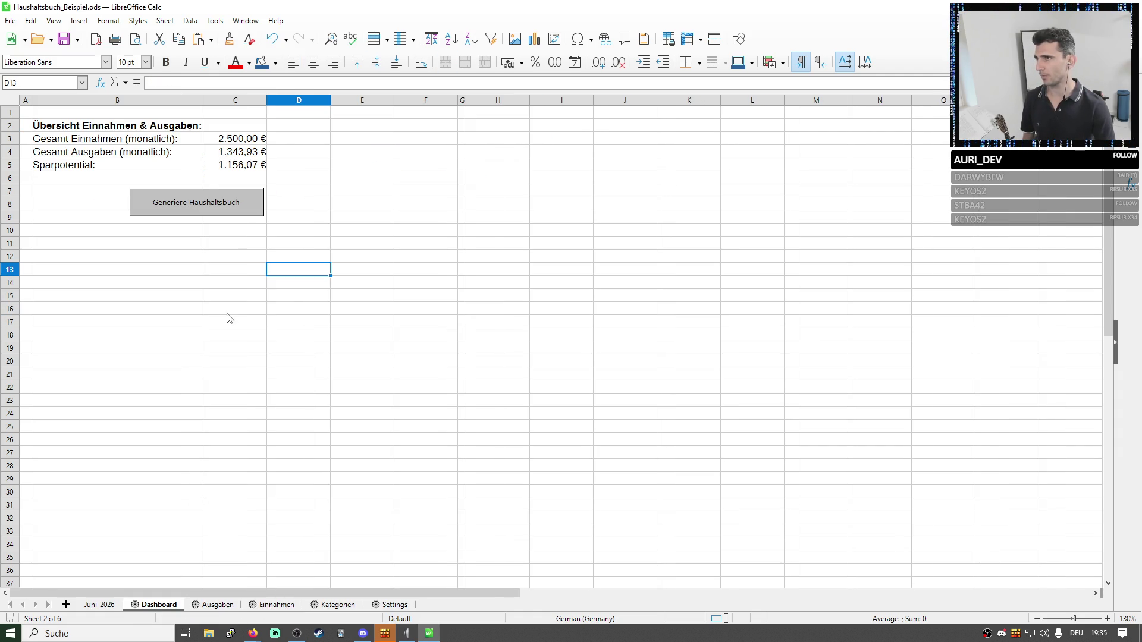
Inspect the income and expense total formulas and select C3:C4.
click(249, 142)
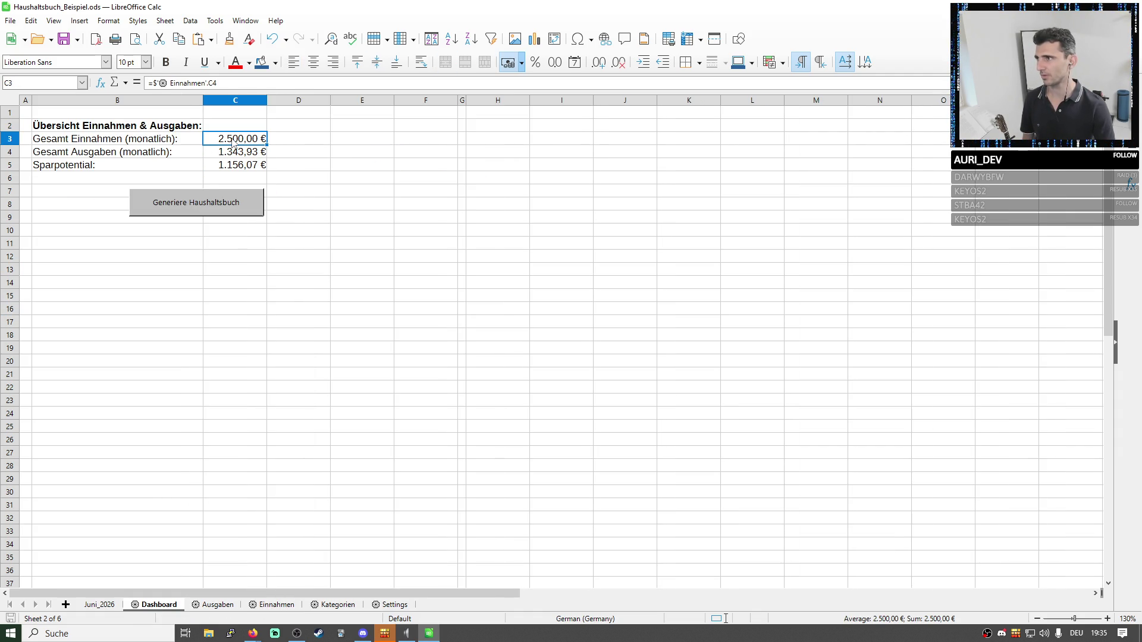
click(242, 158)
drag(244, 140, 253, 158)
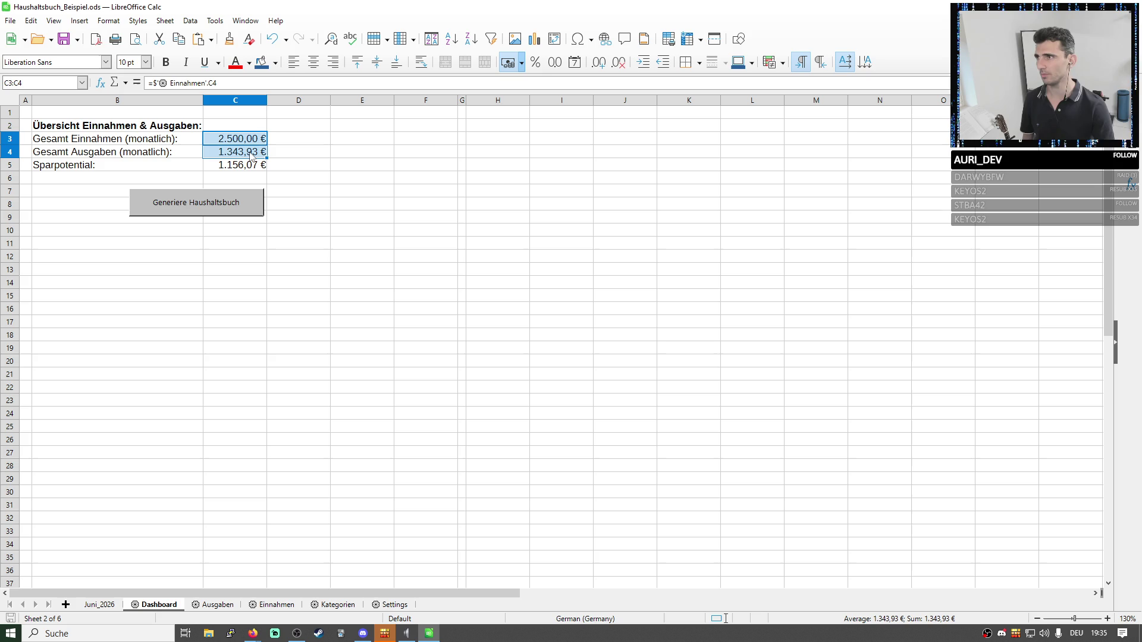
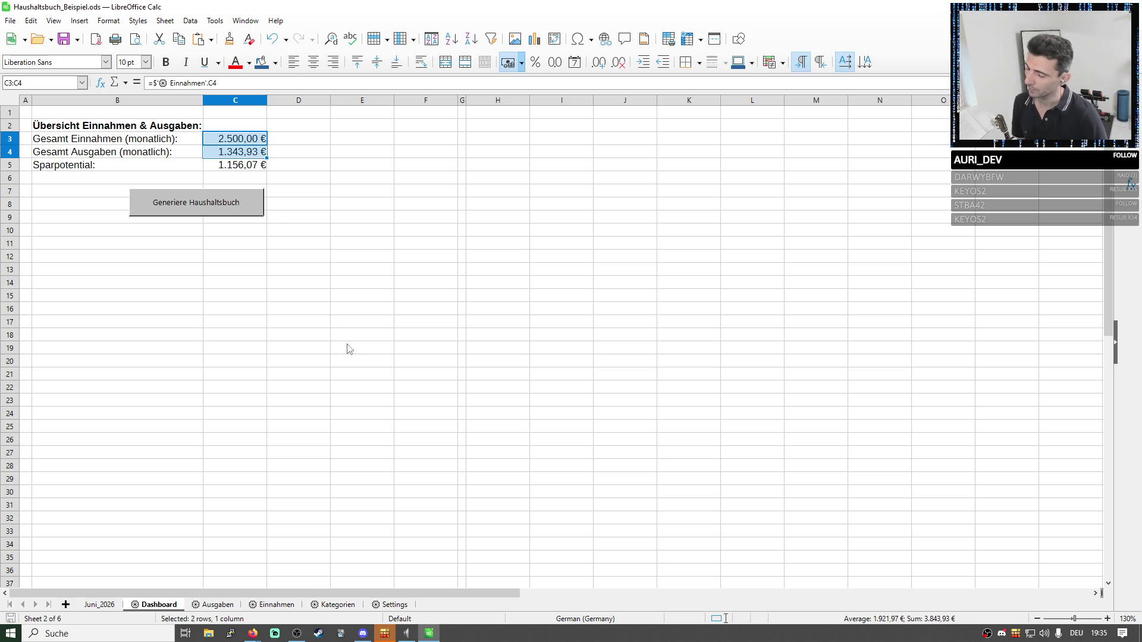
Look over the Einnahmen, Ausgaben and Dashboard sheets and the income/expense totals.
click(270, 606)
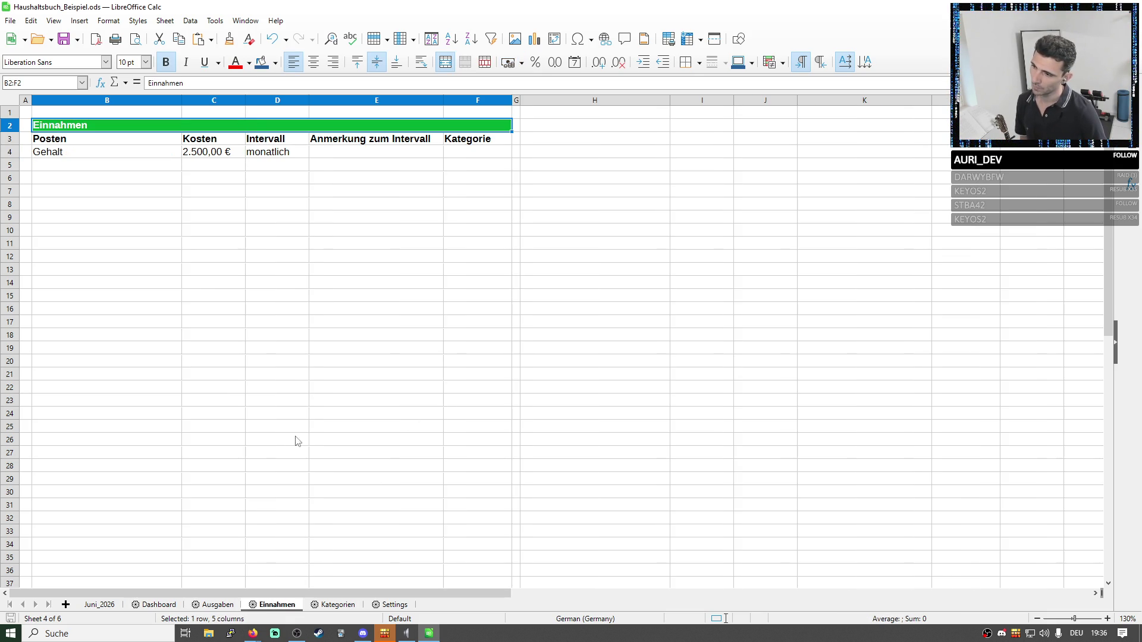
key(ctrl+Page_Up)
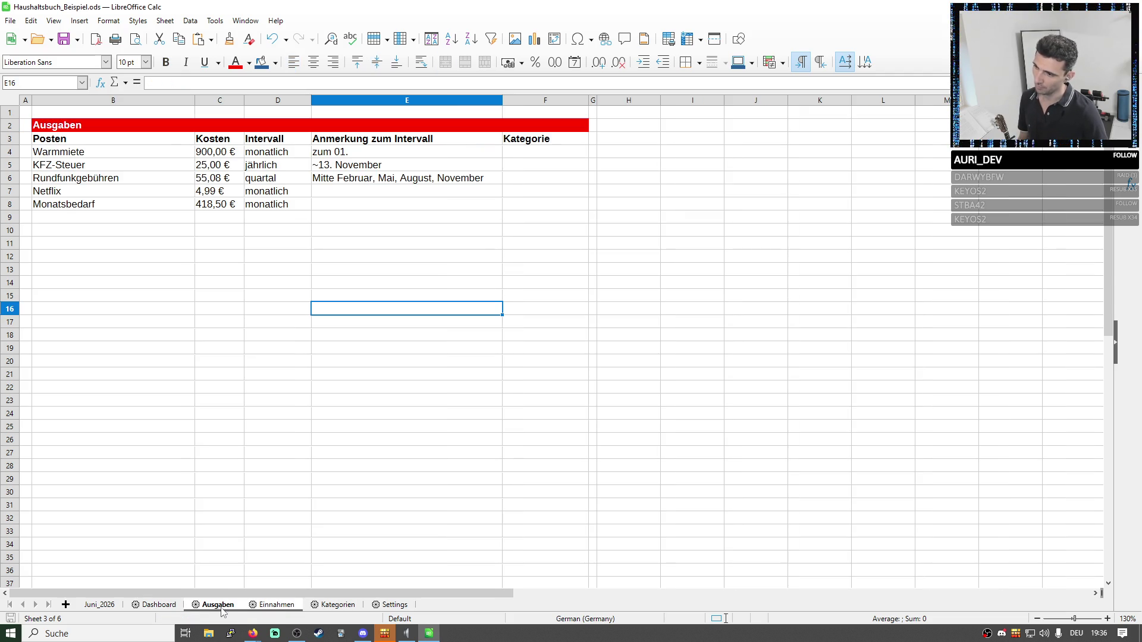
click(274, 606)
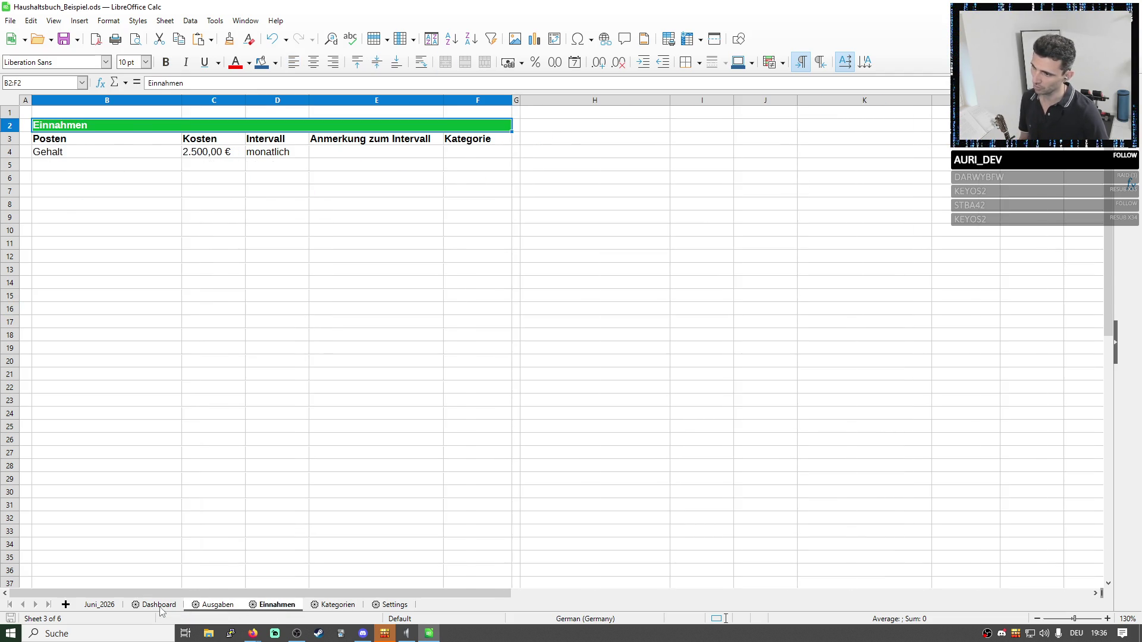
click(158, 606)
drag(223, 143, 247, 166)
click(247, 167)
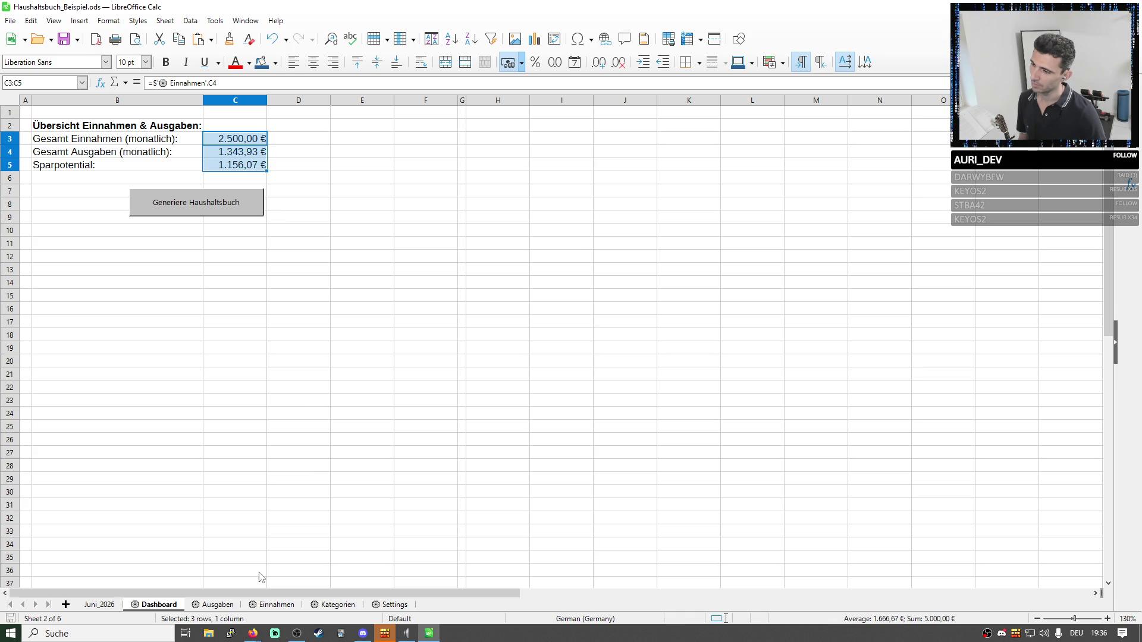
click(217, 605)
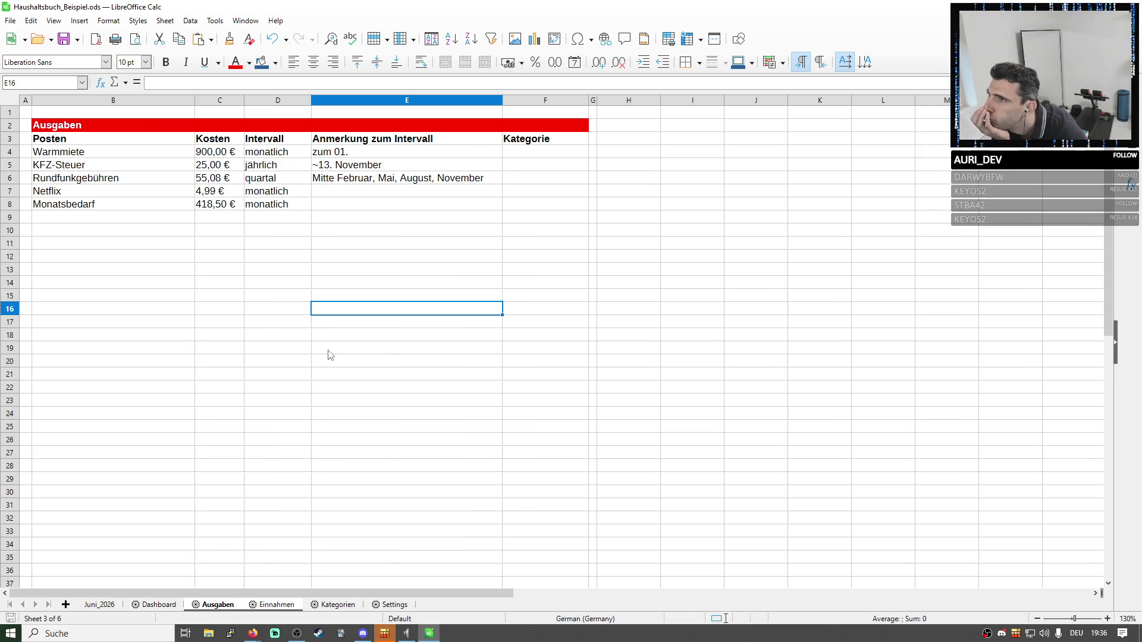
click(266, 522)
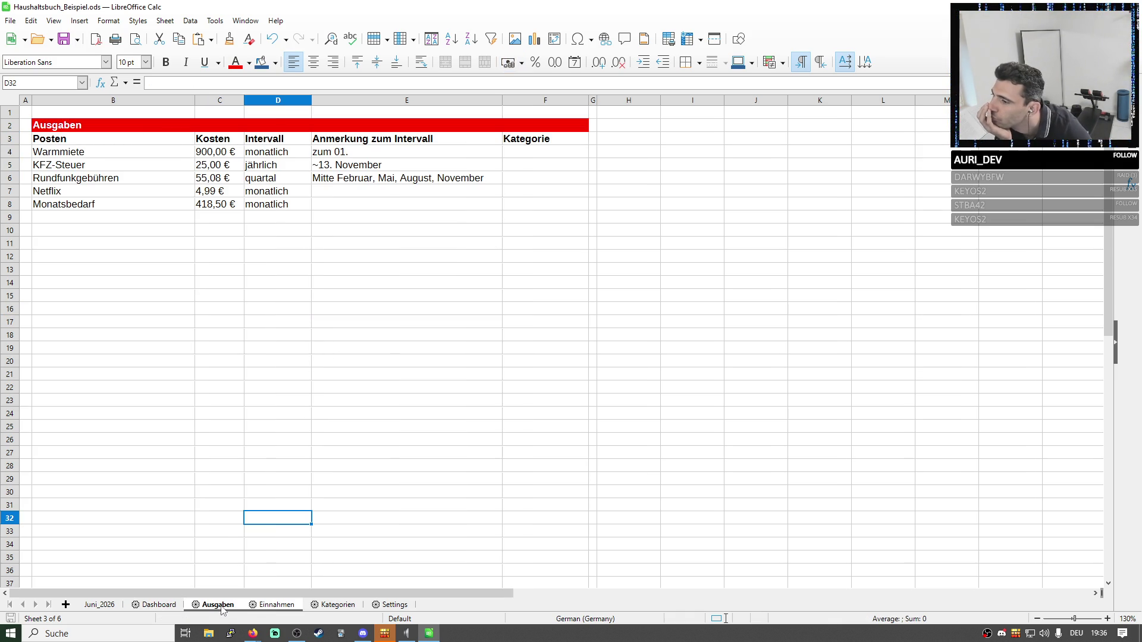
click(255, 545)
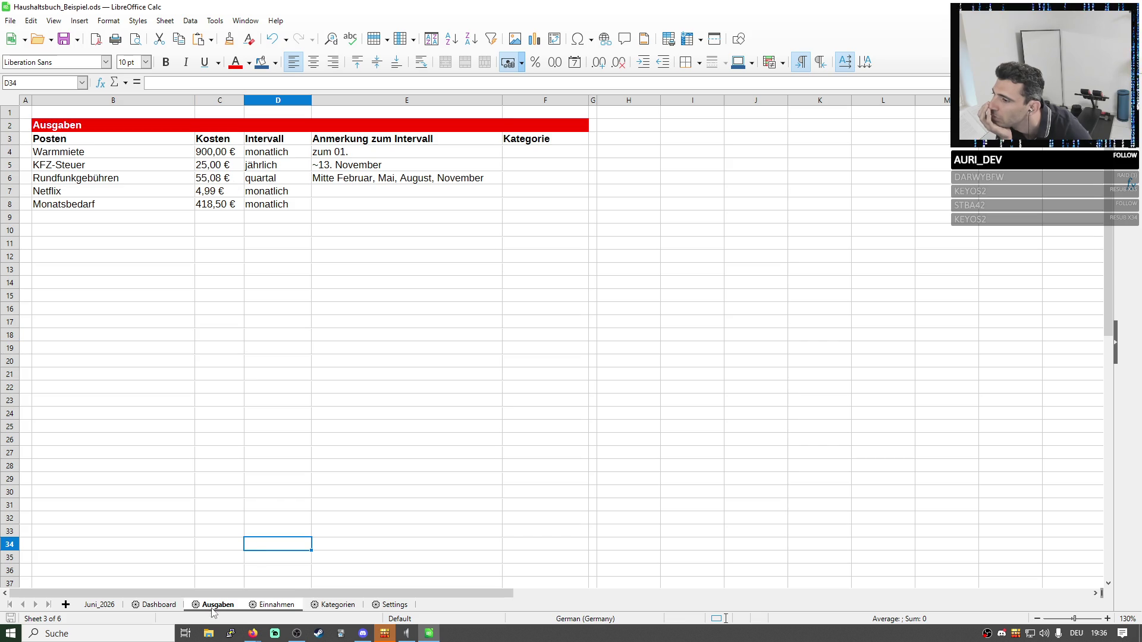
Inspect the Dashboard savings formula in C5 and the totals C3:C4 without changing them.
click(159, 605)
drag(111, 154, 237, 158)
click(237, 158)
click(278, 605)
click(159, 605)
click(236, 165)
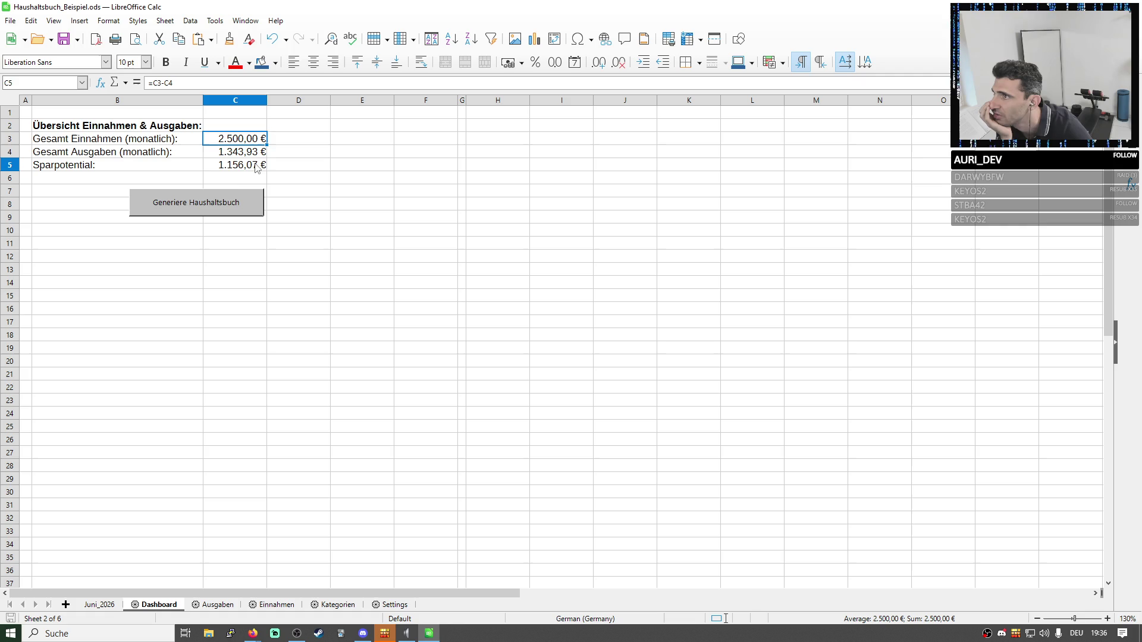
key(F2)
key(Return)
key(Up)
key(Up)
click(249, 168)
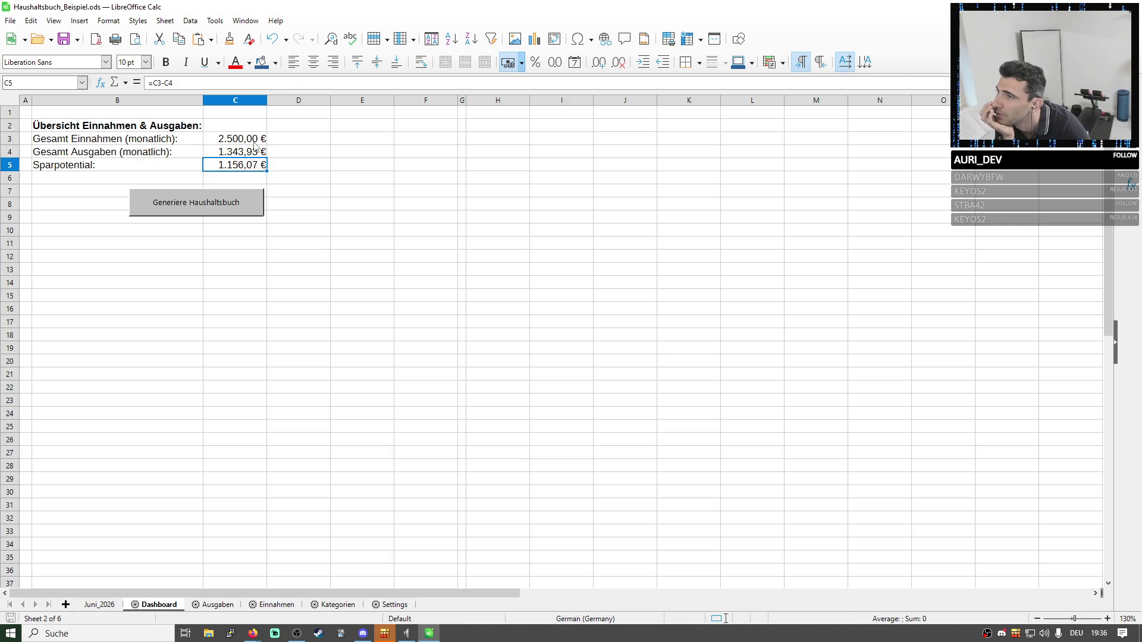
drag(255, 139, 258, 153)
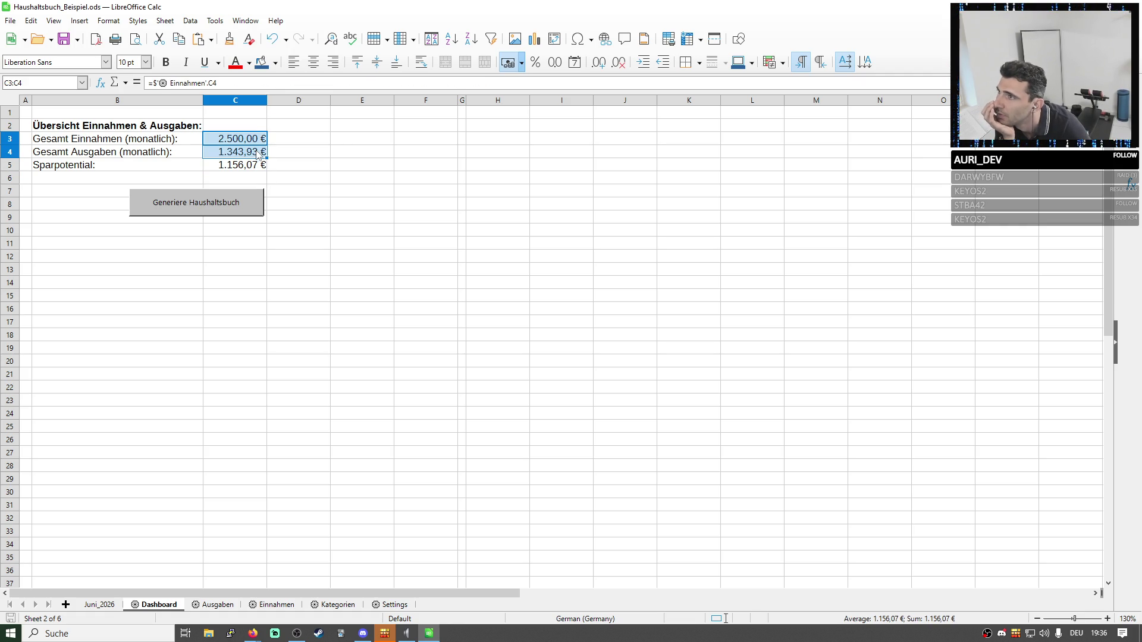
Return to the Ausgaben sheet and select the expense table B4:F32.
click(217, 604)
drag(96, 154, 533, 521)
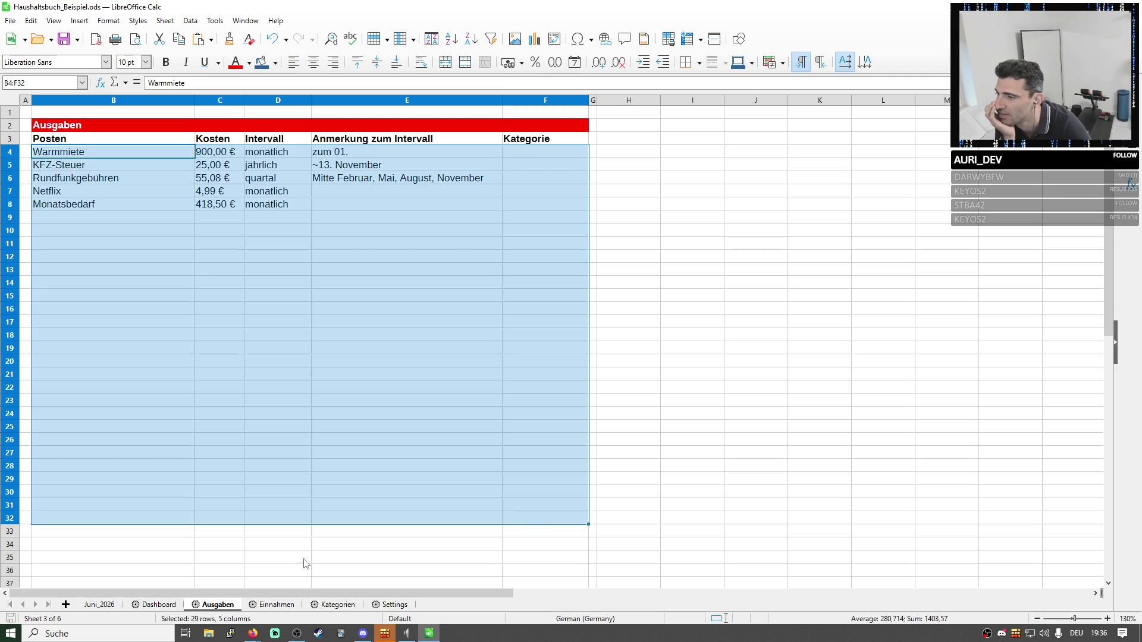
click(219, 606)
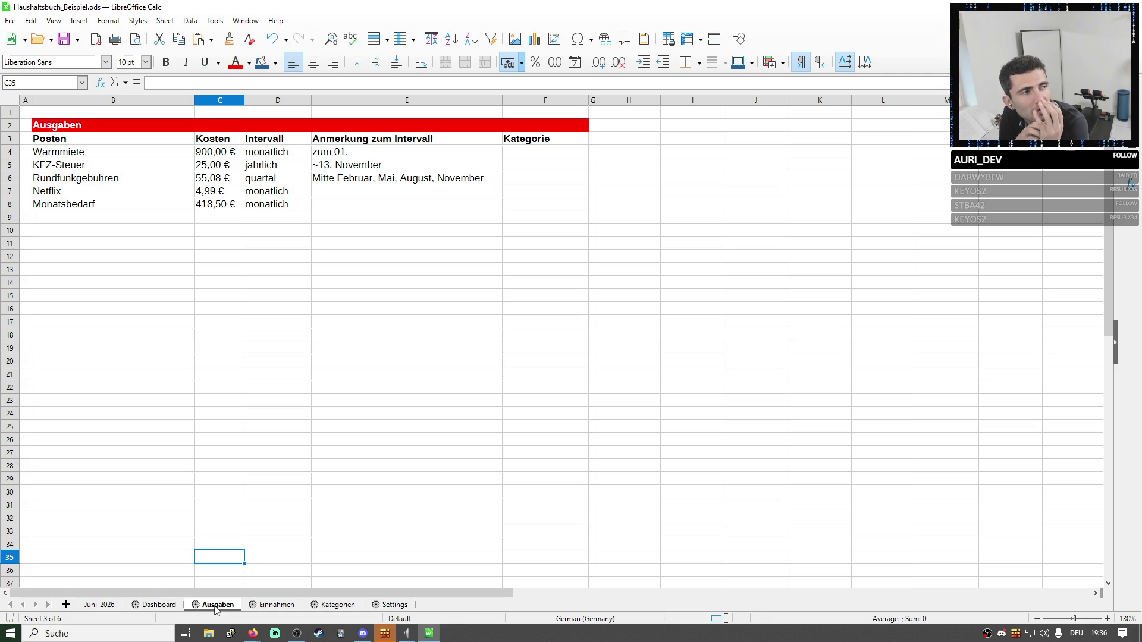
click(154, 605)
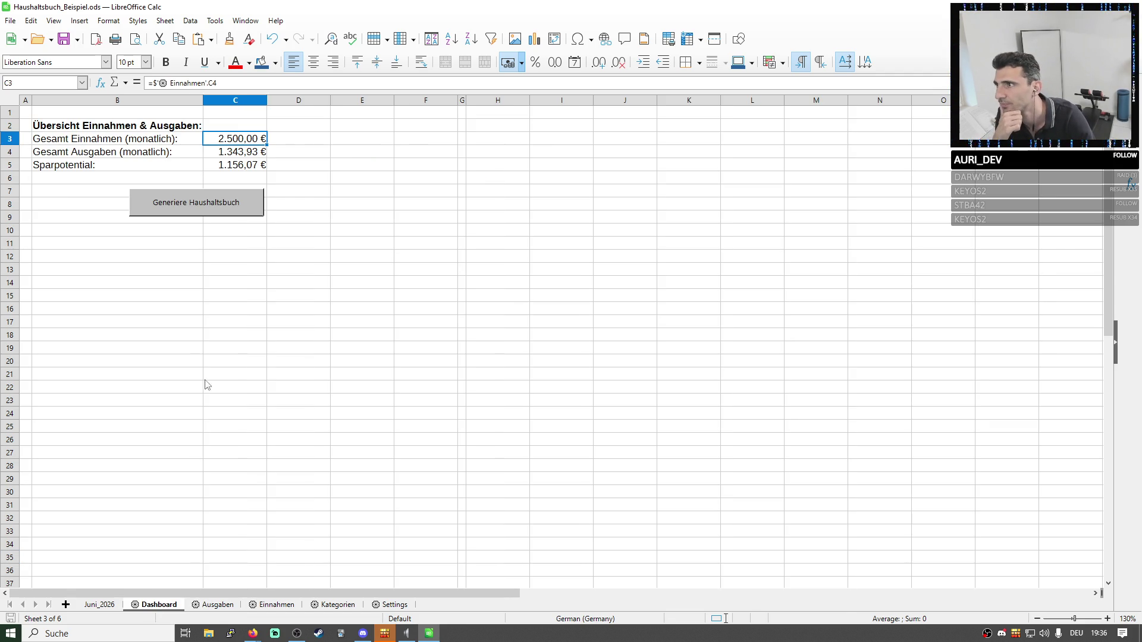
click(234, 138)
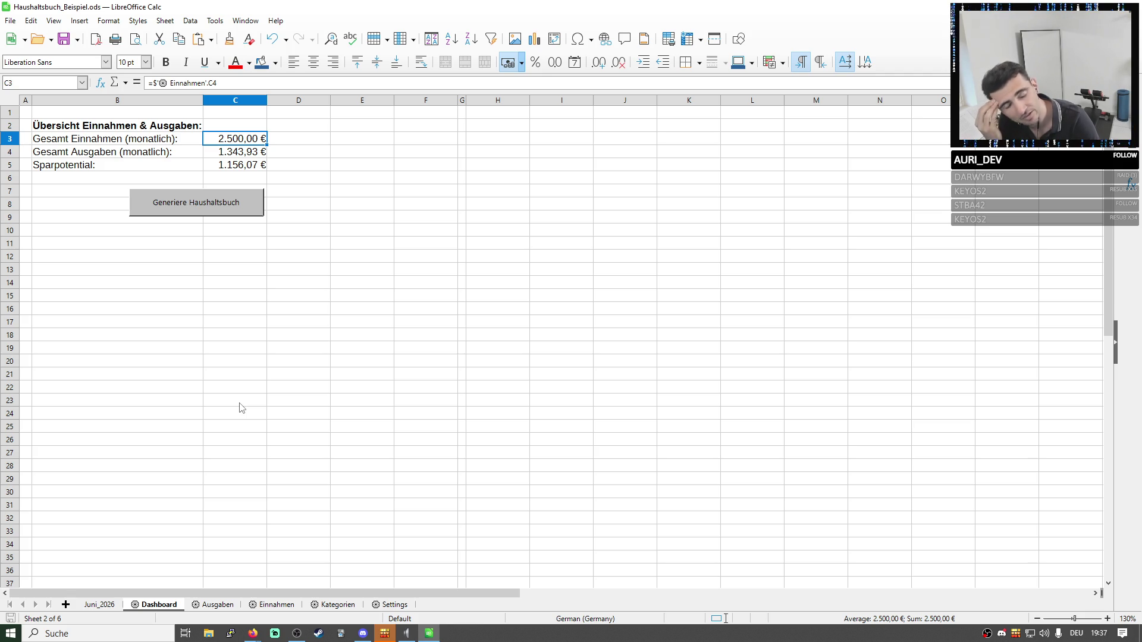
click(212, 605)
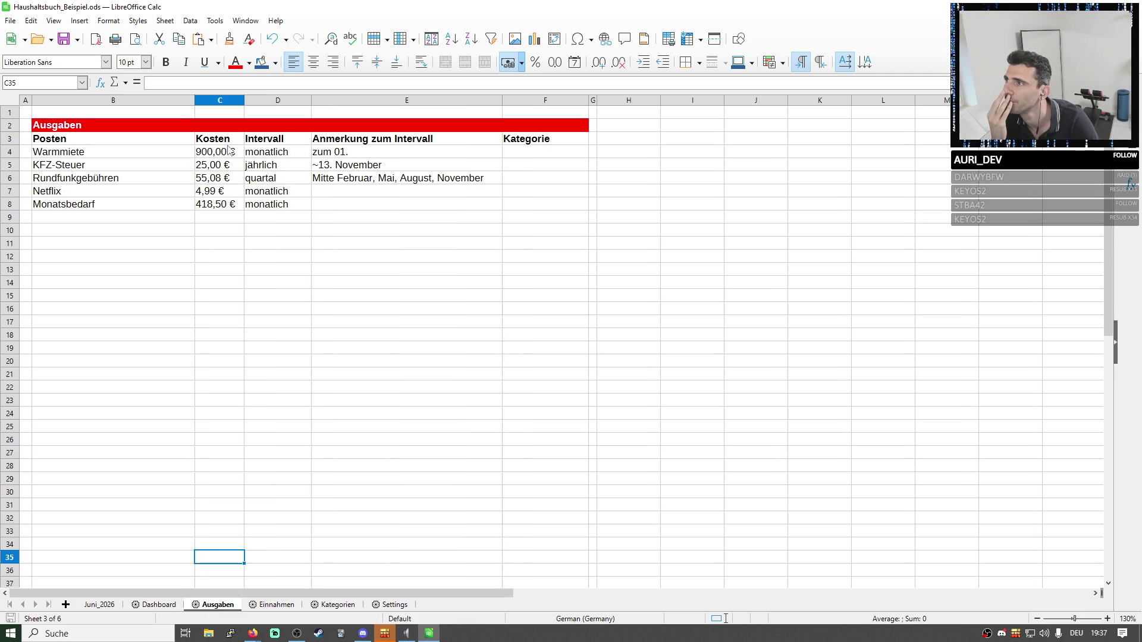
click(258, 156)
drag(228, 153, 232, 214)
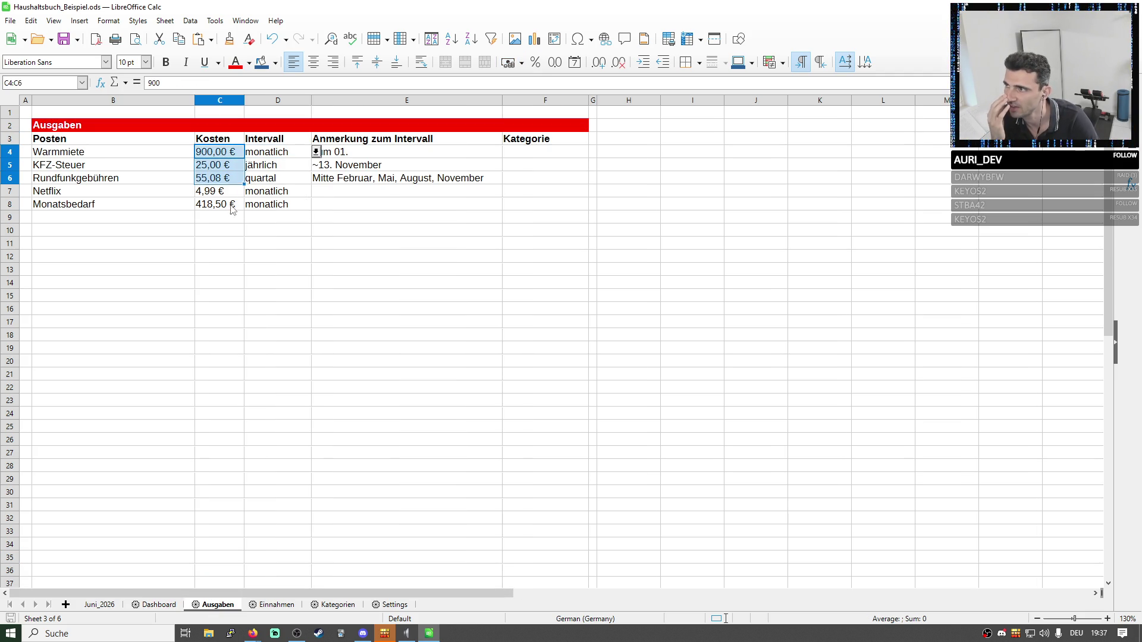
drag(270, 157, 278, 208)
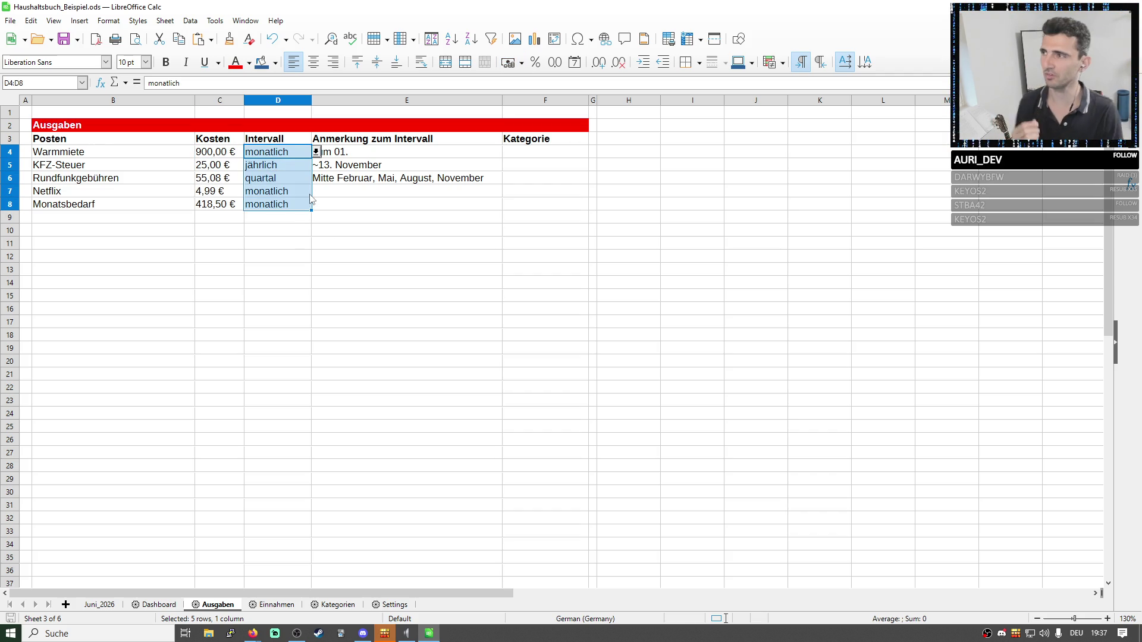
click(277, 103)
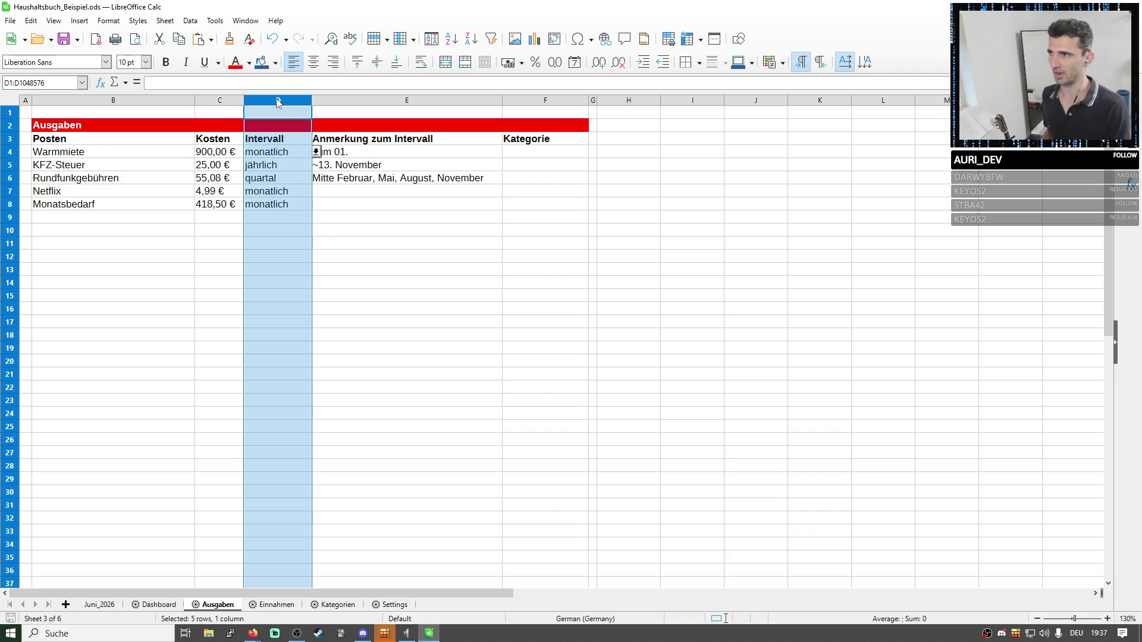
click(282, 152)
text(1)
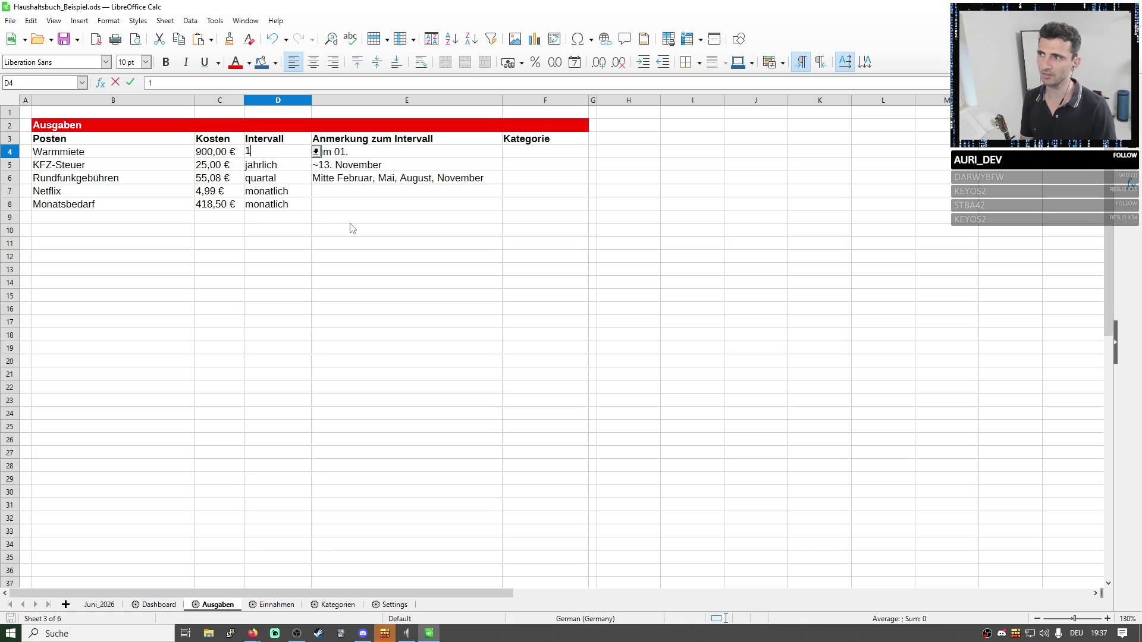
click(351, 223)
click(579, 340)
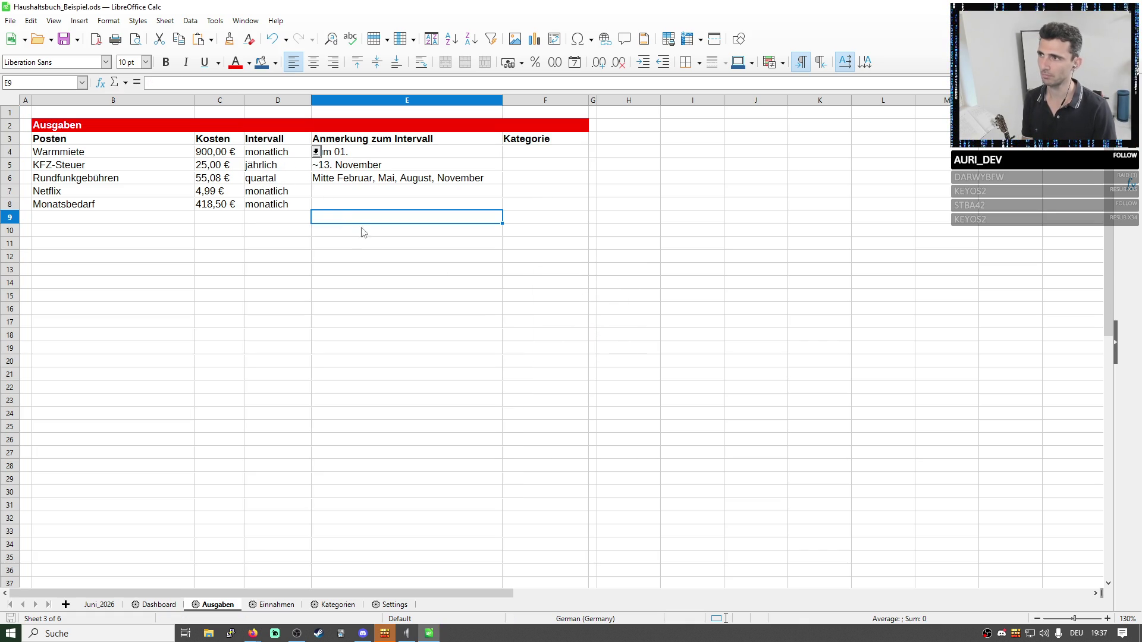
click(292, 158)
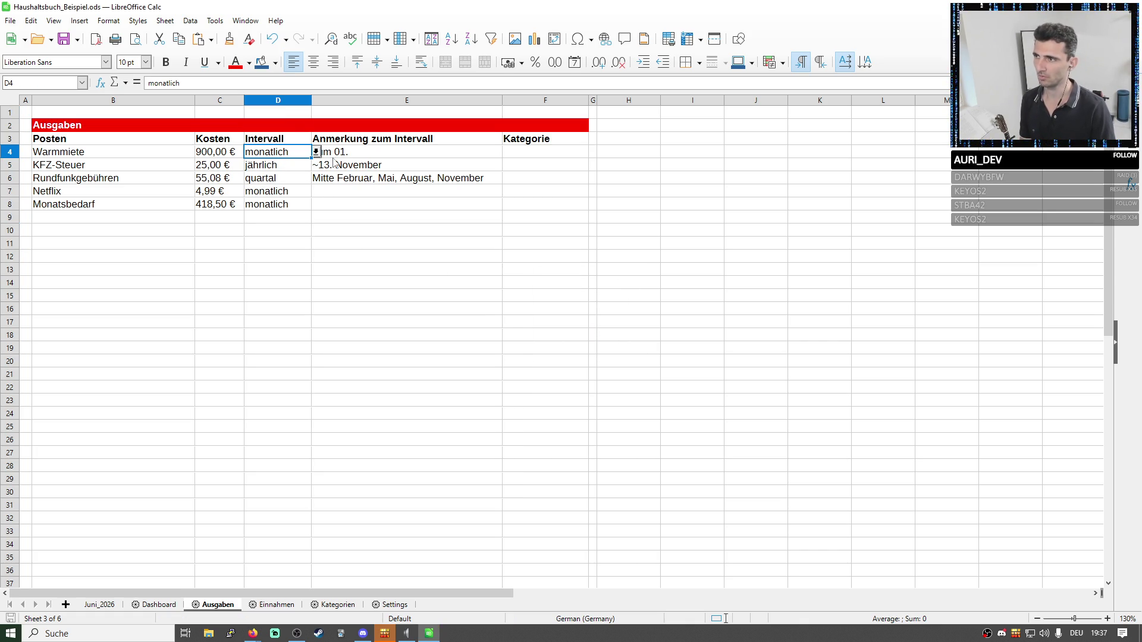
click(300, 100)
Insert a blank column after Intervall; a number entered in E4 is rejected as invalid.
right_click(299, 100)
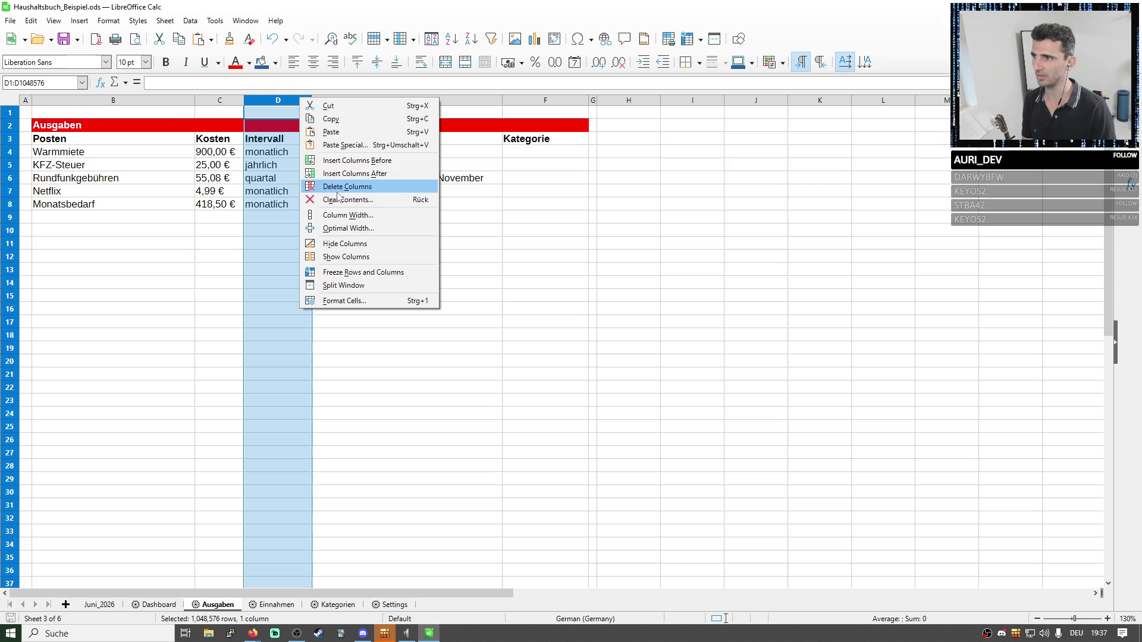
click(341, 174)
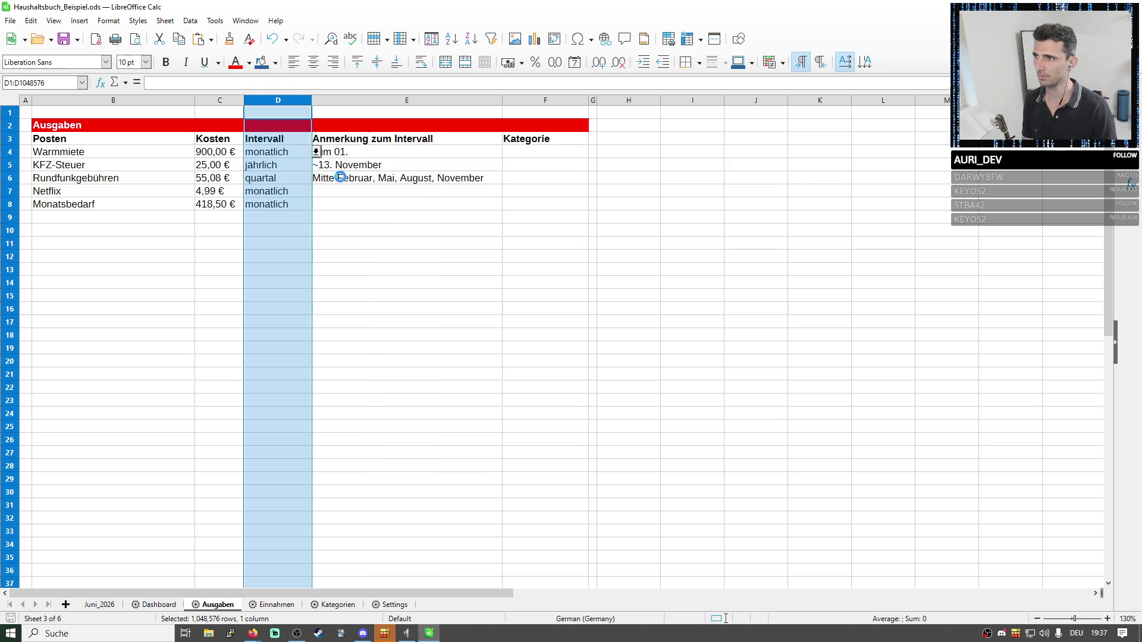
click(349, 156)
text(1)
key(Return)
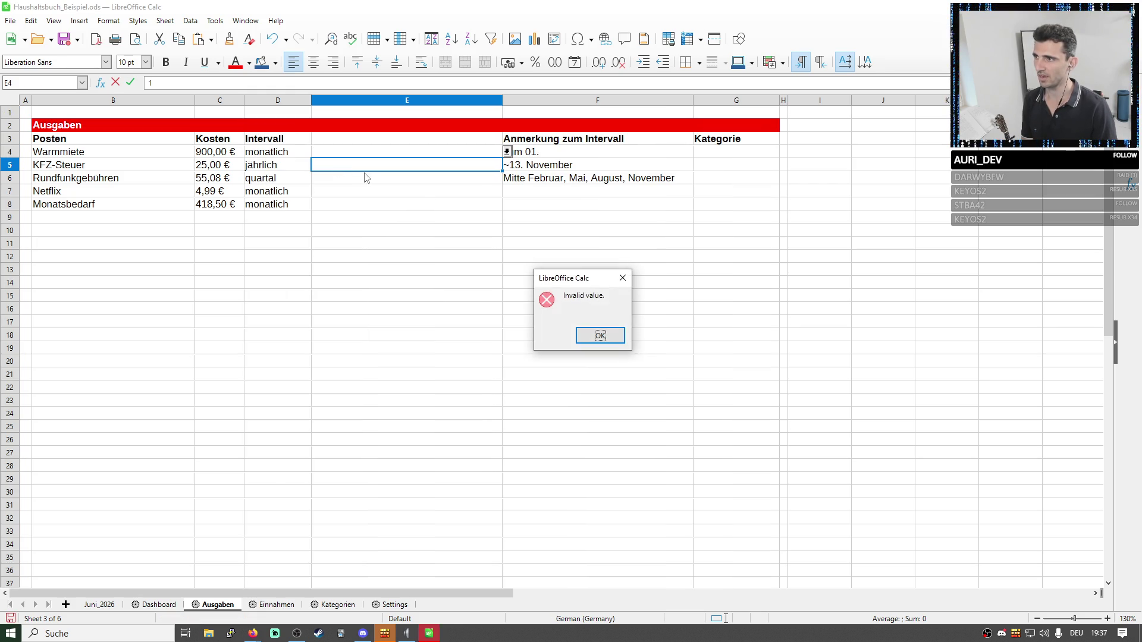
key(Return)
click(483, 155)
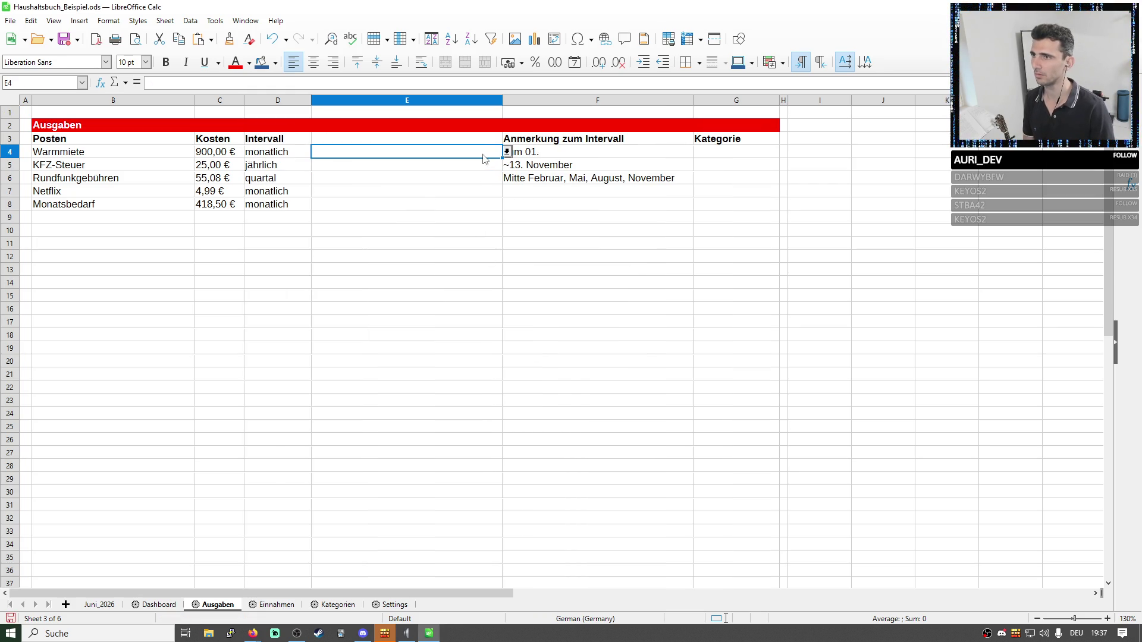
Select the empty cells E3:E27 and copy them.
click(480, 142)
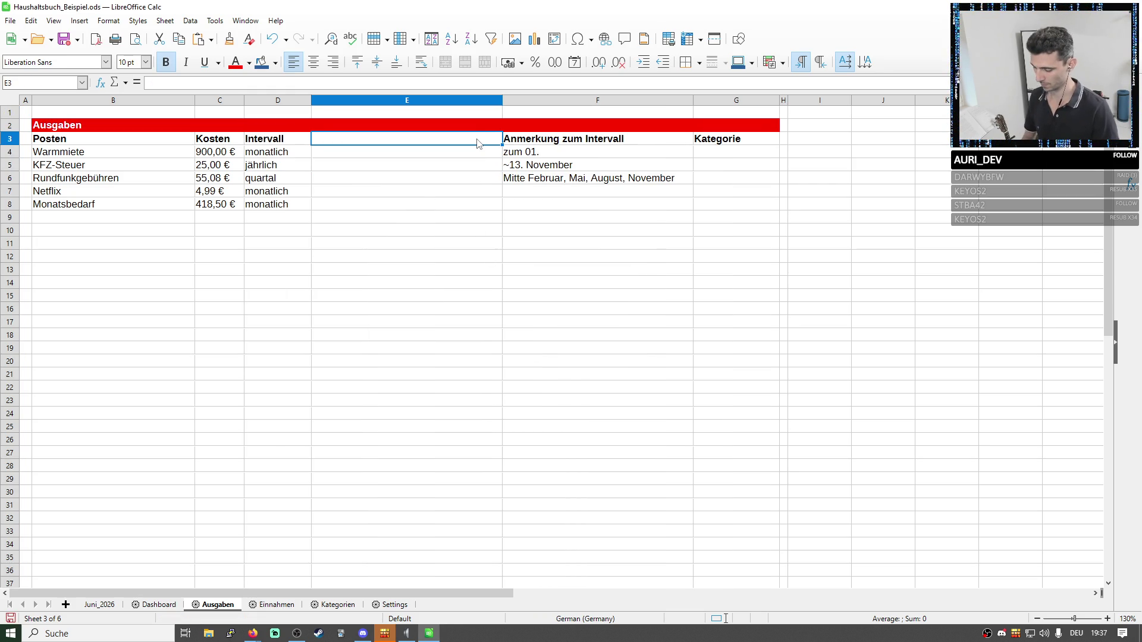
drag(499, 147, 494, 358)
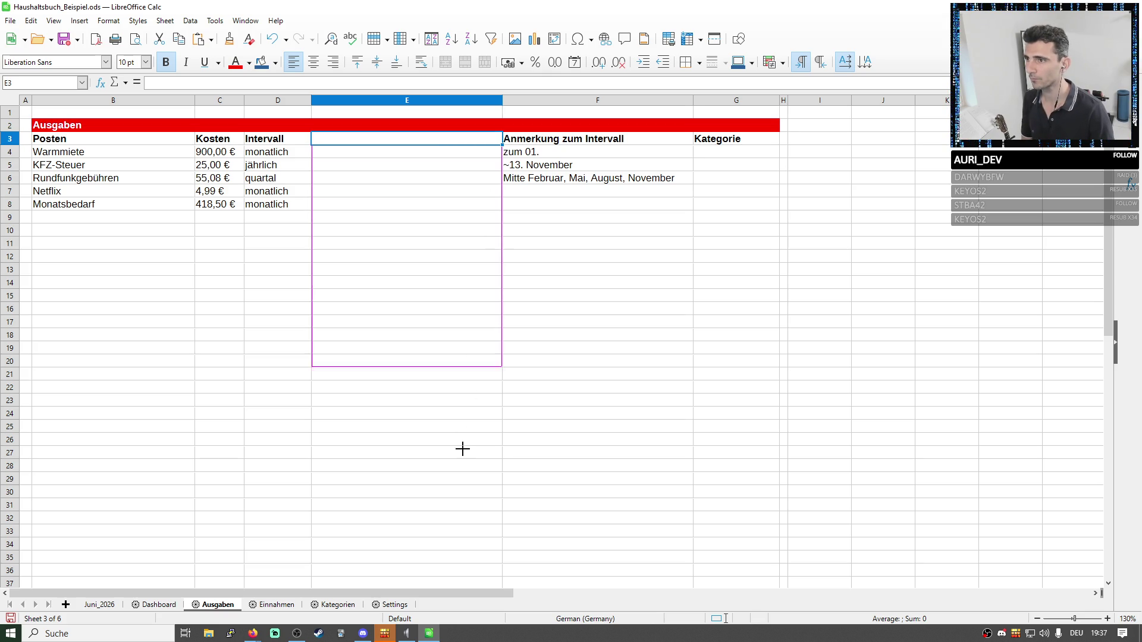
key(ctrl+c)
click(507, 352)
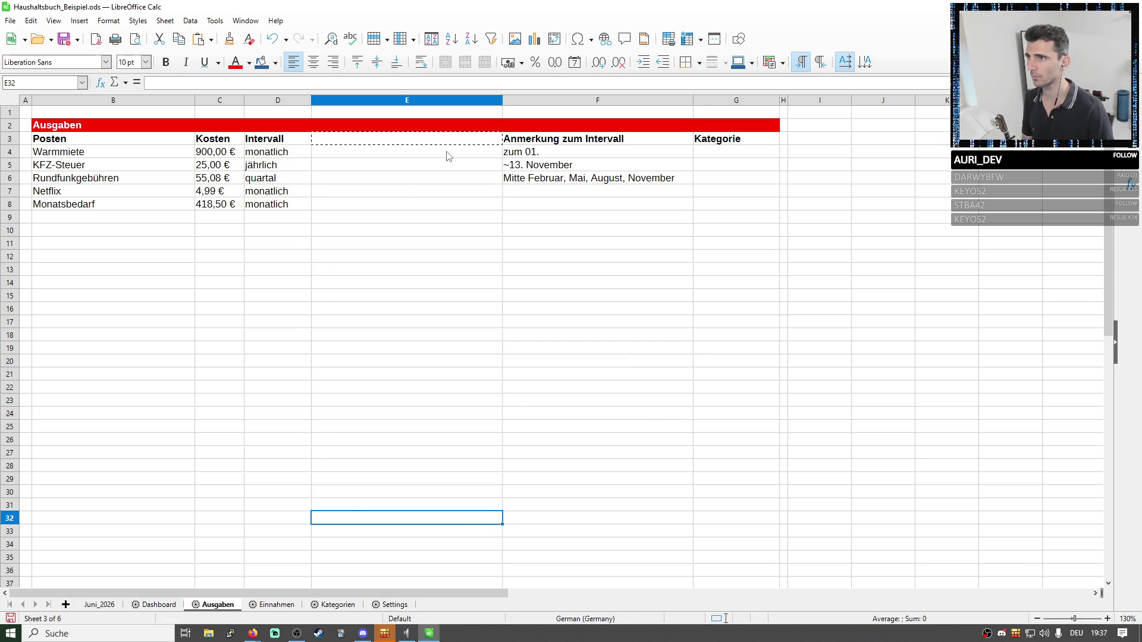
Enter the trial month intervals 1, 12, 3, 1, 1 into E4:E8.
click(449, 152)
text(1)
key(Return)
text(1)
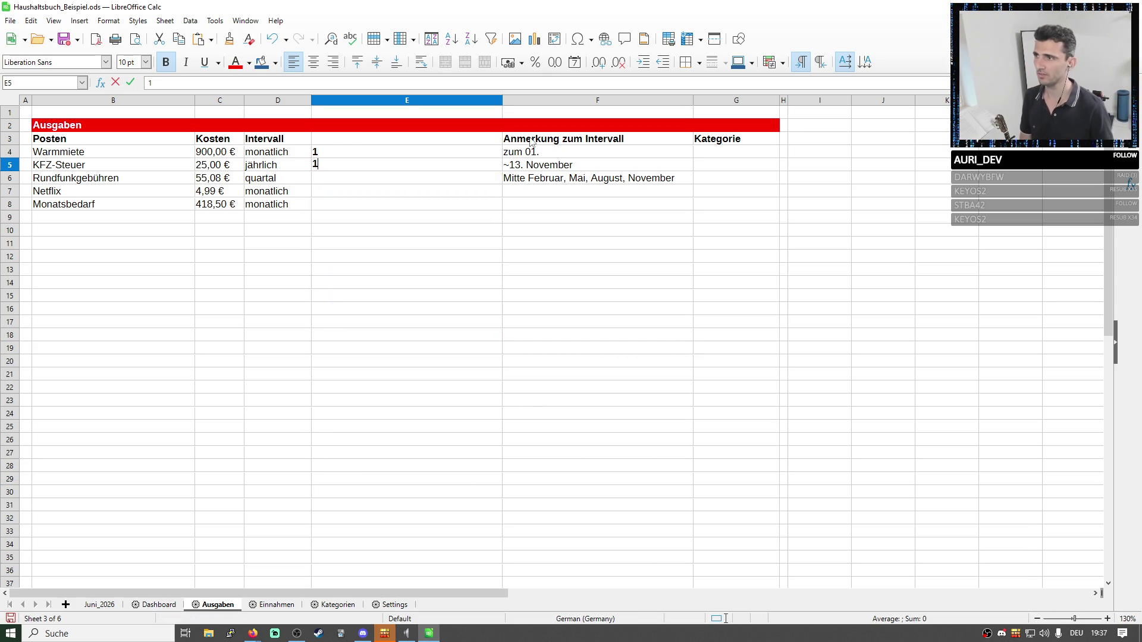
key(Return)
text(3)
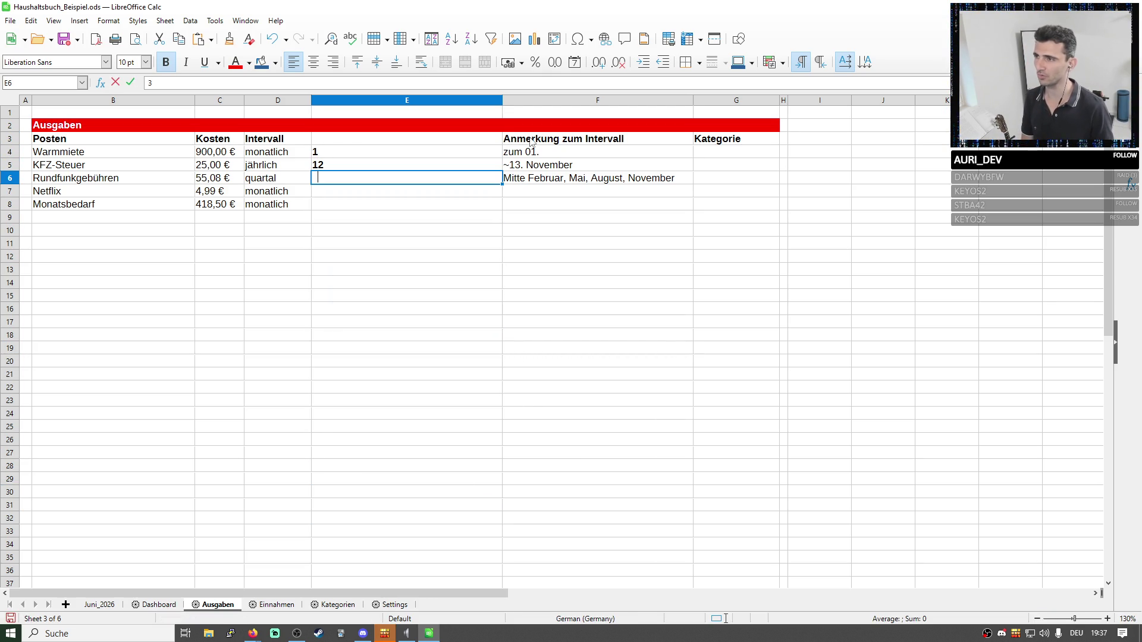
key(Return)
text(1)
key(Return)
text(1)
key(Return)
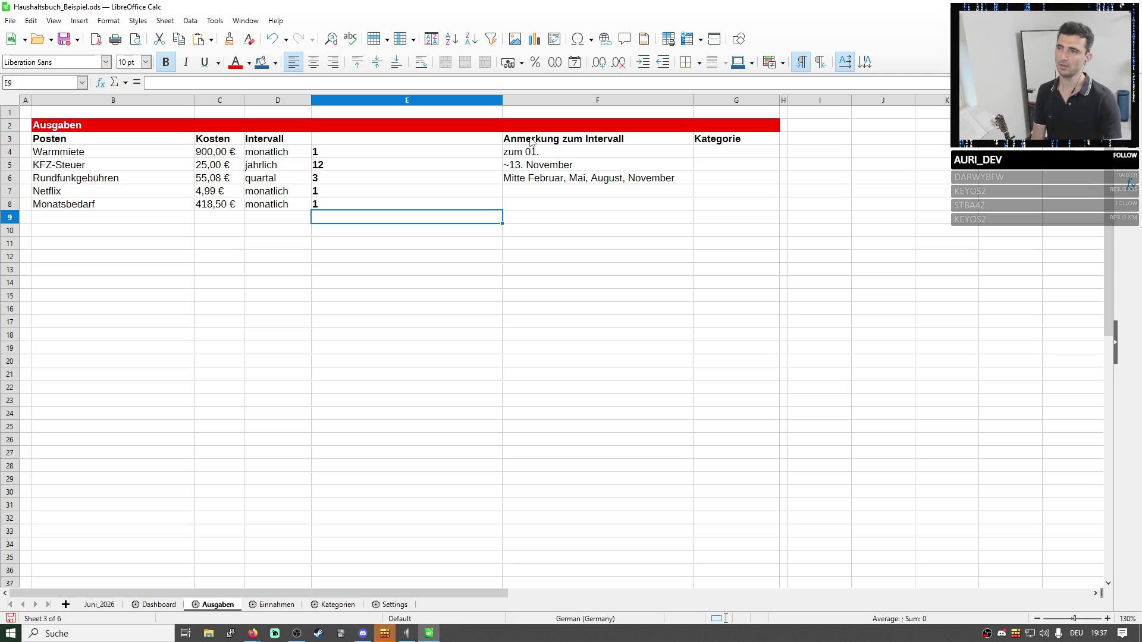
Clear the entered numbers from E4:E8 again via Delete Contents.
click(295, 154)
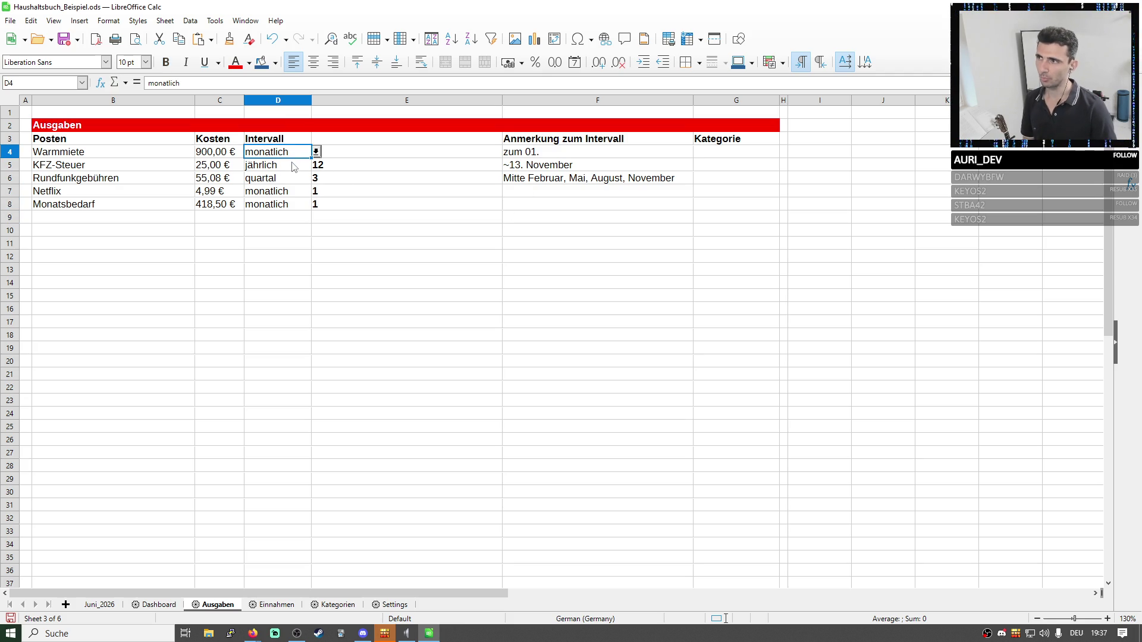
click(359, 155)
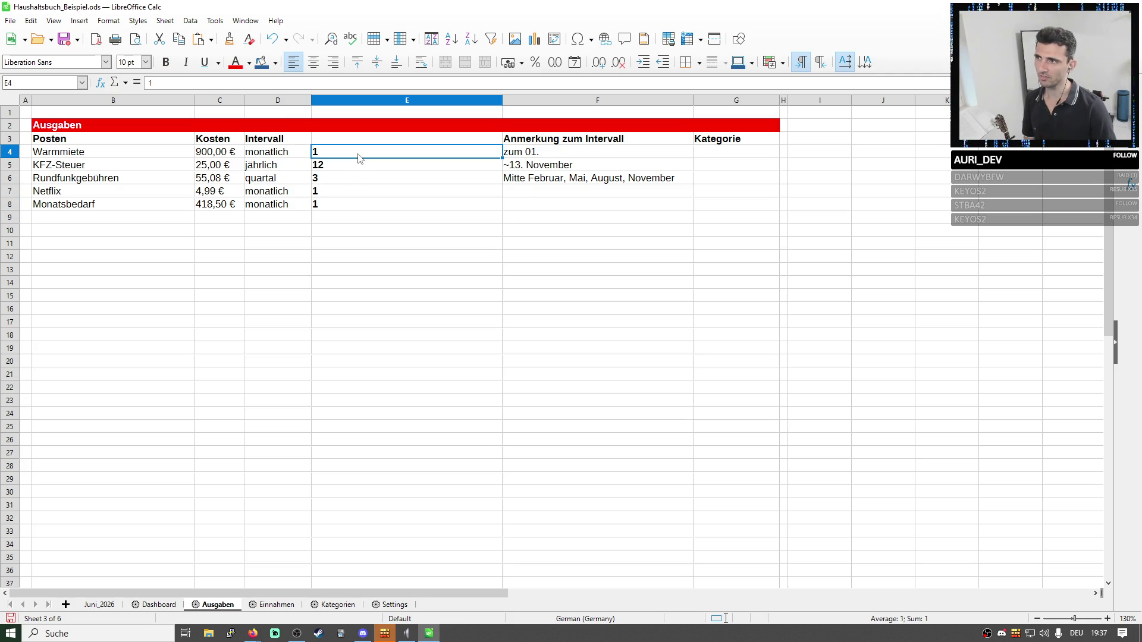
drag(326, 164, 340, 211)
click(329, 167)
click(284, 184)
click(336, 184)
key(BackSpace)
key(Return)
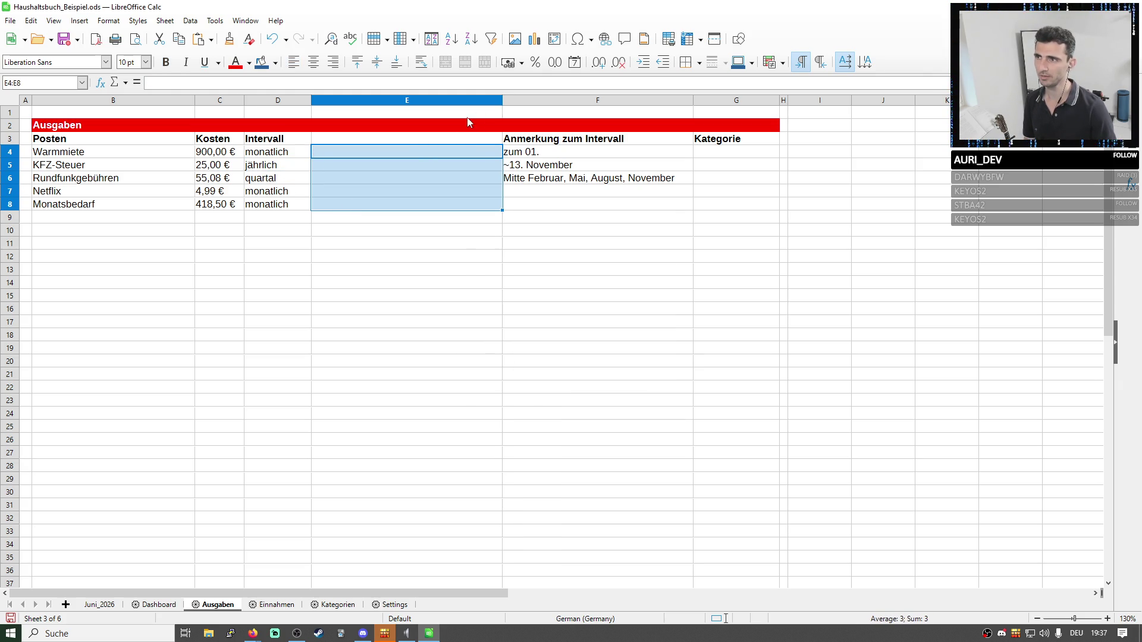
Select the whole of column E and bring up its column options.
click(451, 99)
right_click(450, 99)
click(481, 200)
key(Return)
click(281, 154)
click(431, 99)
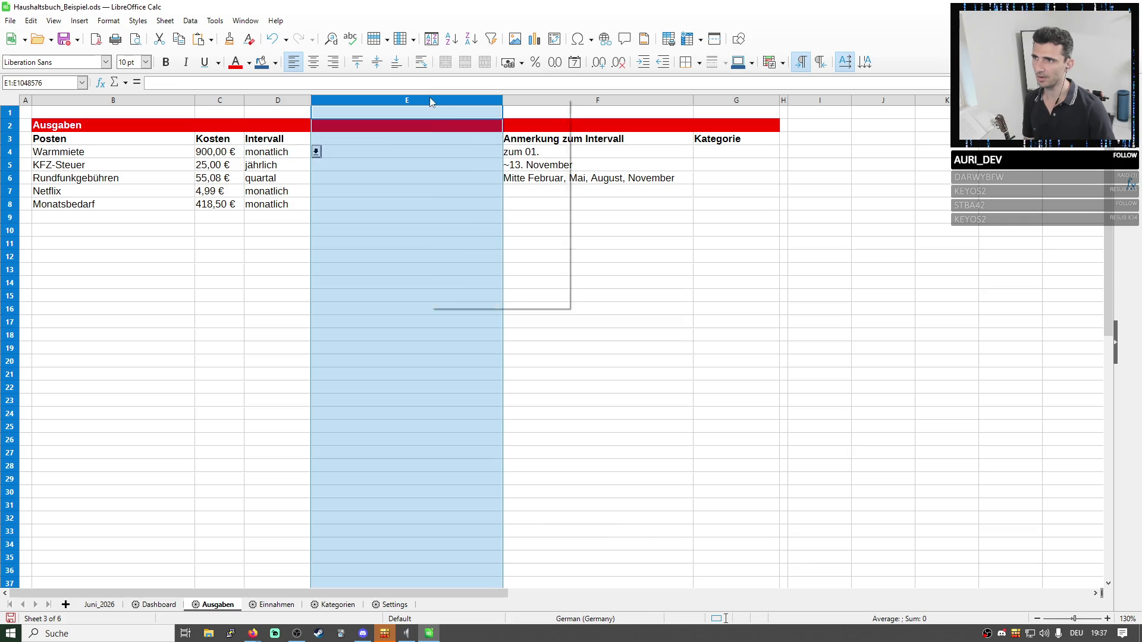
right_click(430, 98)
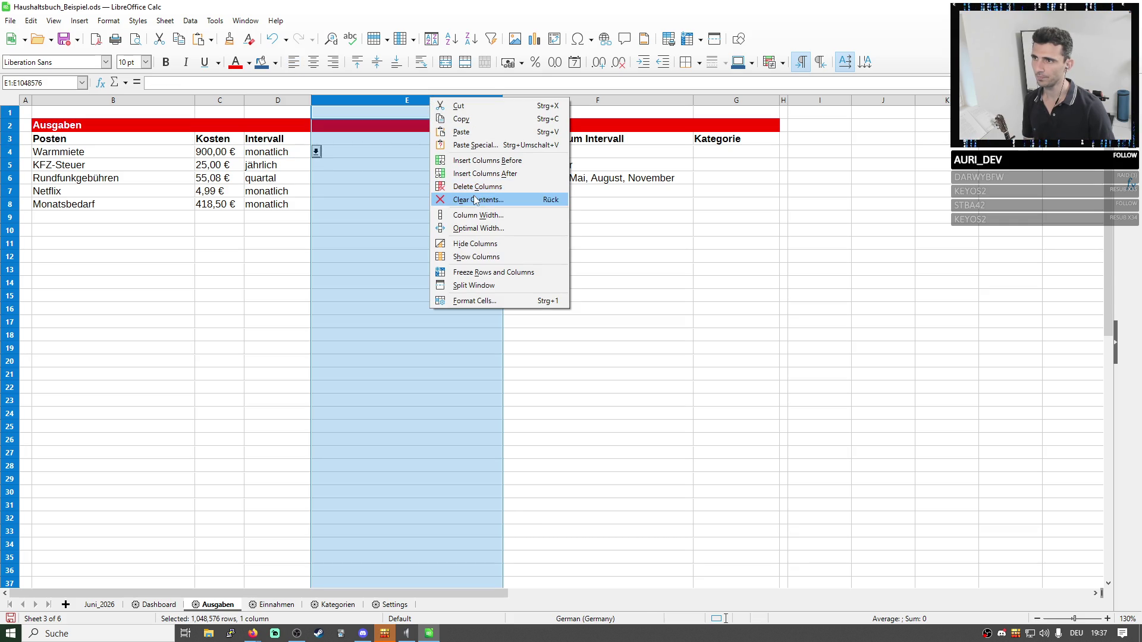
Delete the empty column E and show D4's allowed interval choices.
click(476, 186)
click(267, 154)
double_click(265, 153)
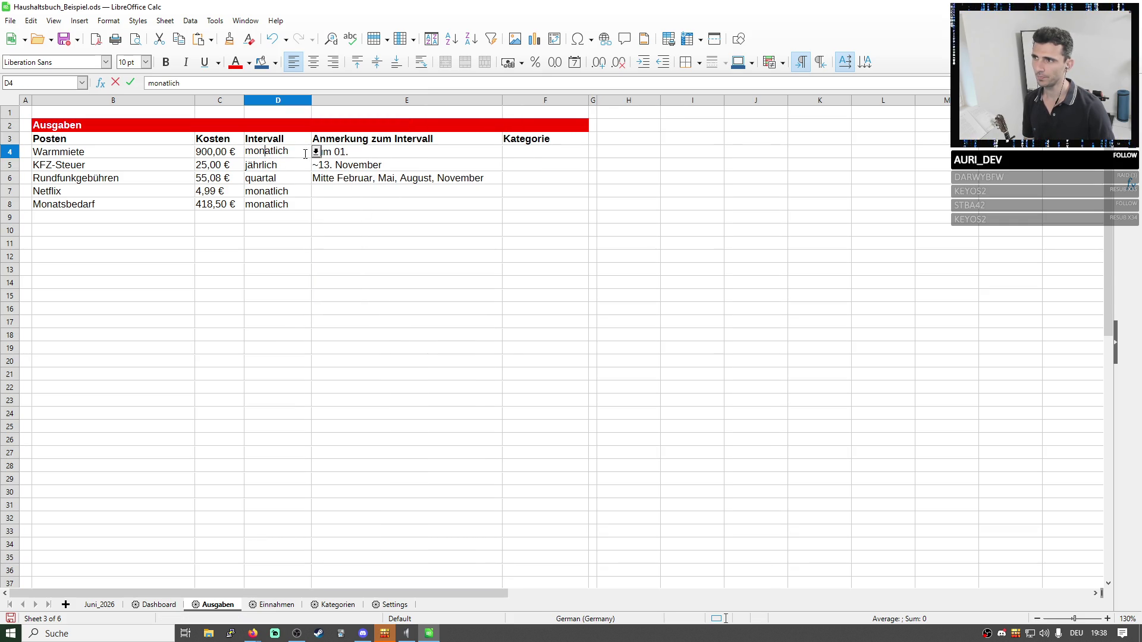
click(315, 153)
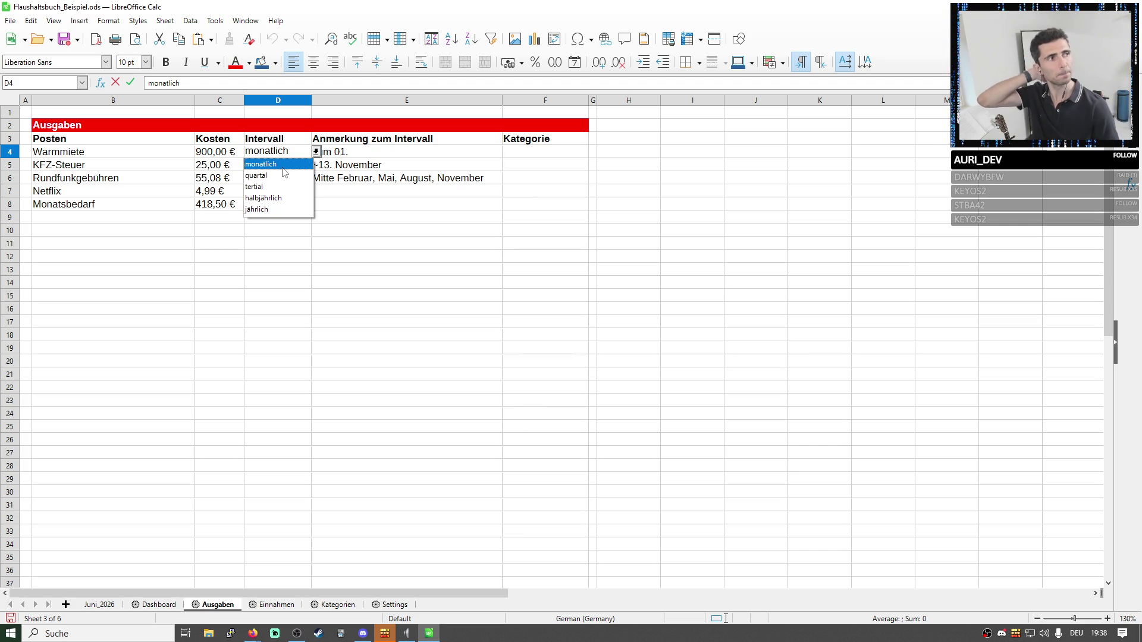
Leave D4 on monatlich and look over the costs in C4:C6 and cell D4.
click(283, 166)
click(217, 154)
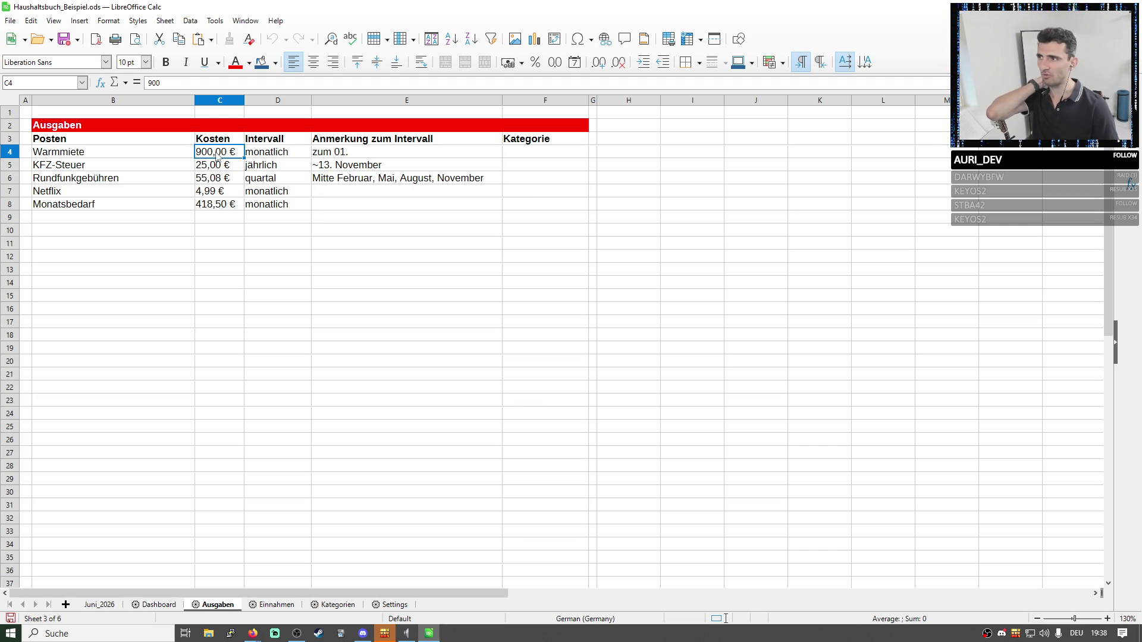
click(268, 154)
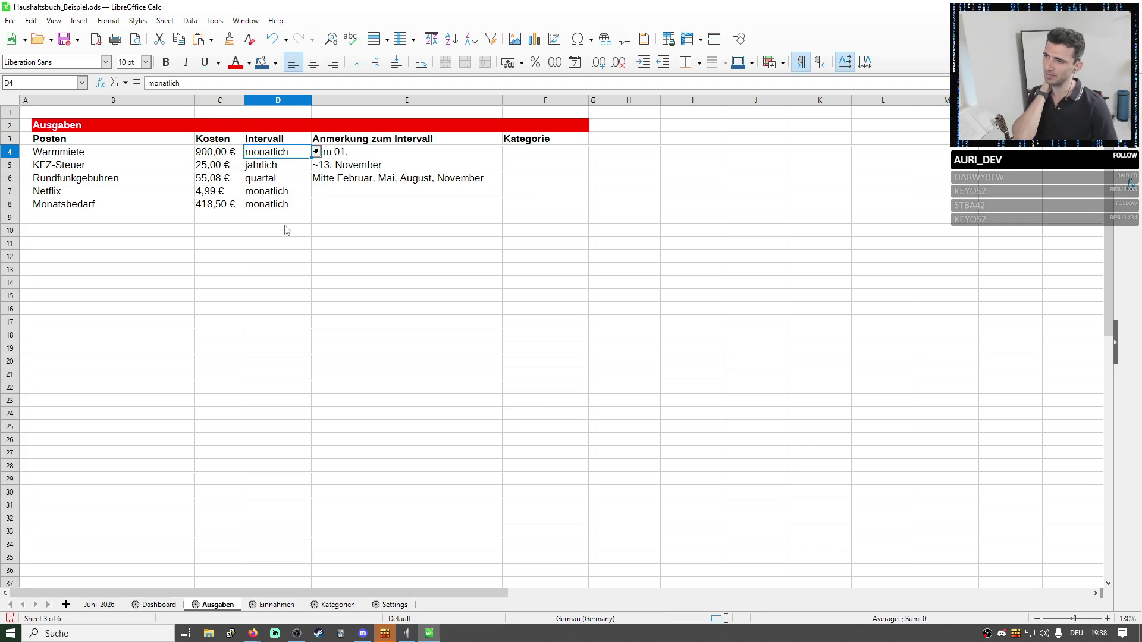
drag(223, 155, 219, 152)
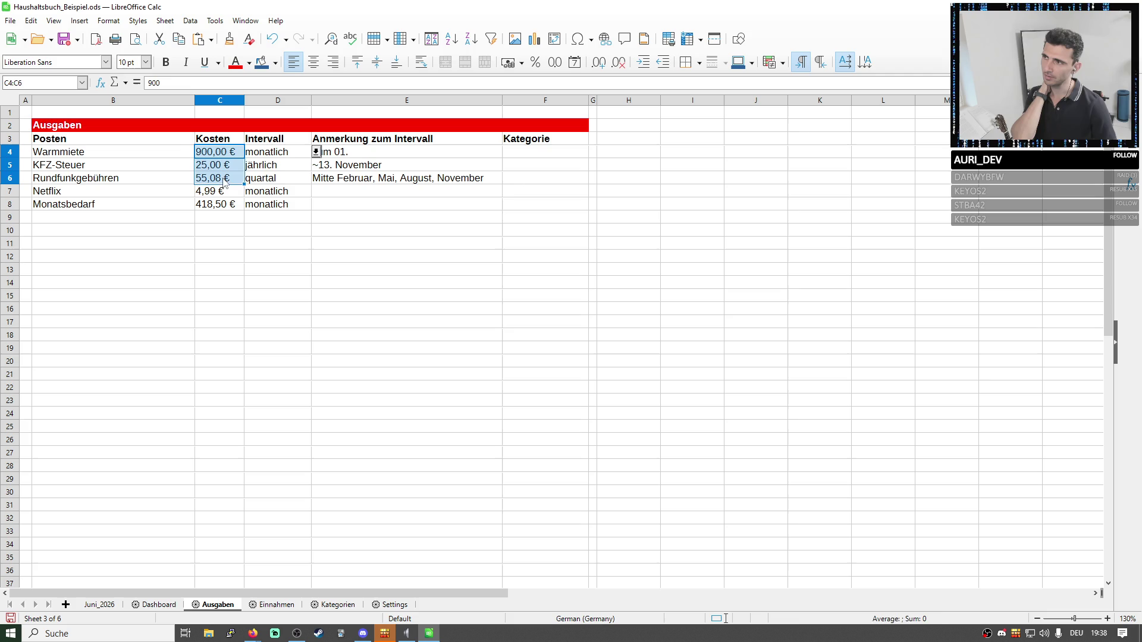
click(261, 153)
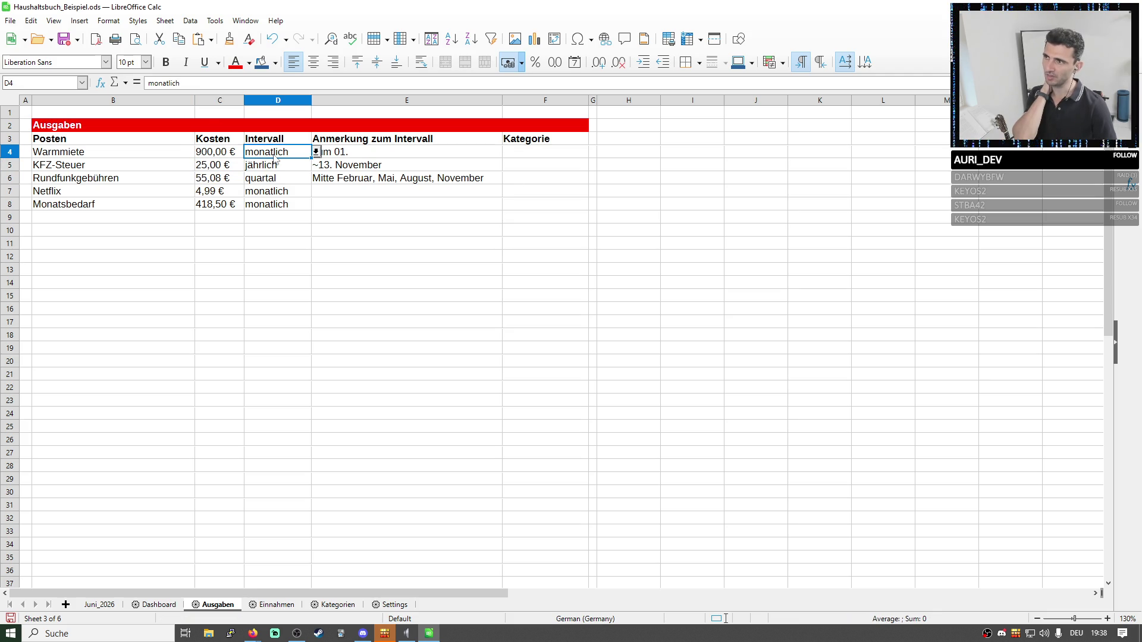
Bring up the validity rules for D4 and look at the monatlich entry.
right_click(276, 157)
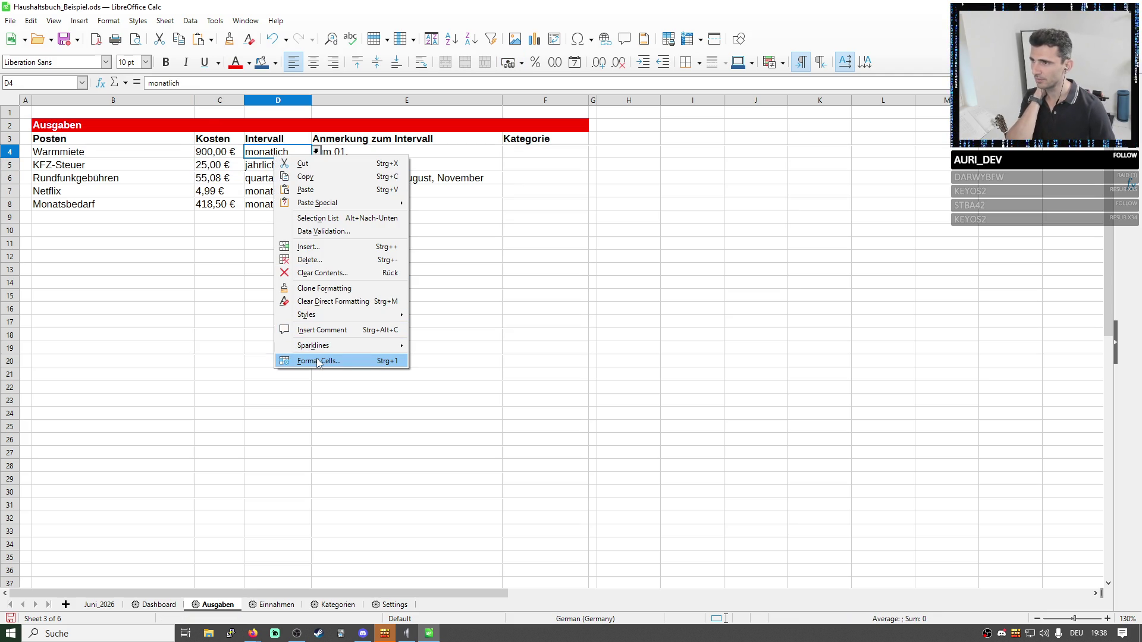
click(323, 231)
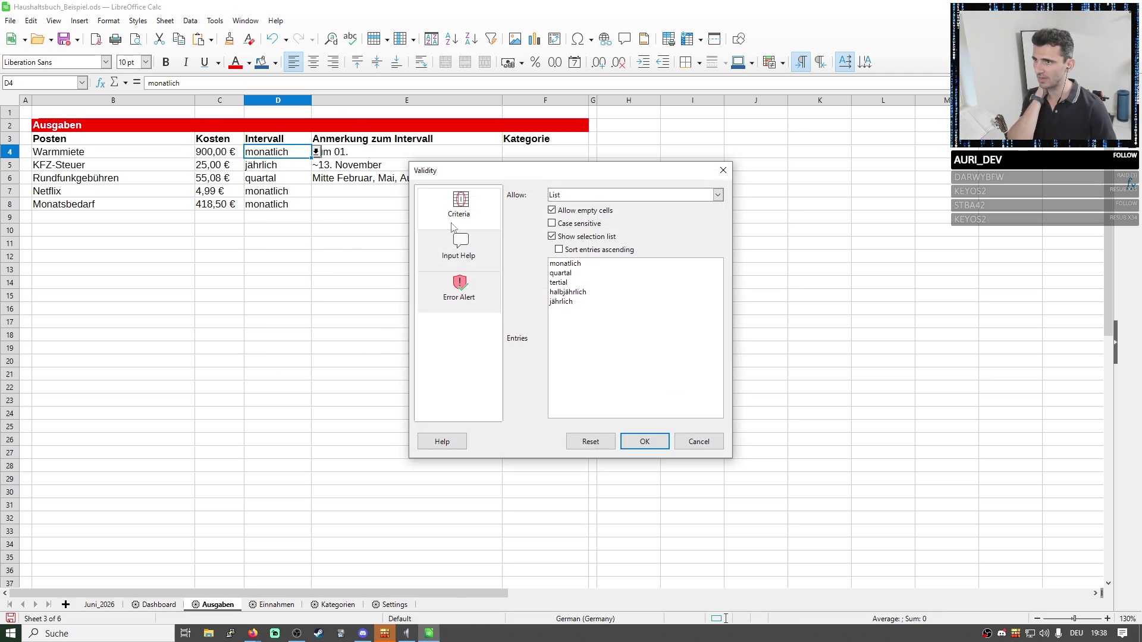
drag(581, 264, 566, 264)
click(593, 266)
double_click(564, 264)
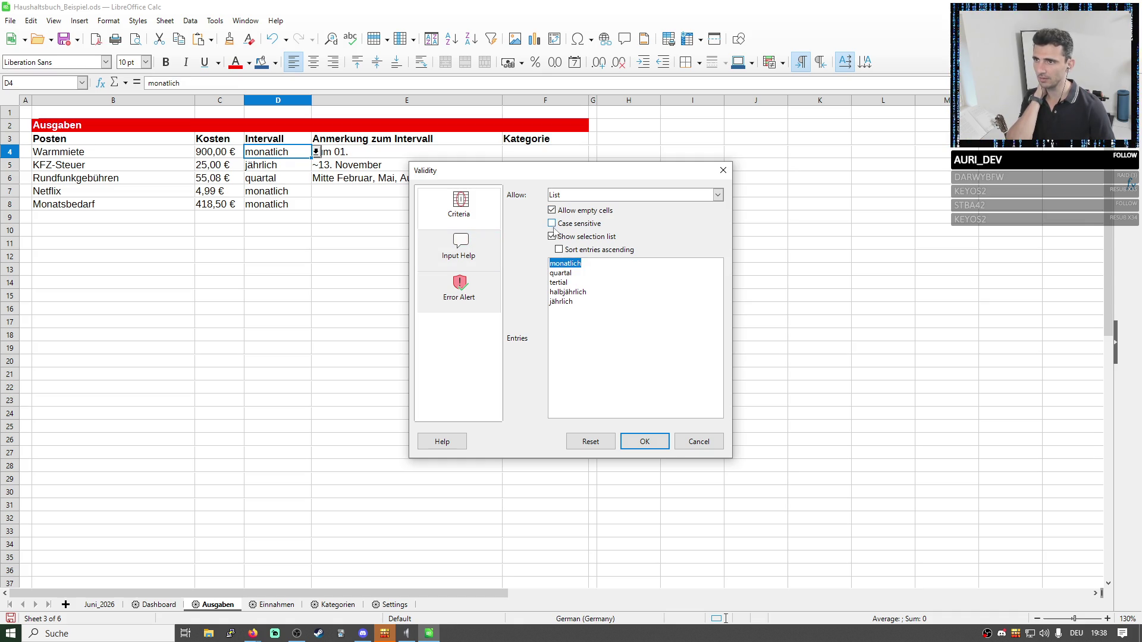
Switch Allow between custom formula and List, review the entries, then cancel without changes.
click(565, 196)
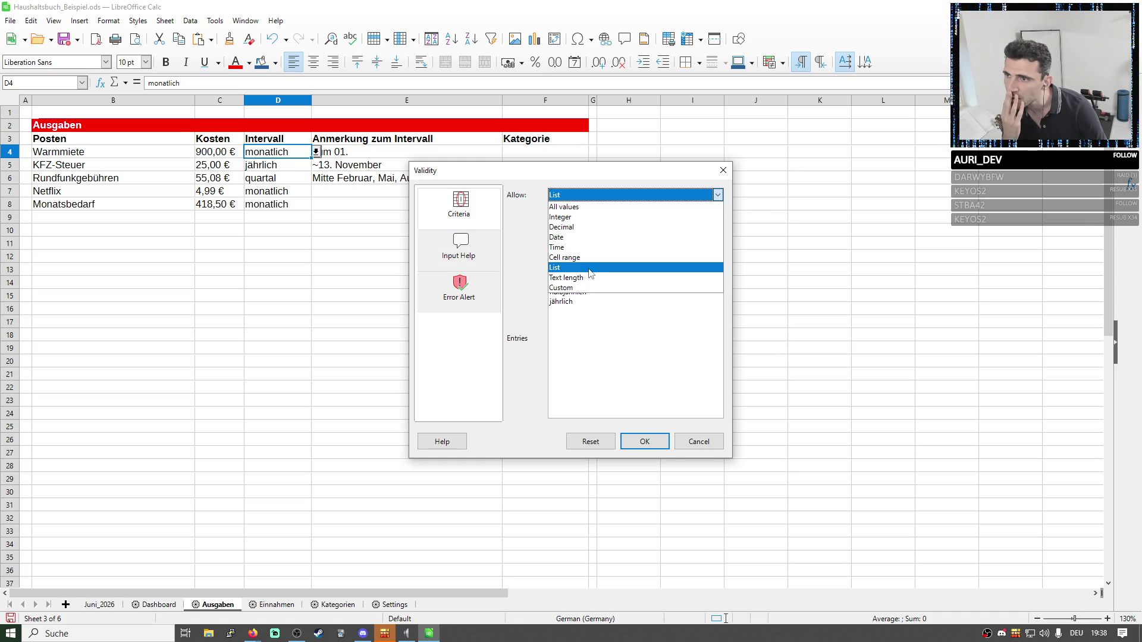
click(590, 287)
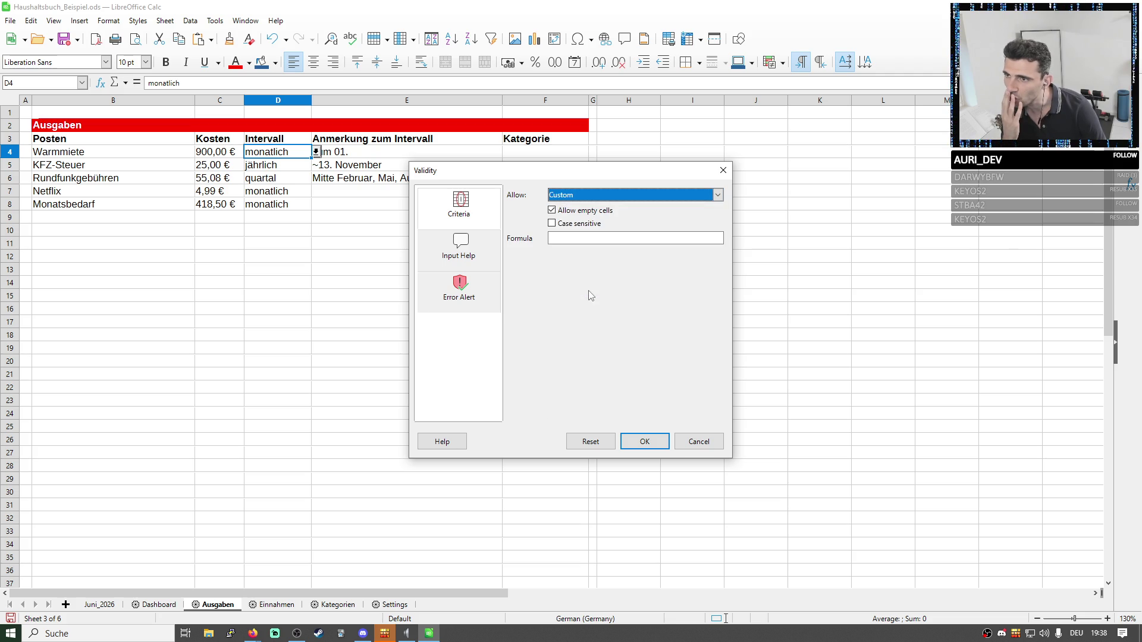
click(585, 200)
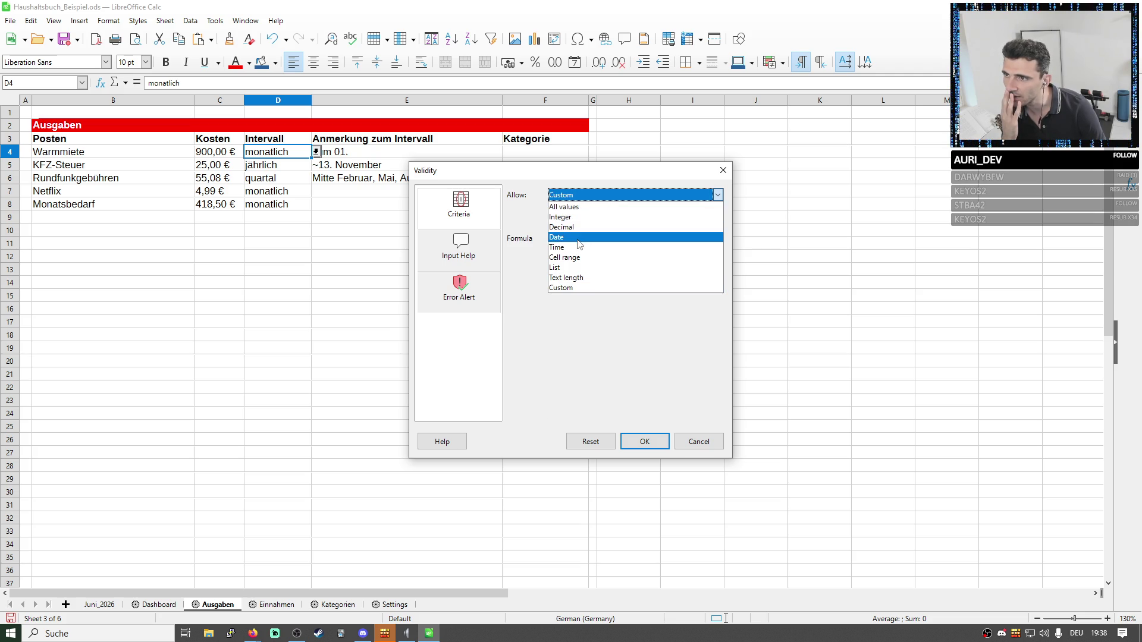
click(578, 267)
double_click(588, 268)
click(603, 261)
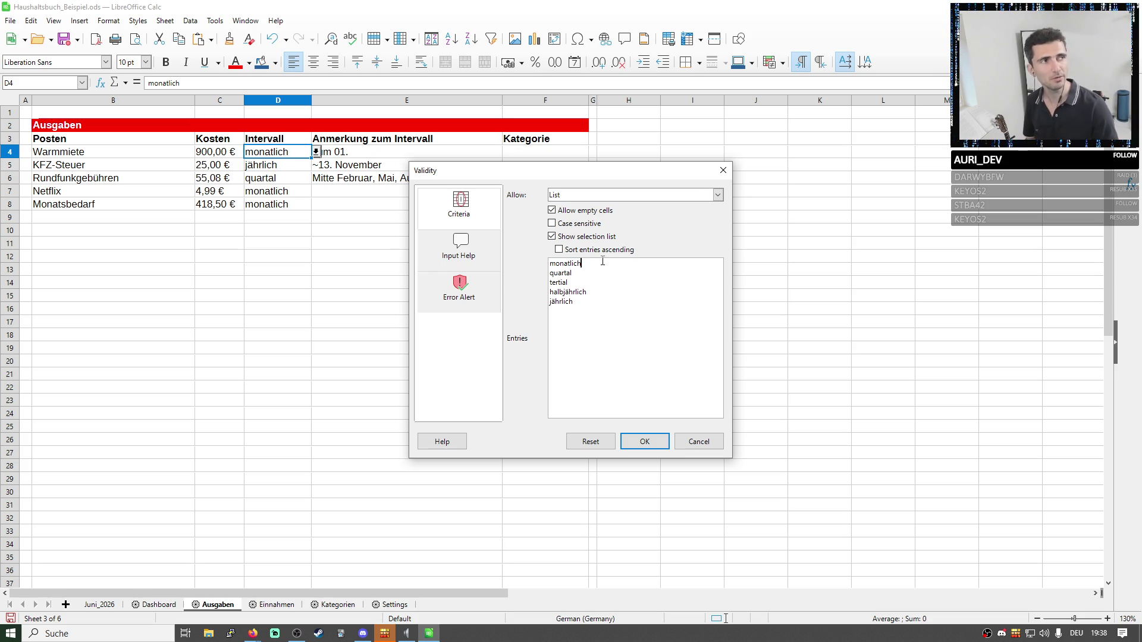
drag(601, 265, 540, 266)
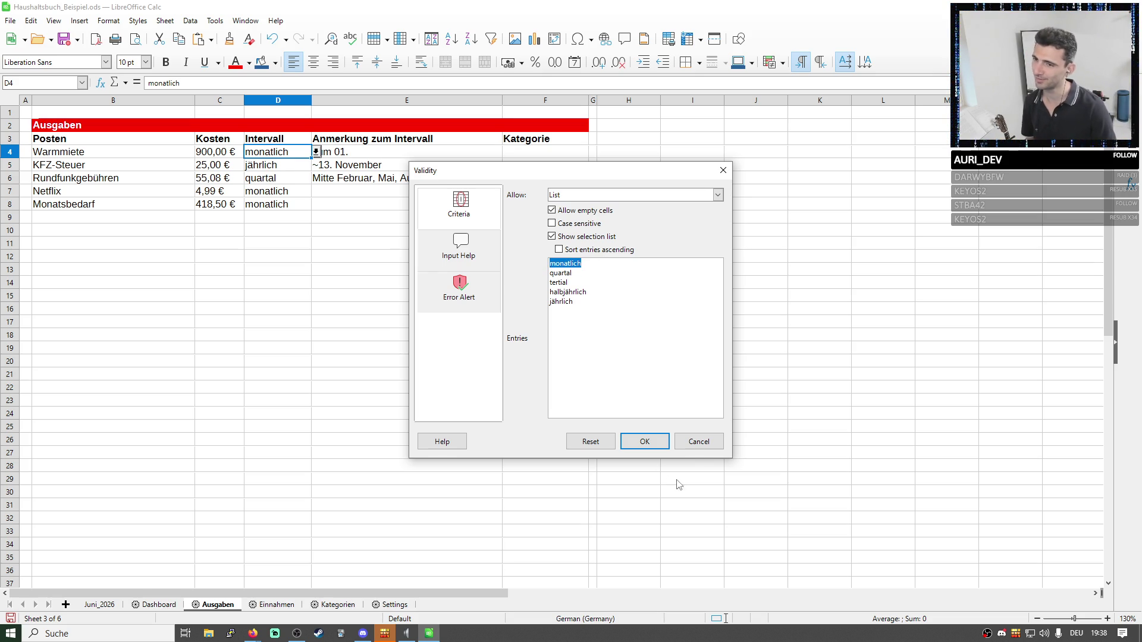
click(687, 440)
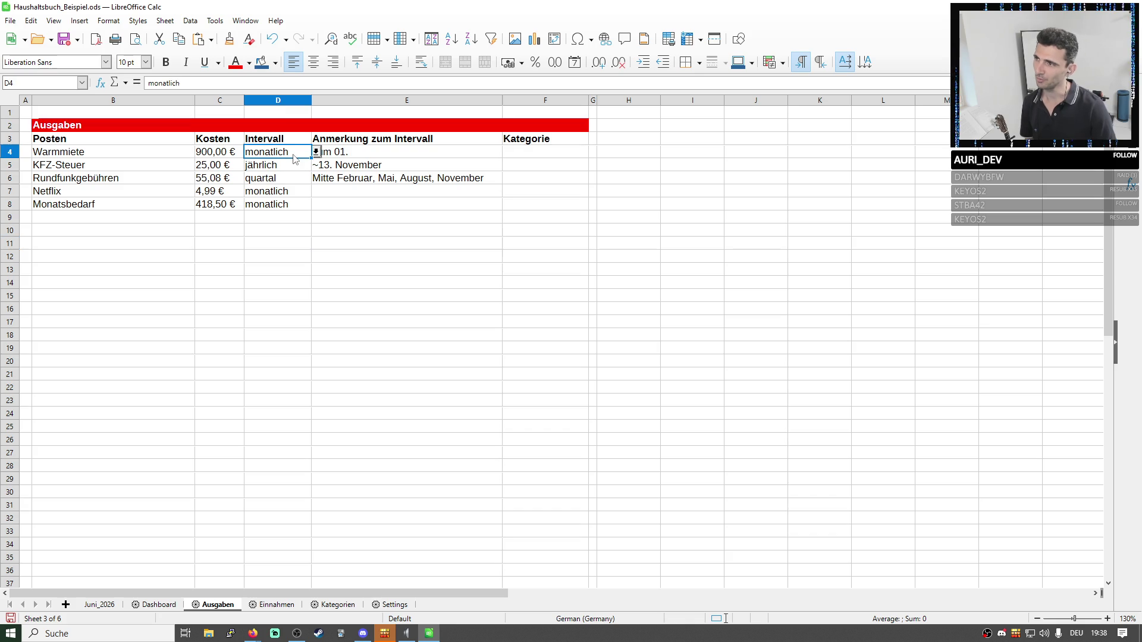
click(307, 167)
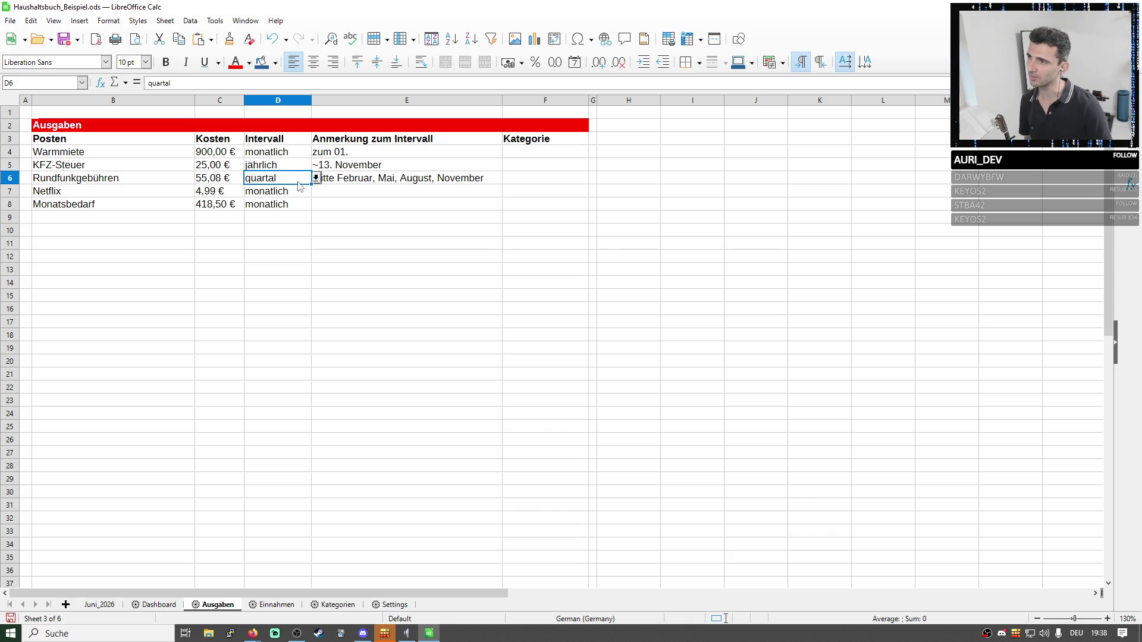
drag(268, 152, 268, 205)
key(Down)
click(268, 151)
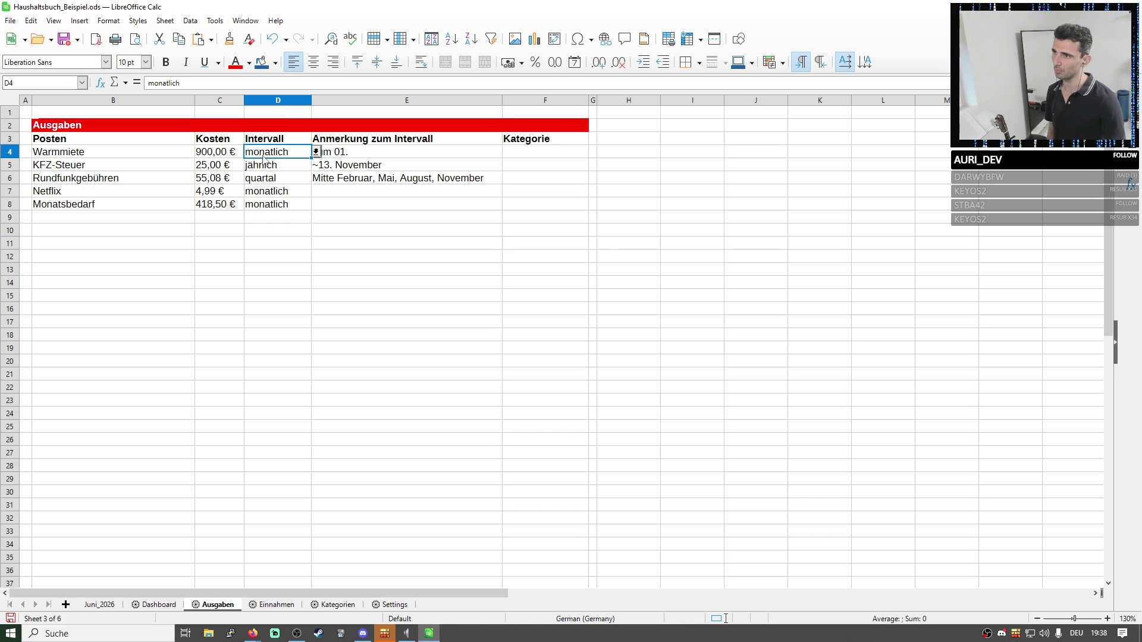
drag(268, 152, 267, 204)
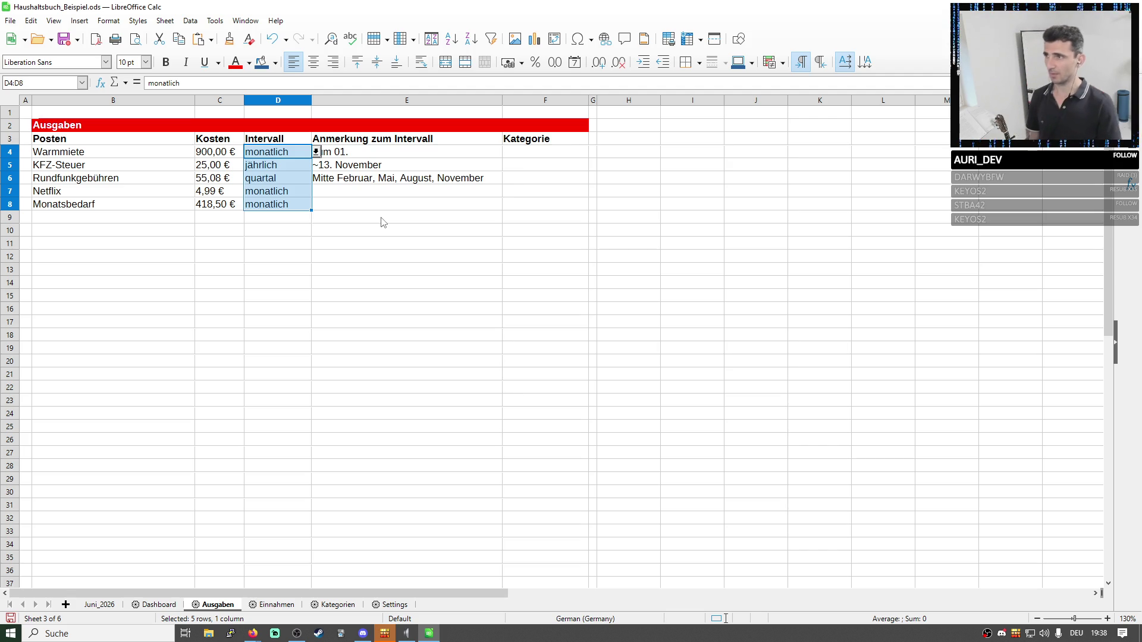
click(308, 154)
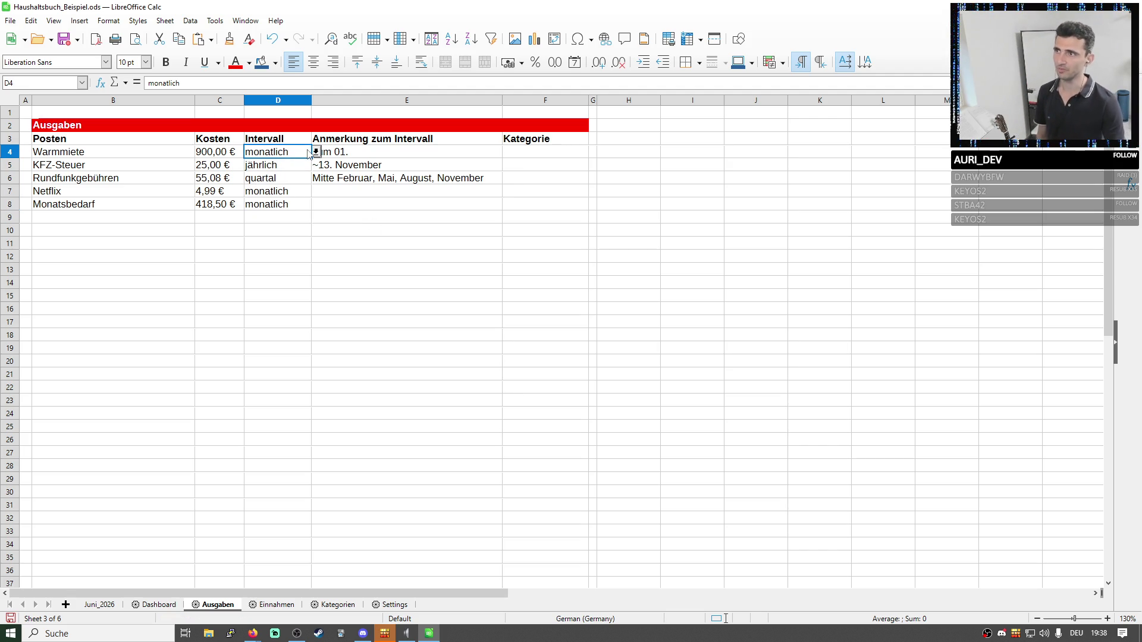
drag(309, 154, 298, 208)
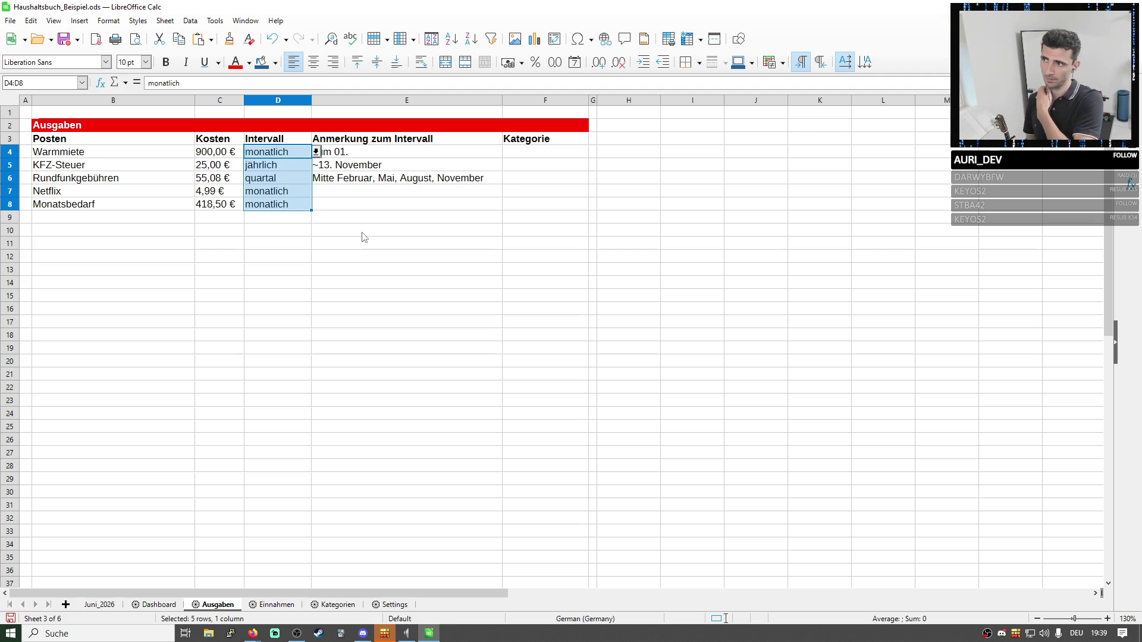
click(316, 152)
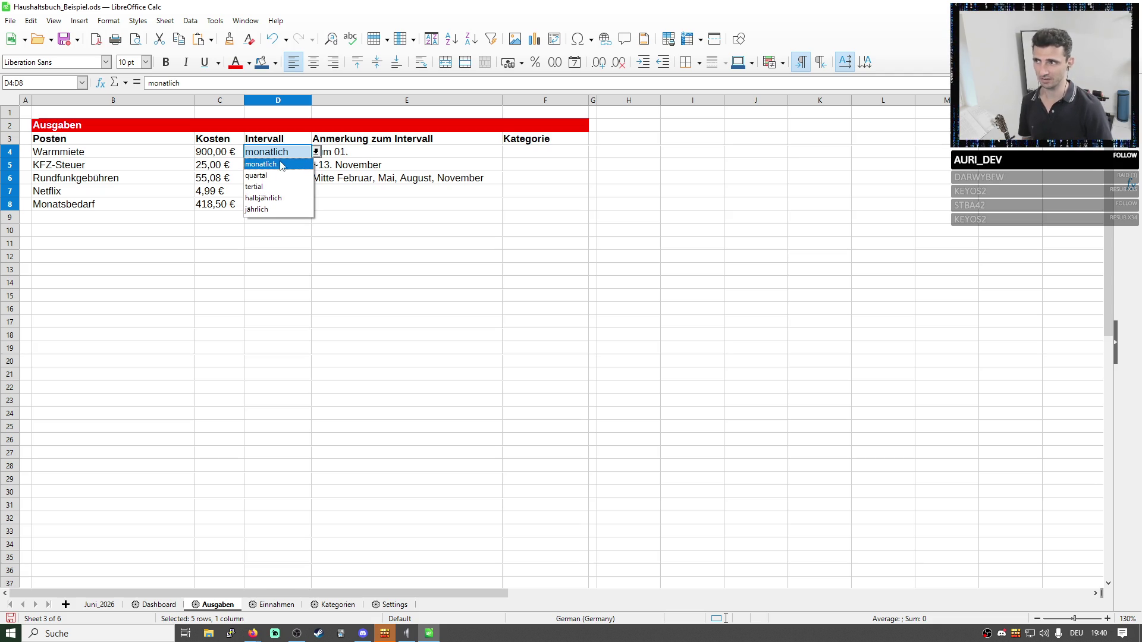
key(Escape)
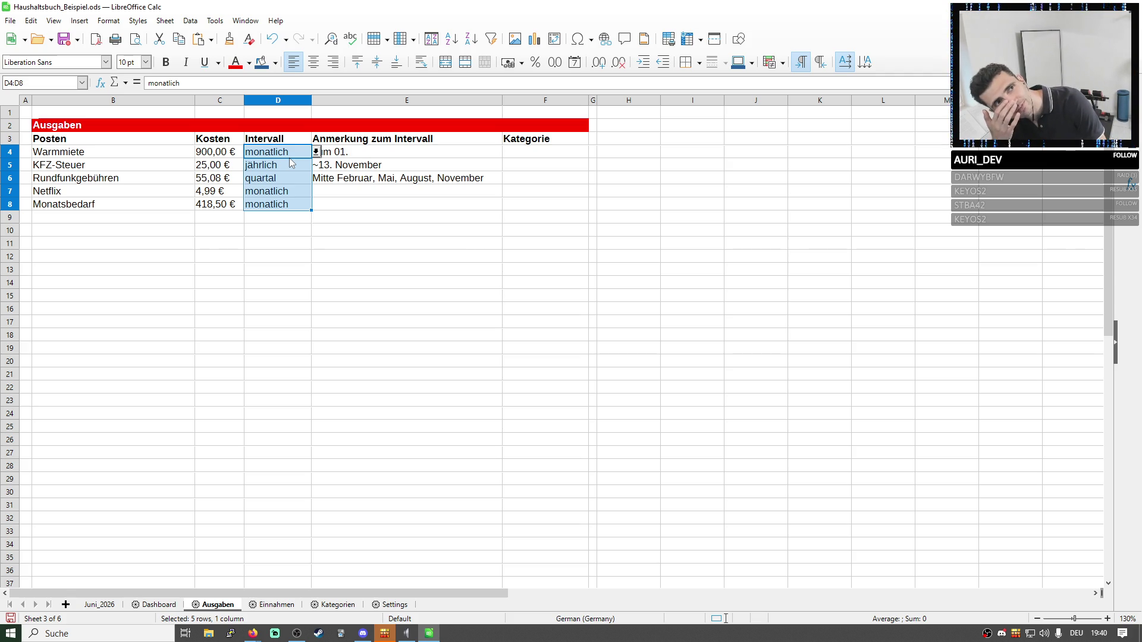
Rename the D3 header to 'Intervall alle x Monate' and widen column D to fit it.
double_click(287, 139)
text(alle)
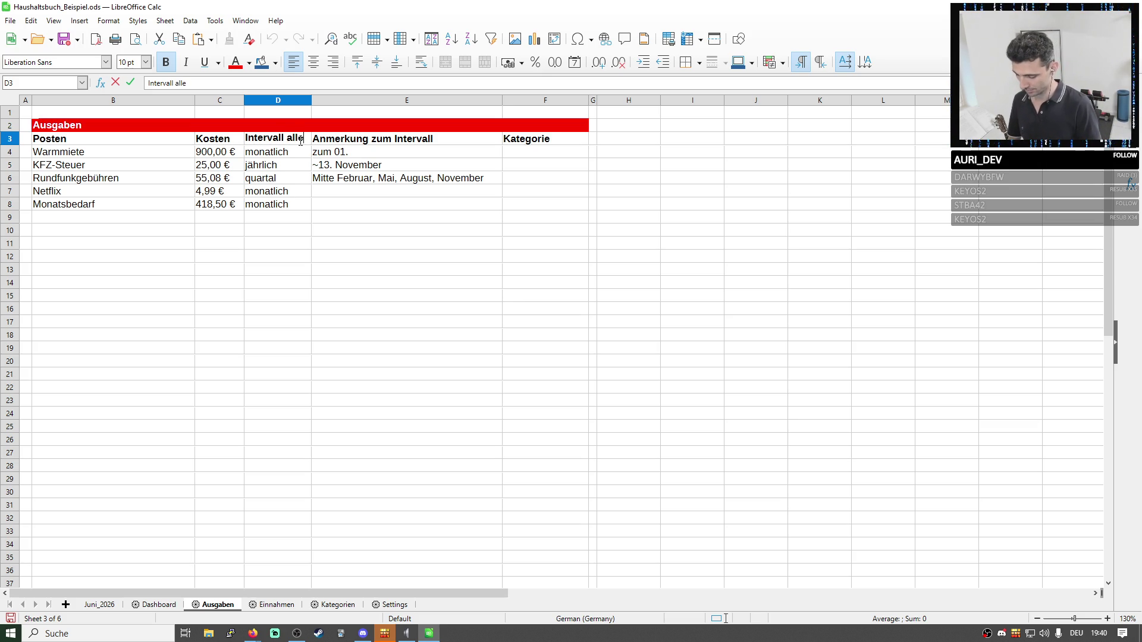
text( x Monate)
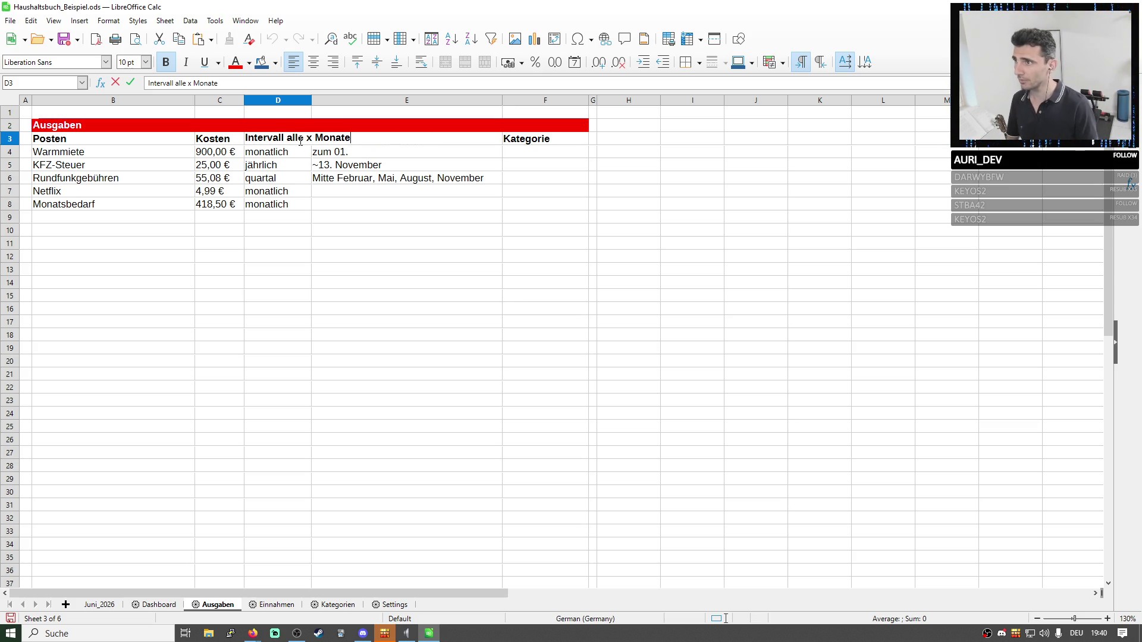
key(Return)
drag(312, 100, 386, 100)
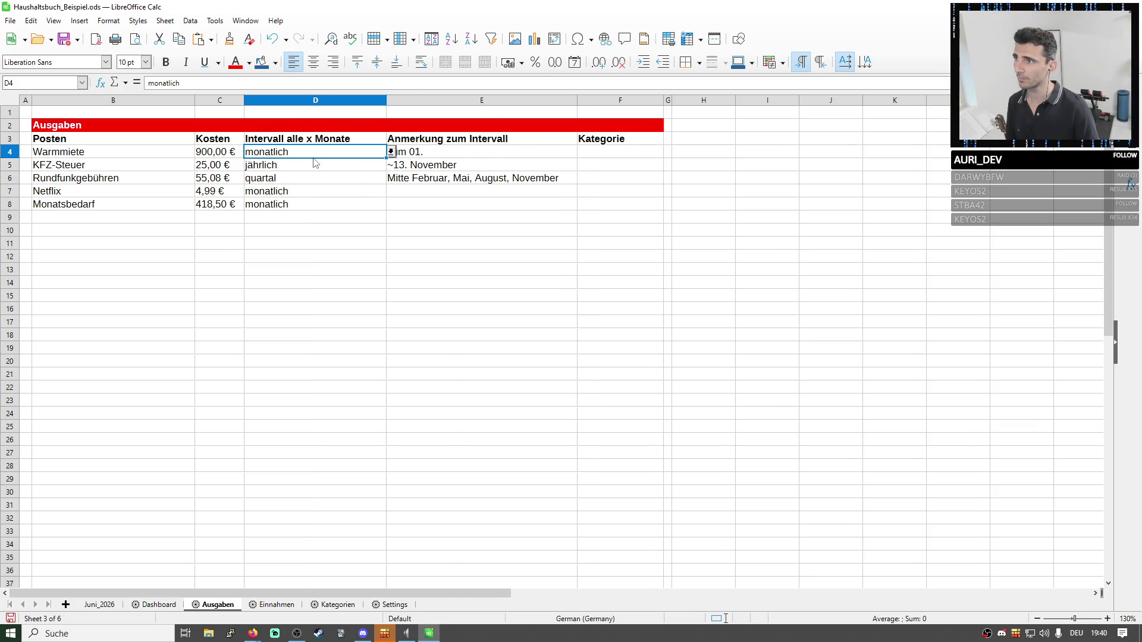
Check D4 unchanged, then bring up and dismiss the column D options.
double_click(330, 154)
key(Return)
key(Down)
key(Down)
key(Up)
key(Up)
key(Up)
key(Up)
key(Down)
click(348, 101)
right_click(347, 101)
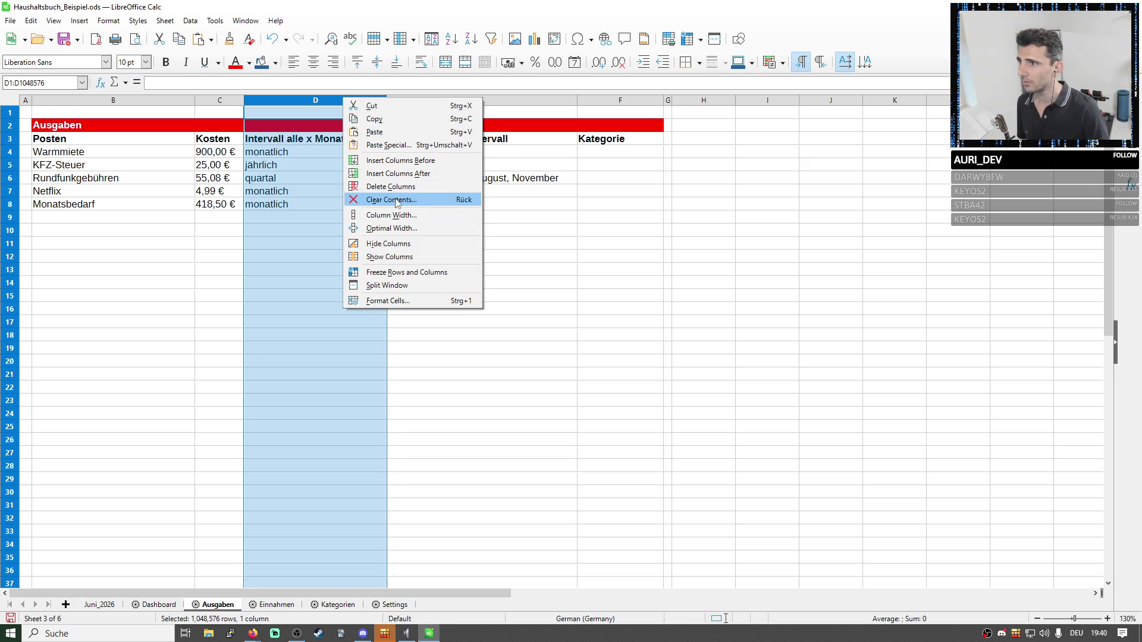
click(284, 152)
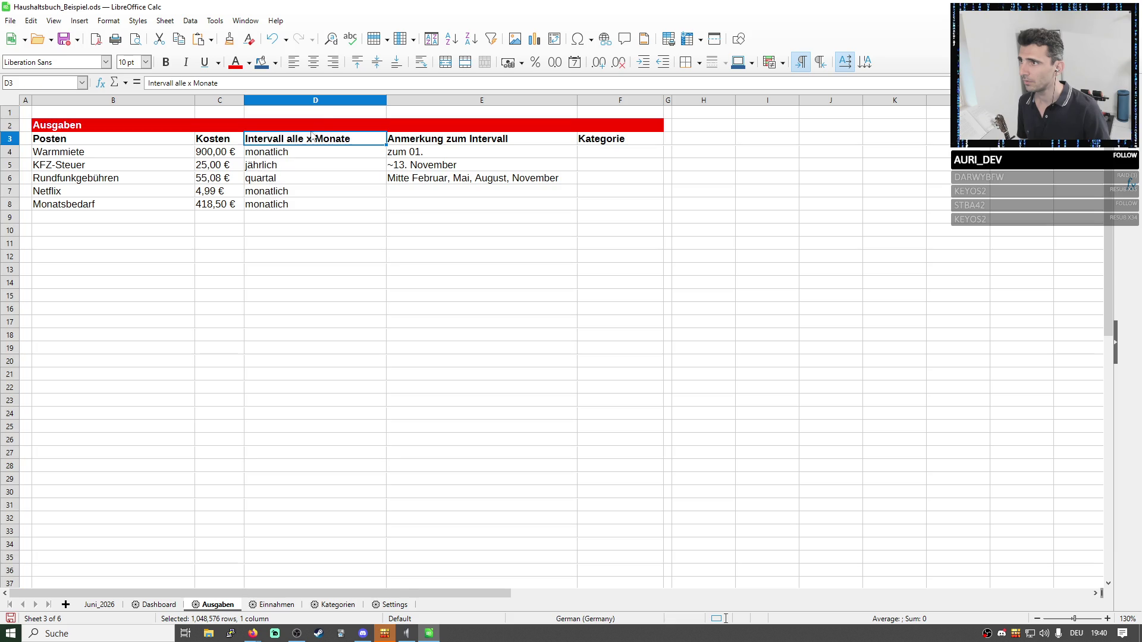
Clear the contents of column D, then undo to restore the header.
click(322, 100)
right_click(321, 101)
click(366, 201)
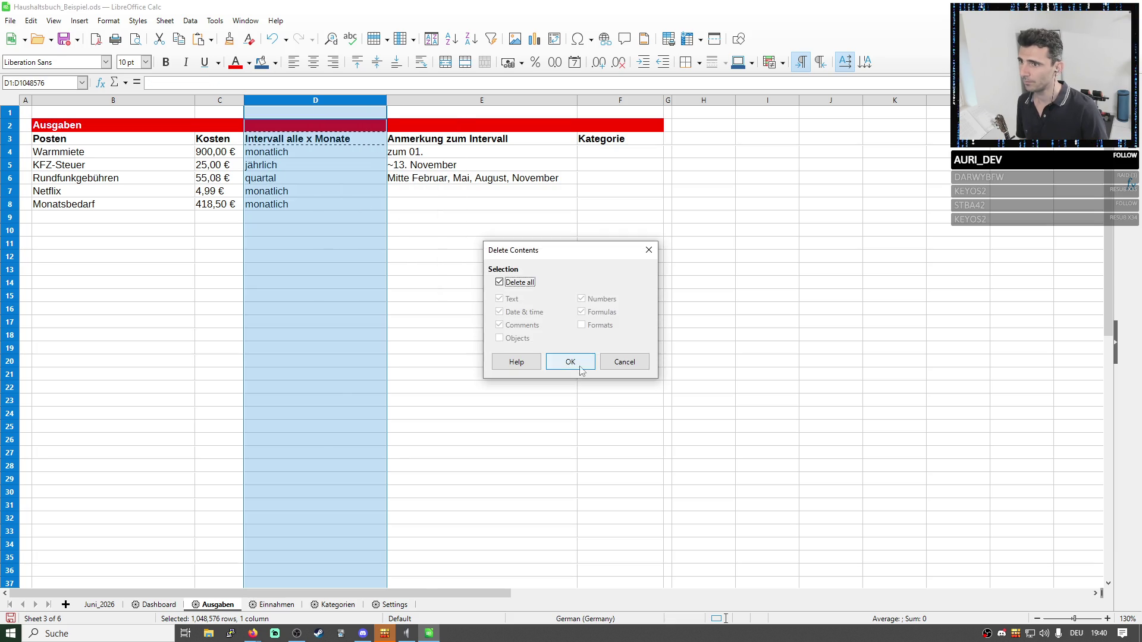
key(Return)
click(314, 153)
key(ctrl+z)
Enter the month counts 1, 12, 3, 1 into D4:D7 and centre column D.
click(338, 159)
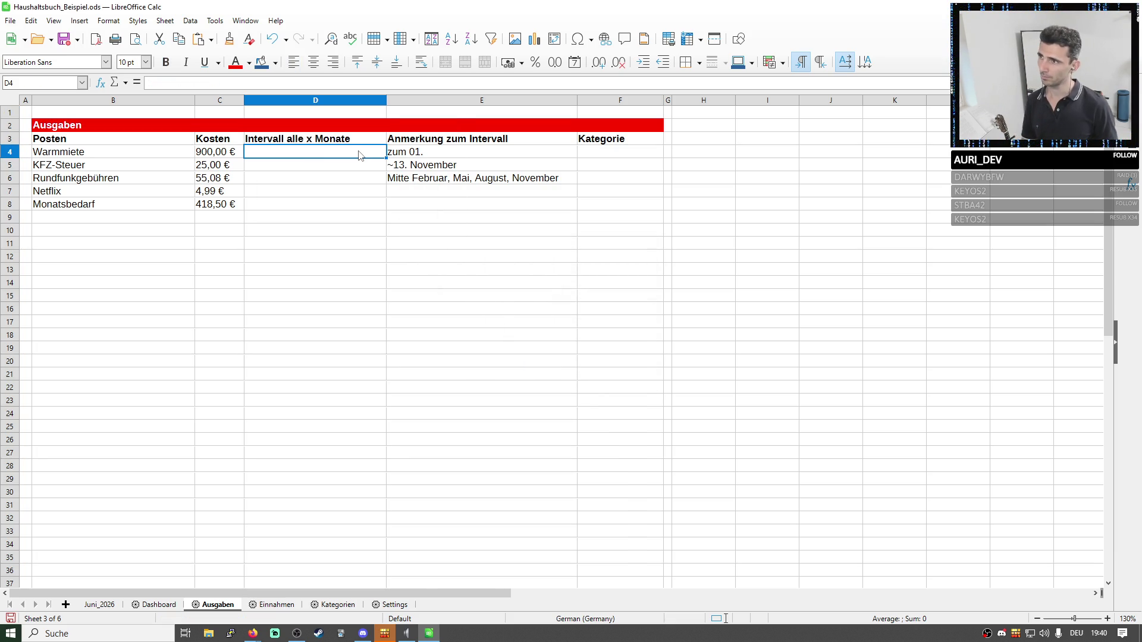
text(1)
key(Return)
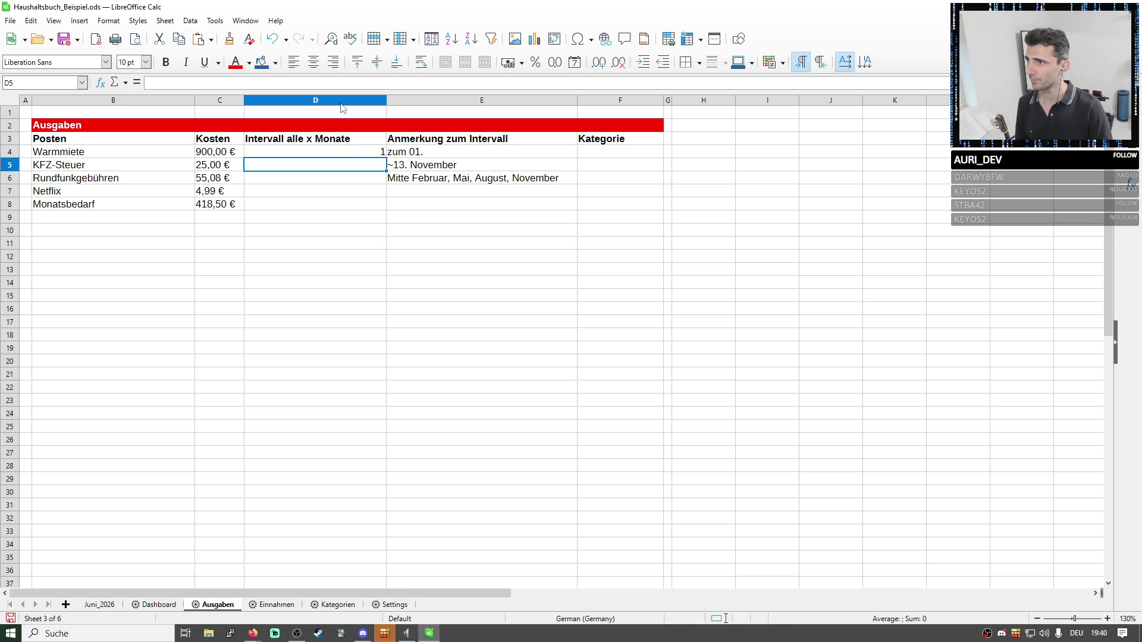
click(341, 100)
click(313, 62)
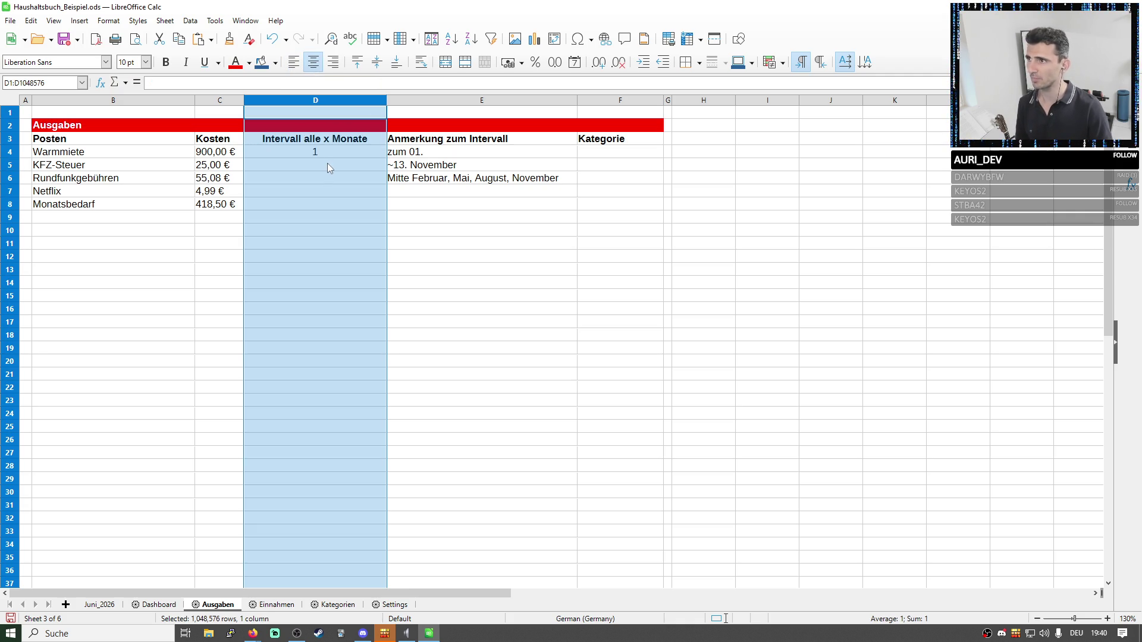
click(327, 168)
text(12)
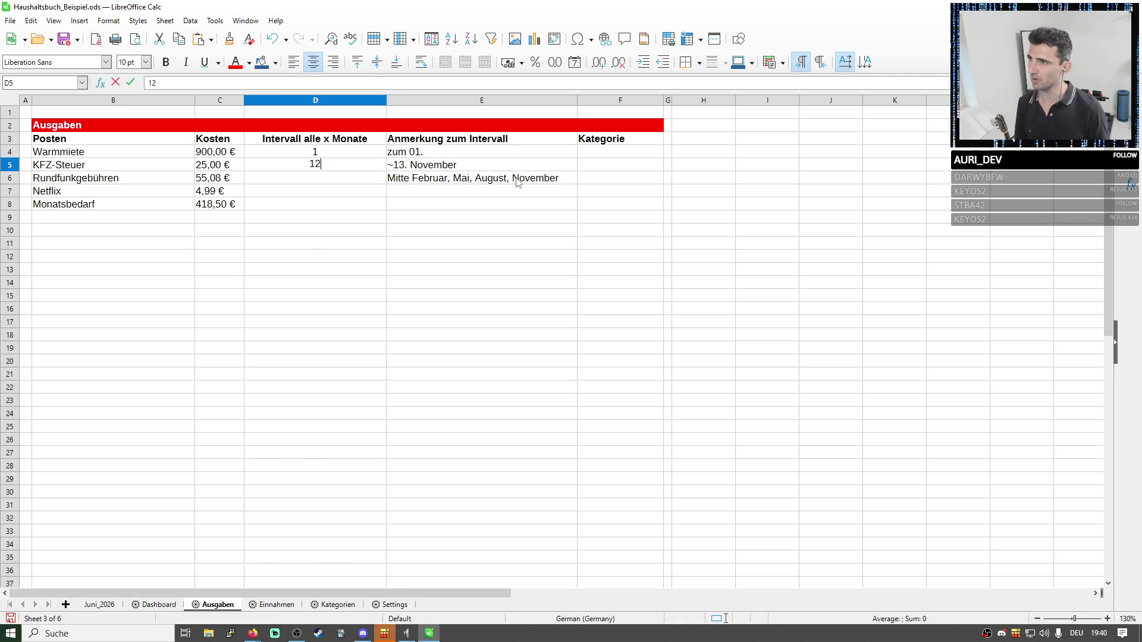
key(Return)
text(3)
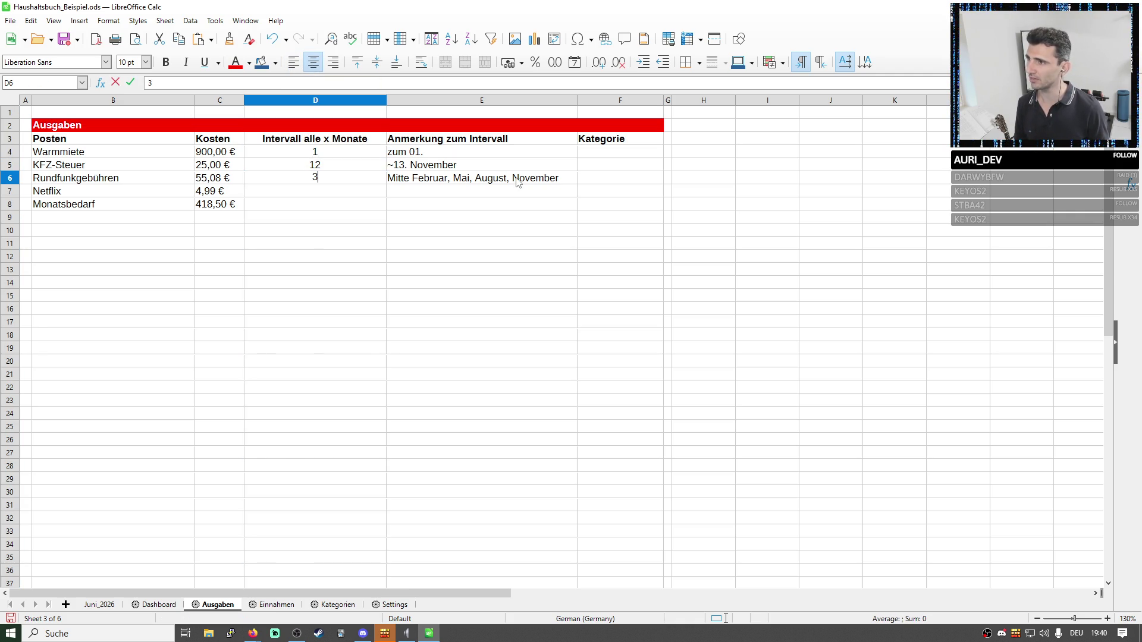
key(Return)
text(1)
key(Return)
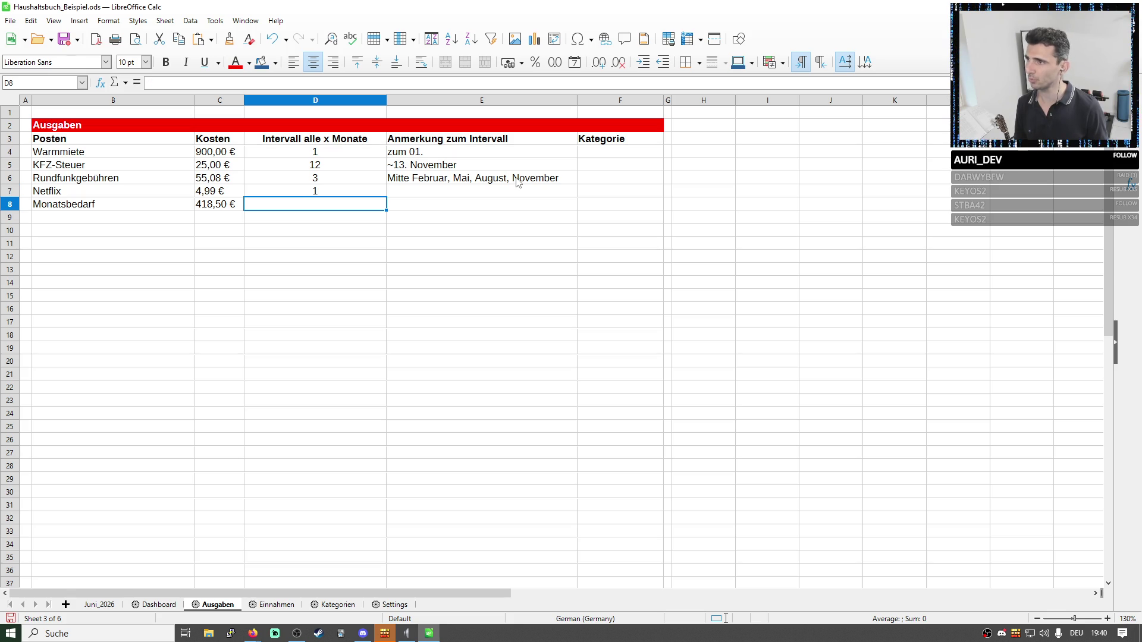